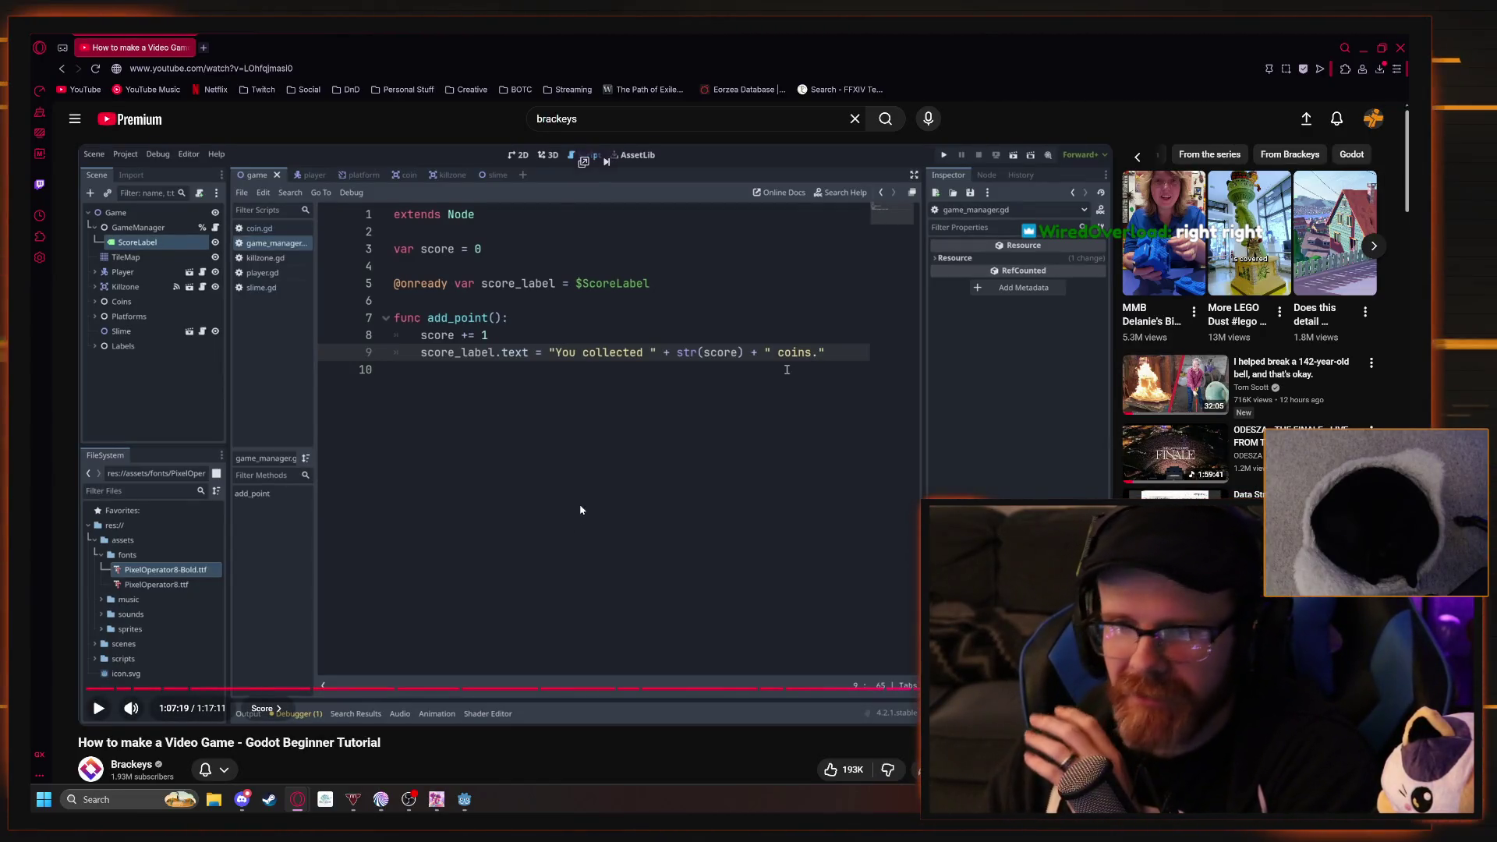
Save the killzone script and run the game, running right and jumping to collect coins.
{"action": "left_click", "coordinate": [461, 801]}
{"action": "key", "text": "F5"}
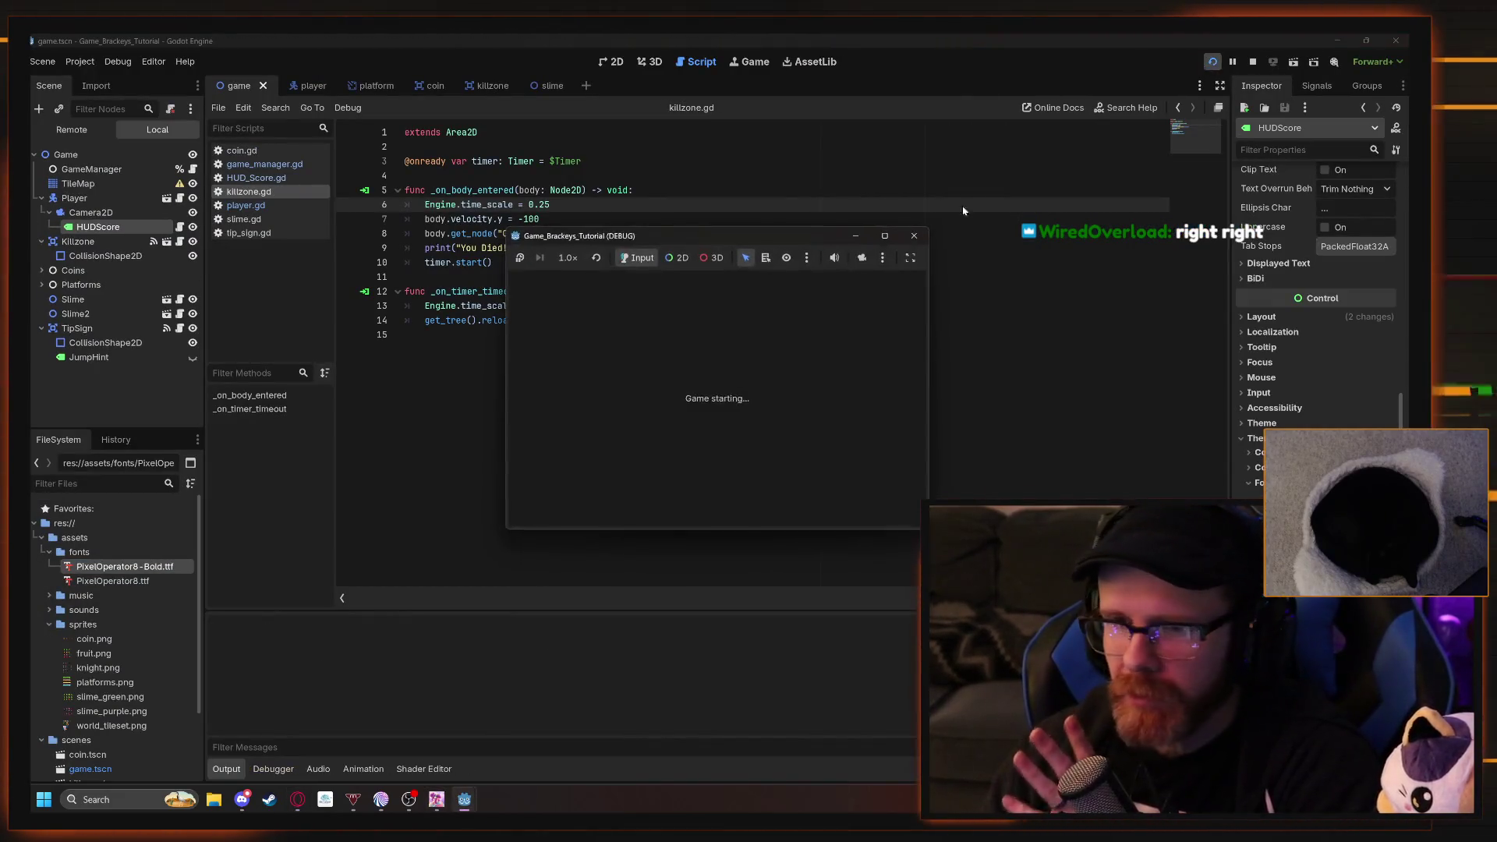
{"action": "key", "text": "Right"}
{"action": "key", "text": "space"}
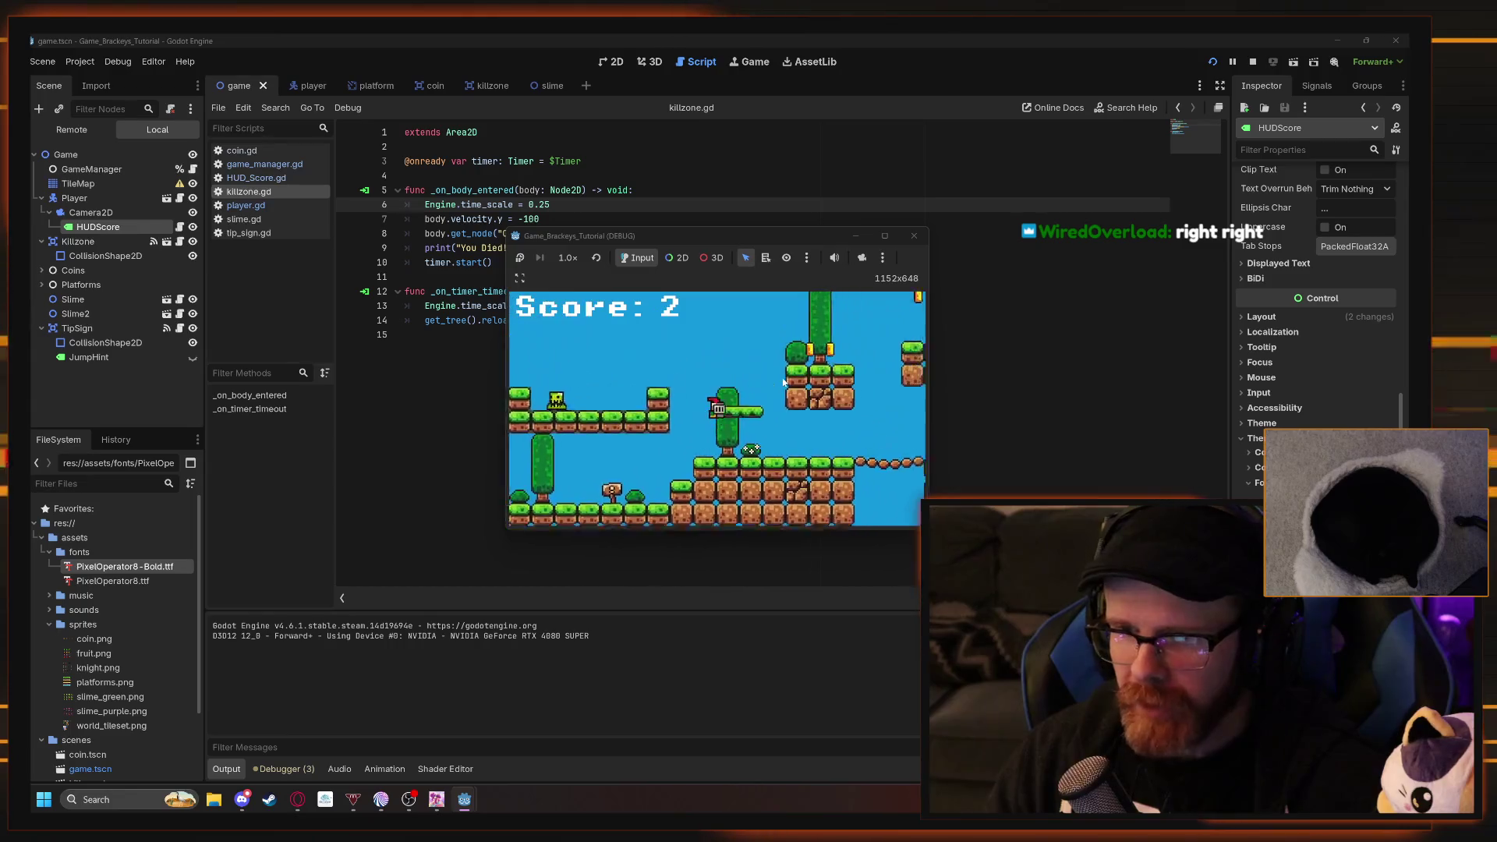
{"action": "key", "text": "Right"}
{"action": "key", "text": "space"}
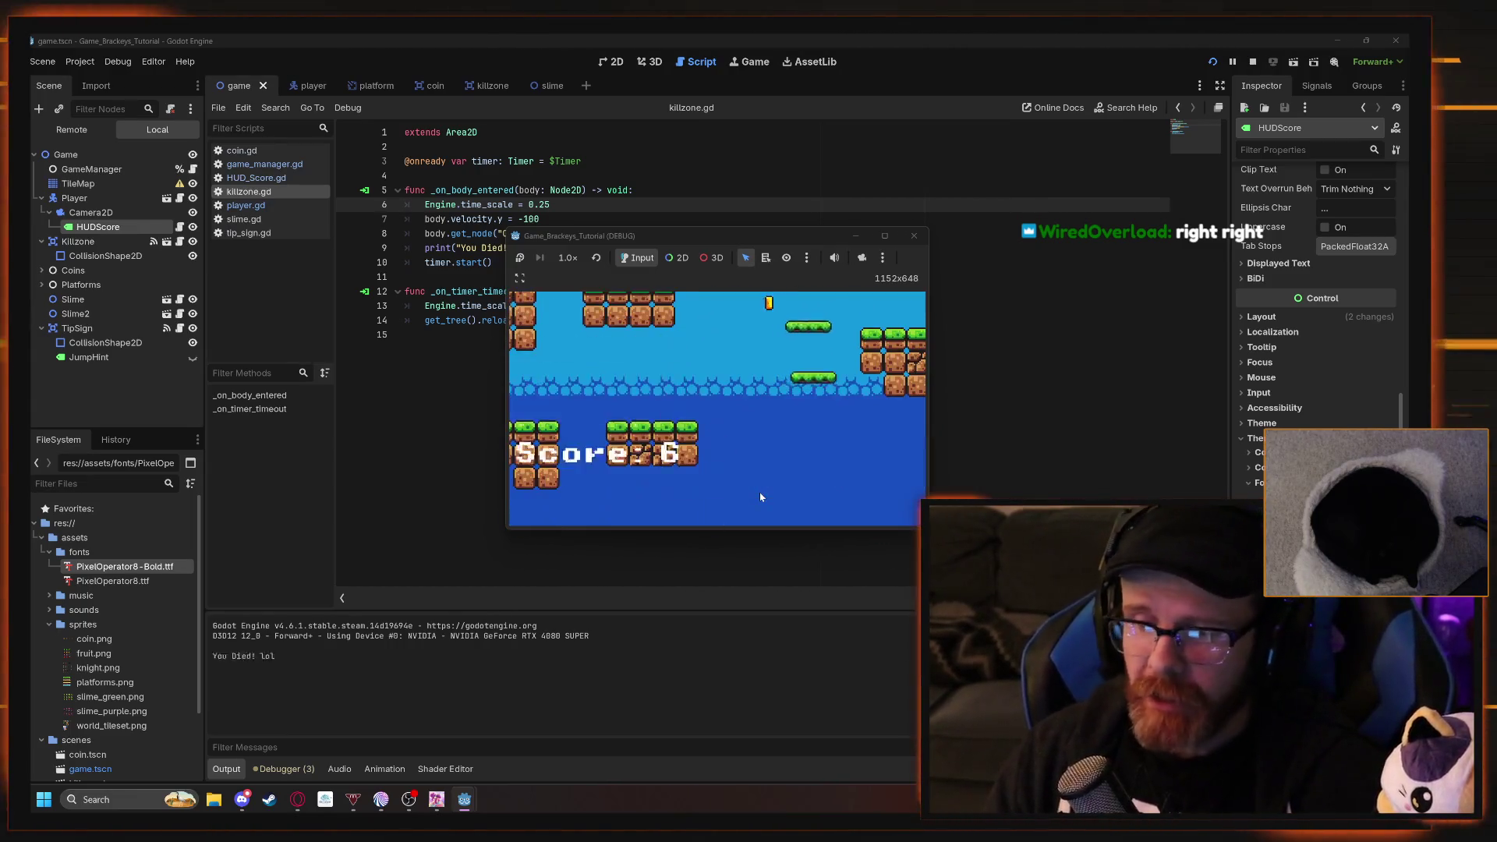
Stop the running game and resume the tutorial video in the browser.
{"action": "left_click", "coordinate": [914, 236]}
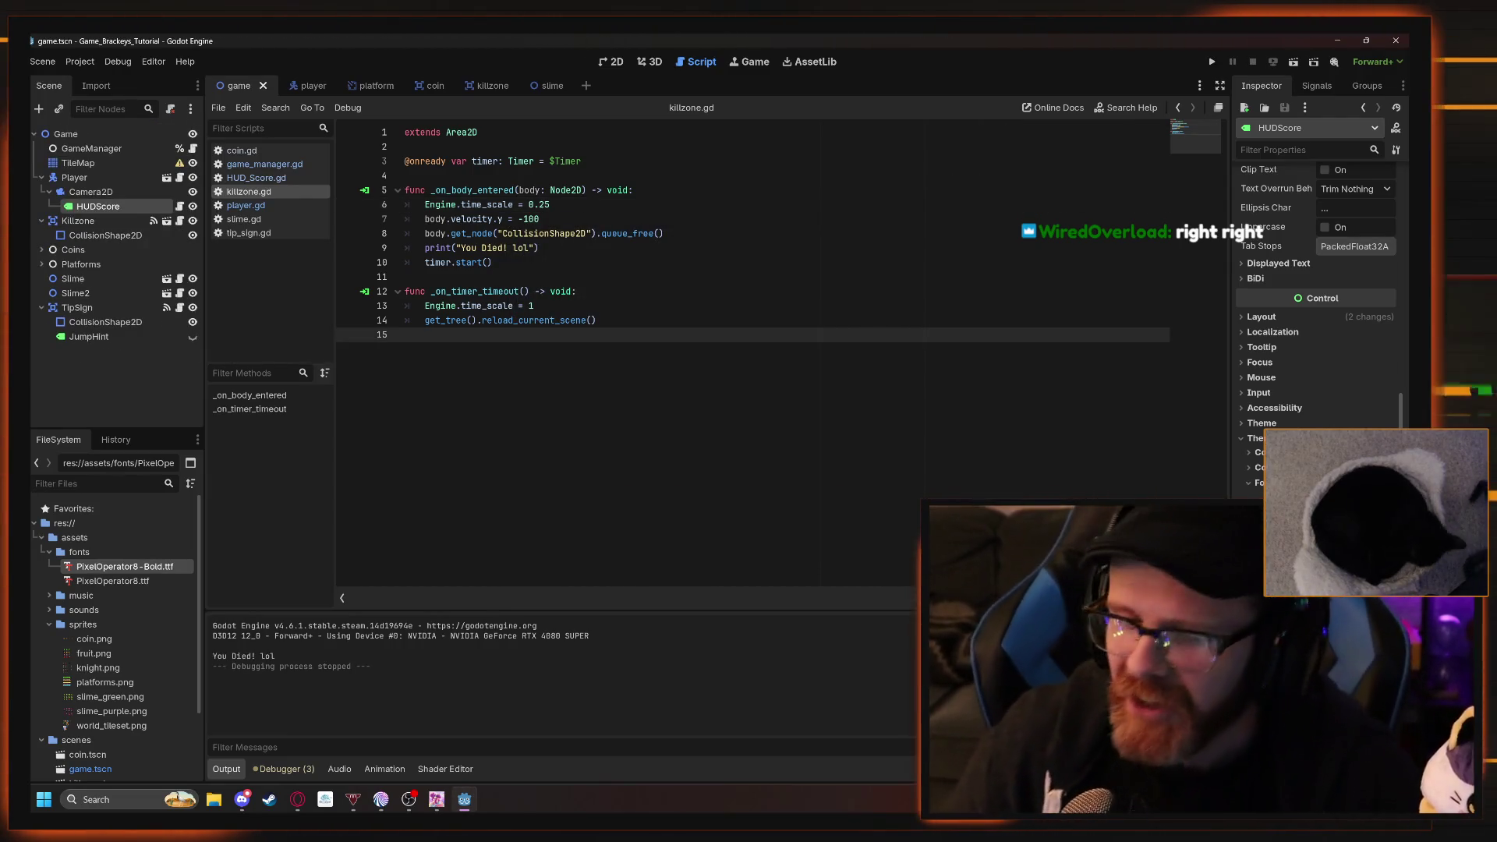
{"action": "left_click", "coordinate": [295, 805]}
{"action": "left_click", "coordinate": [462, 513]}
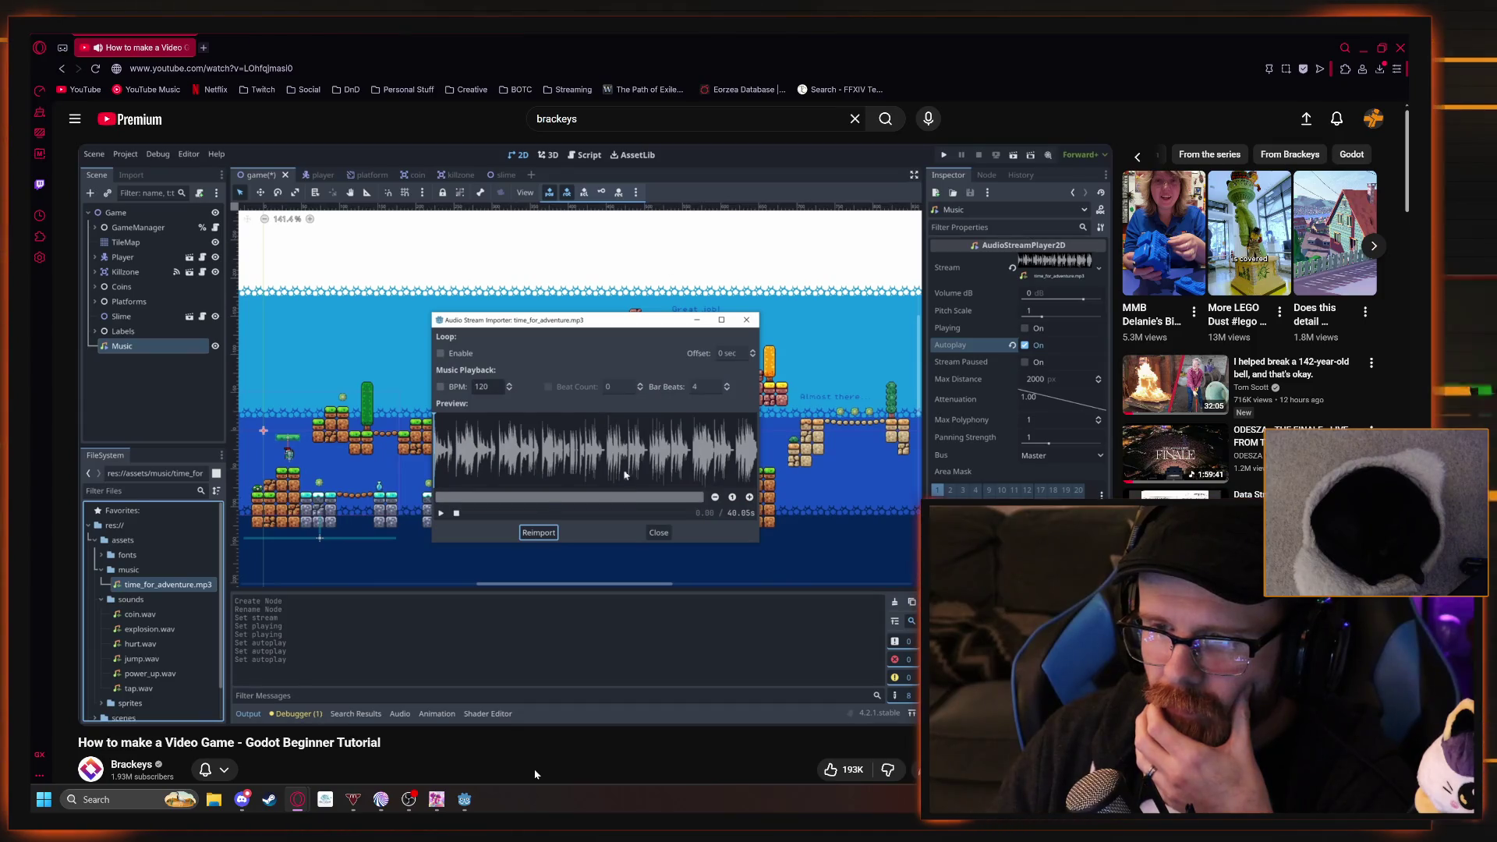
Pause the tutorial at 1:08:42 after the background-music setup and return to Godot.
{"action": "left_click", "coordinate": [551, 666]}
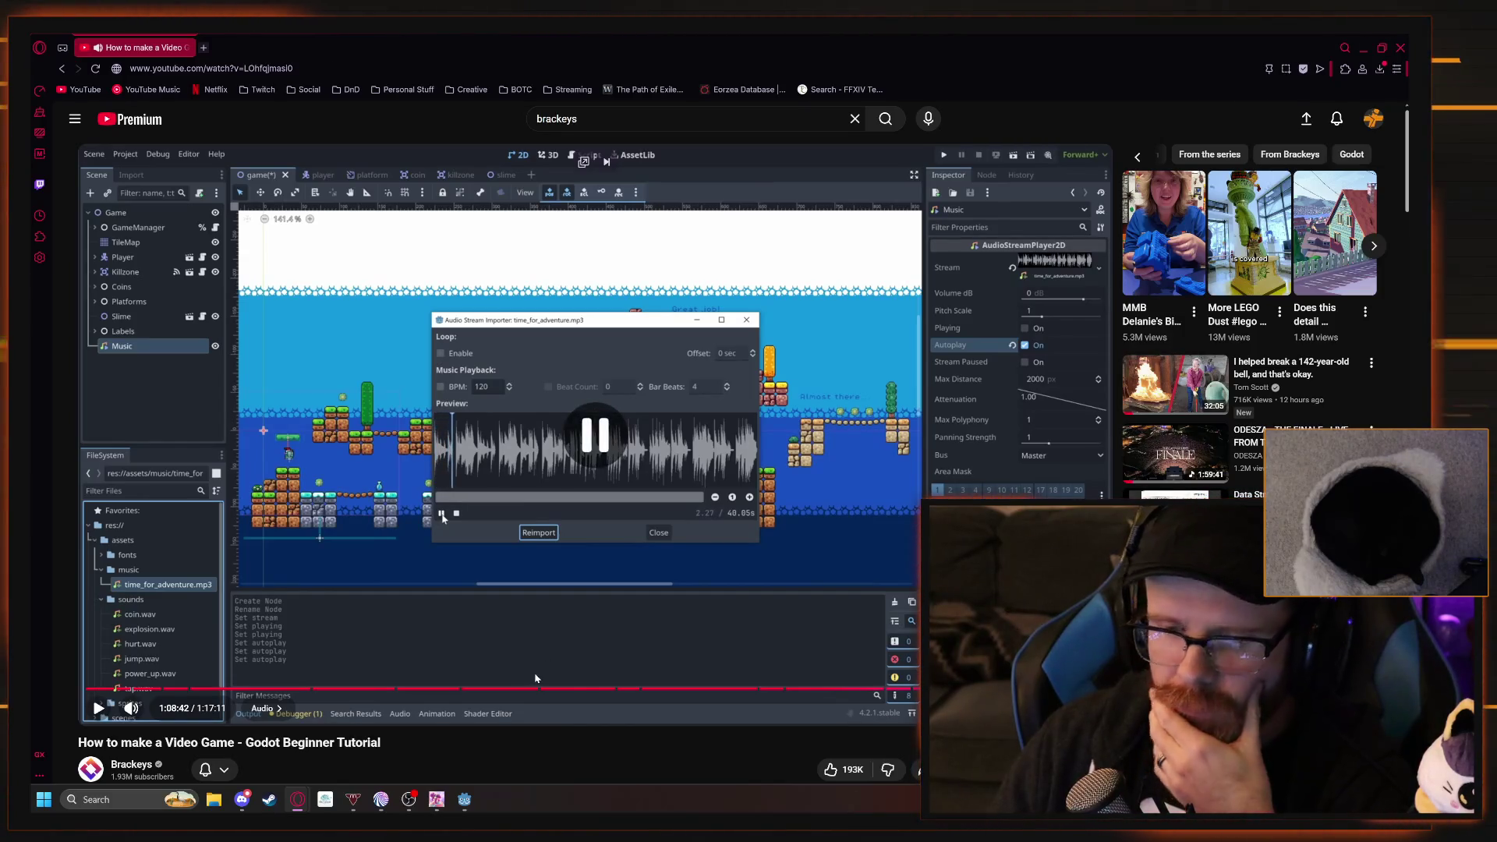
{"action": "left_click", "coordinate": [470, 803]}
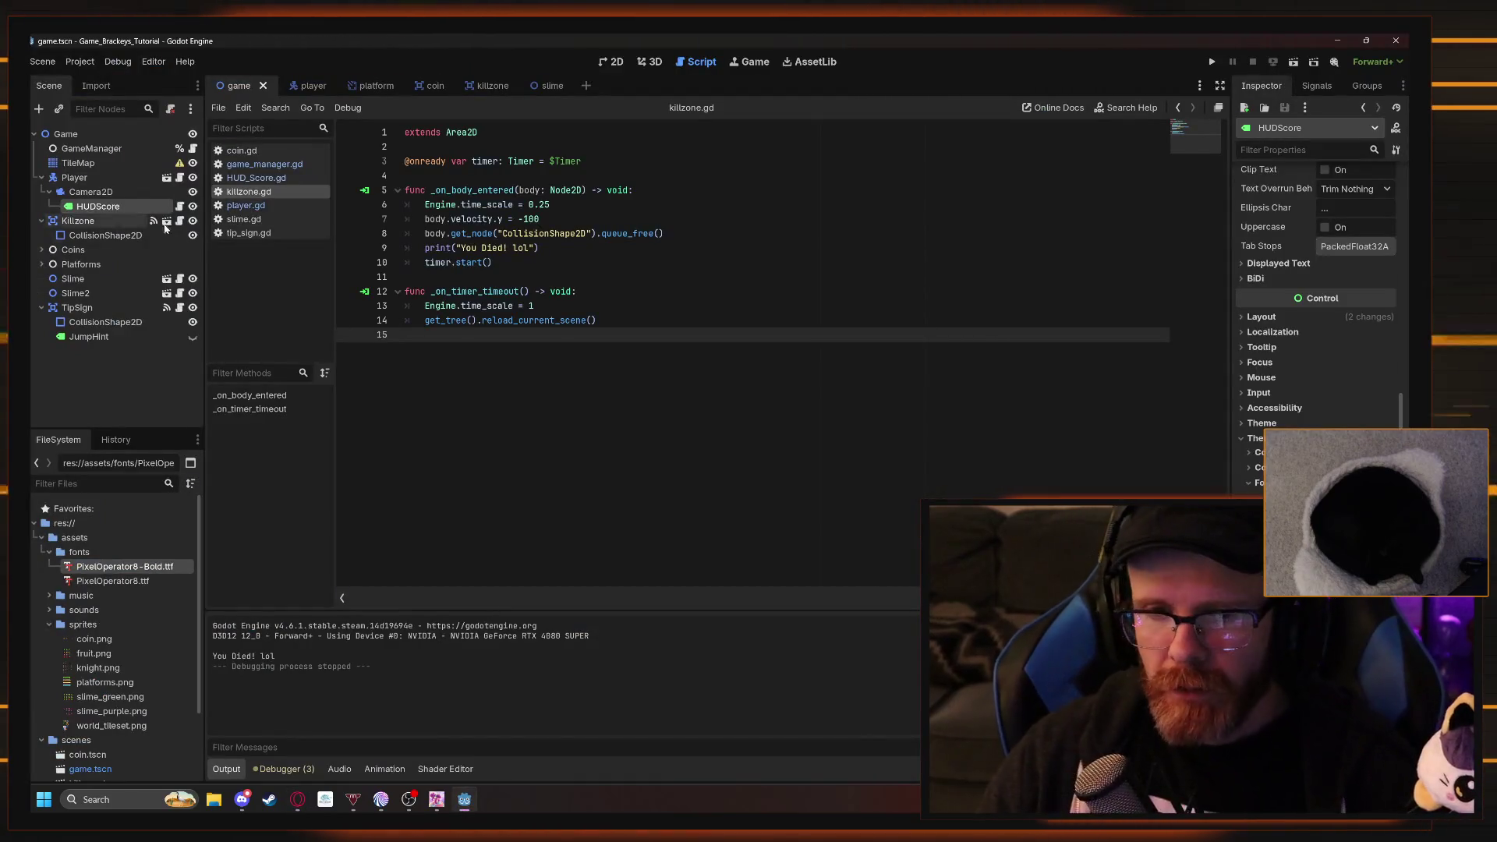
With Game selected, search 'audio' in the Create New Node dialog.
{"action": "left_click", "coordinate": [70, 137]}
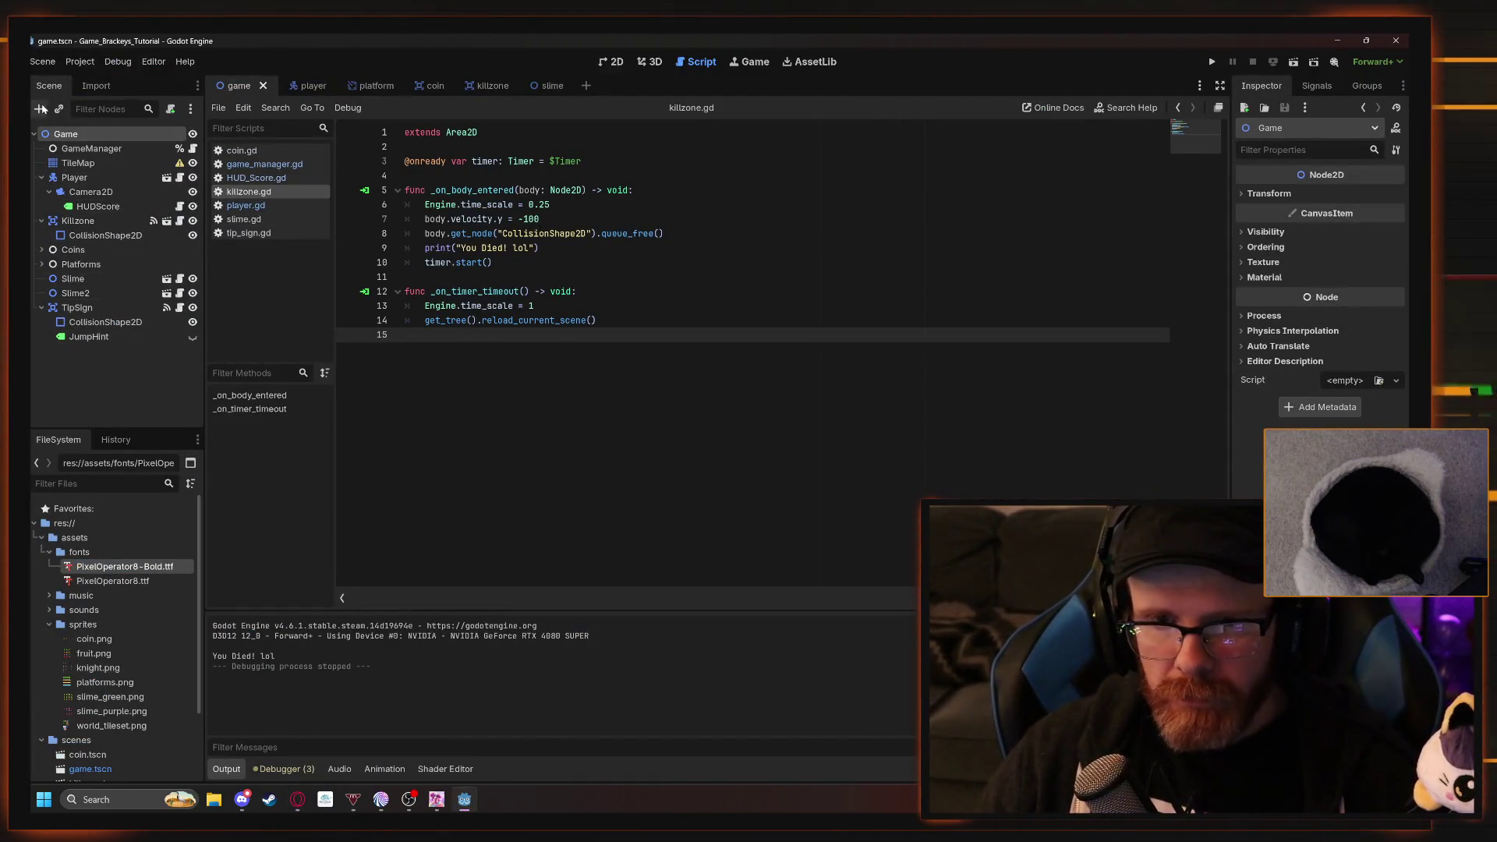
{"action": "key", "text": "ctrl+a"}
{"action": "type", "text": "audio"}
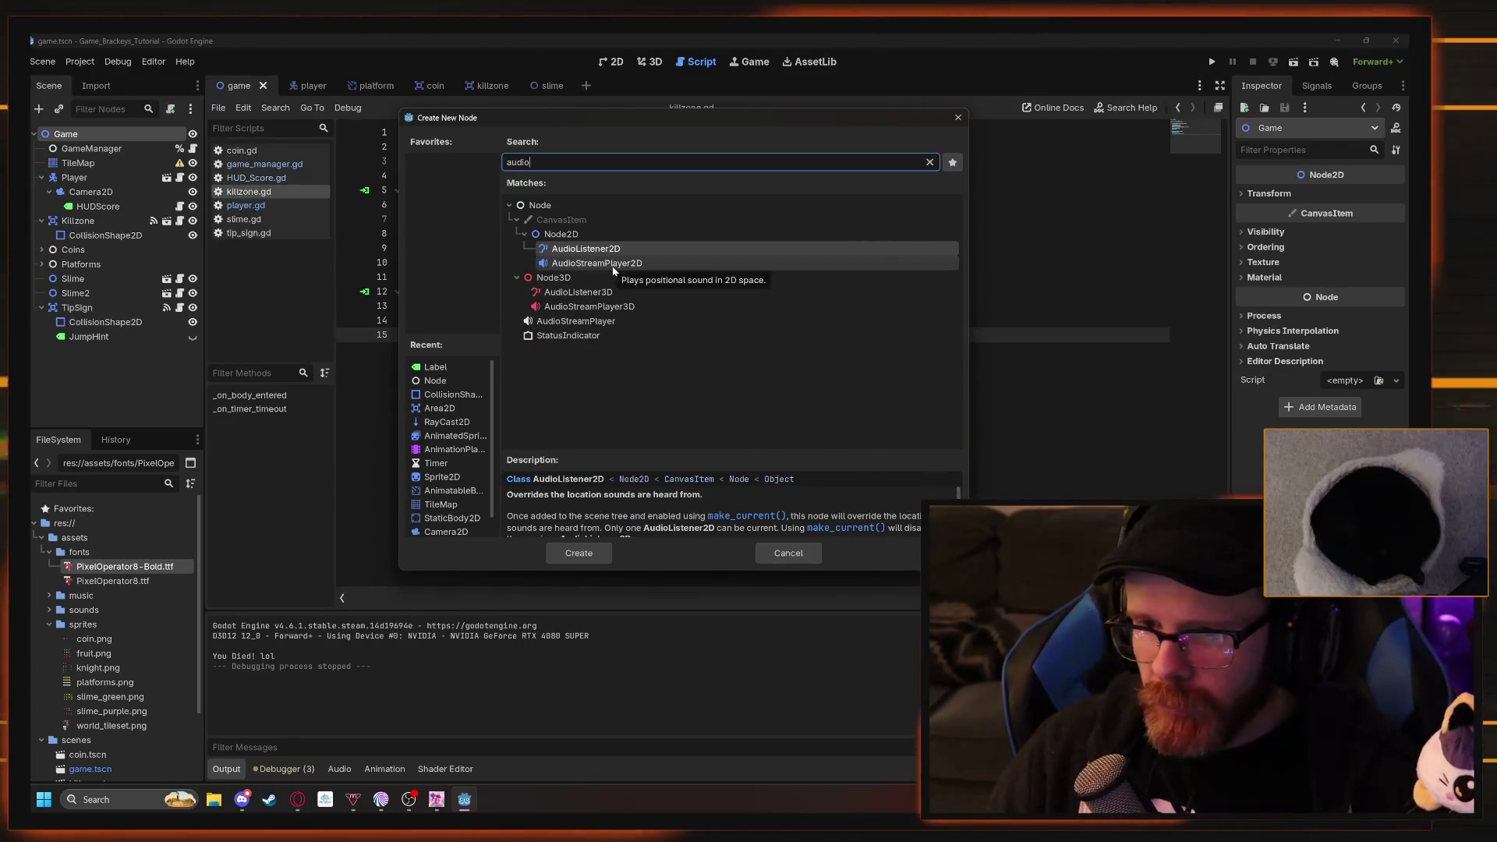
Replay a few seconds of the tutorial to check the node type, then return to Godot.
{"action": "key", "text": "alt+Tab"}
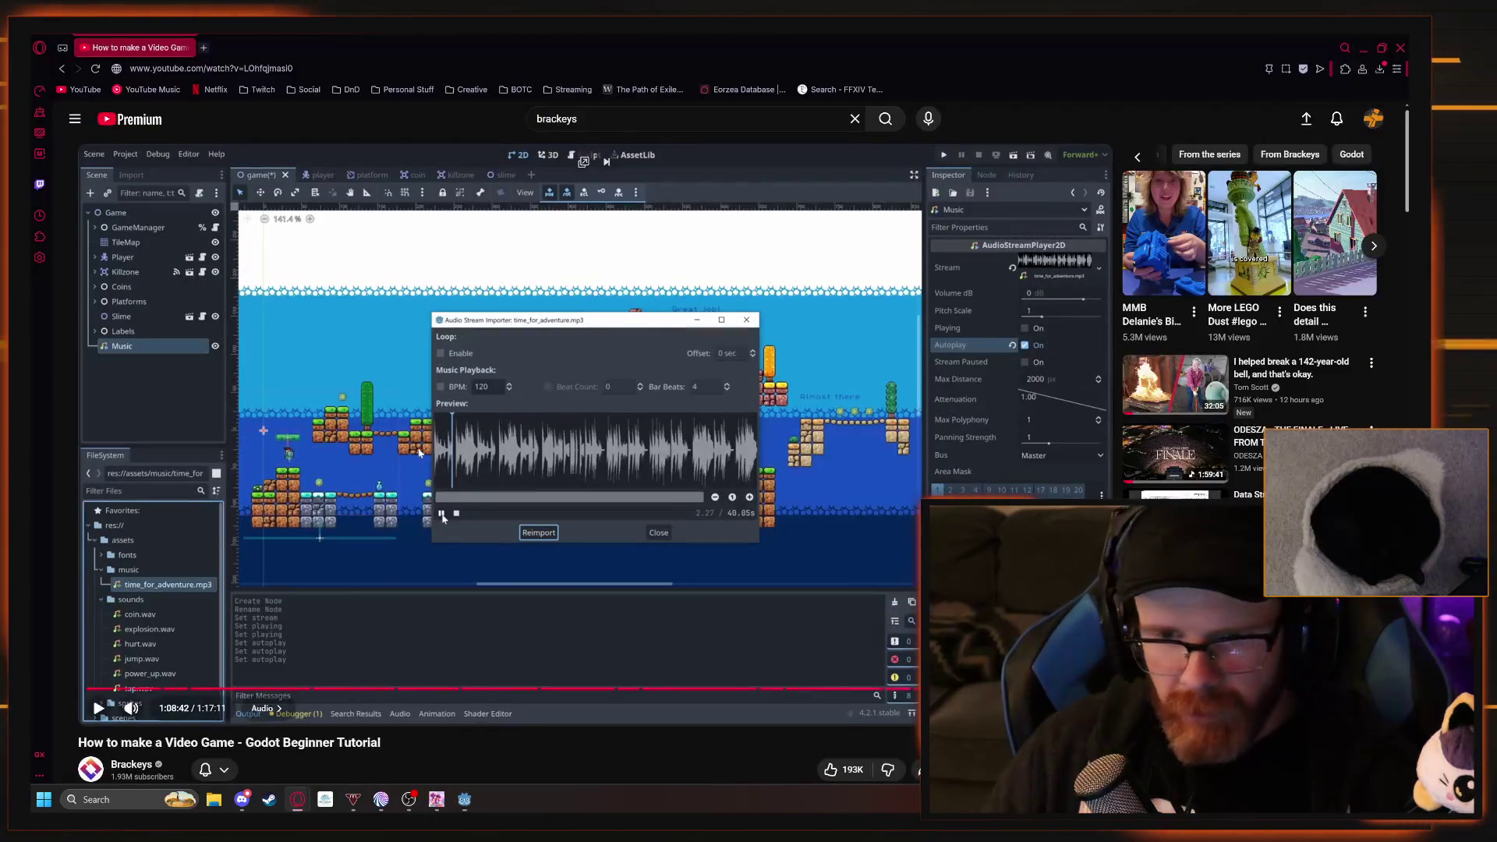
{"action": "left_click", "coordinate": [373, 487]}
{"action": "key", "text": "Left"}
{"action": "key", "text": "Left"}
{"action": "key", "text": "Left"}
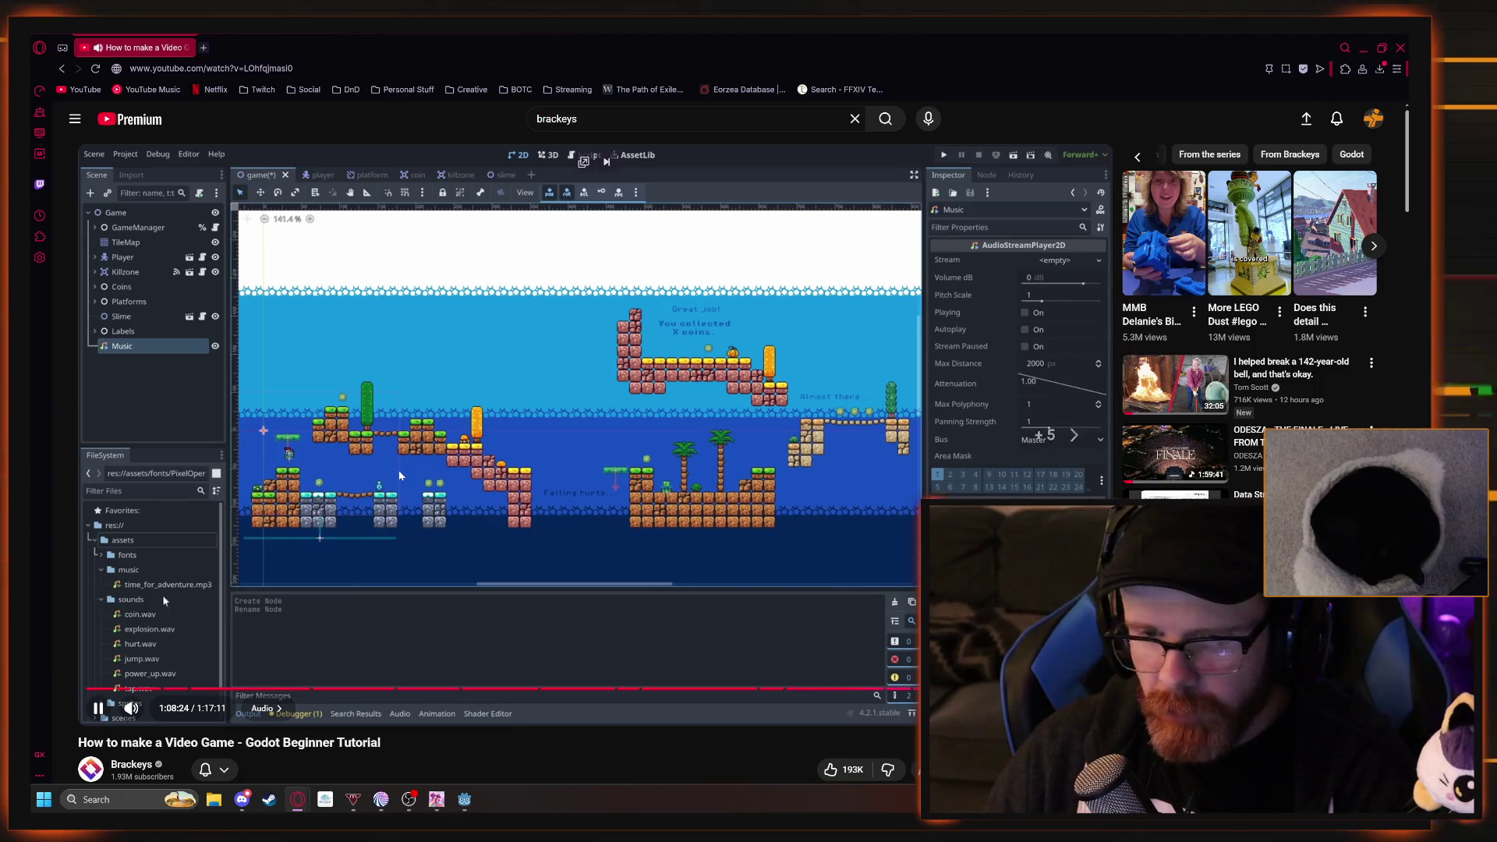
{"action": "key", "text": "Right"}
{"action": "key", "text": "space"}
{"action": "key", "text": "alt+Tab"}
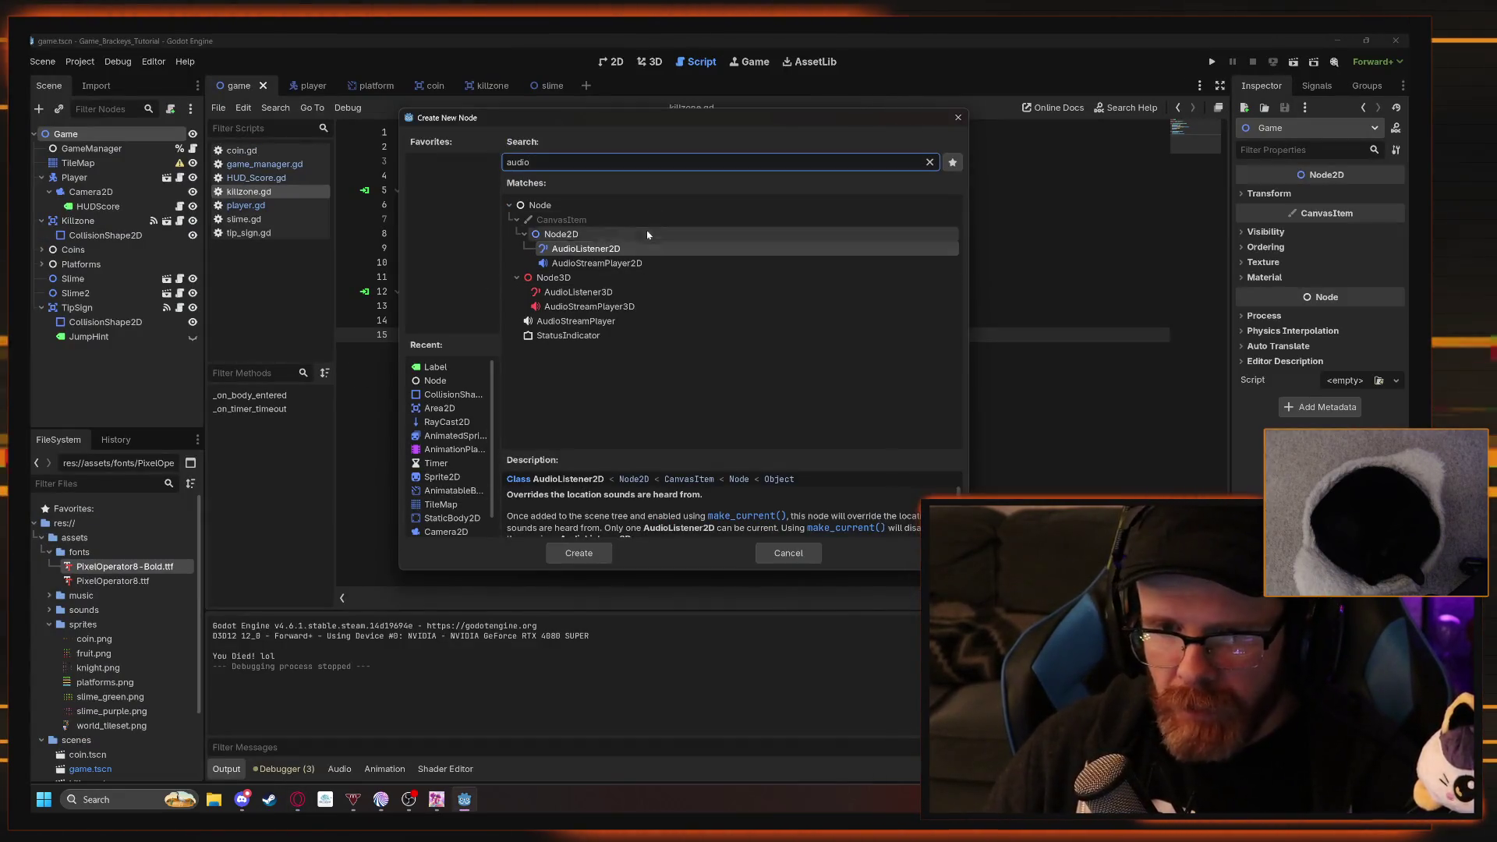
Create an AudioStreamPlayer2D node as a child of Game.
{"action": "left_click", "coordinate": [597, 263]}
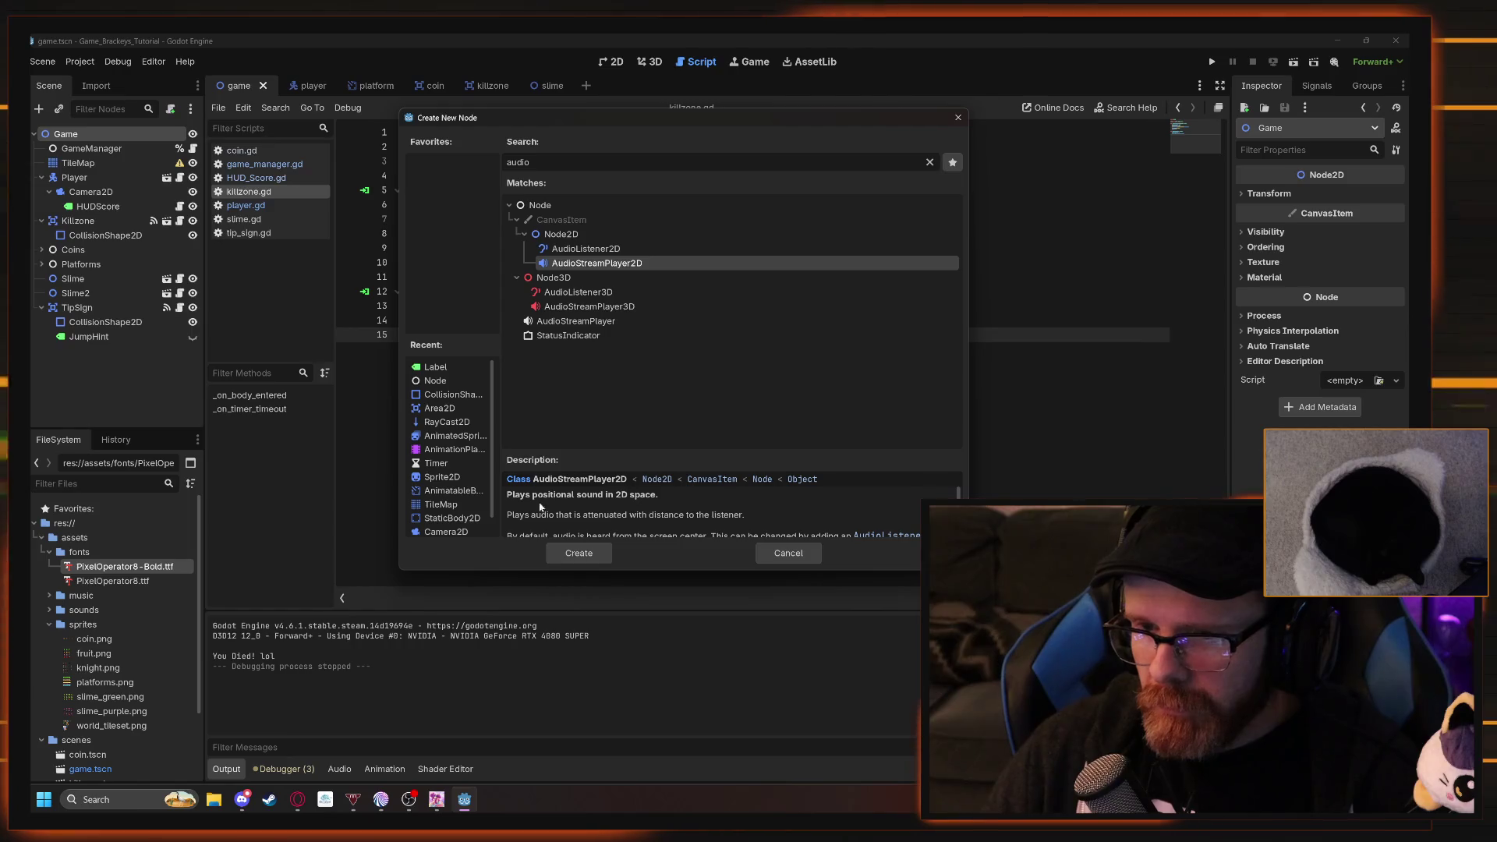
{"action": "left_click", "coordinate": [605, 555]}
{"action": "right_click", "coordinate": [135, 352]}
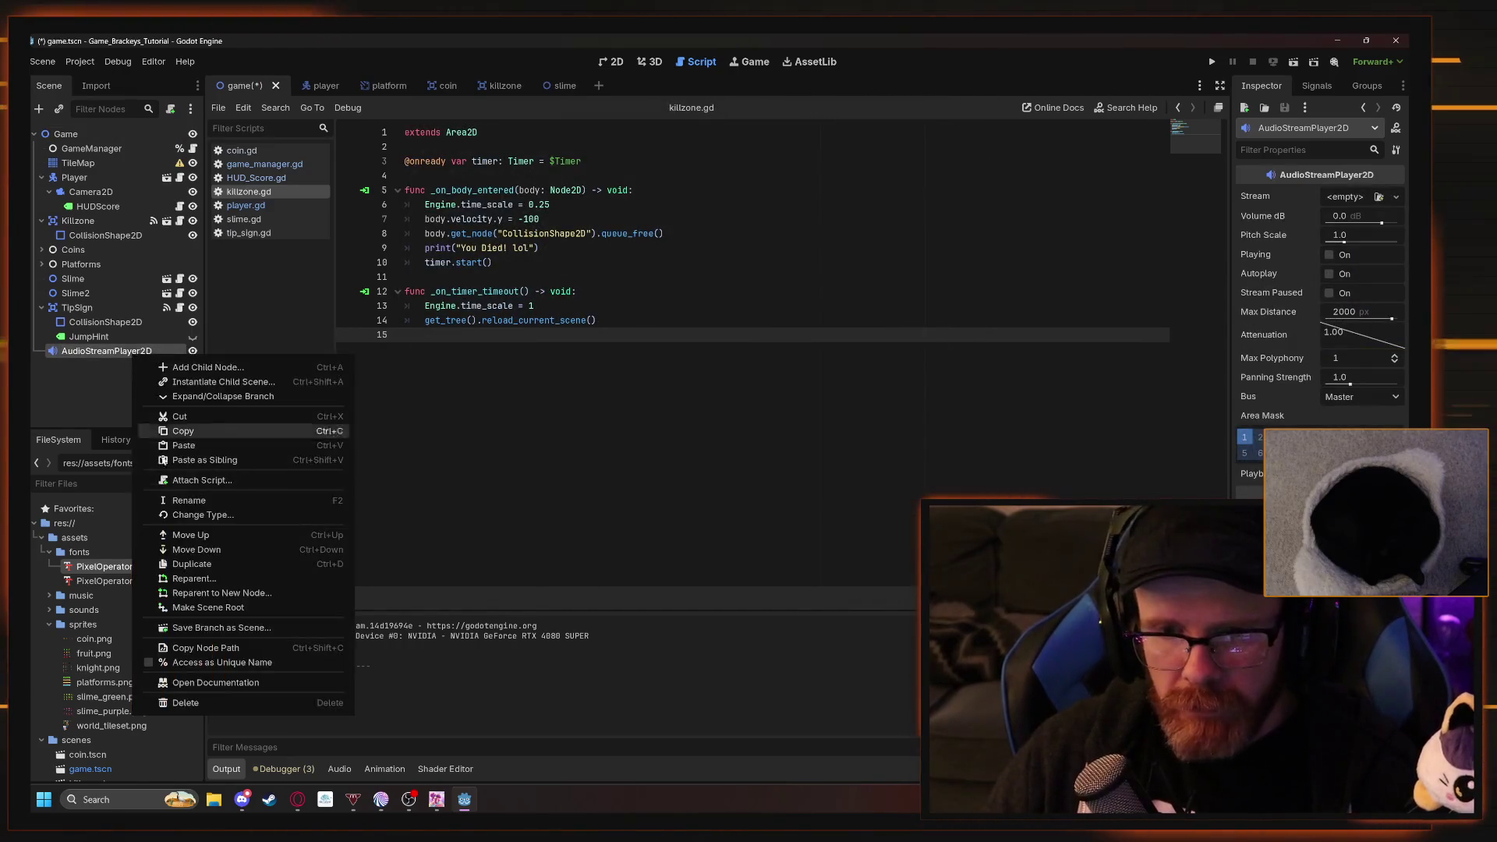
Rename the new audio node to Music.
{"action": "left_click", "coordinate": [186, 502]}
{"action": "type", "text": "Music"}
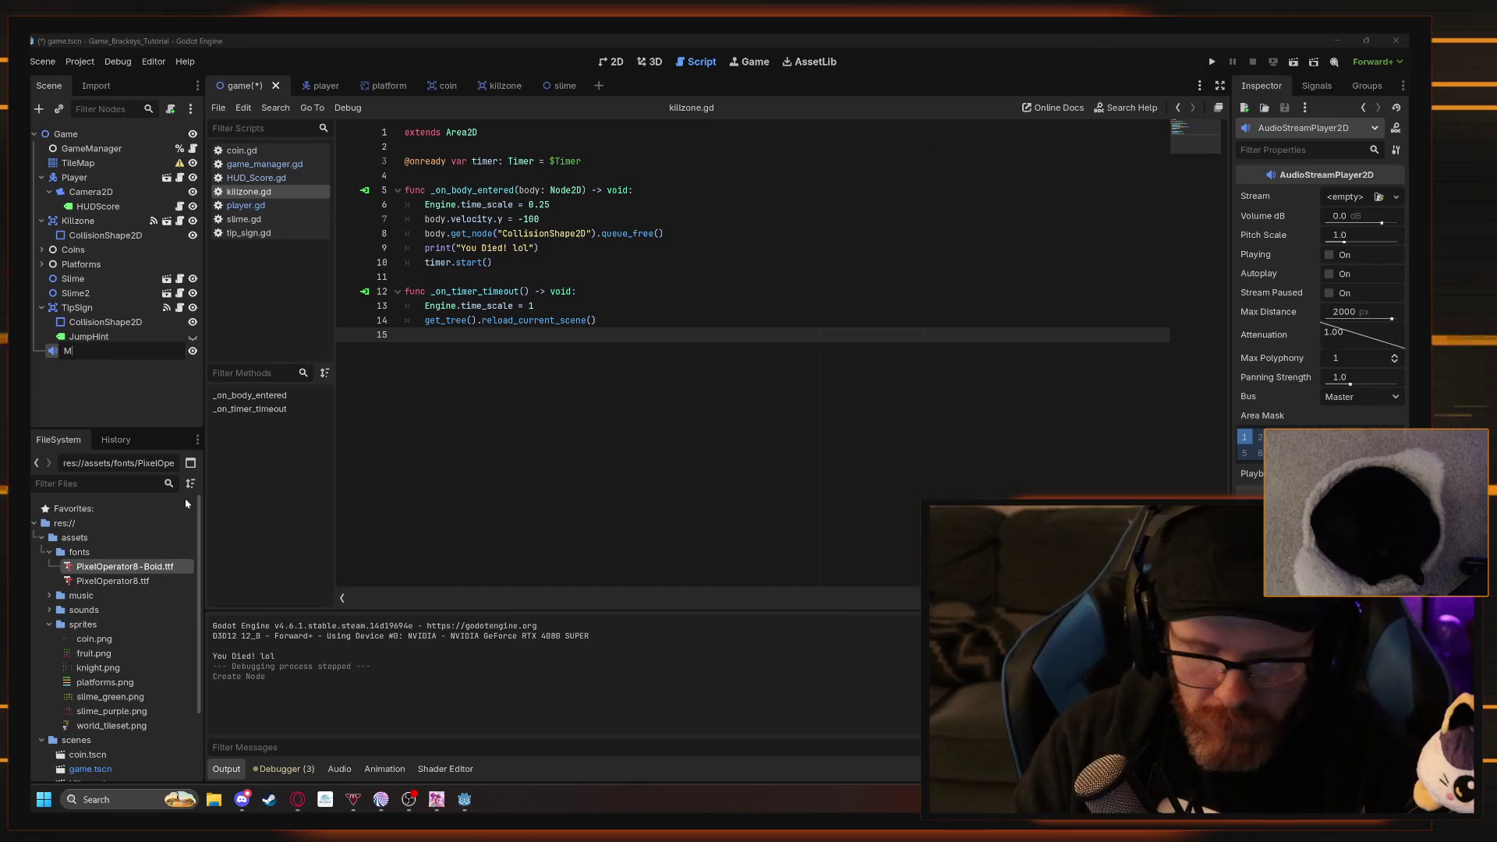
{"action": "key", "text": "Return"}
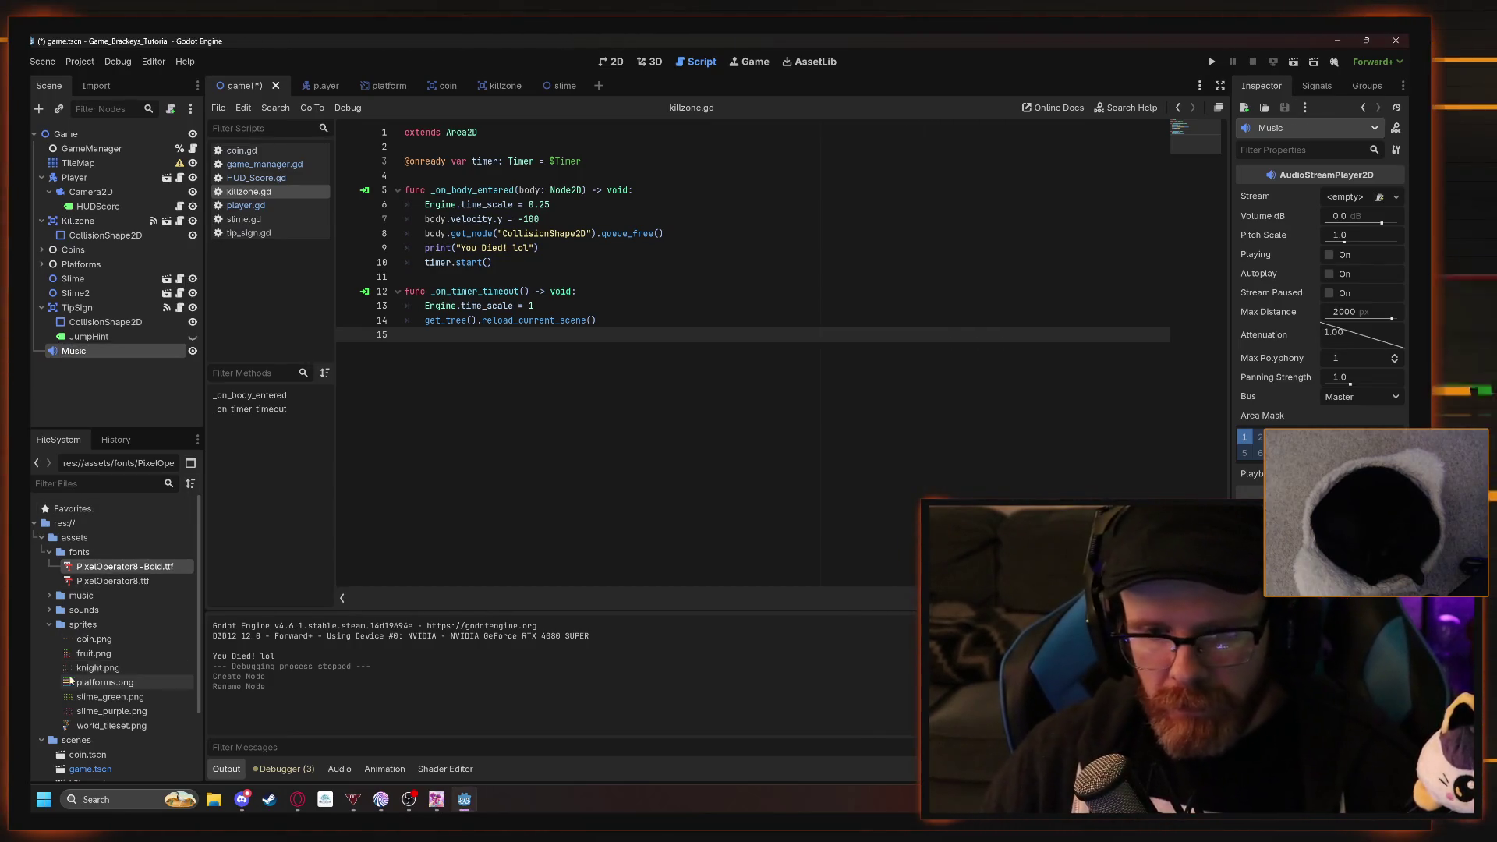
Assign assets/music/time_for_adventure.mp3 as the Music node's Stream.
{"action": "left_click", "coordinate": [50, 625]}
{"action": "left_click", "coordinate": [50, 610]}
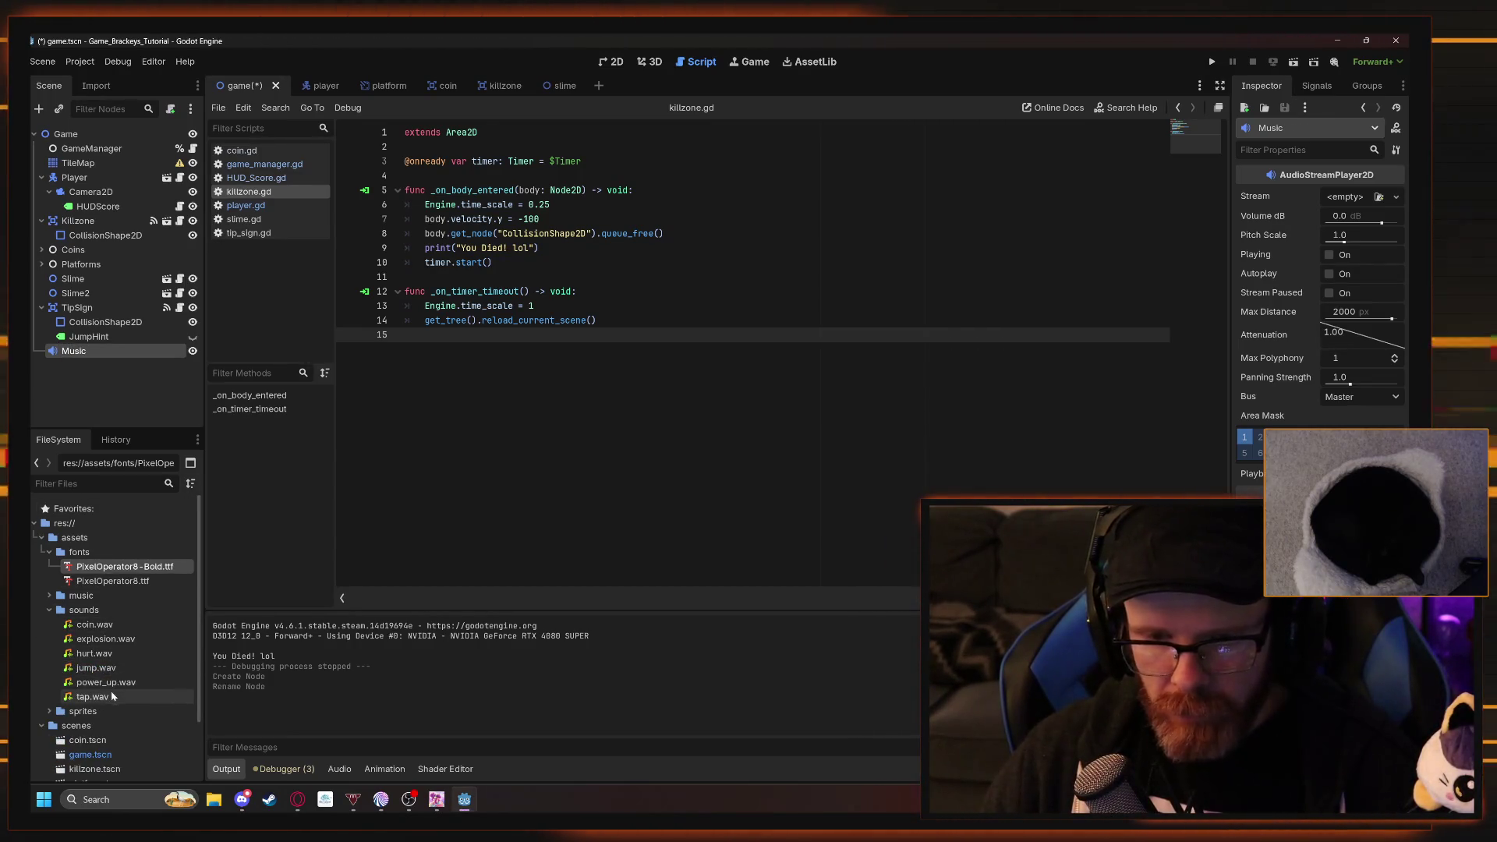
{"action": "left_click", "coordinate": [50, 610]}
{"action": "left_click", "coordinate": [49, 596]}
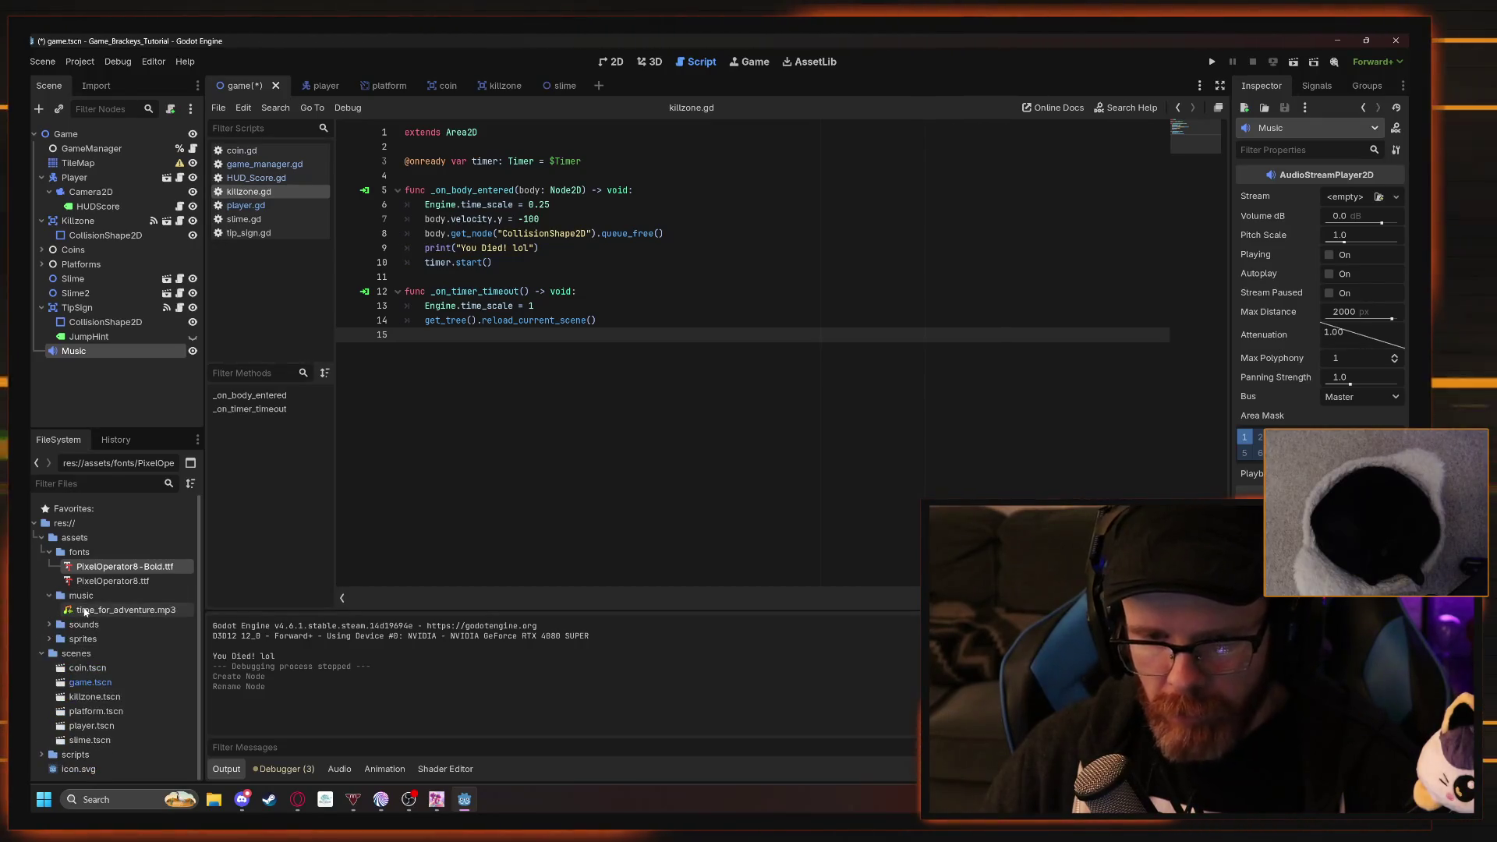
{"action": "left_click", "coordinate": [125, 610]}
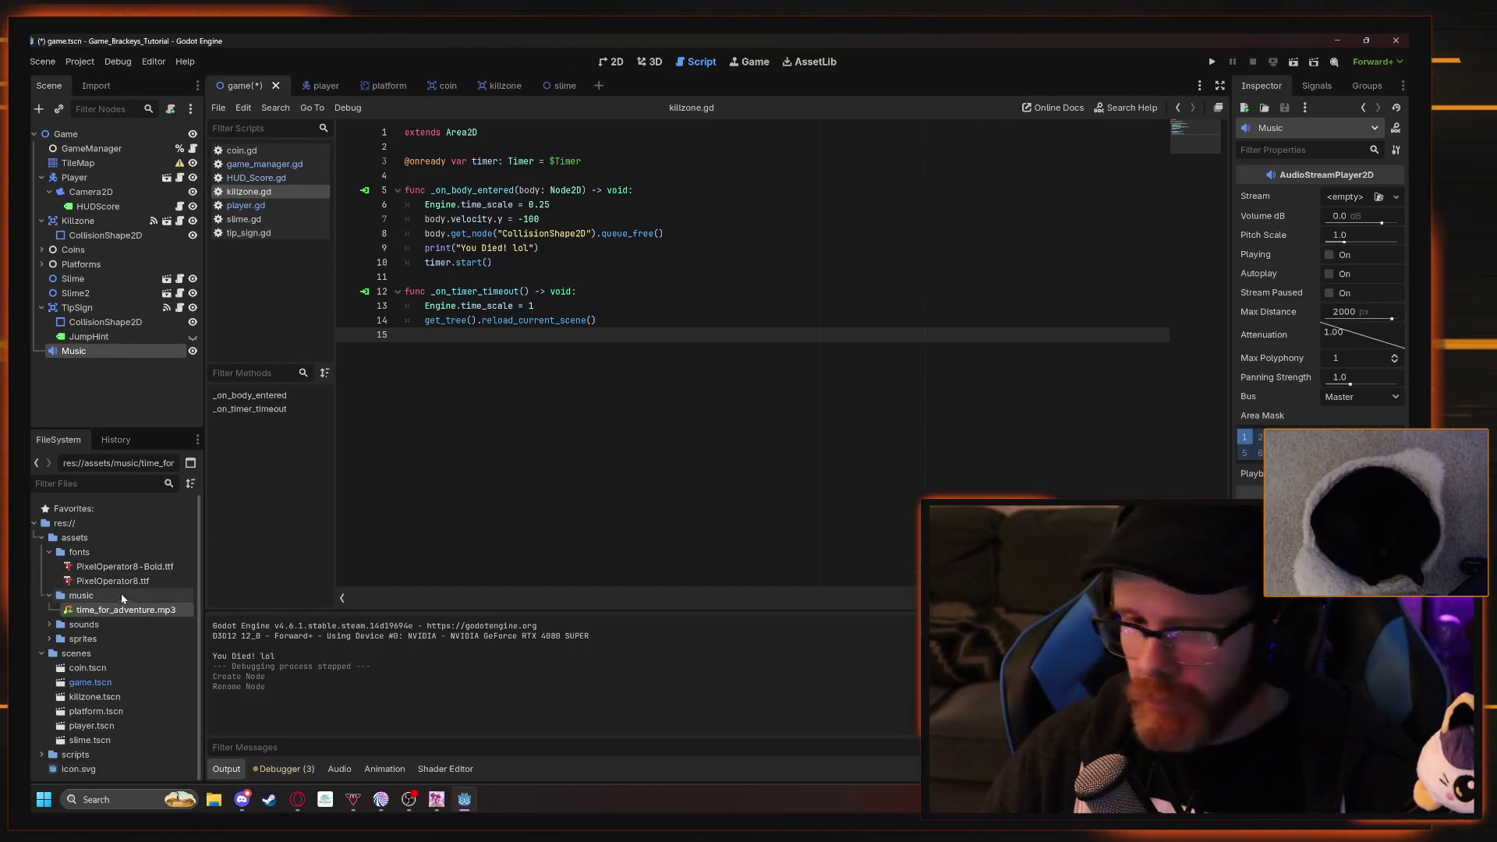
{"action": "left_click_drag", "start_coordinate": [124, 609], "coordinate": [1376, 253]}
{"action": "left_click_drag", "start_coordinate": [1351, 202], "coordinate": [1352, 203]}
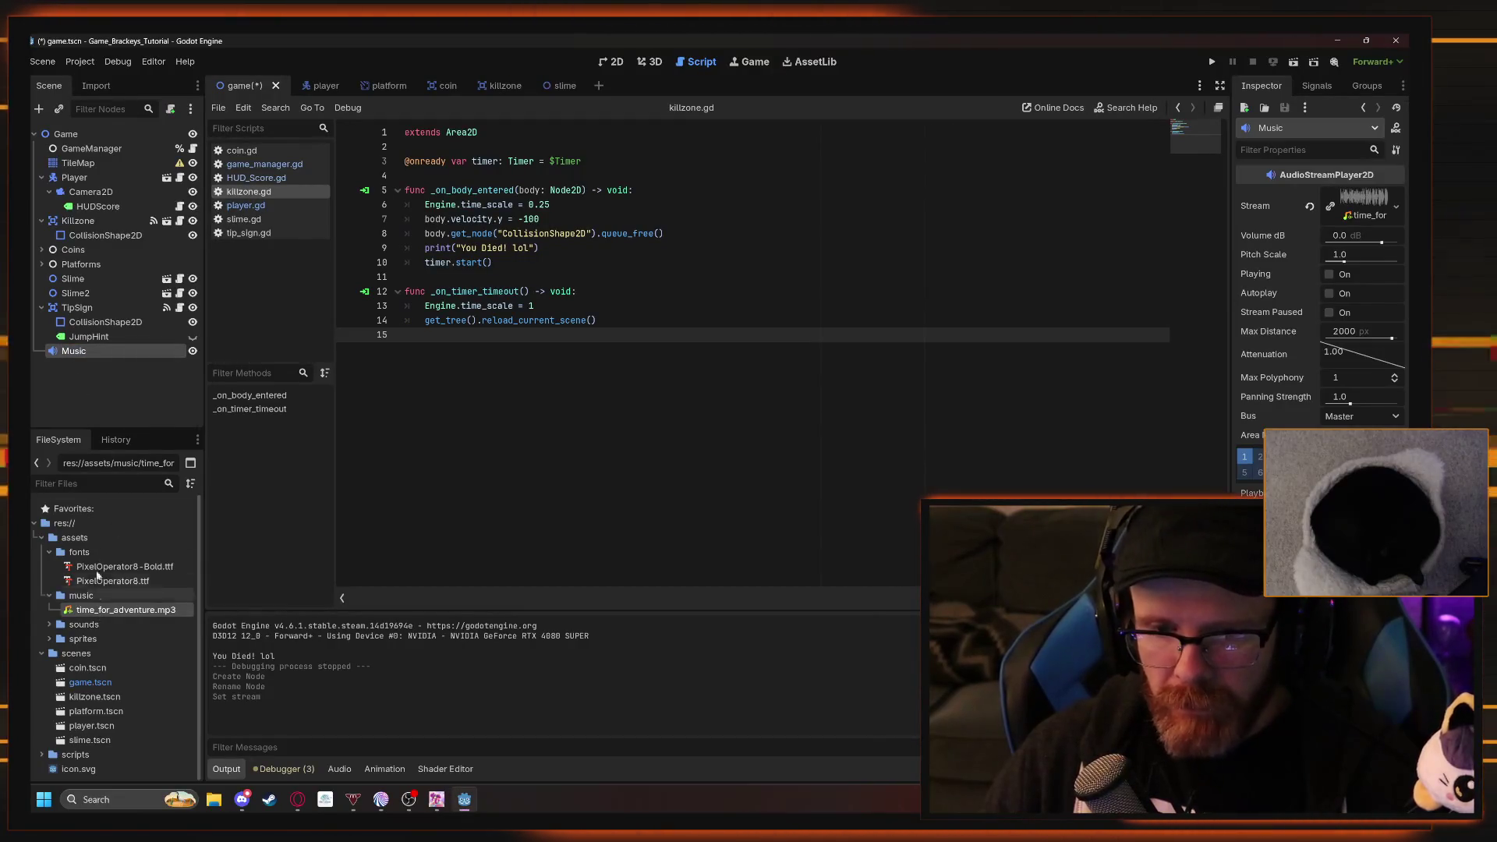
Open the import settings for time_for_adventure.mp3, showing Loop enabled.
{"action": "key", "text": "F2"}
{"action": "key", "text": "Return"}
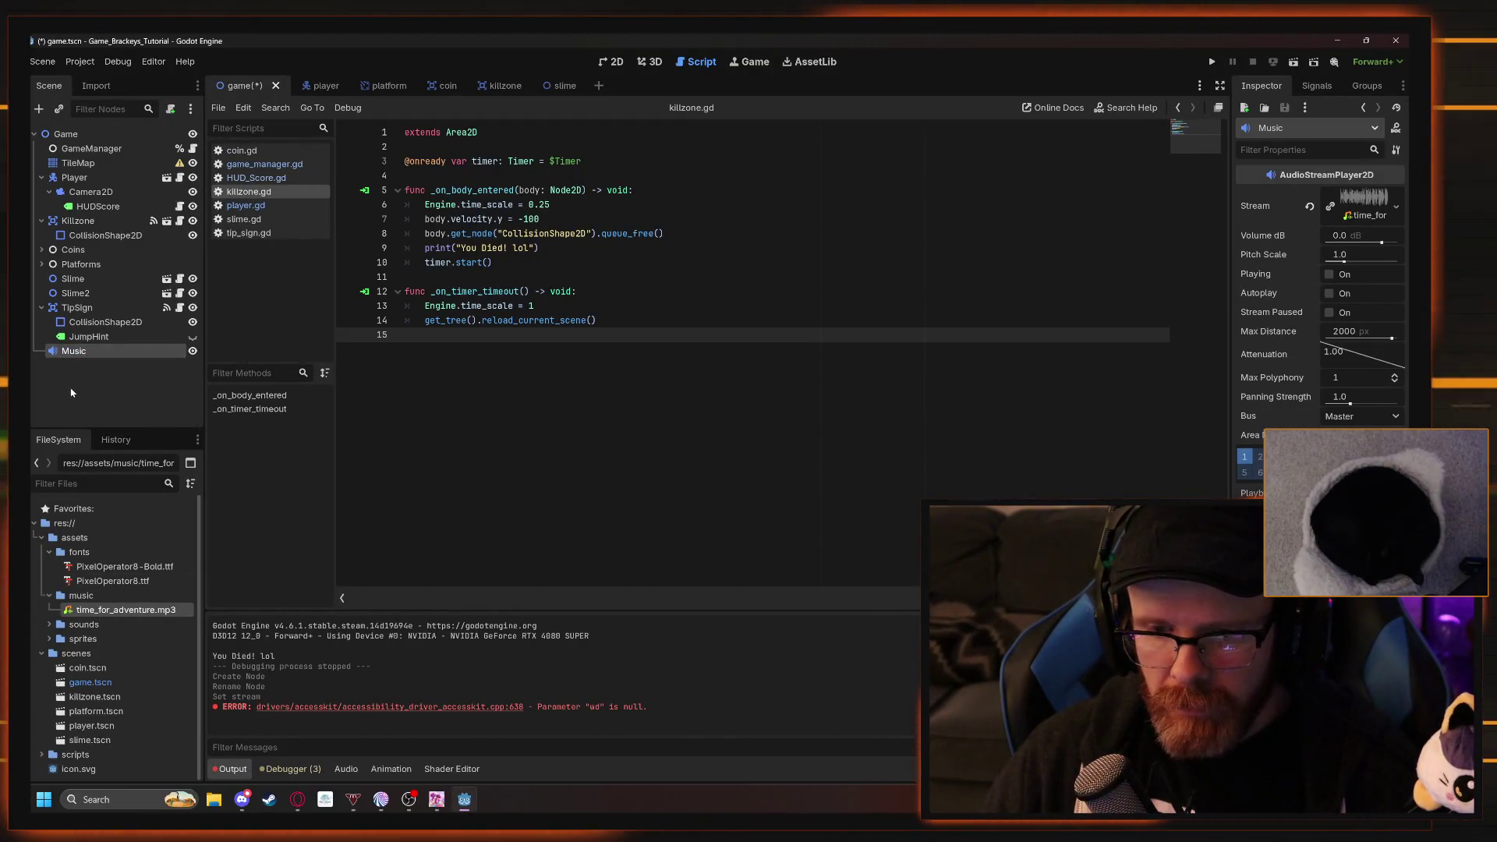
{"action": "double_click", "coordinate": [95, 611]}
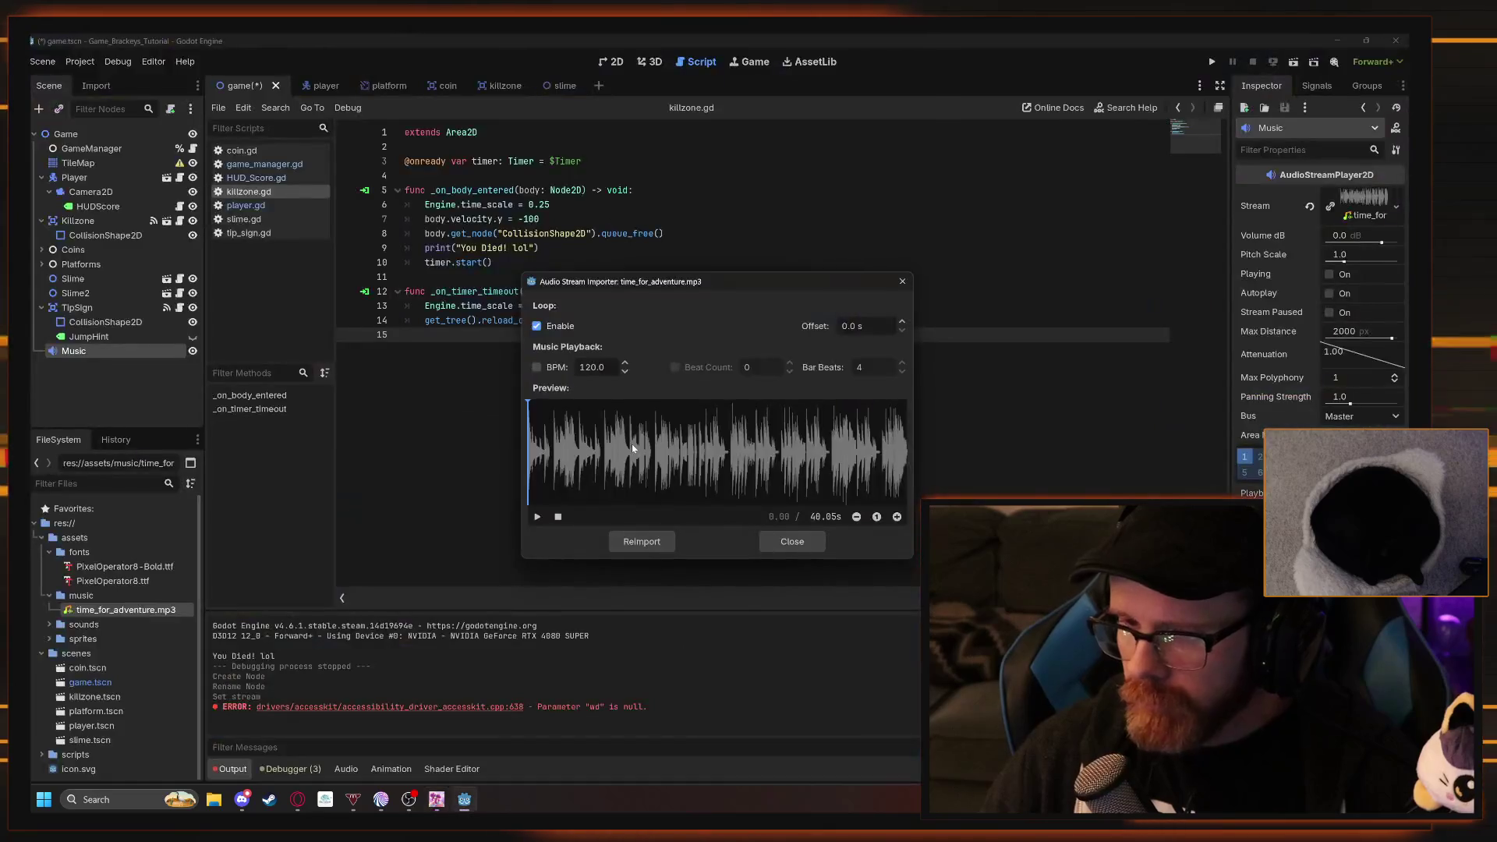
{"action": "left_click", "coordinate": [539, 517]}
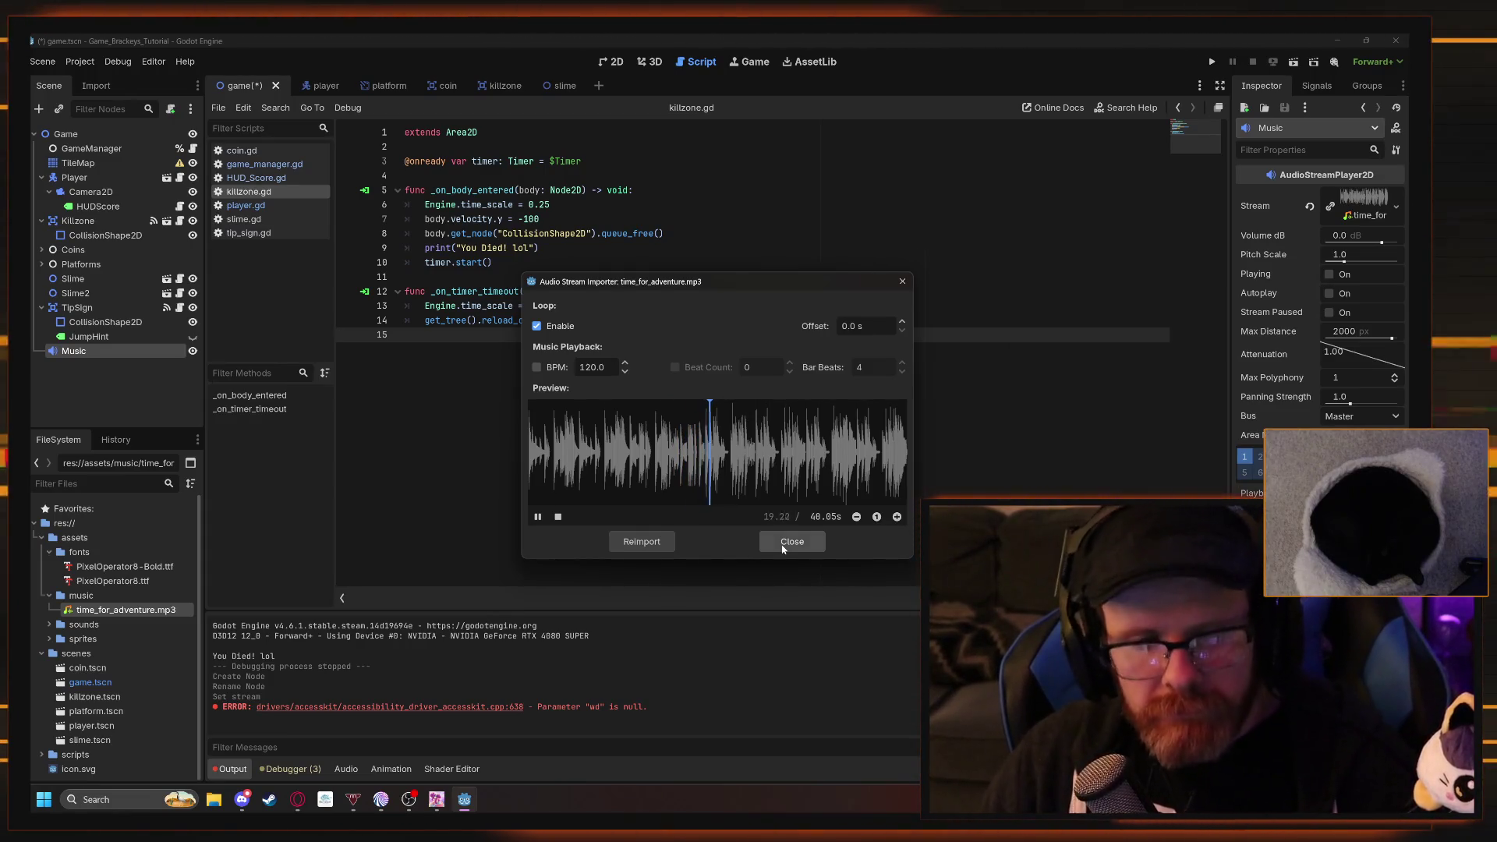
{"action": "left_click", "coordinate": [783, 548]}
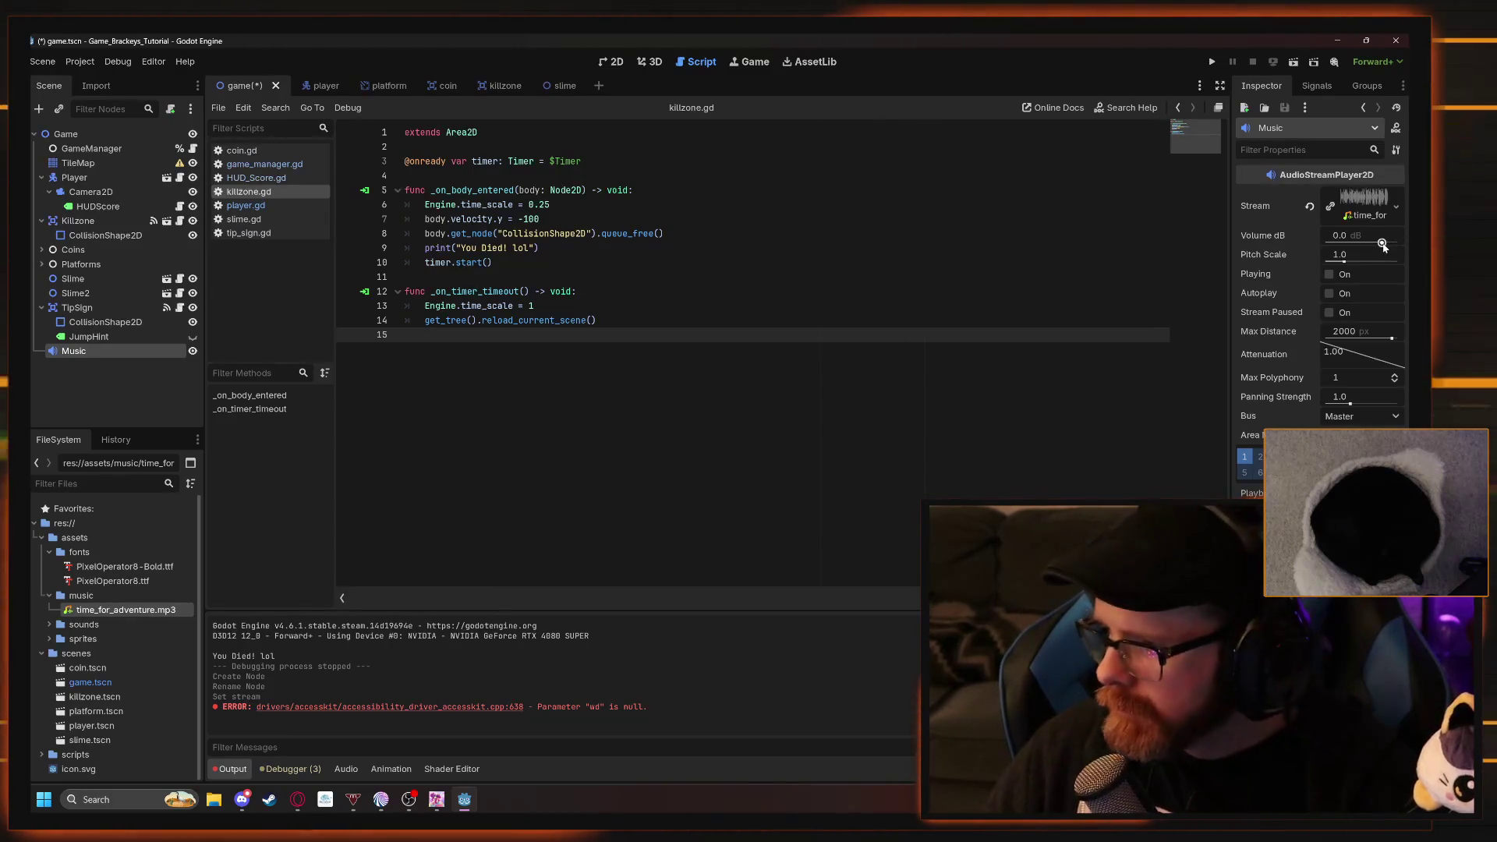
Lower the Music node's volume to about -5.5 dB while following the tutorial.
{"action": "left_click_drag", "start_coordinate": [1381, 246], "coordinate": [1377, 244]}
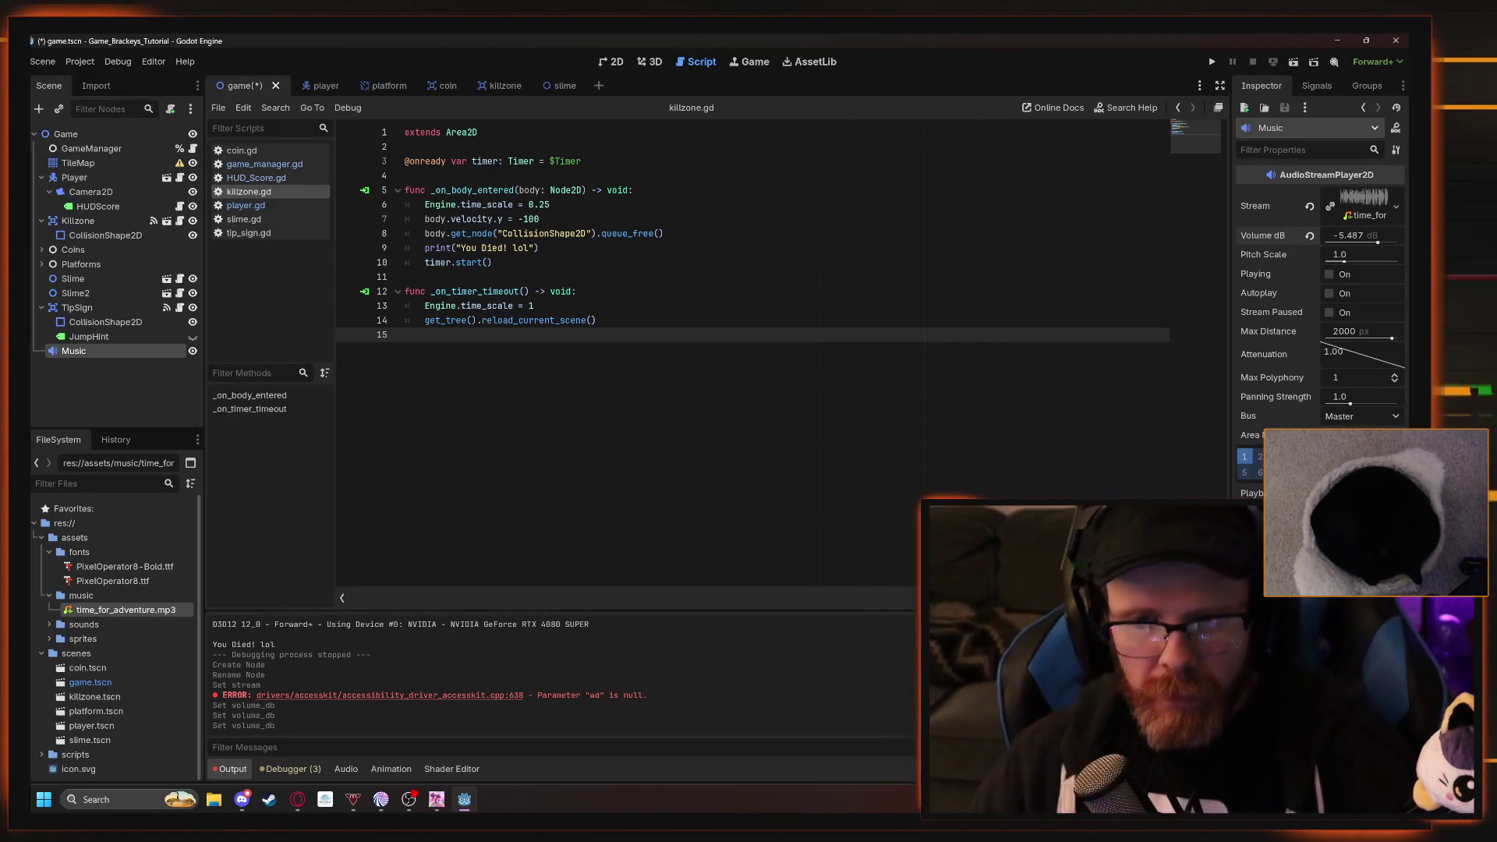
{"action": "key", "text": "alt+Tab"}
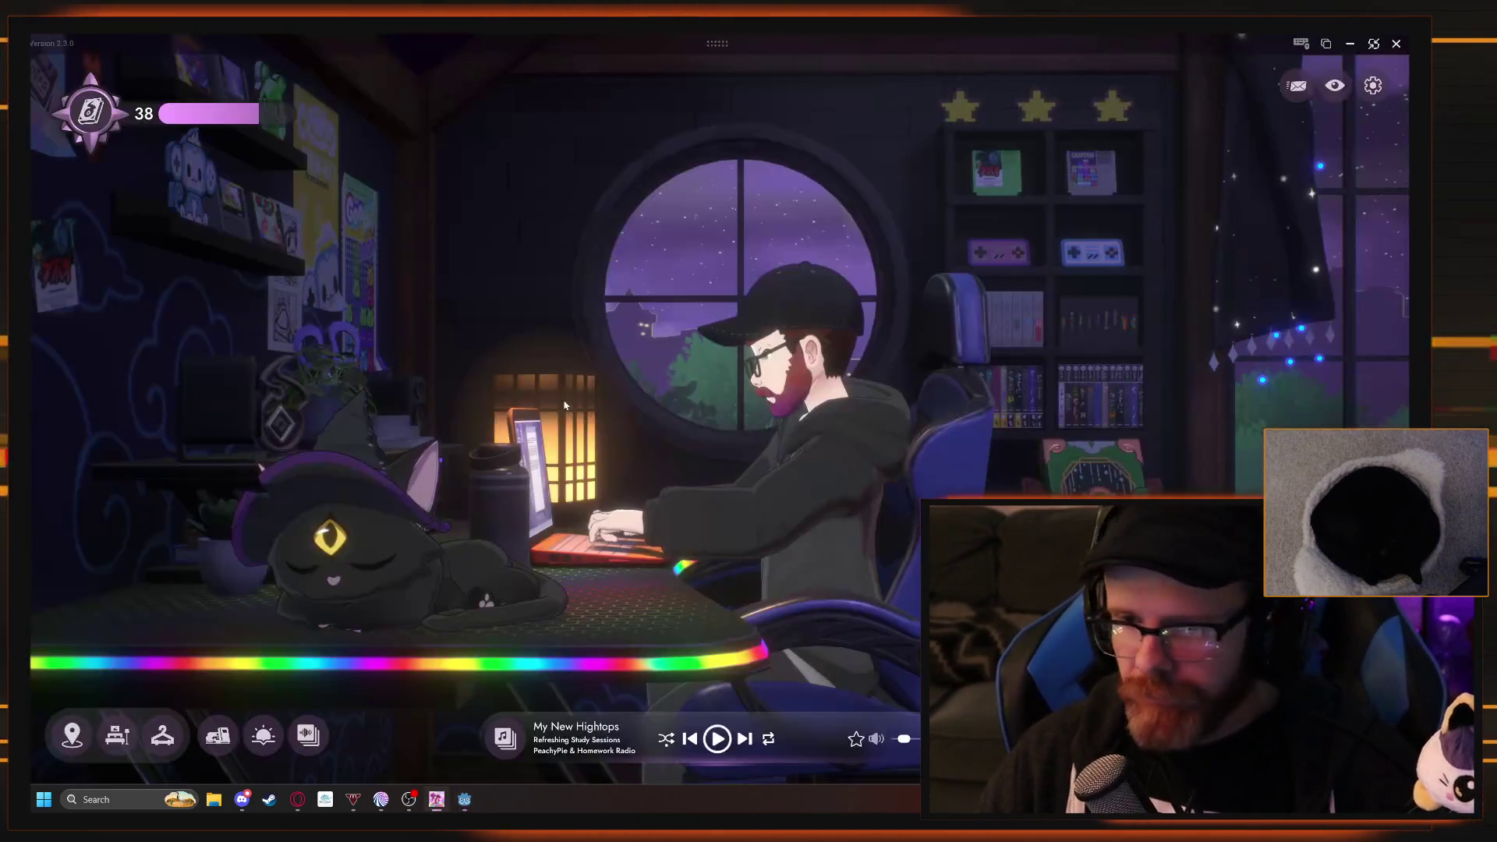
{"action": "key", "text": "alt+Tab"}
{"action": "key", "text": "Tab"}
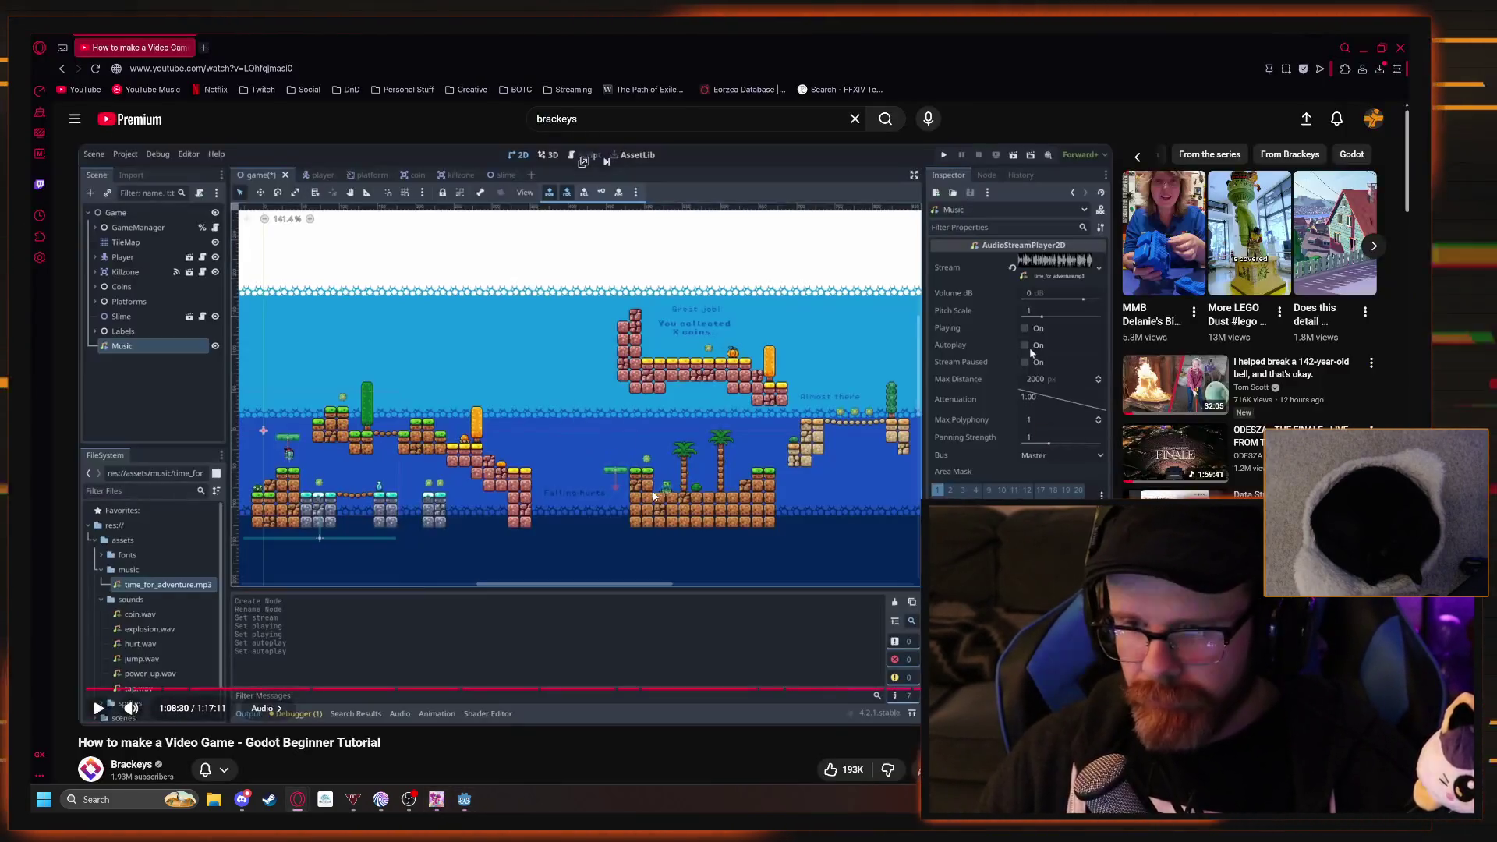
{"action": "left_click", "coordinate": [562, 445]}
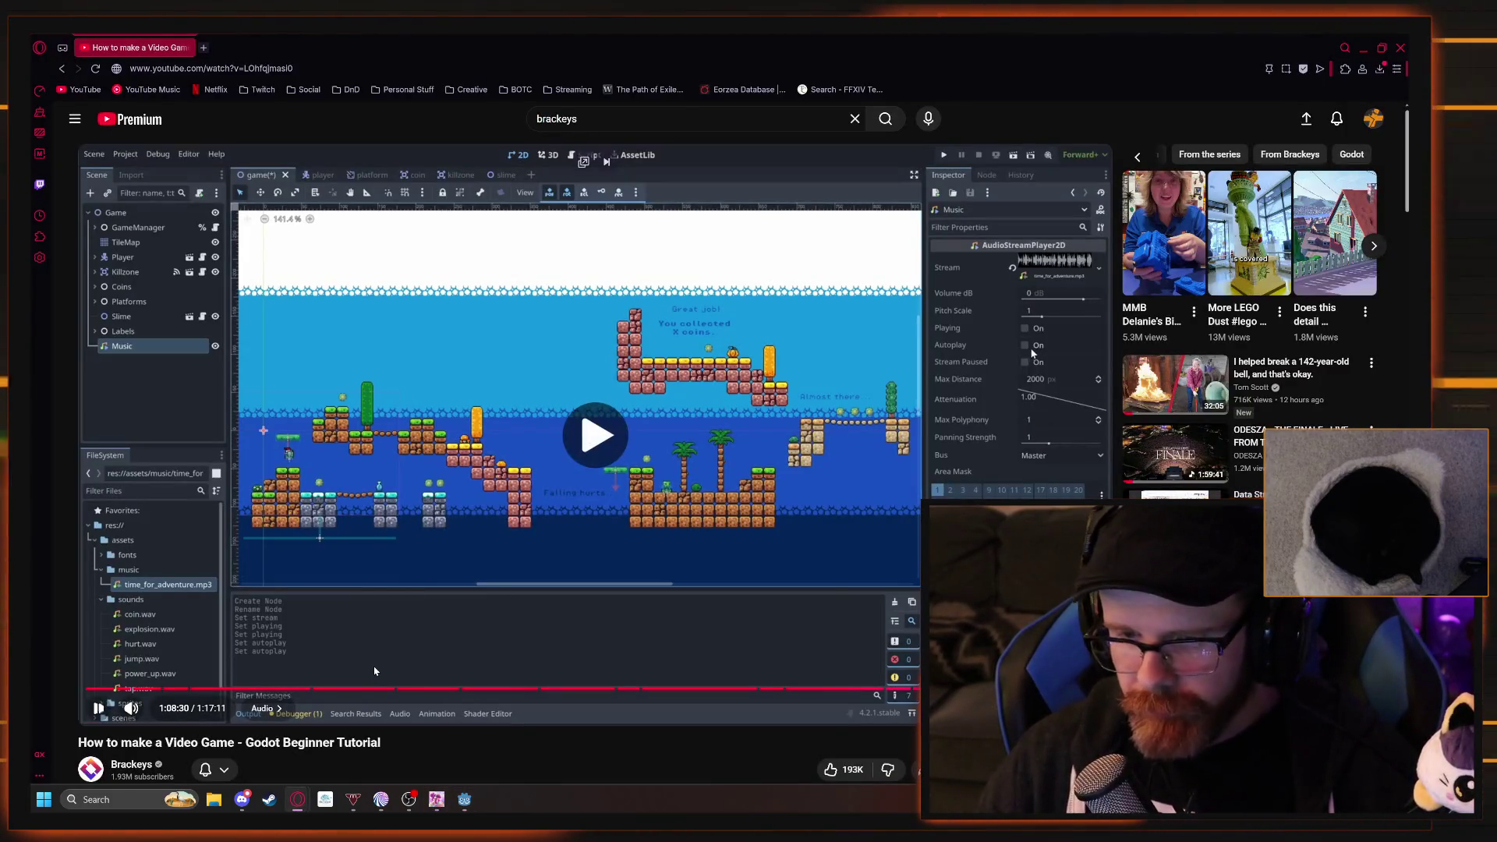
{"action": "key", "text": "alt+Tab"}
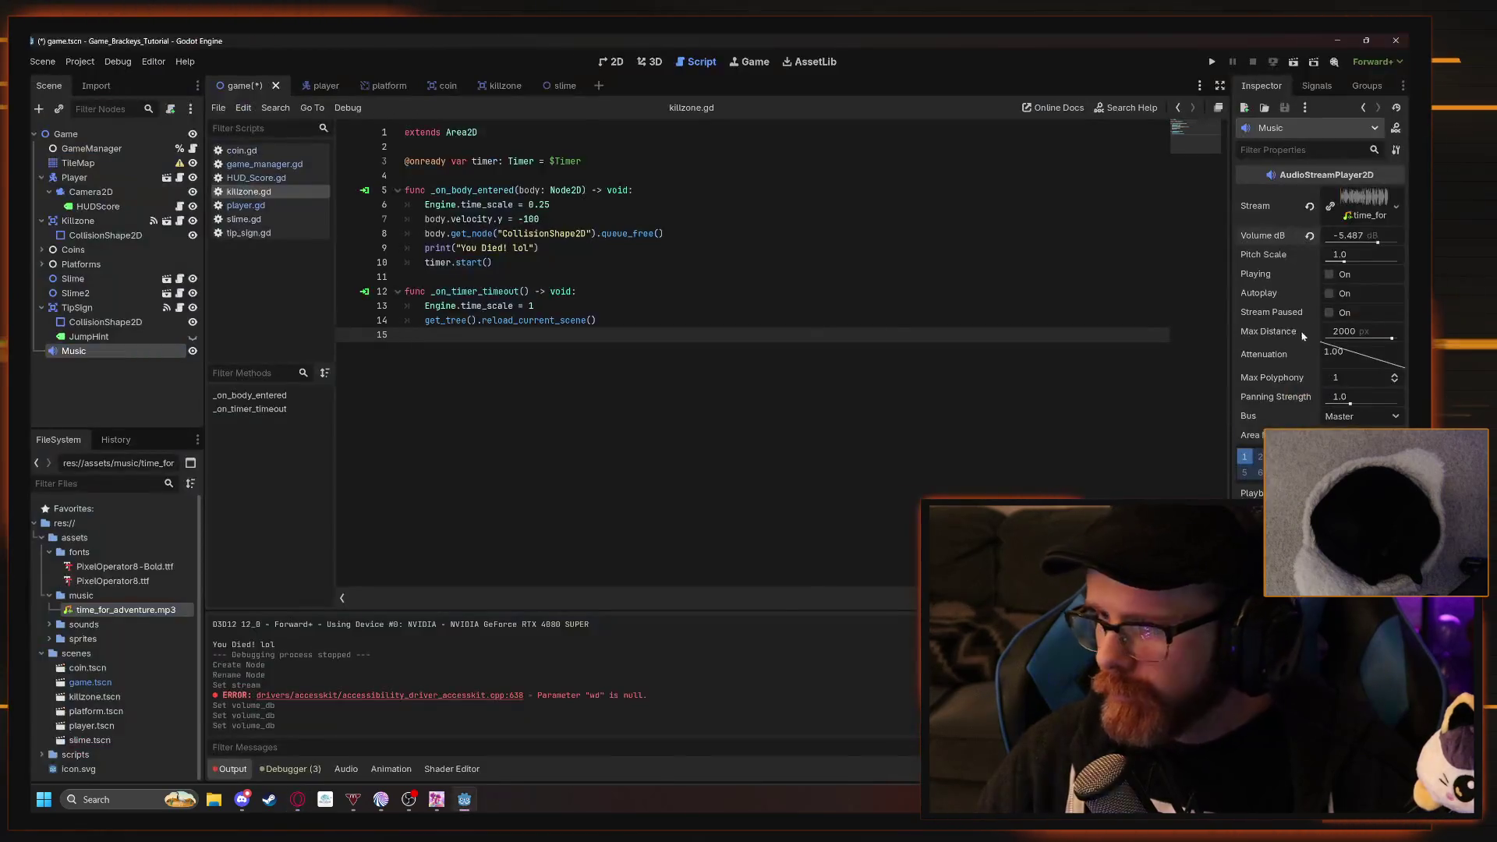
{"action": "key", "text": "alt+Tab"}
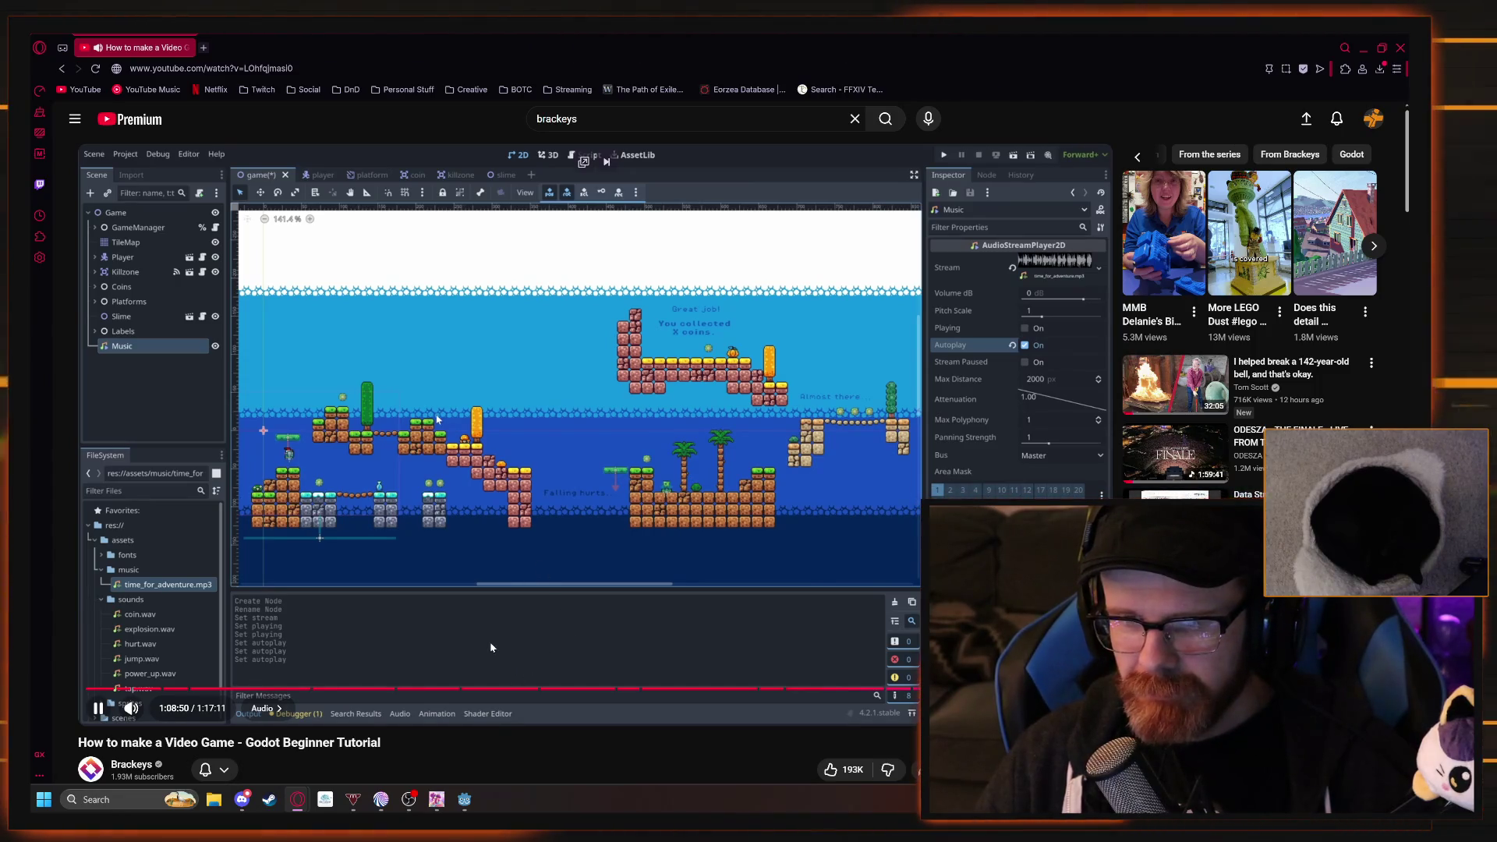
{"action": "key", "text": "alt+Tab"}
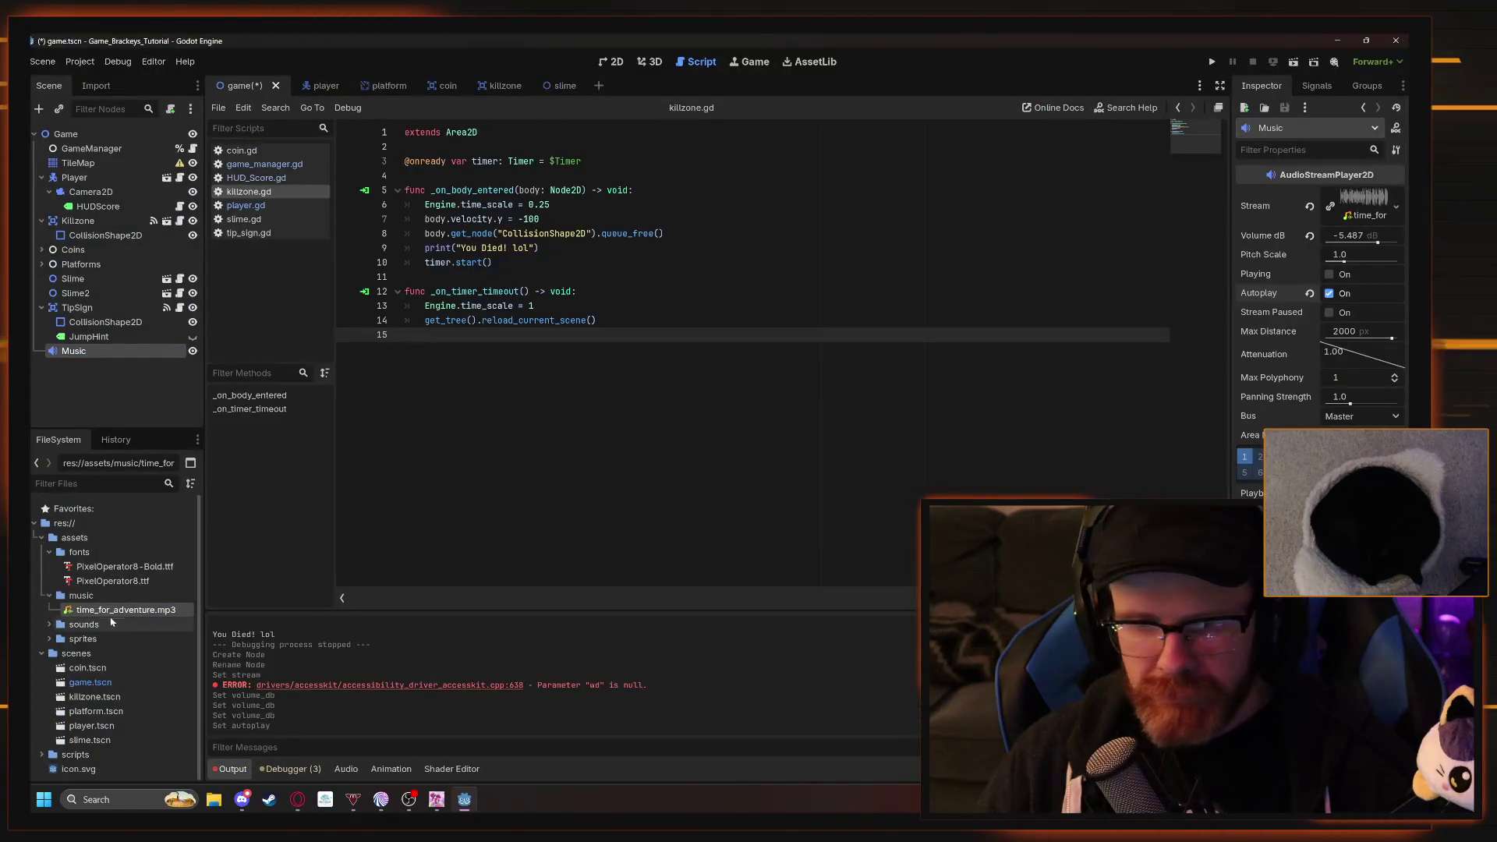
Reimport time_for_adventure.mp3 from its import settings.
{"action": "double_click", "coordinate": [112, 612]}
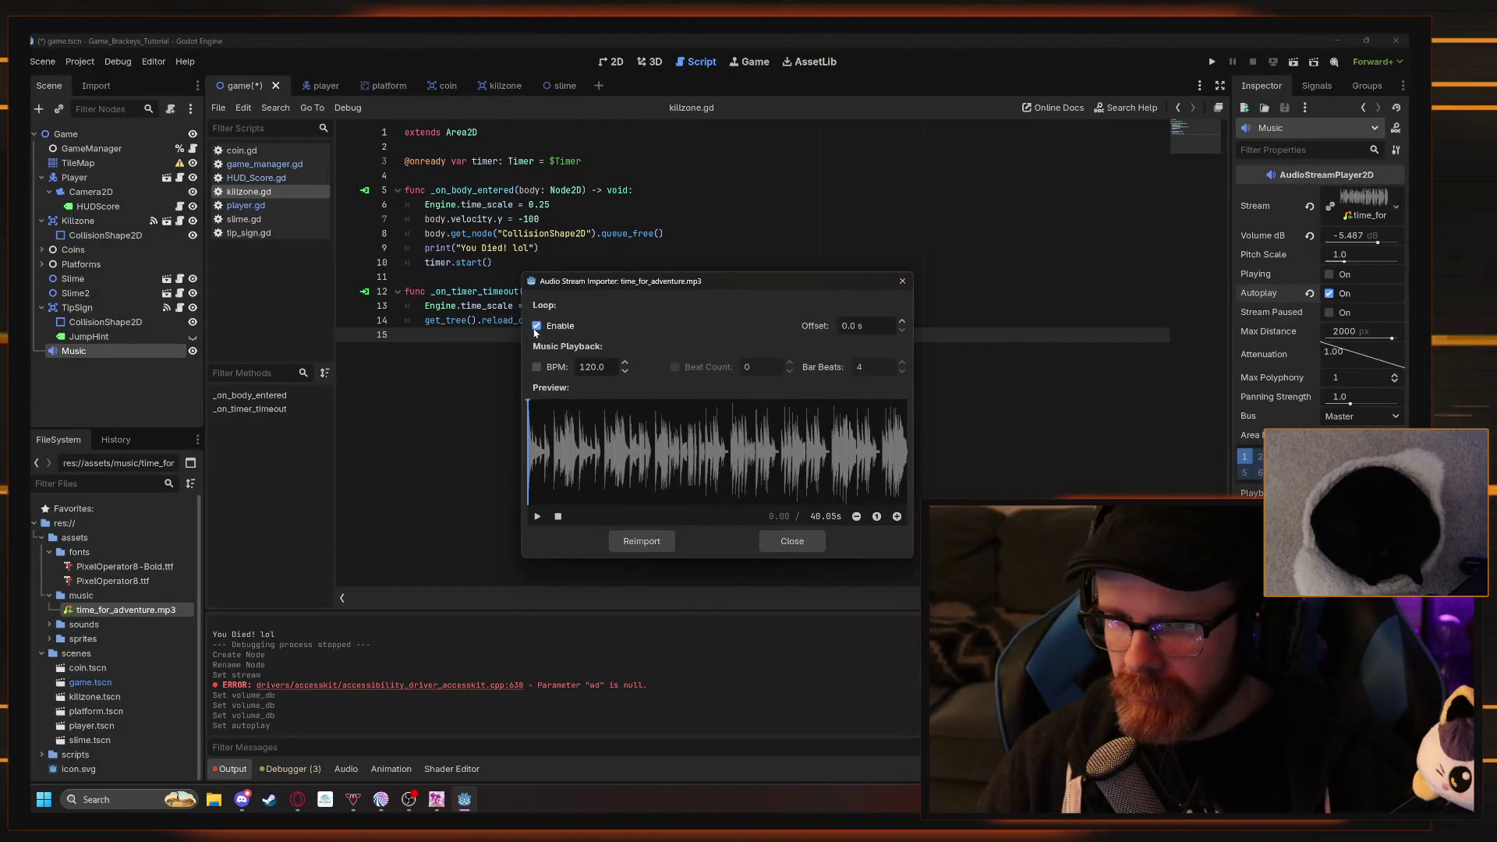
{"action": "left_click", "coordinate": [641, 541]}
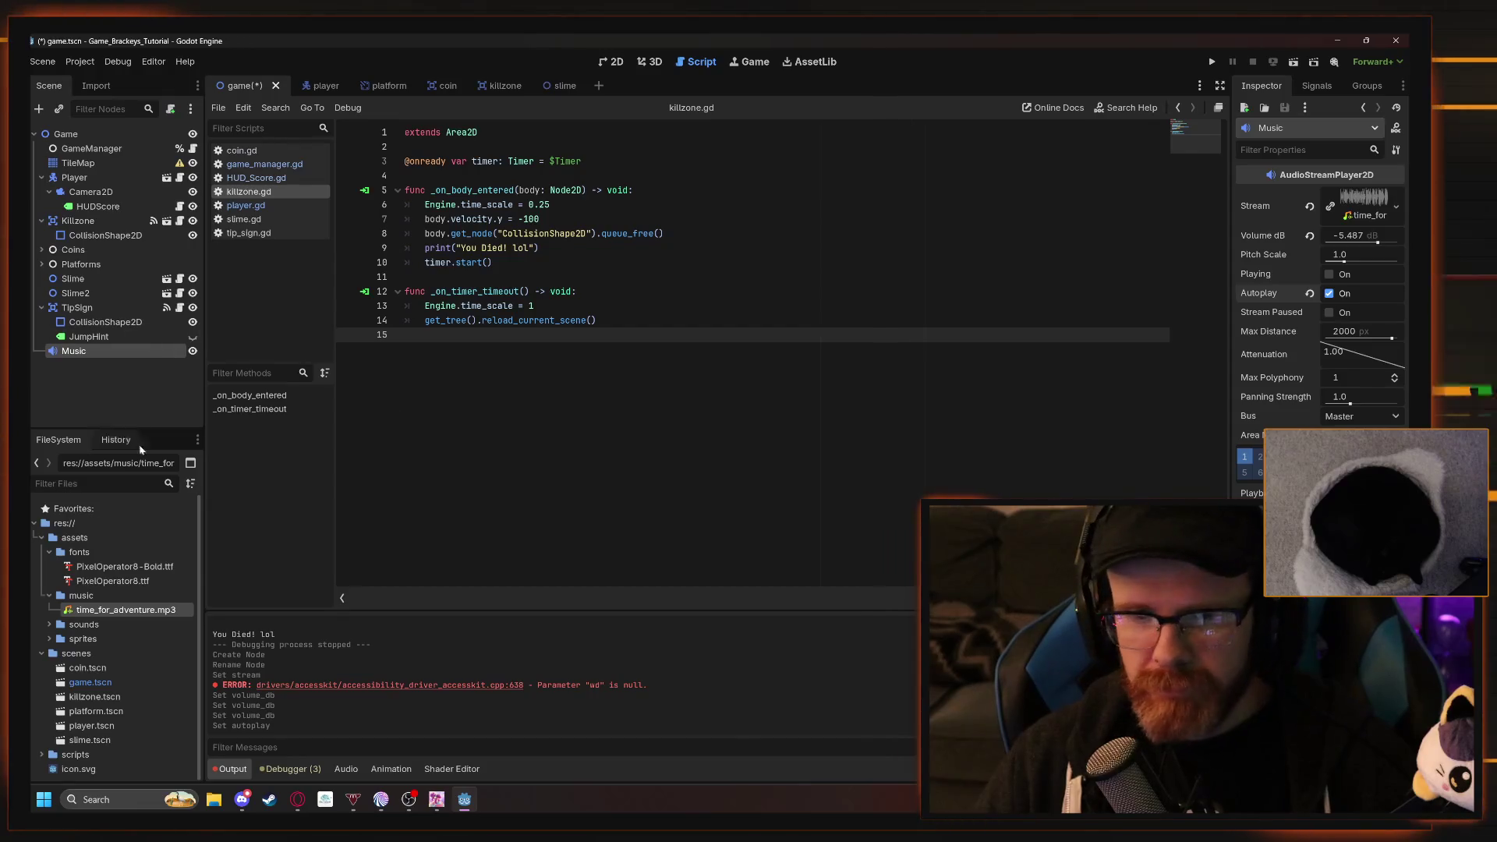
{"action": "key", "text": "alt+Tab"}
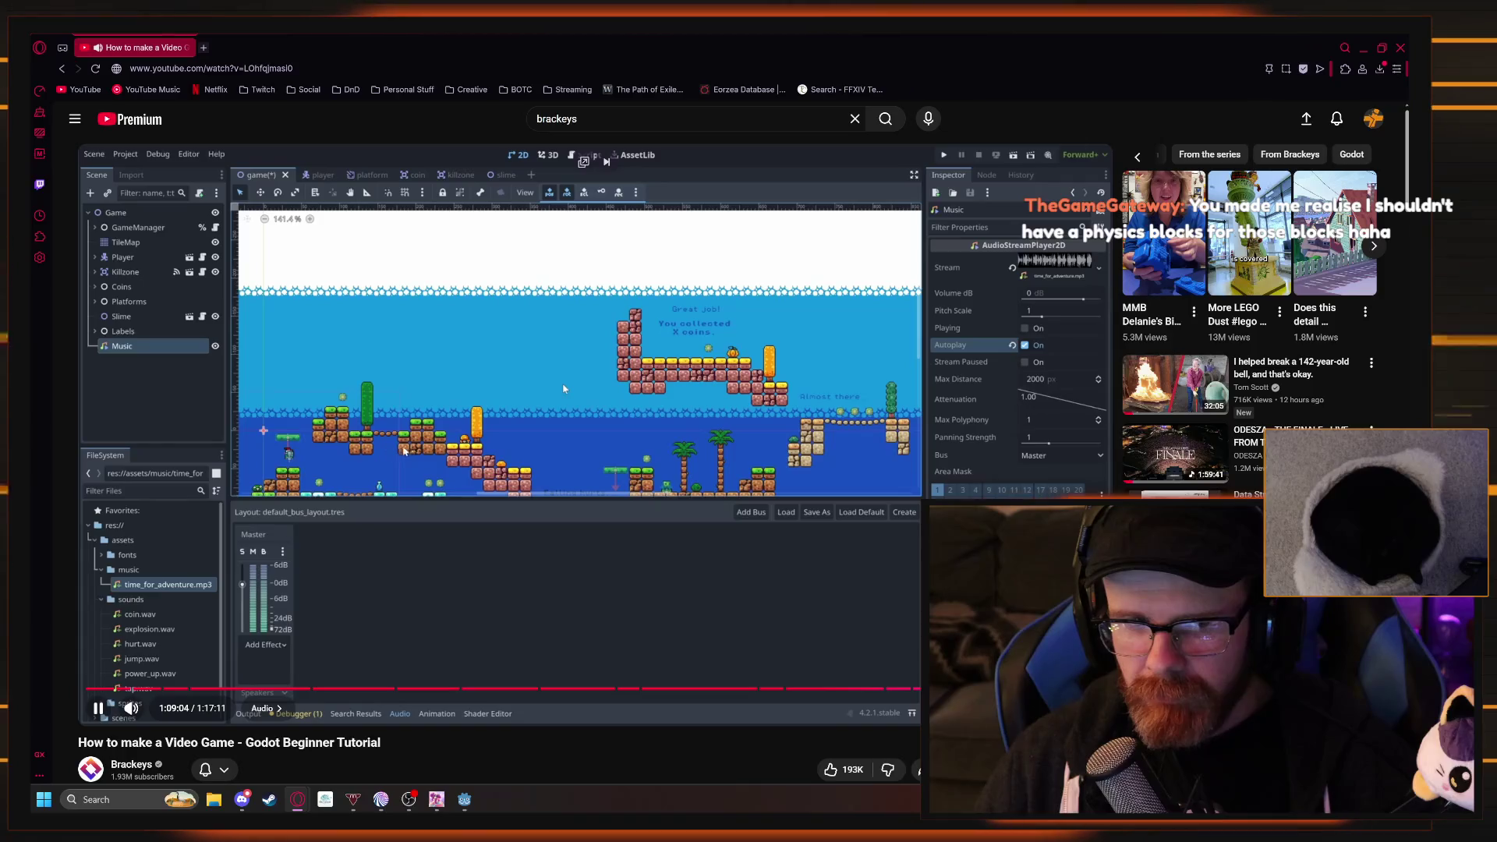
Watch the tutorial's bus setup, then show Godot's audio bus layout with only Master.
{"action": "left_click", "coordinate": [499, 433]}
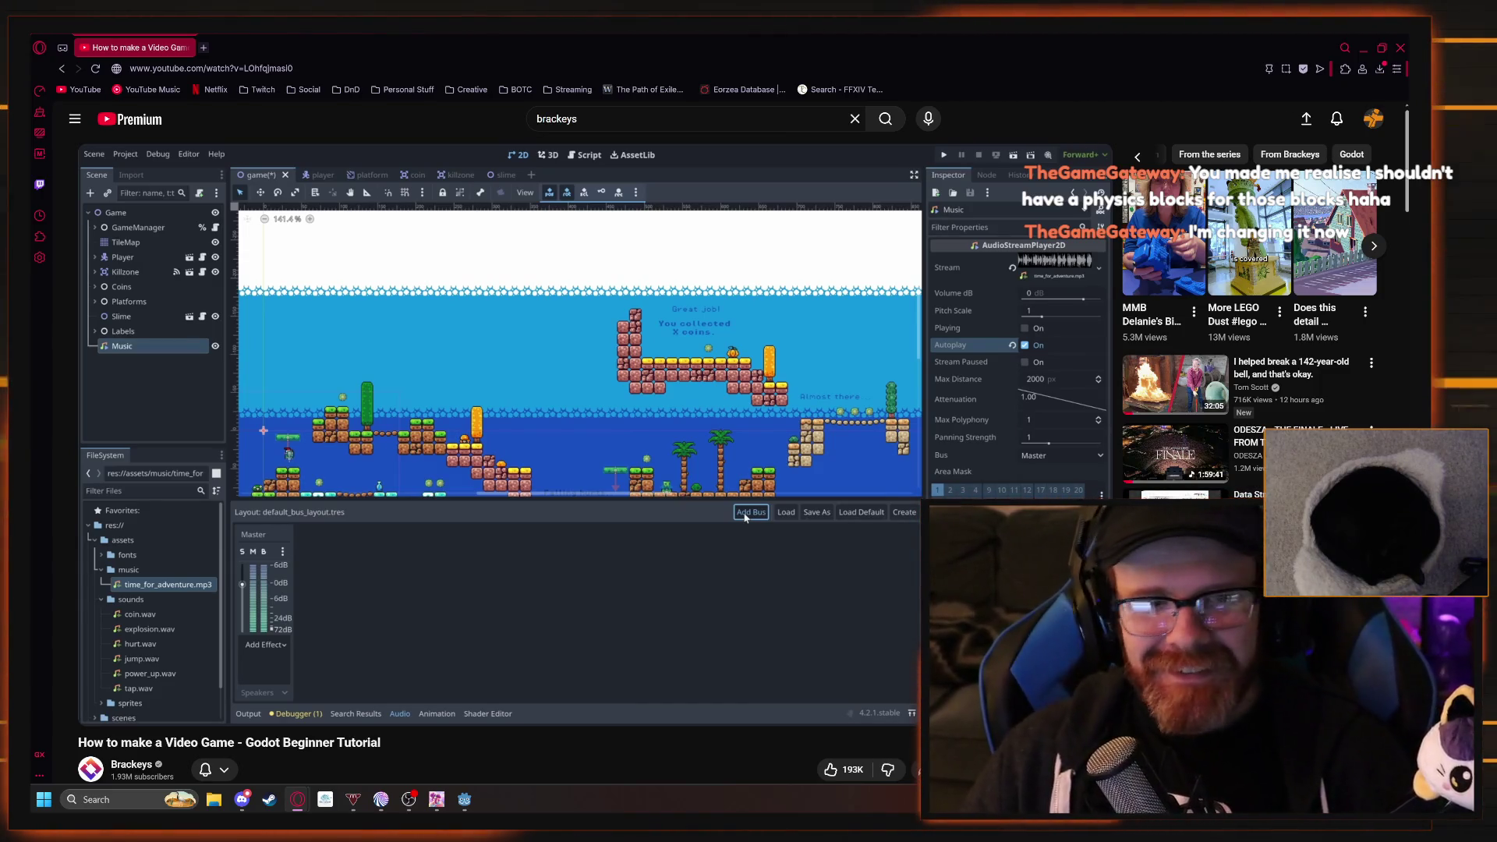
{"action": "left_click", "coordinate": [483, 599]}
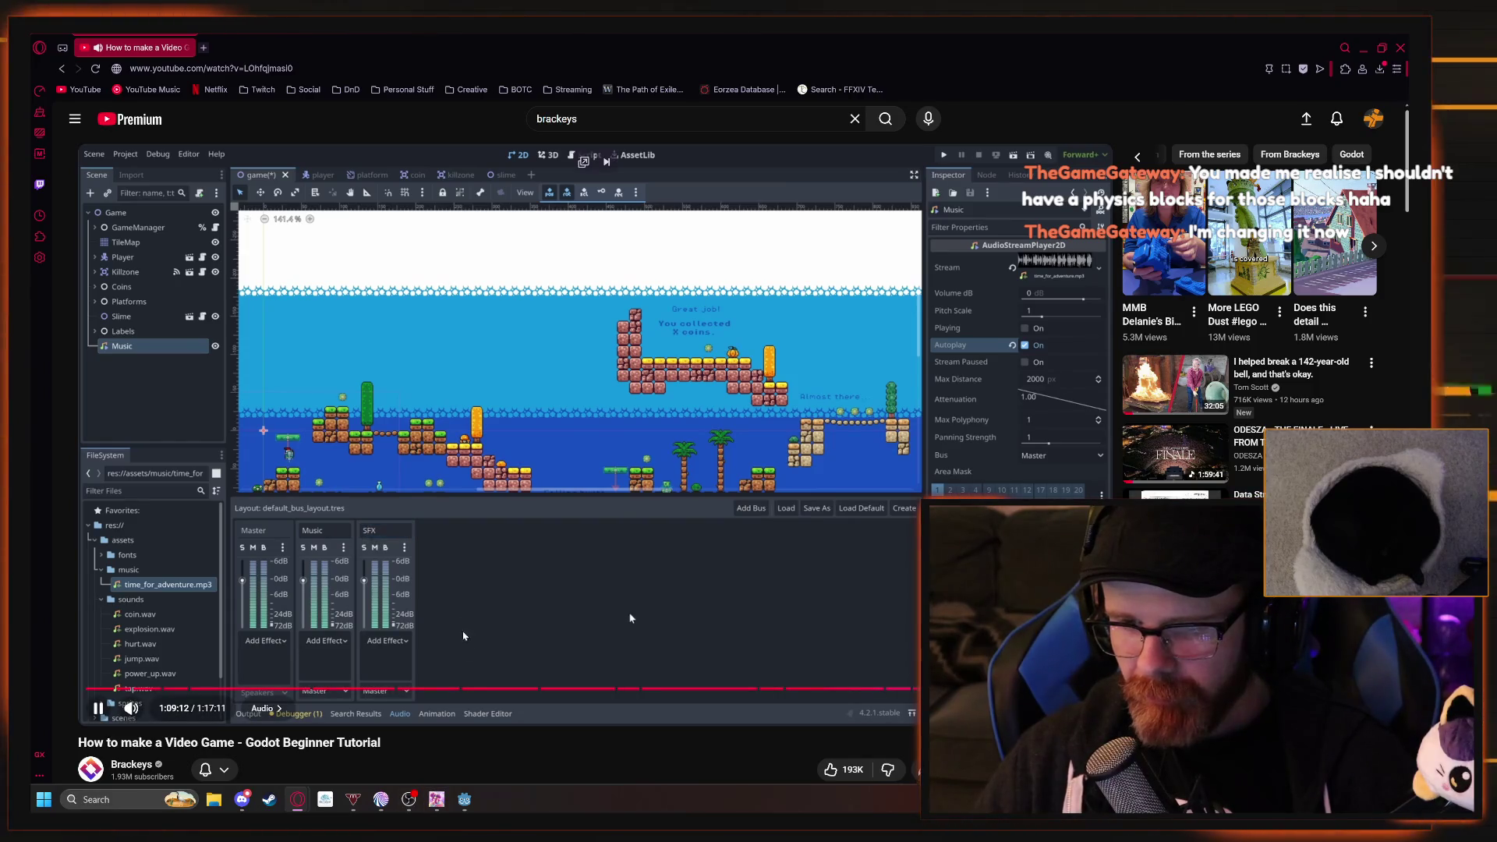
{"action": "left_click", "coordinate": [464, 799]}
{"action": "left_click", "coordinate": [347, 769]}
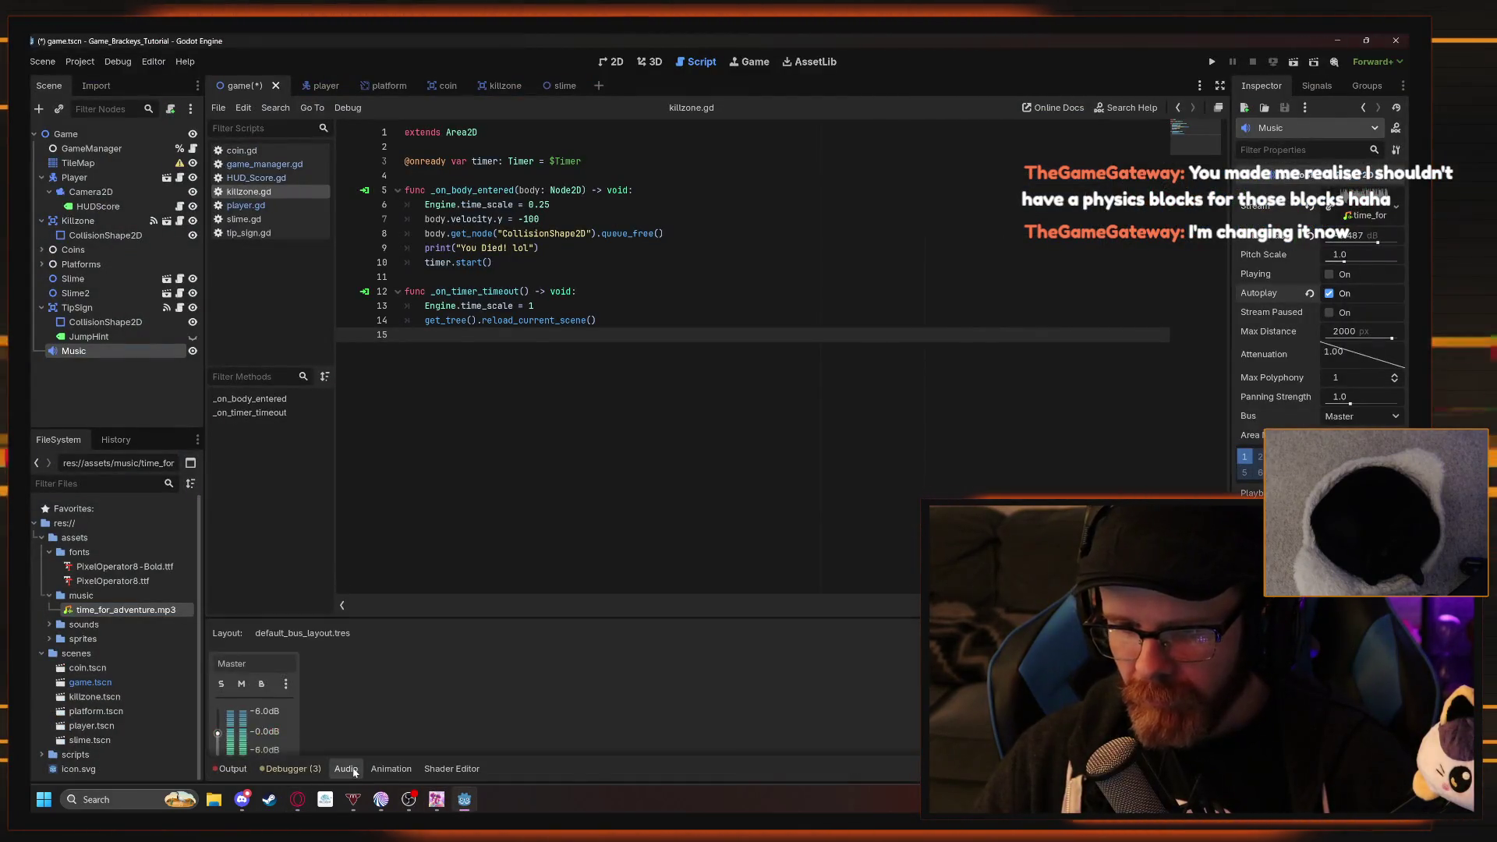
Rewind and rewatch the tutorial's bus setup, then return to Godot.
{"action": "key", "text": "alt+Tab"}
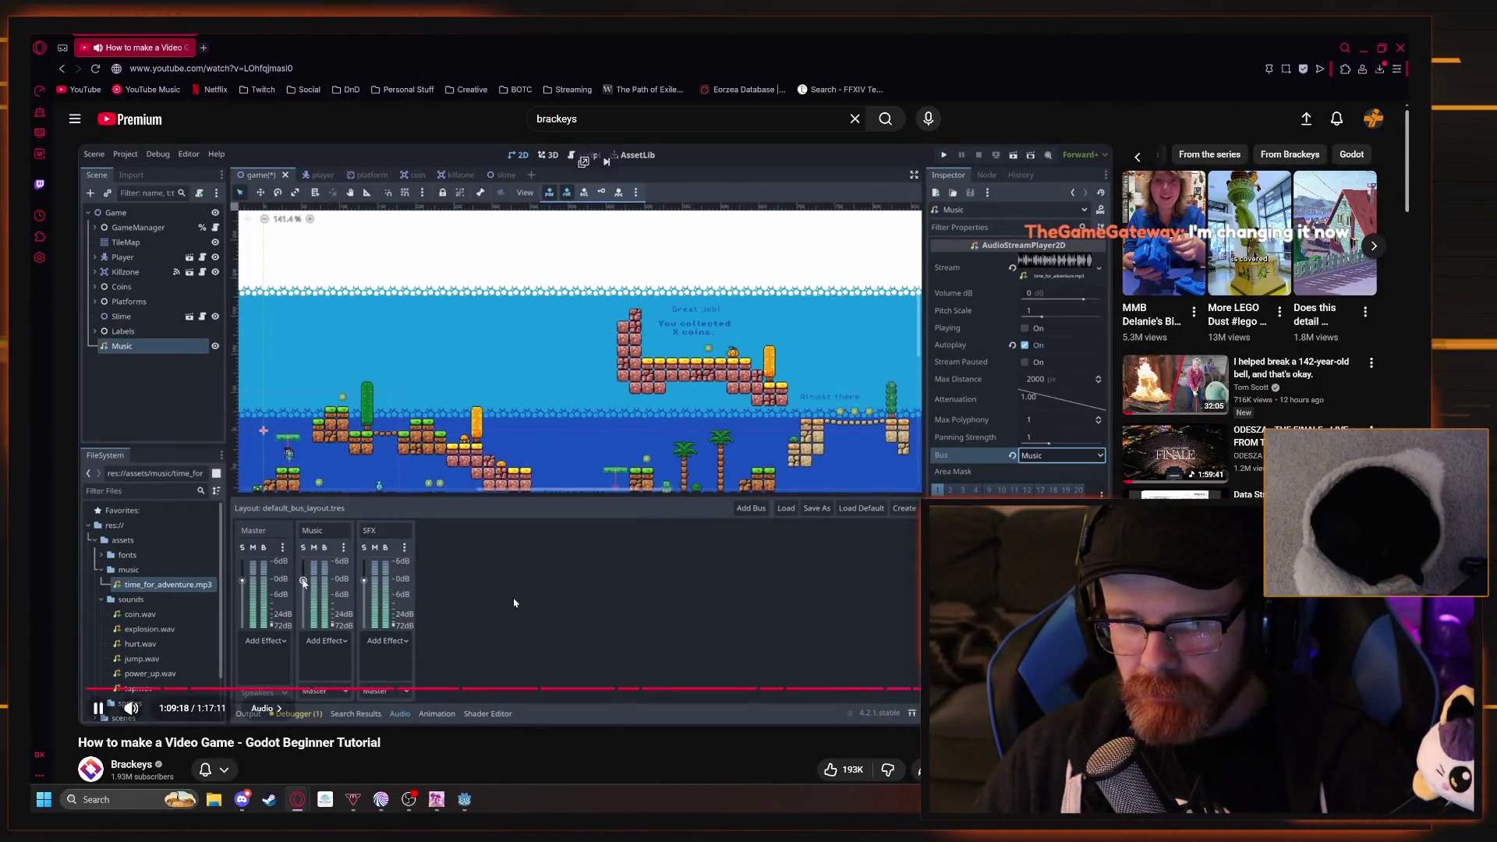
{"action": "key", "text": "k"}
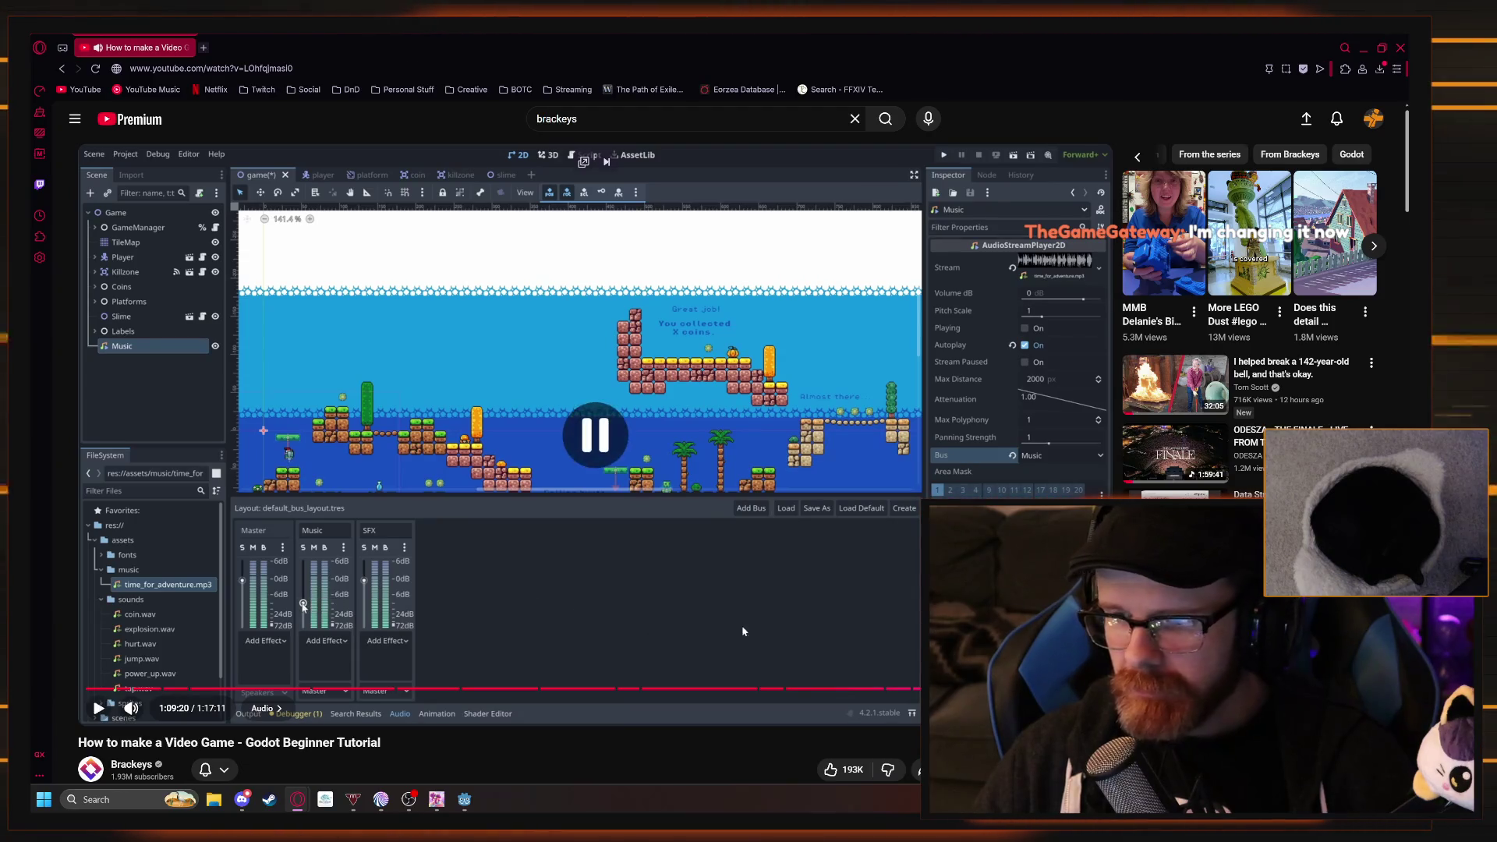
{"action": "key", "text": "j"}
{"action": "key", "text": "Left"}
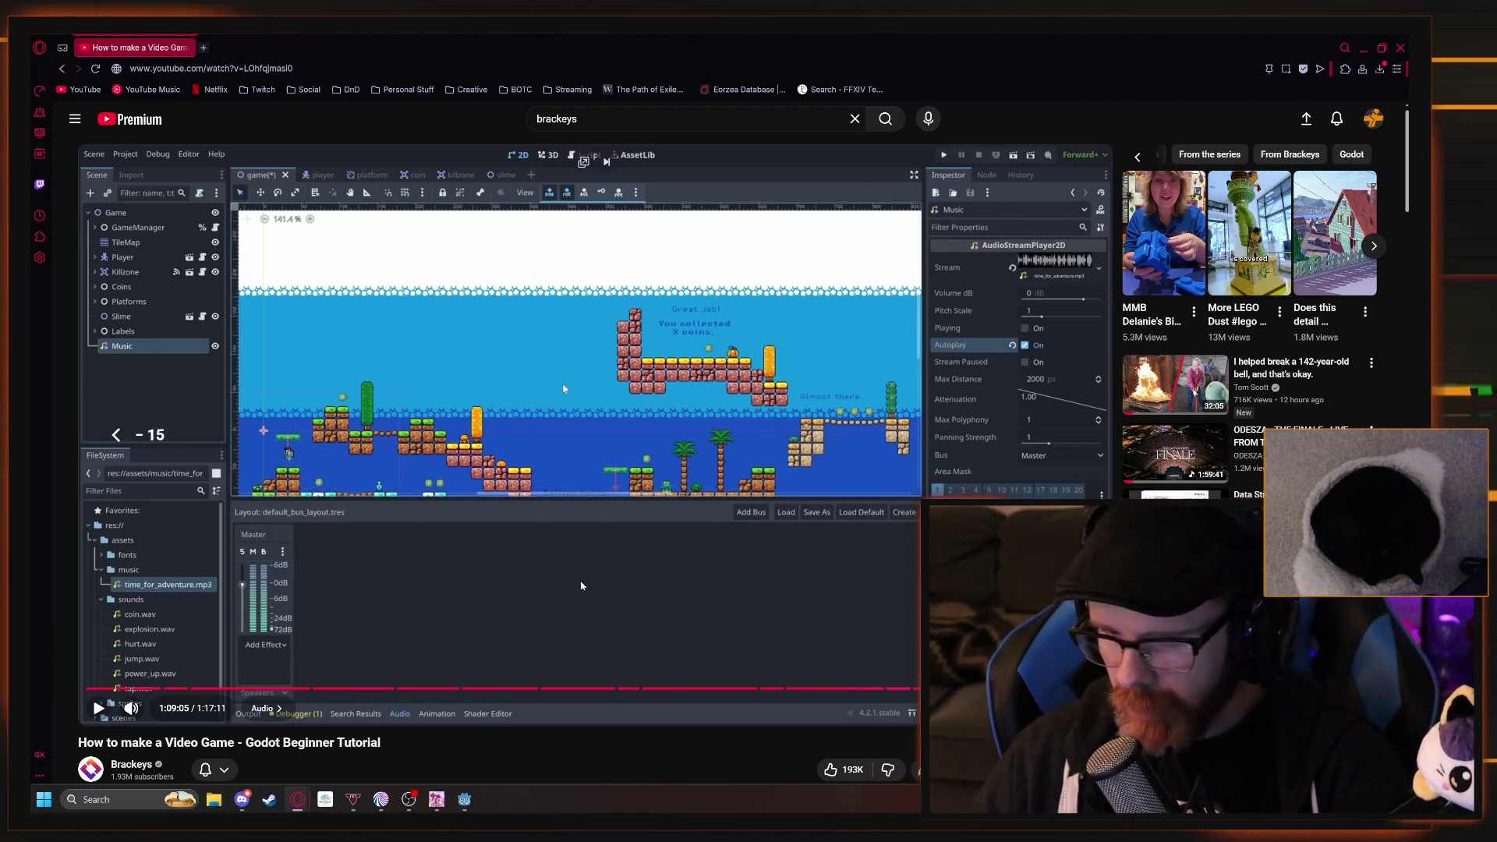
{"action": "key", "text": "Left"}
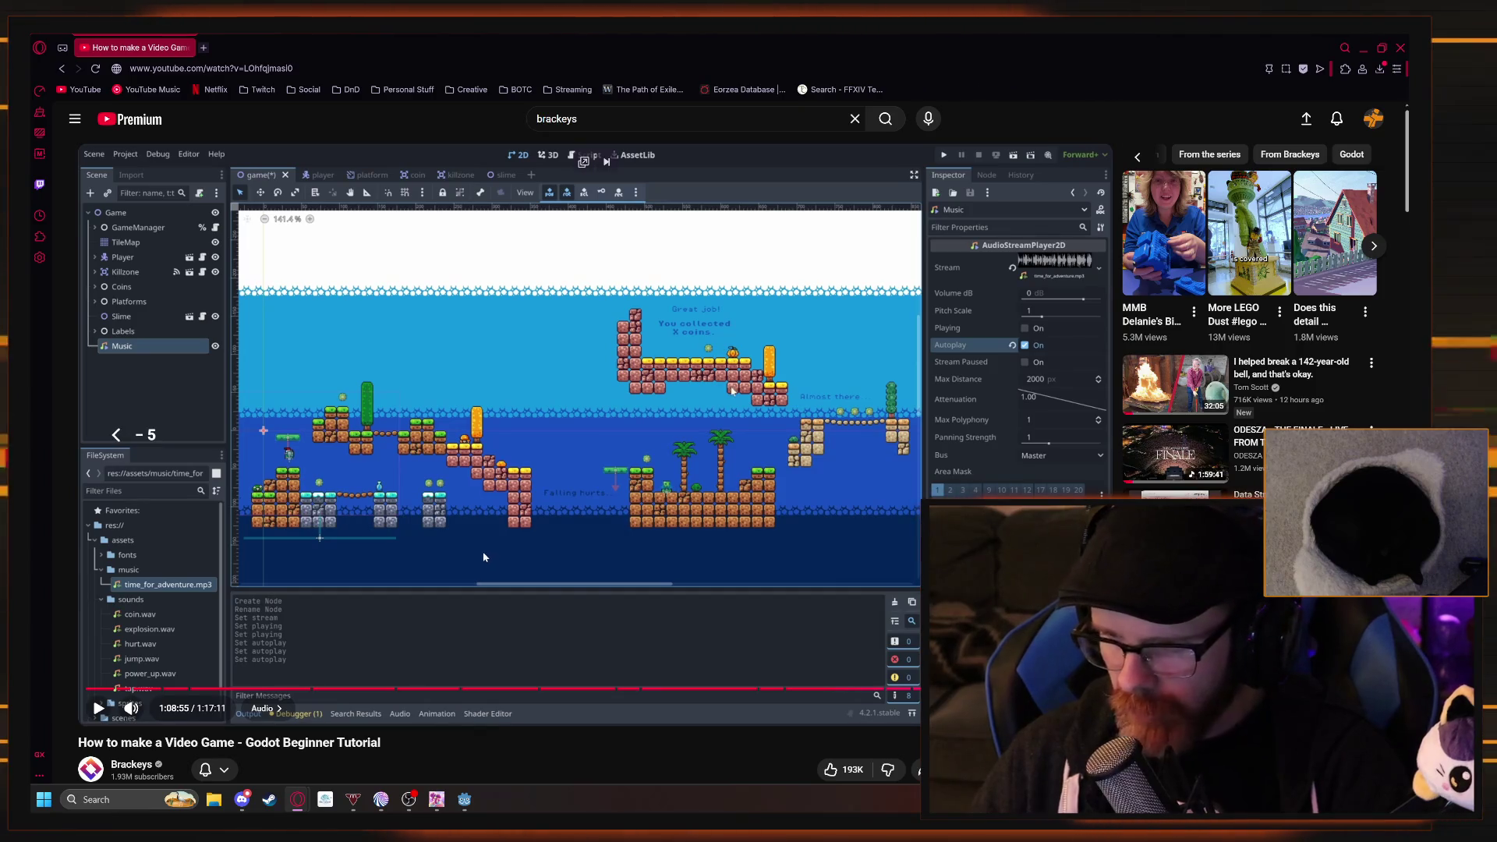
{"action": "key", "text": "k"}
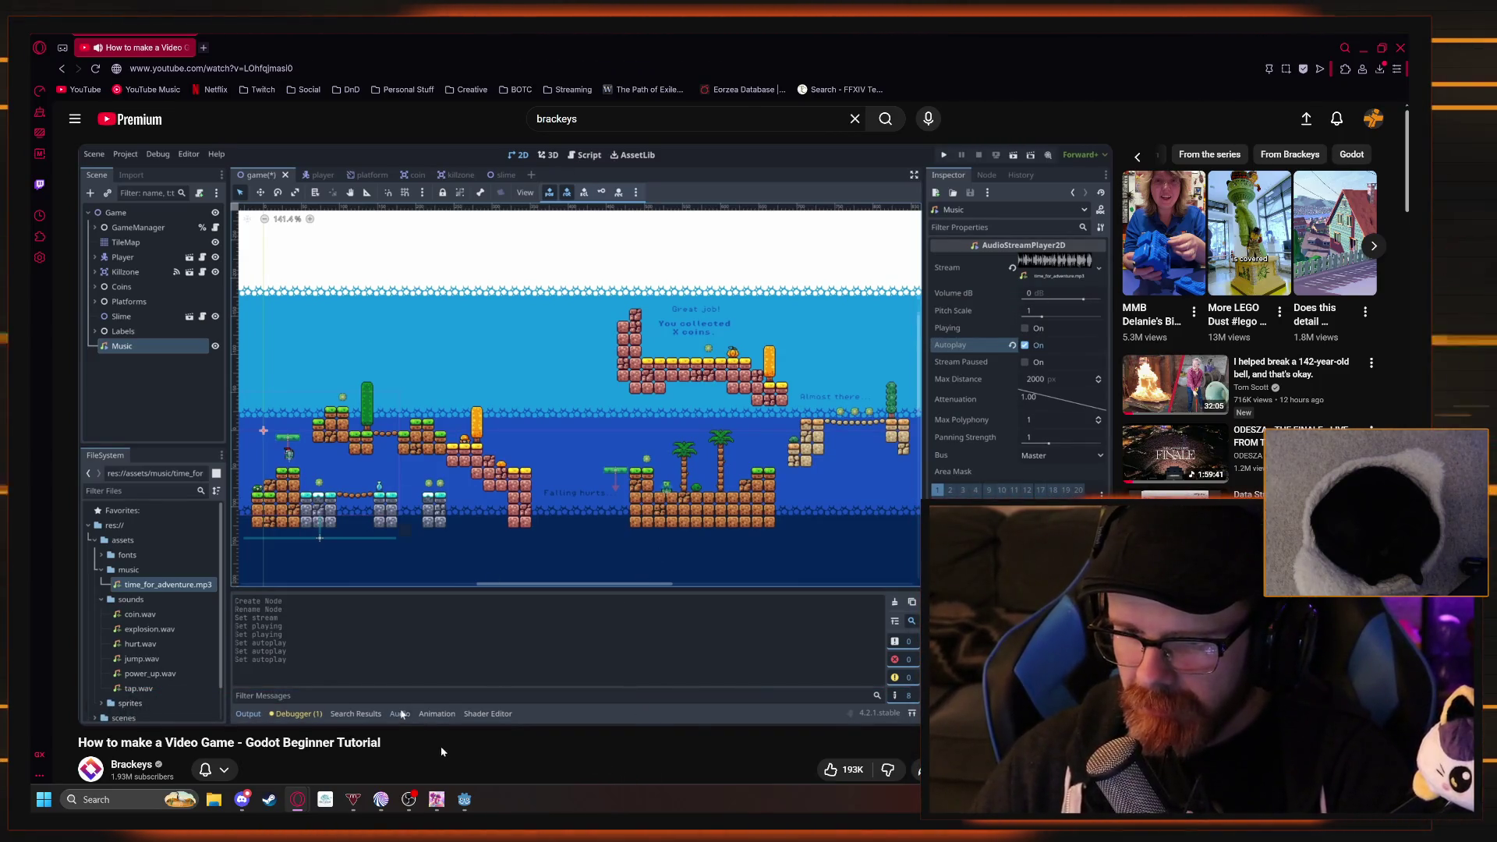
{"action": "mouse_move", "coordinate": [467, 806]}
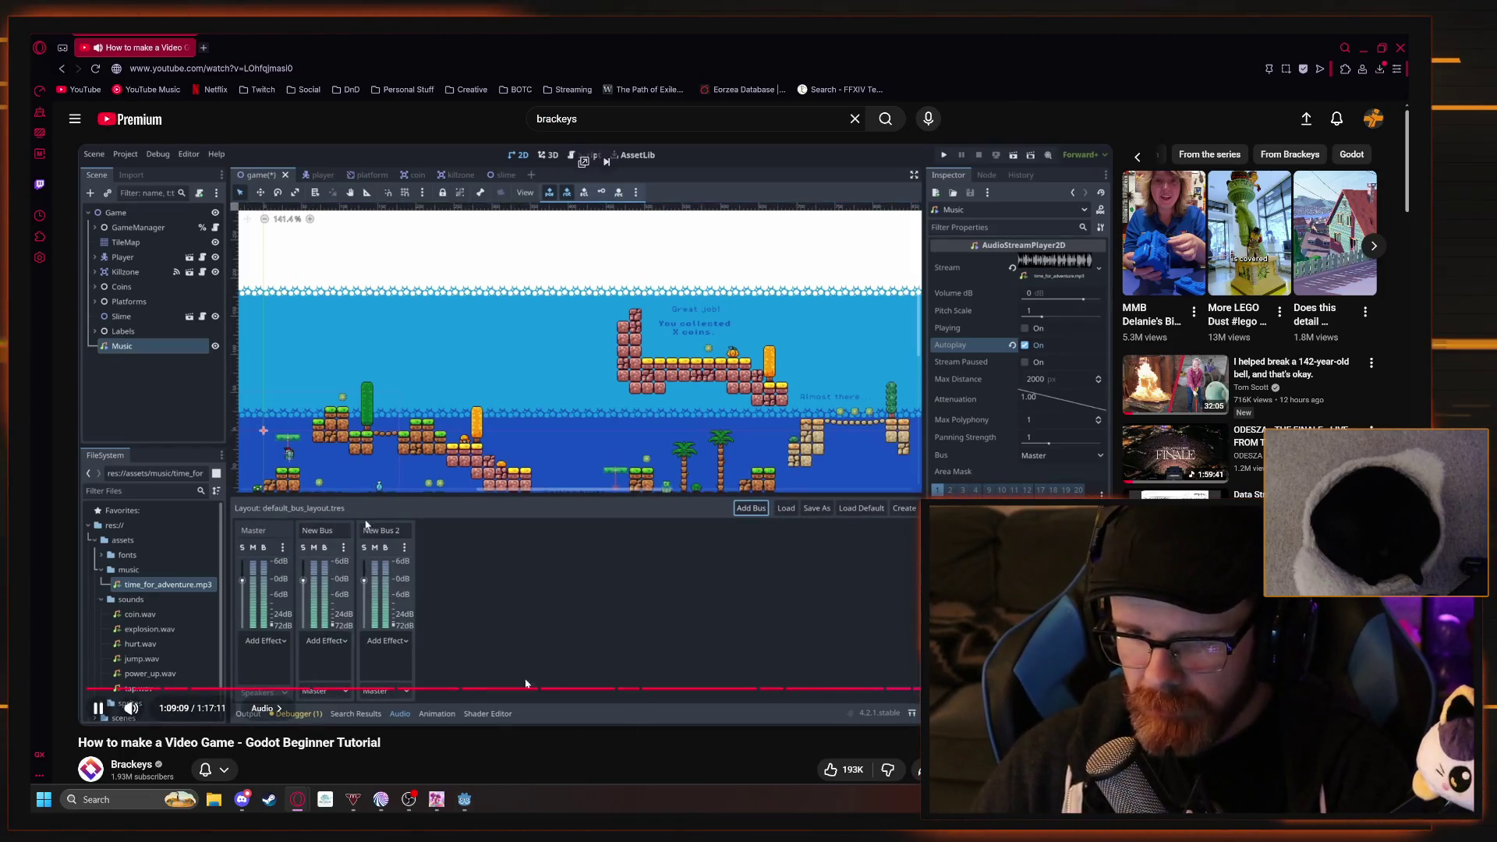
{"action": "key", "text": "space"}
{"action": "left_click", "coordinate": [465, 802]}
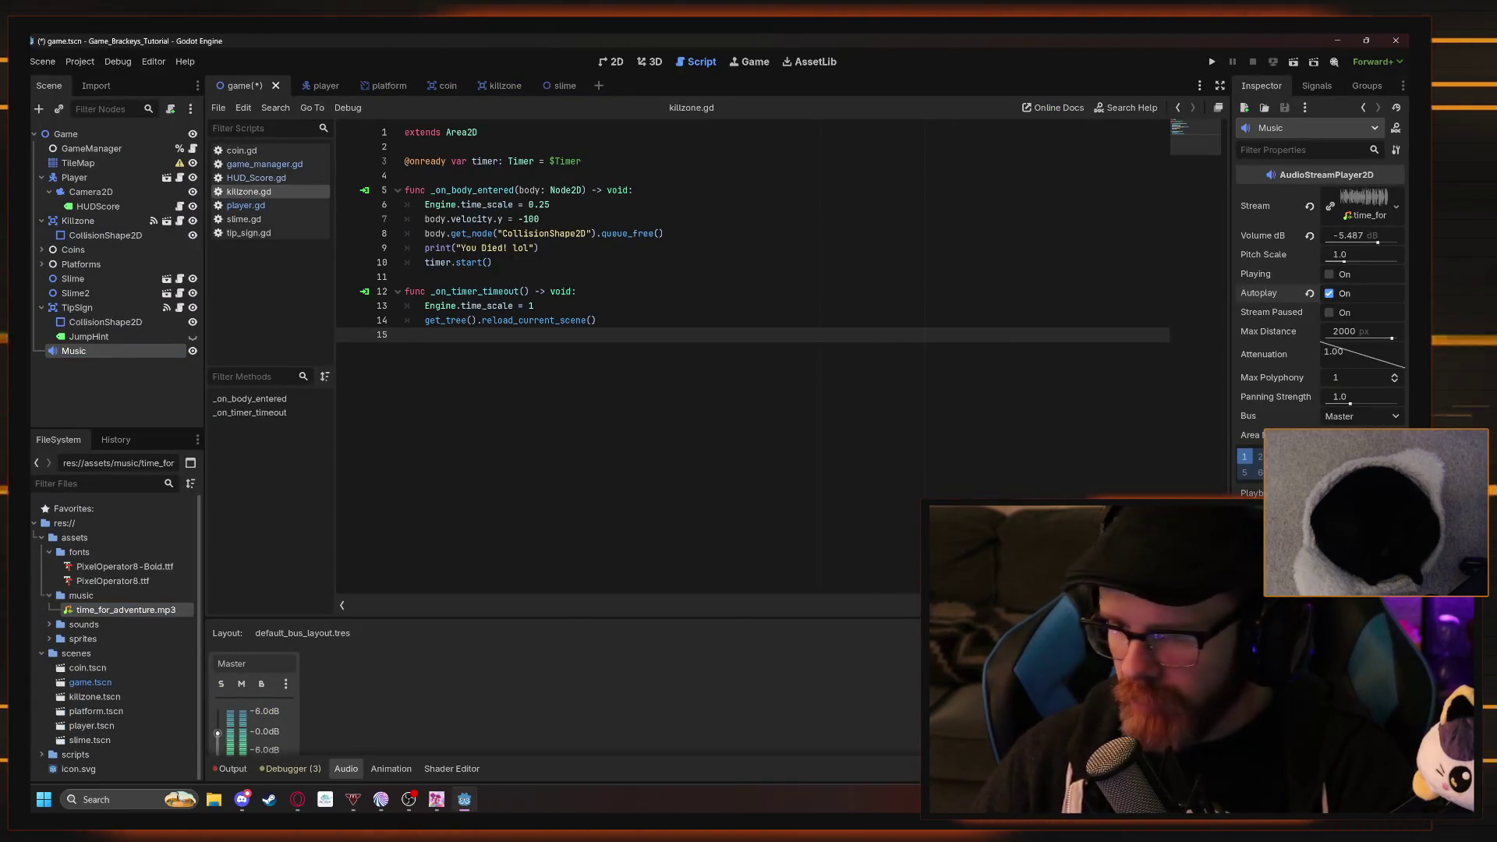
Add two audio buses named Music and SFX and enlarge the bus panel.
{"action": "left_click", "coordinate": [1006, 632]}
{"action": "left_click", "coordinate": [1006, 632]}
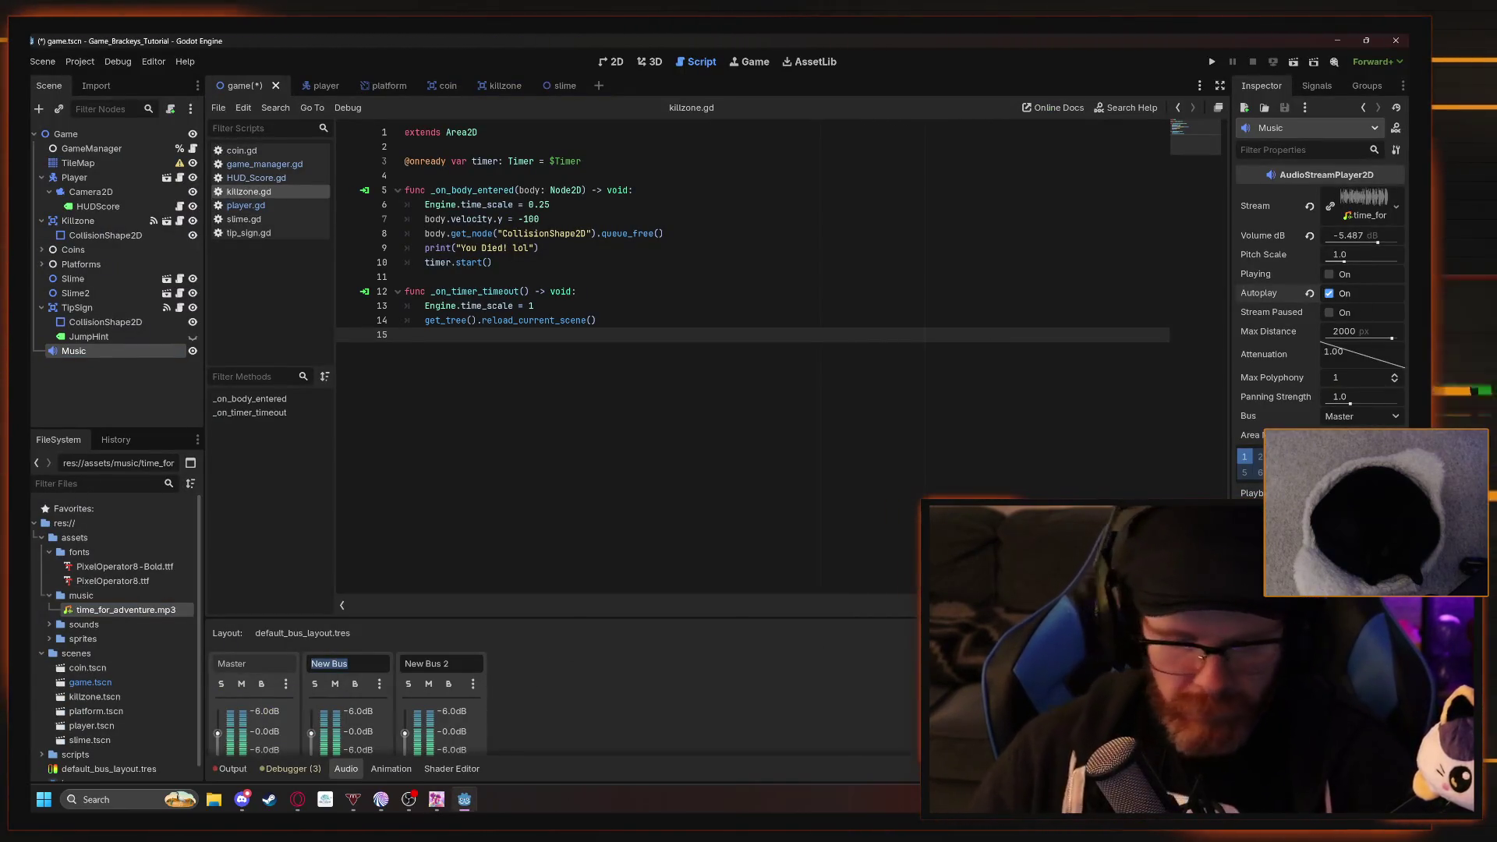
{"action": "type", "text": "Musc"}
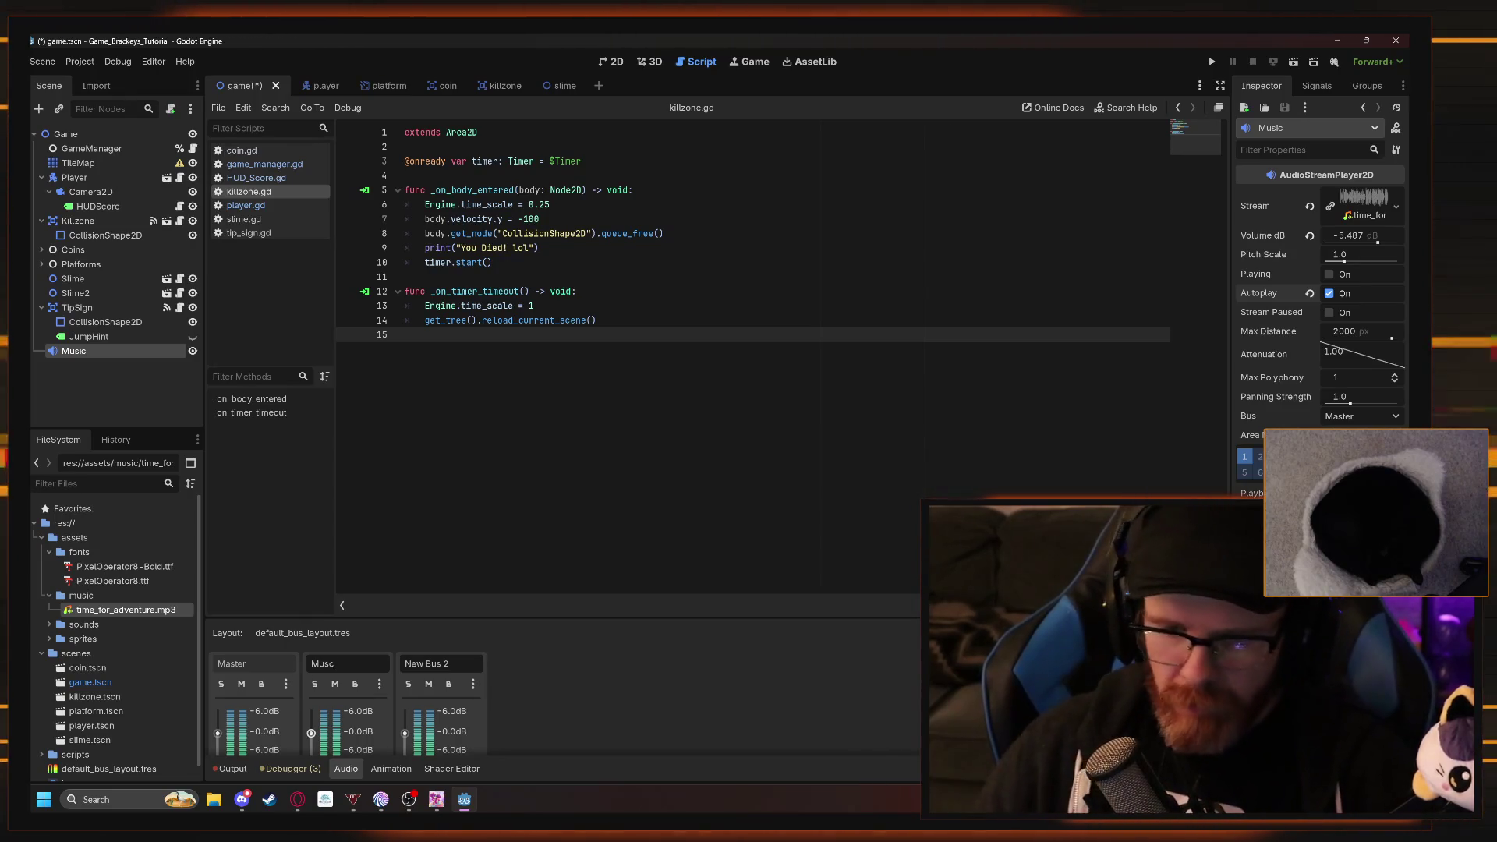
{"action": "key", "text": "BackSpace"}
{"action": "type", "text": "ic"}
{"action": "key", "text": "Return"}
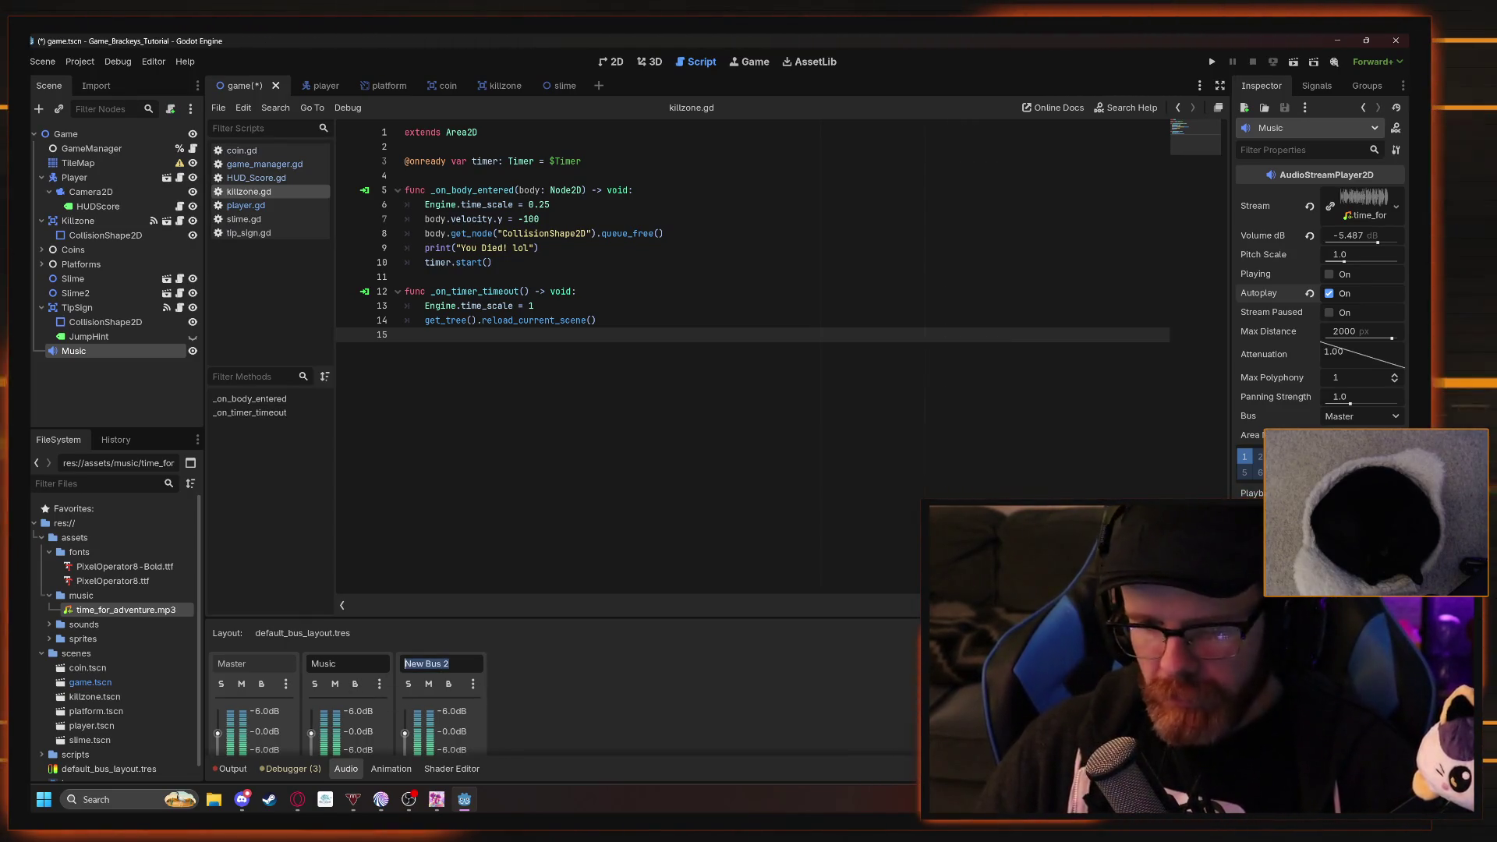
{"action": "type", "text": "SFX"}
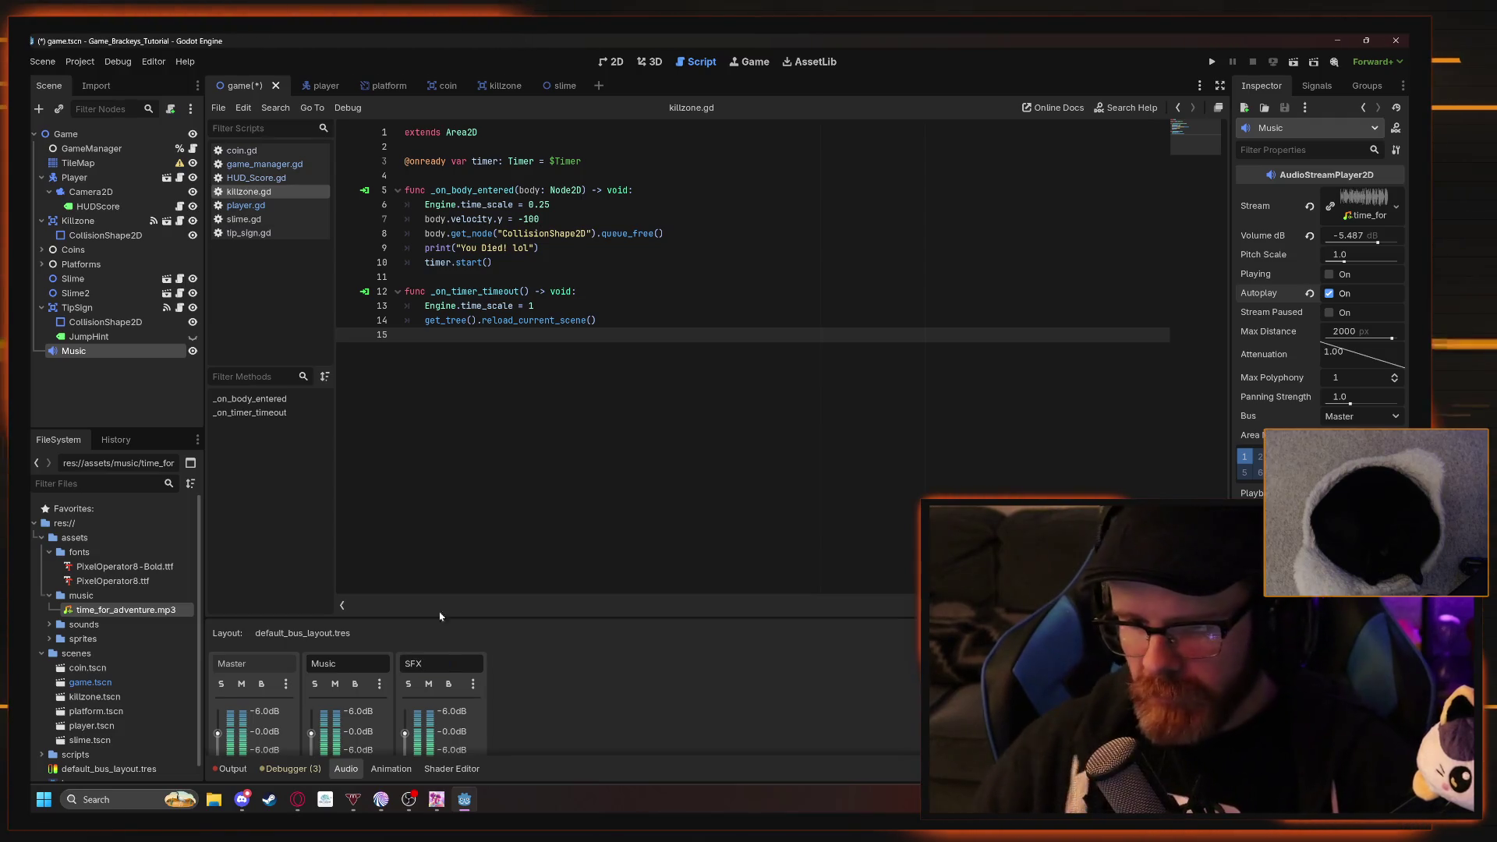
{"action": "scroll", "coordinate": [639, 675], "scroll_direction": "down", "scroll_amount": 2}
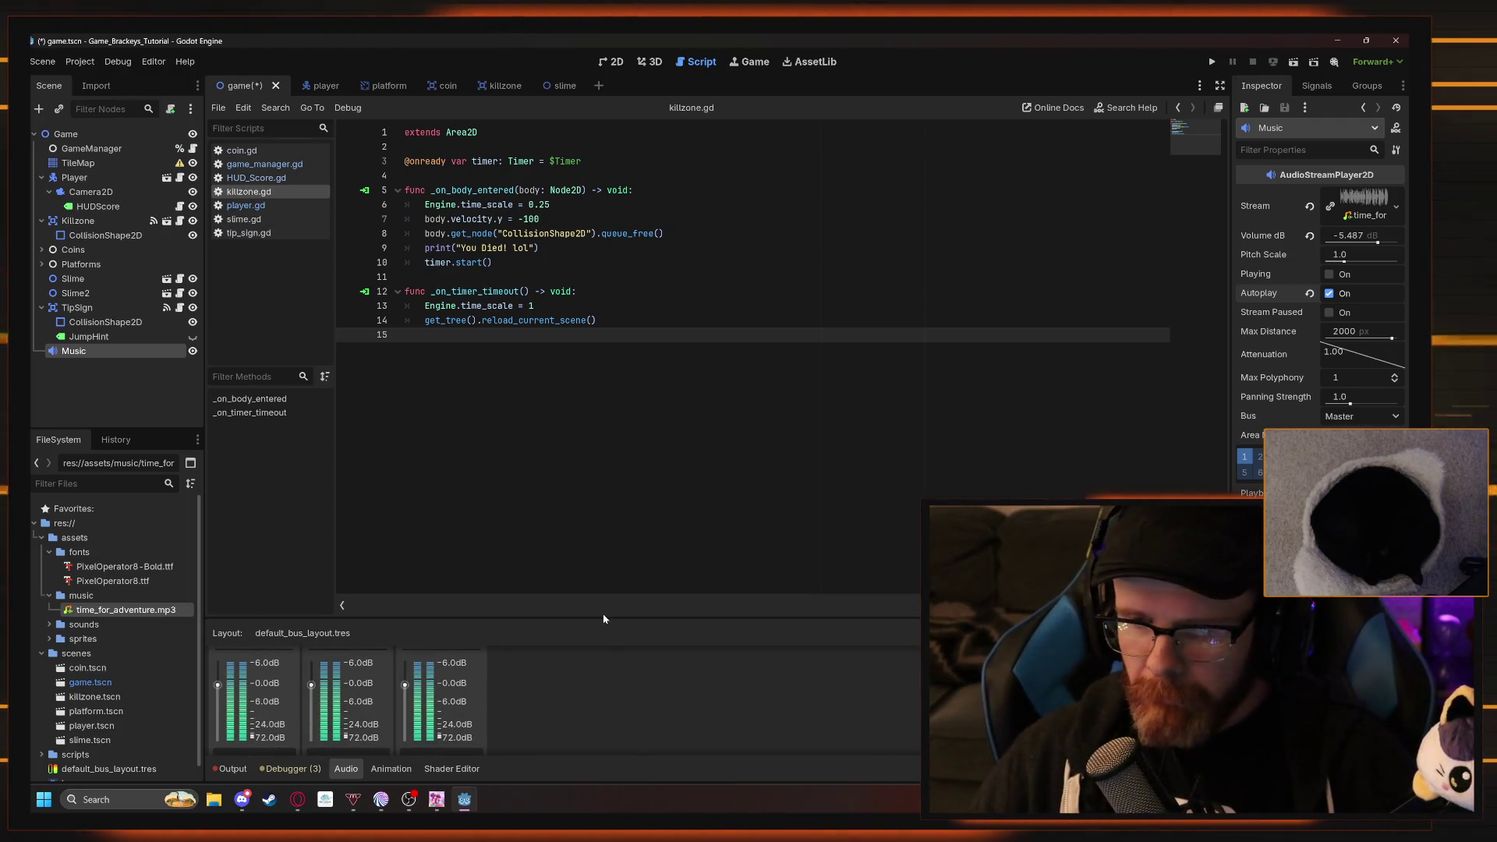
{"action": "left_click_drag", "start_coordinate": [601, 619], "coordinate": [601, 512]}
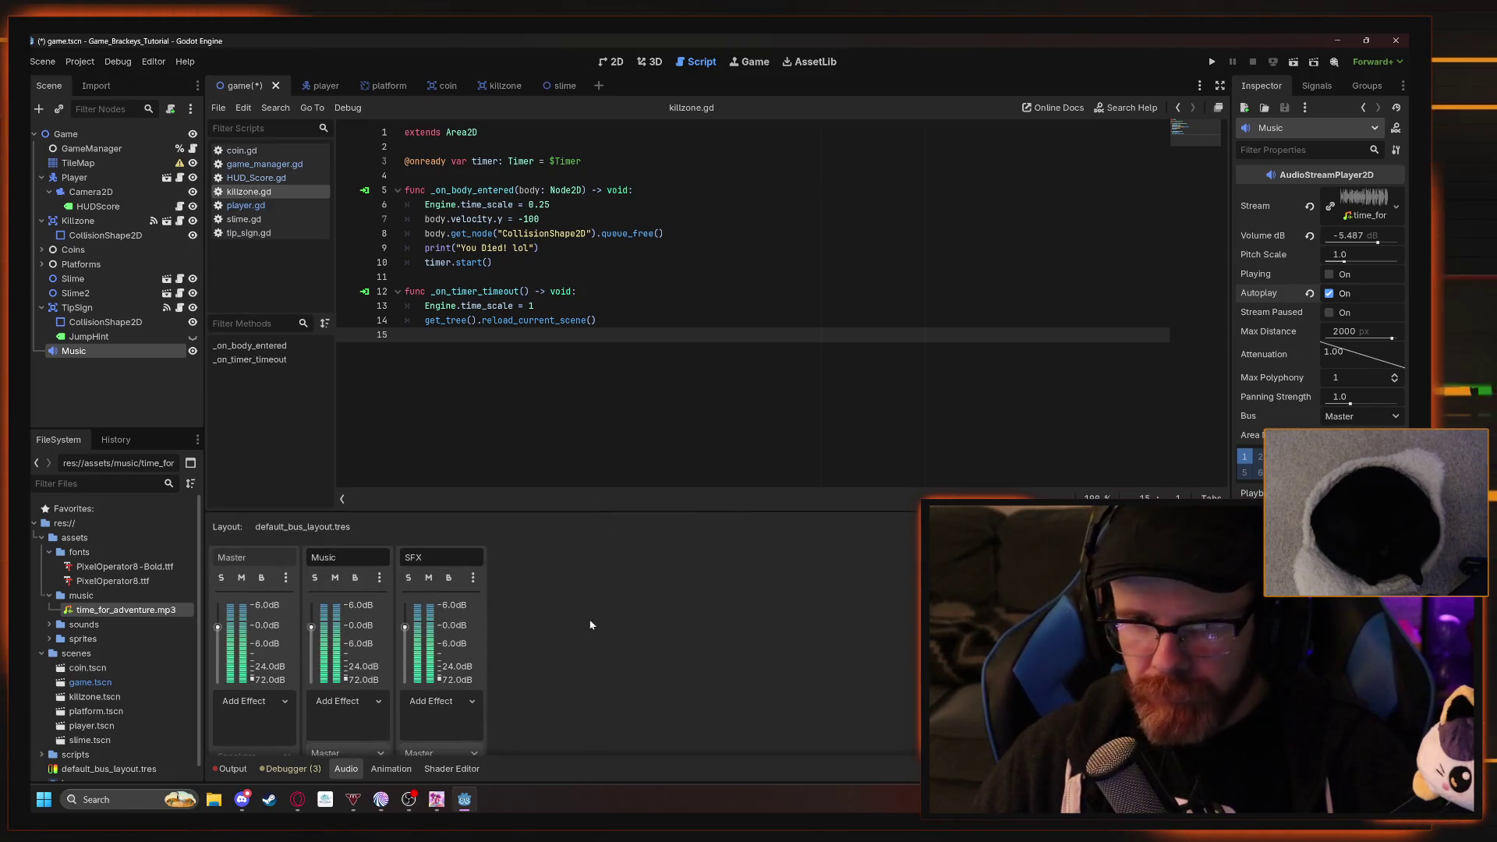
Resume the tutorial briefly, then come back to the Godot editor.
{"action": "key", "text": "alt+Tab"}
{"action": "left_click", "coordinate": [544, 594]}
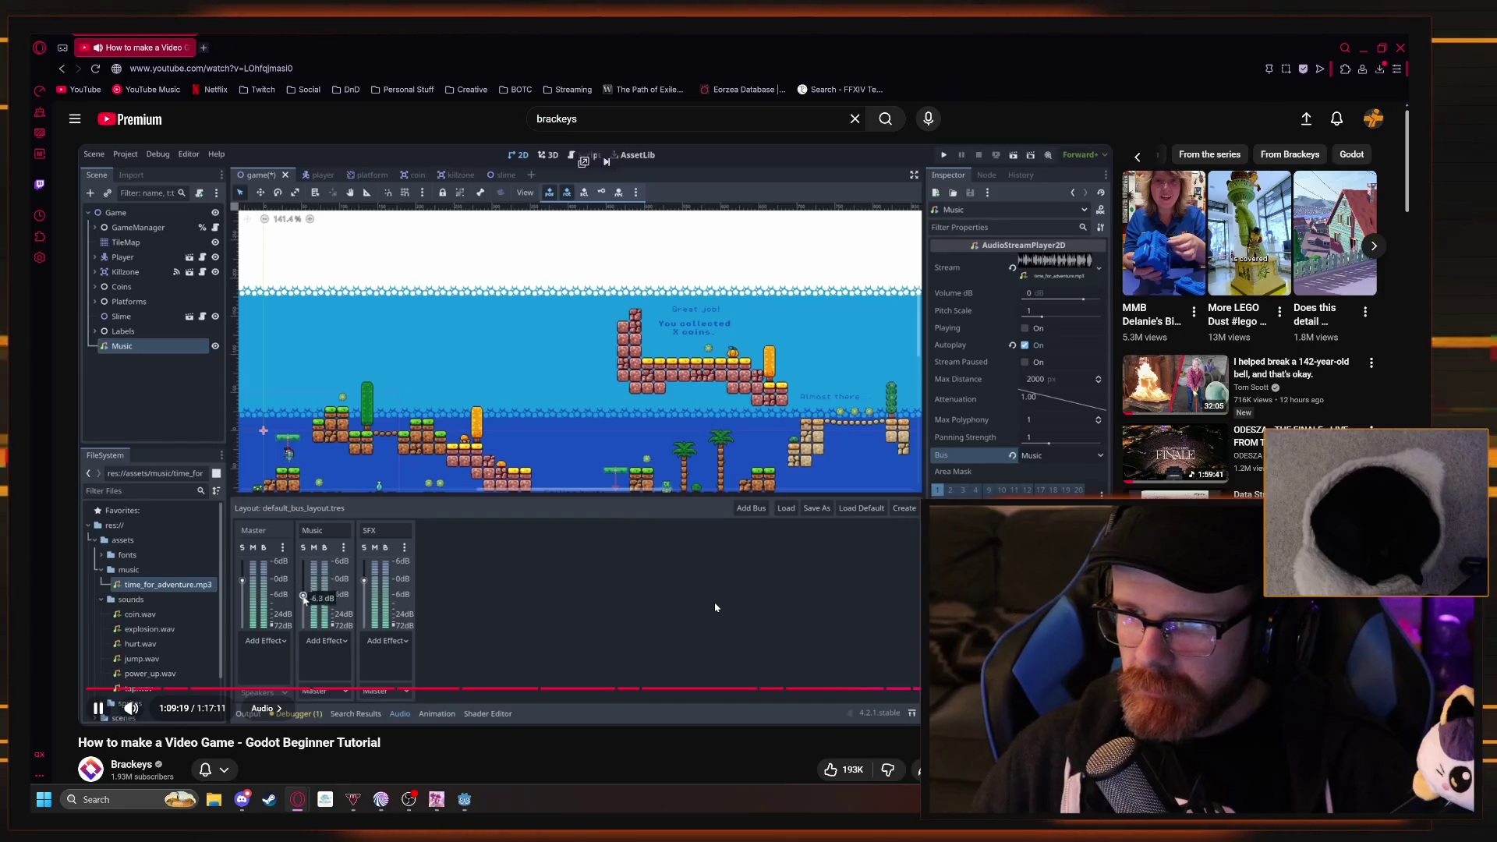
{"action": "key", "text": "alt+Tab"}
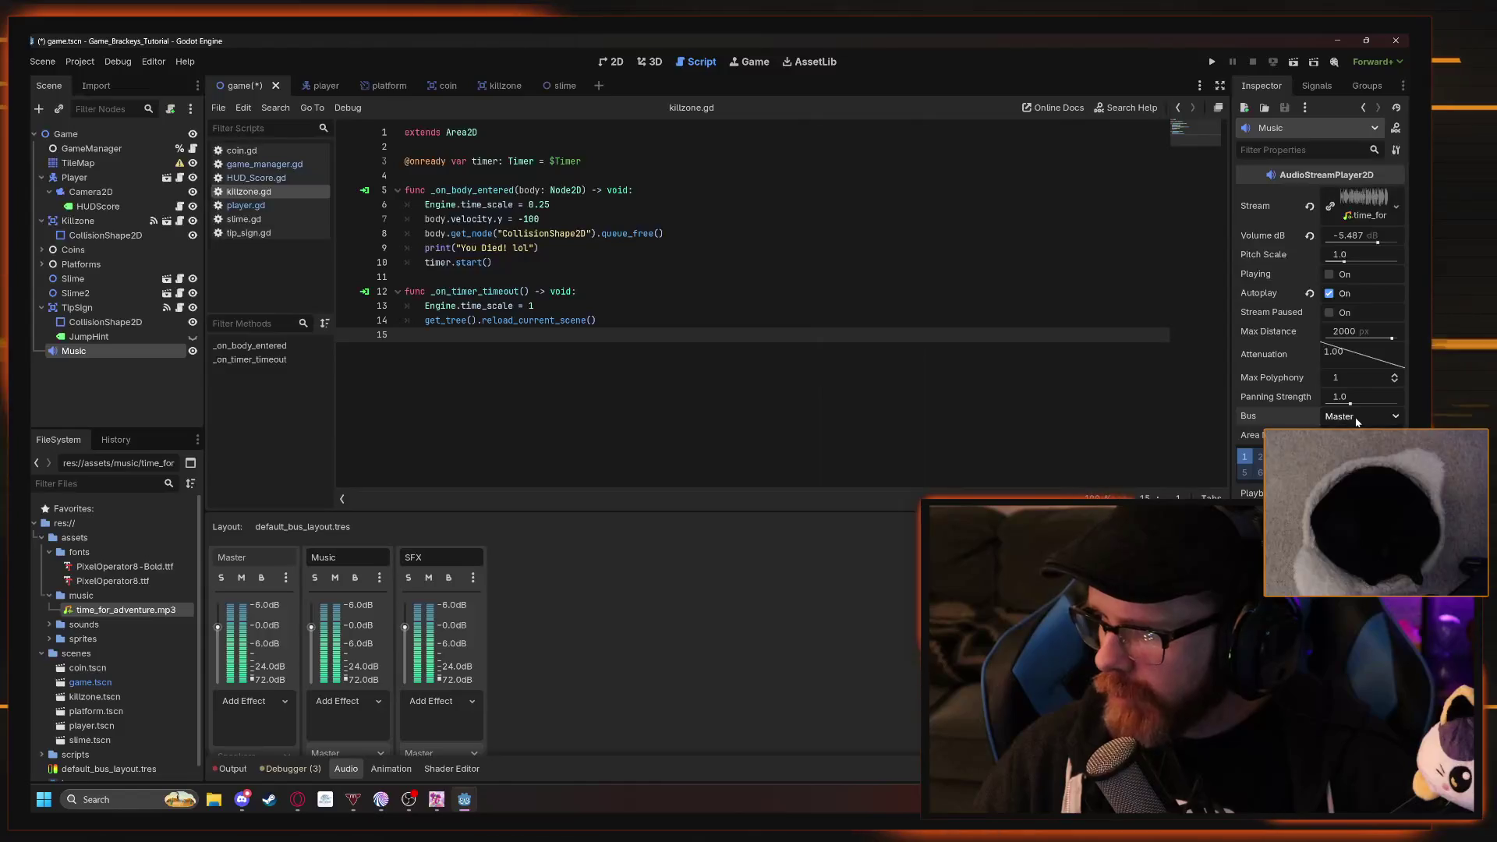
Route the Music node to the Music bus with its volume at 0 dB.
{"action": "left_click", "coordinate": [1361, 416]}
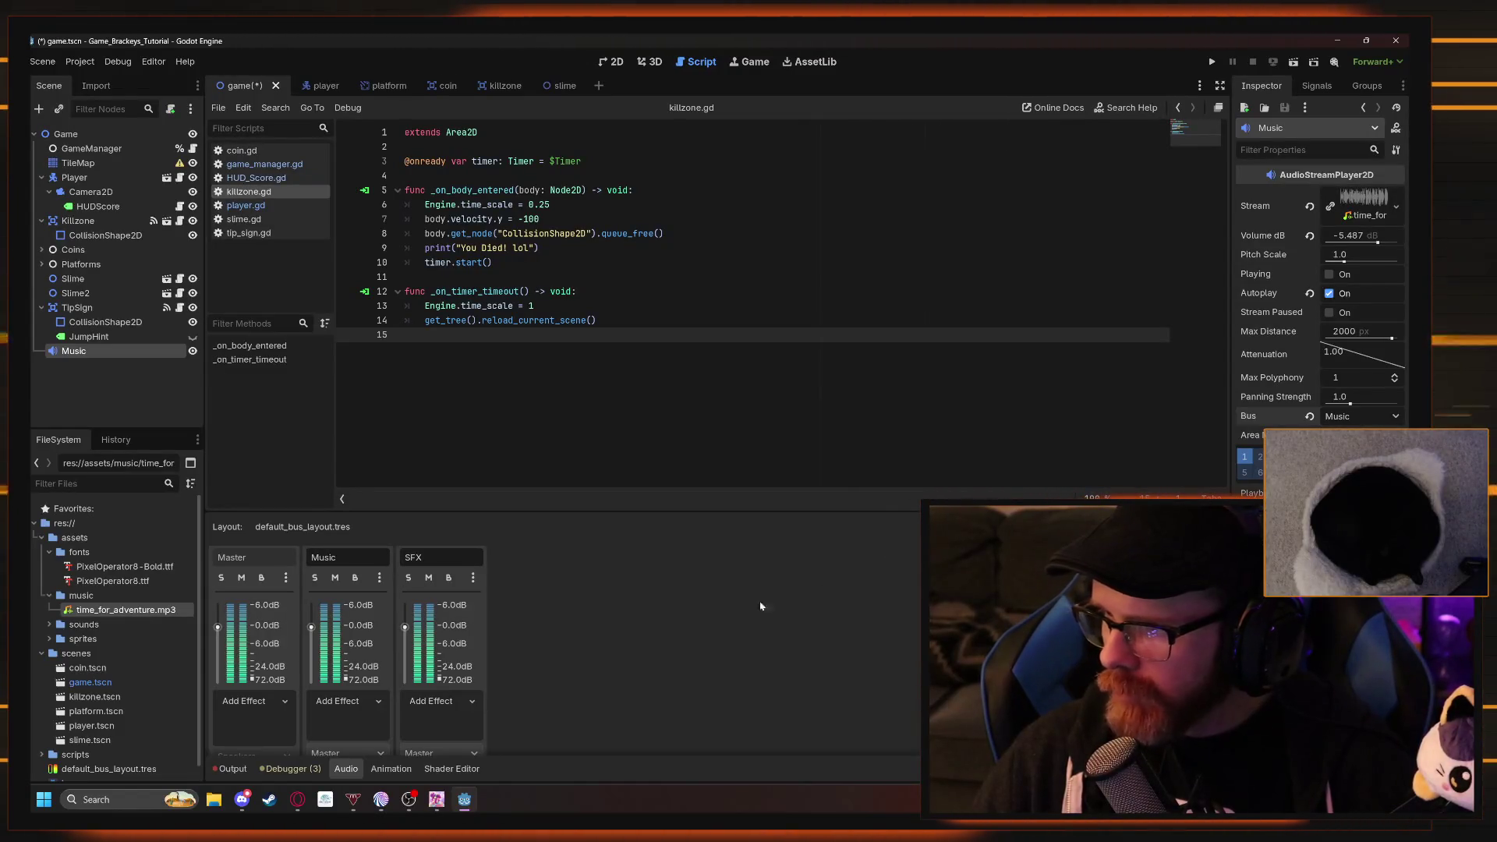
{"action": "left_click", "coordinate": [1342, 445]}
{"action": "left_click_drag", "start_coordinate": [312, 638], "coordinate": [317, 630]}
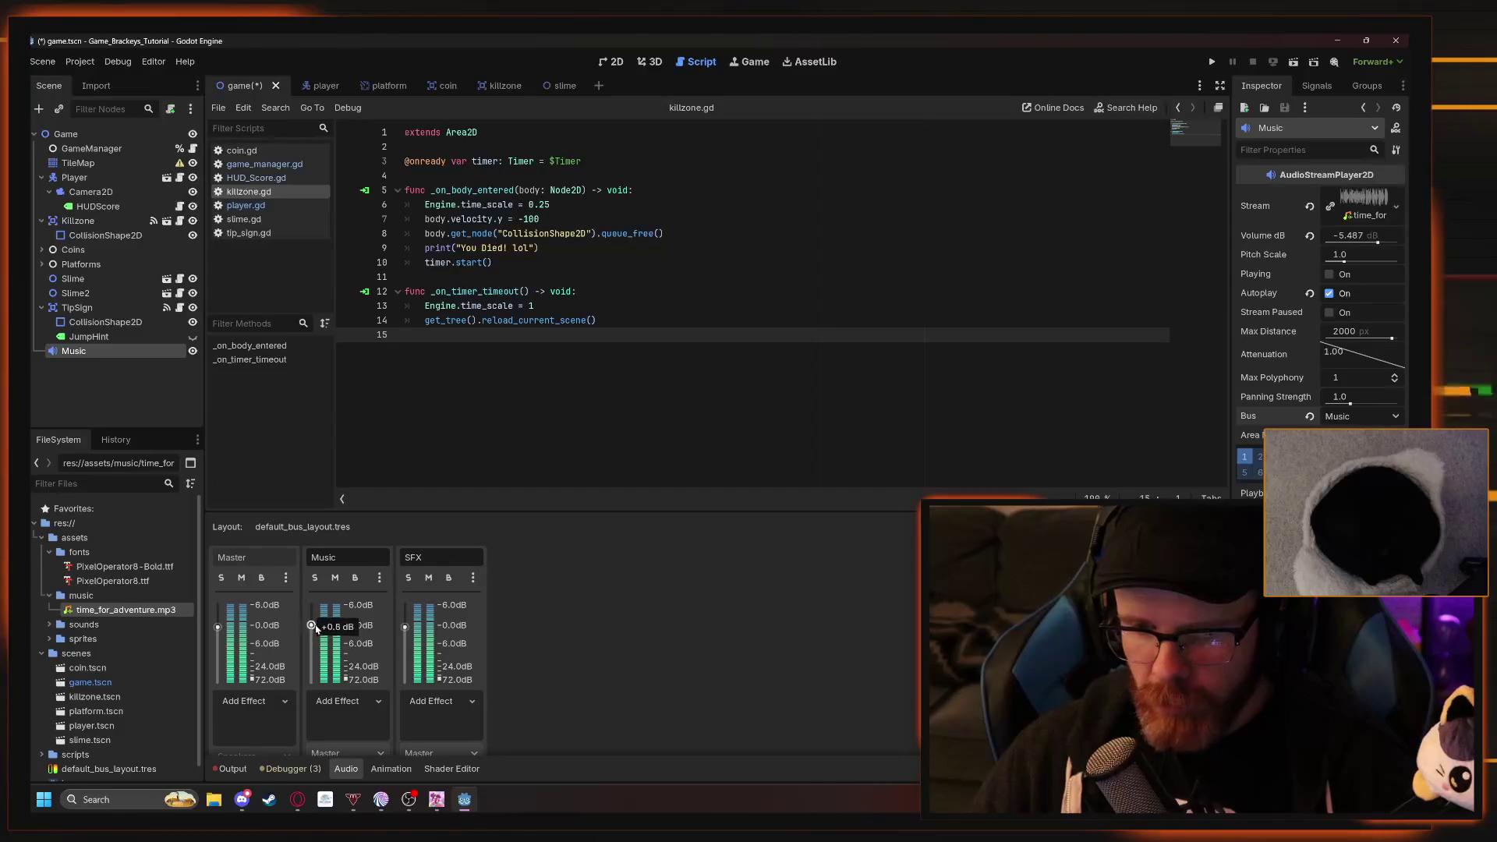
{"action": "key", "text": "alt+Tab"}
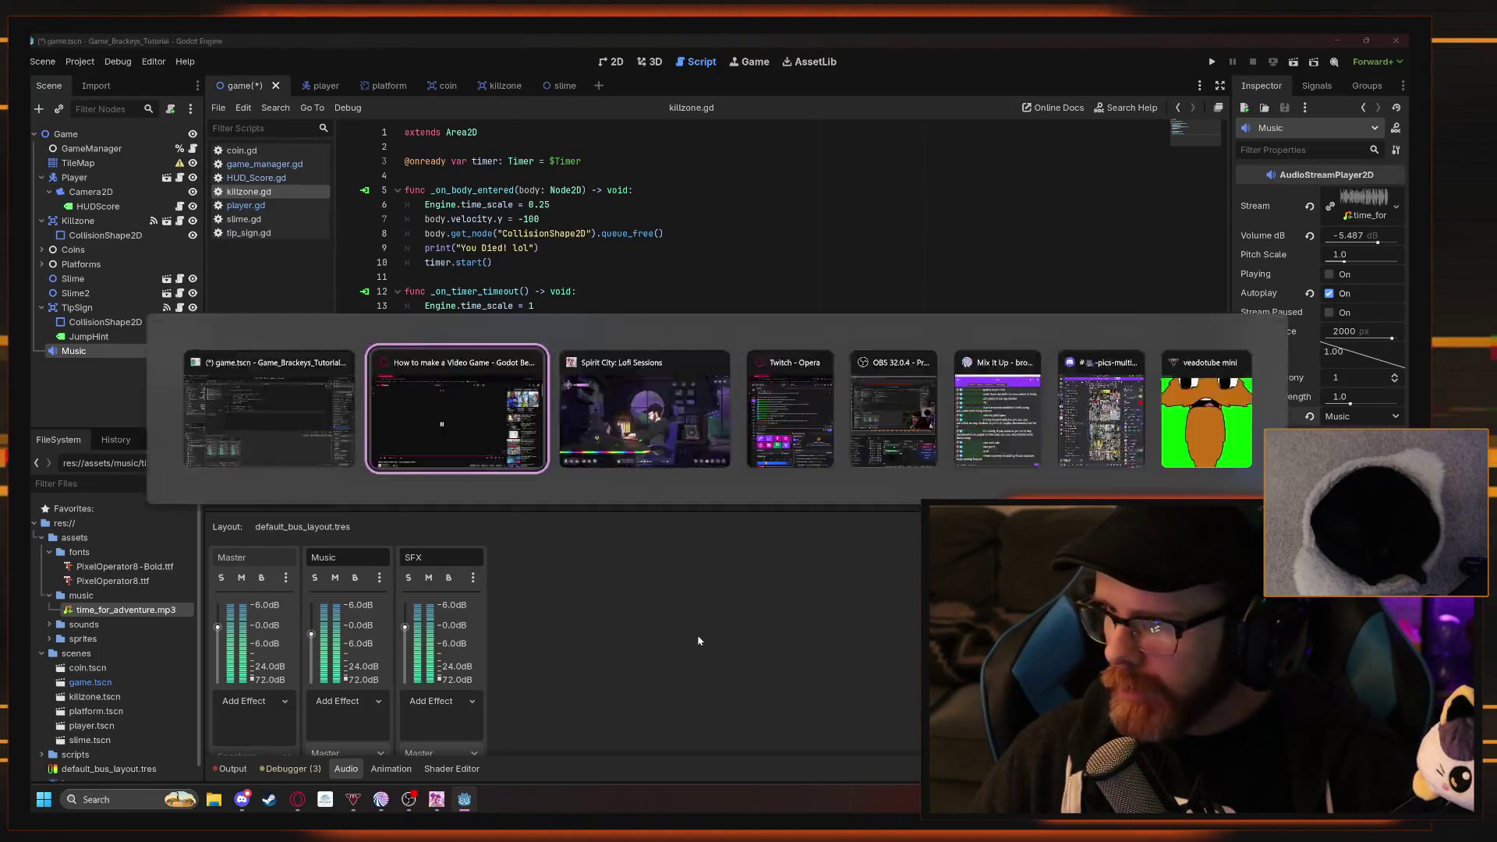
{"action": "key", "text": "alt+Tab"}
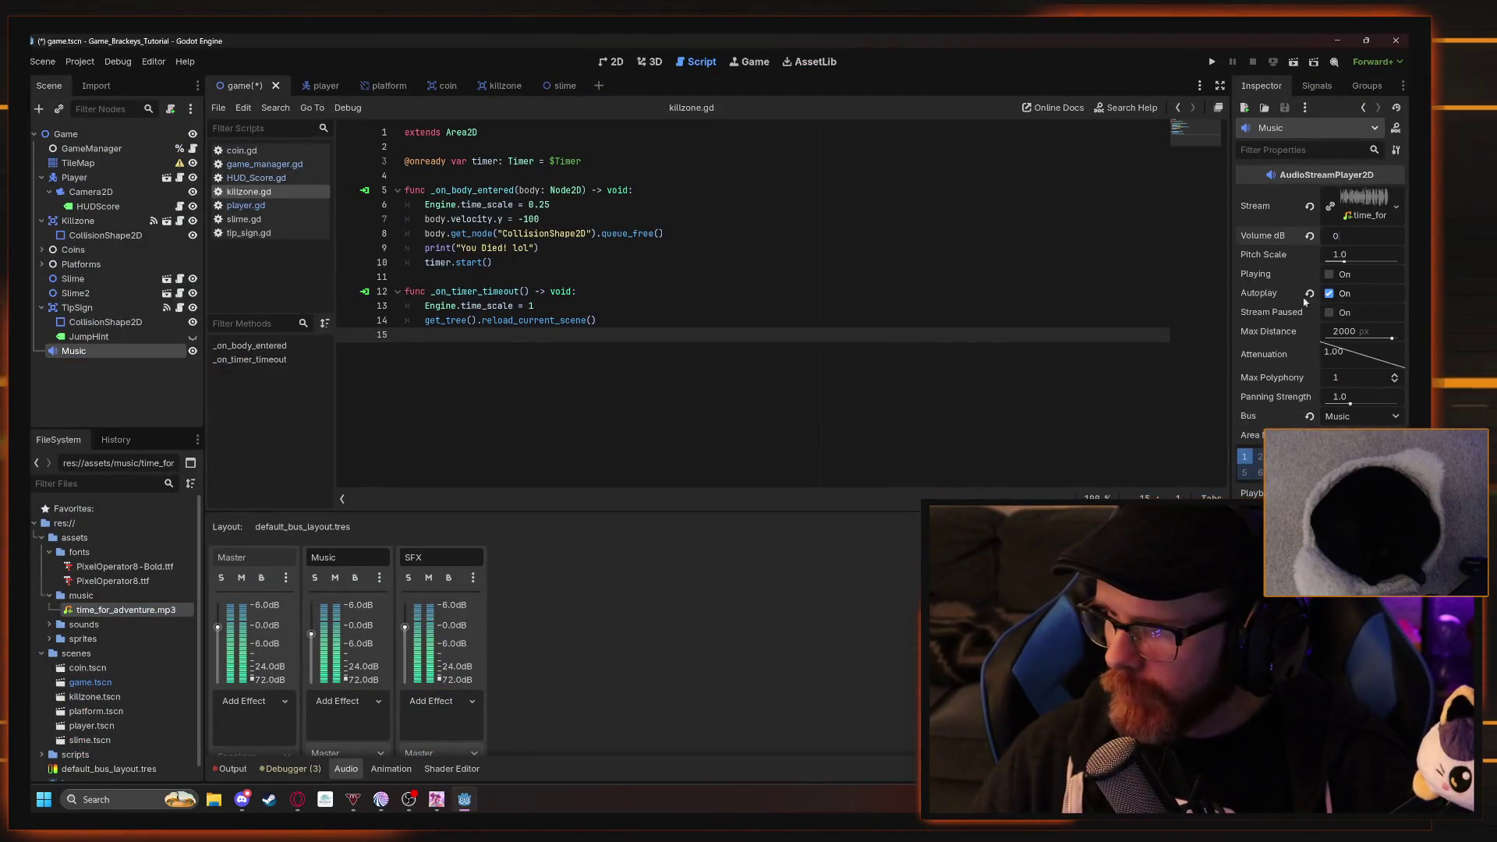
{"action": "key", "text": "Return"}
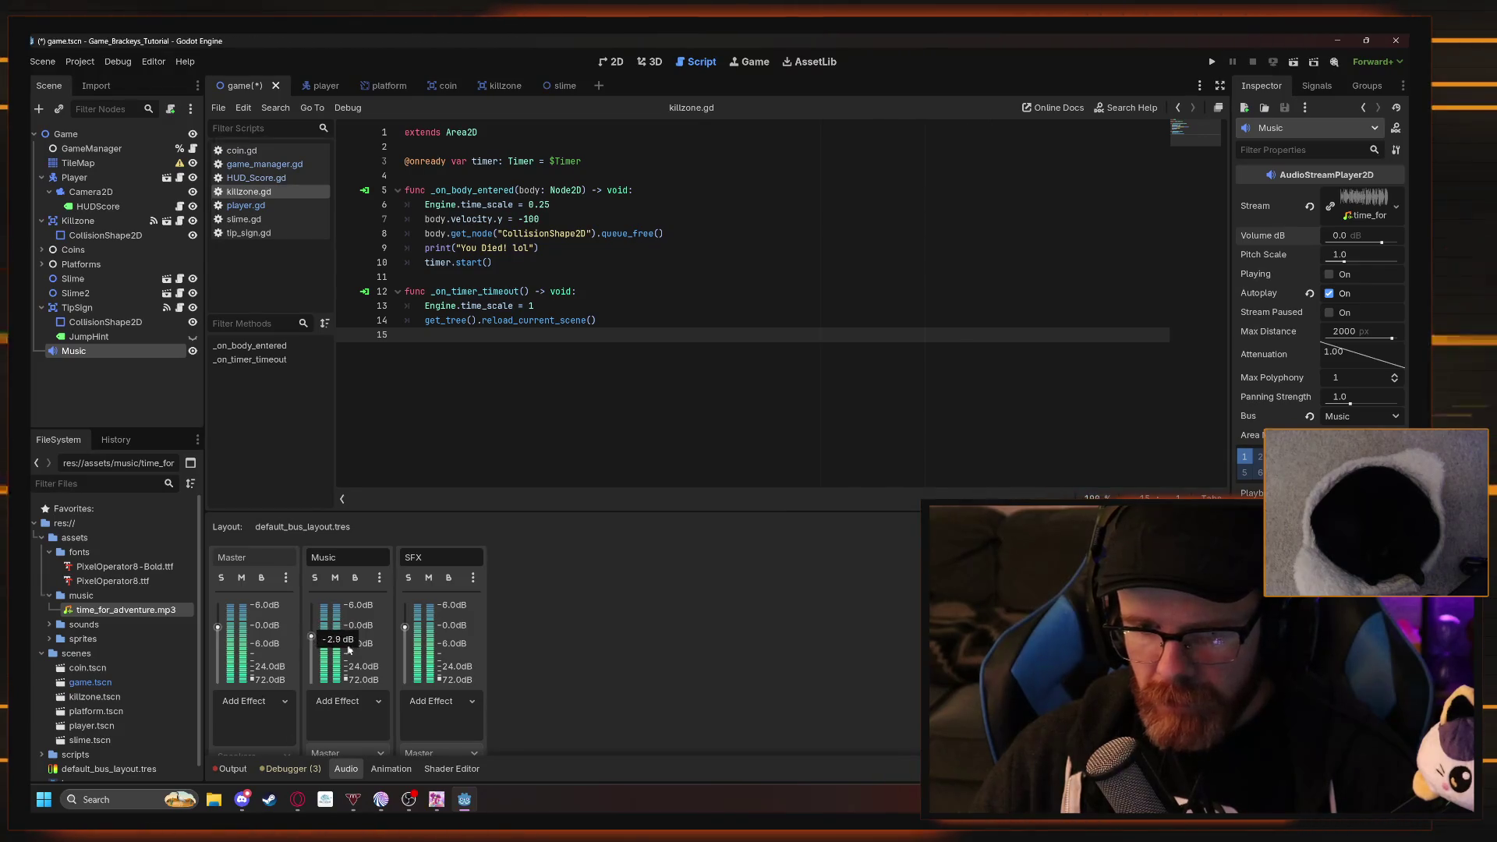
Turn the Music bus down to about -12.4 dB, then save and run the game.
{"action": "key", "text": "alt+Tab"}
{"action": "left_click", "coordinate": [622, 518]}
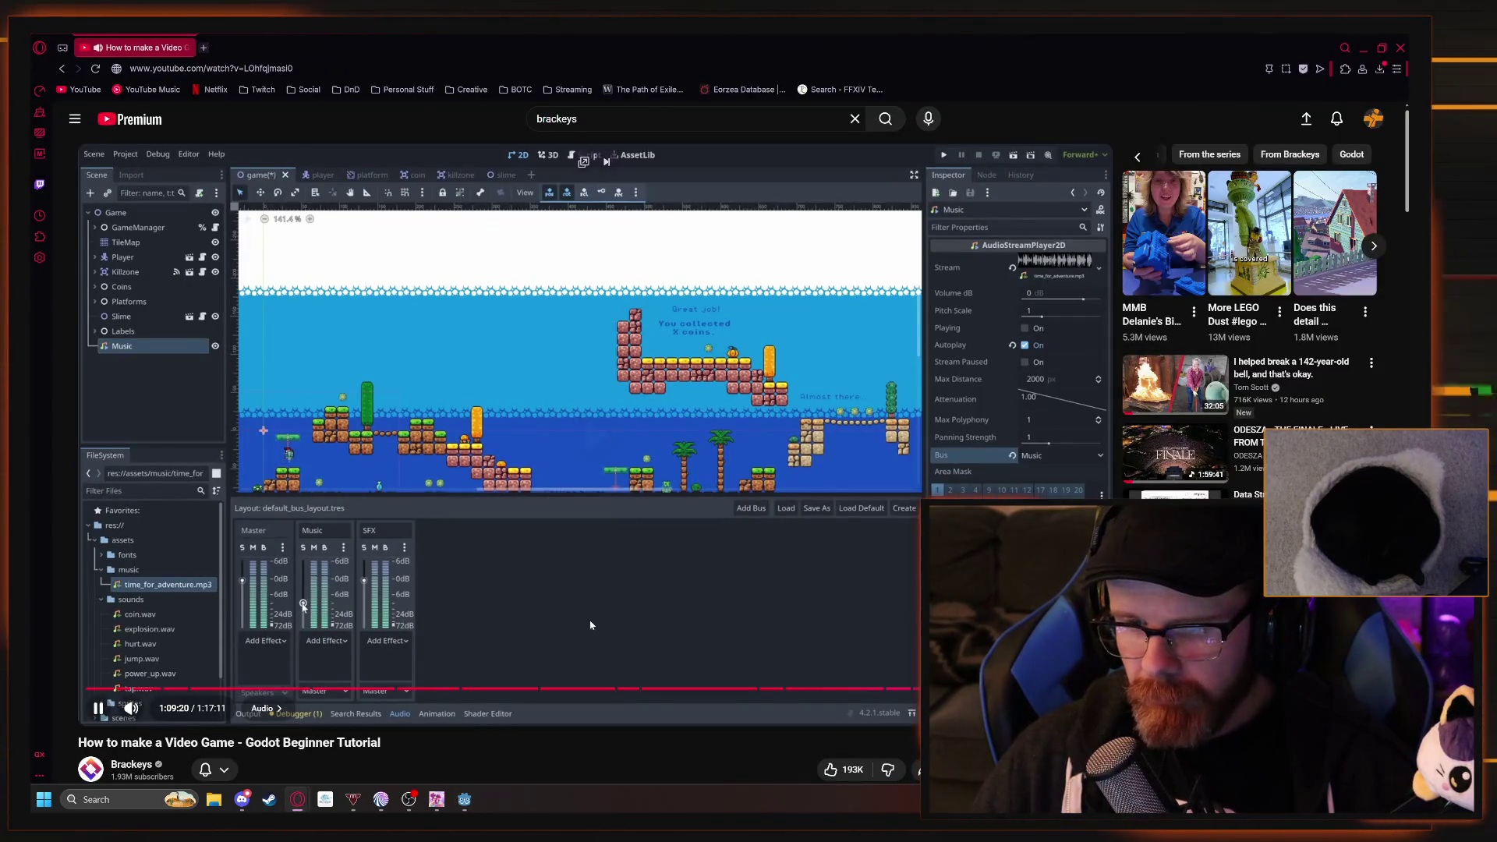
{"action": "key", "text": "alt+Tab"}
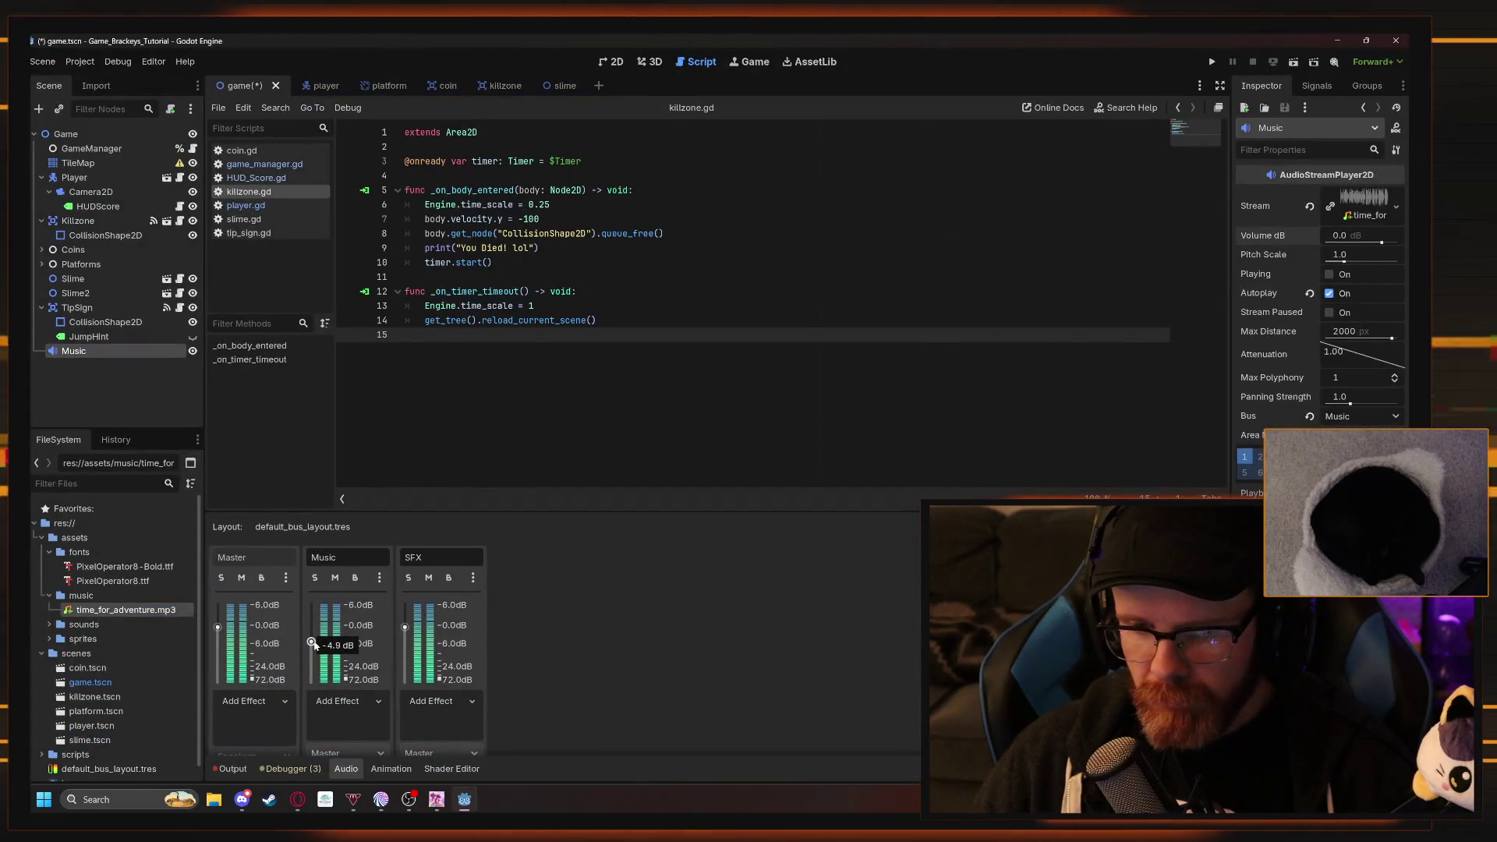
{"action": "left_click_drag", "start_coordinate": [313, 648], "coordinate": [313, 655]}
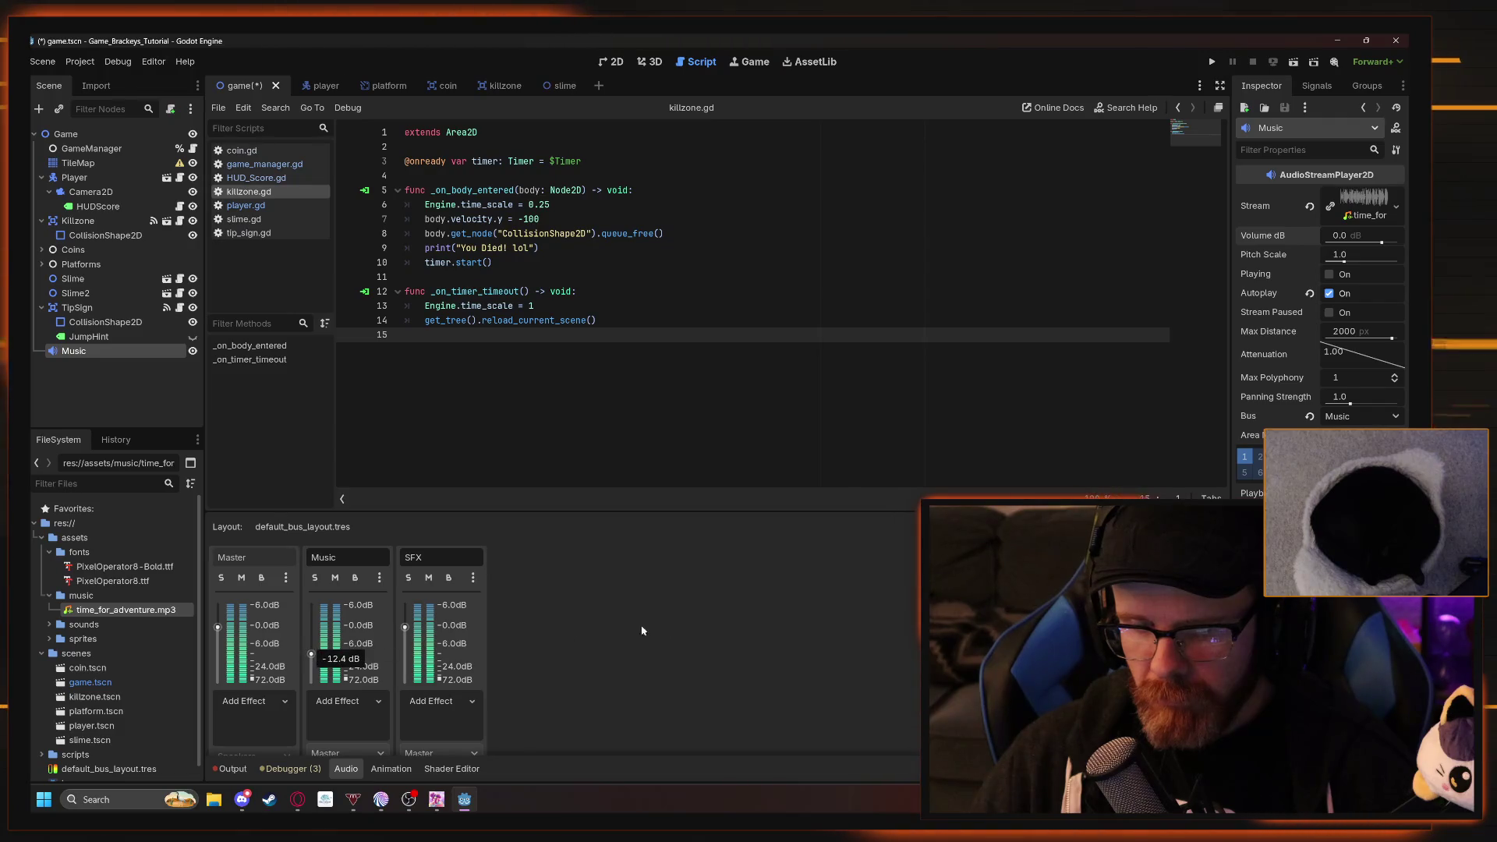
{"action": "key", "text": "alt+Tab"}
{"action": "key", "text": "alt+Tab"}
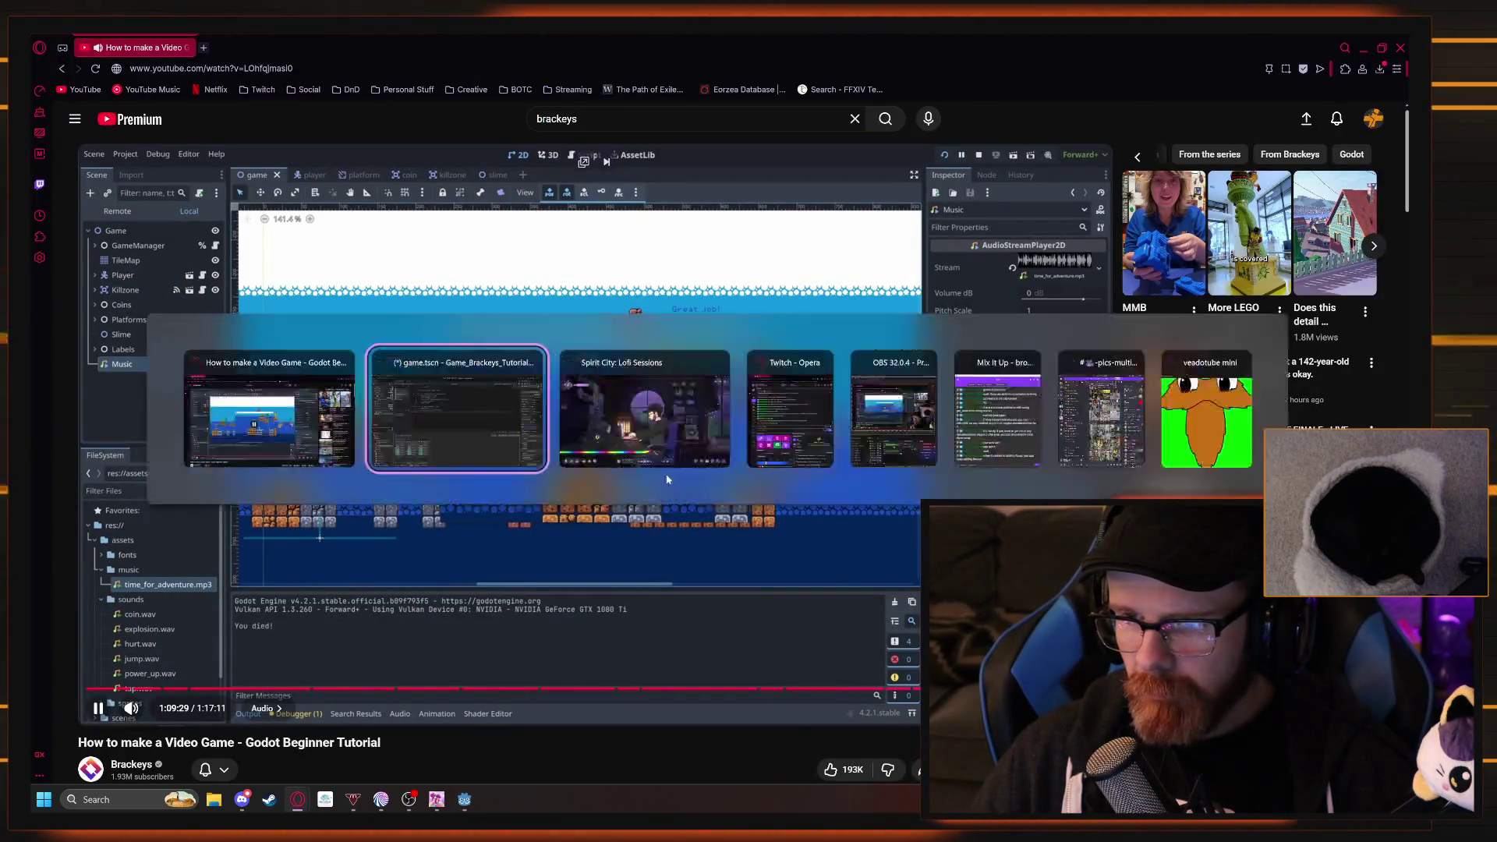
{"action": "key", "text": "F5"}
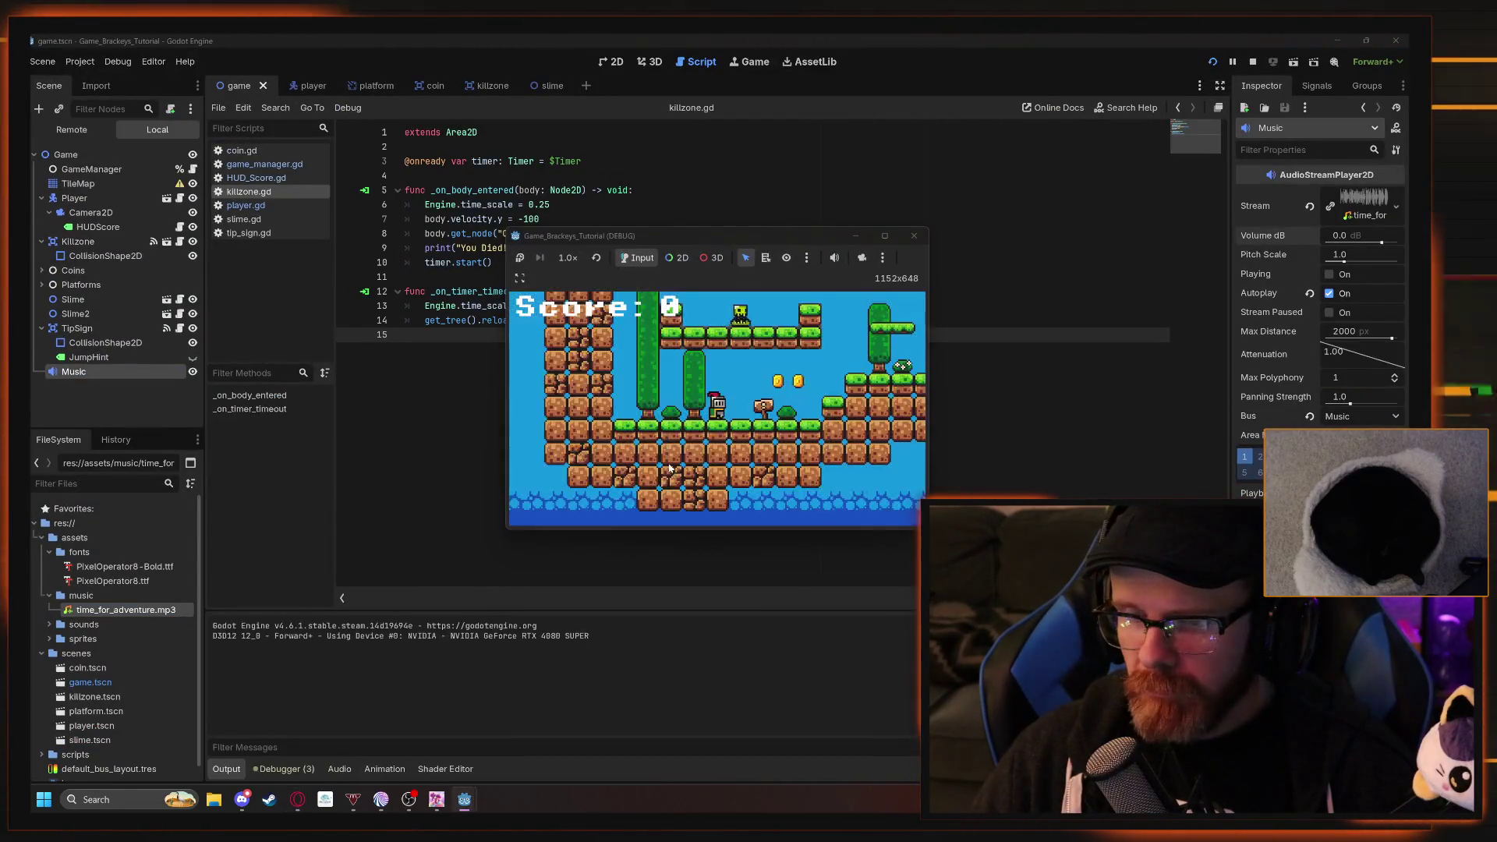
Play the level, running right and jumping to collect two coins, then close the game.
{"action": "key", "text": "Right"}
{"action": "key", "text": "space"}
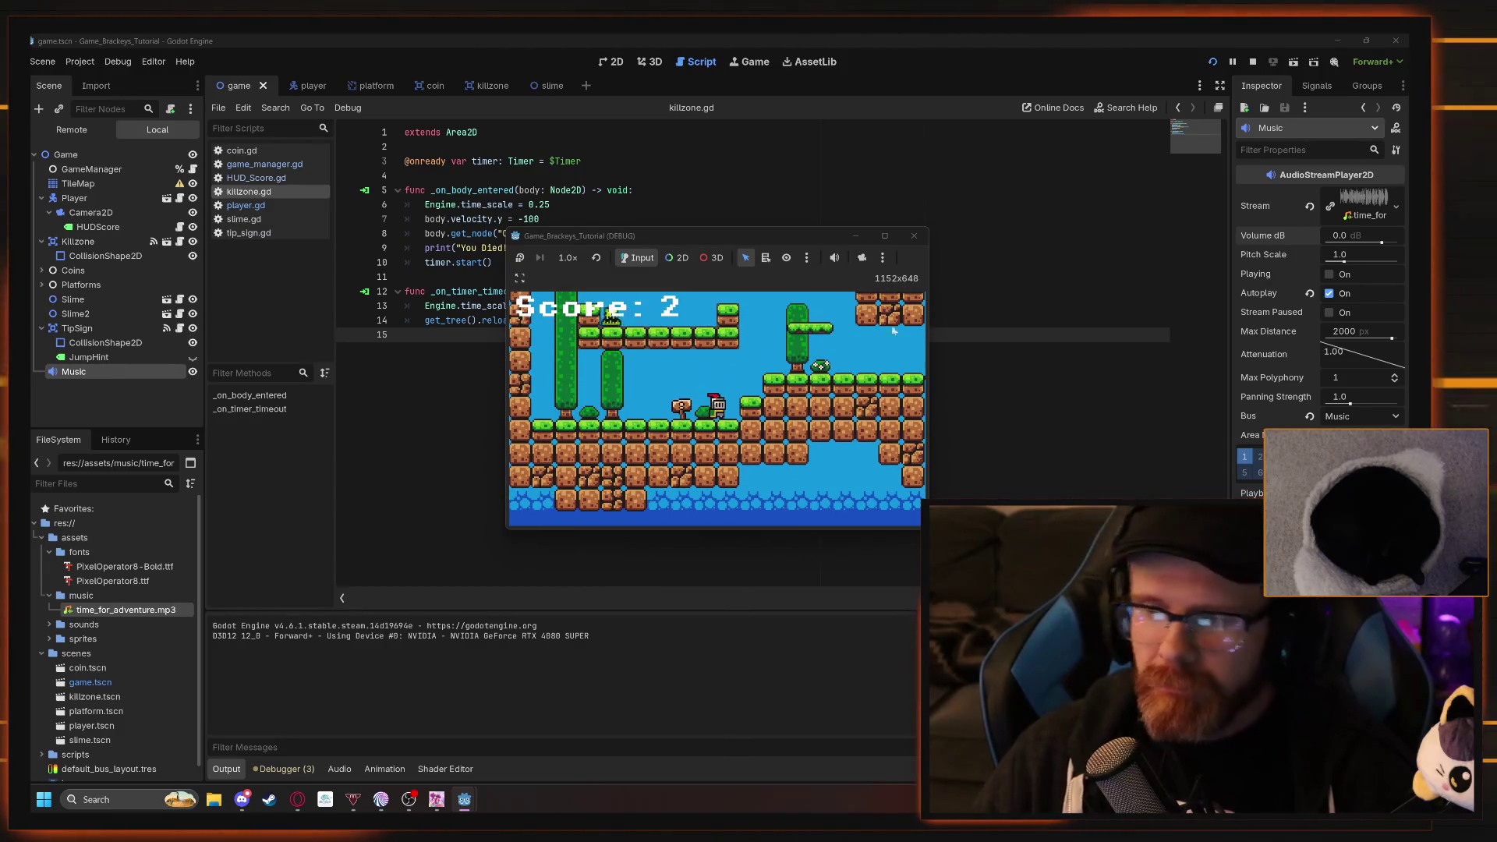
{"action": "left_click", "coordinate": [915, 236]}
Resume the tutorial video, then return to the Godot editor.
{"action": "key", "text": "alt+Tab"}
{"action": "left_click", "coordinate": [665, 546]}
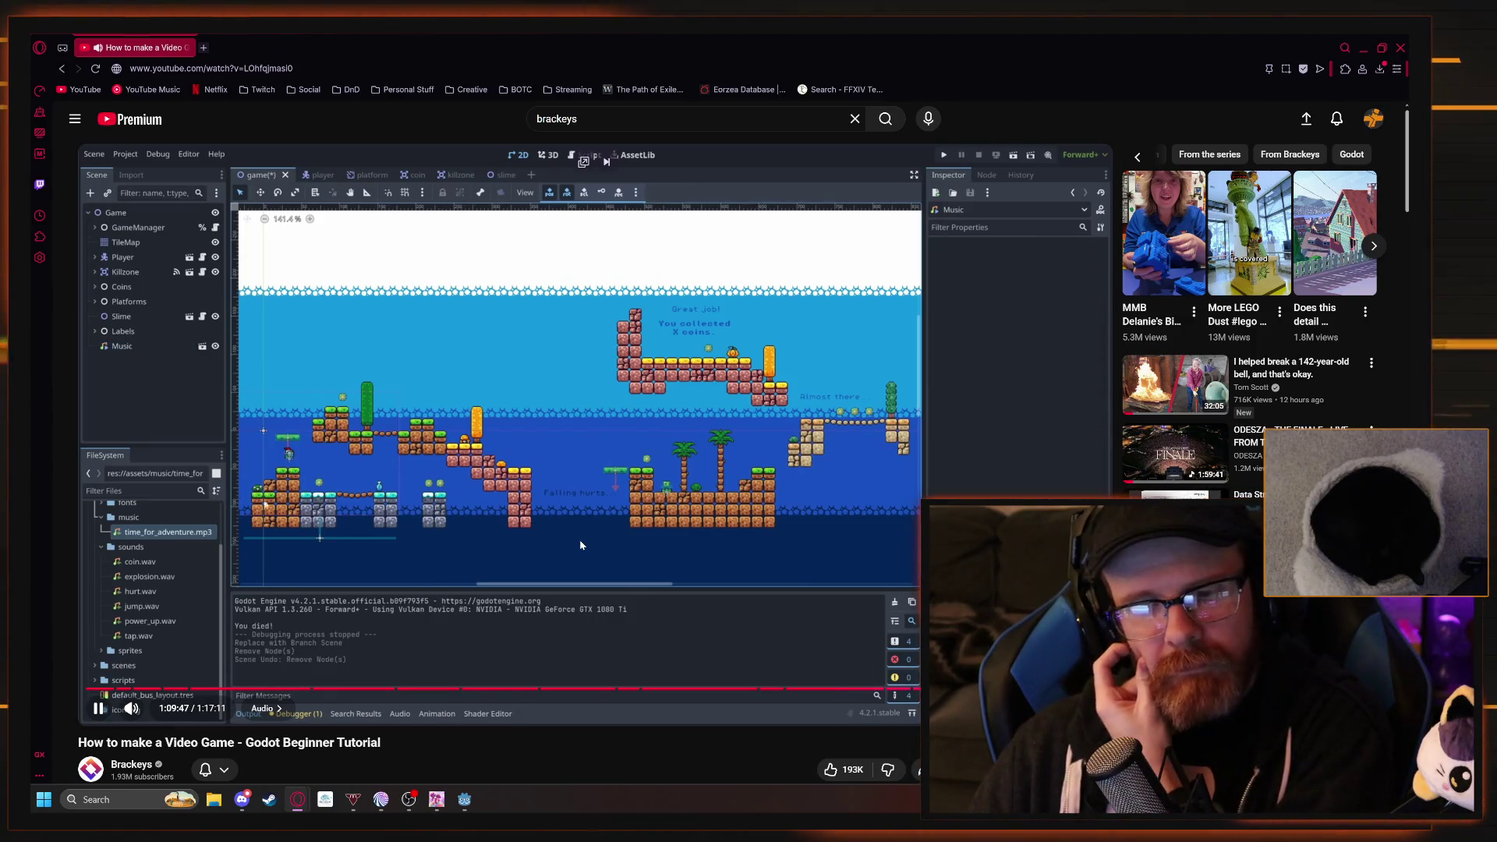
{"action": "key", "text": "space"}
{"action": "key", "text": "alt+Tab"}
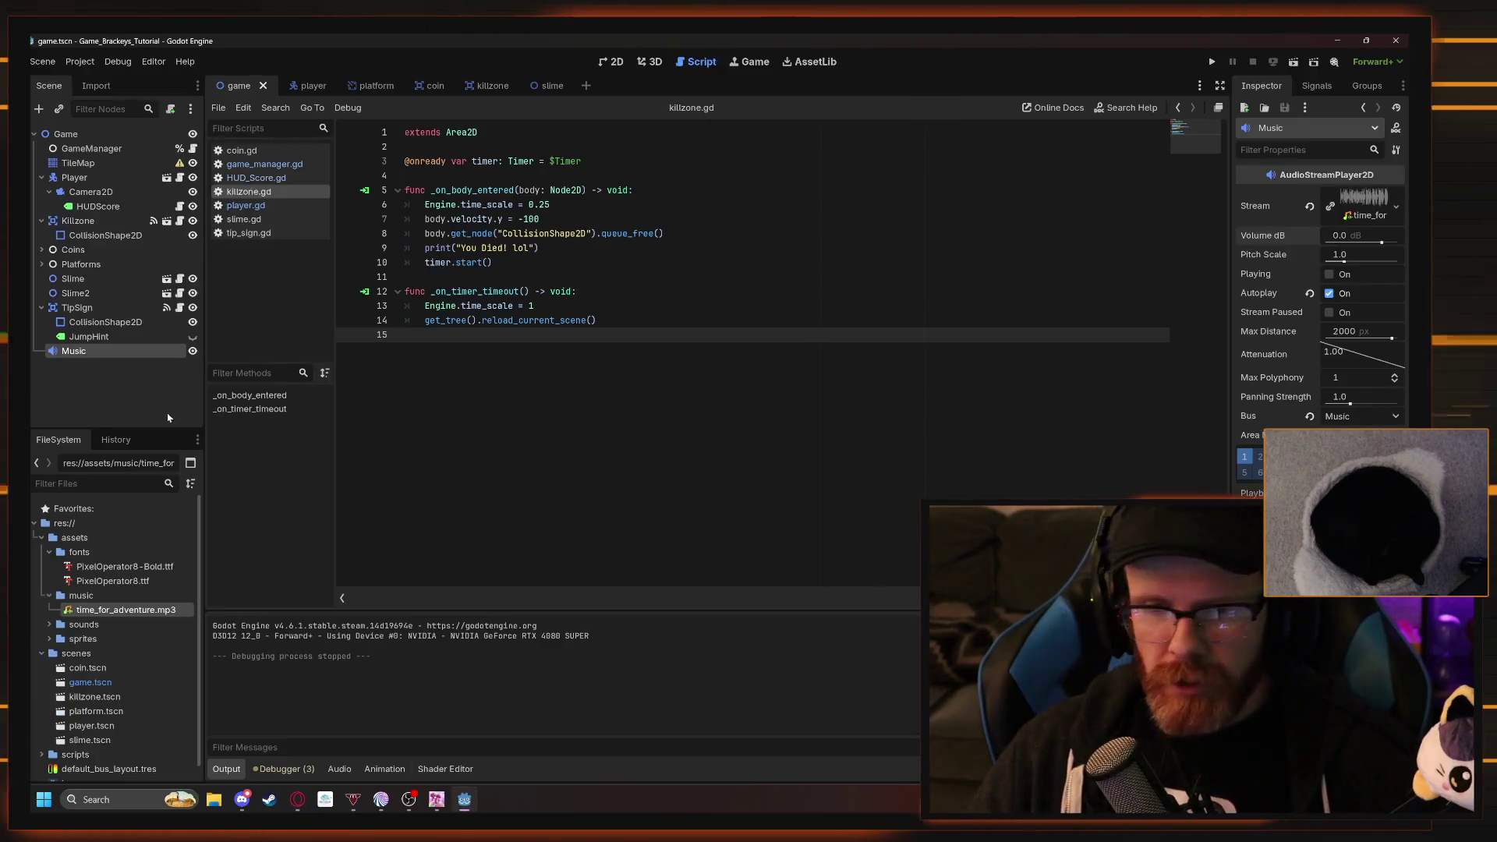
Save the Music node as music.tscn in the scenes folder.
{"action": "left_click_drag", "start_coordinate": [71, 353], "coordinate": [78, 659]}
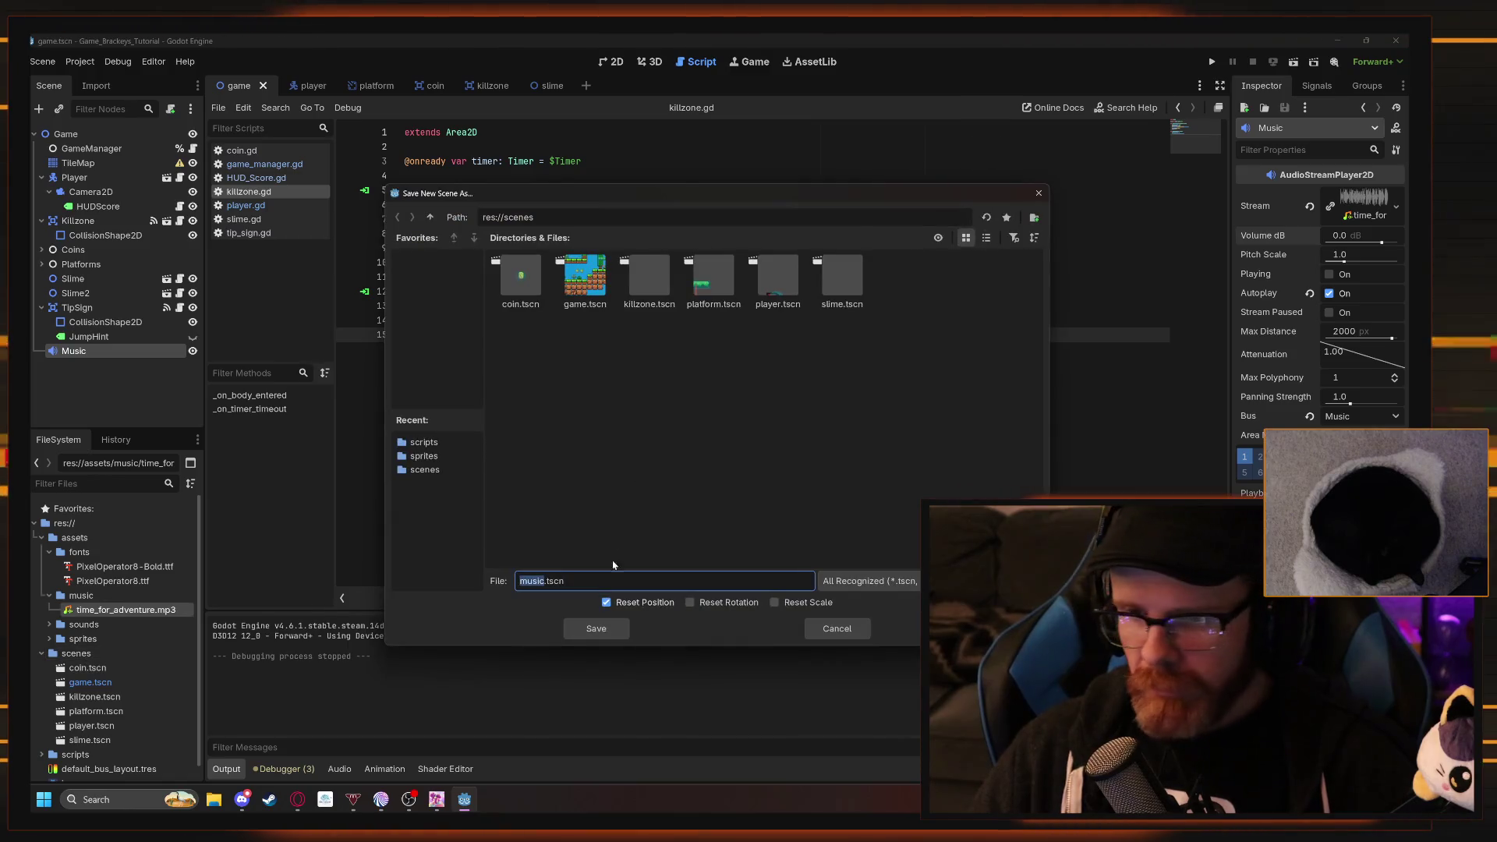
{"action": "left_click", "coordinate": [594, 629]}
{"action": "key", "text": "alt+Tab"}
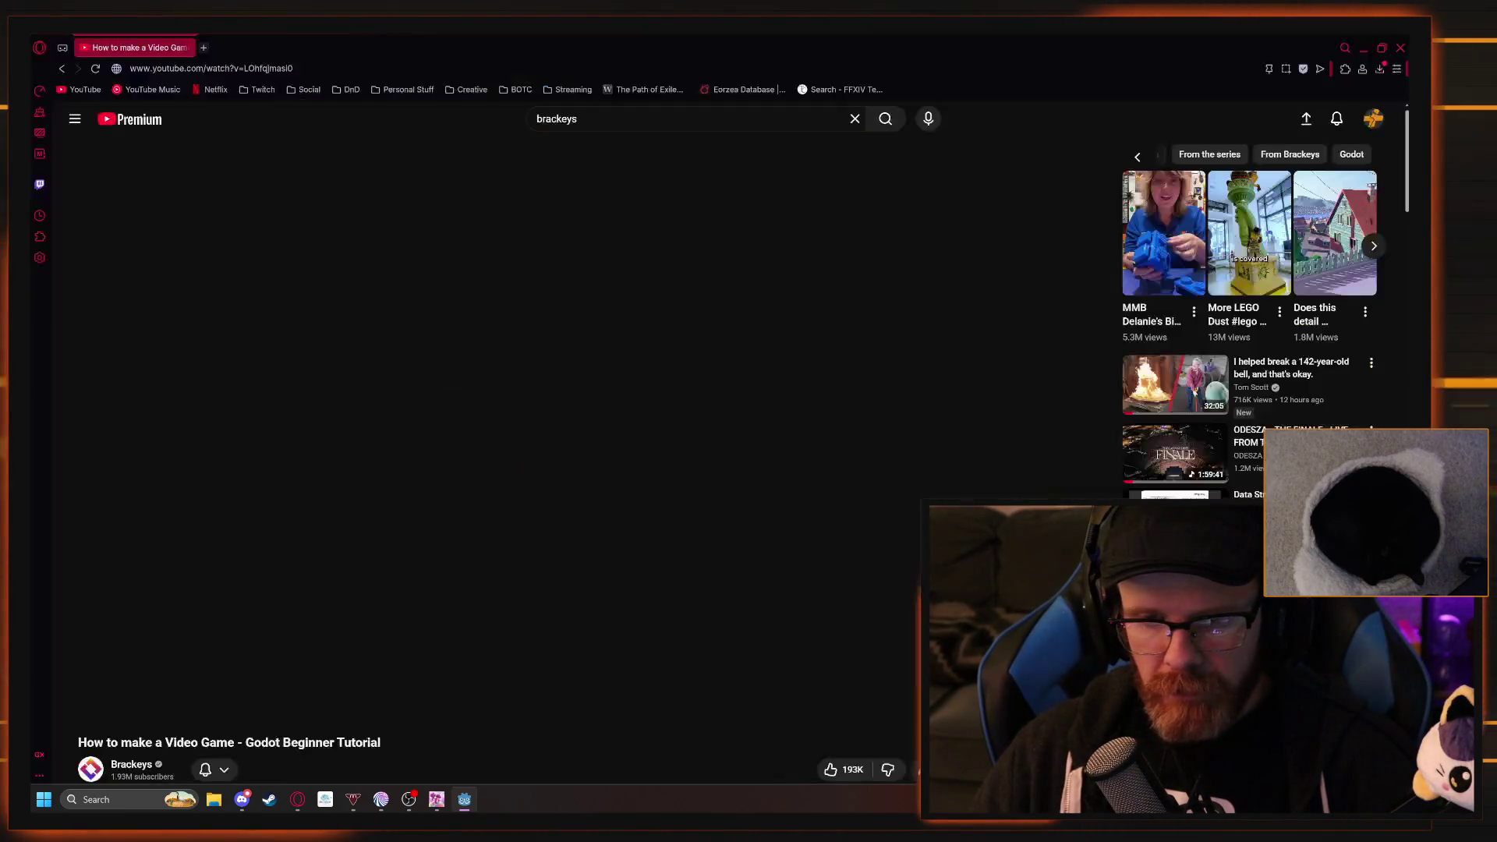
{"action": "left_click", "coordinate": [139, 348]}
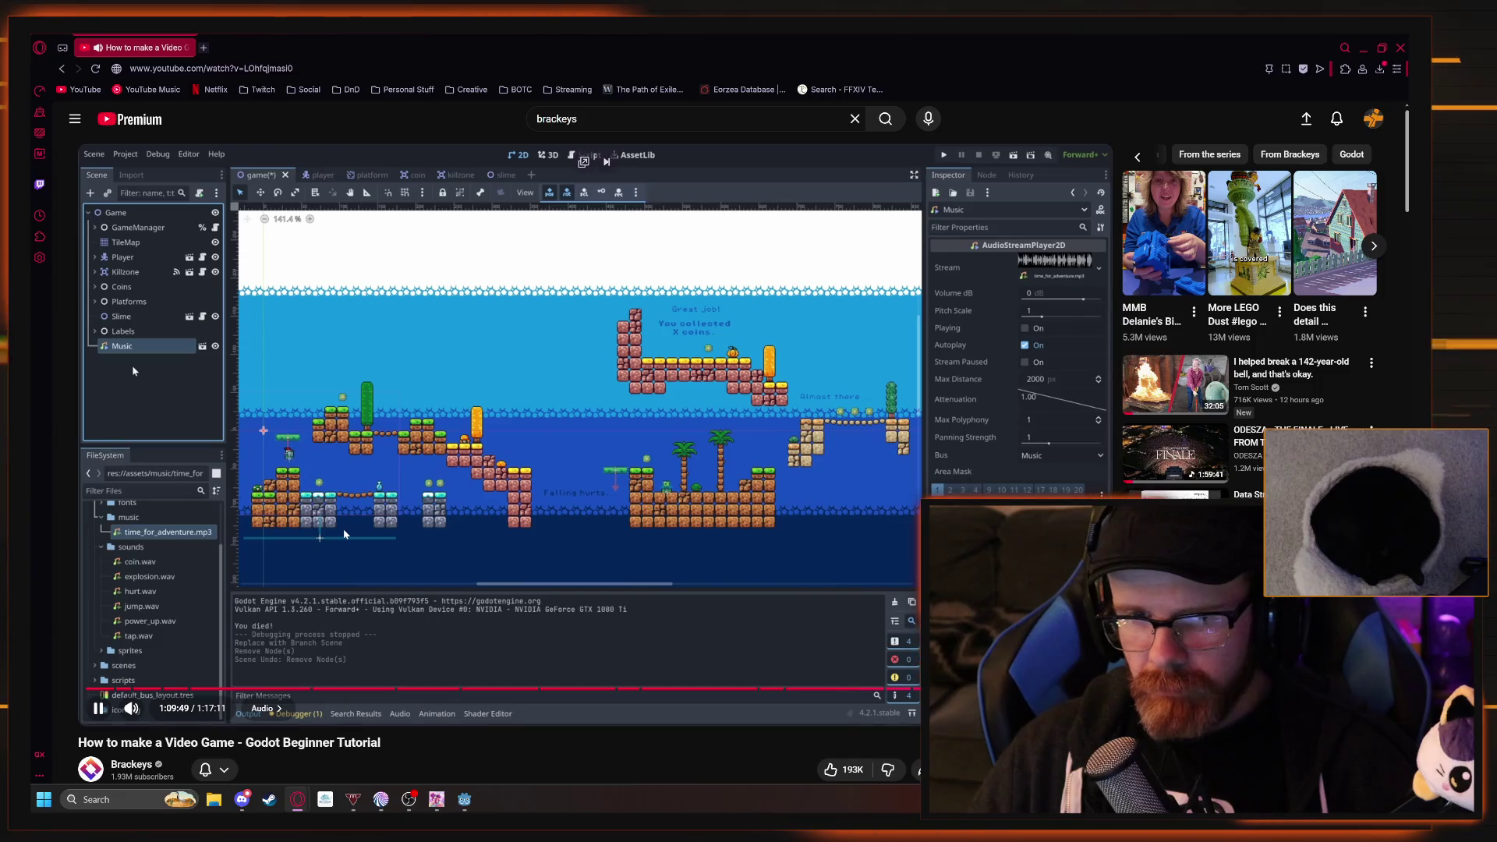
{"action": "key", "text": "alt+Tab"}
Delete the Music node from the Game scene tree.
{"action": "right_click", "coordinate": [78, 351]}
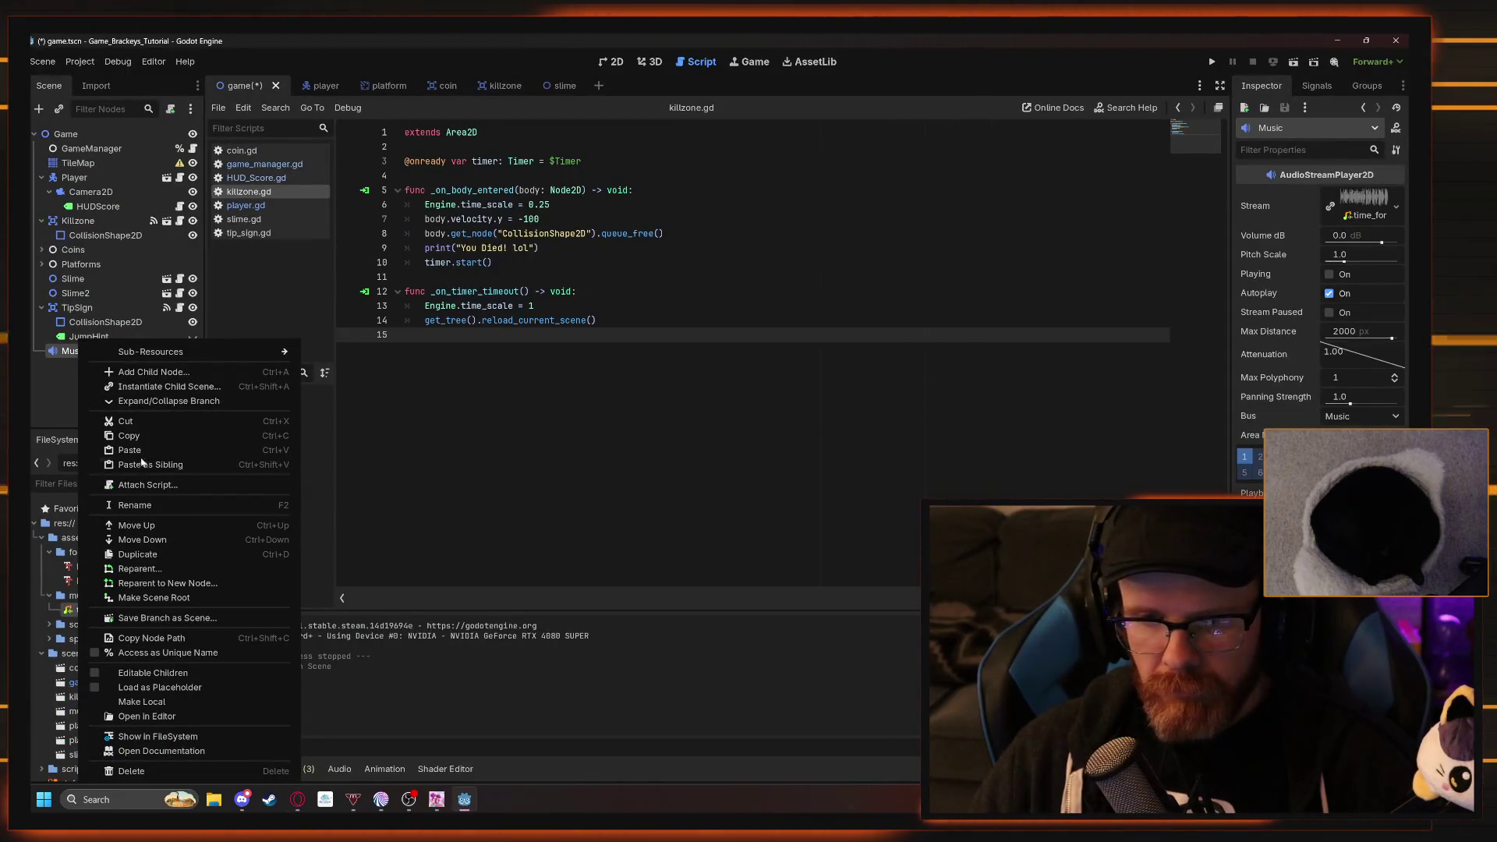
{"action": "left_click", "coordinate": [134, 506]}
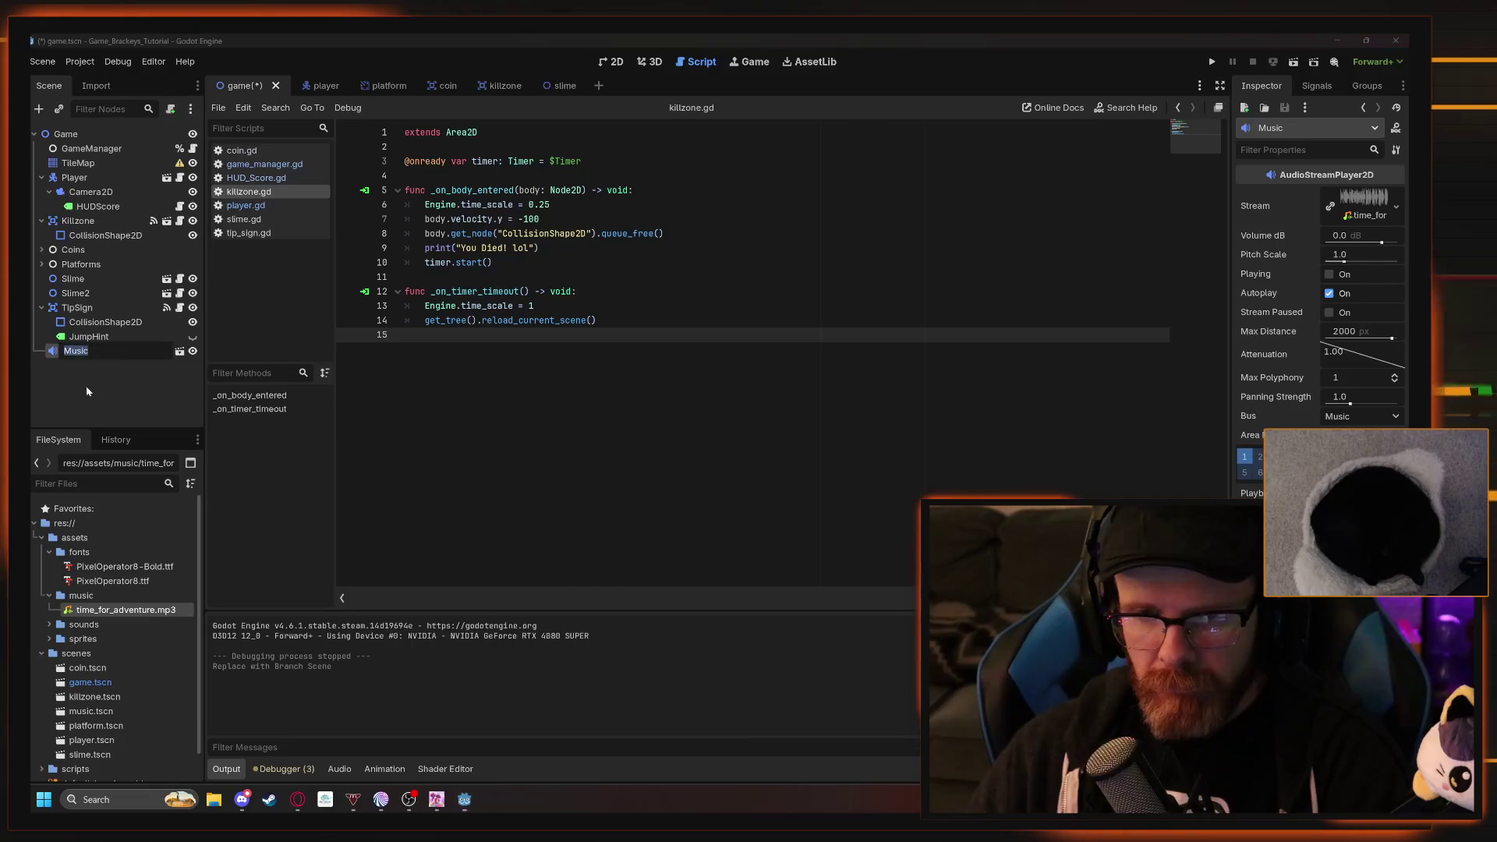
{"action": "key", "text": "Delete"}
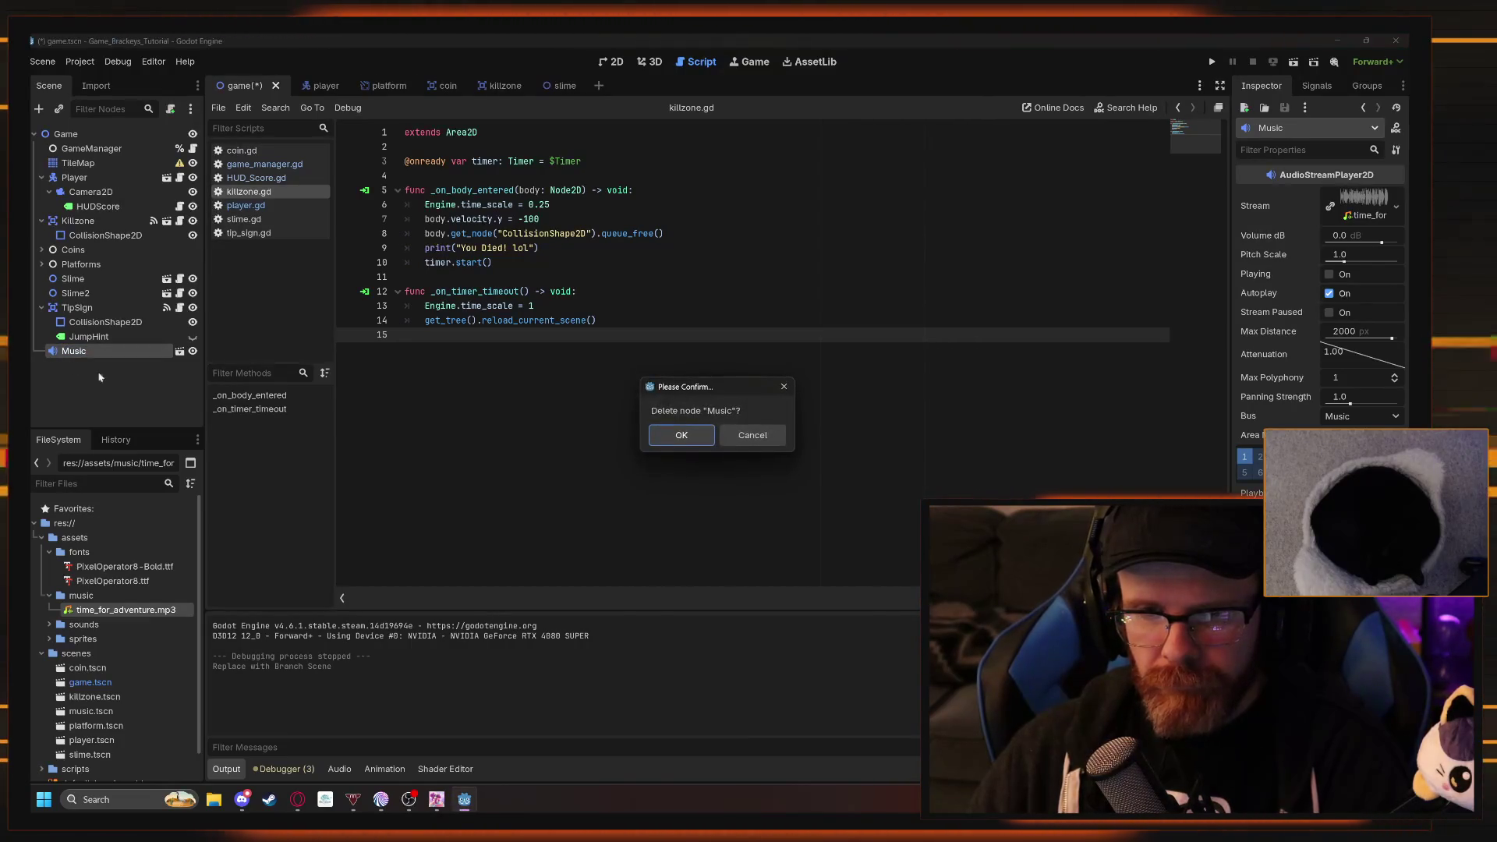
{"action": "left_click", "coordinate": [666, 443]}
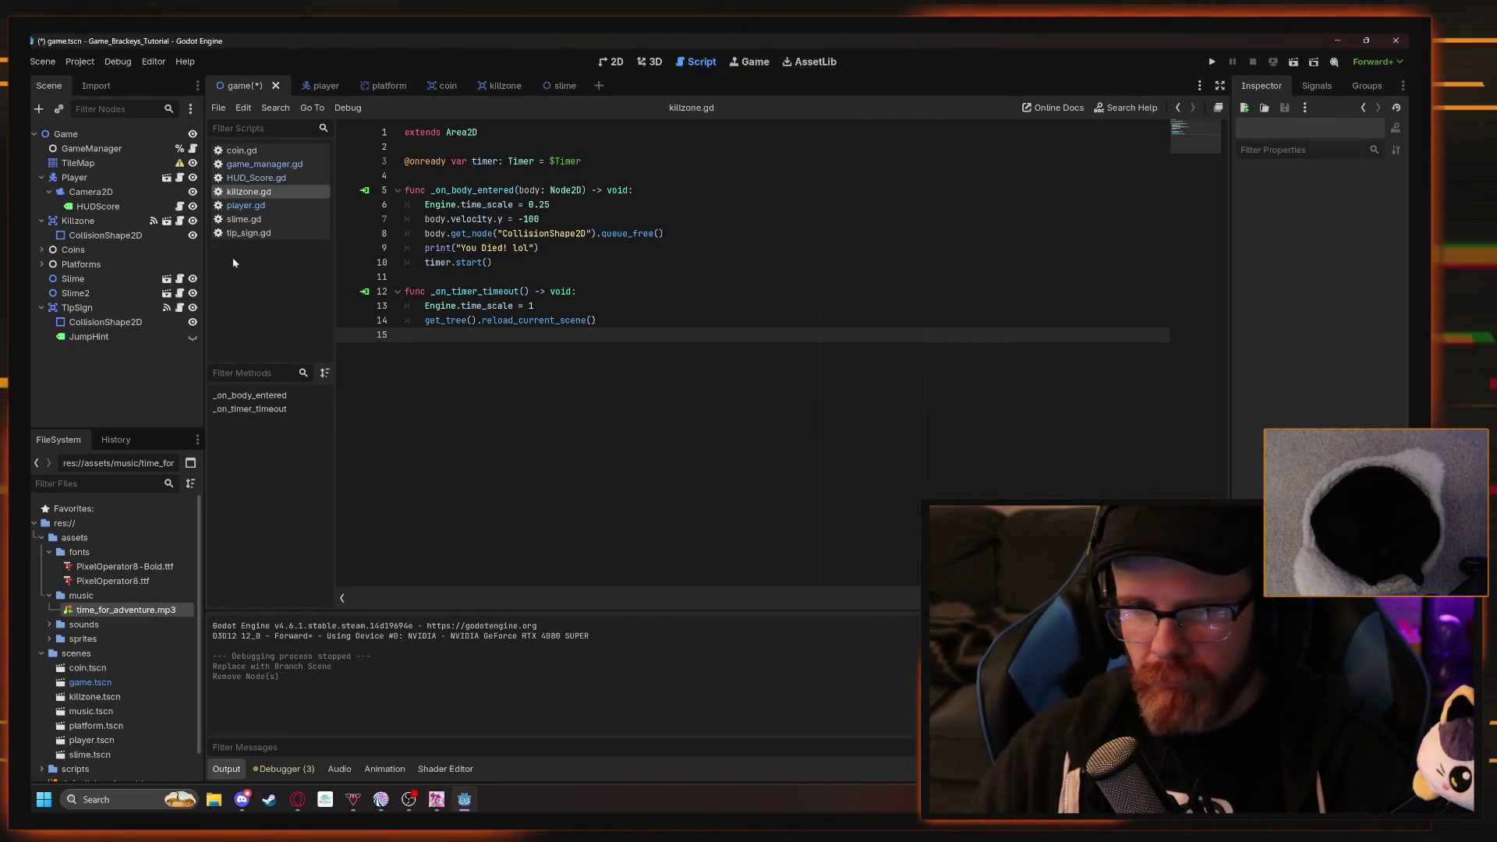
Open Godot's Project Settings with the tutorial video paused.
{"action": "left_click", "coordinate": [80, 61]}
{"action": "left_click", "coordinate": [90, 79]}
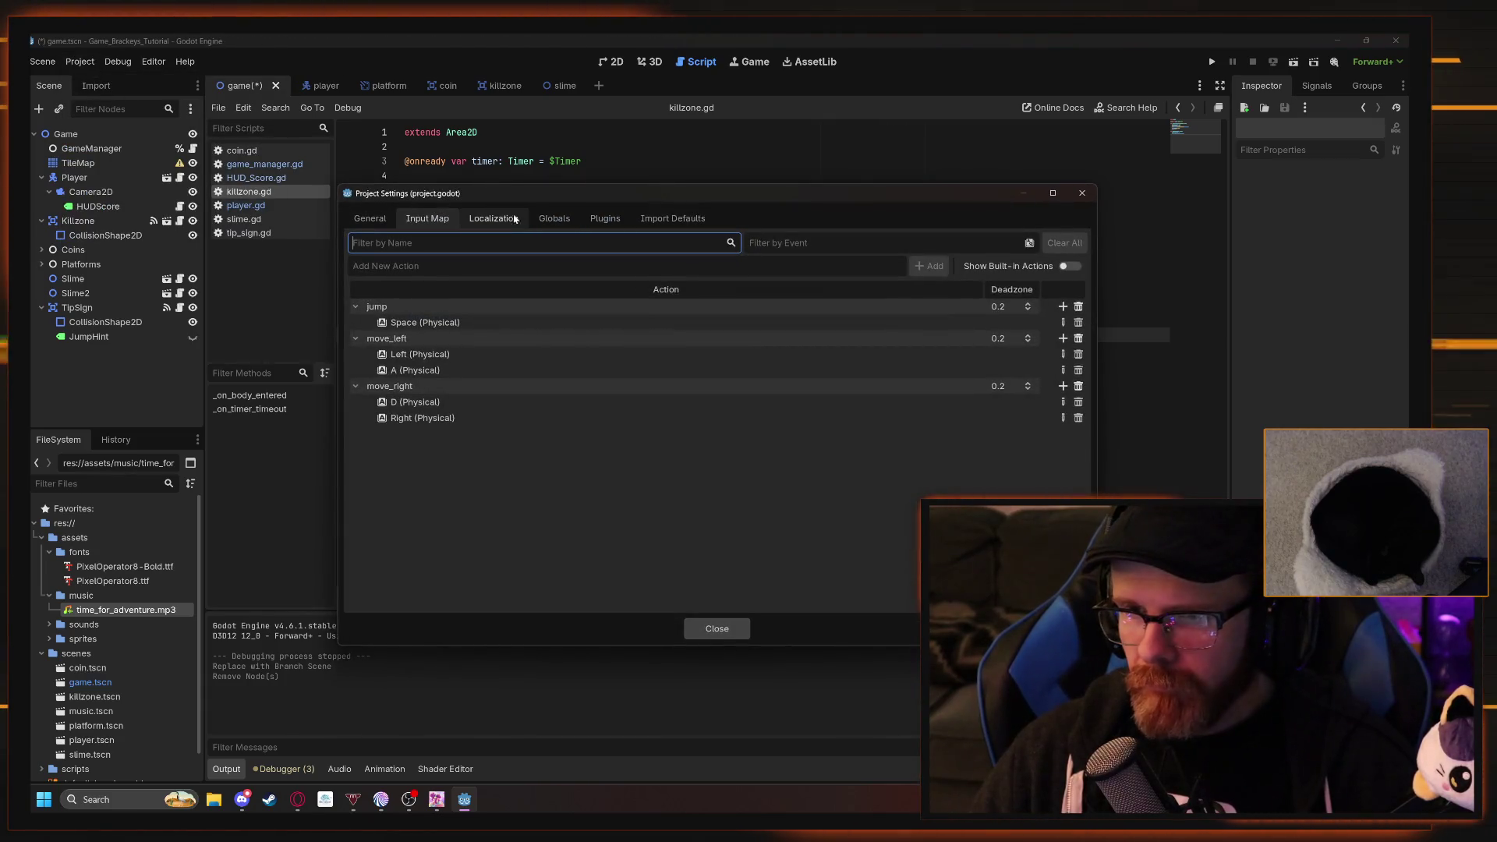
{"action": "key", "text": "alt+Tab"}
{"action": "left_click", "coordinate": [568, 338]}
{"action": "key", "text": "alt+Tab"}
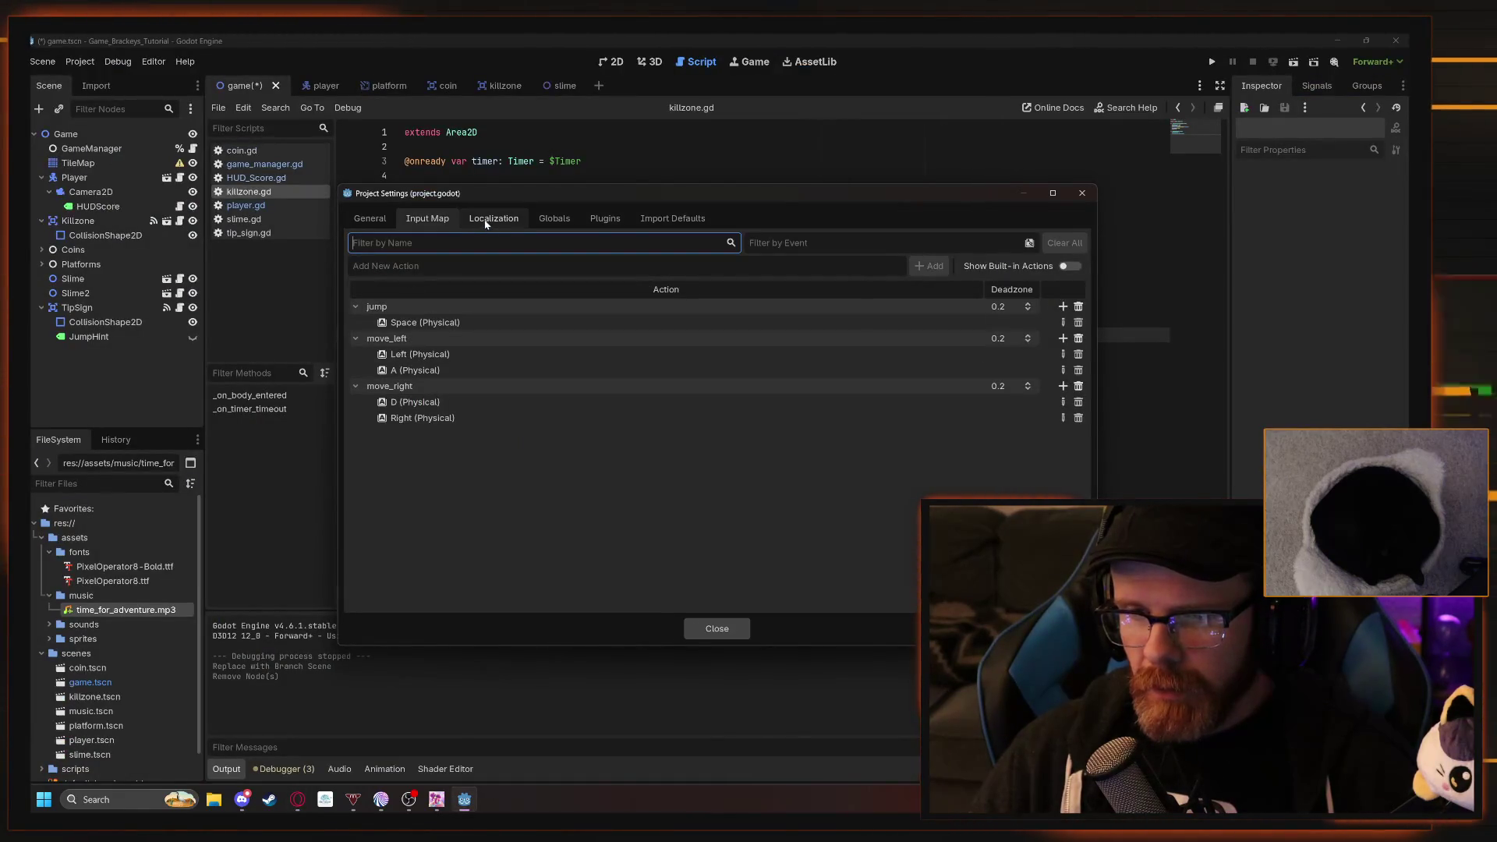
Rewind the tutorial ten seconds and pause it at the autoload step.
{"action": "key", "text": "alt+Tab"}
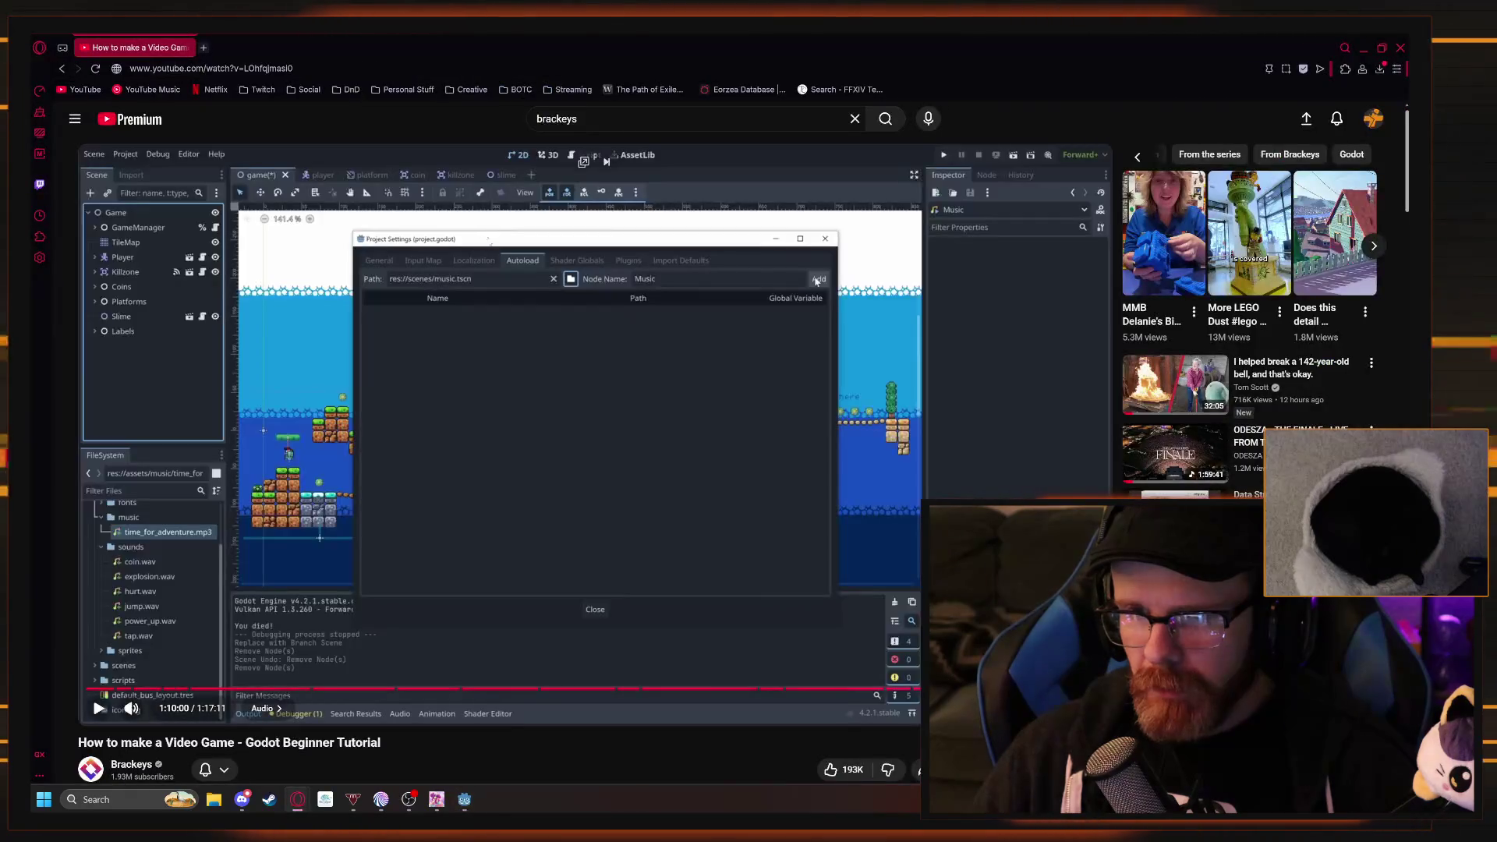
{"action": "left_click", "coordinate": [501, 525]}
{"action": "key", "text": "j"}
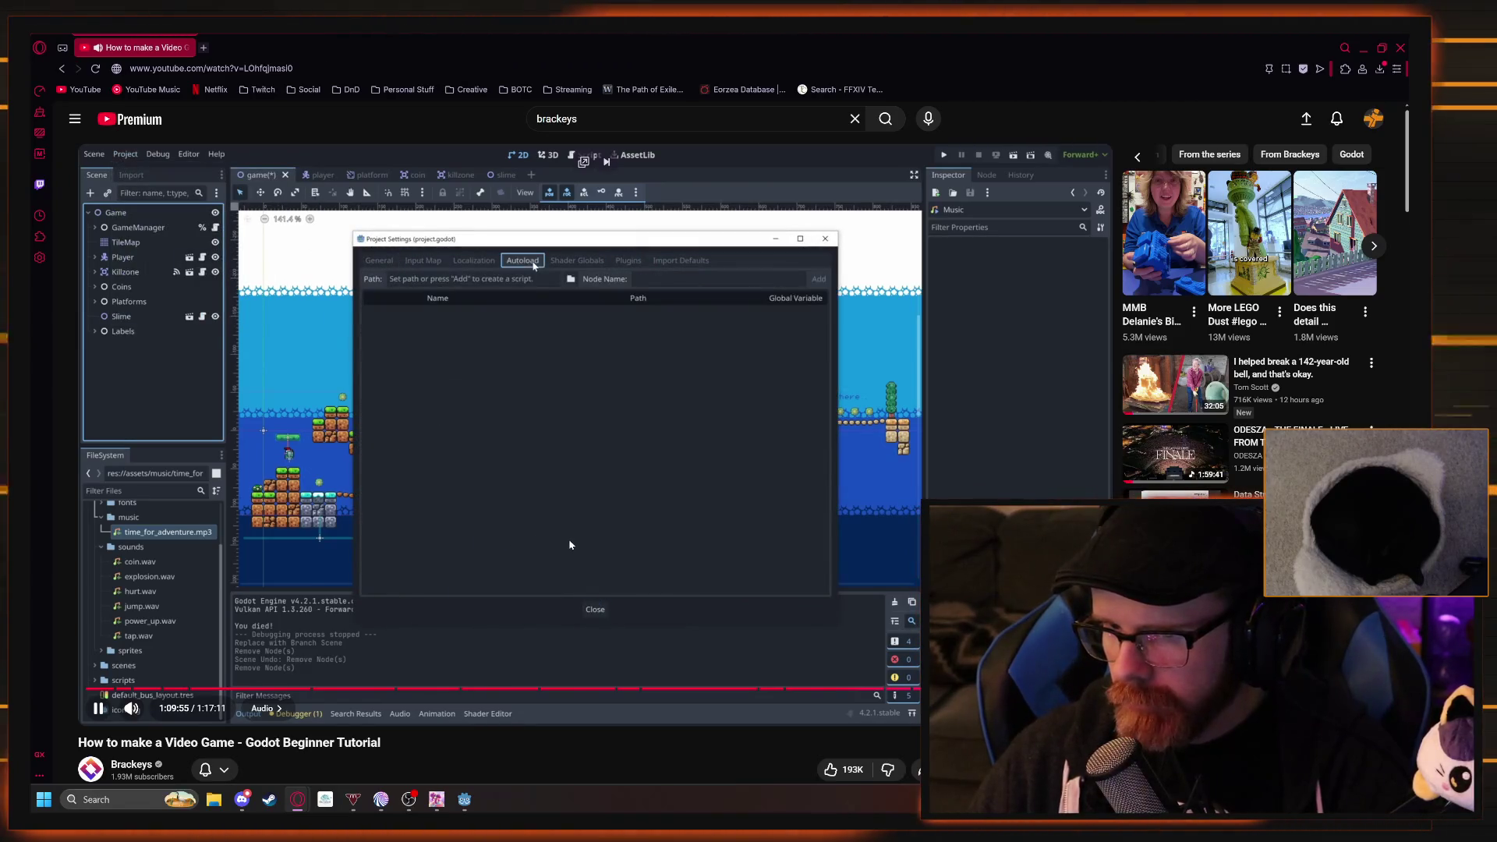
{"action": "left_click", "coordinate": [573, 548]}
{"action": "key", "text": "alt+Tab"}
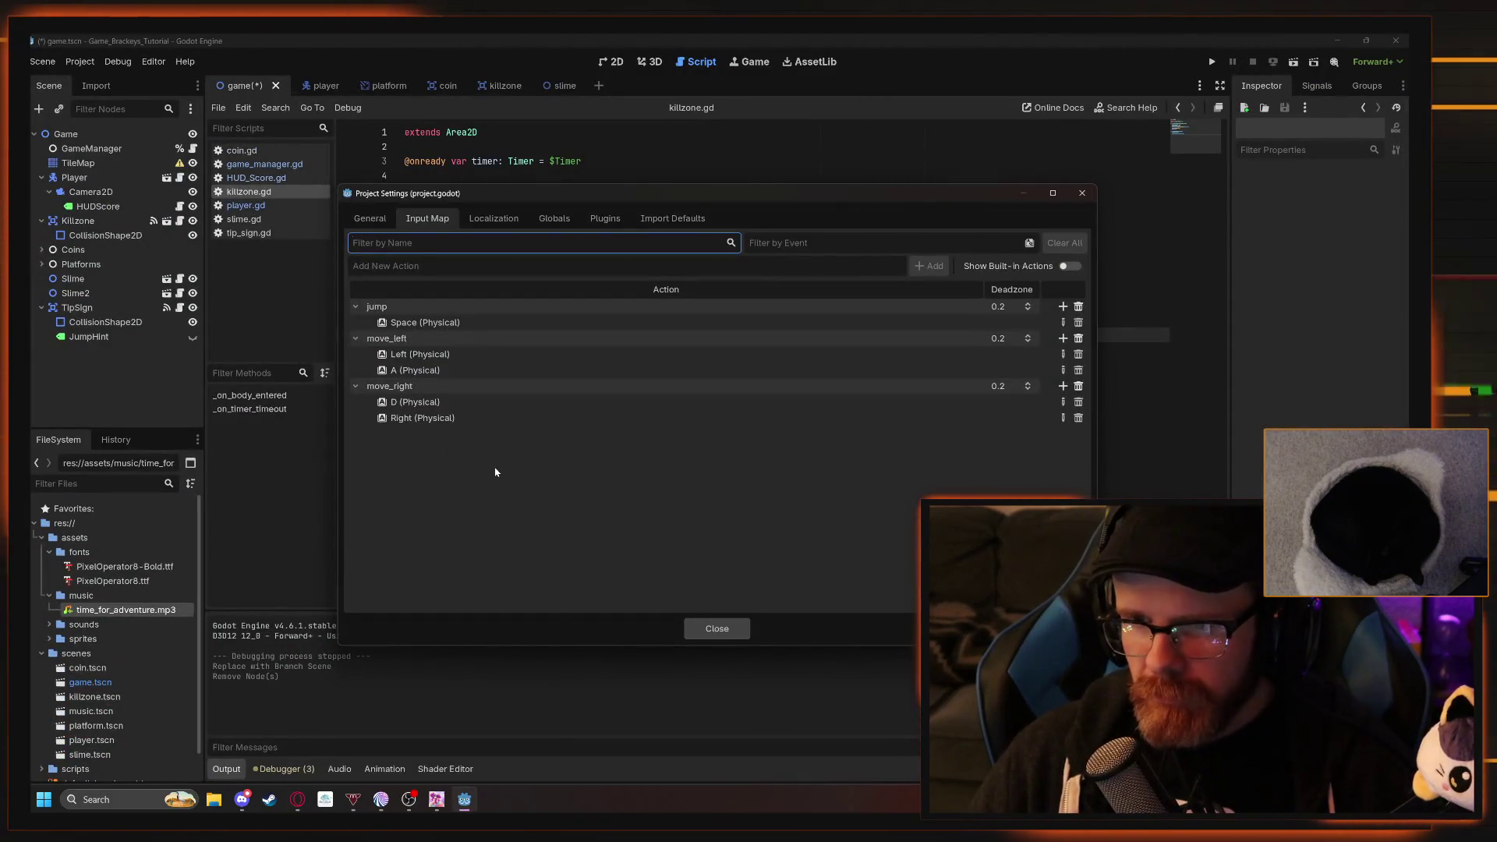
Search the settings for 'autoload', clear the filter and show the Globals autoload page.
{"action": "left_click", "coordinate": [374, 225]}
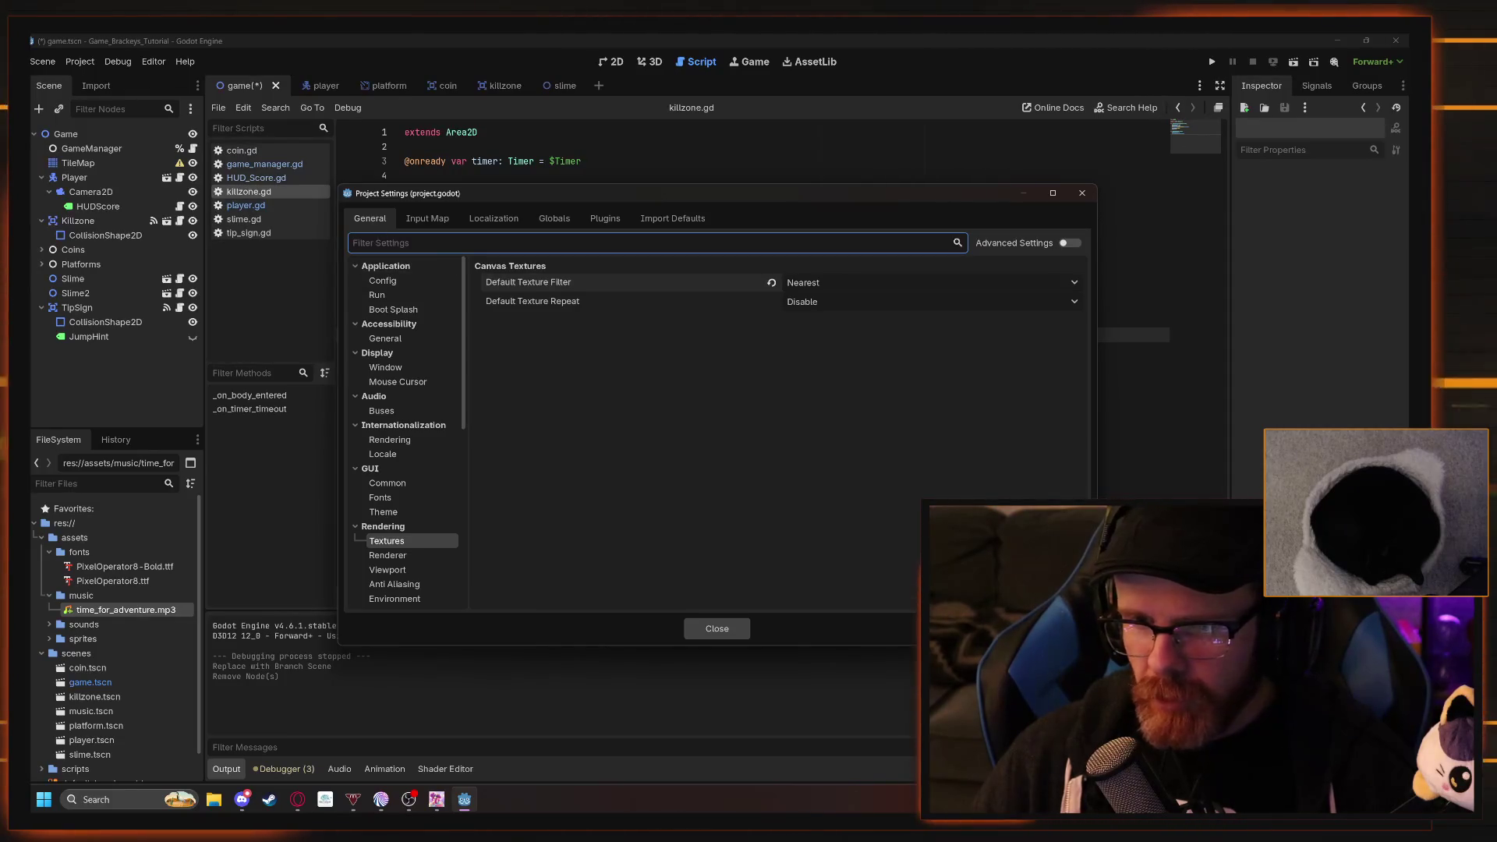
{"action": "type", "text": "autoload"}
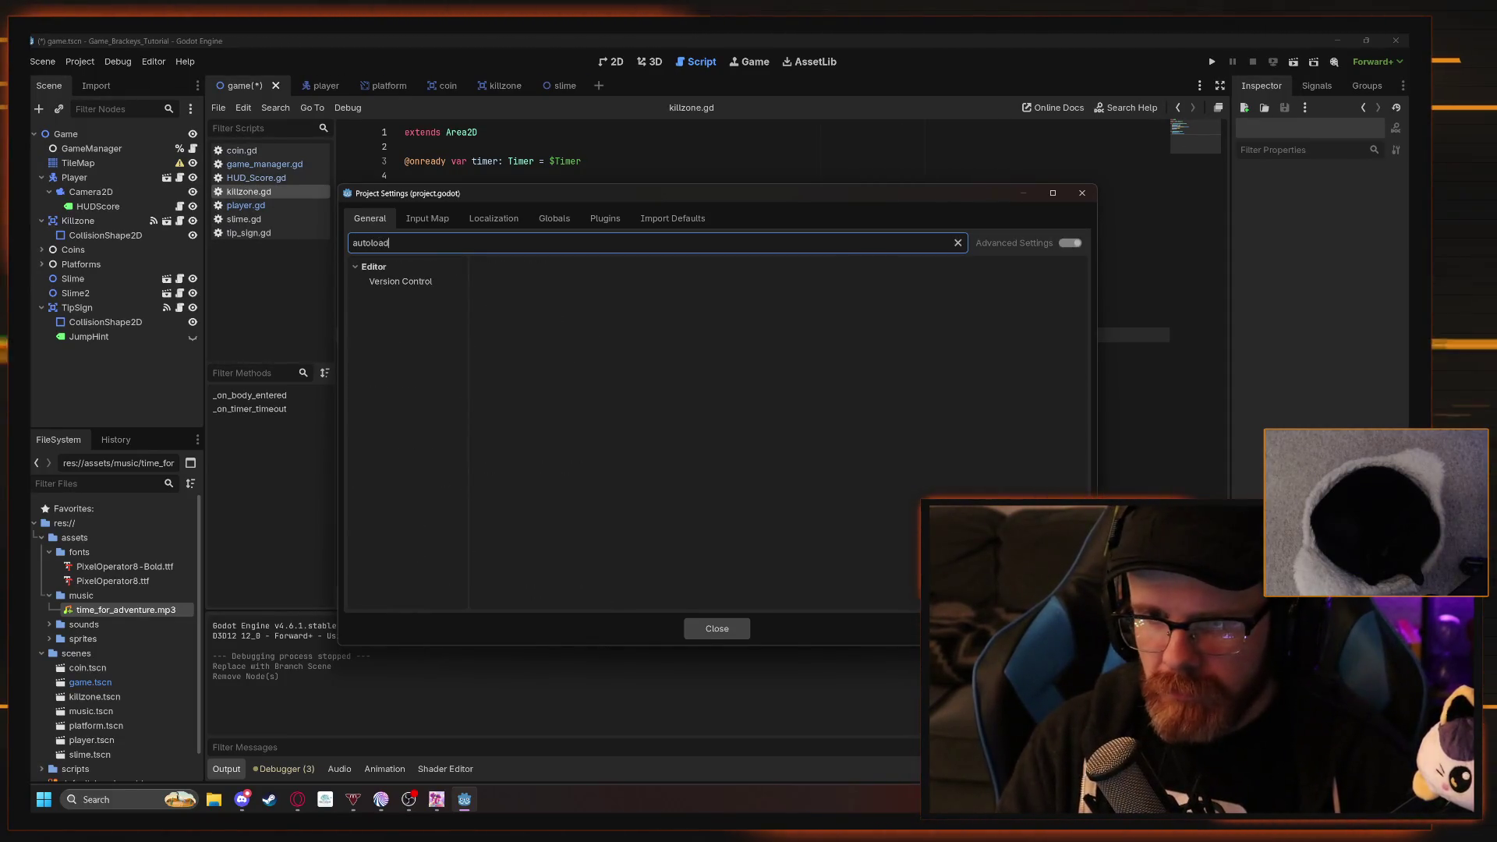
{"action": "left_click", "coordinate": [958, 242]}
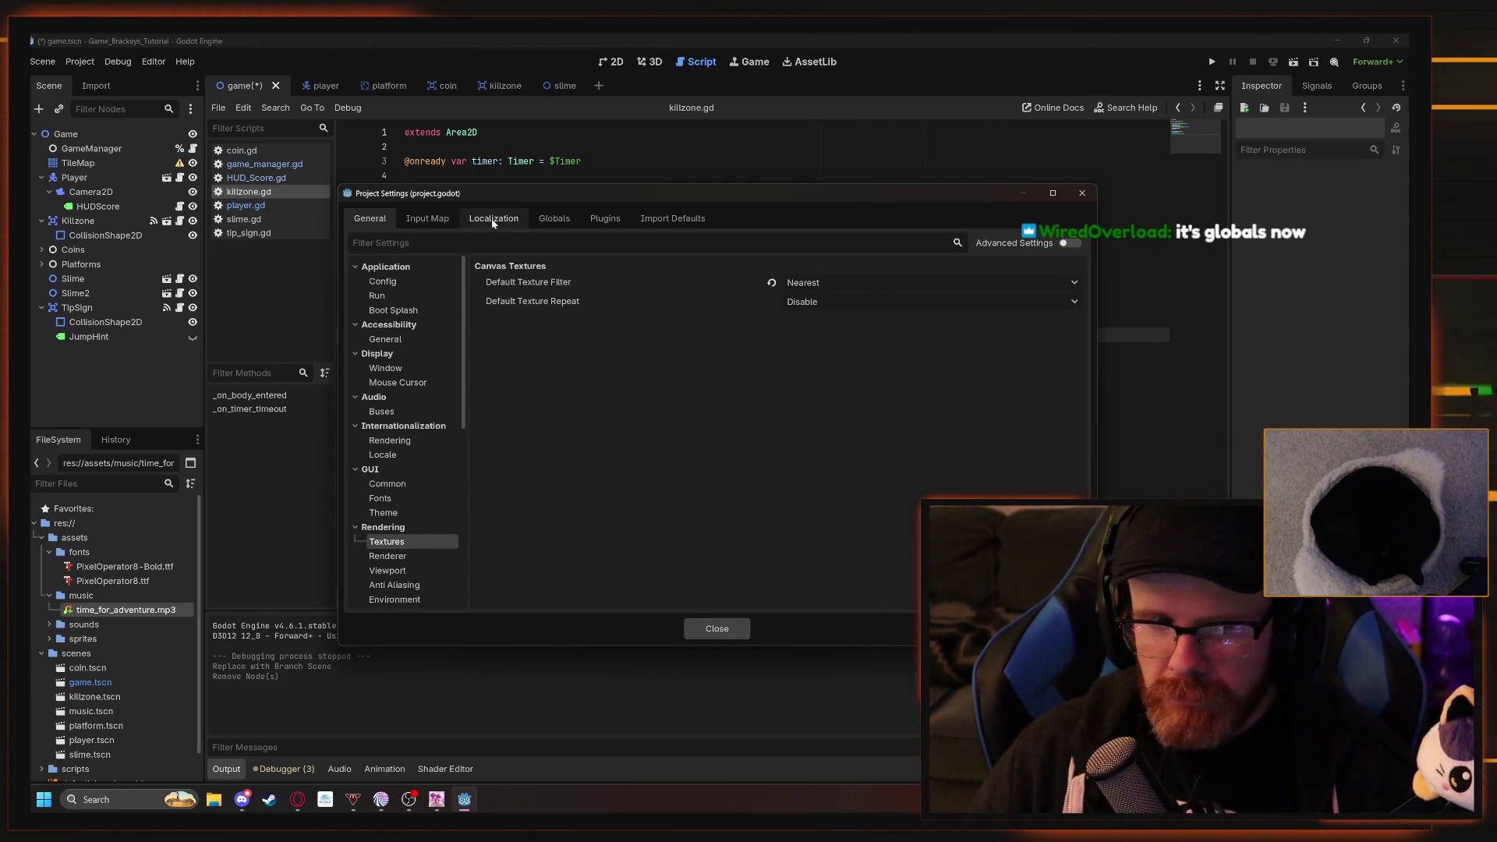
{"action": "left_click", "coordinate": [558, 226]}
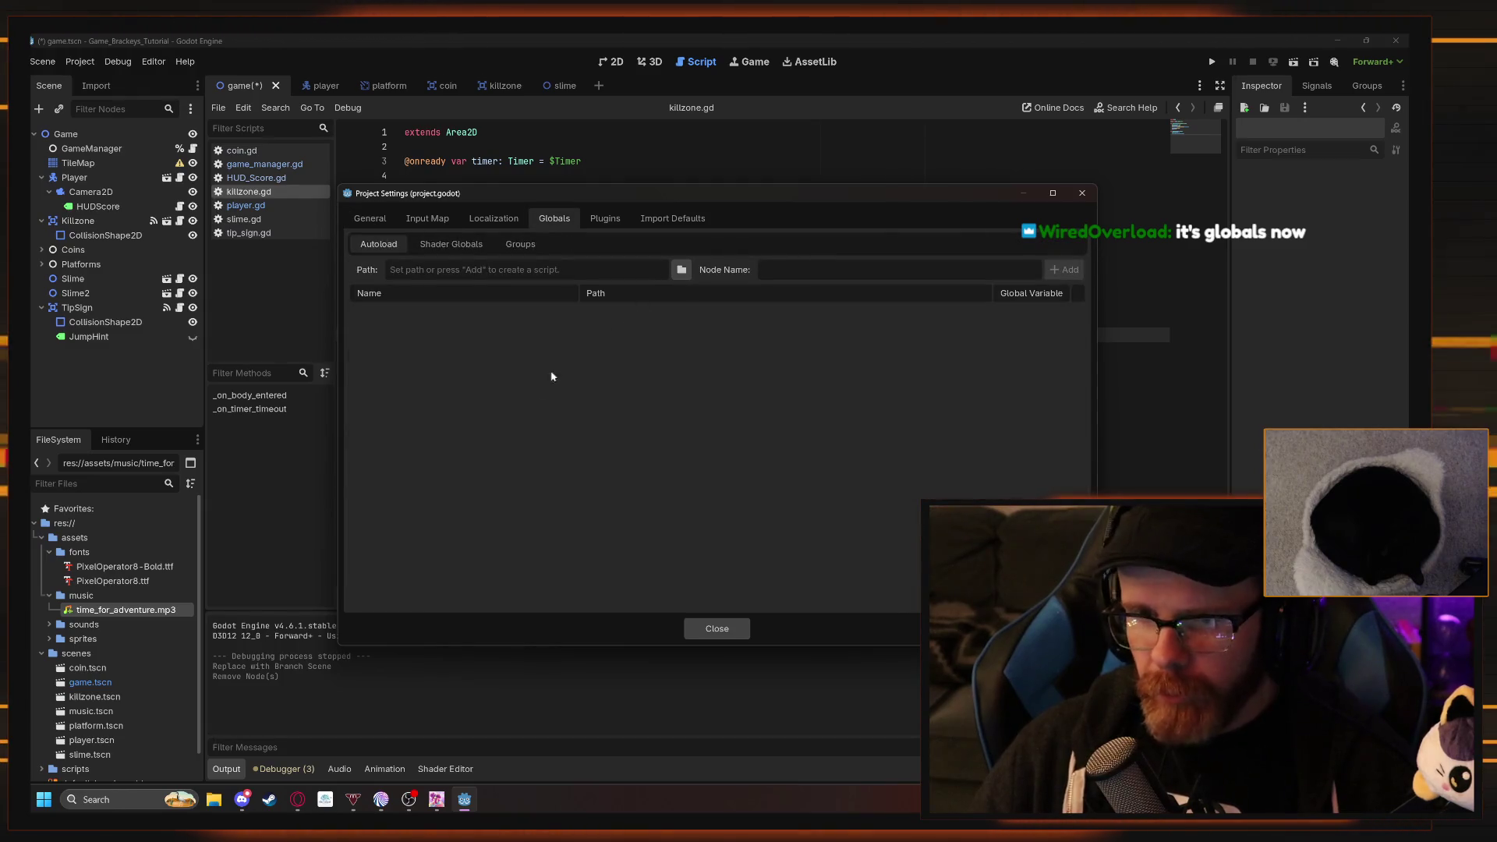
Play the tutorial a little further and pause it before adding the autoload.
{"action": "key", "text": "alt+Tab"}
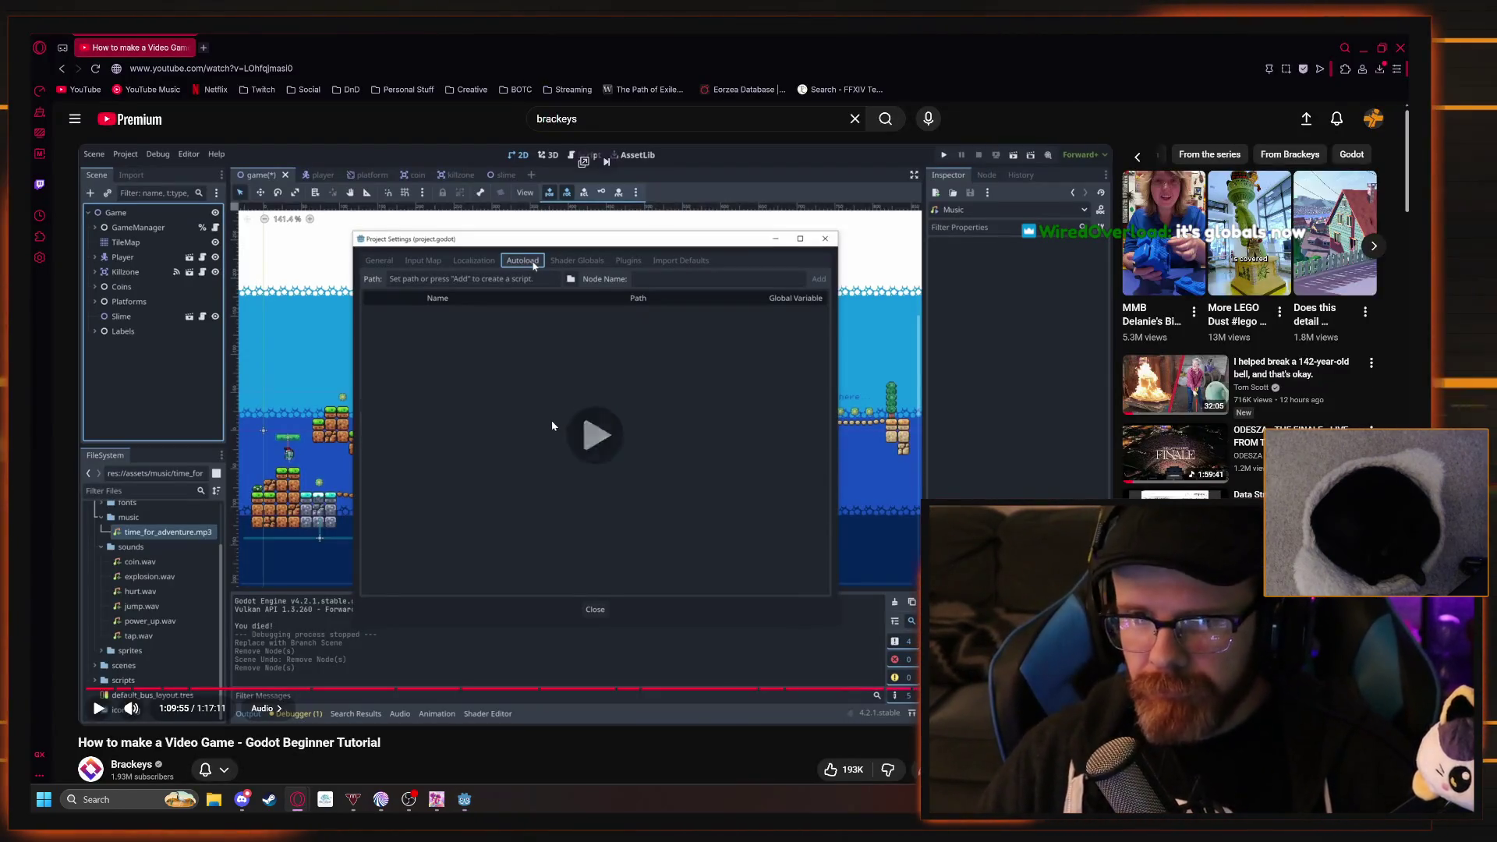
{"action": "left_click", "coordinate": [545, 436]}
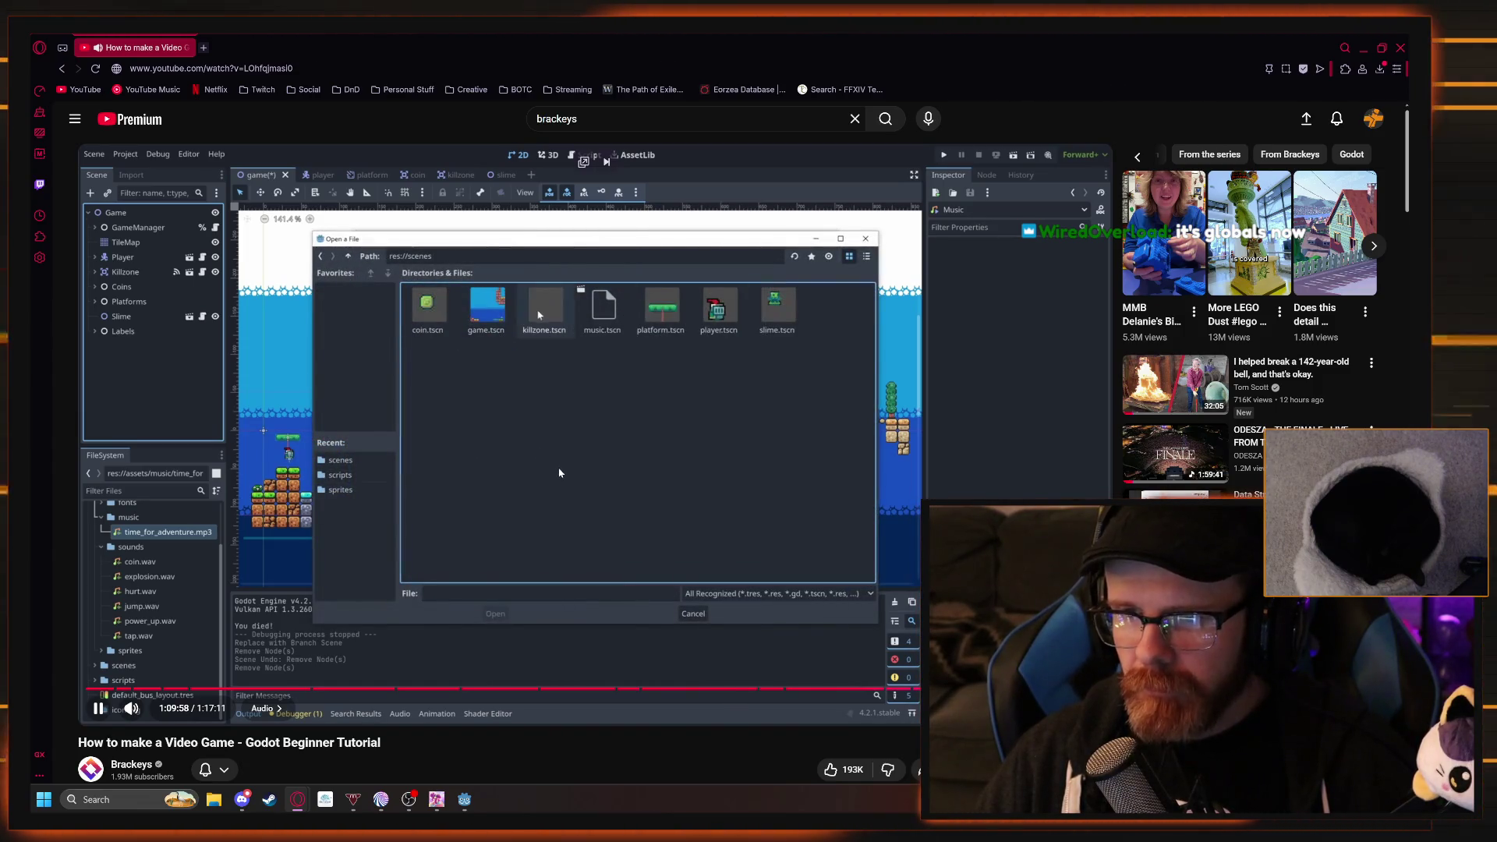
{"action": "key", "text": "alt+Tab"}
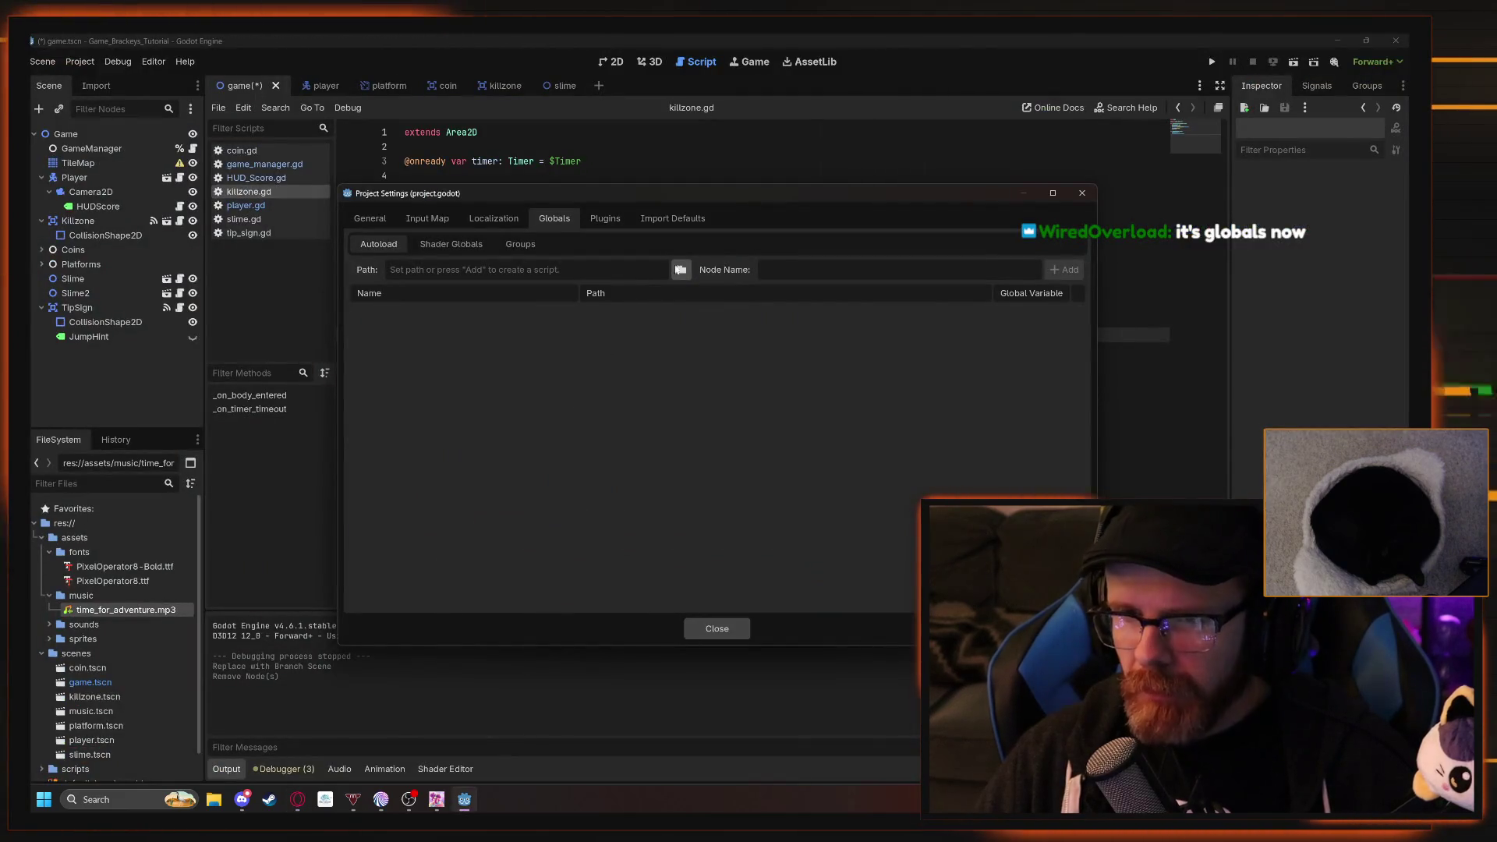
{"action": "key", "text": "alt+Tab"}
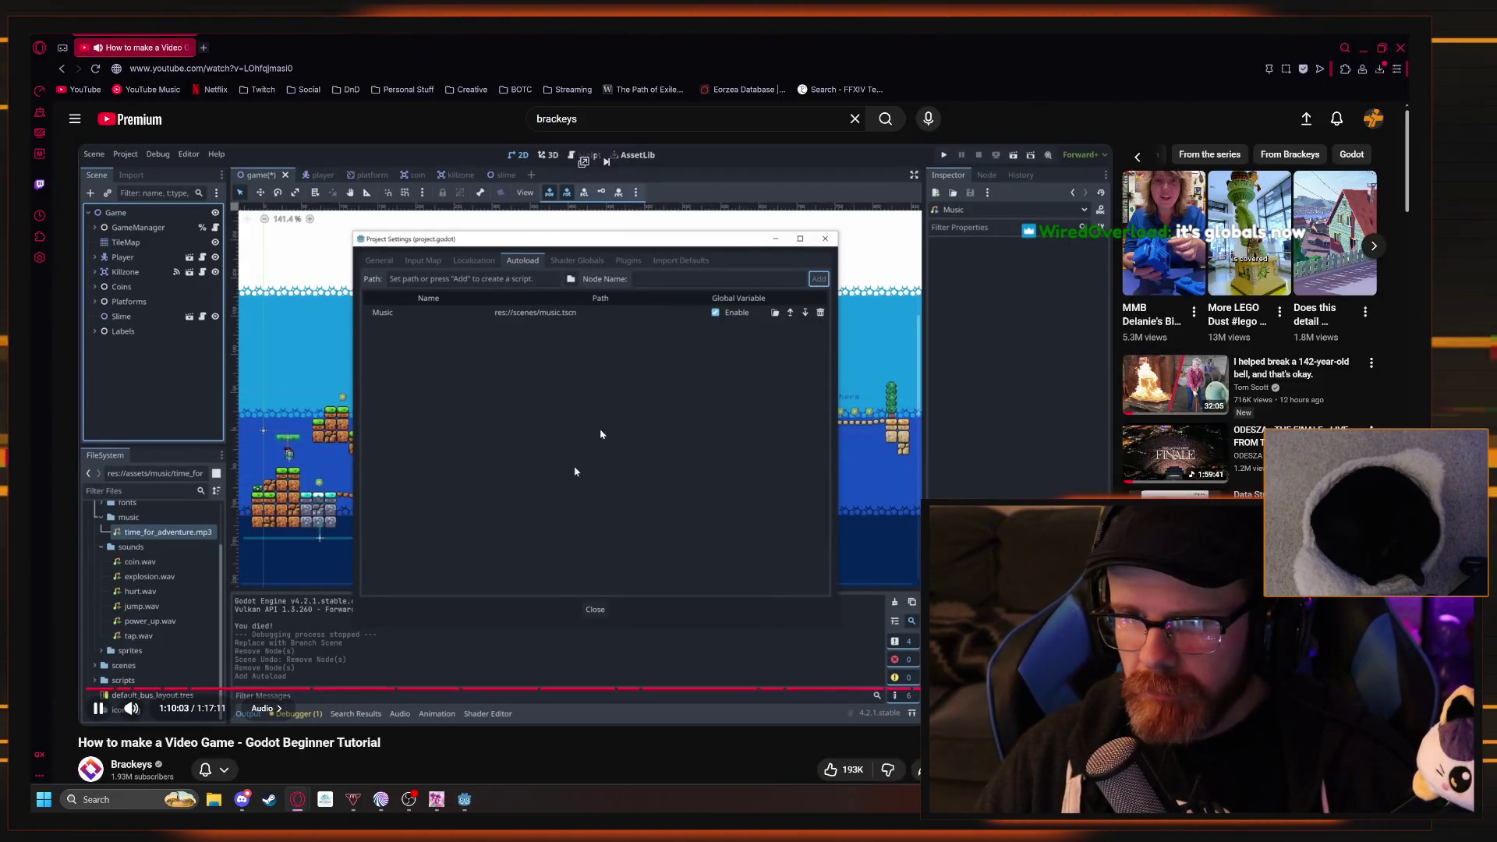
{"action": "left_click", "coordinate": [589, 428]}
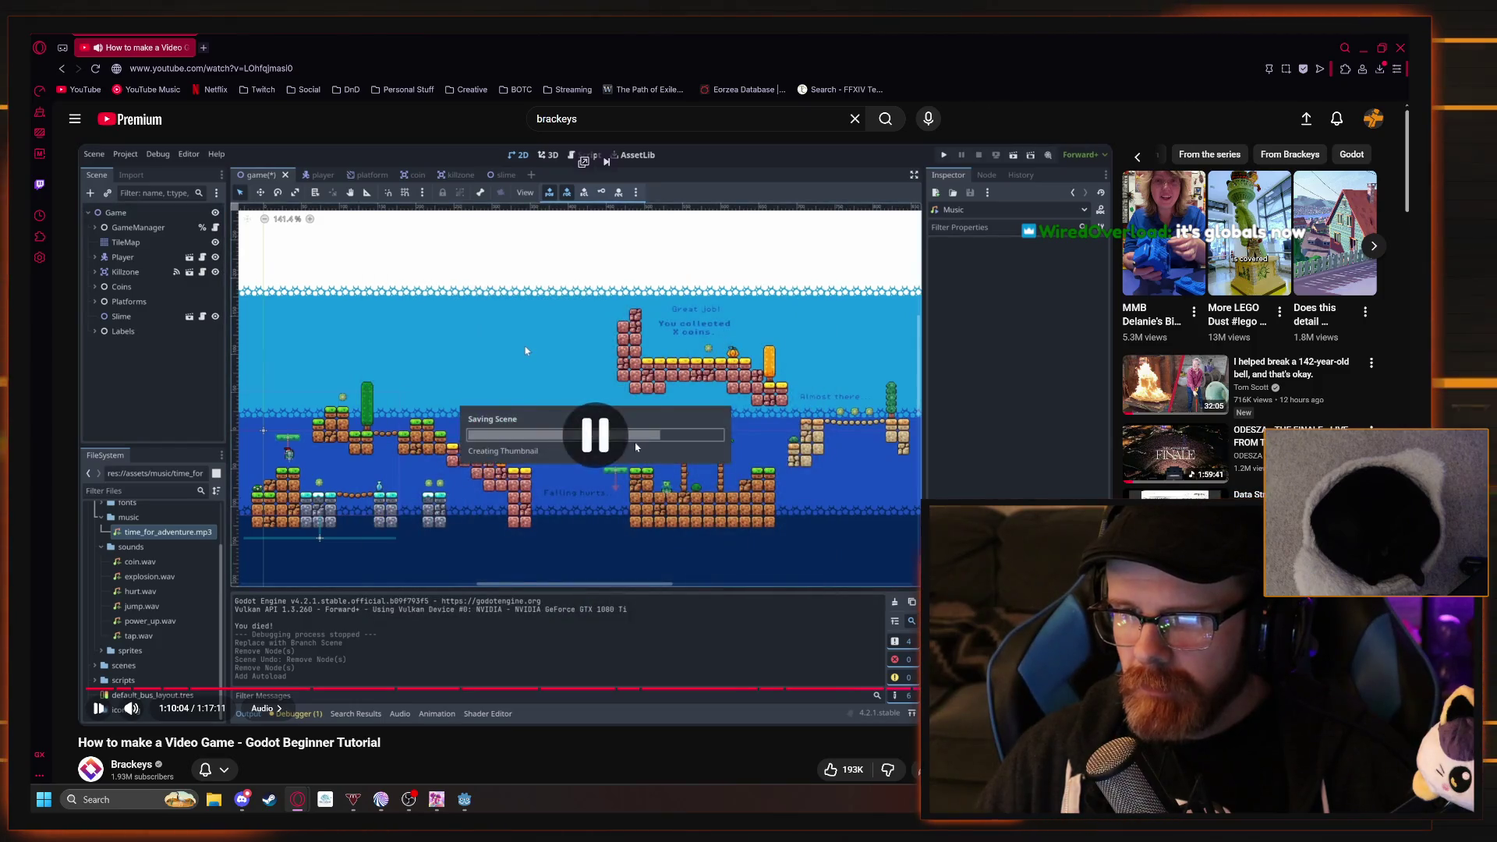
{"action": "key", "text": "alt+Tab"}
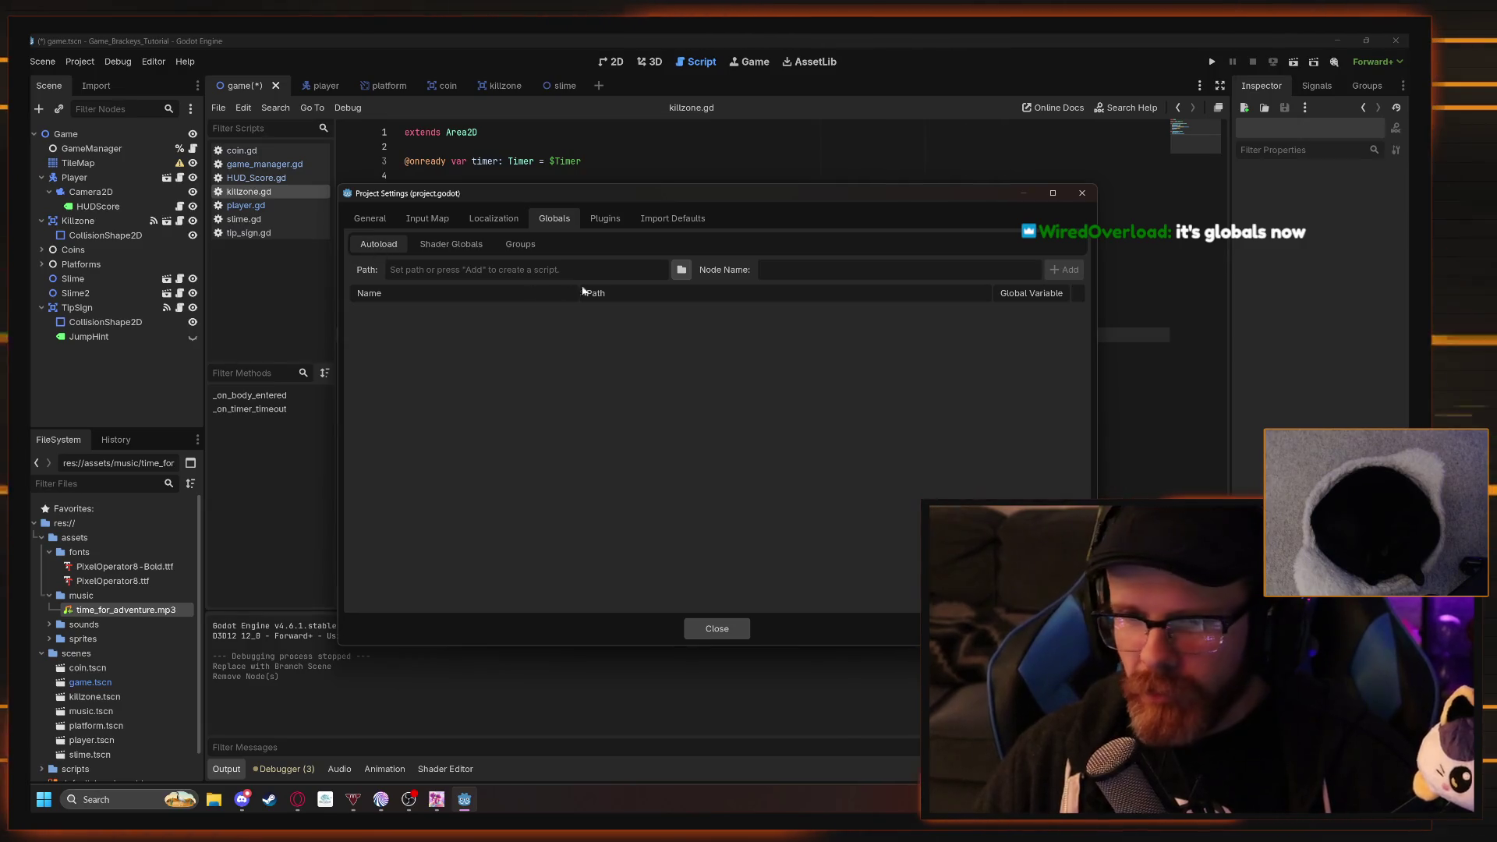
Add res://scenes/music.tscn as an autoload named Music.
{"action": "left_click", "coordinate": [682, 270]}
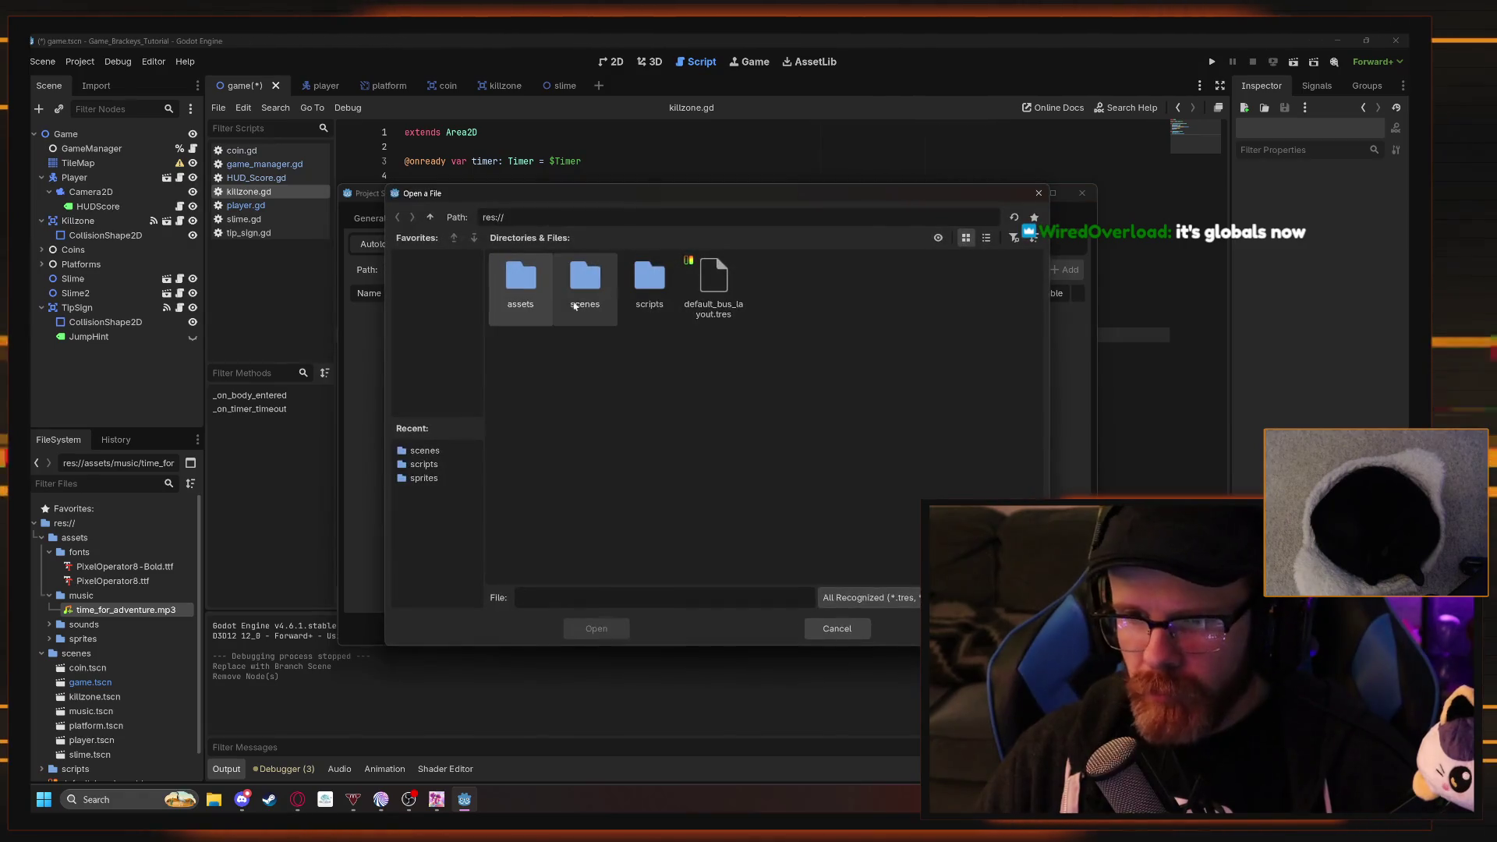
{"action": "double_click", "coordinate": [585, 280]}
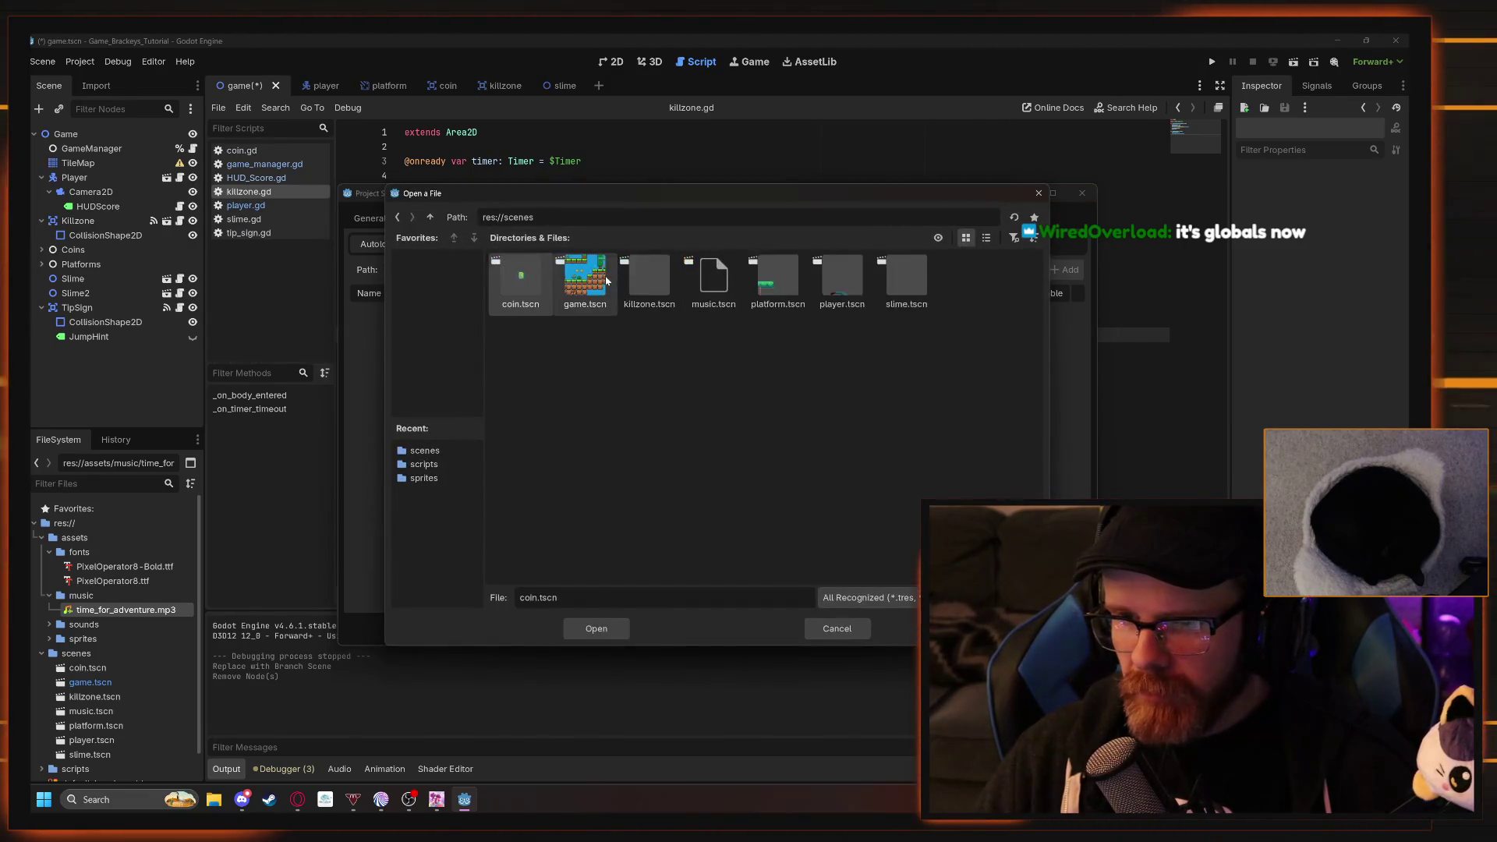
{"action": "left_click", "coordinate": [714, 281]}
{"action": "left_click", "coordinate": [597, 628]}
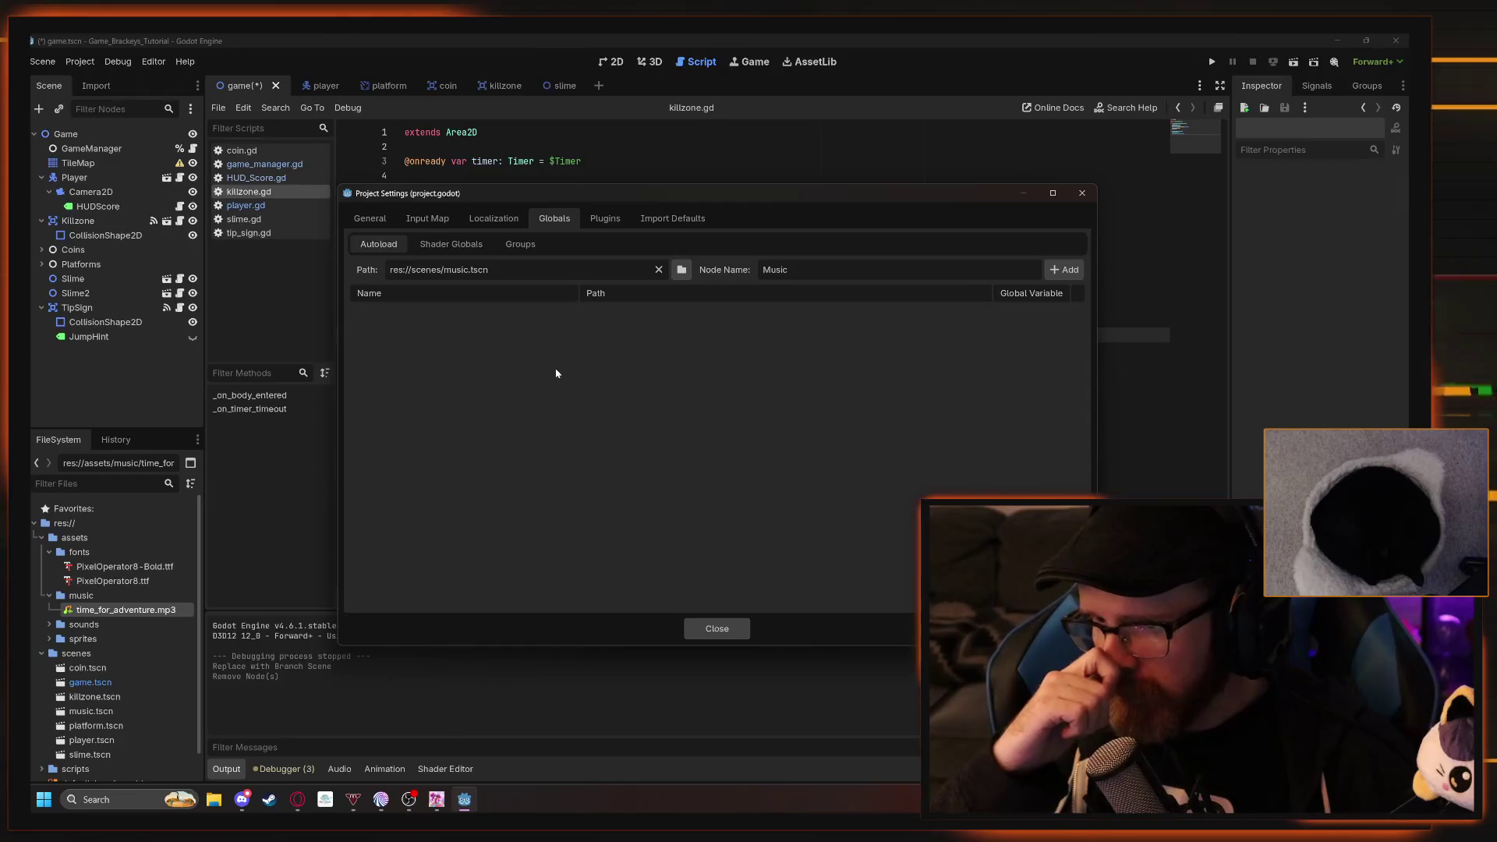
{"action": "left_click", "coordinate": [1064, 269]}
{"action": "key", "text": "alt+Tab"}
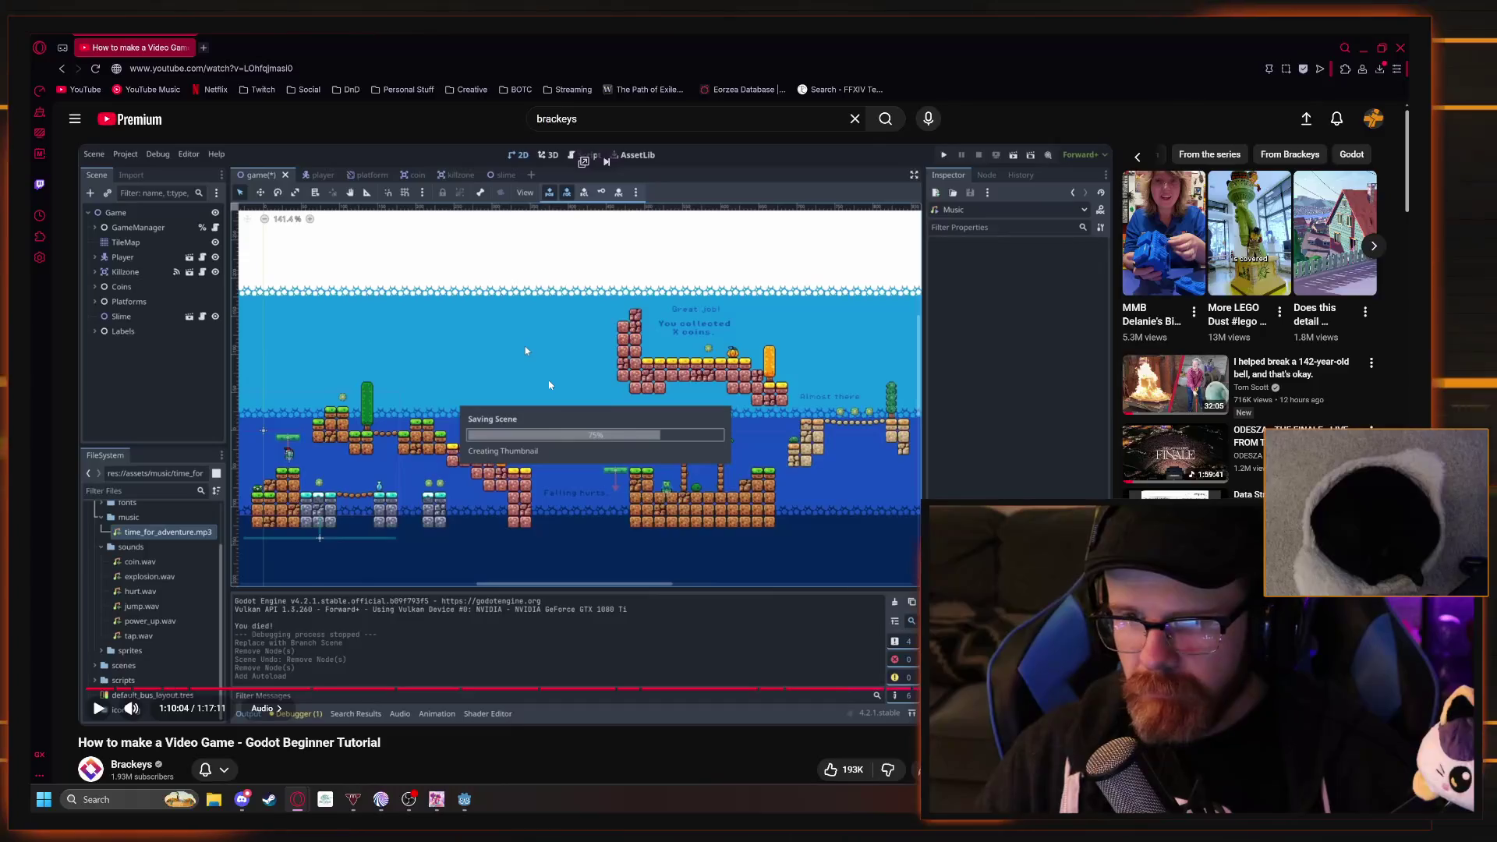
Replay the tutorial's test run from five seconds back, then close Project Settings in Godot.
{"action": "key", "text": "Left"}
{"action": "key", "text": "space"}
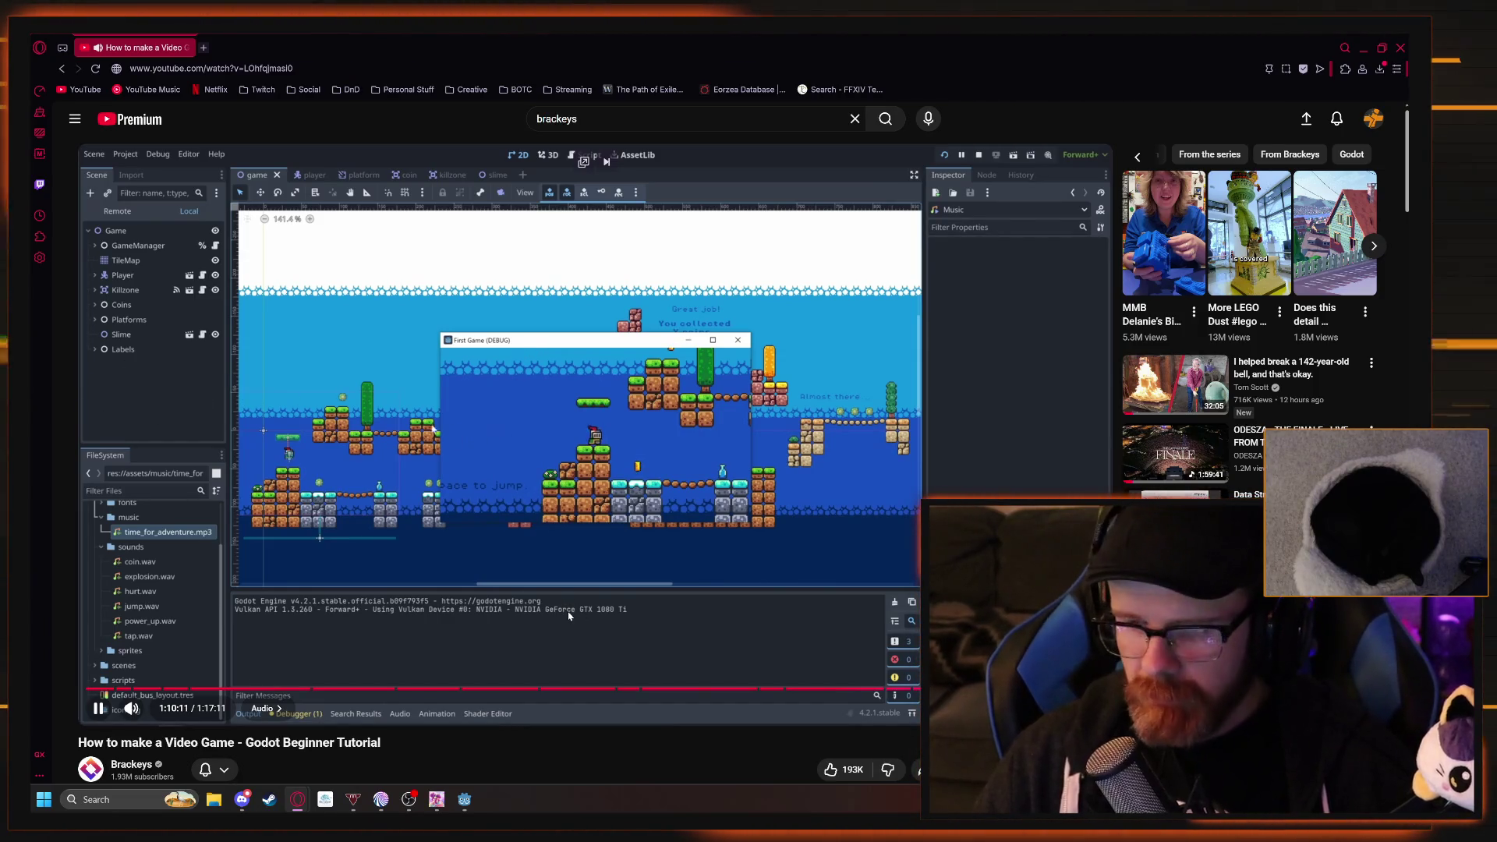
{"action": "left_click", "coordinate": [537, 639]}
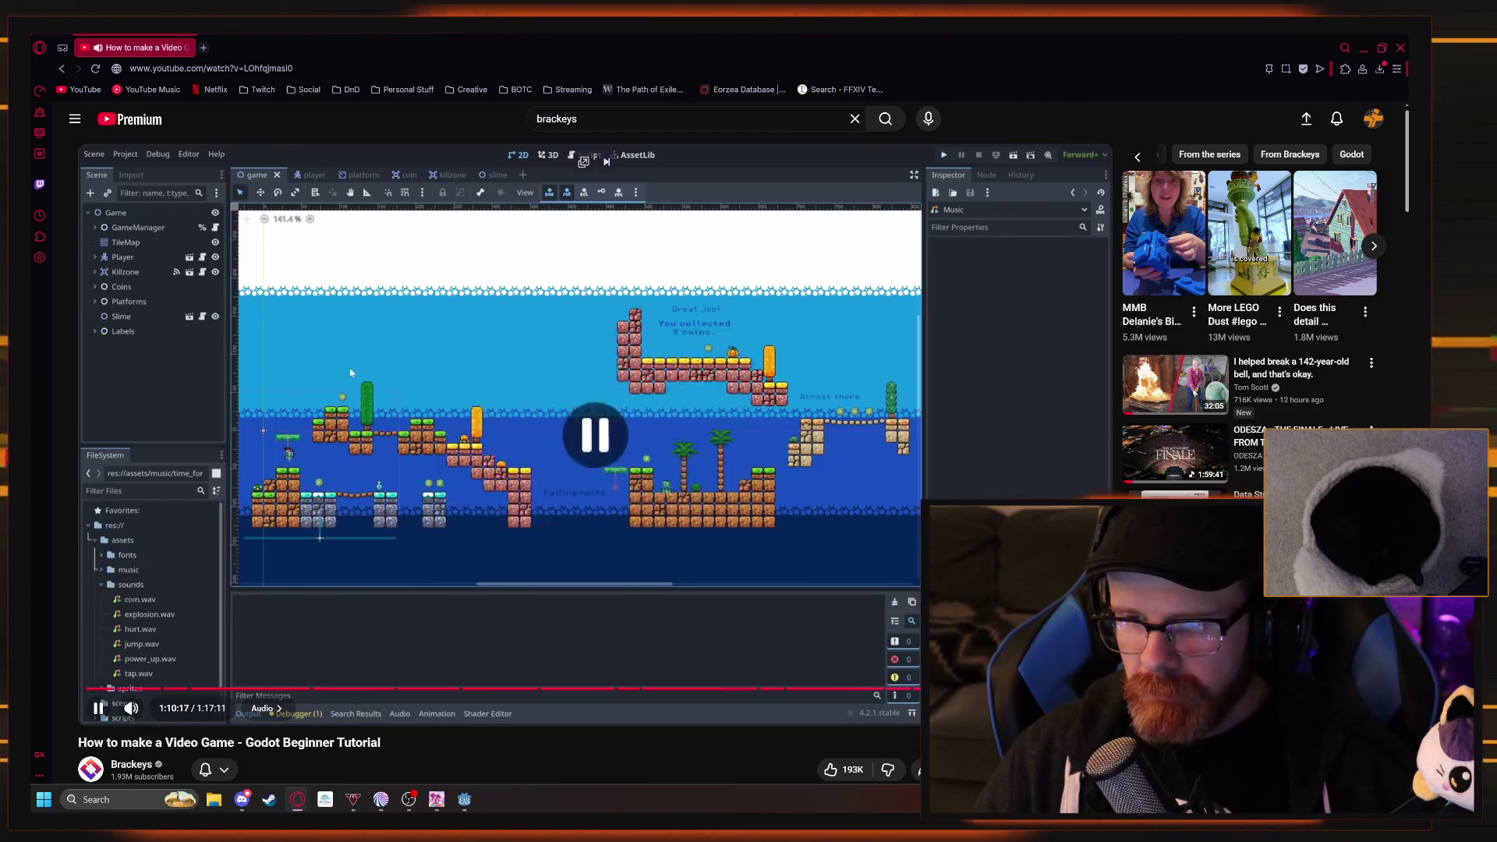
{"action": "key", "text": "alt+Tab"}
{"action": "key", "text": "Escape"}
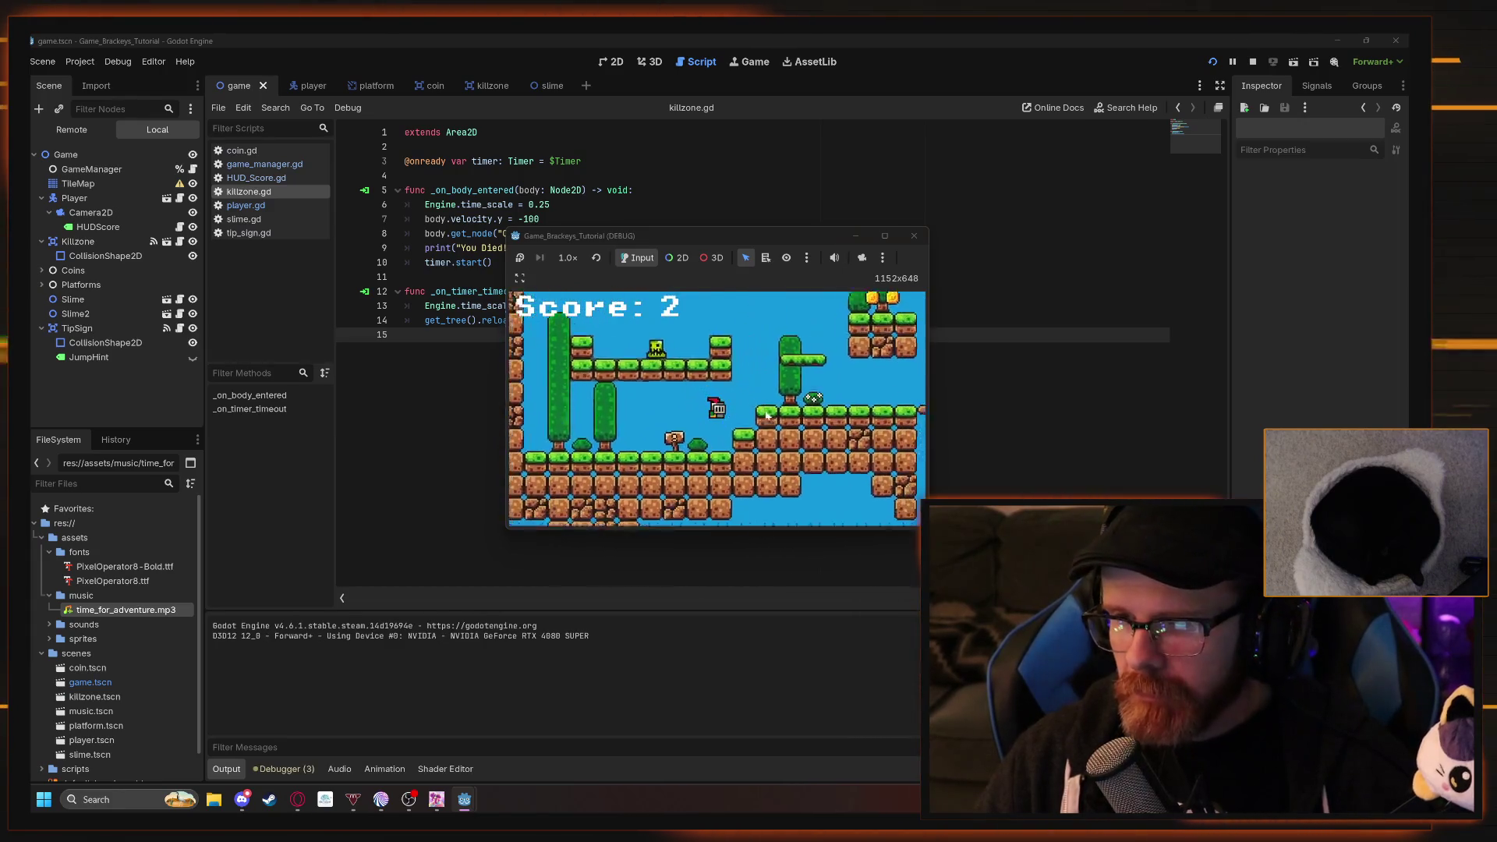
Run and jump the knight across the level to collect two coins.
{"action": "key", "text": "Right"}
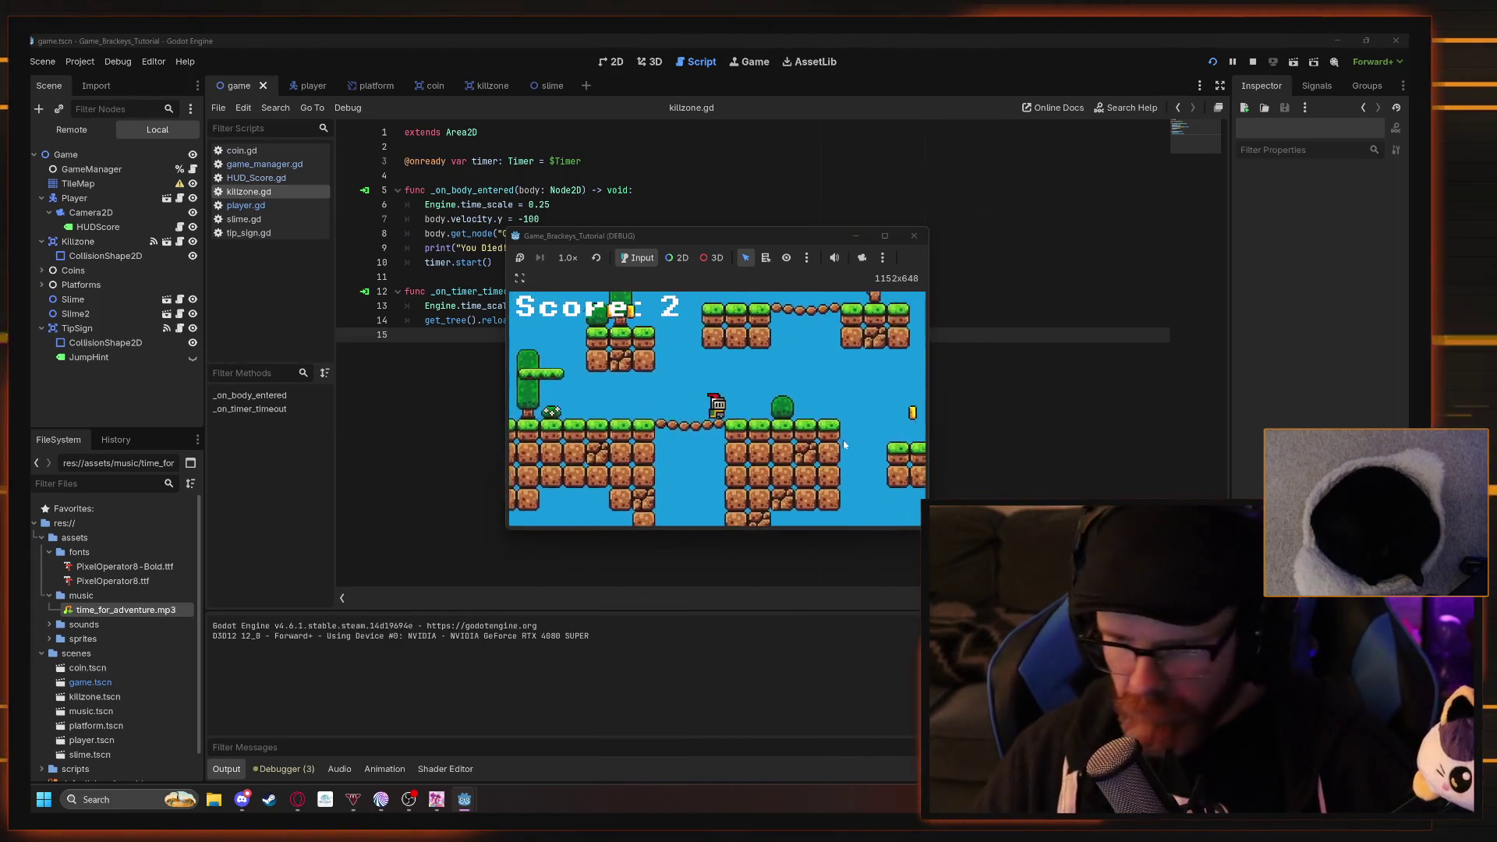
{"action": "key", "text": "Right"}
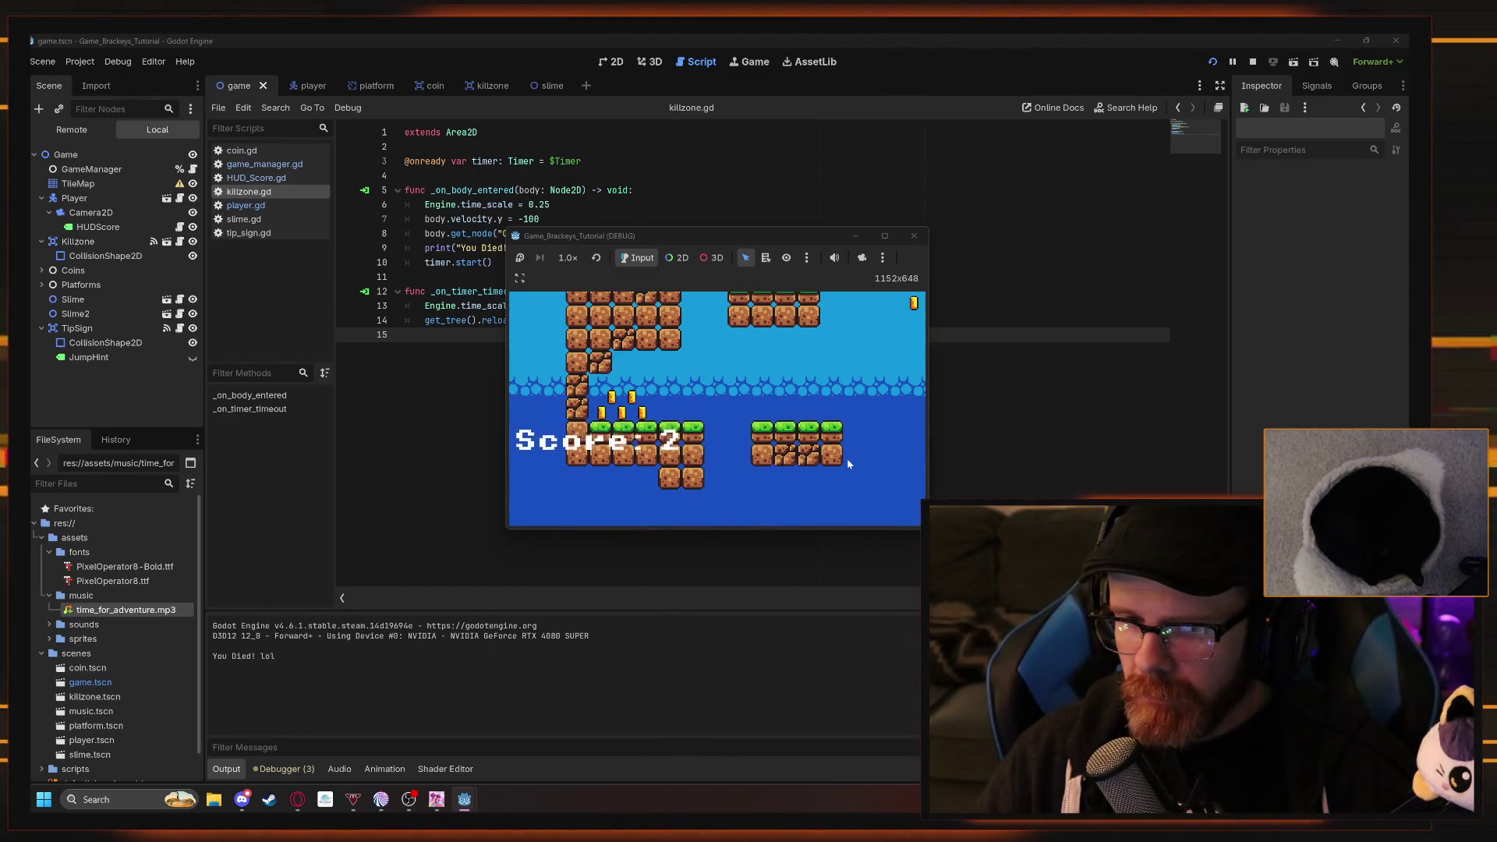
{"action": "key", "text": "Right"}
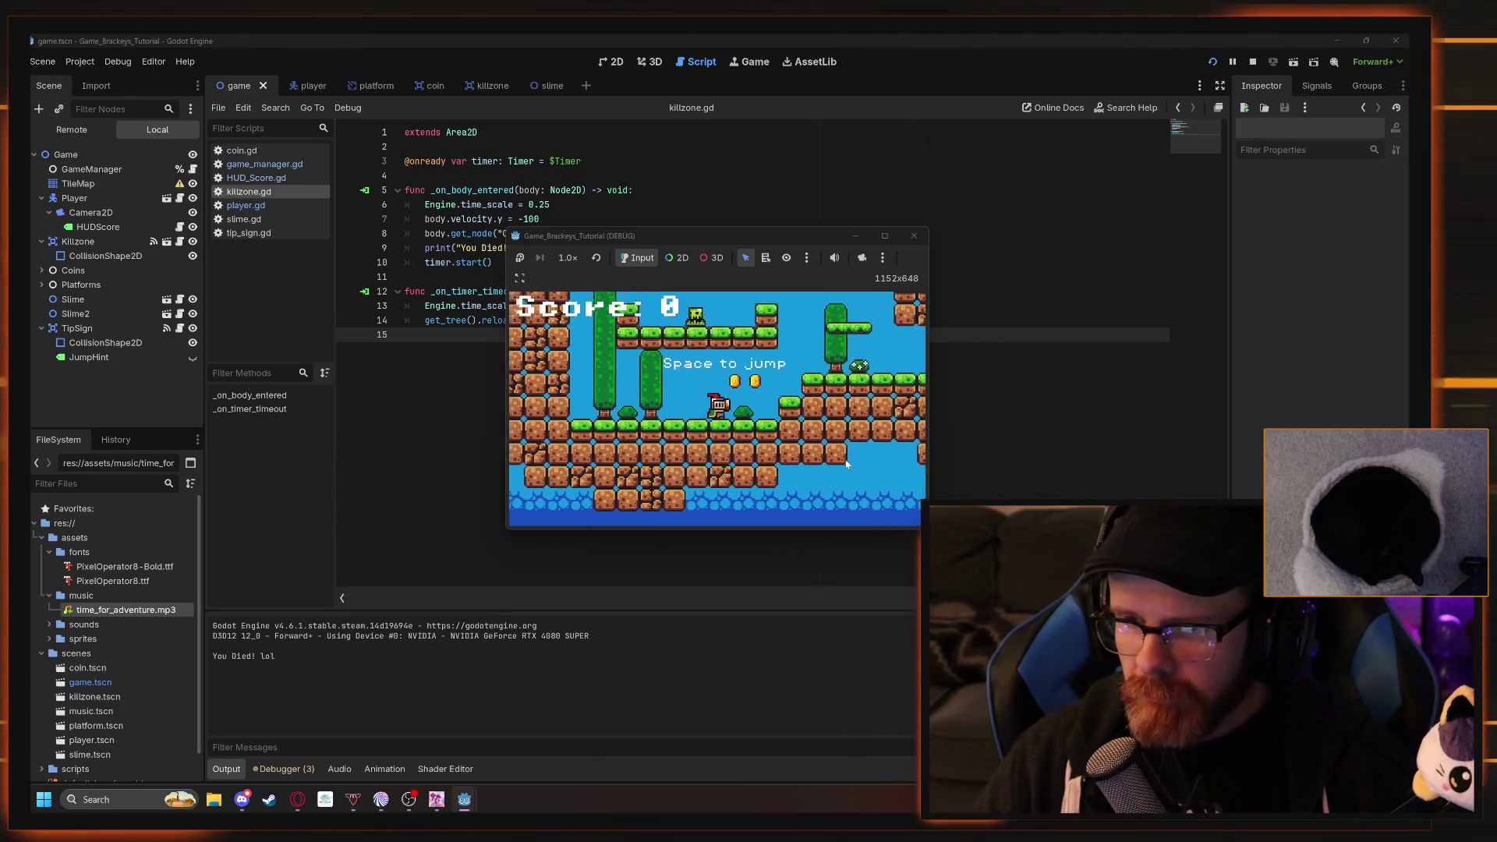
{"action": "key", "text": "space"}
{"action": "key", "text": "Left"}
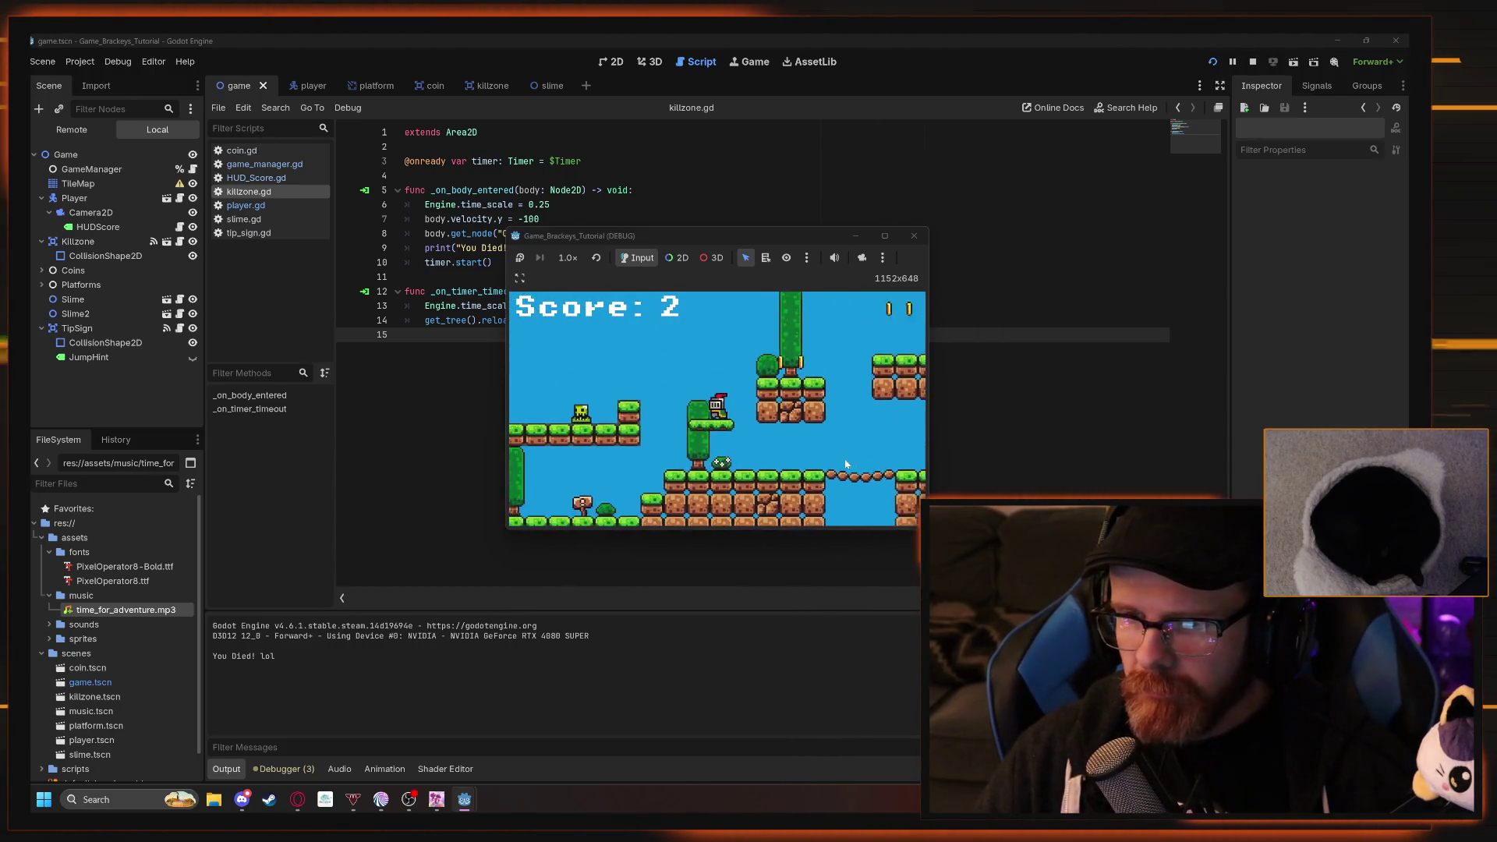
{"action": "key", "text": "space"}
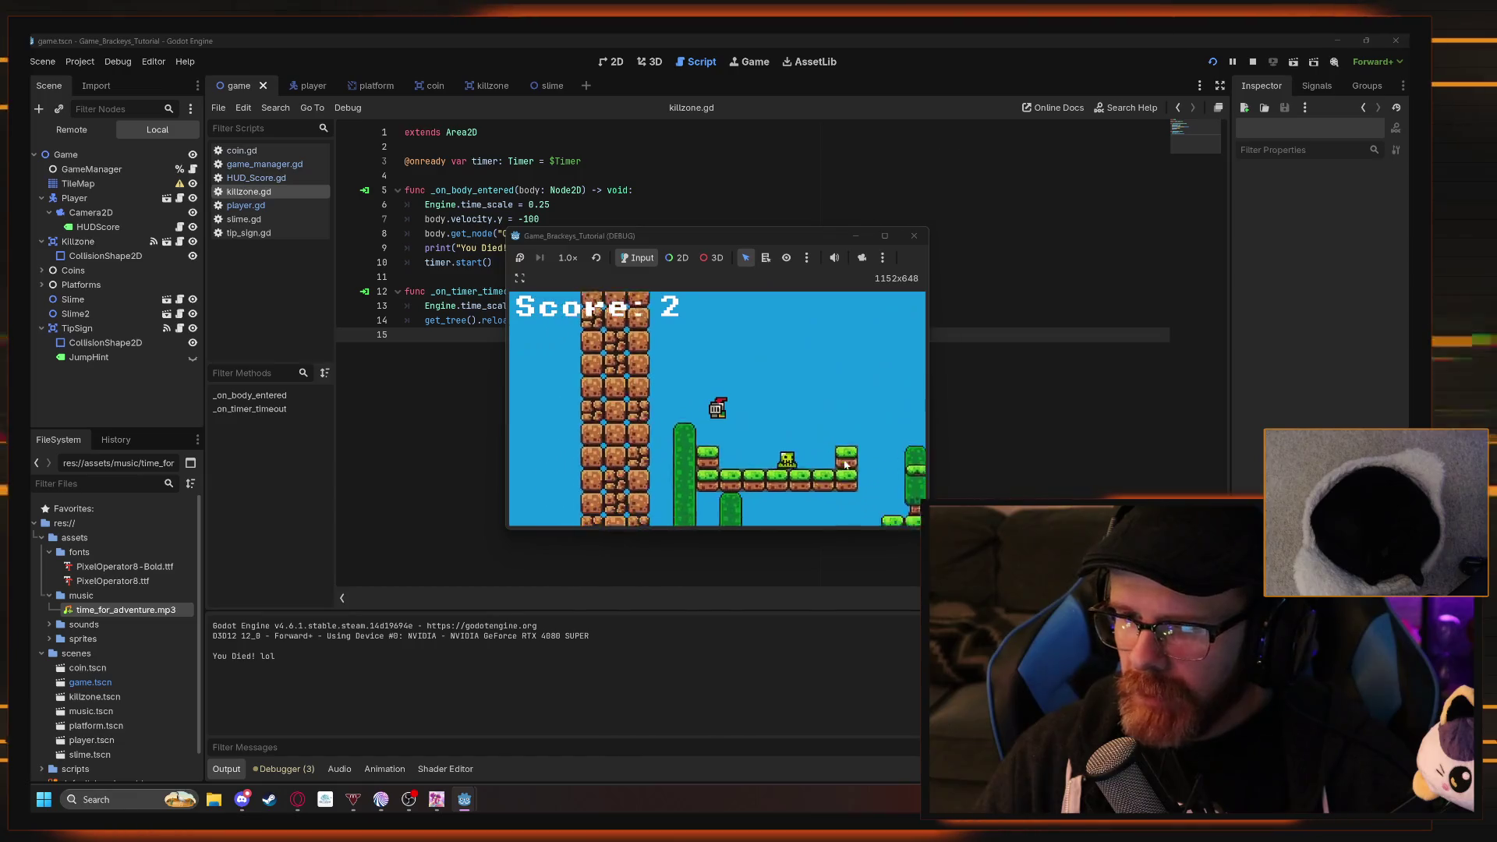
{"action": "key", "text": "Right"}
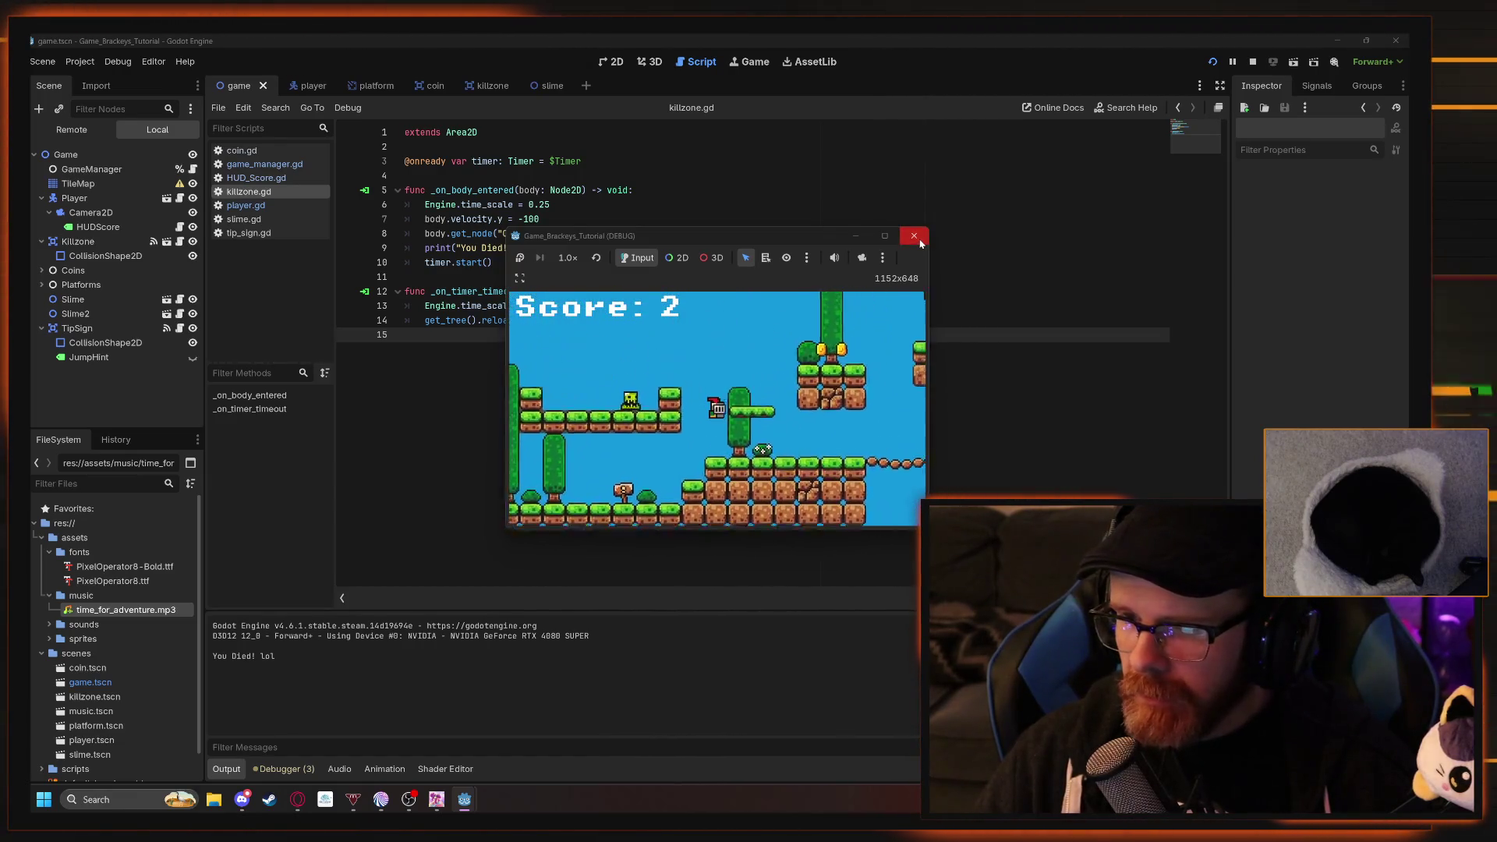
Close the running game and resume the tutorial video.
{"action": "left_click", "coordinate": [914, 236]}
{"action": "key", "text": "alt+Tab"}
{"action": "left_click", "coordinate": [508, 440]}
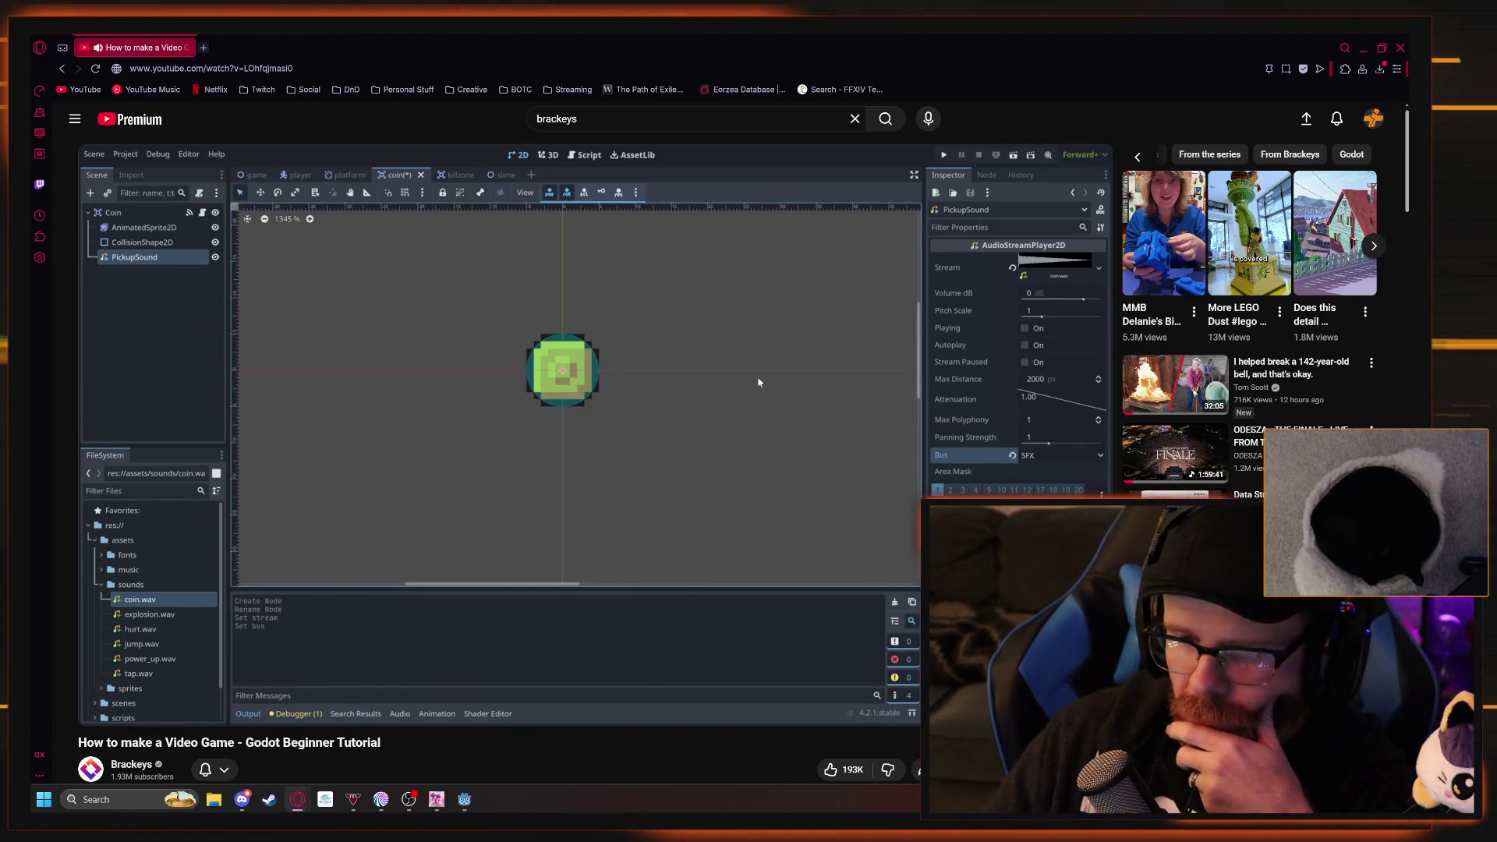
Add an AudioStreamPlayer2D child node under the Coin root in the coin scene.
{"action": "key", "text": "space"}
{"action": "key", "text": "alt+Tab"}
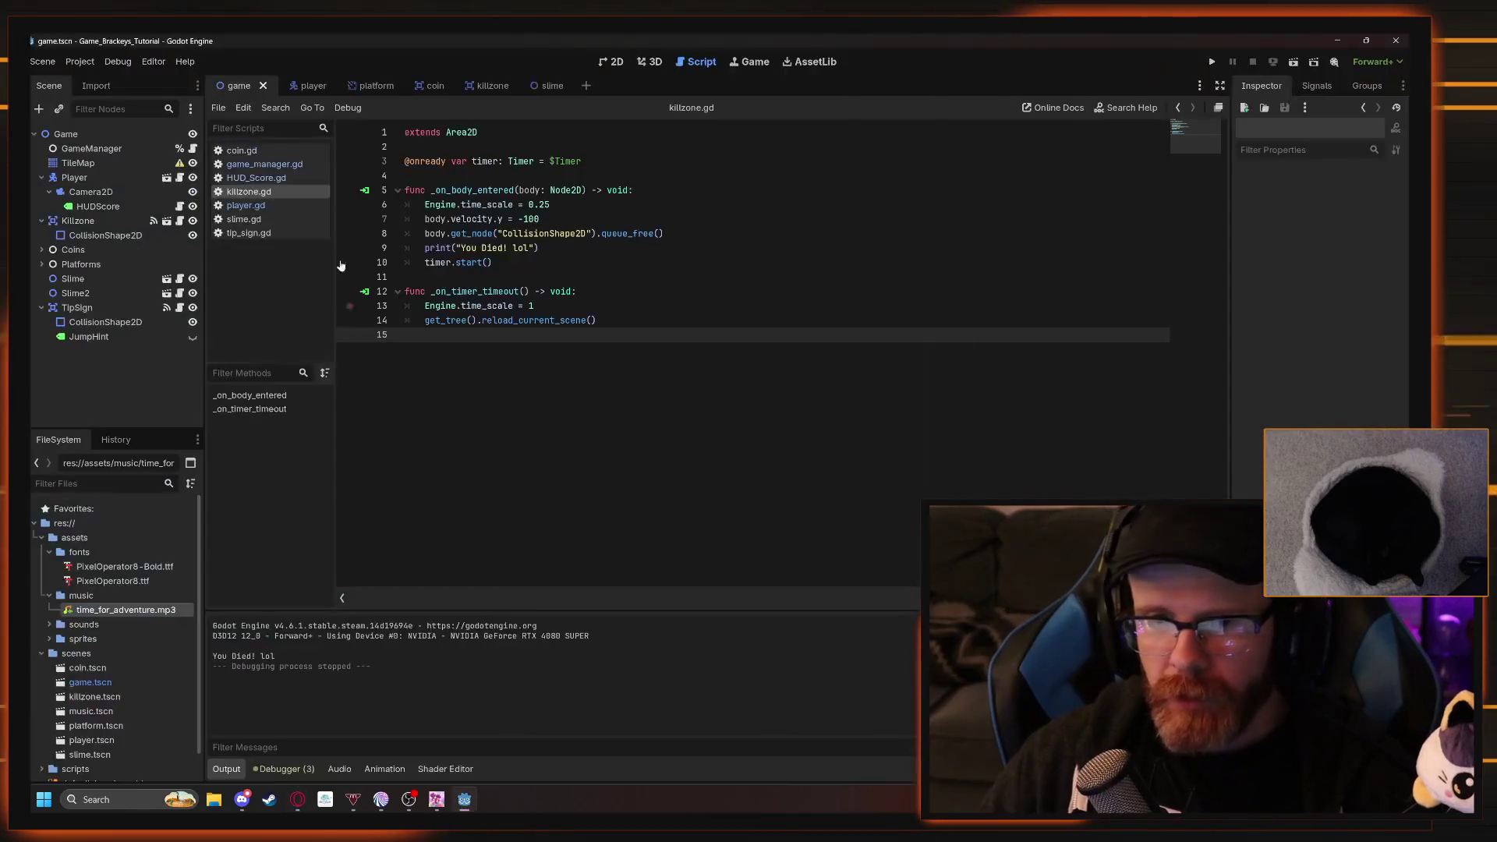
{"action": "left_click", "coordinate": [421, 85]}
{"action": "right_click", "coordinate": [86, 215]}
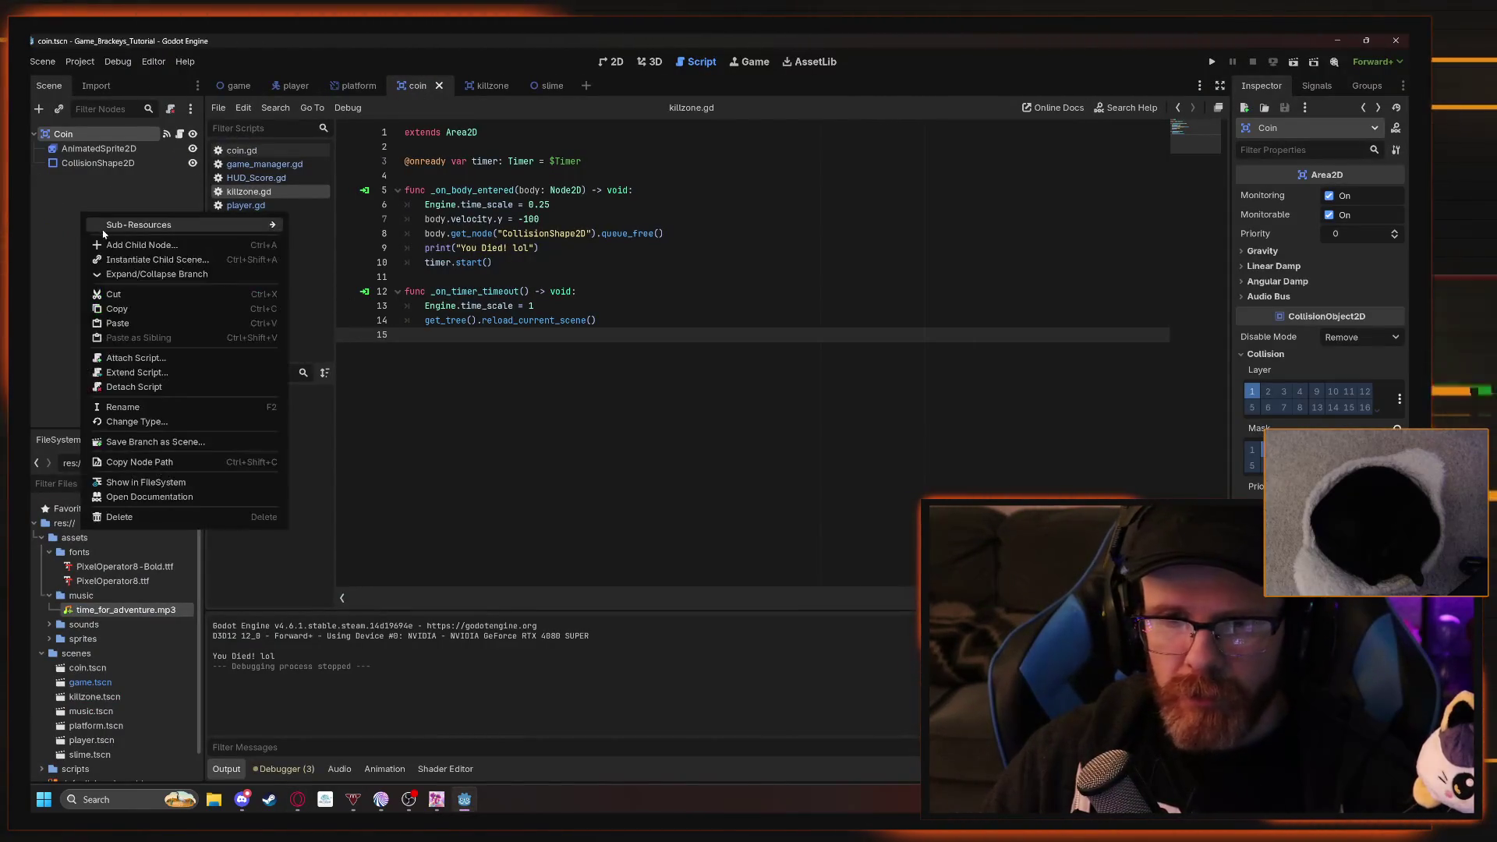
{"action": "left_click", "coordinate": [109, 222]}
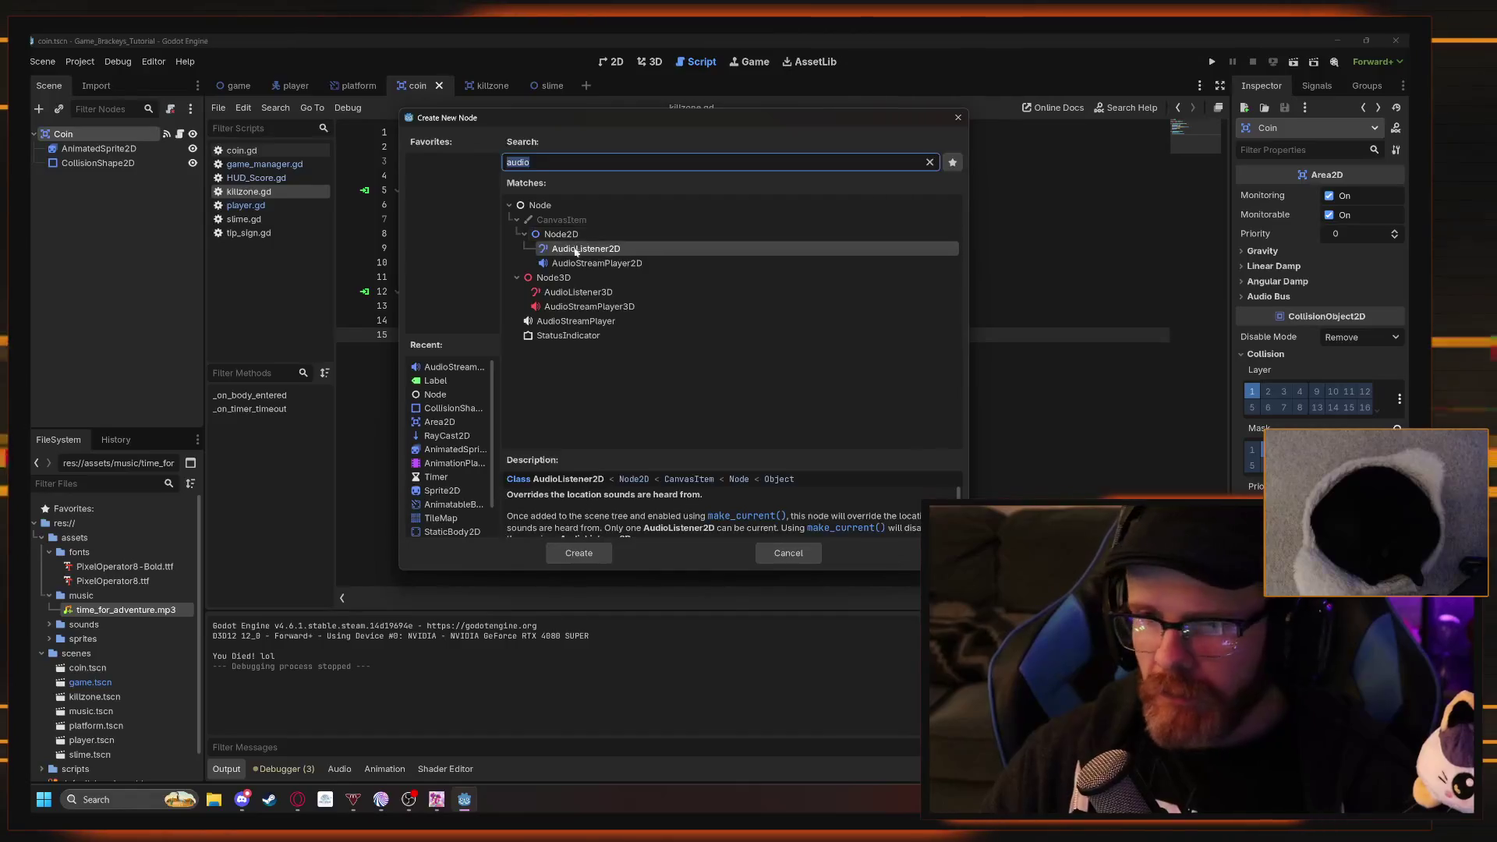
{"action": "left_click", "coordinate": [596, 263]}
{"action": "left_click", "coordinate": [590, 555]}
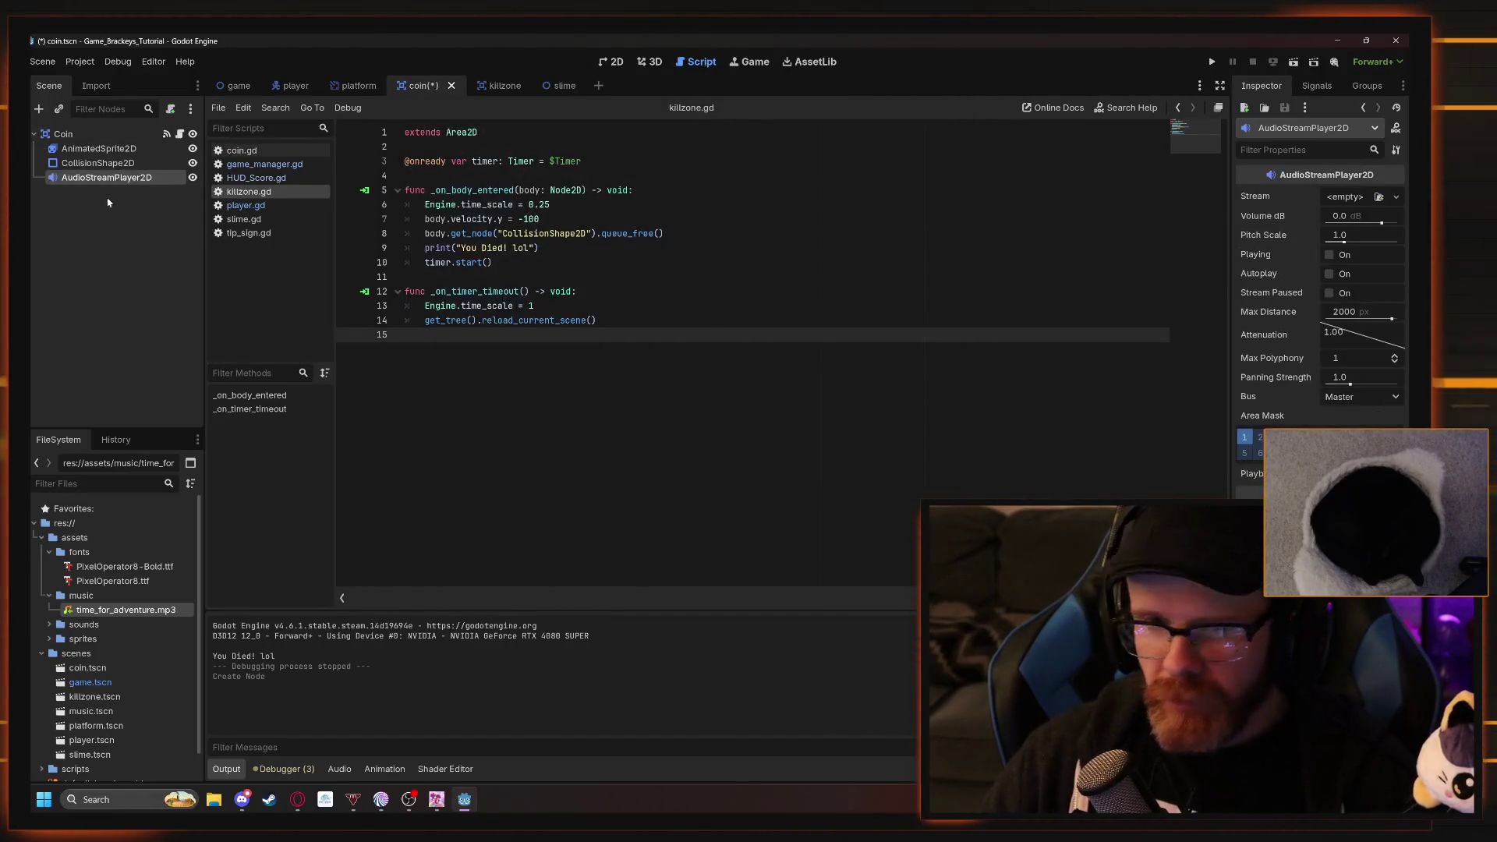
Rename the new audio node to PickupSound and select it.
{"action": "right_click", "coordinate": [95, 178]}
{"action": "left_click", "coordinate": [147, 327]}
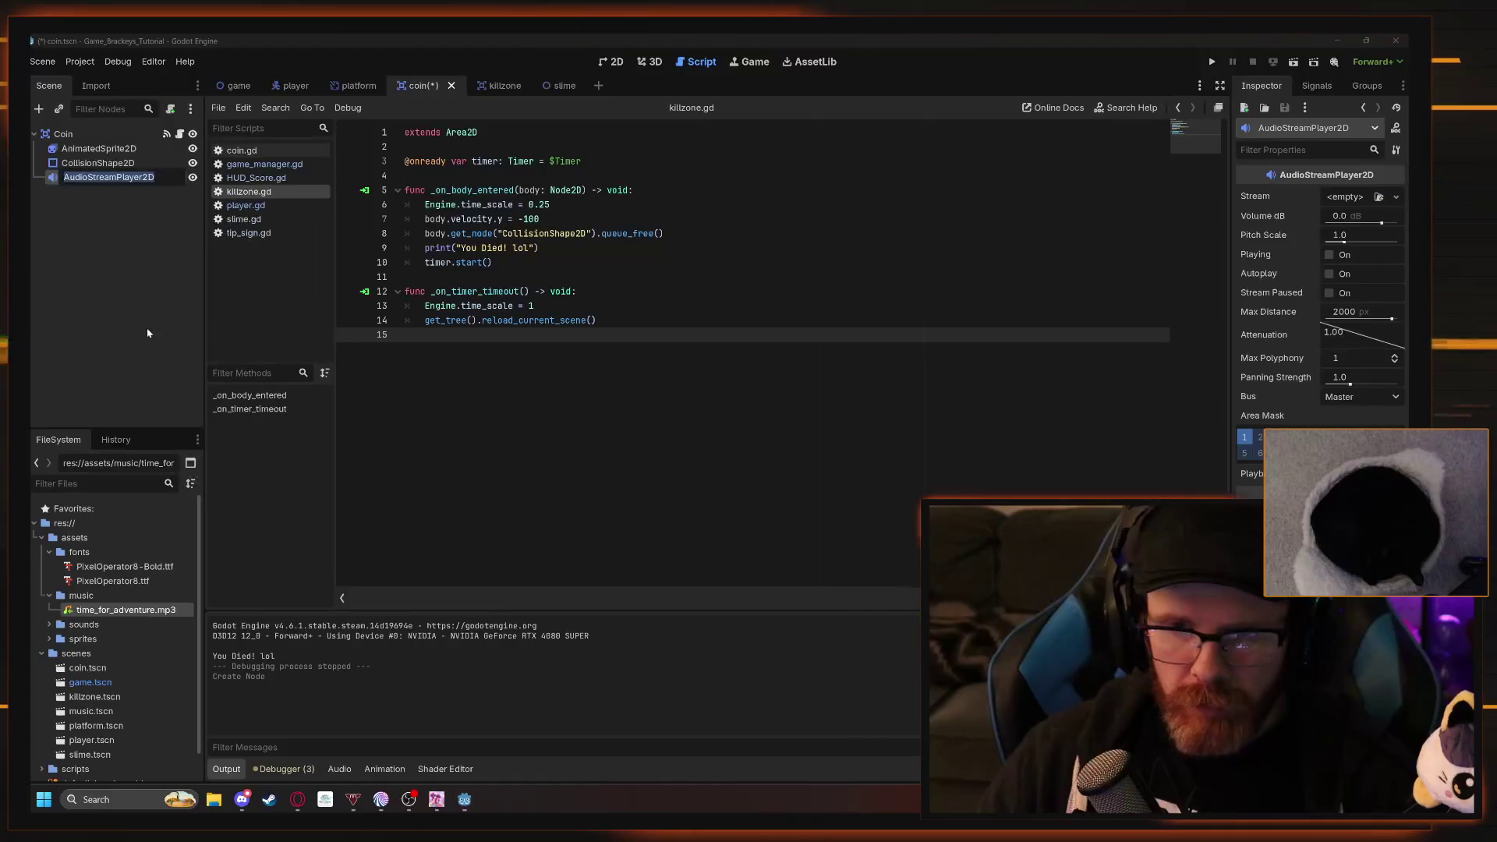
{"action": "type", "text": "PickupSound"}
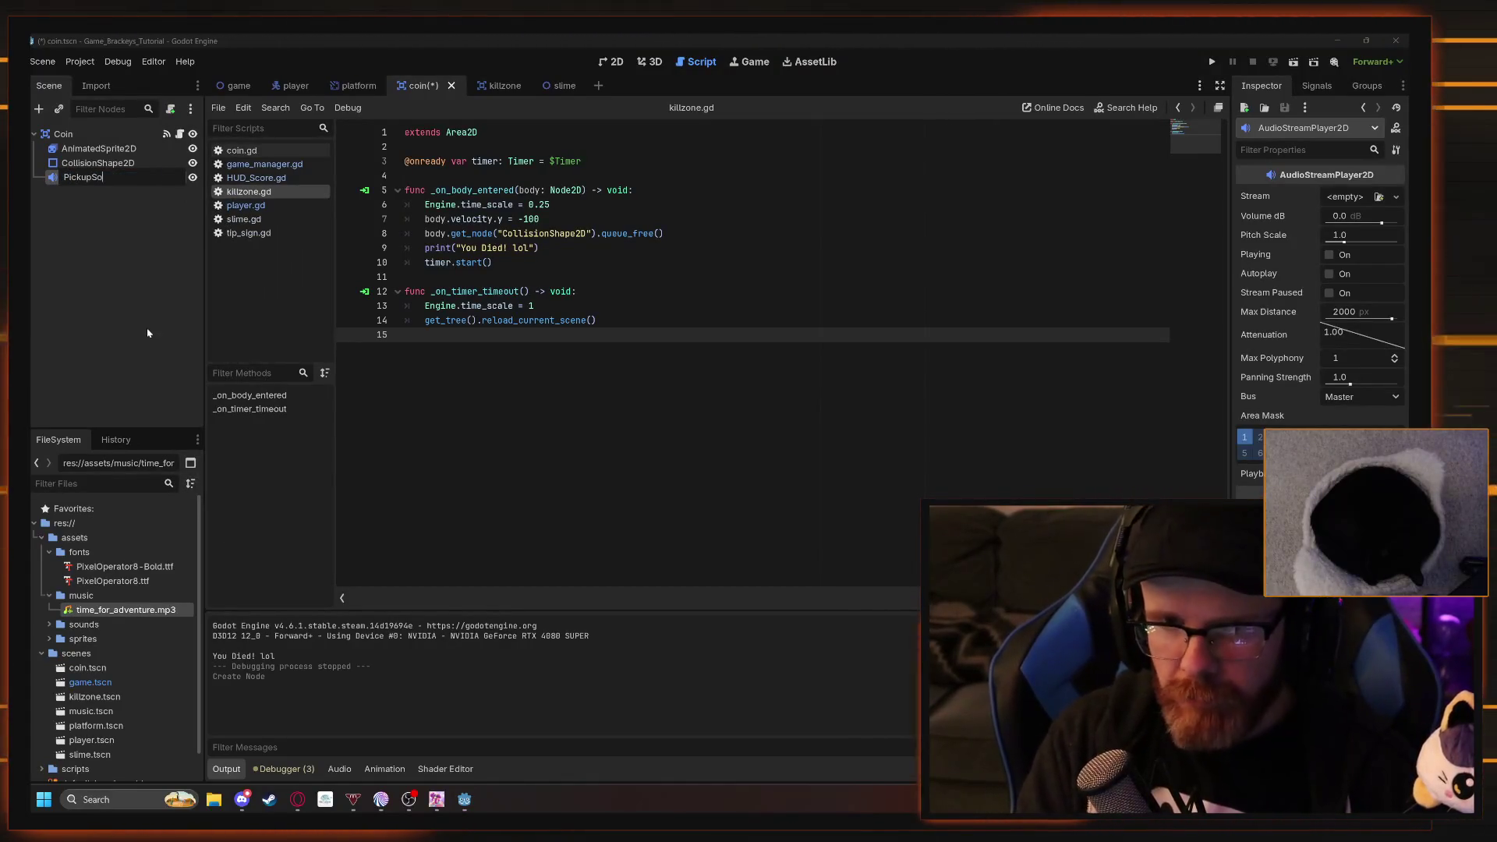
{"action": "key", "text": "Return"}
{"action": "left_click", "coordinate": [121, 308]}
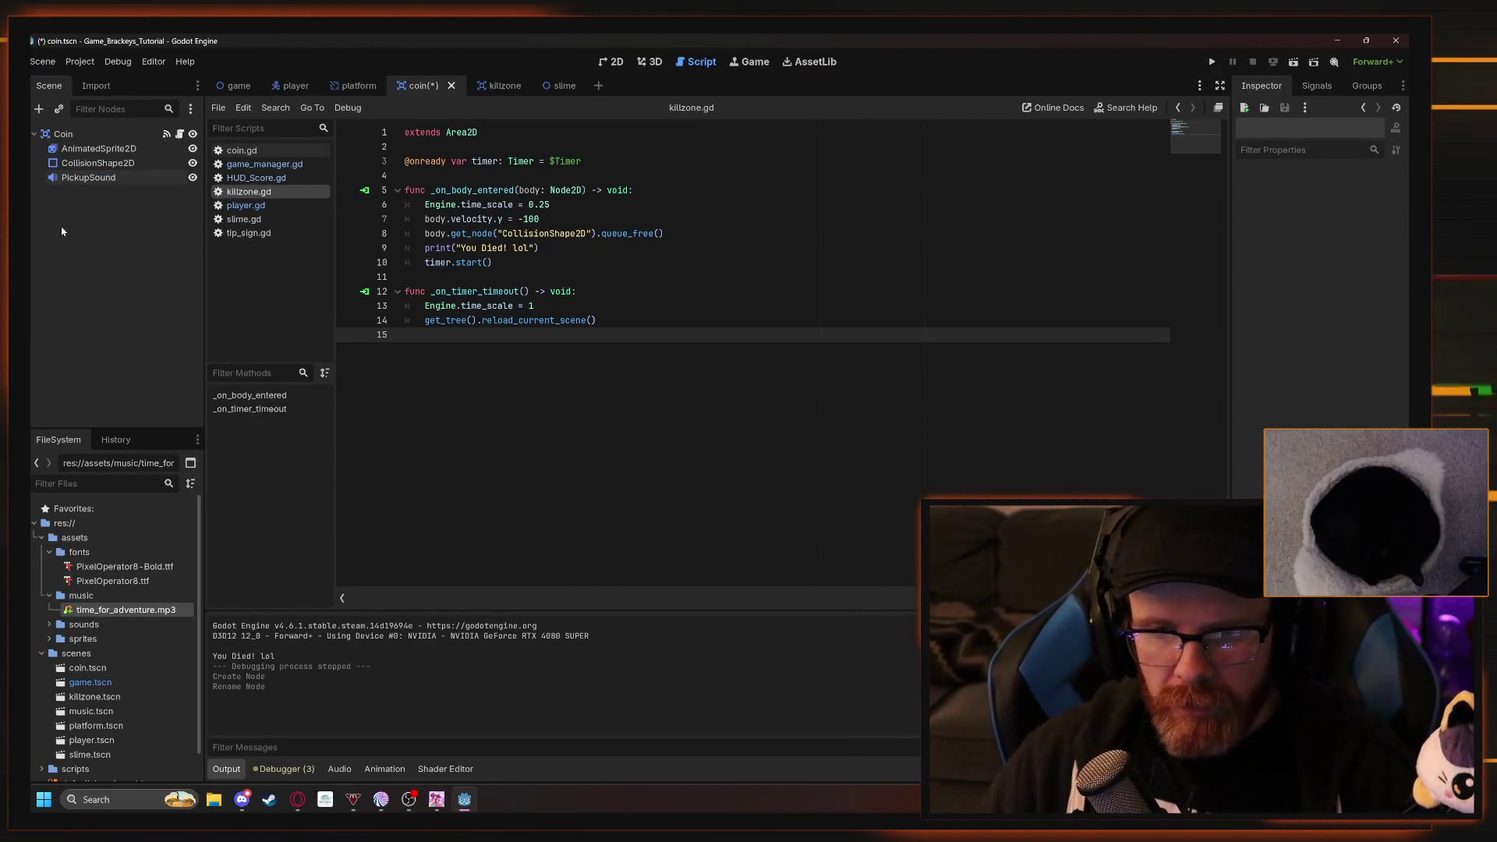
{"action": "left_click", "coordinate": [82, 177]}
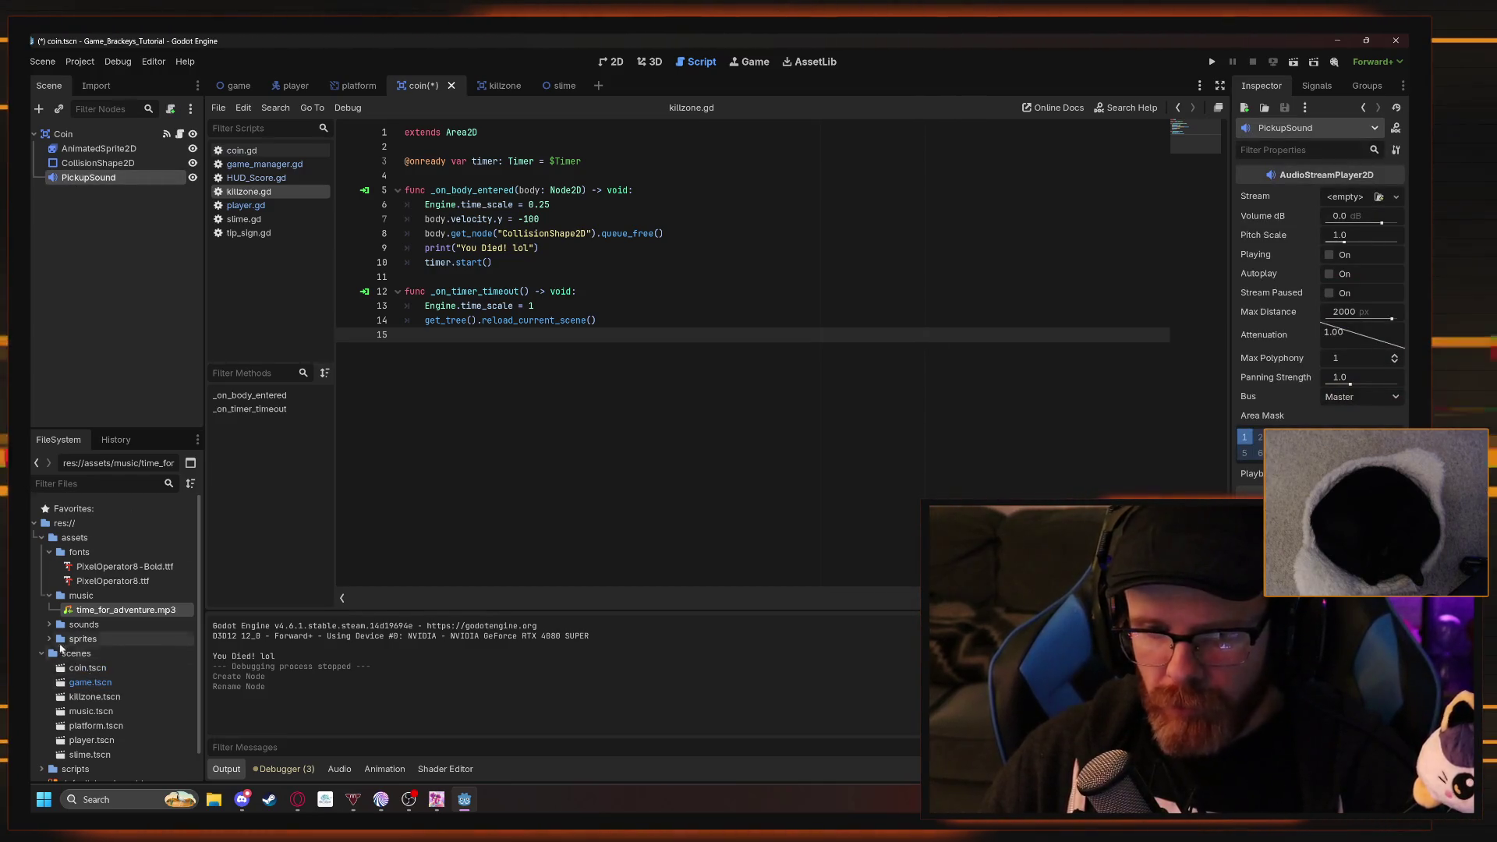
Drag coin.wav from the sounds folder onto PickupSound's Stream property.
{"action": "left_click", "coordinate": [50, 625]}
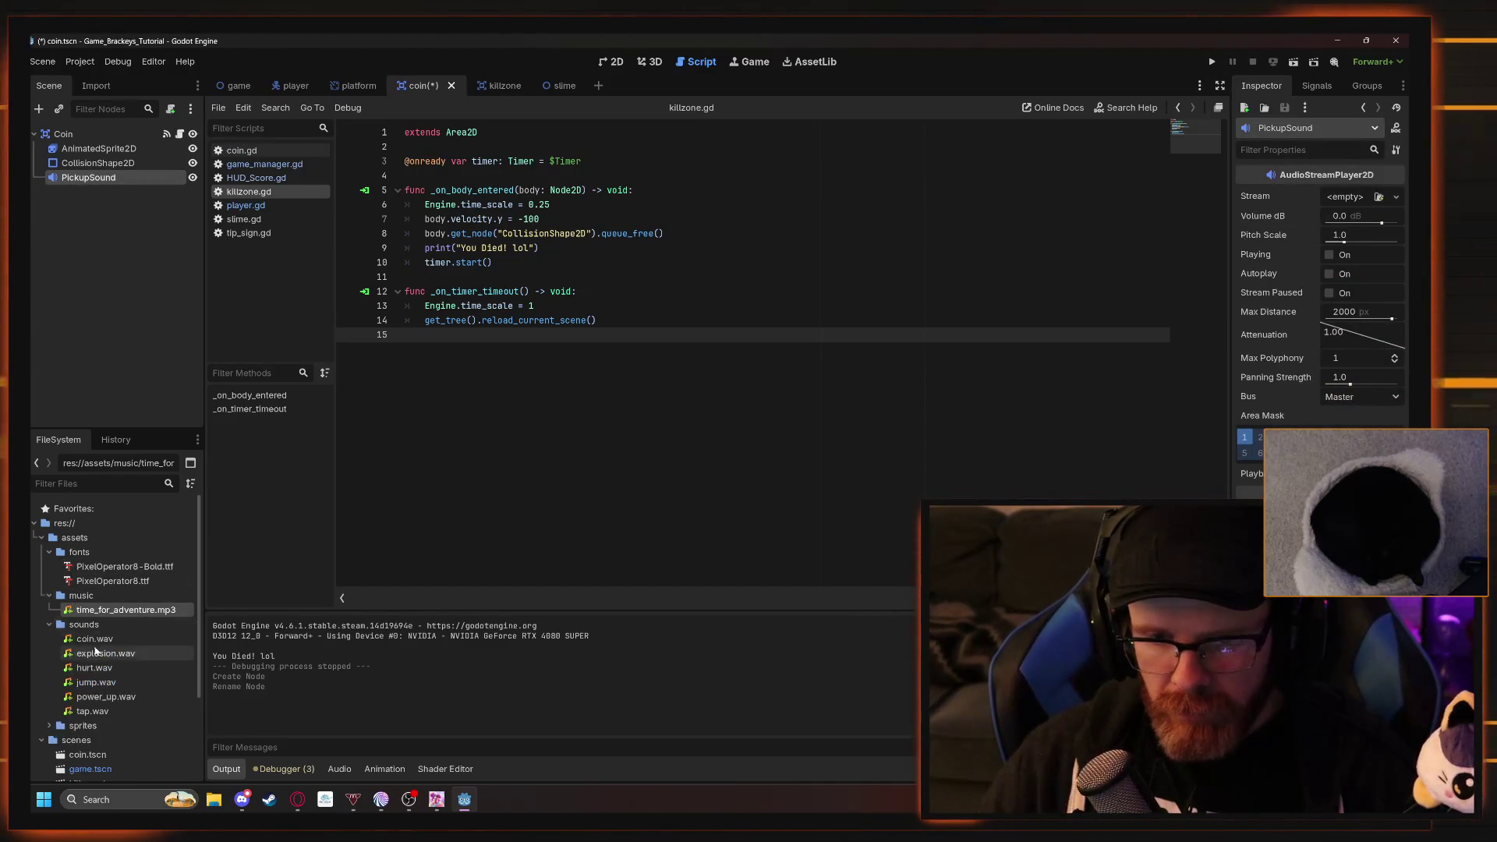
{"action": "left_click", "coordinate": [89, 641]}
{"action": "mouse_move", "coordinate": [105, 652]}
{"action": "left_mouse_down"}
{"action": "mouse_move", "coordinate": [546, 248]}
{"action": "mouse_move", "coordinate": [1013, 248]}
{"action": "mouse_move", "coordinate": [1345, 197]}
{"action": "left_mouse_up"}
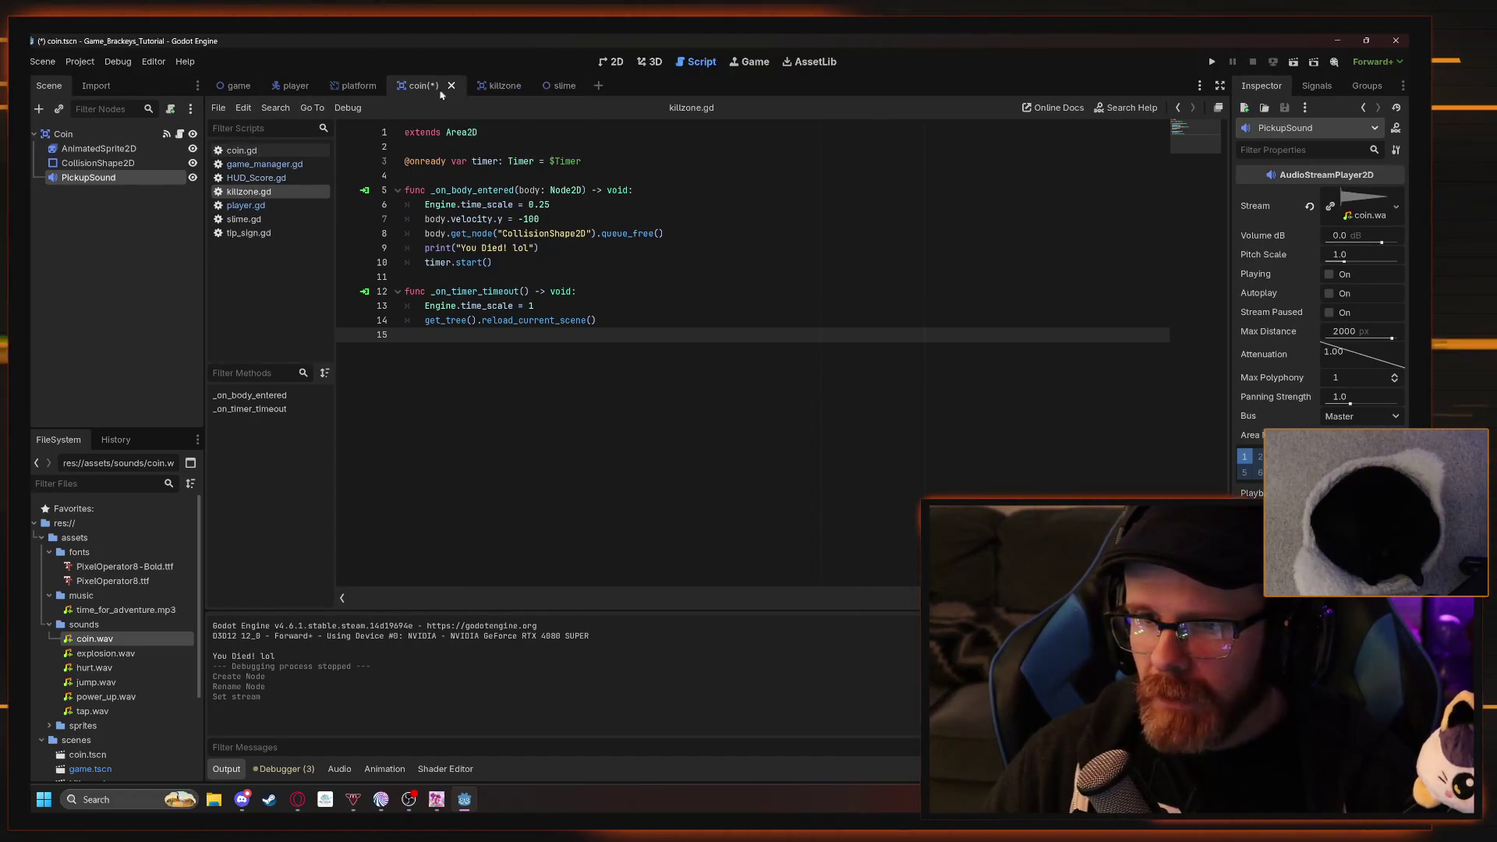
{"action": "key", "text": "alt+Tab"}
{"action": "left_click", "coordinate": [600, 448]}
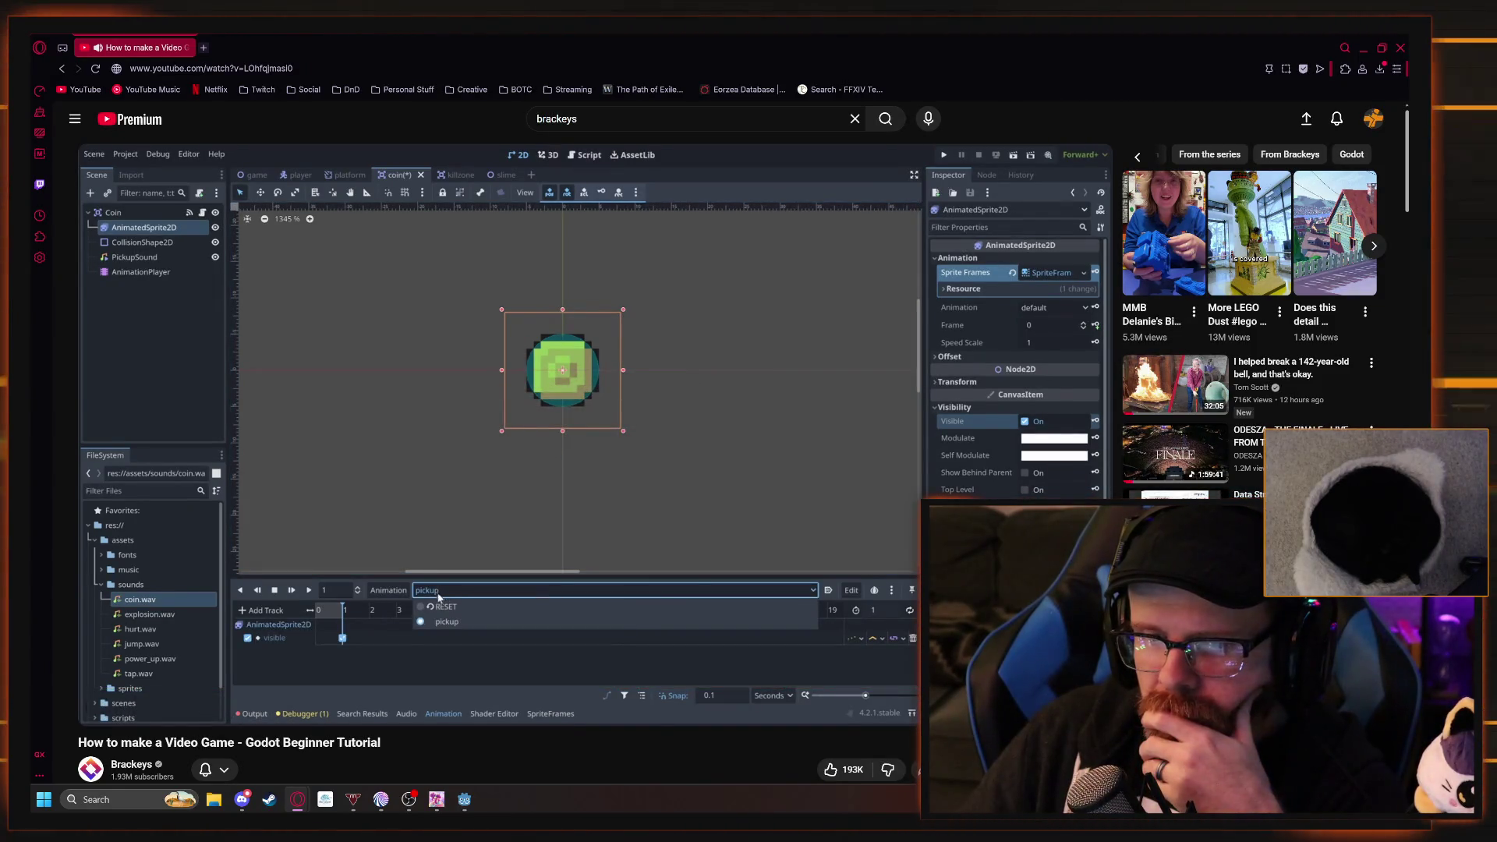
Watch the tutorial add an AnimationPlayer and key the coin sprite's visible track.
{"action": "mouse_move", "coordinate": [554, 594]}
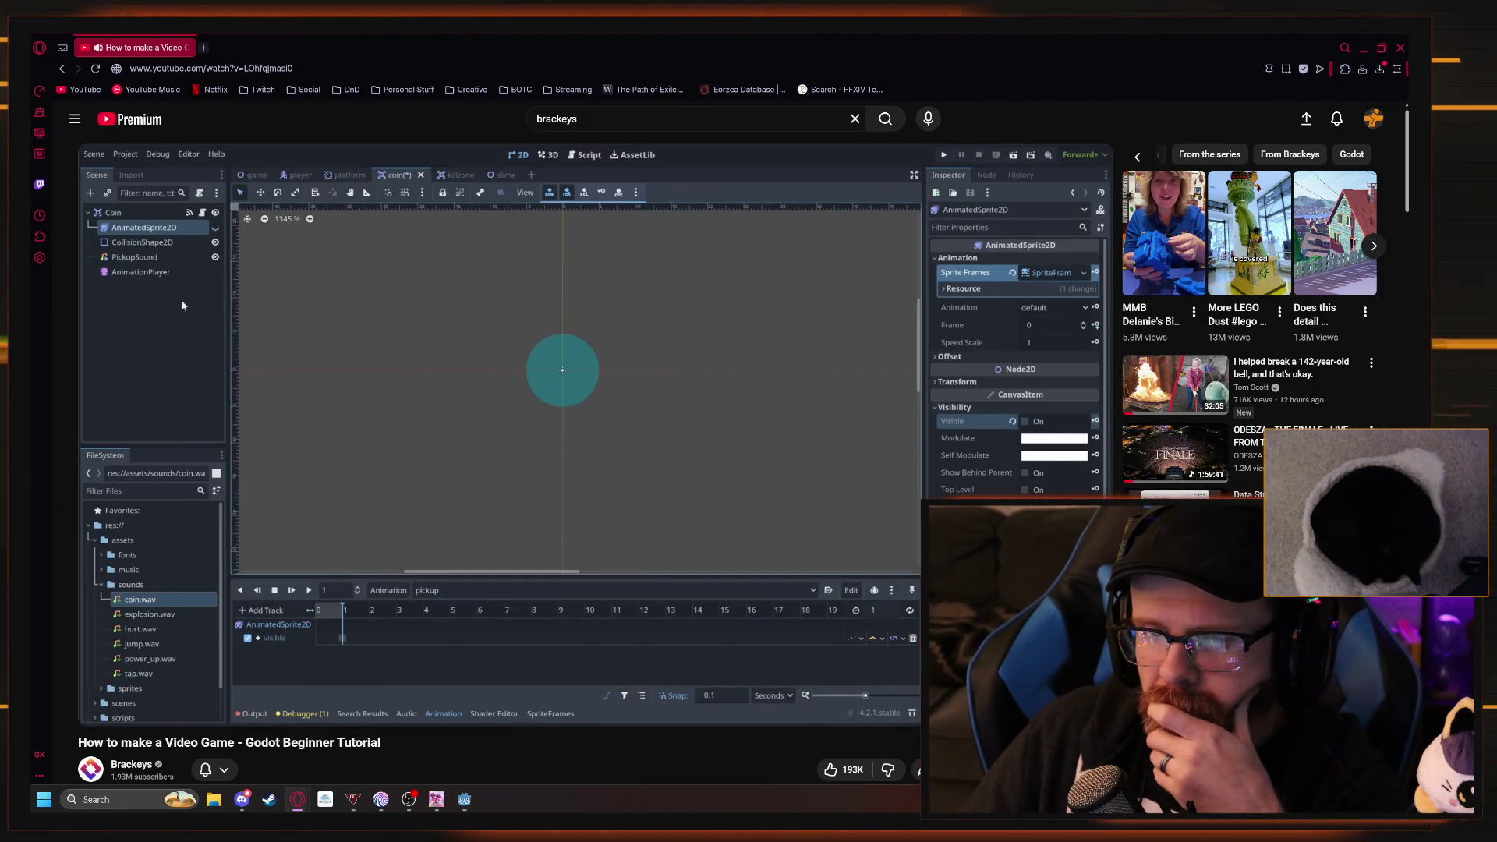
Keep watching the tutorial add collision-disabled and pickup-sound tracks to the pickup animation.
{"action": "left_click", "coordinate": [551, 566]}
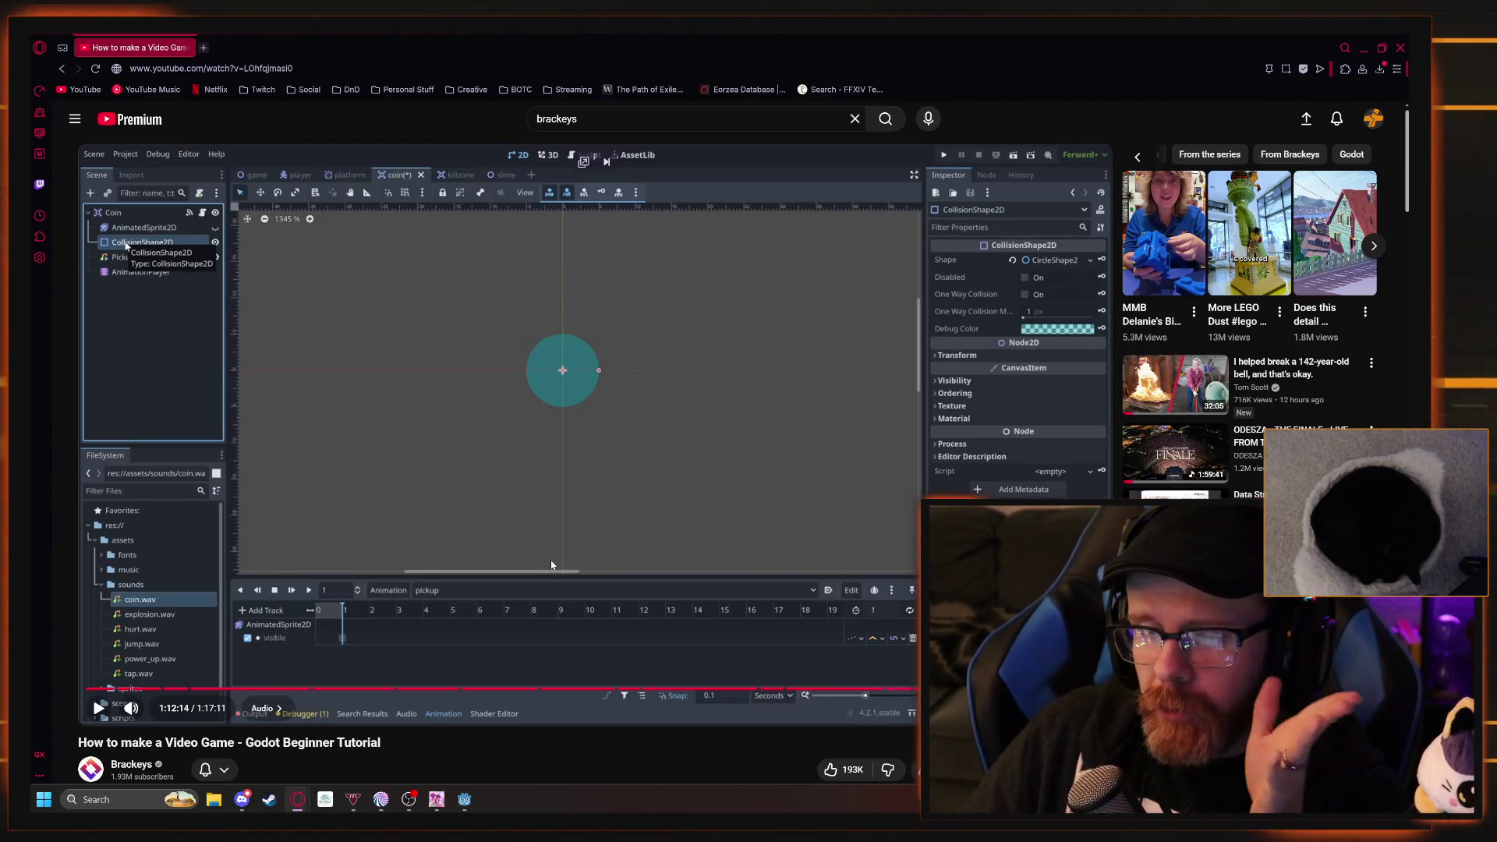
{"action": "left_click", "coordinate": [551, 563]}
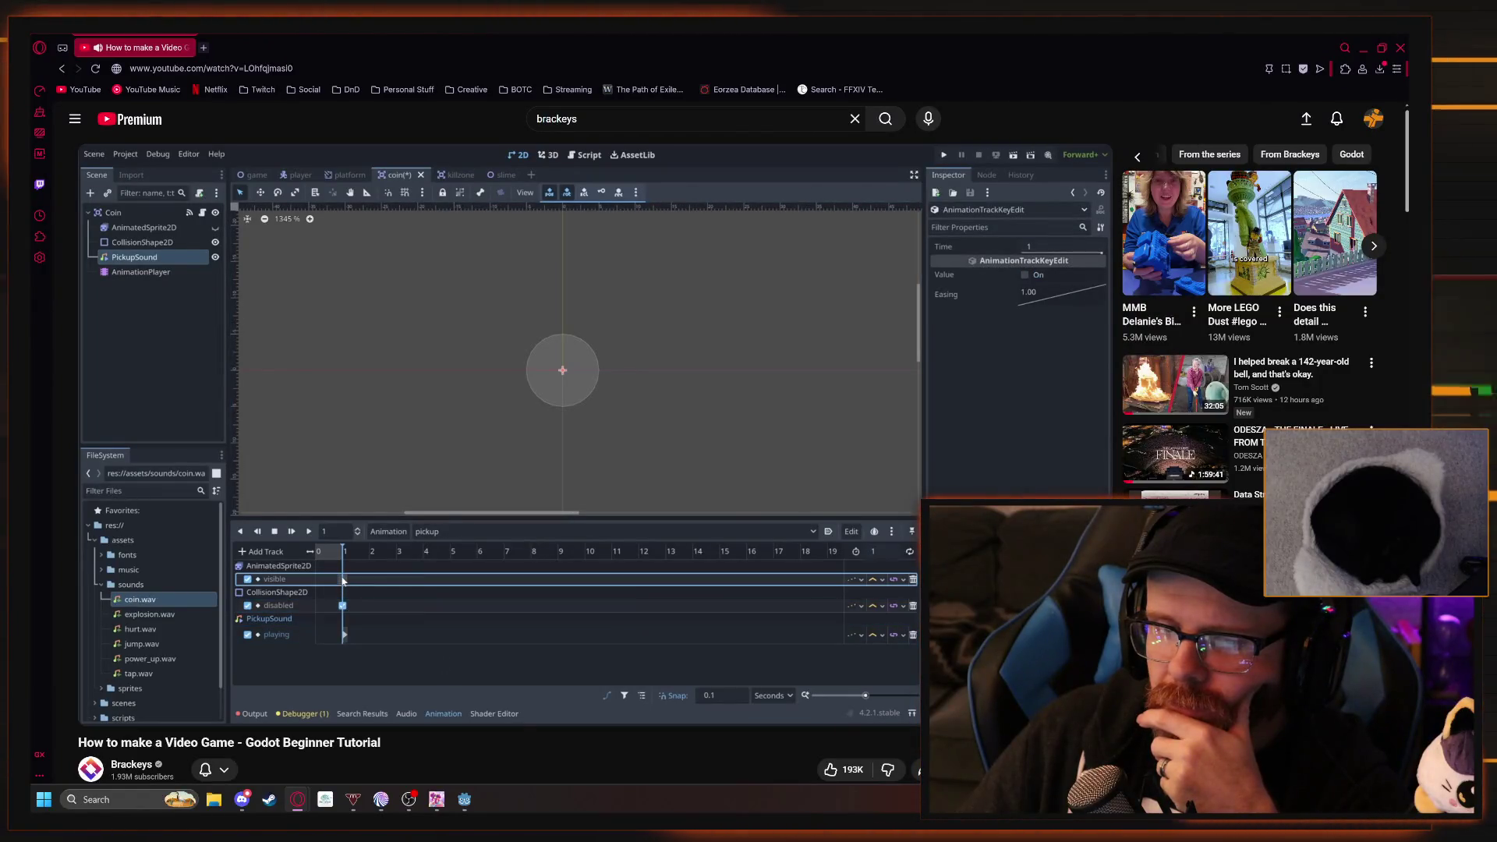
{"action": "mouse_move", "coordinate": [370, 669]}
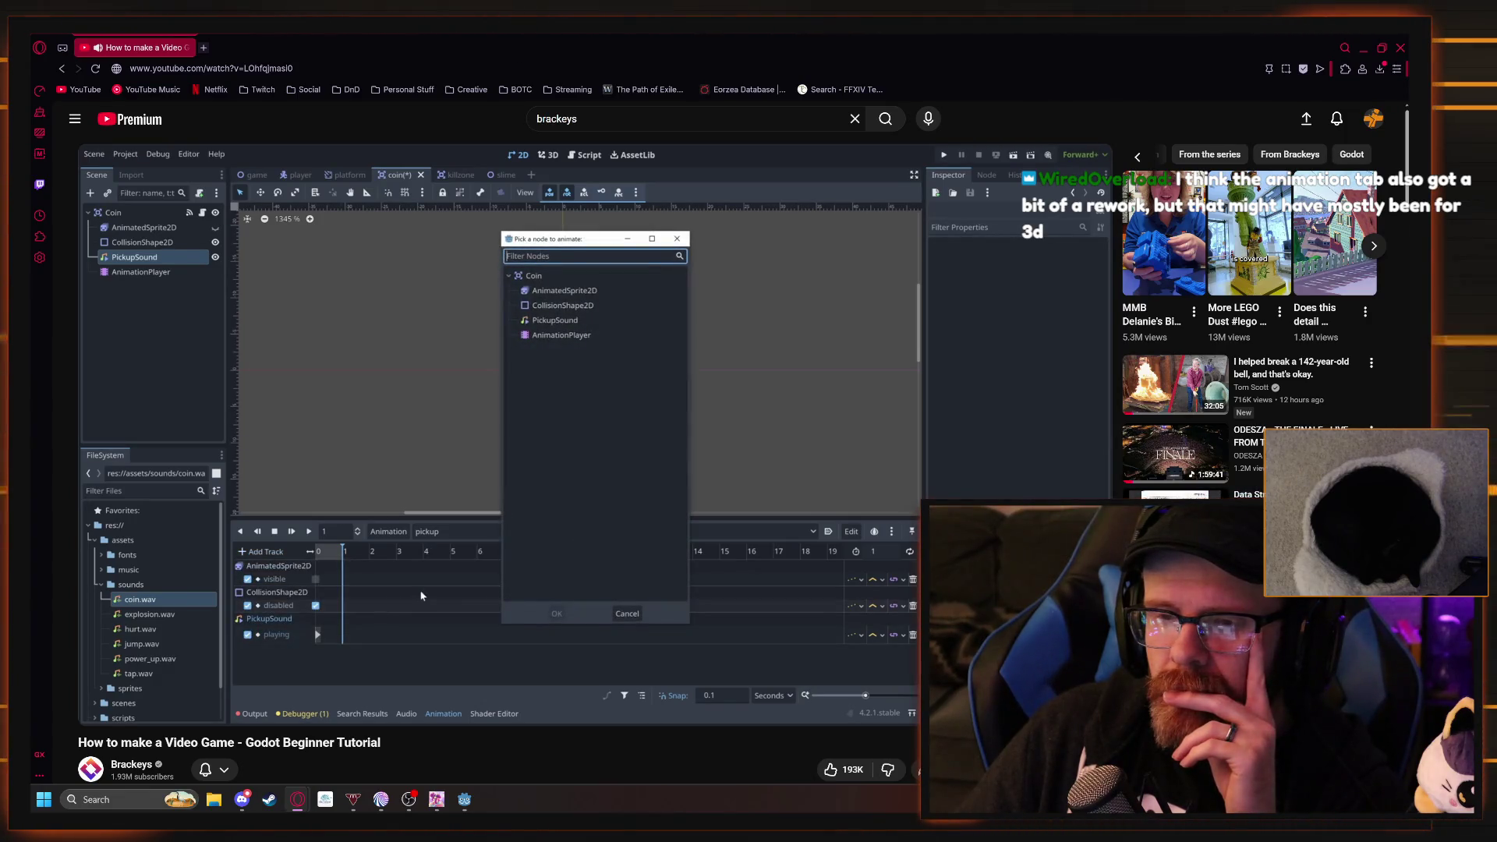
Jump the tutorial back to about 1:10:52 and replay it to 1:11:05.
{"action": "mouse_move", "coordinate": [500, 577]}
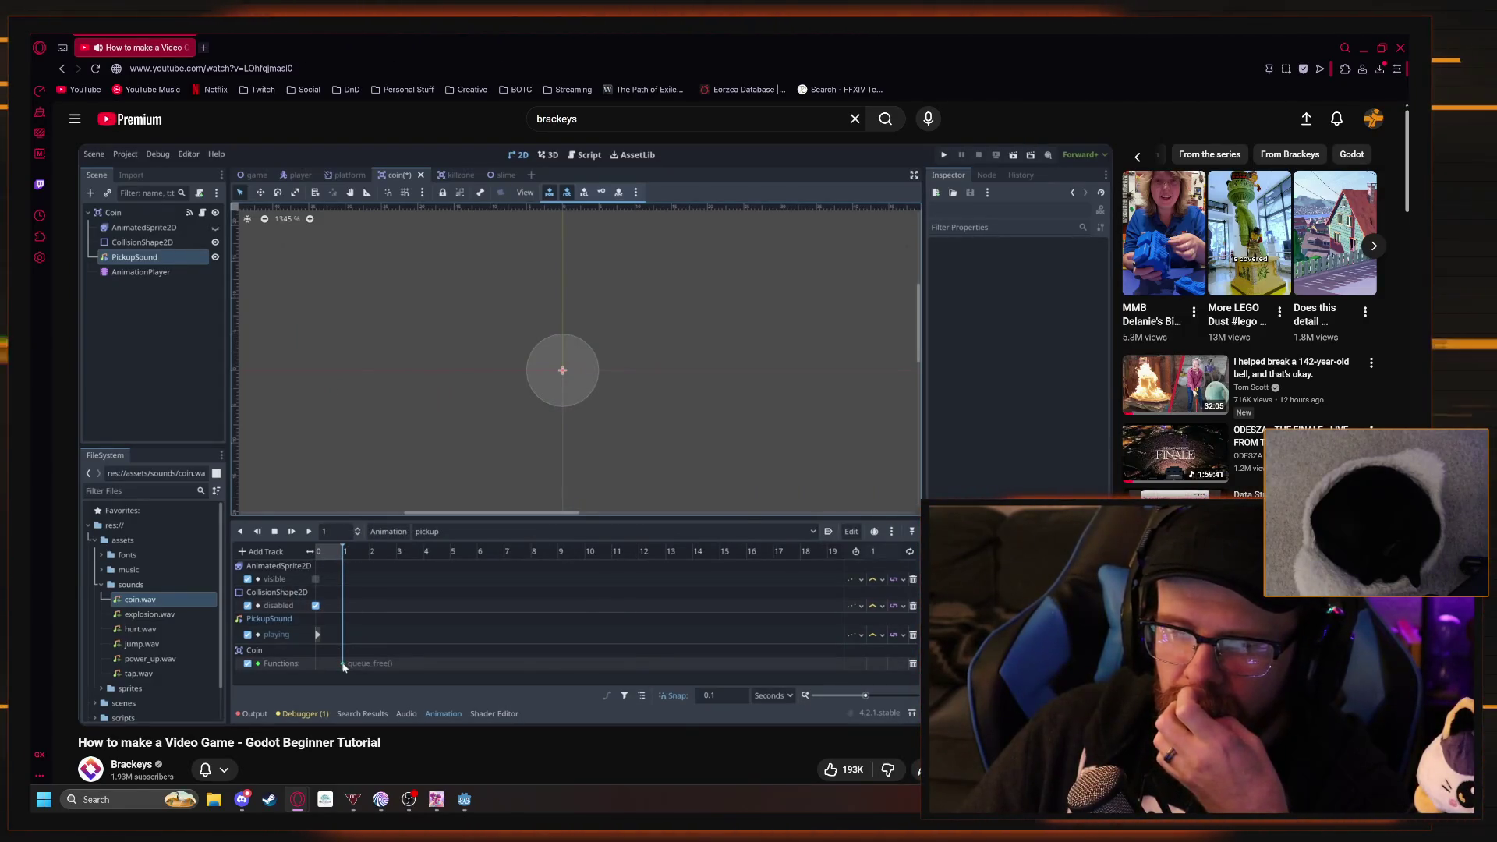
{"action": "mouse_move", "coordinate": [532, 550]}
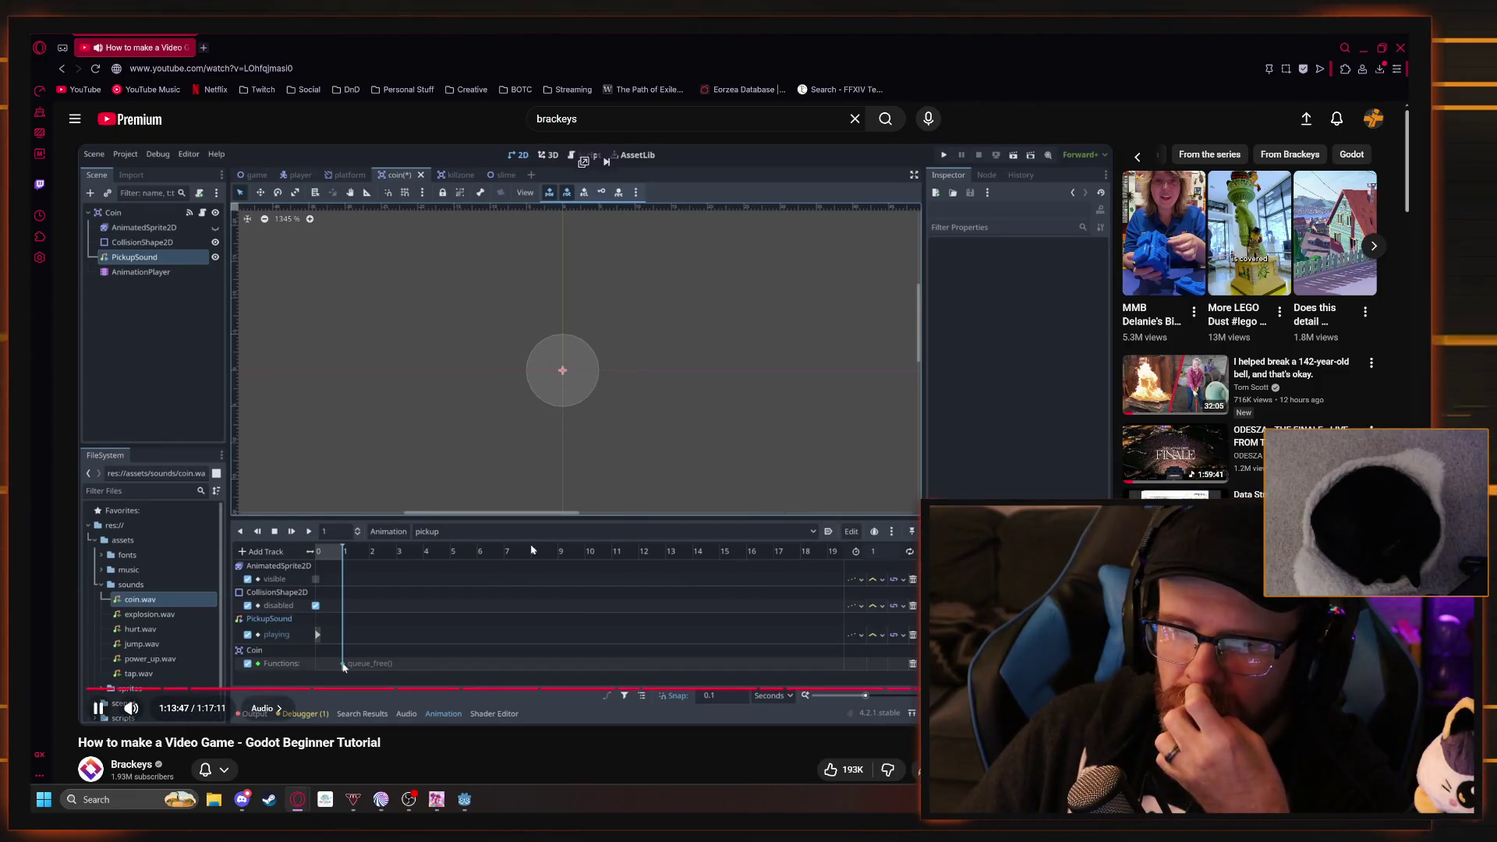
{"action": "left_click", "coordinate": [532, 550]}
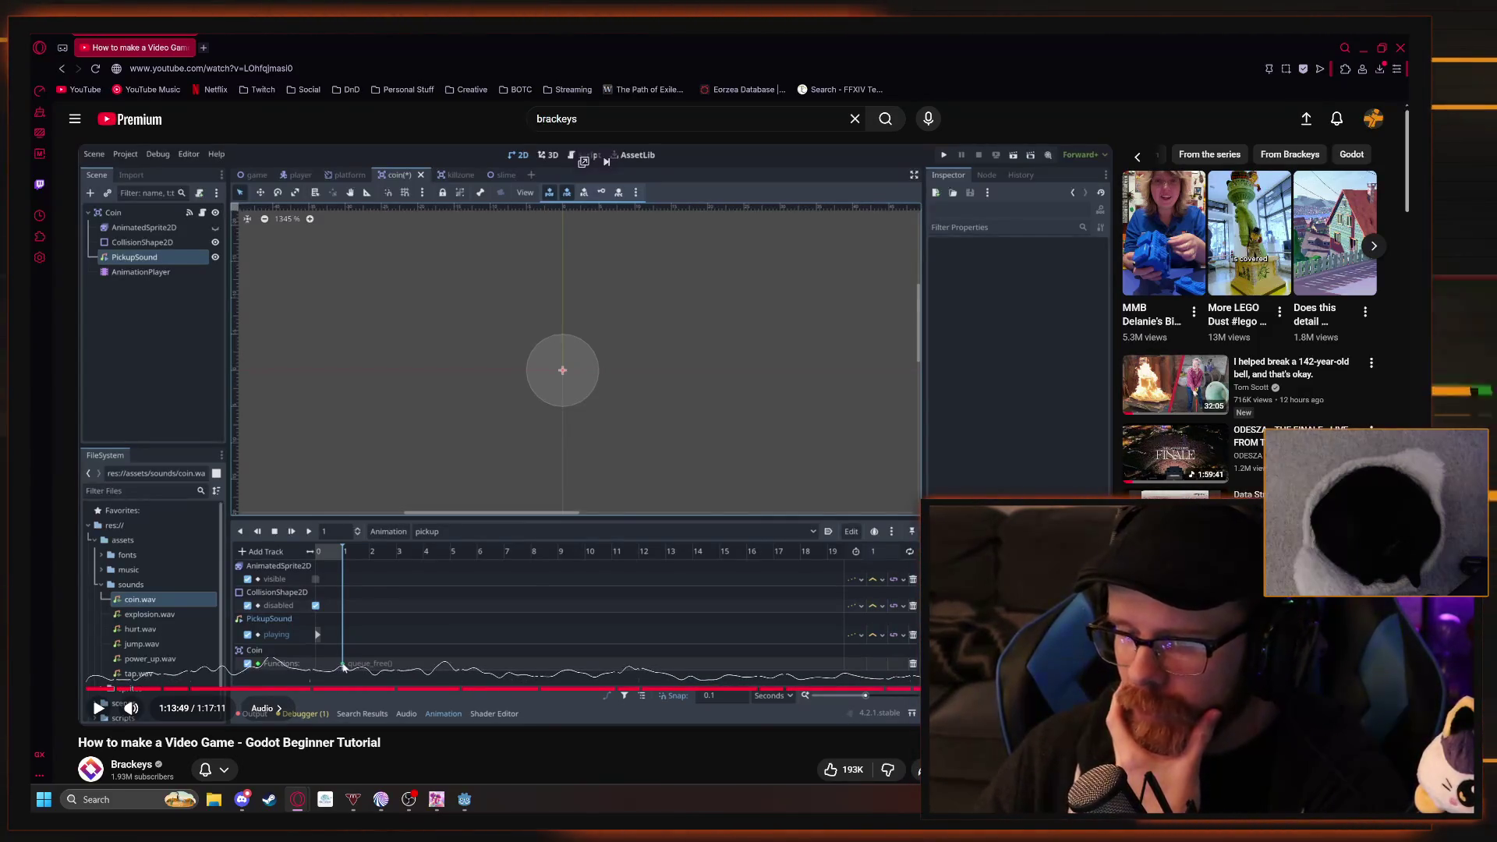
{"action": "left_click", "coordinate": [851, 689]}
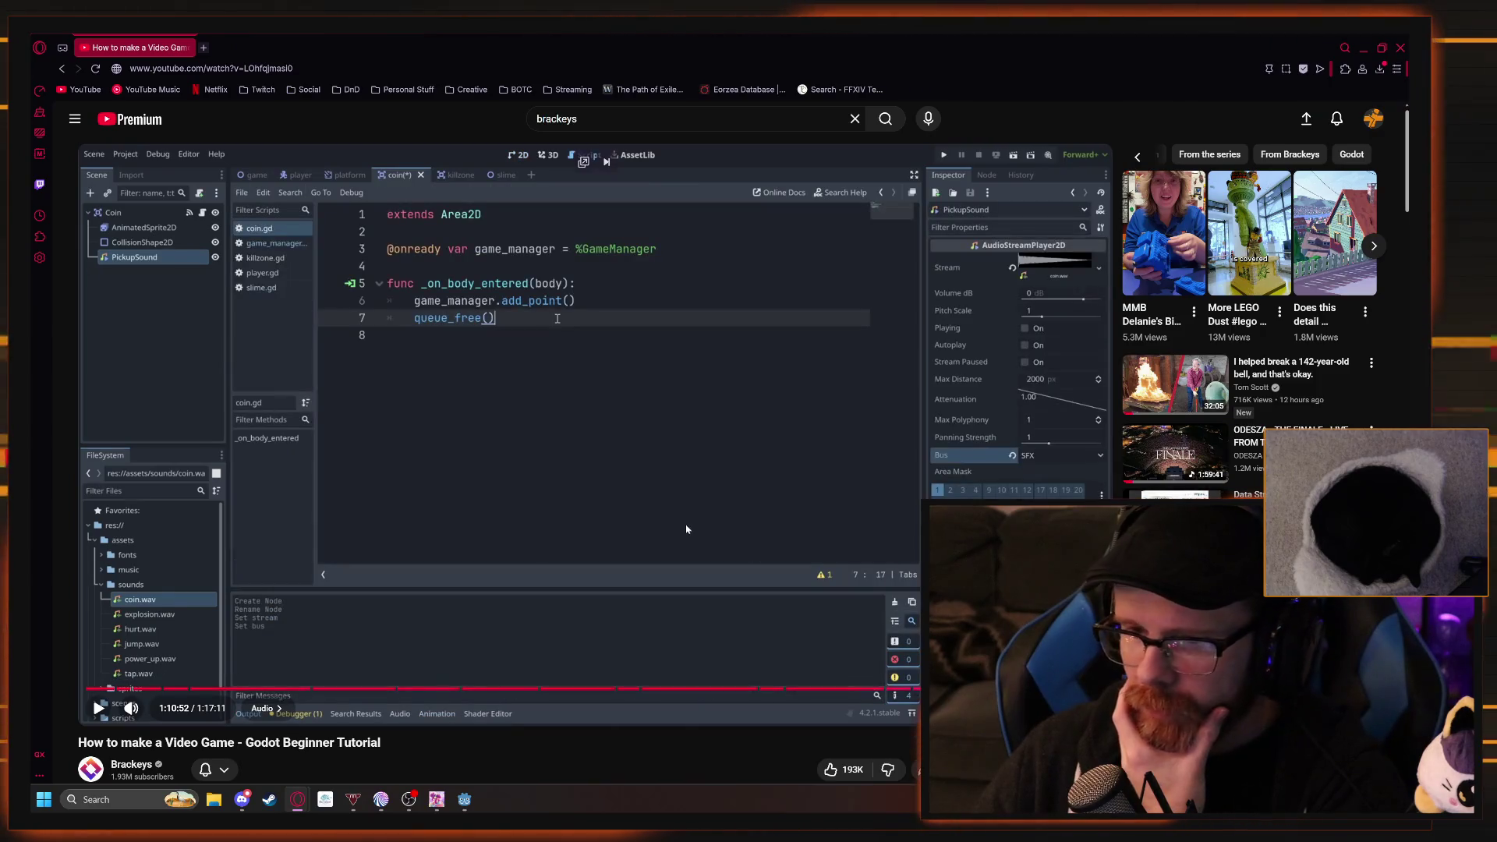
{"action": "left_click", "coordinate": [684, 530]}
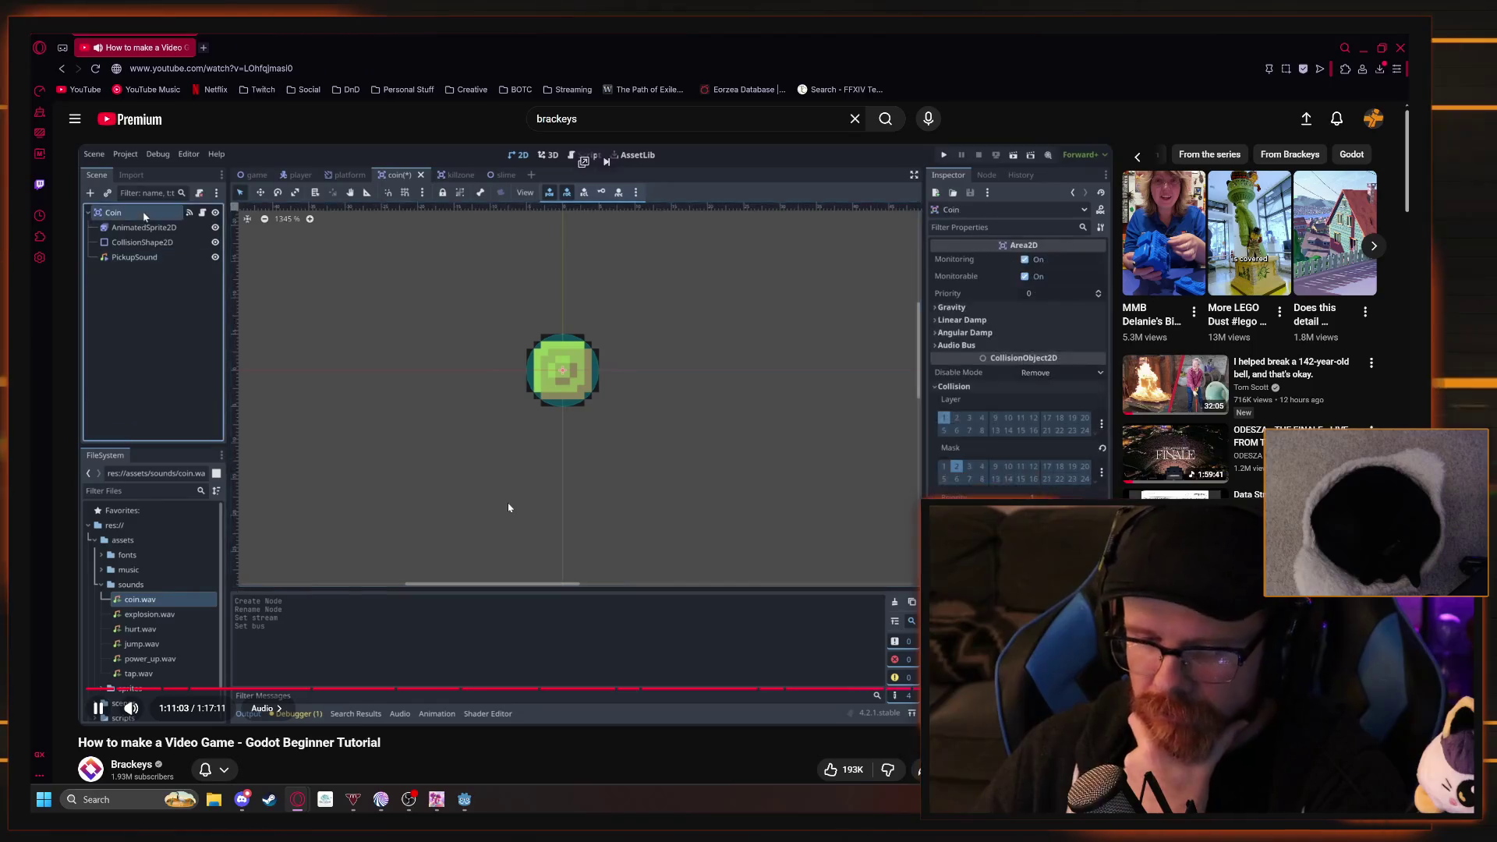
{"action": "left_click", "coordinate": [508, 508]}
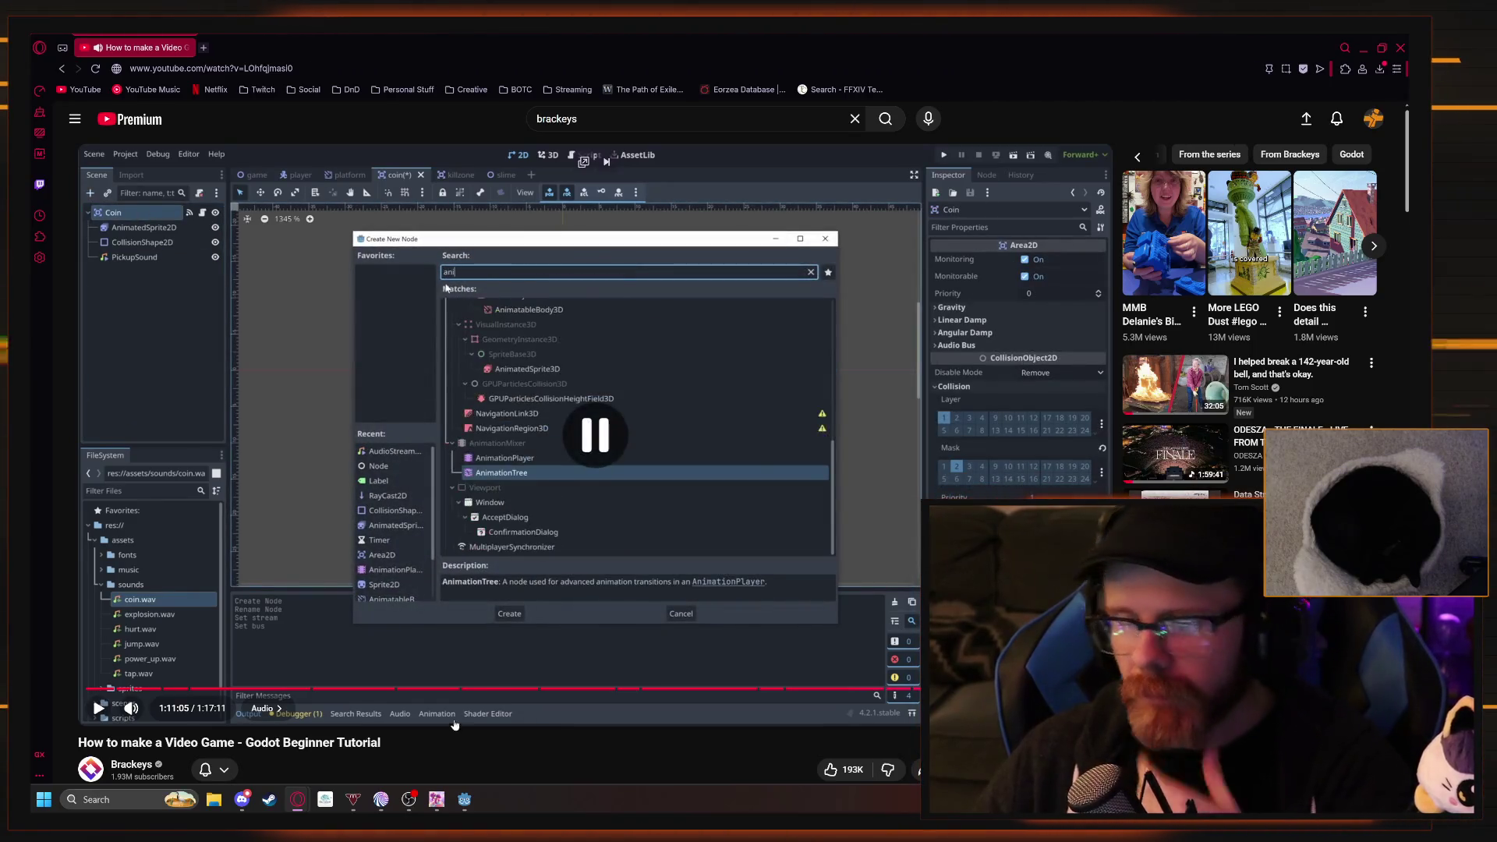
Add an AnimationPlayer child node to the Coin scene, found by searching 'animation'.
{"action": "key", "text": "alt+Tab"}
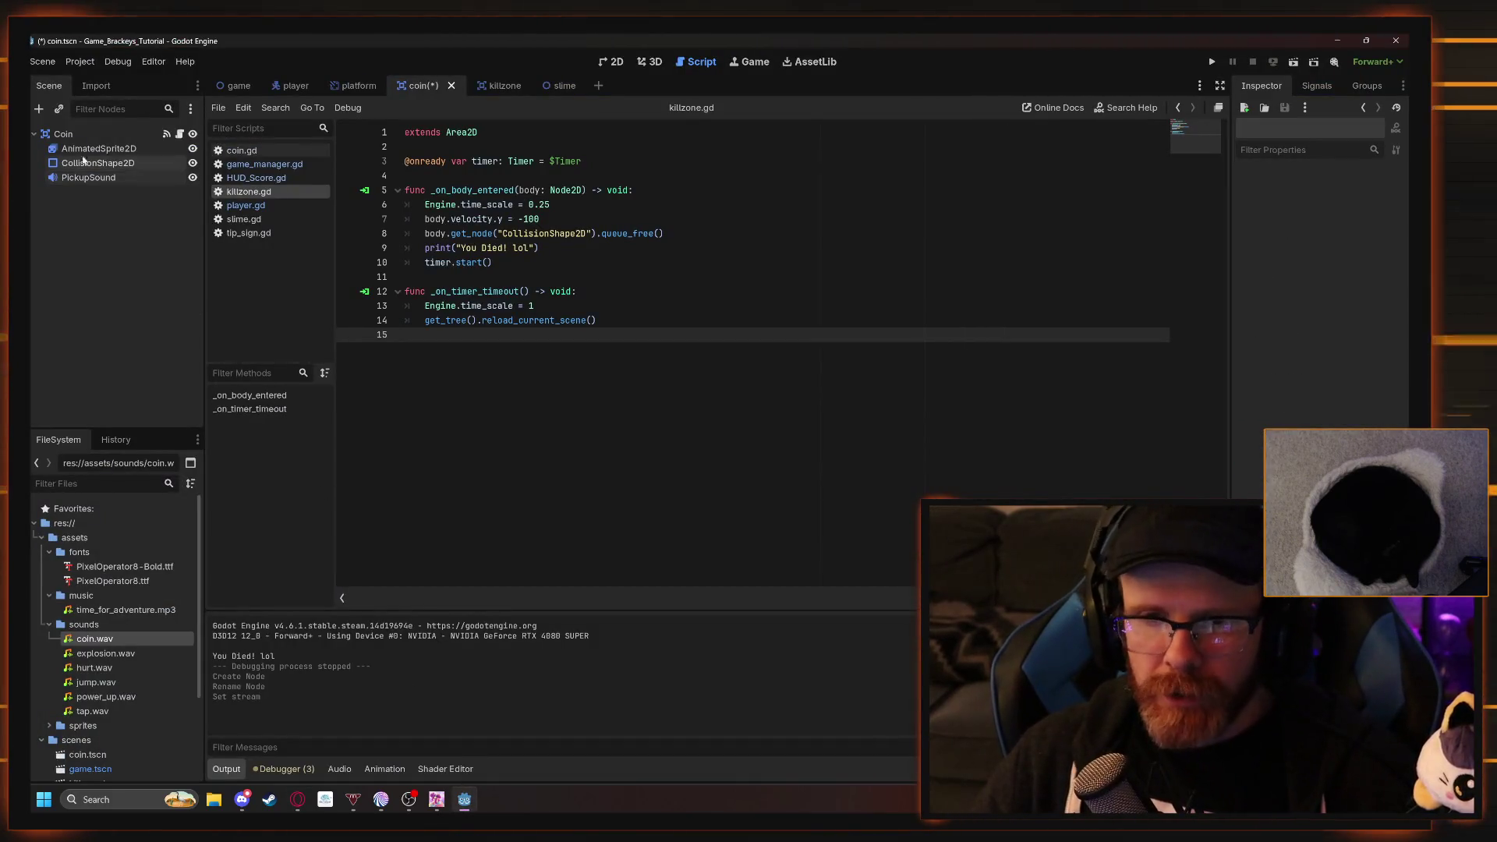
{"action": "left_click", "coordinate": [111, 278]}
{"action": "key", "text": "ctrl+a"}
{"action": "type", "text": "animation"}
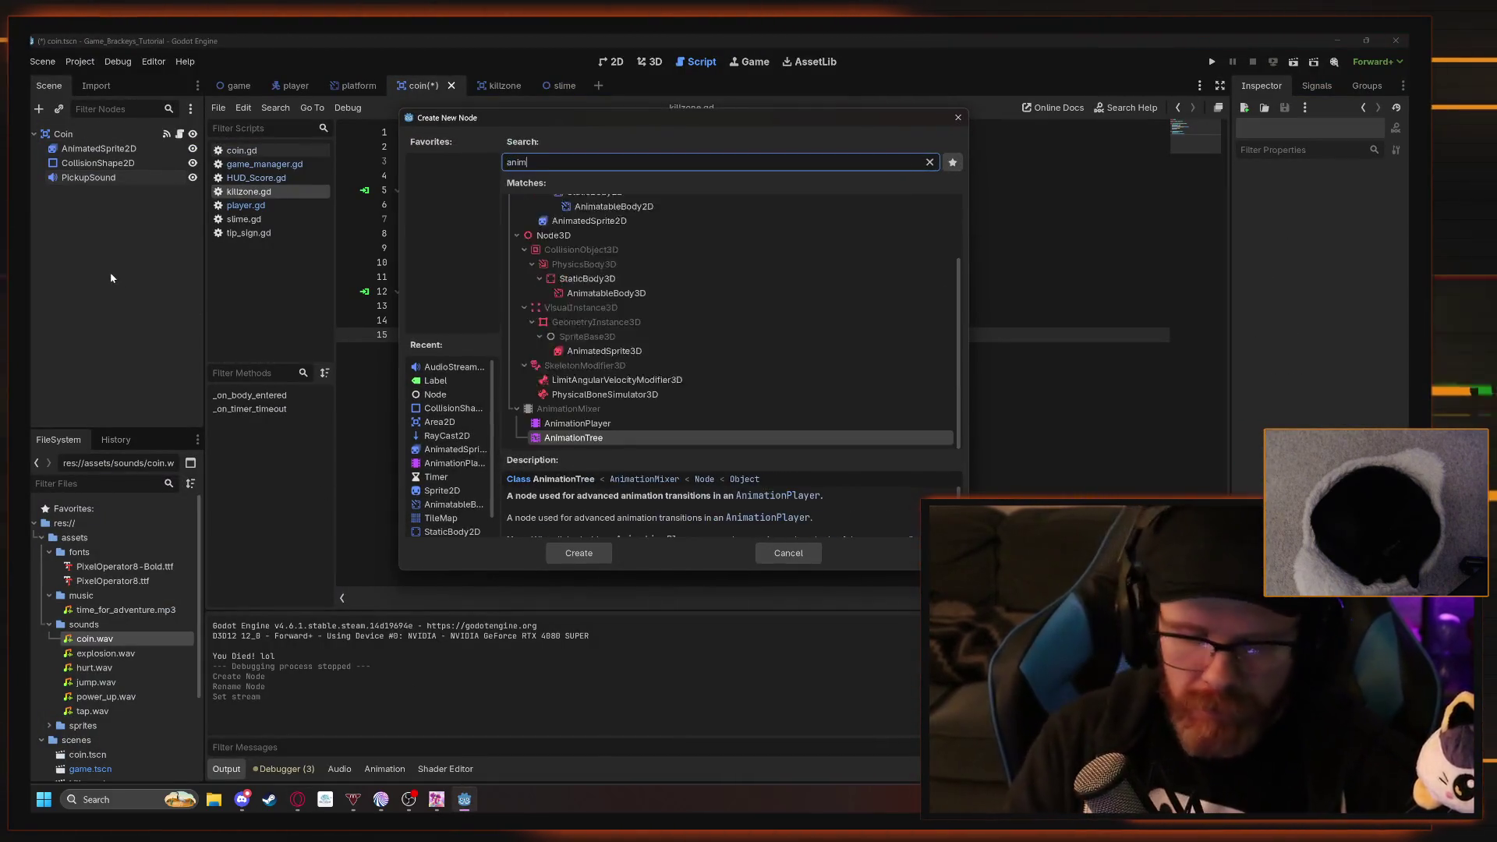
{"action": "left_click", "coordinate": [540, 237]}
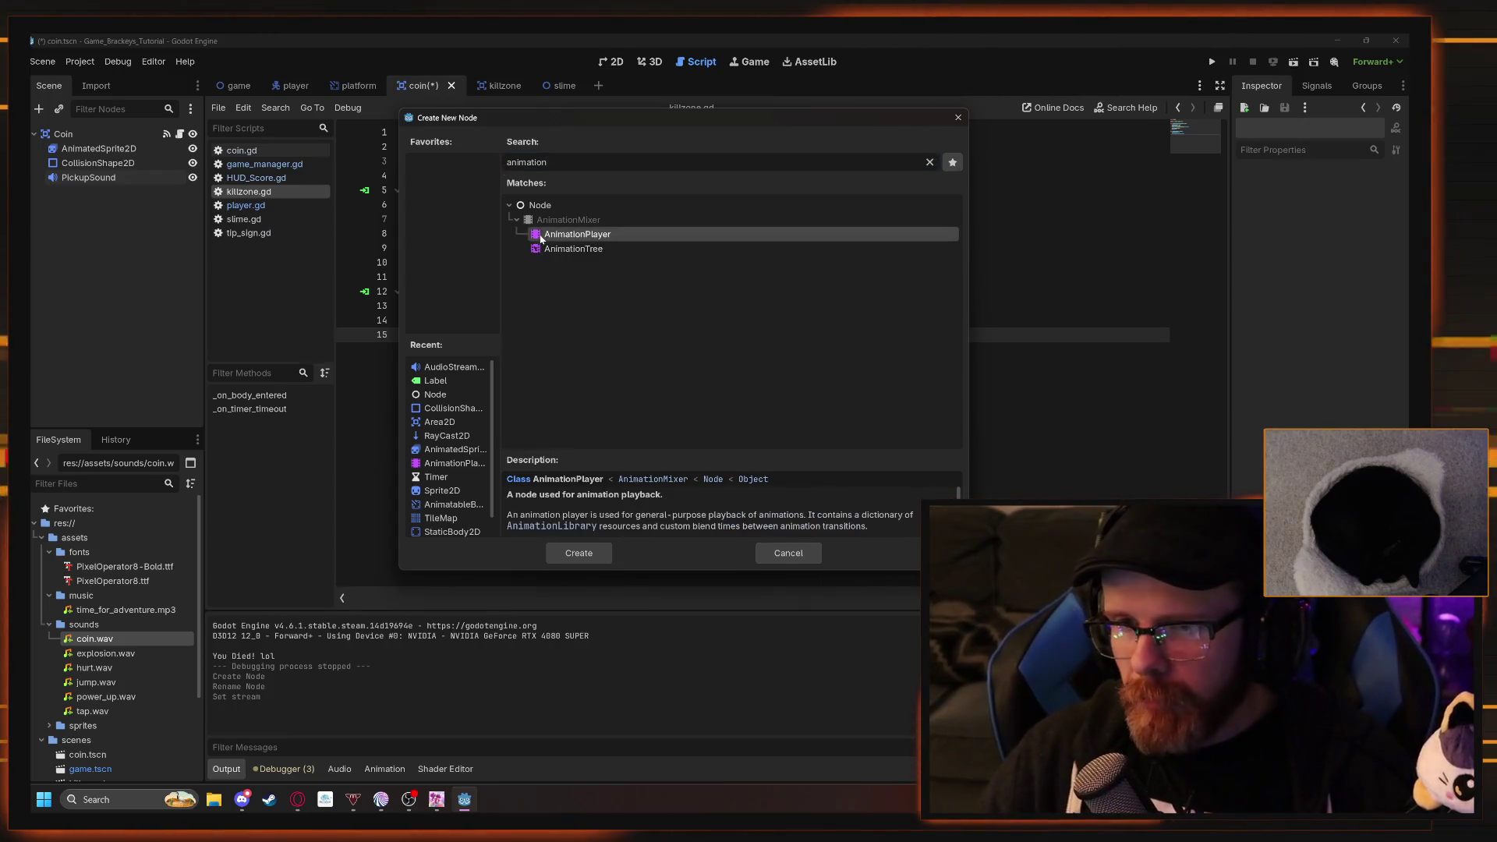
{"action": "left_click", "coordinate": [579, 552]}
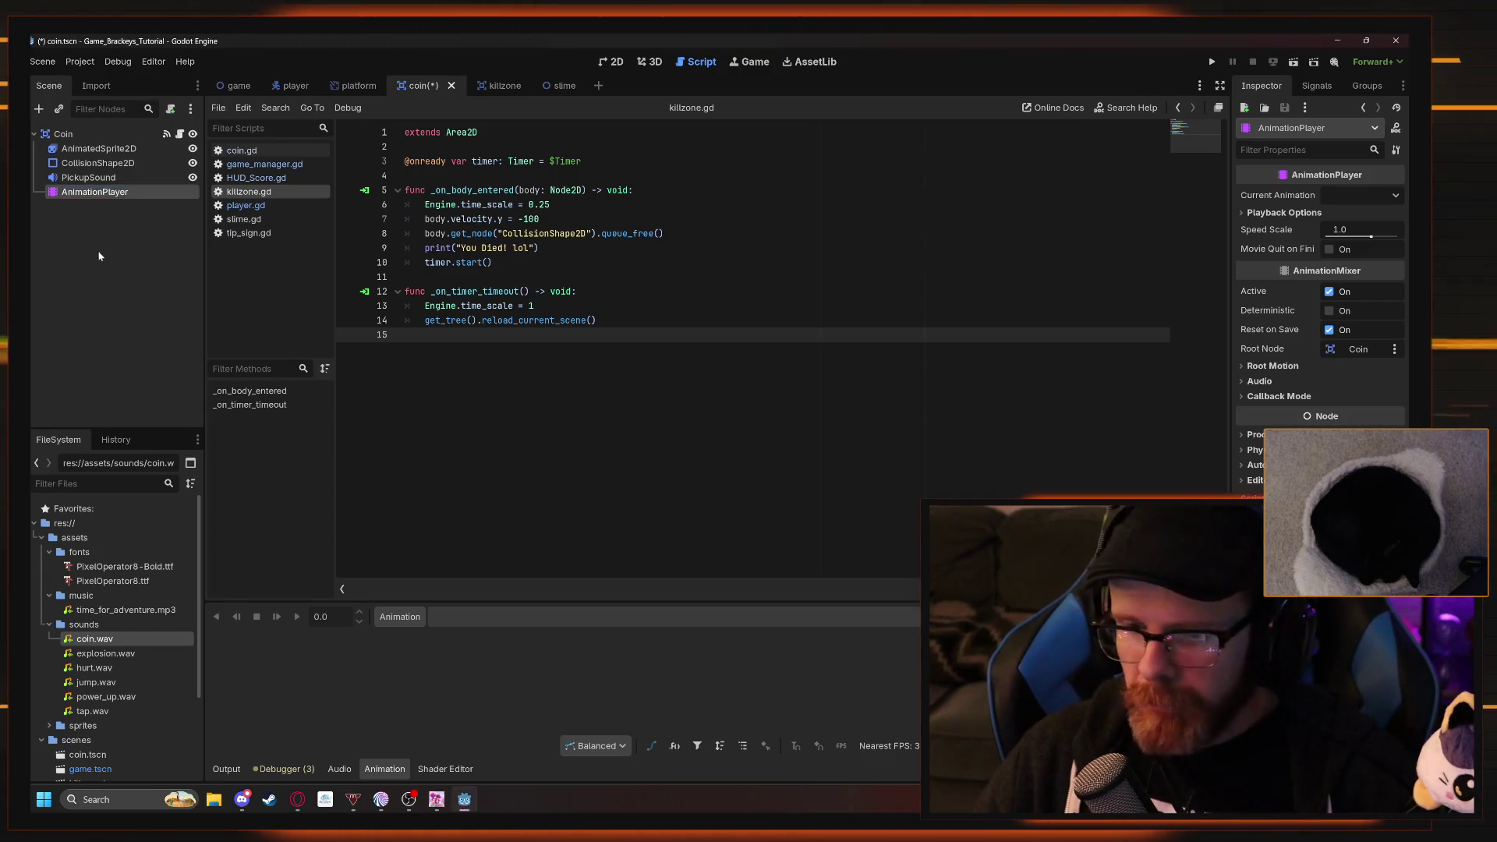
Play the tutorial briefly, then pause it and return to Godot.
{"action": "key", "text": "alt+Tab"}
{"action": "key", "text": "k"}
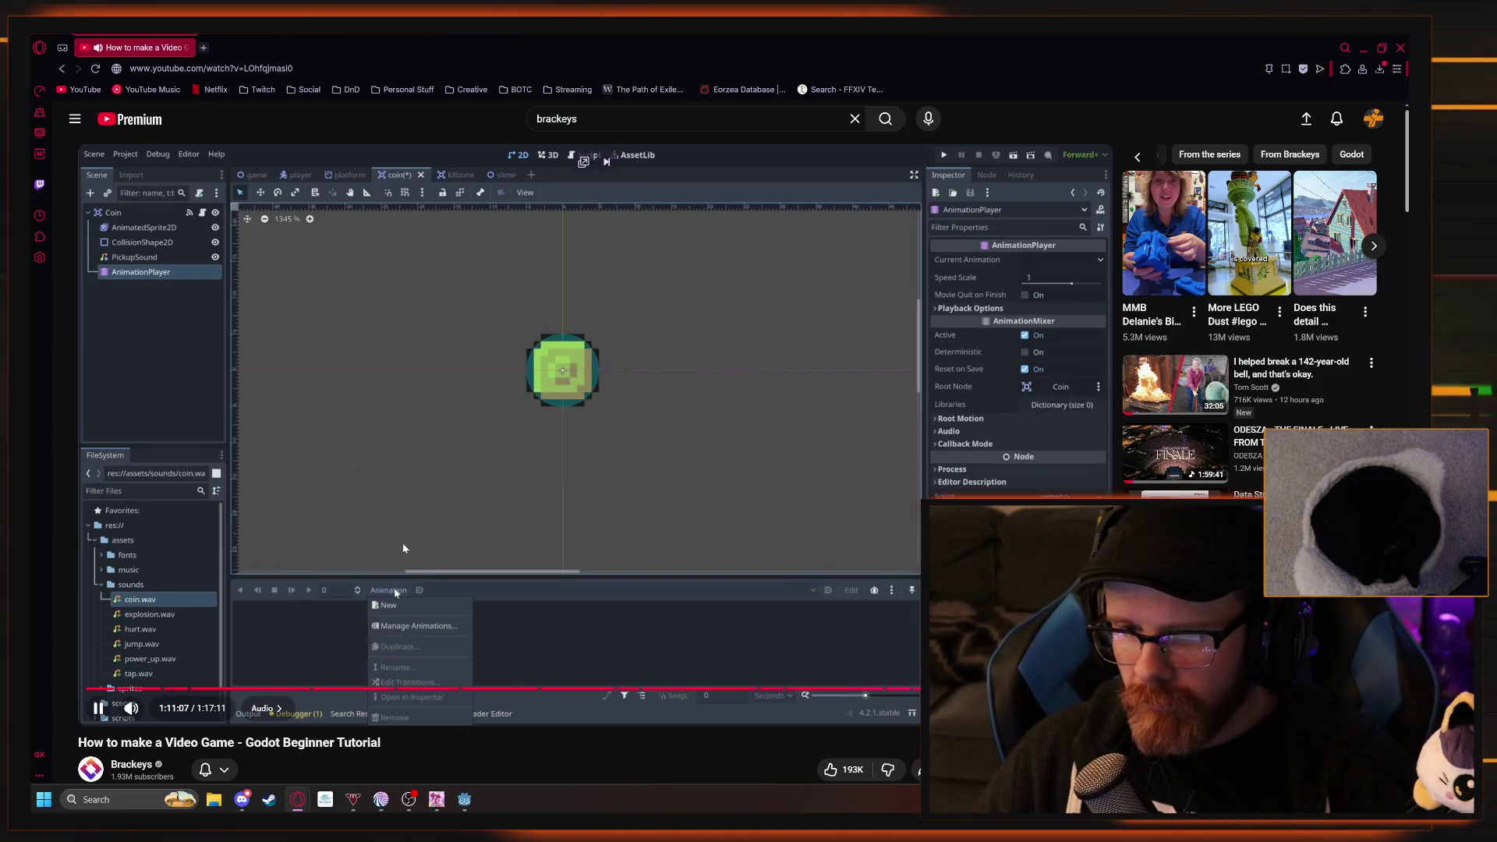
{"action": "left_click", "coordinate": [379, 508]}
{"action": "key", "text": "alt+Tab"}
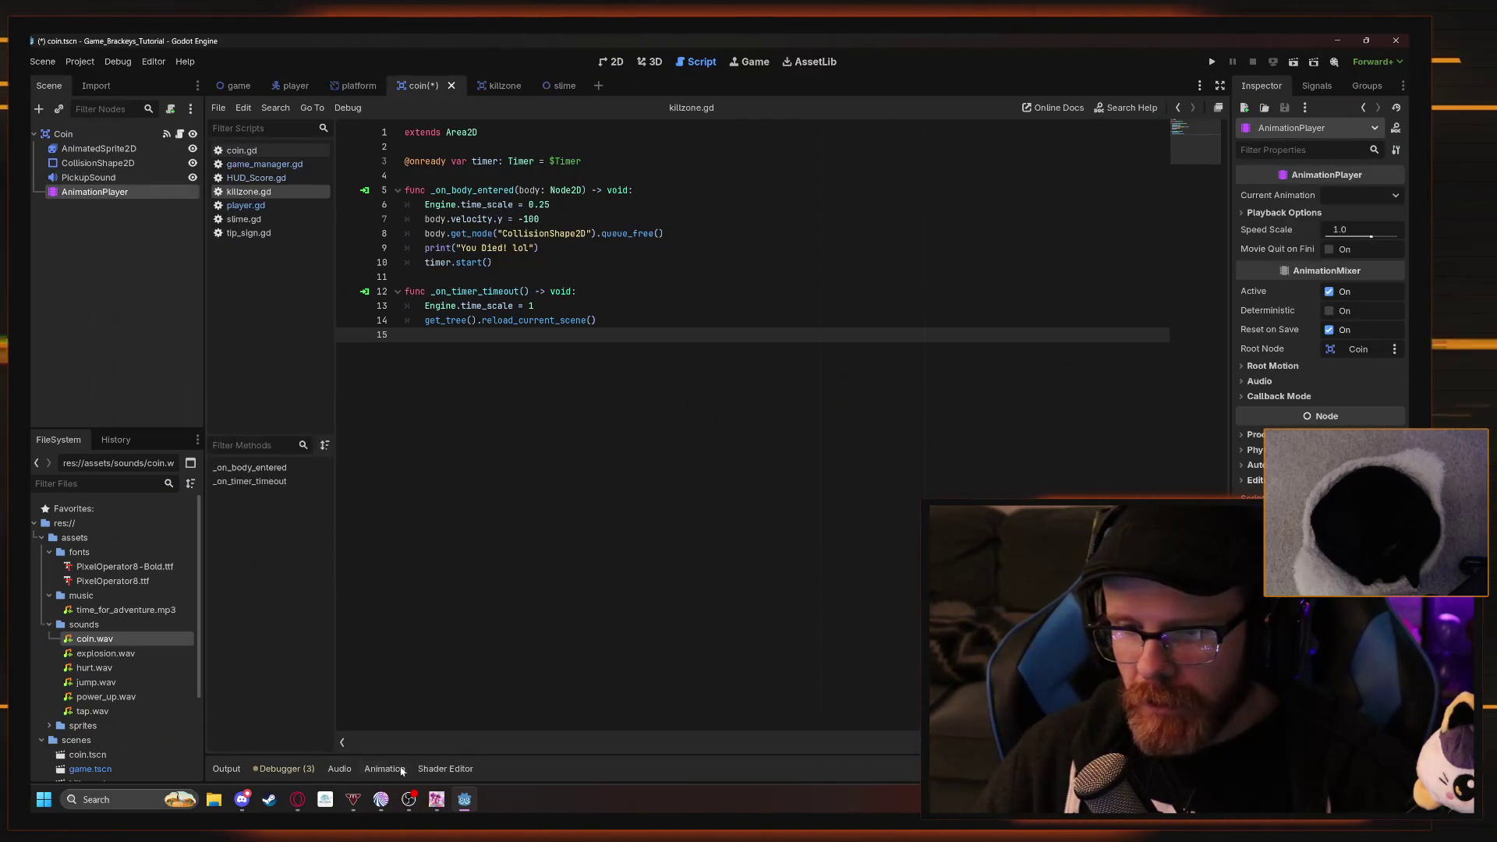
Create a new animation named 'pickup' in the AnimationPlayer.
{"action": "left_click", "coordinate": [398, 620]}
{"action": "left_click", "coordinate": [403, 640]}
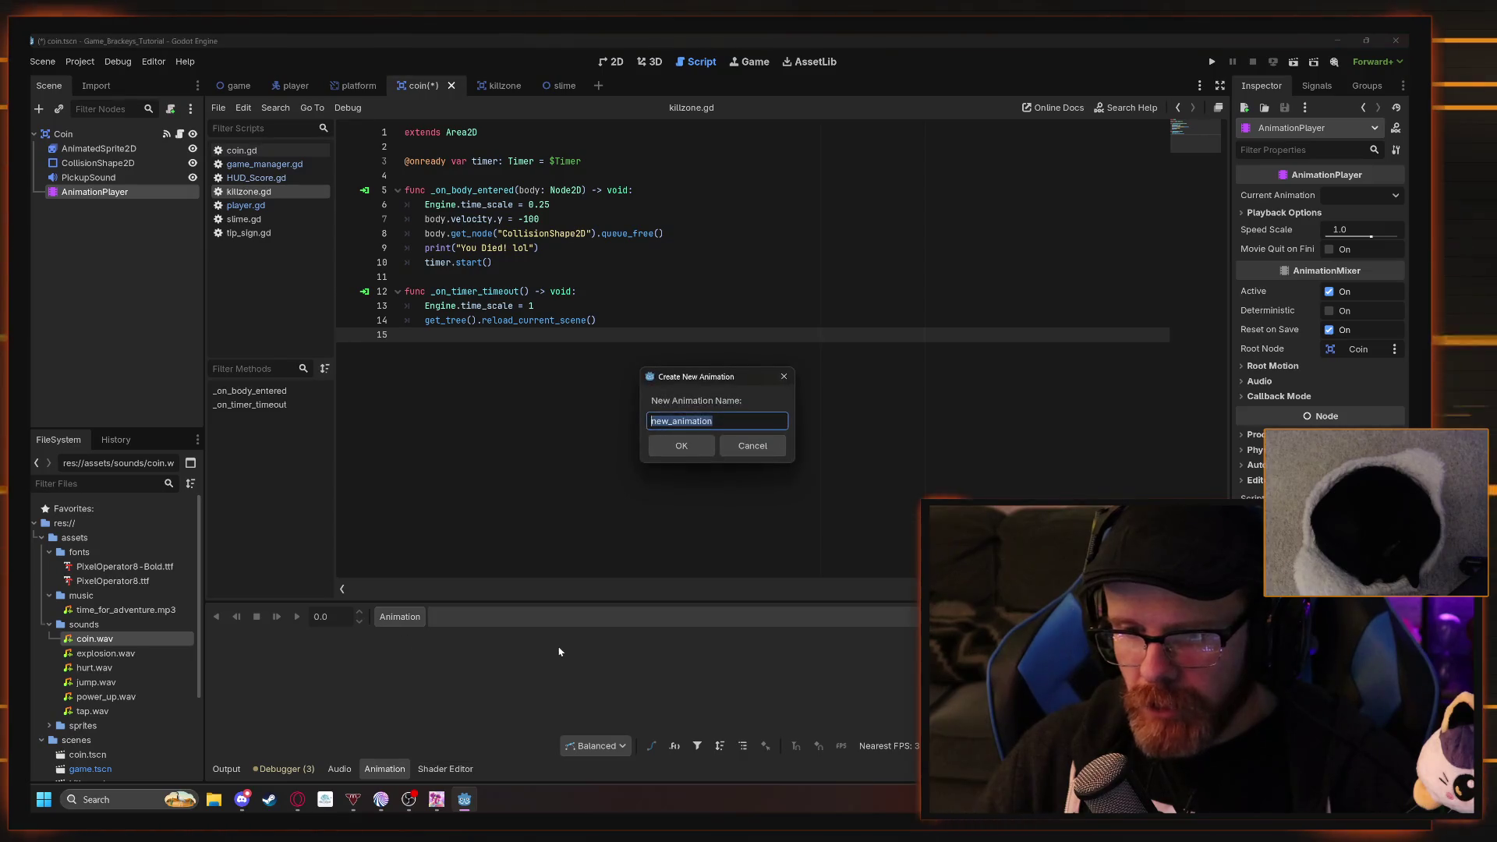
{"action": "type", "text": "Pick"}
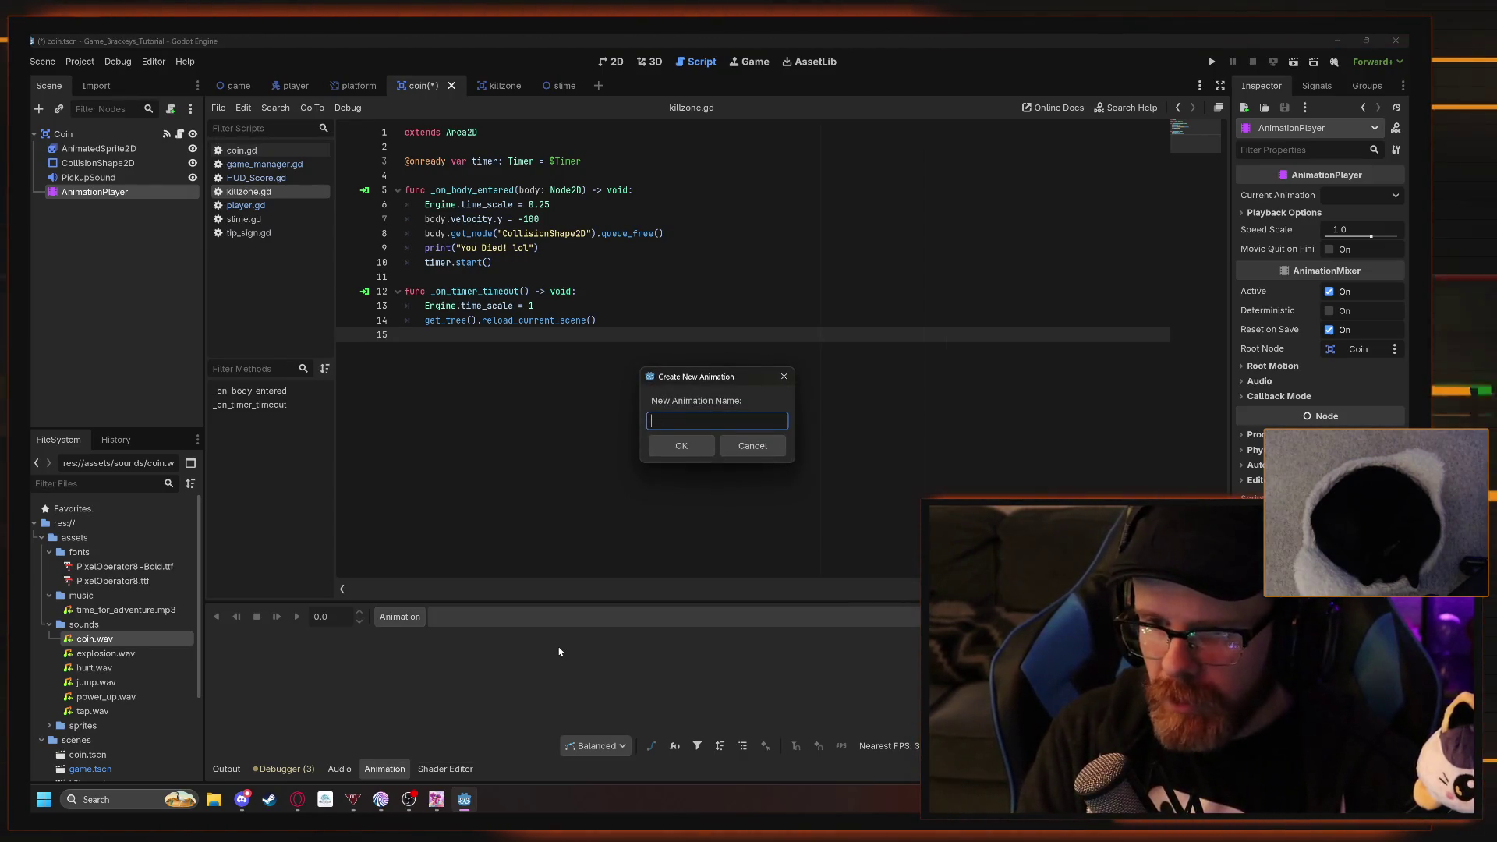
{"action": "type", "text": "pikcu"}
{"action": "key", "text": "BackSpace"}
{"action": "key", "text": "BackSpace"}
{"action": "type", "text": "ckup"}
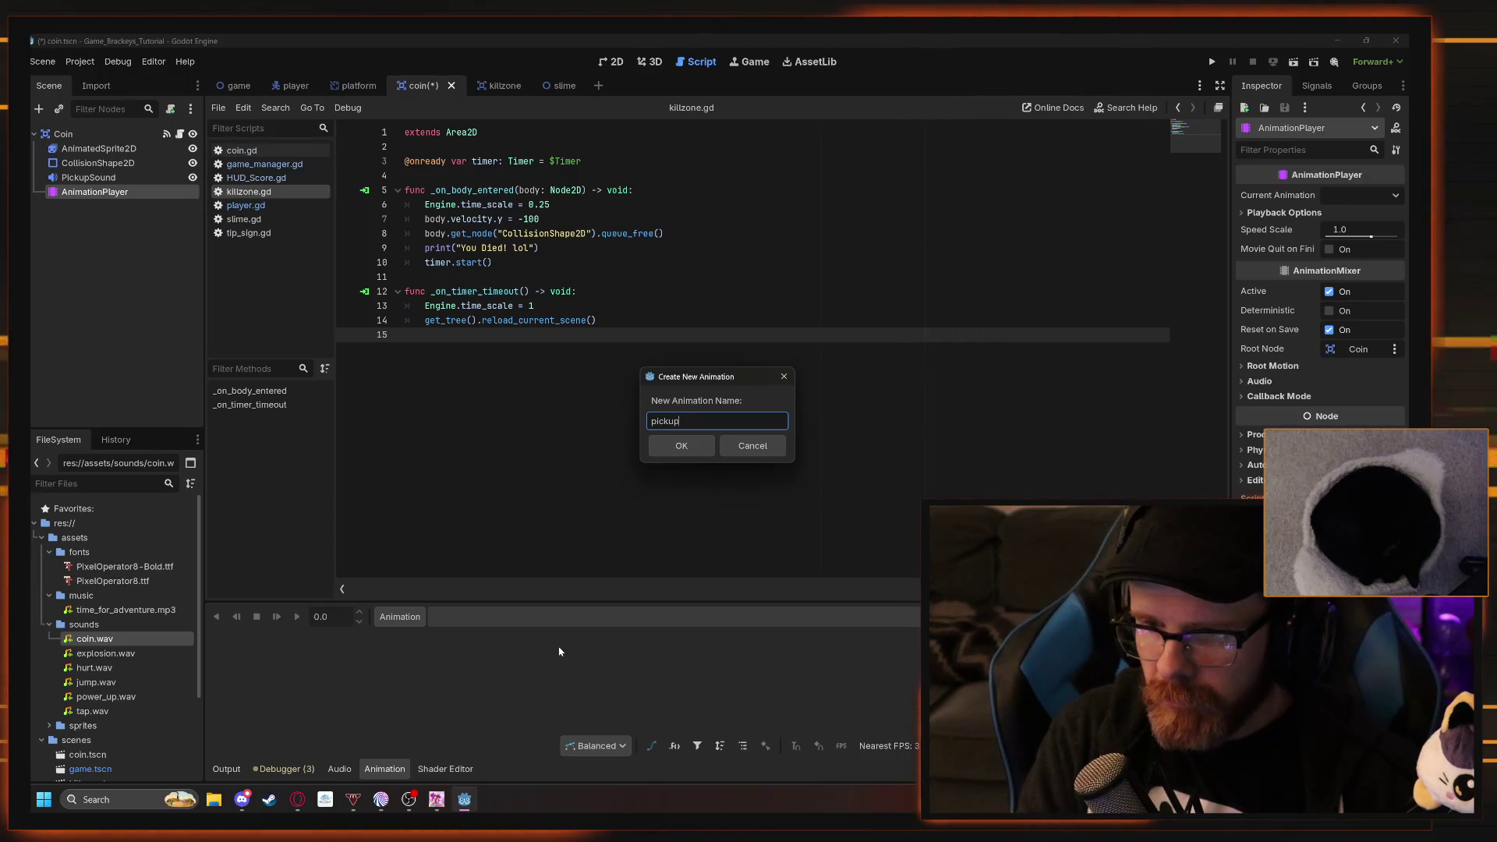
{"action": "key", "text": "Return"}
Play the tutorial up to the next animation step, then pause it.
{"action": "key", "text": "alt+Tab"}
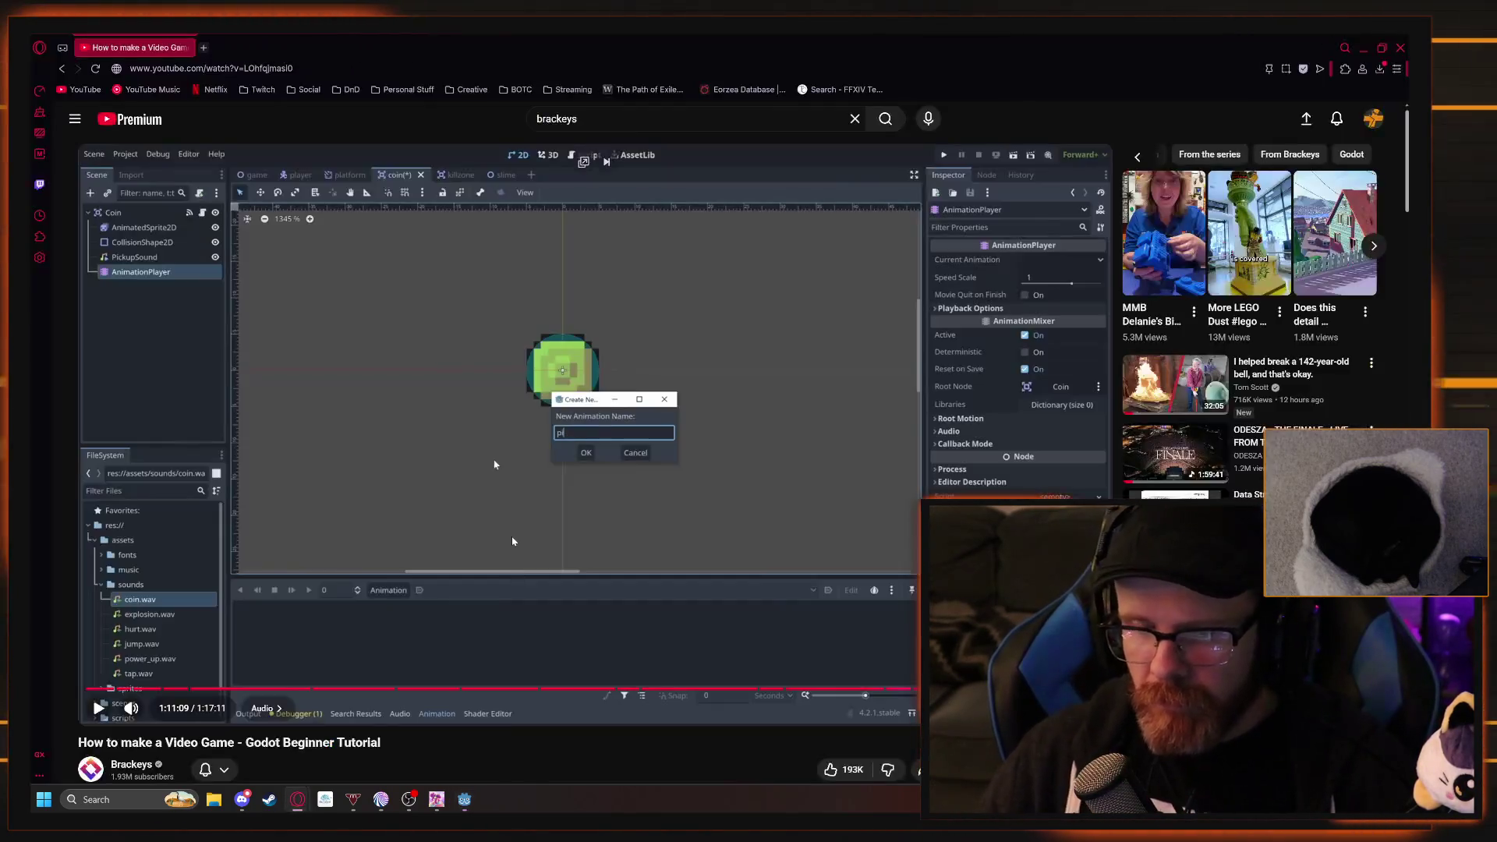
{"action": "key", "text": "space"}
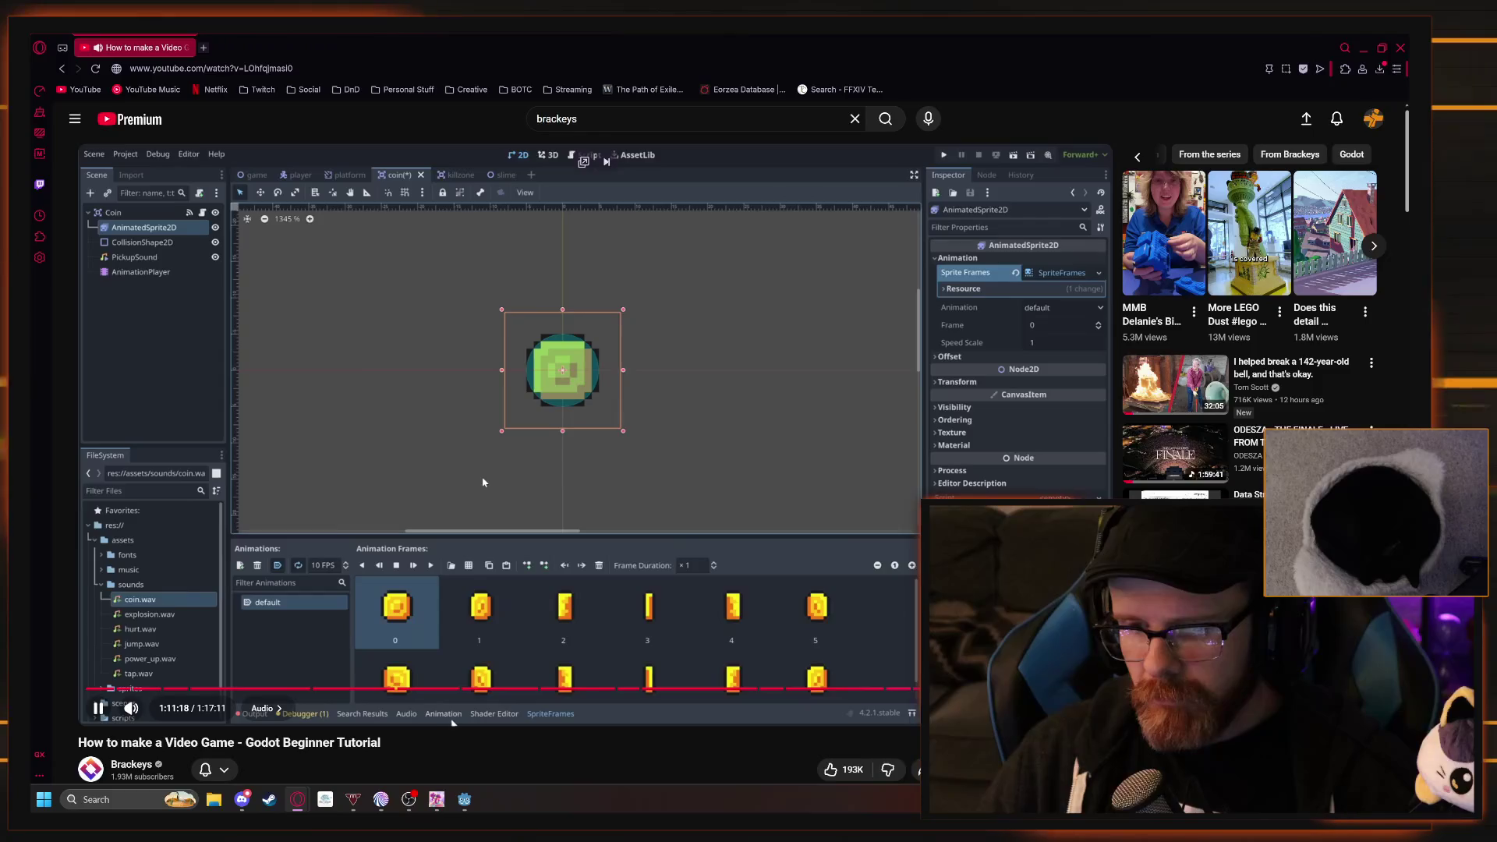
{"action": "left_click", "coordinate": [447, 722]}
Select the coin's AnimatedSprite2D node with the pickup timeline still shown.
{"action": "left_click", "coordinate": [464, 800]}
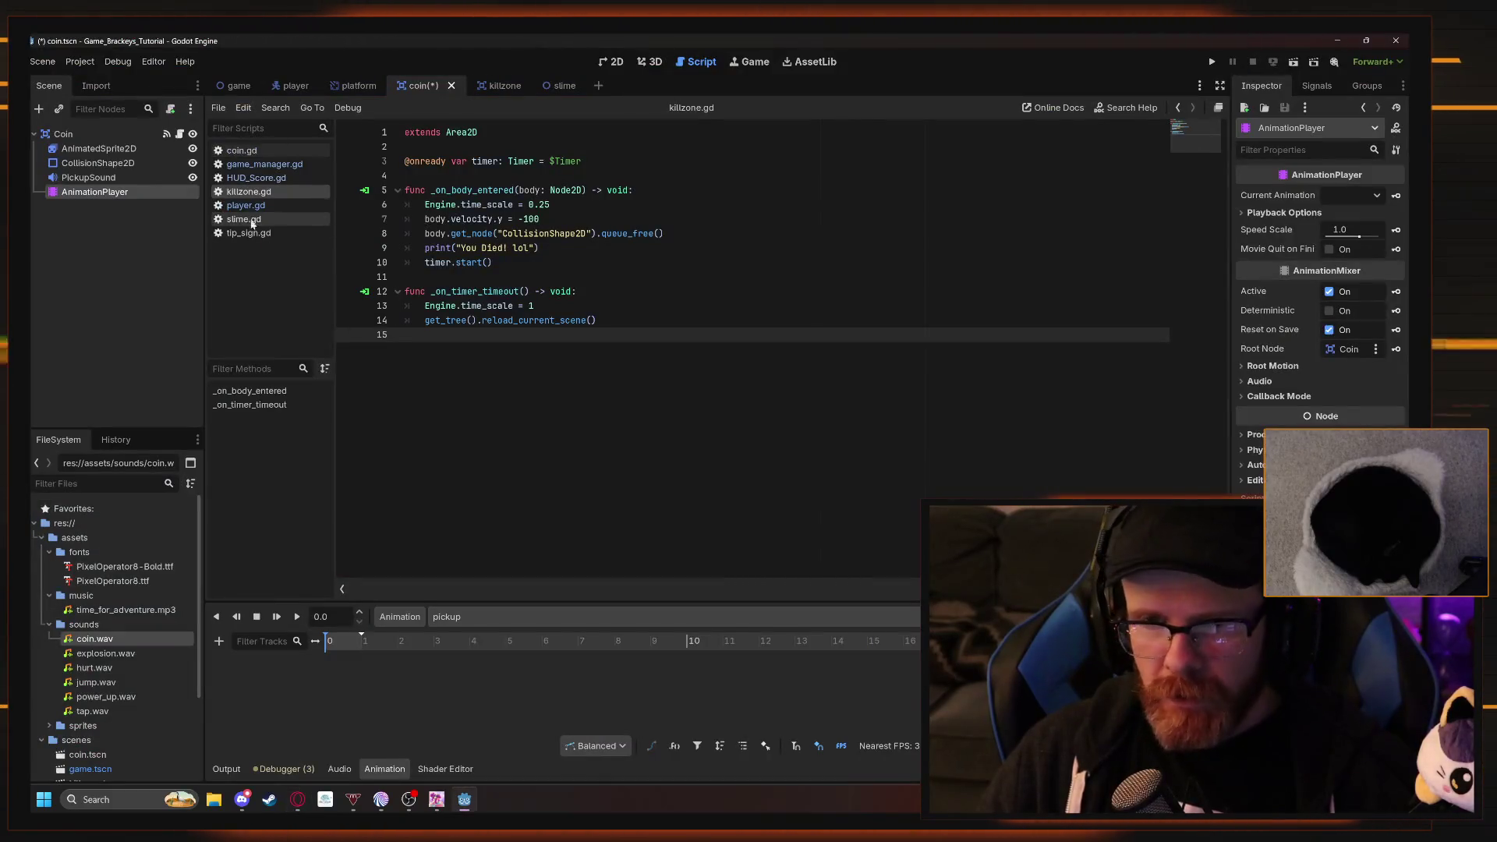
{"action": "left_click", "coordinate": [96, 150]}
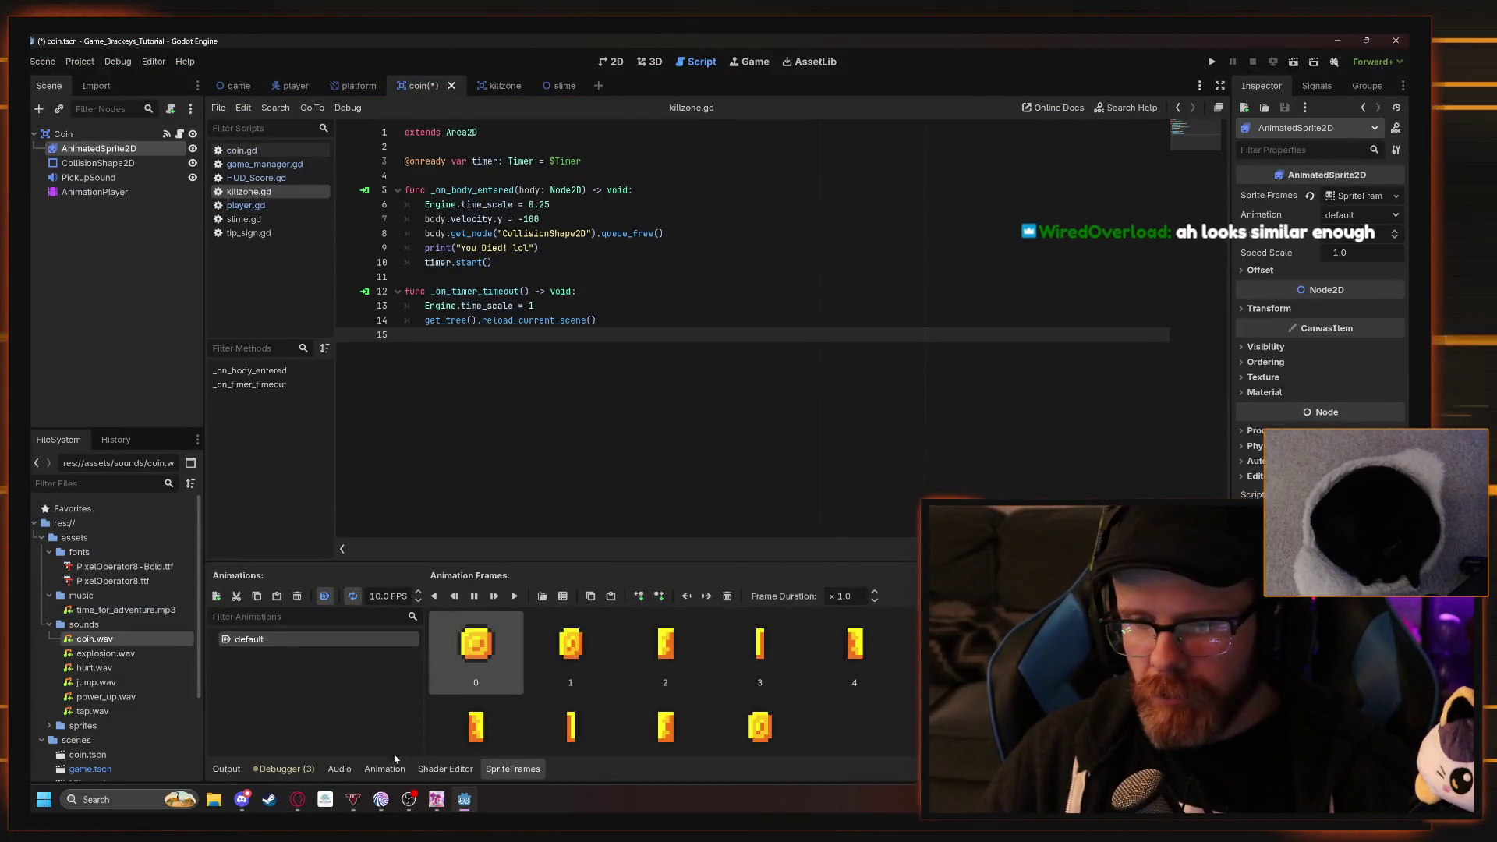
{"action": "left_click", "coordinate": [386, 770]}
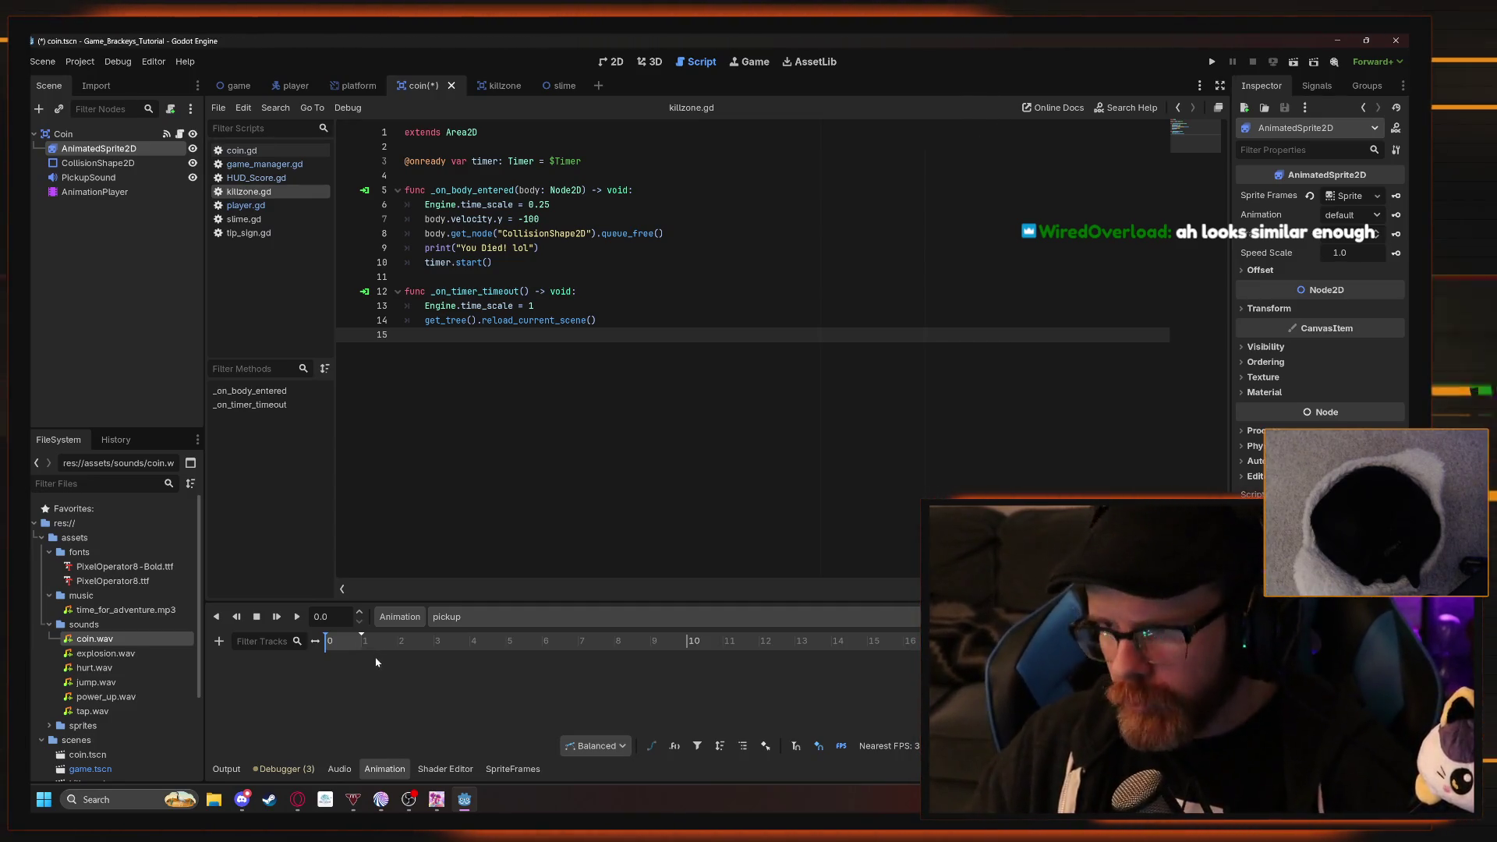
{"action": "left_click", "coordinate": [297, 799]}
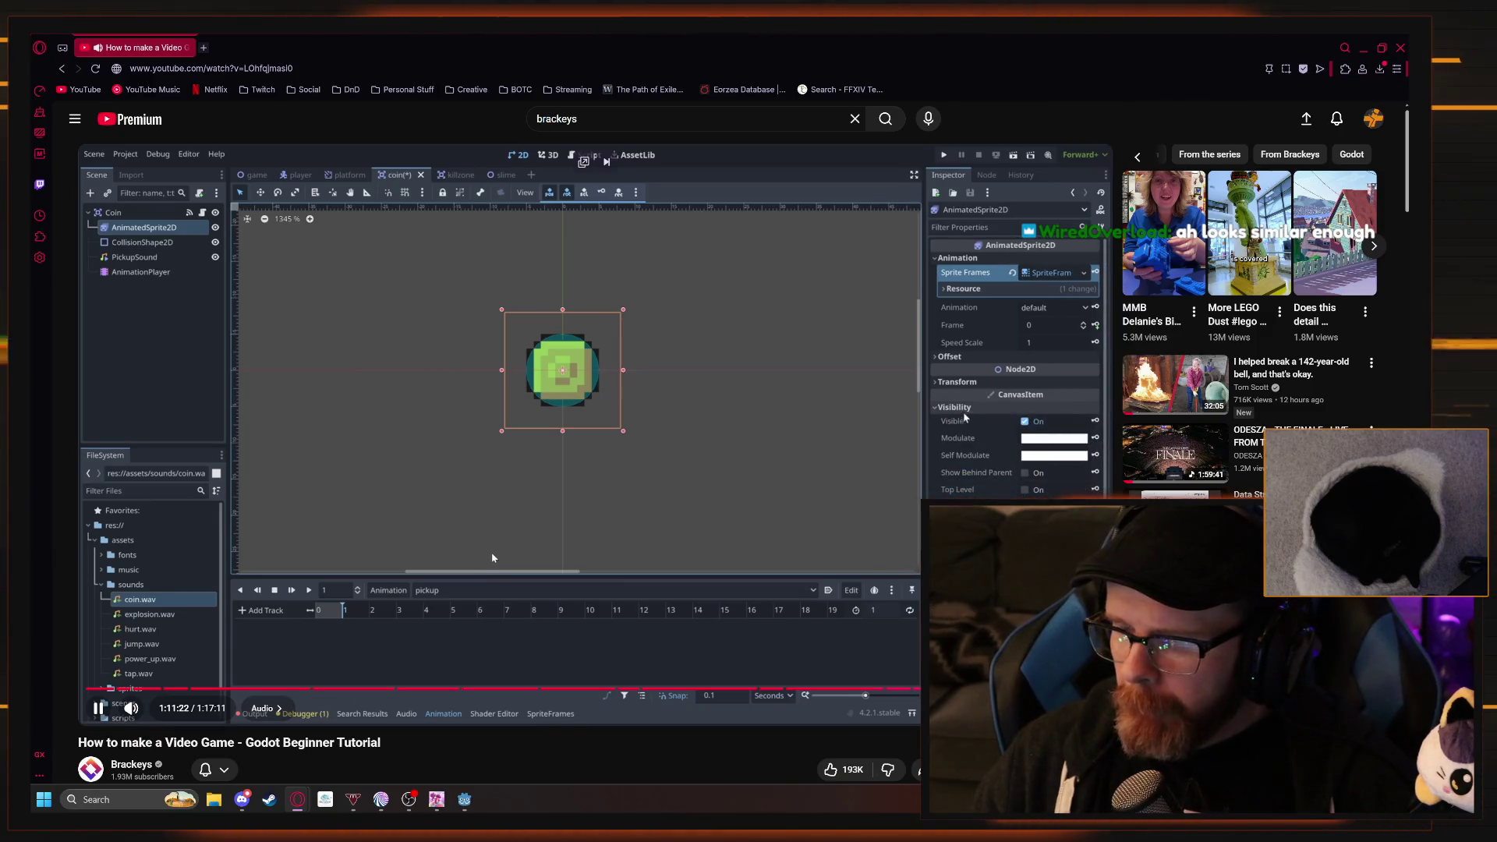
{"action": "left_click", "coordinate": [578, 536]}
{"action": "key", "text": "alt+Tab"}
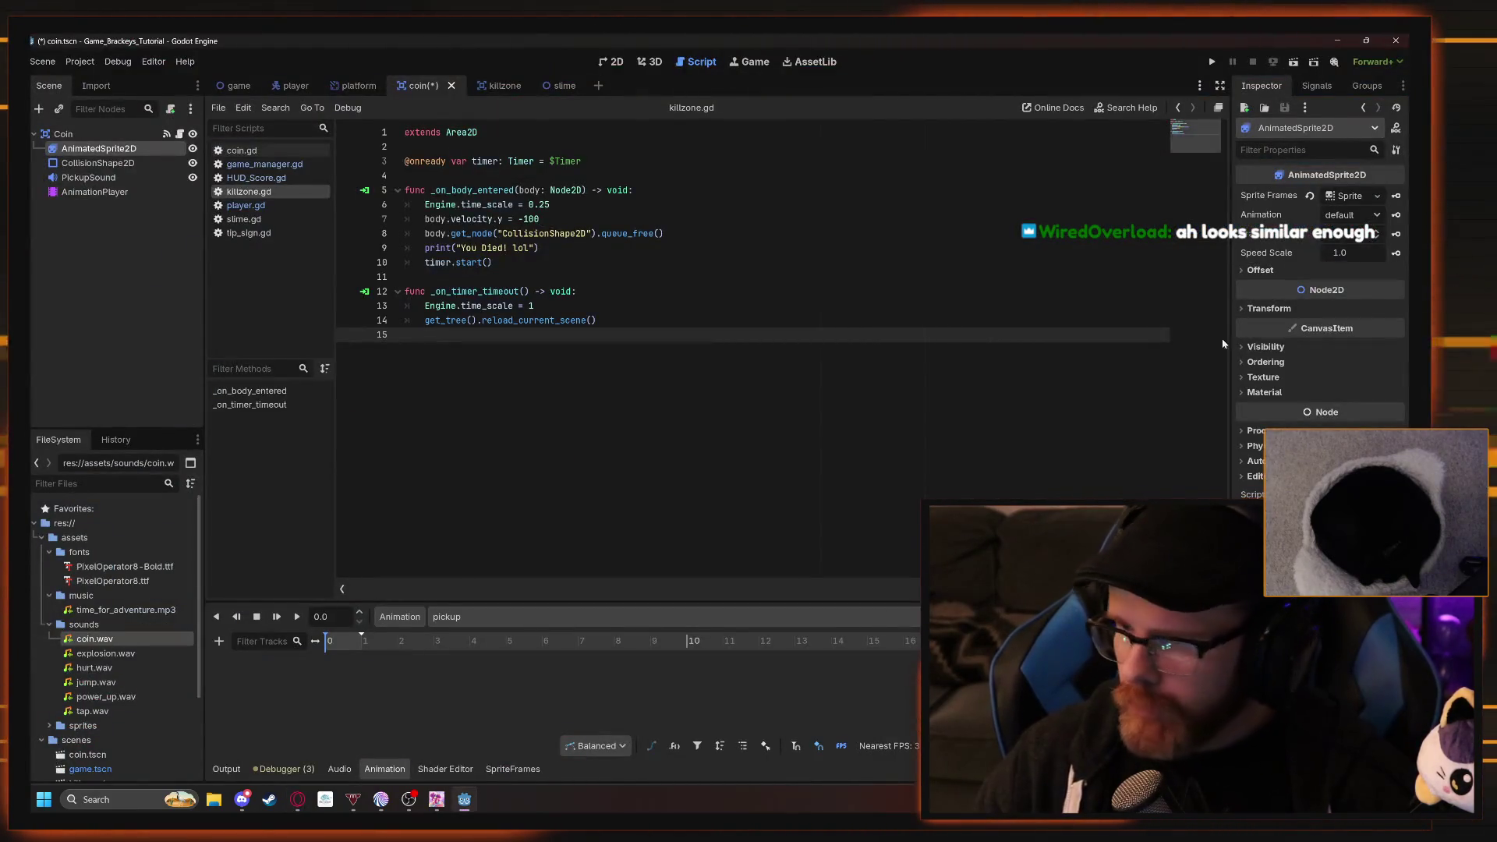
Expand AnimatedSprite2D's Visibility section in the Inspector, then follow the tutorial further.
{"action": "left_click", "coordinate": [1242, 347]}
{"action": "key", "text": "alt+Tab"}
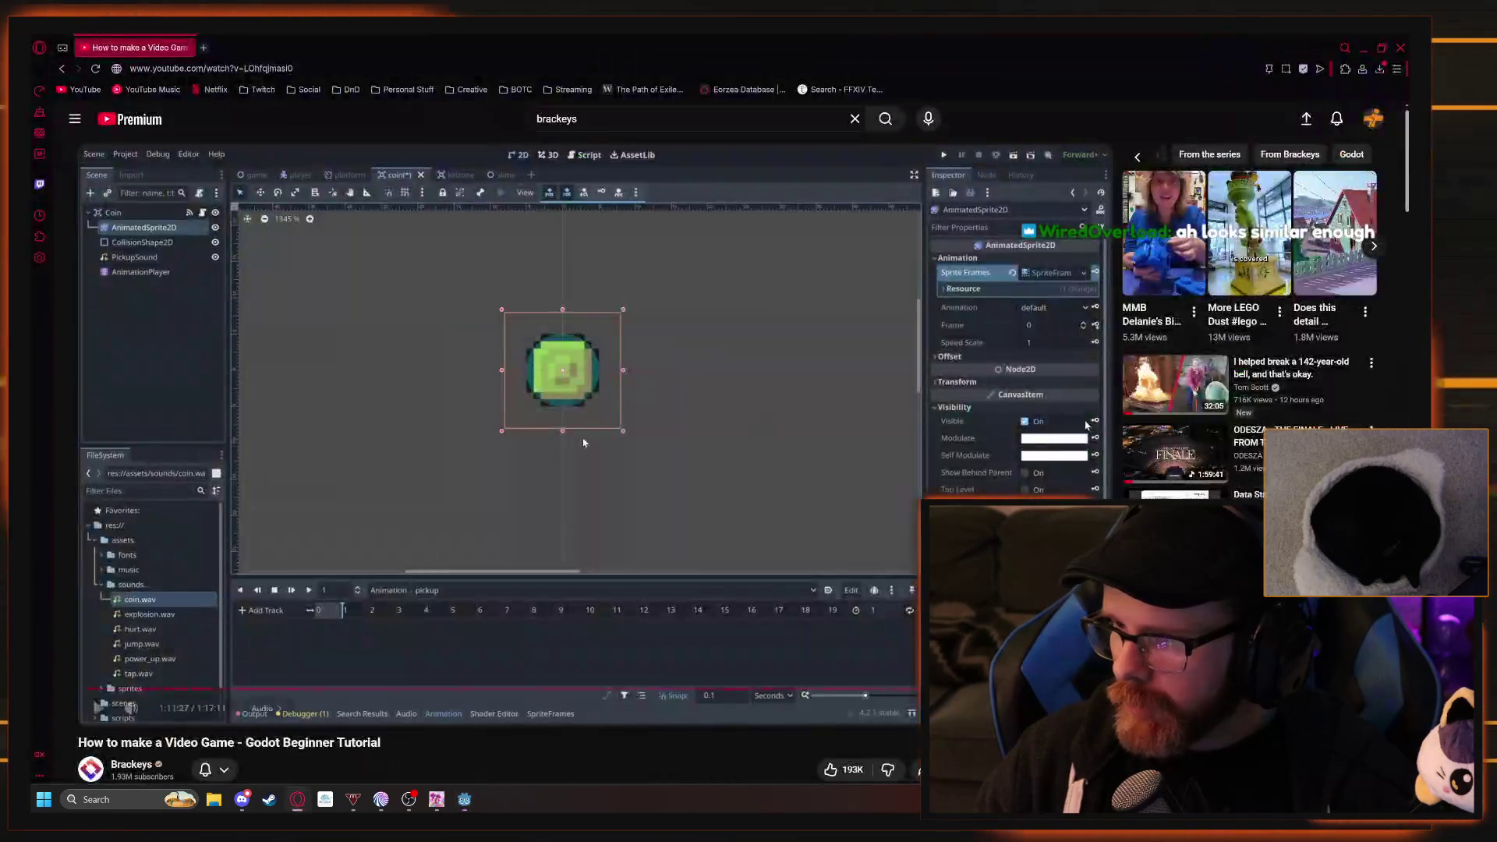
{"action": "left_click", "coordinate": [585, 438]}
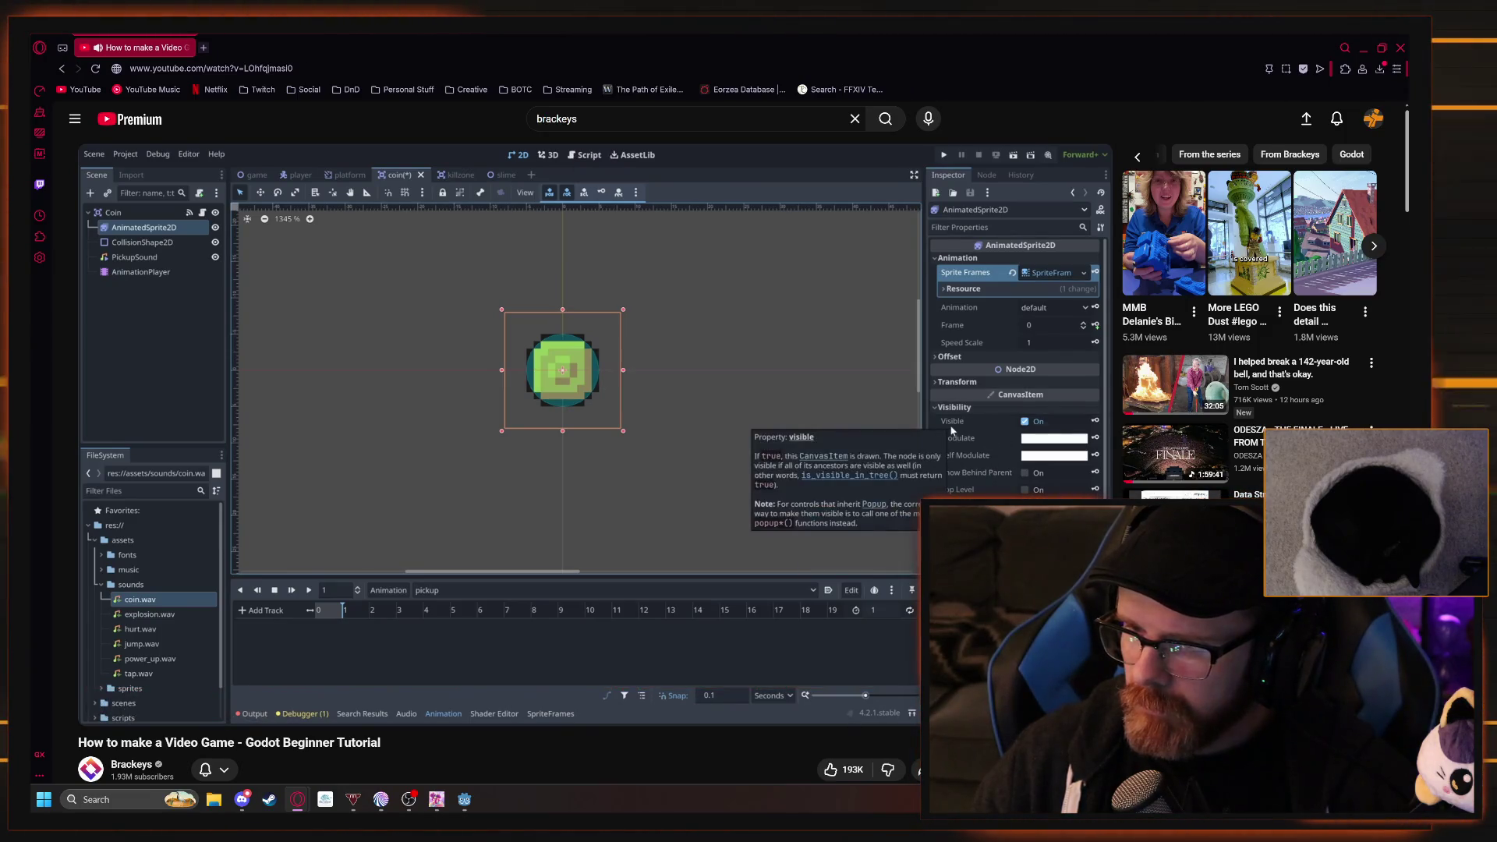
{"action": "mouse_move", "coordinate": [670, 517]}
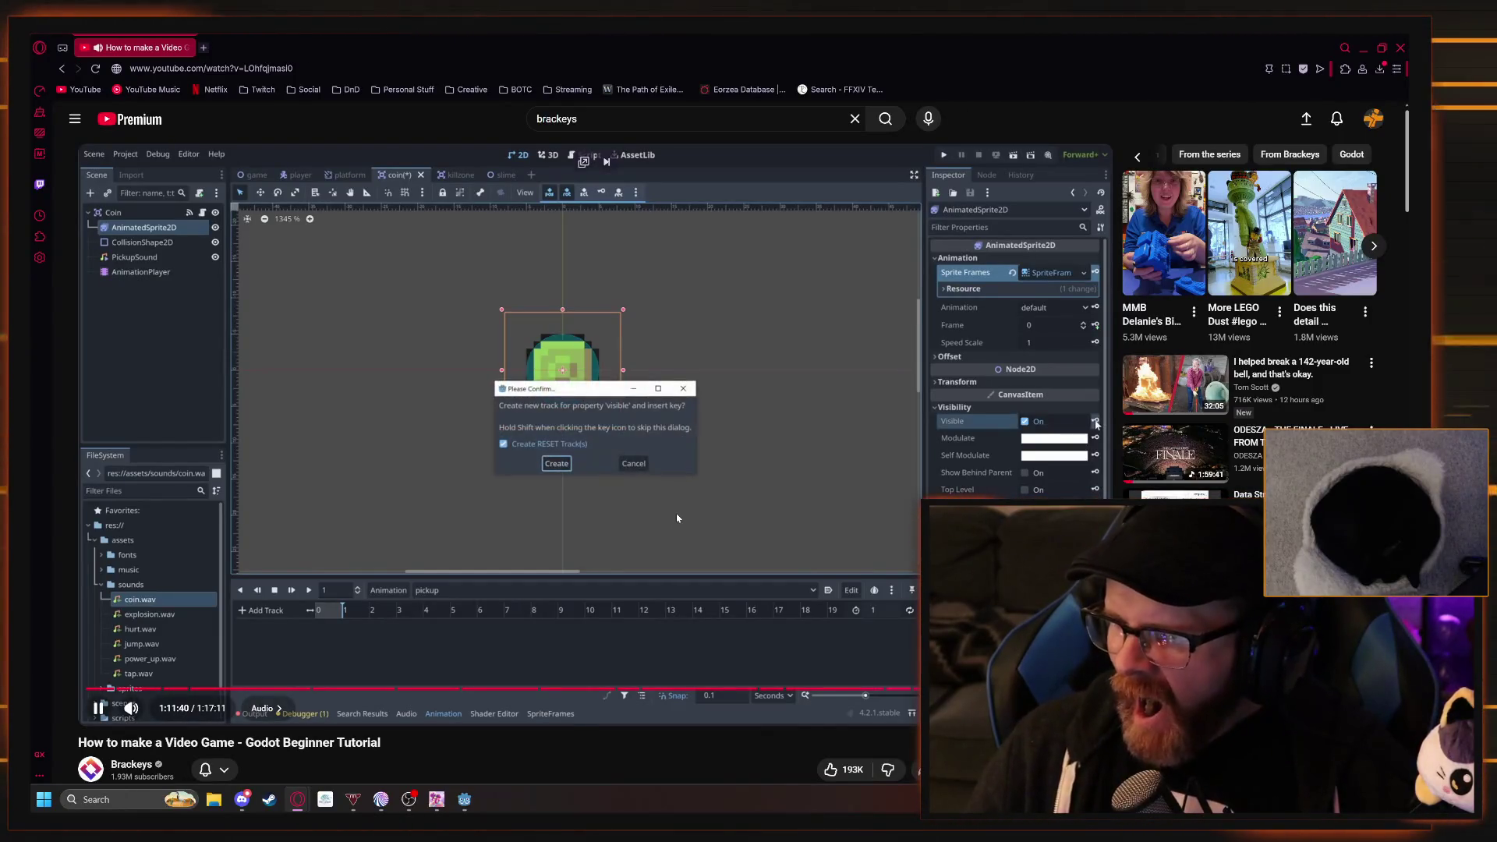
{"action": "key", "text": "alt+Tab"}
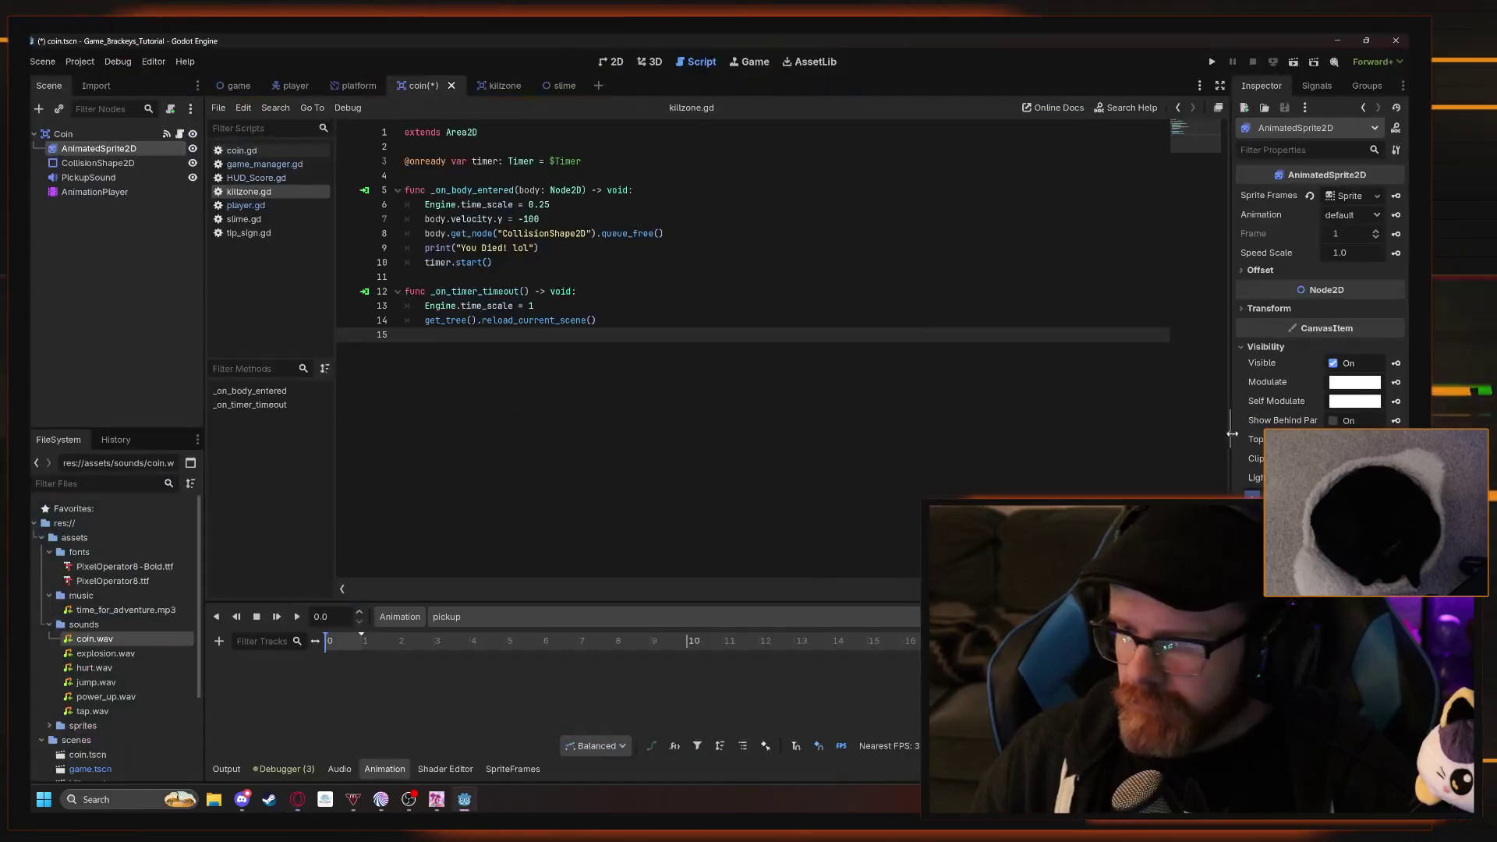
Key the coin sprite's Visible property to create a visible track with a key at 0 s.
{"action": "left_click", "coordinate": [1396, 363]}
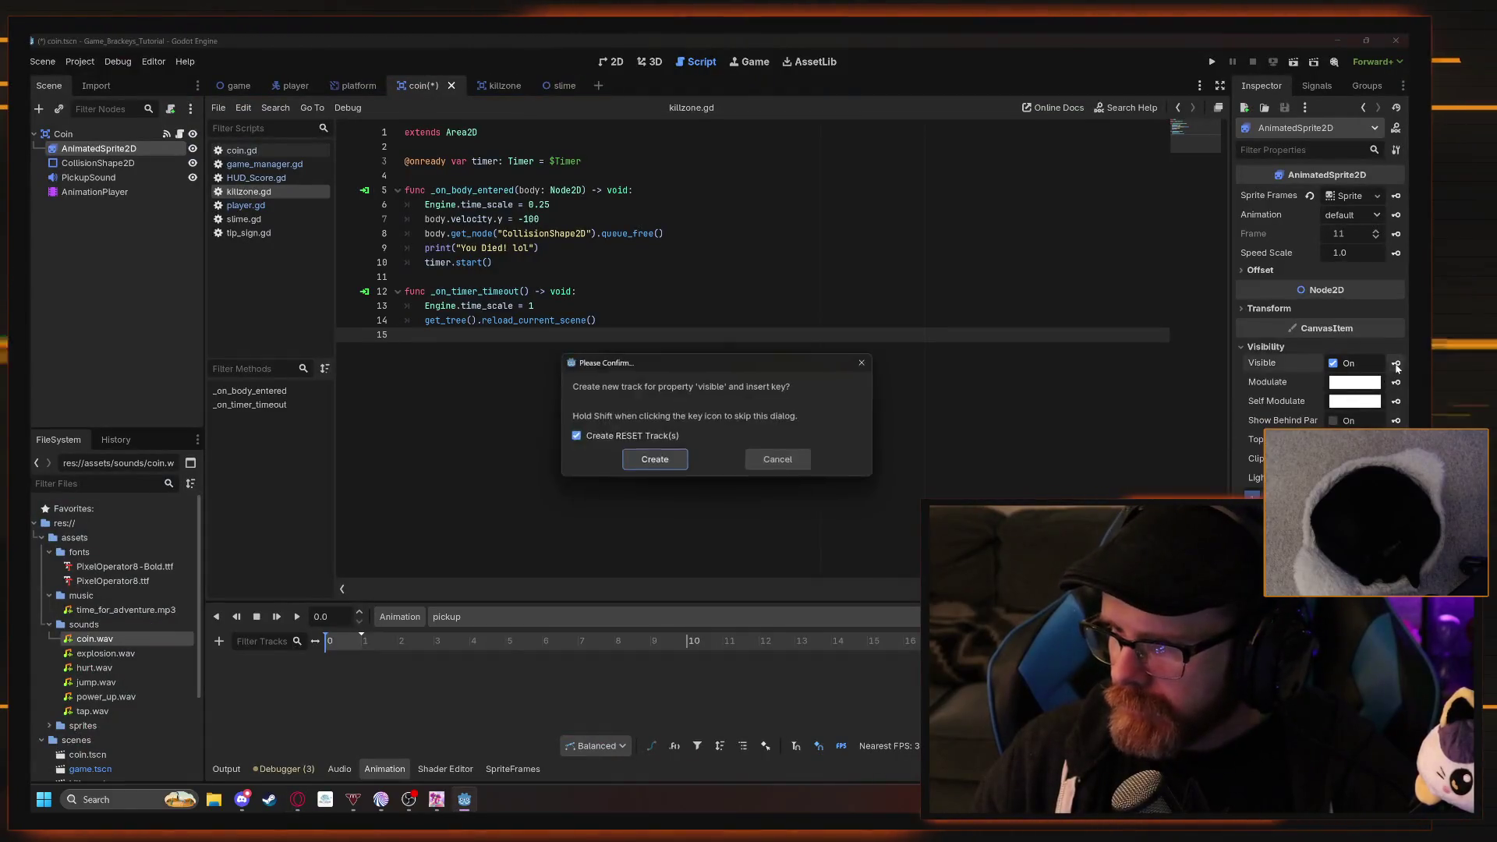
{"action": "left_click", "coordinate": [645, 461]}
{"action": "left_click", "coordinate": [460, 617]}
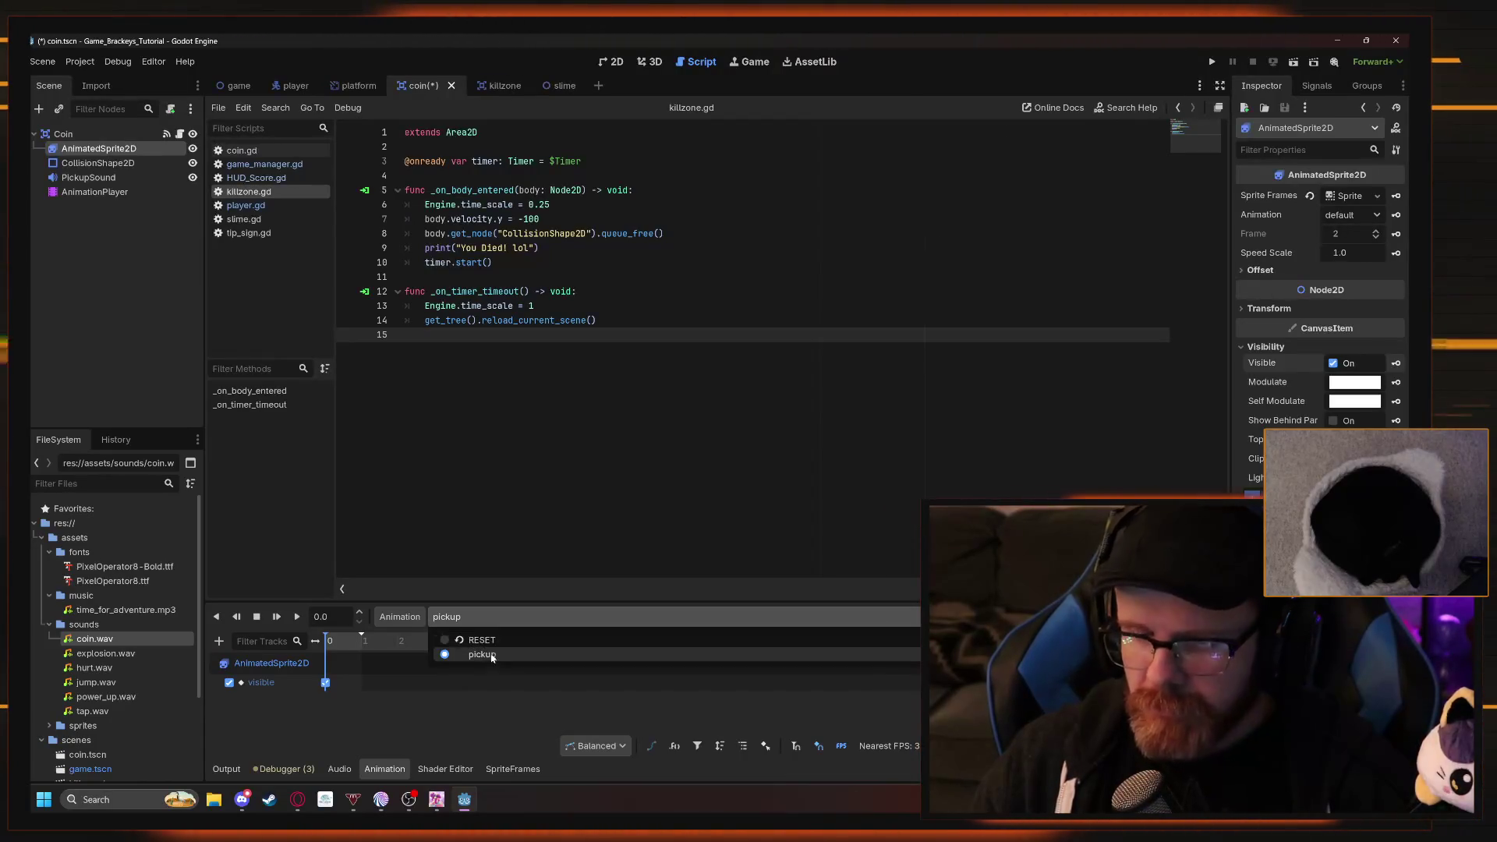
{"action": "key", "text": "alt+Tab"}
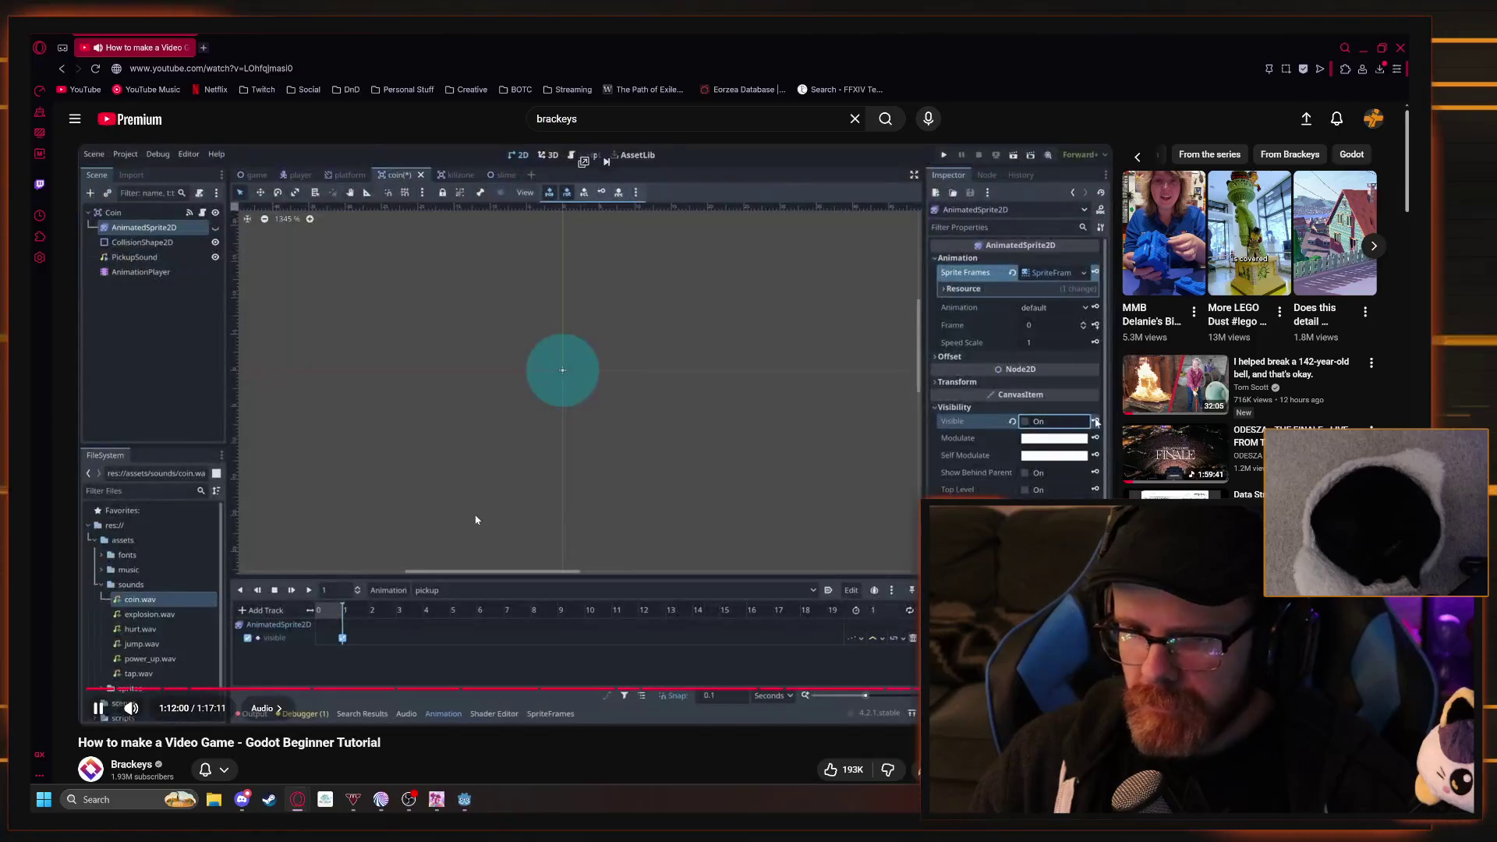
{"action": "key", "text": "alt+Tab"}
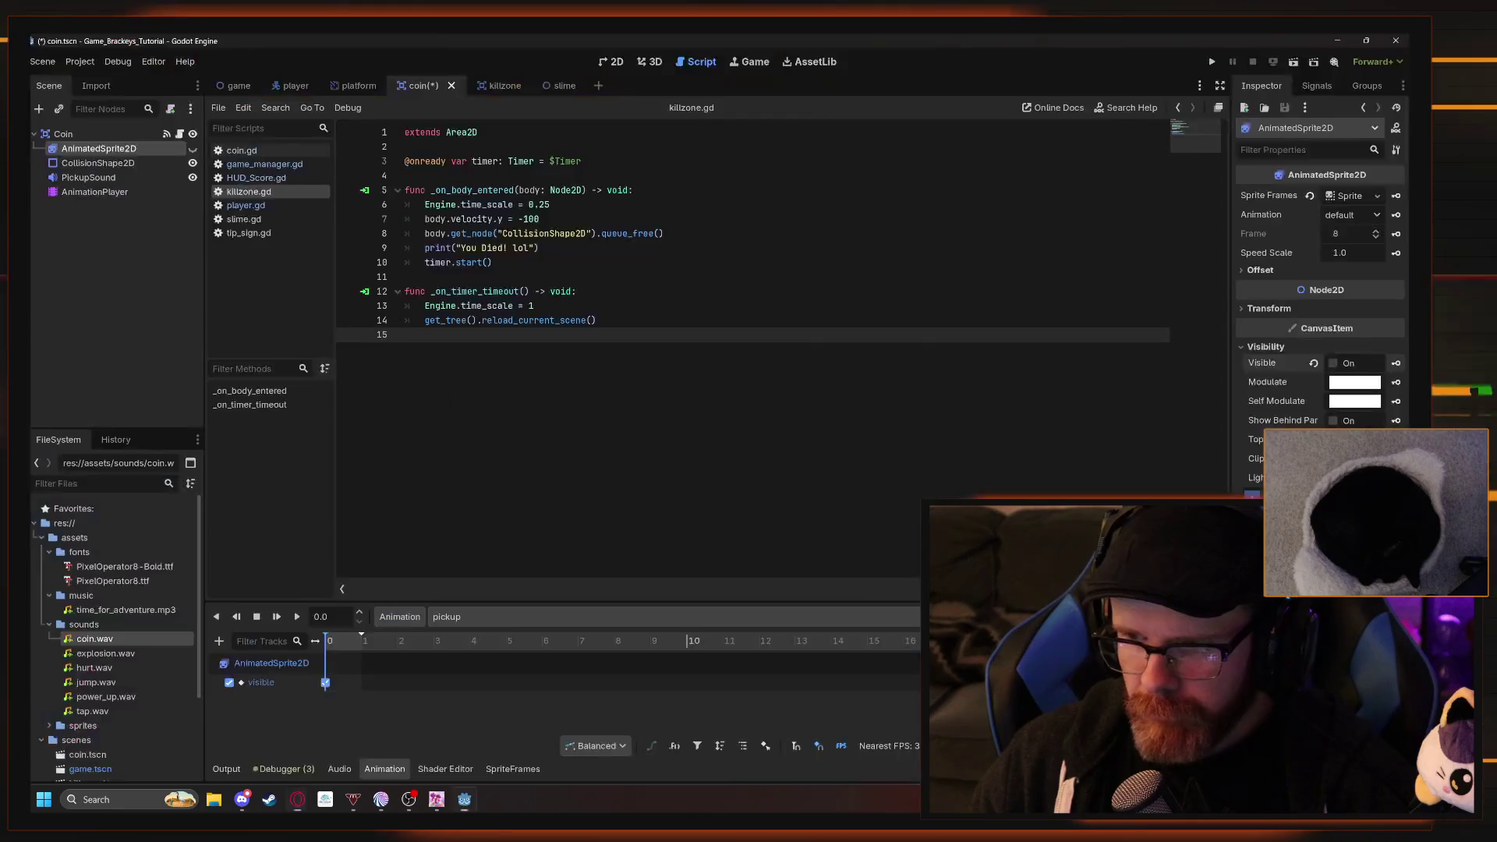
{"action": "key", "text": "alt+Tab"}
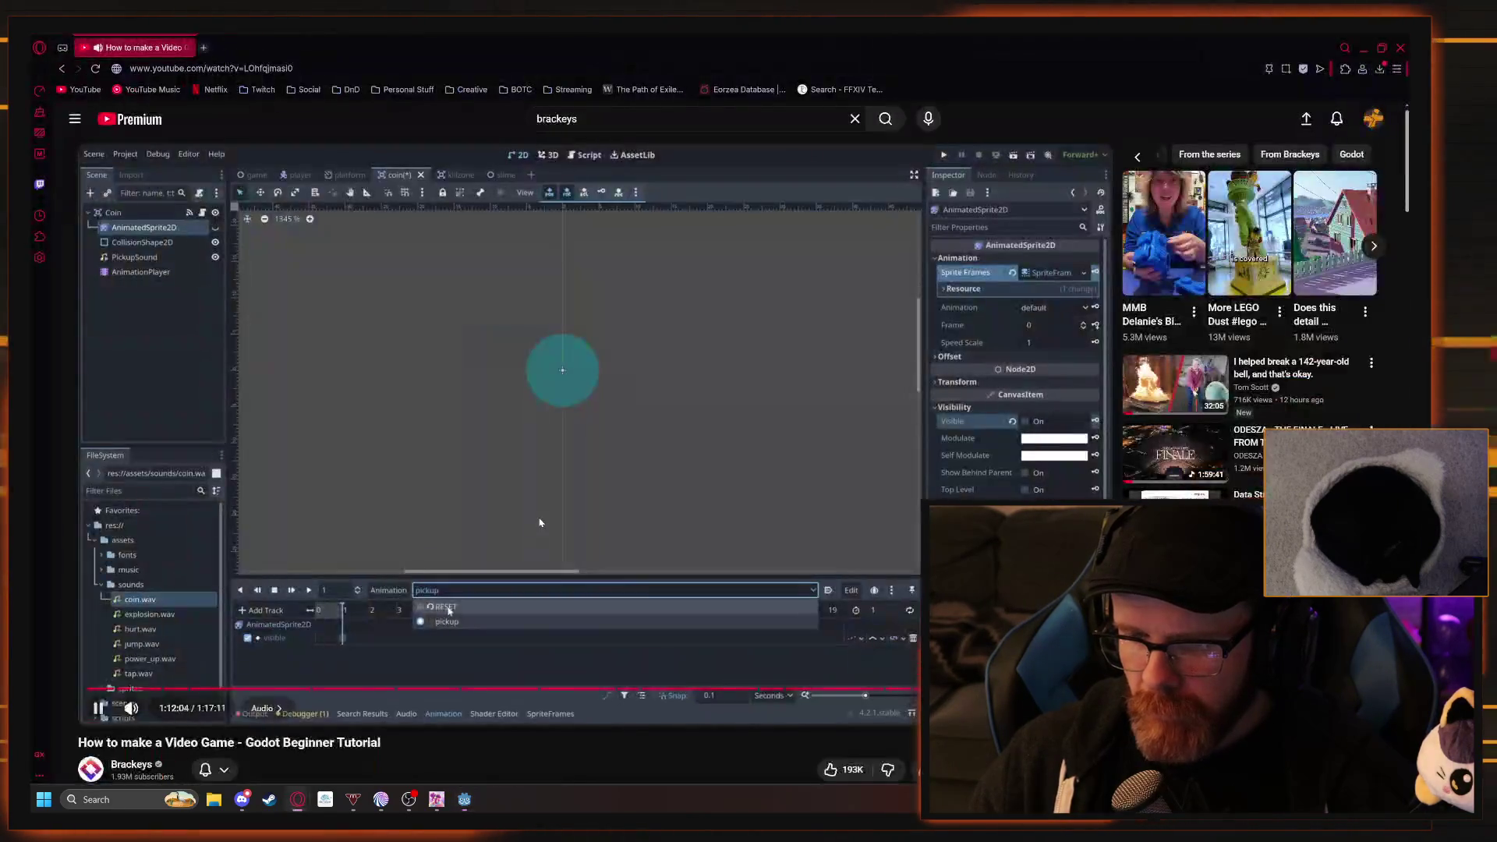
{"action": "key", "text": "space"}
{"action": "key", "text": "alt+Tab"}
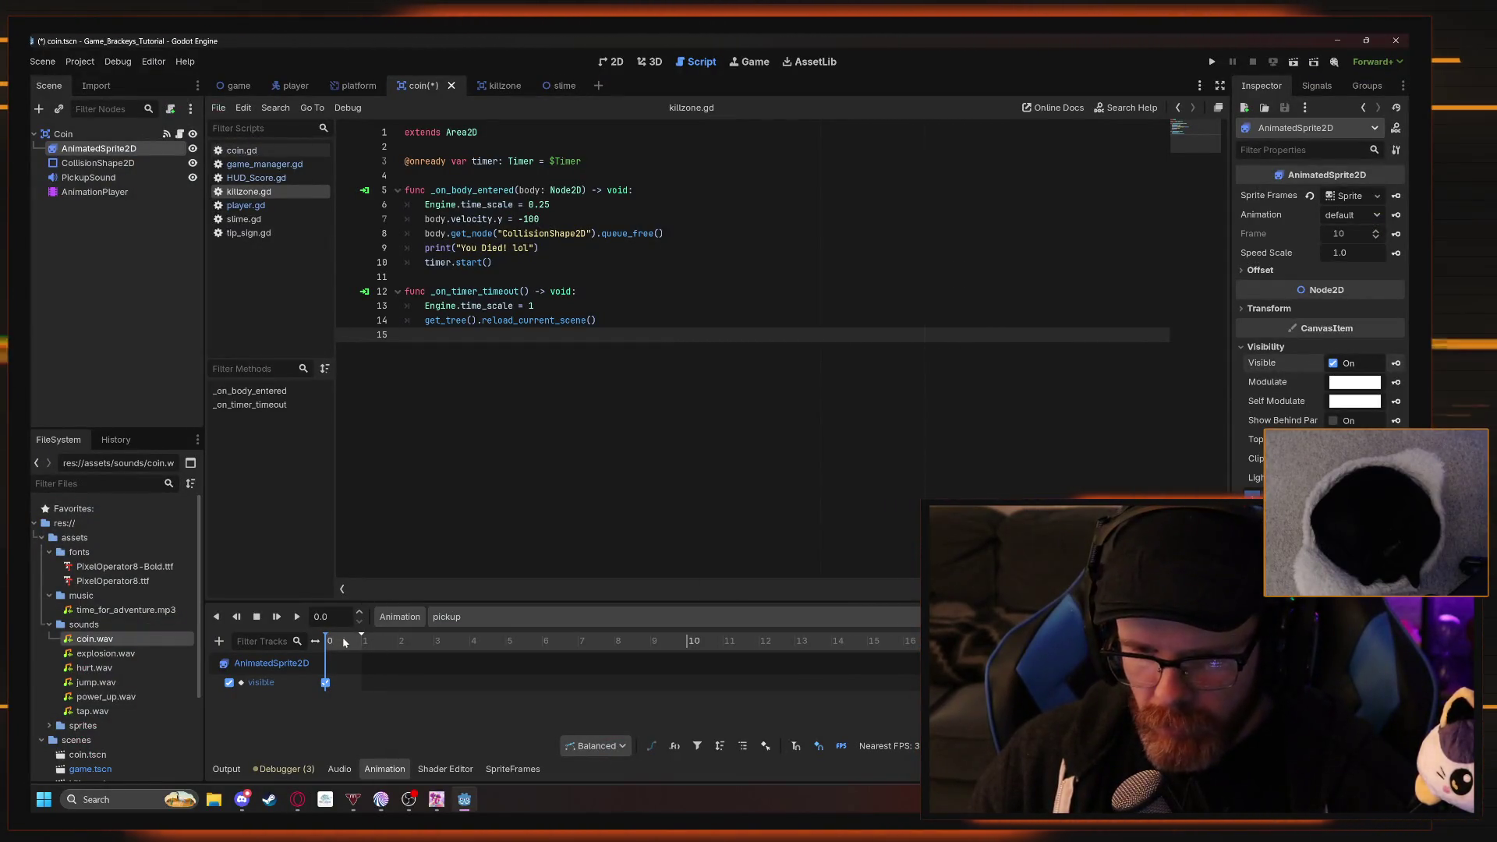
Add a second Visible keyframe at 1.0 s, then inspect the key at 0 s.
{"action": "mouse_move", "coordinate": [326, 665]}
{"action": "left_mouse_down"}
{"action": "mouse_move", "coordinate": [344, 667]}
{"action": "mouse_move", "coordinate": [362, 638]}
{"action": "left_mouse_up"}
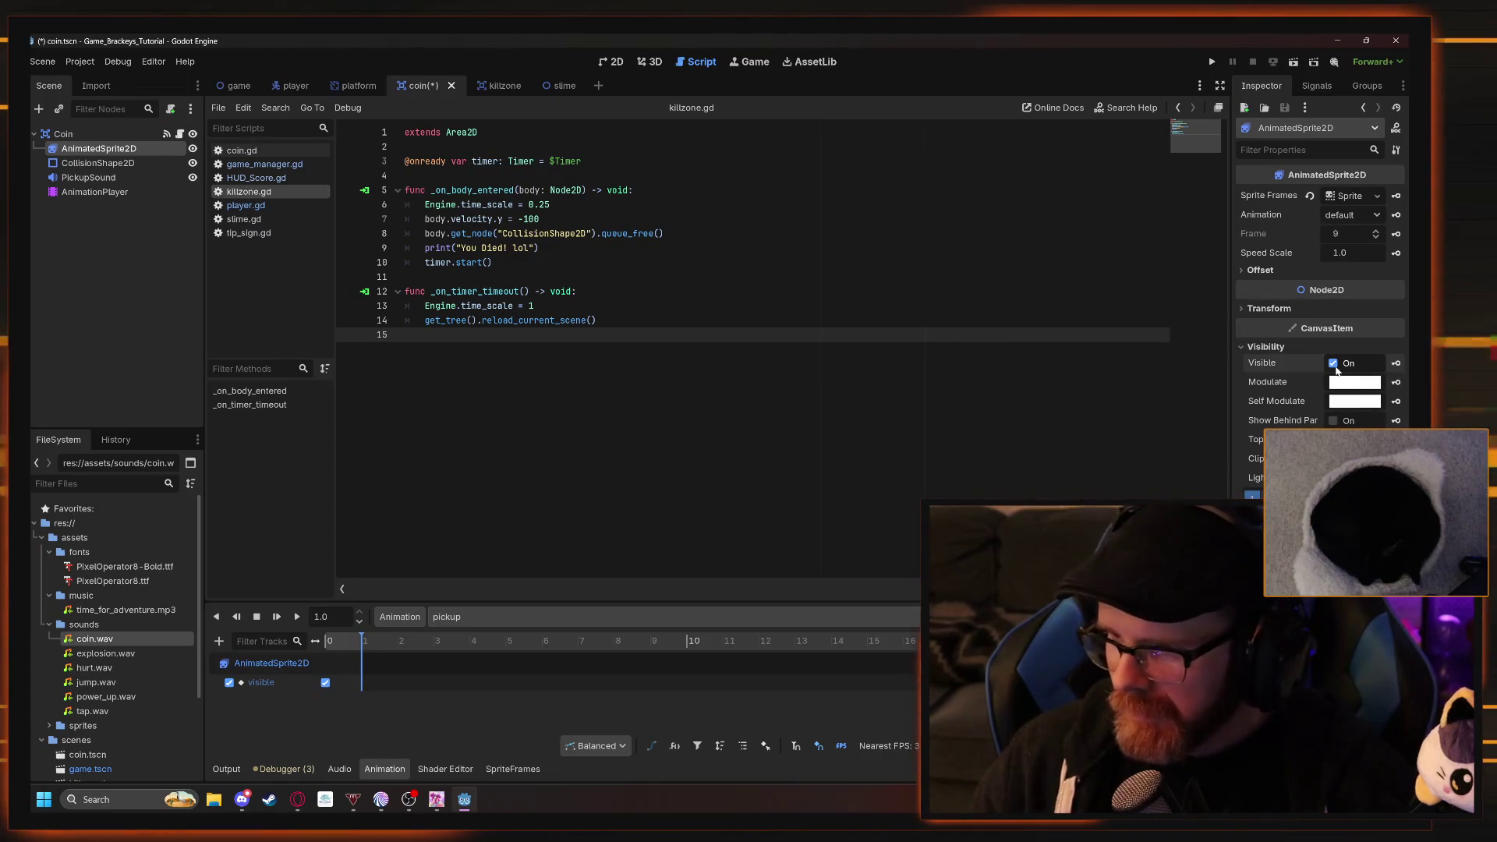
{"action": "left_click", "coordinate": [1396, 363]}
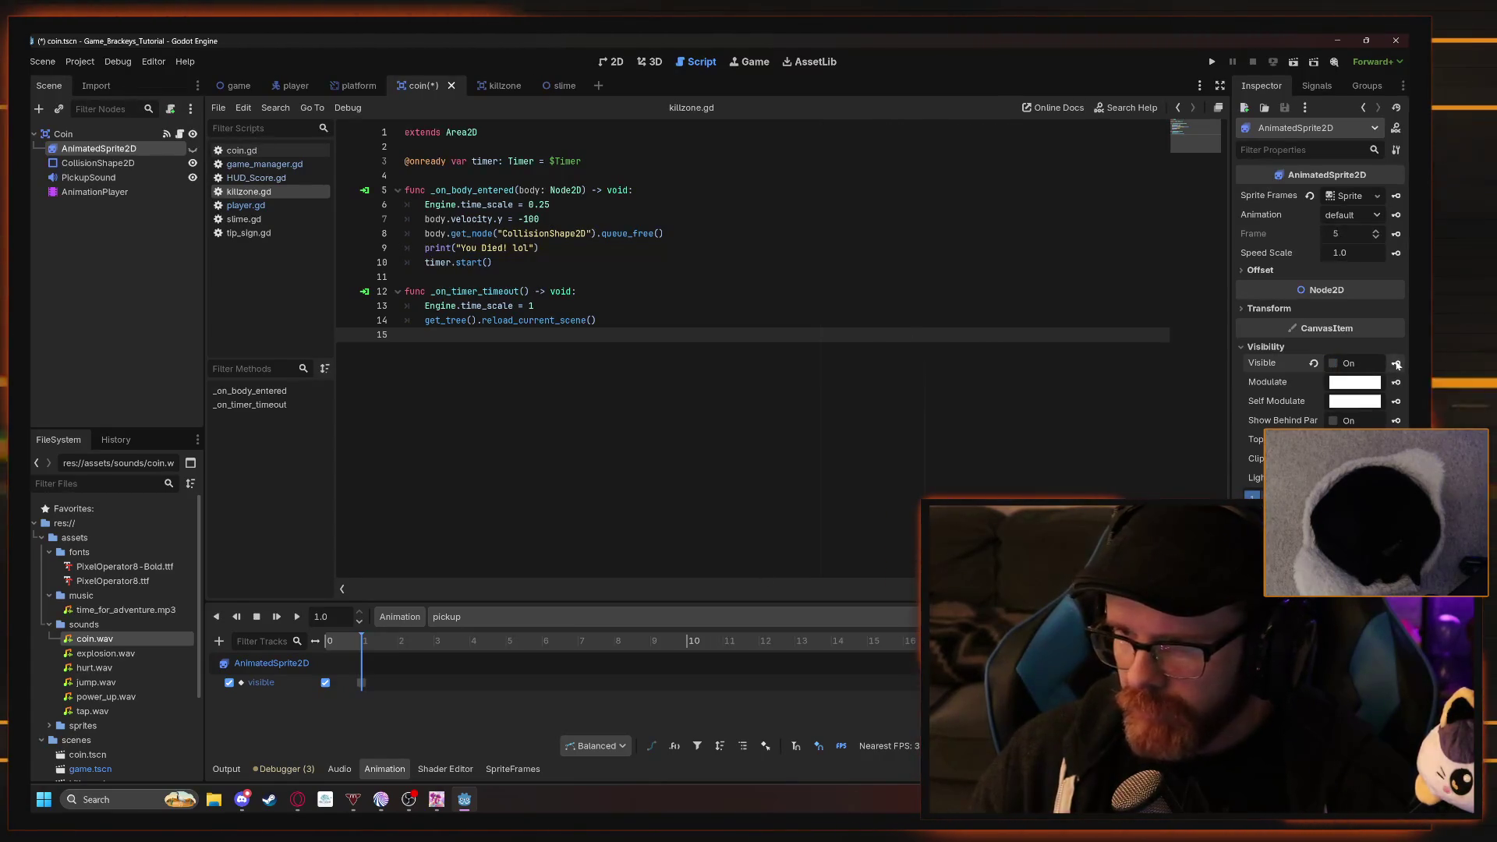
{"action": "key", "text": "alt+Tab"}
{"action": "left_click", "coordinate": [475, 512]}
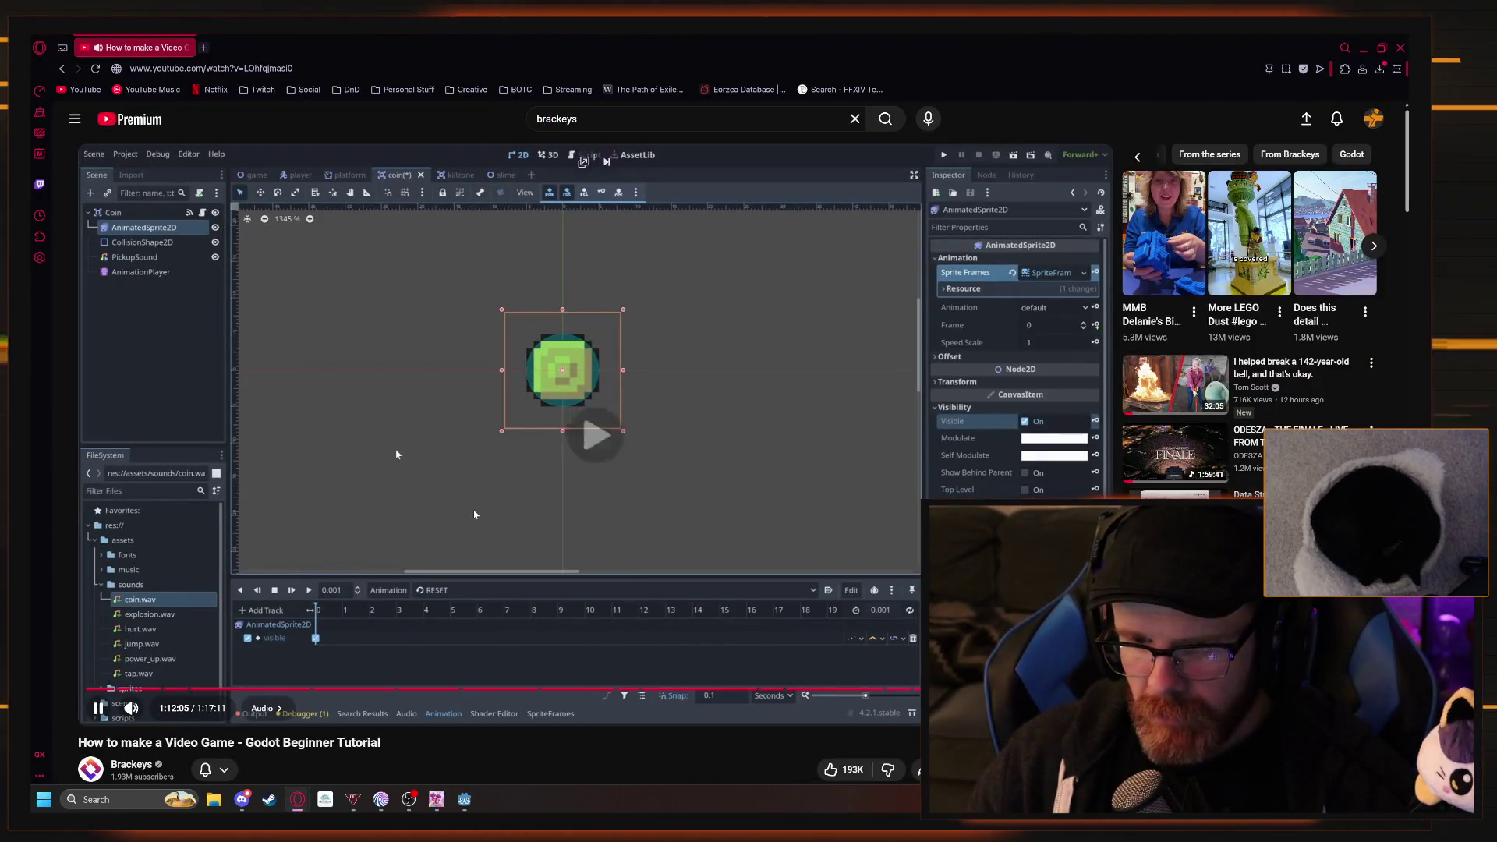
{"action": "key", "text": "alt+Tab"}
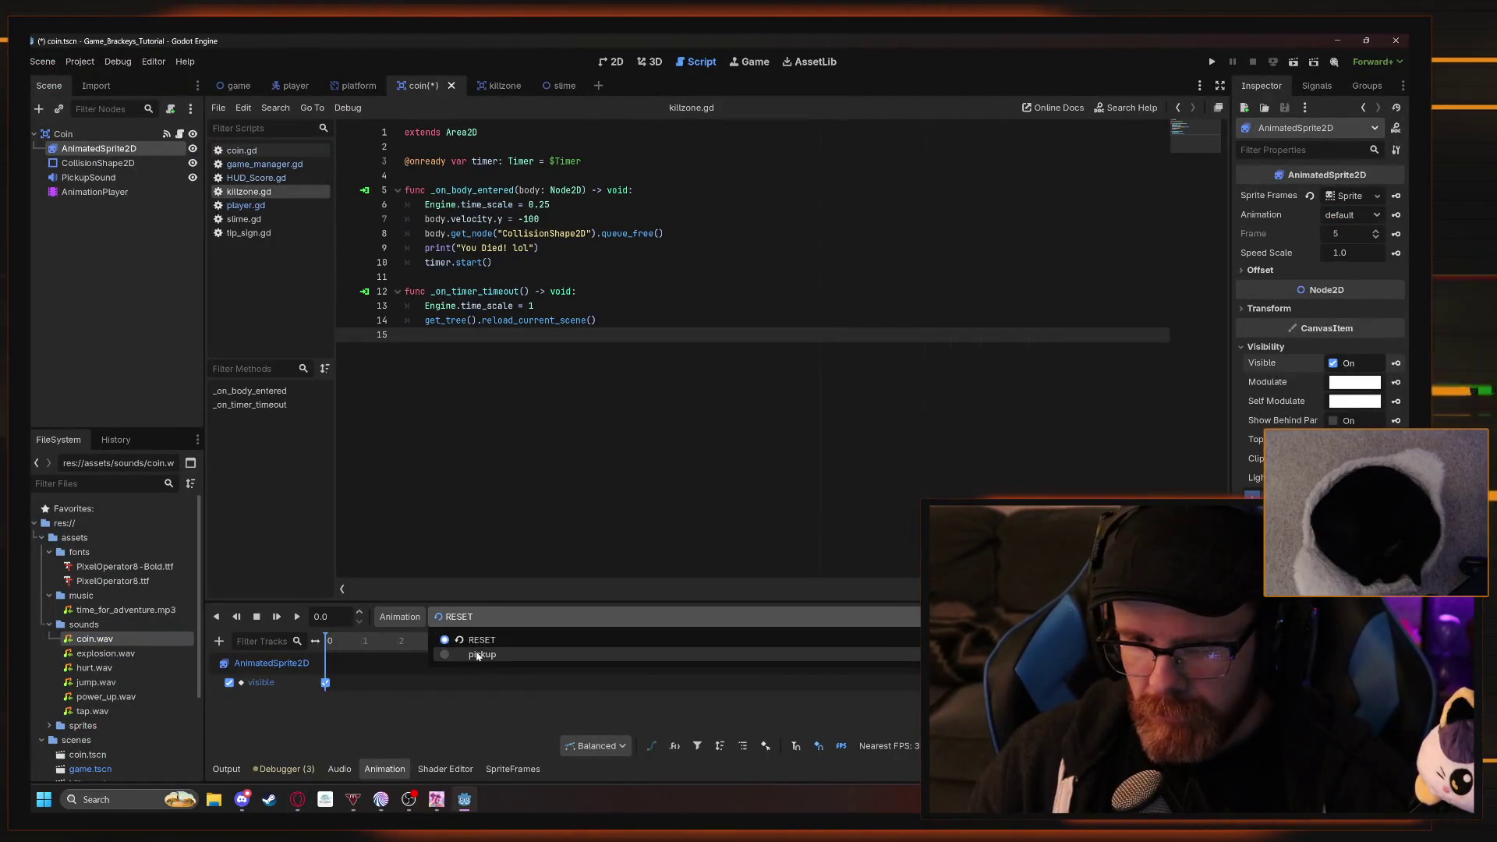
{"action": "key", "text": "alt+Tab"}
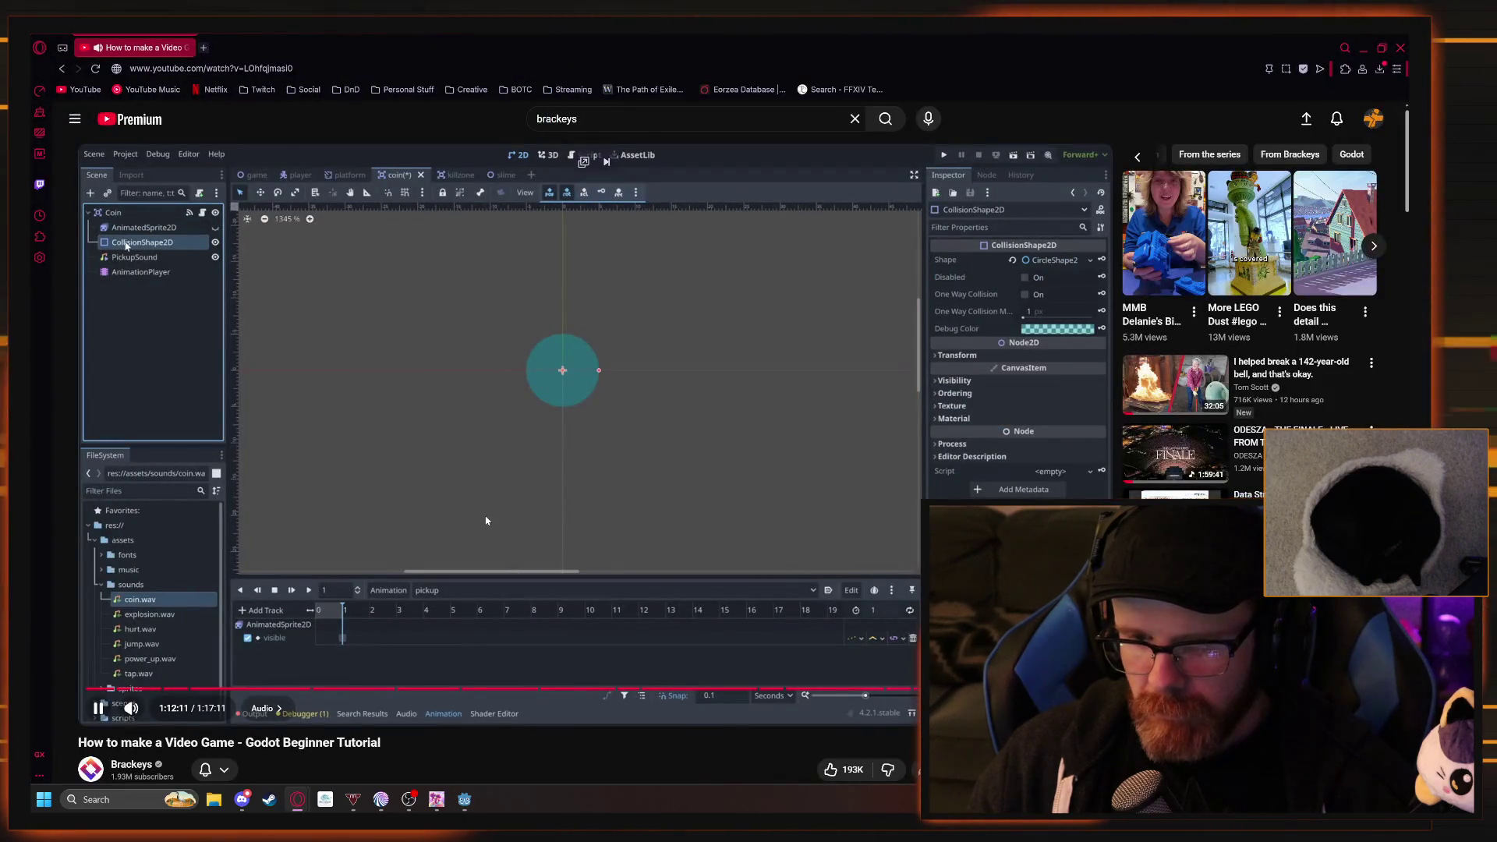
{"action": "left_click", "coordinate": [485, 520]}
{"action": "key", "text": "alt+Tab"}
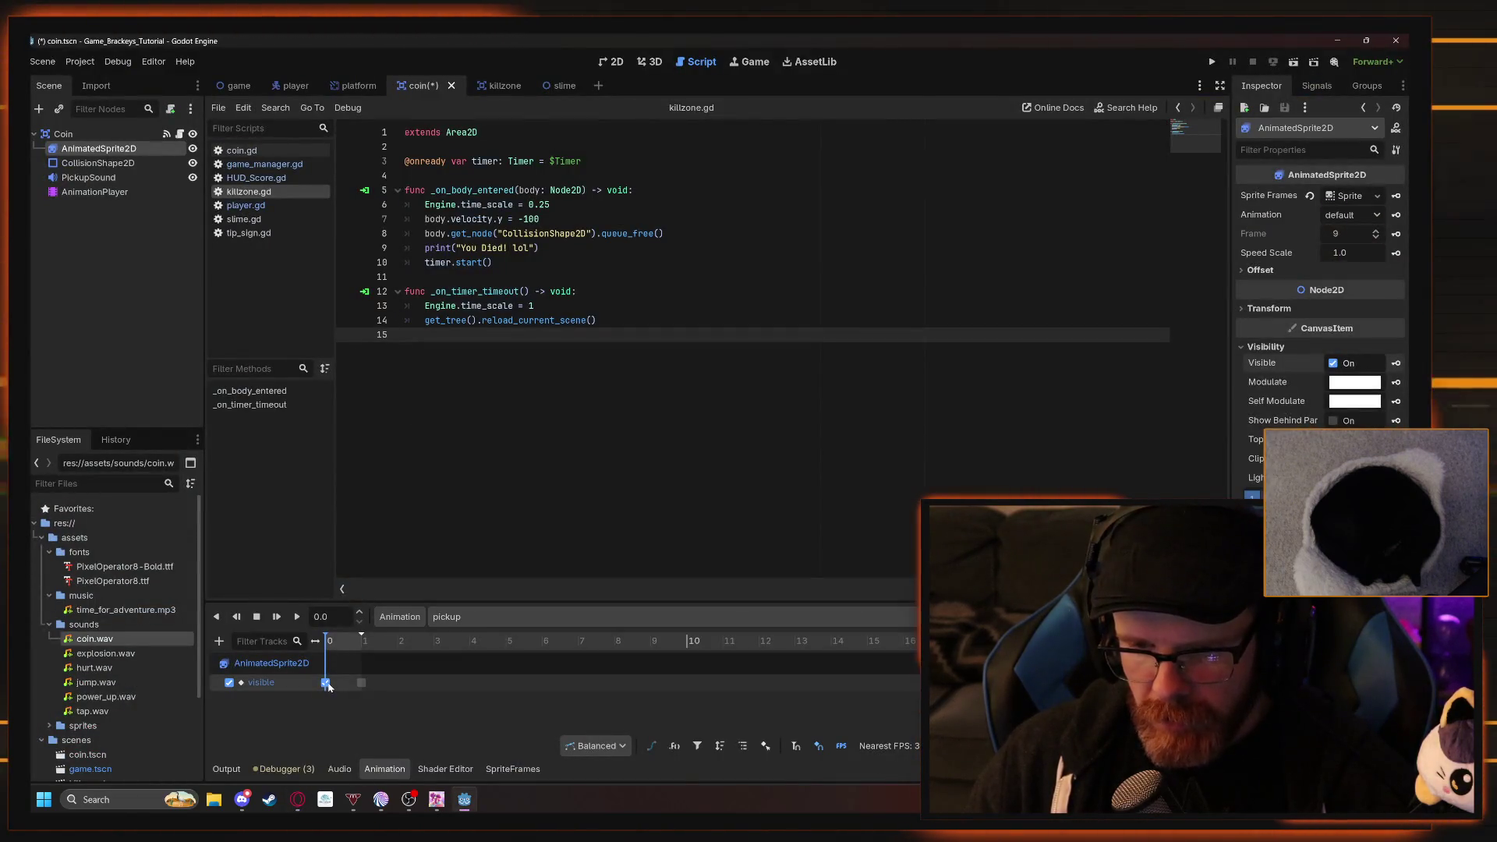
{"action": "left_click", "coordinate": [327, 684]}
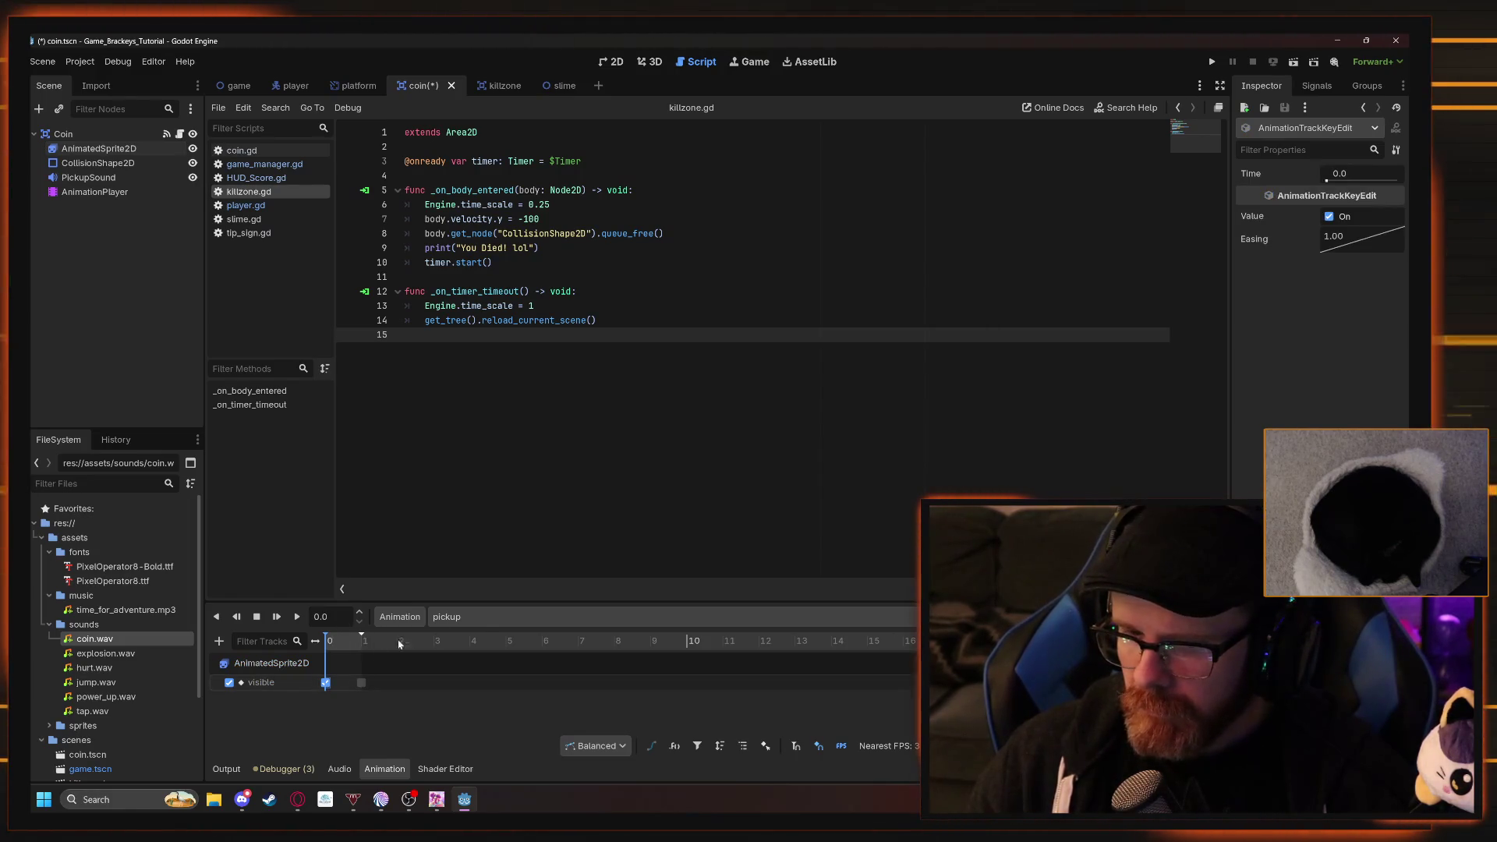
Show the coin in the 2D view, switching briefly to RESET and back to pickup.
{"action": "left_click", "coordinate": [447, 617]}
{"action": "left_click", "coordinate": [473, 647]}
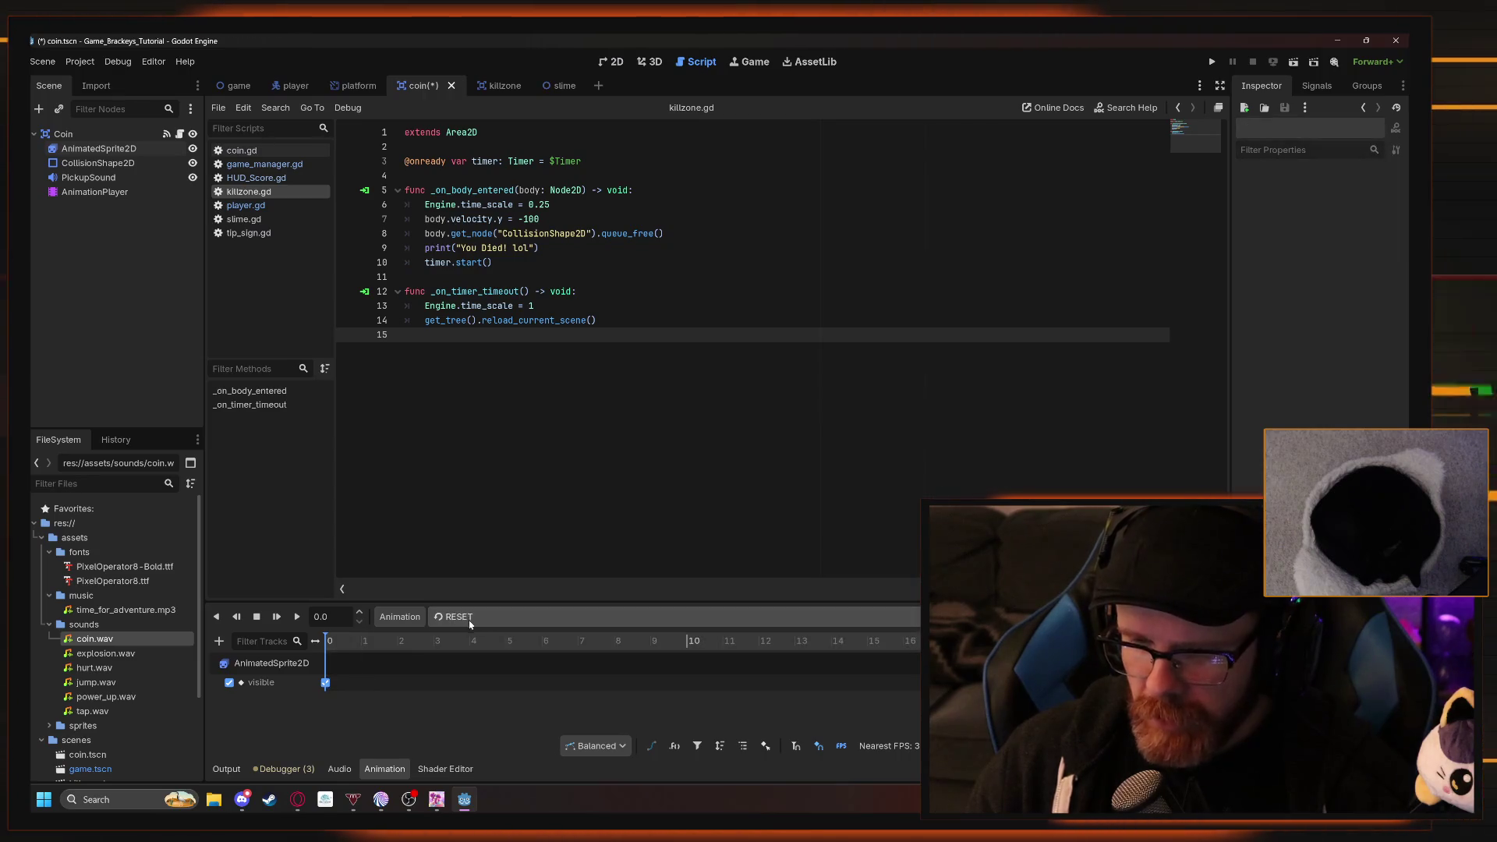
{"action": "left_click", "coordinate": [610, 62]}
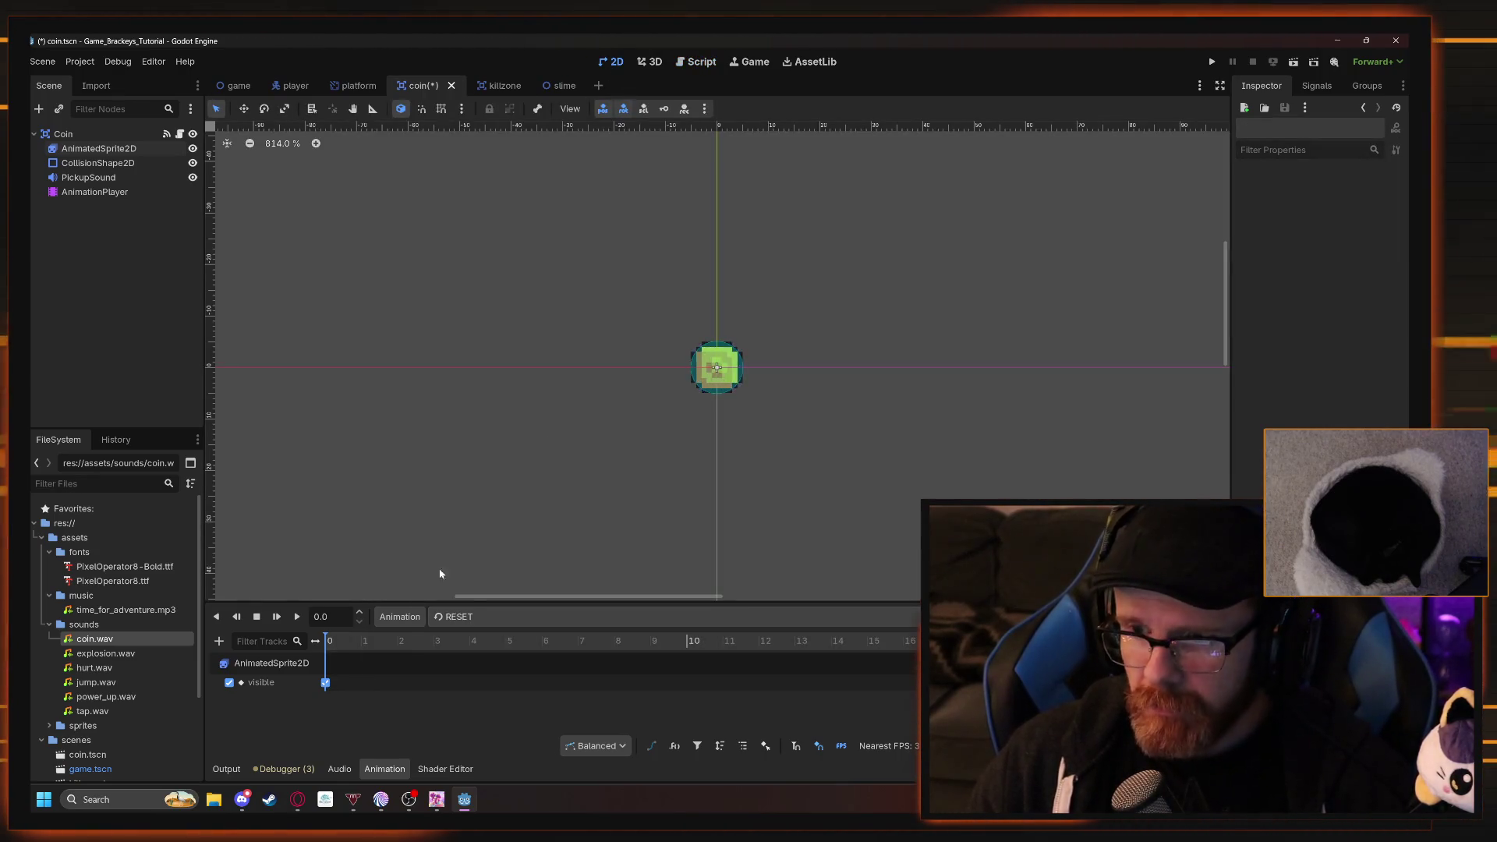
{"action": "left_click", "coordinate": [456, 617]}
{"action": "left_click", "coordinate": [477, 660]}
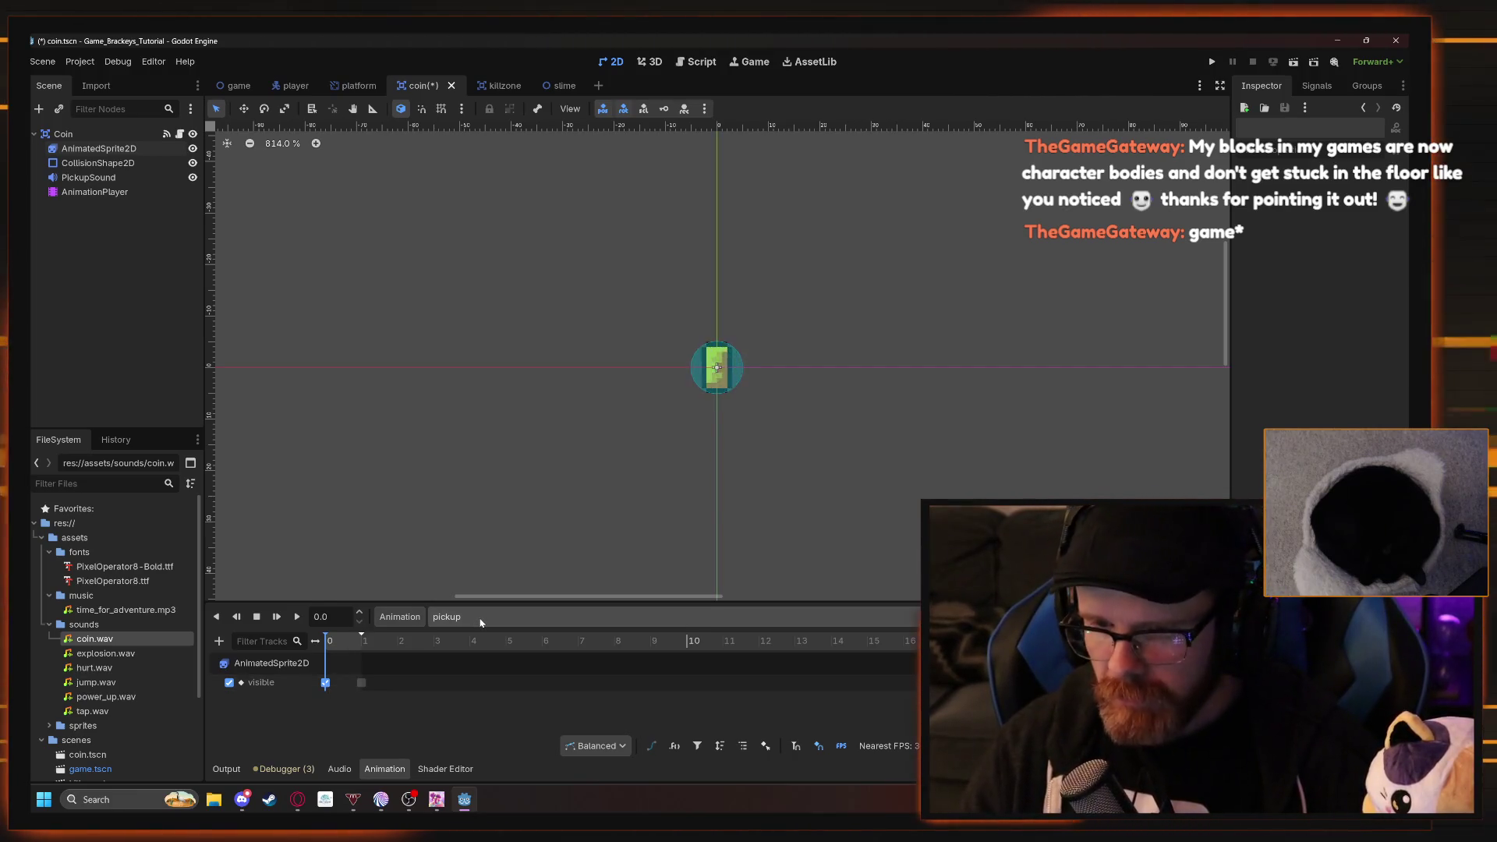
Rewatch the tutorial section and undo the misplaced visible keyframe move.
{"action": "key", "text": "alt+Tab"}
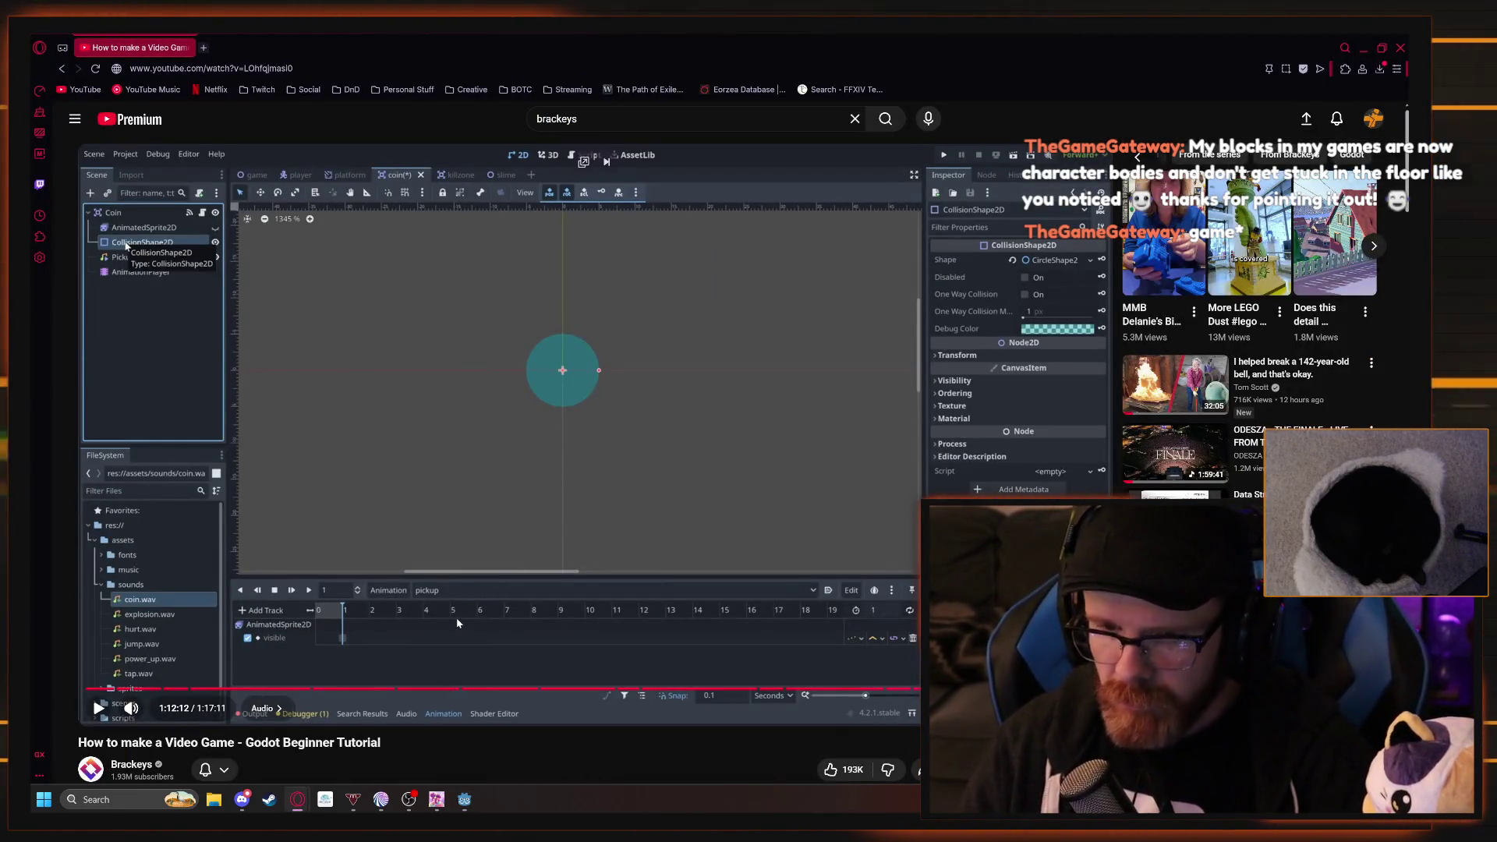
{"action": "key", "text": "k"}
{"action": "key", "text": "j"}
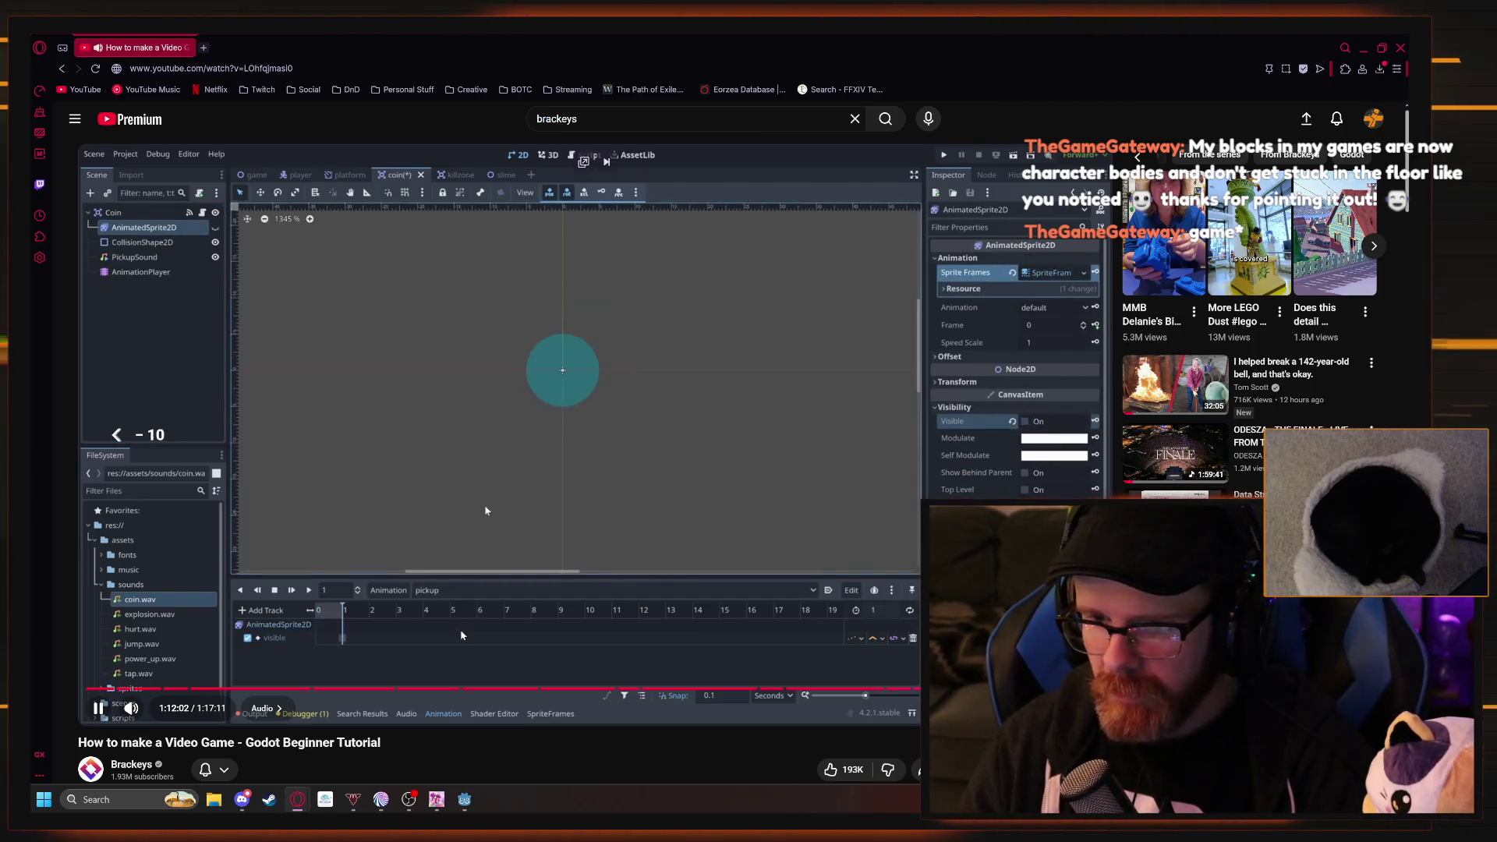
{"action": "key", "text": "Left"}
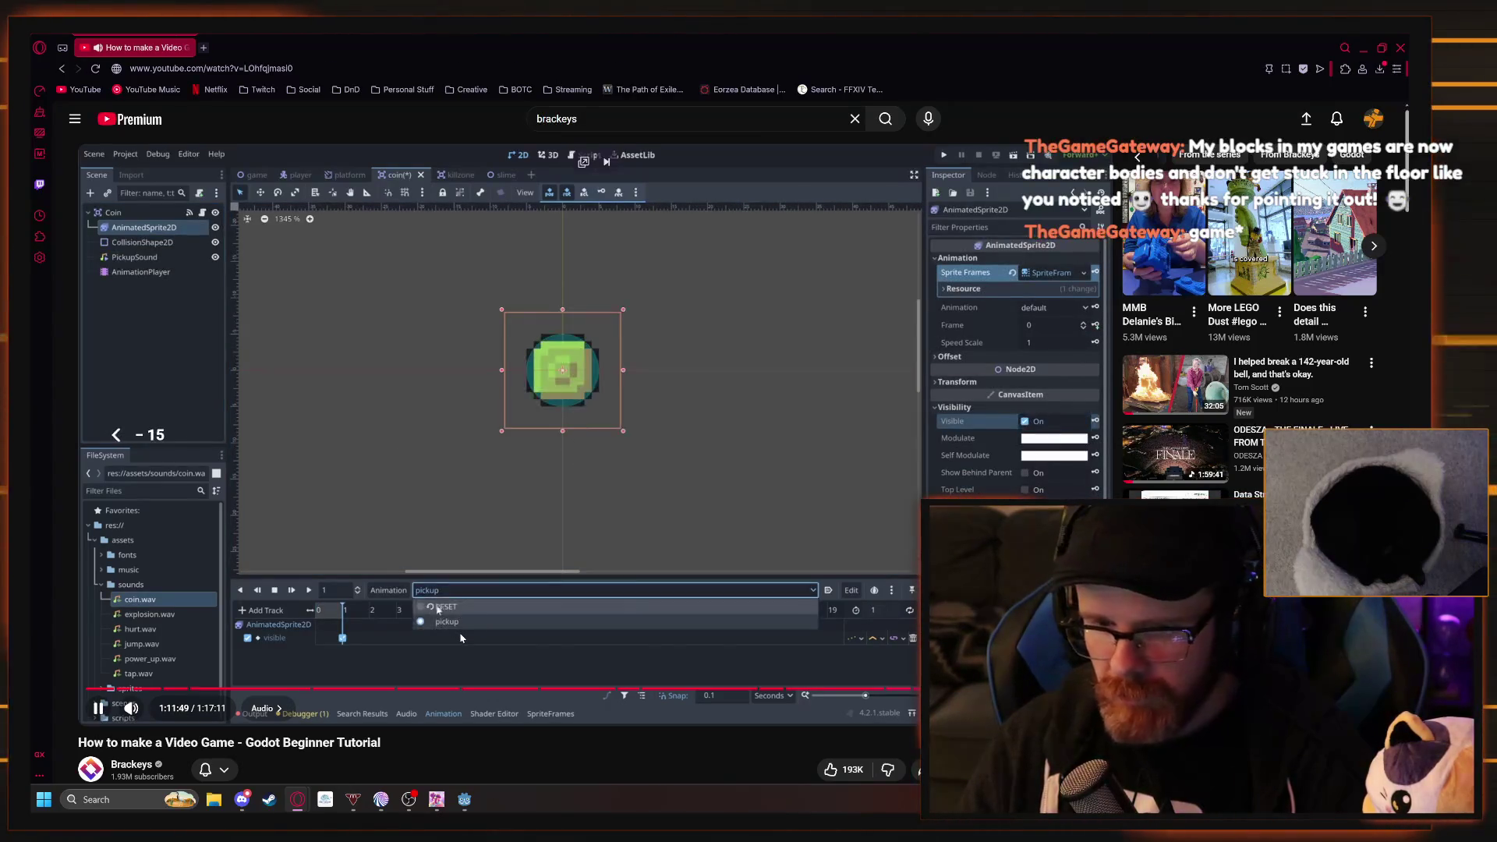
{"action": "key", "text": "Left"}
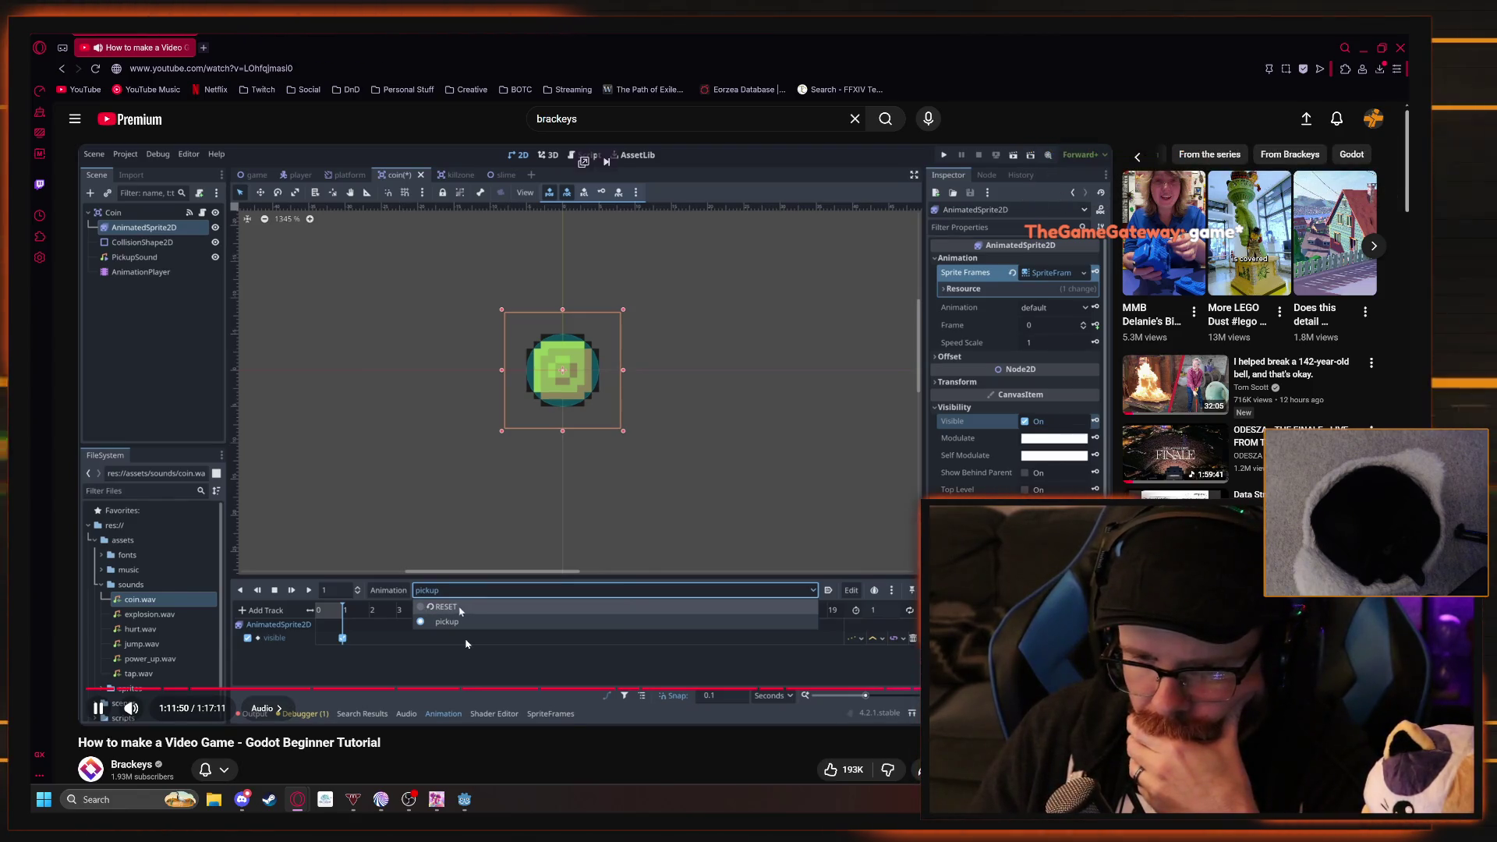
{"action": "left_click", "coordinate": [463, 486]}
{"action": "key", "text": "alt+Tab"}
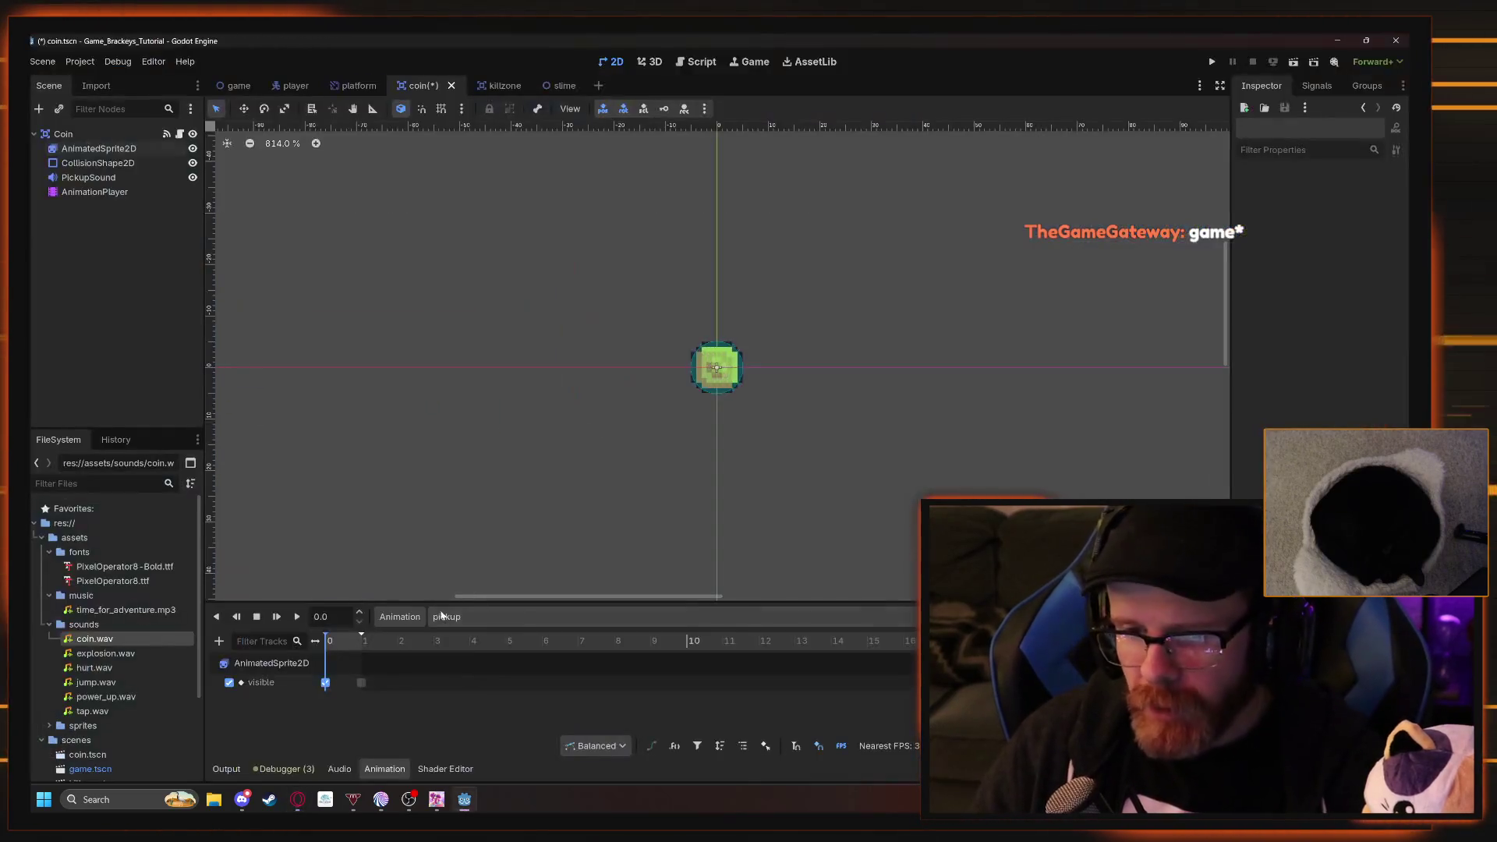
{"action": "mouse_move", "coordinate": [334, 681]}
{"action": "left_mouse_down"}
{"action": "mouse_move", "coordinate": [303, 686]}
{"action": "mouse_move", "coordinate": [347, 699]}
{"action": "left_mouse_up"}
{"action": "key", "text": "ctrl+z"}
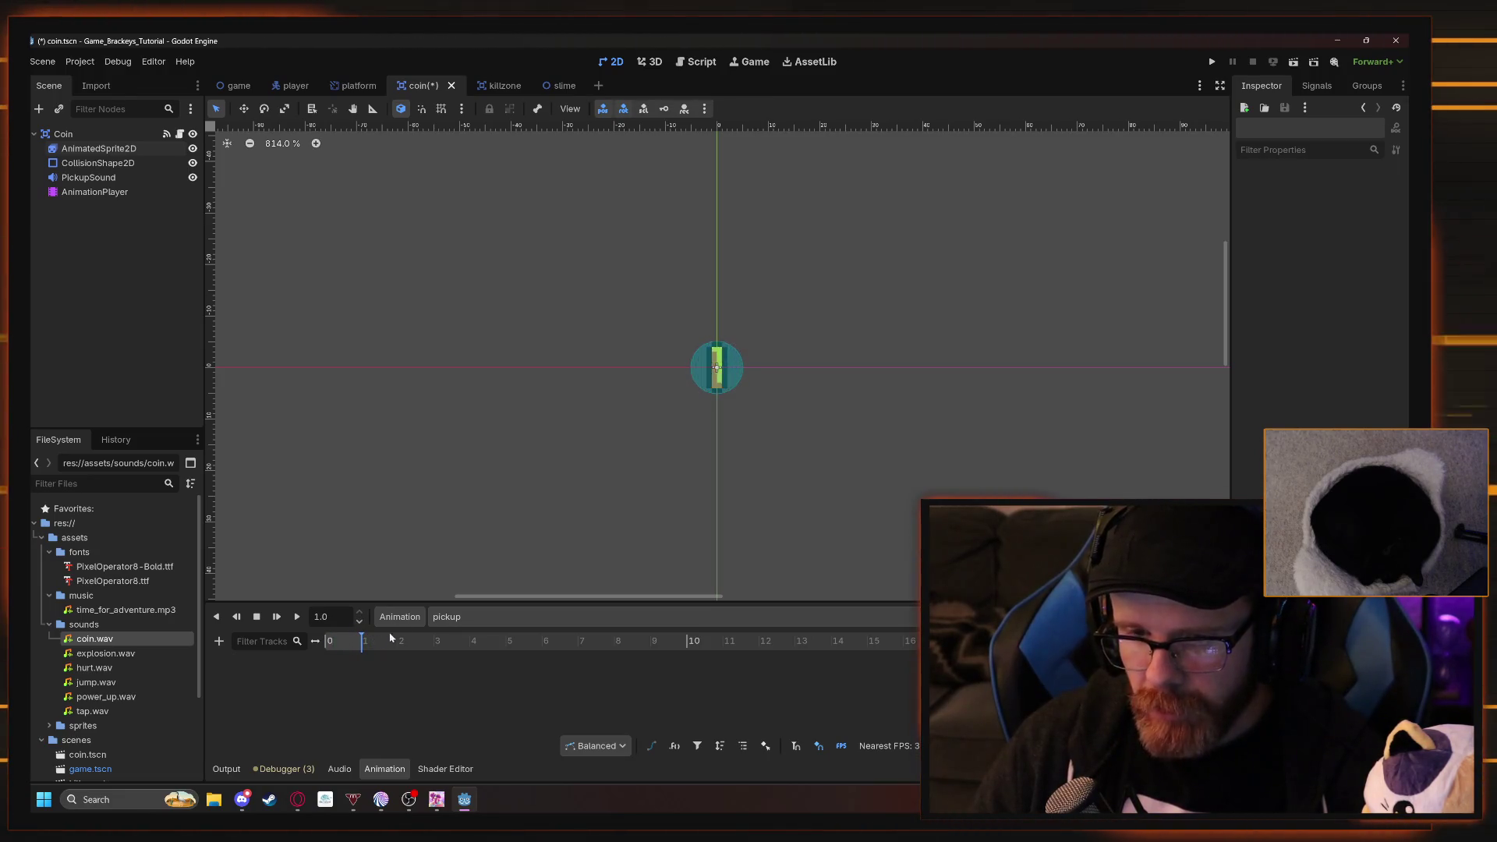
Select AnimatedSprite2D and key its Visible property into a new visible track.
{"action": "left_click", "coordinate": [99, 148]}
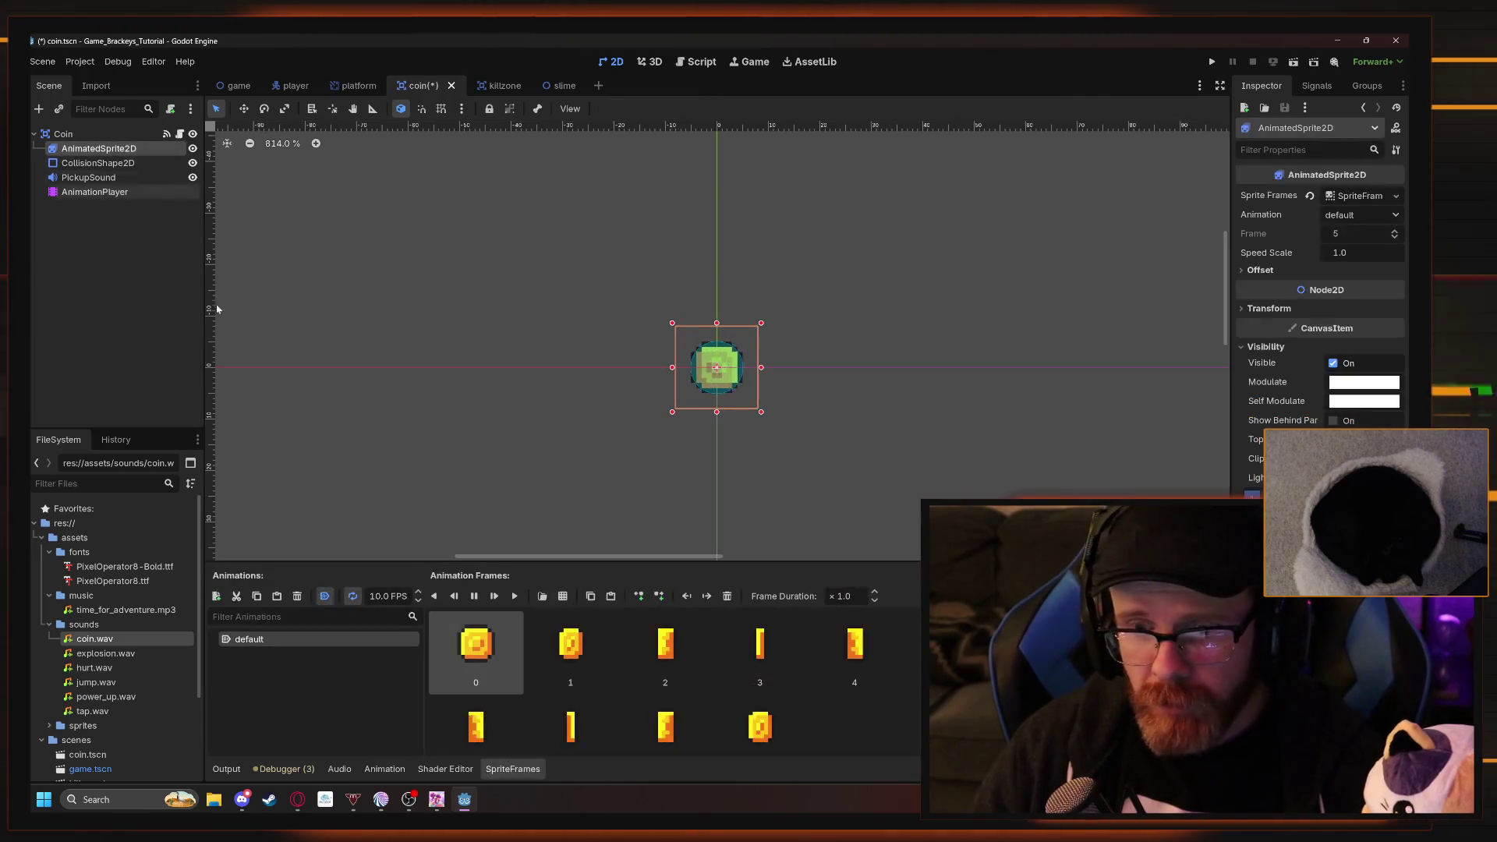
{"action": "left_click", "coordinate": [384, 769]}
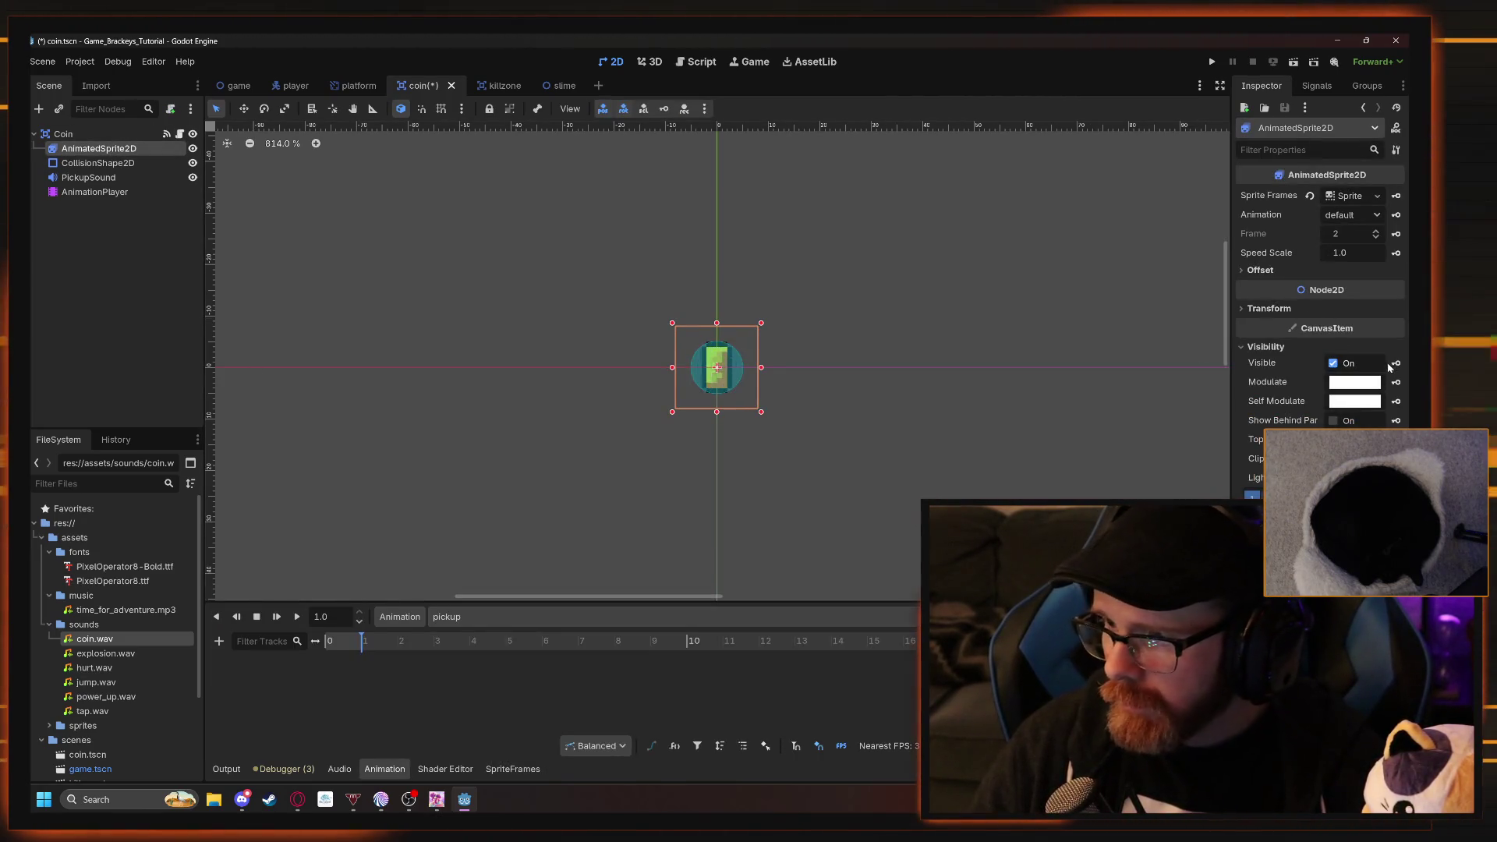
{"action": "key", "text": "alt+Tab"}
{"action": "mouse_move", "coordinate": [514, 456]}
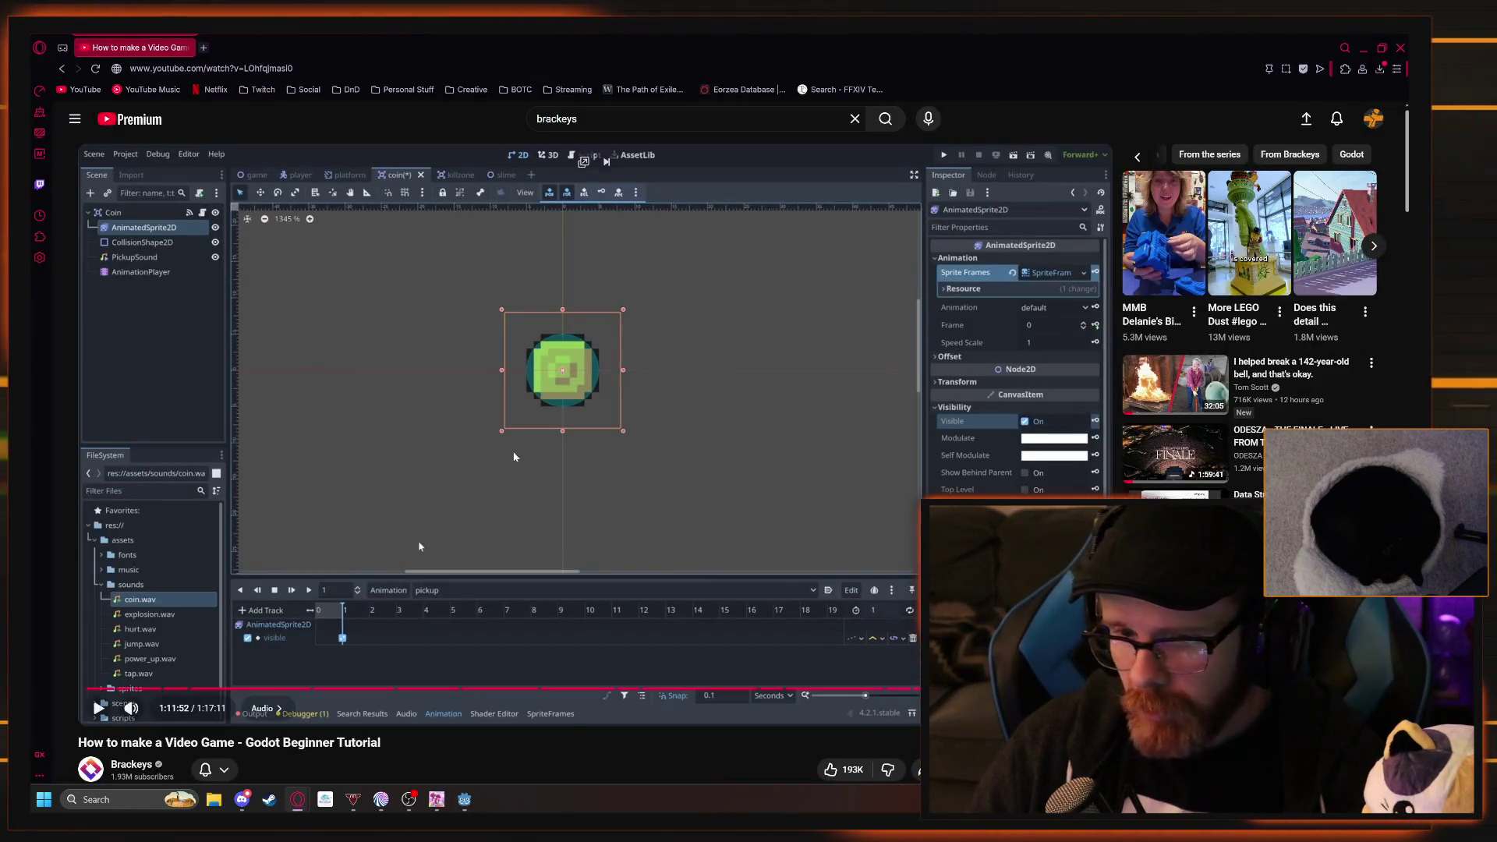
{"action": "key", "text": "space"}
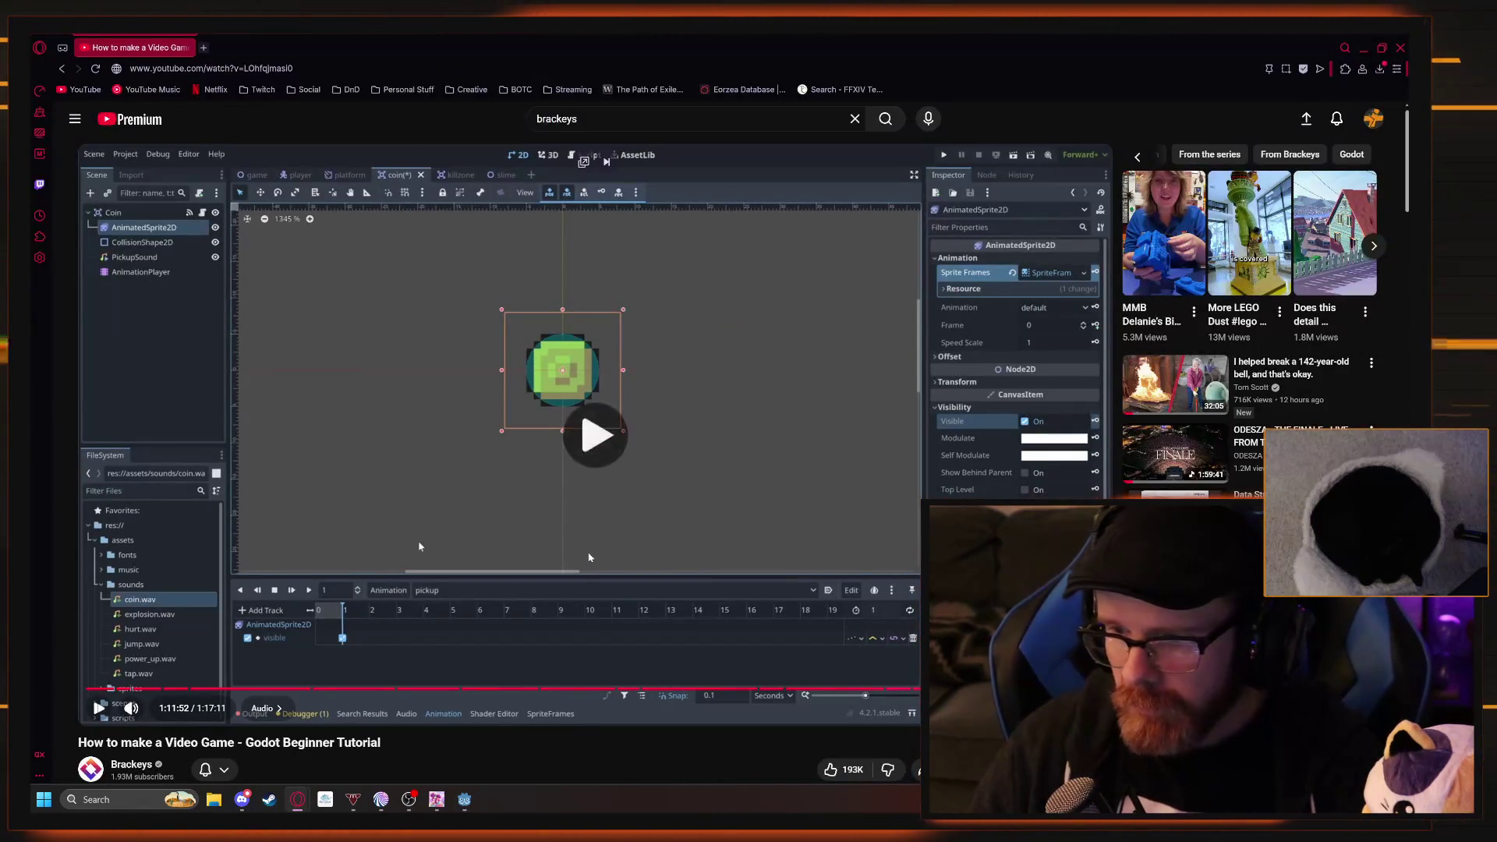
{"action": "key", "text": "Left"}
{"action": "key", "text": "Left"}
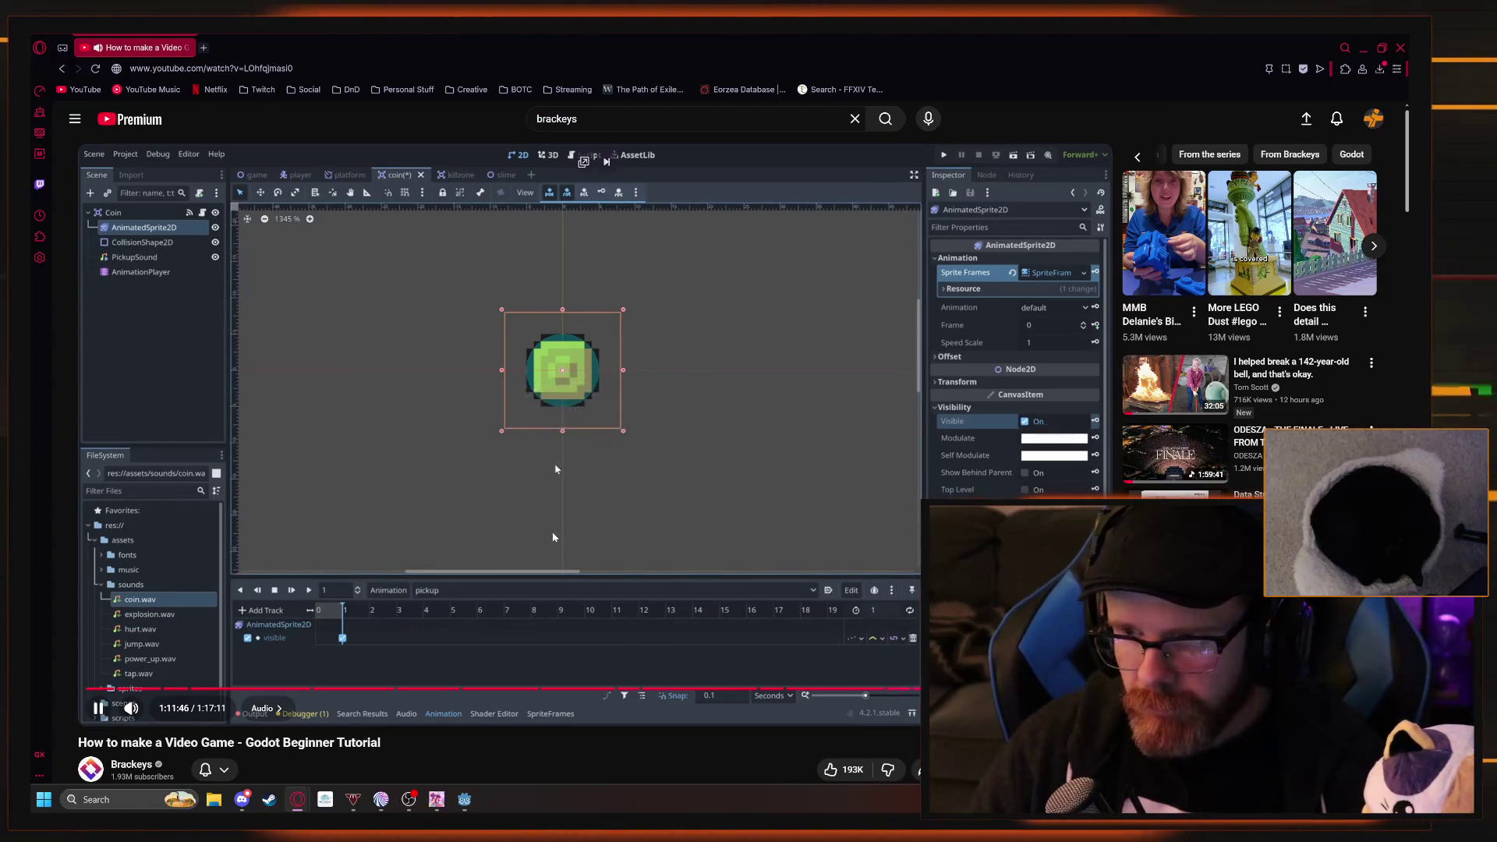
{"action": "key", "text": "alt+Tab"}
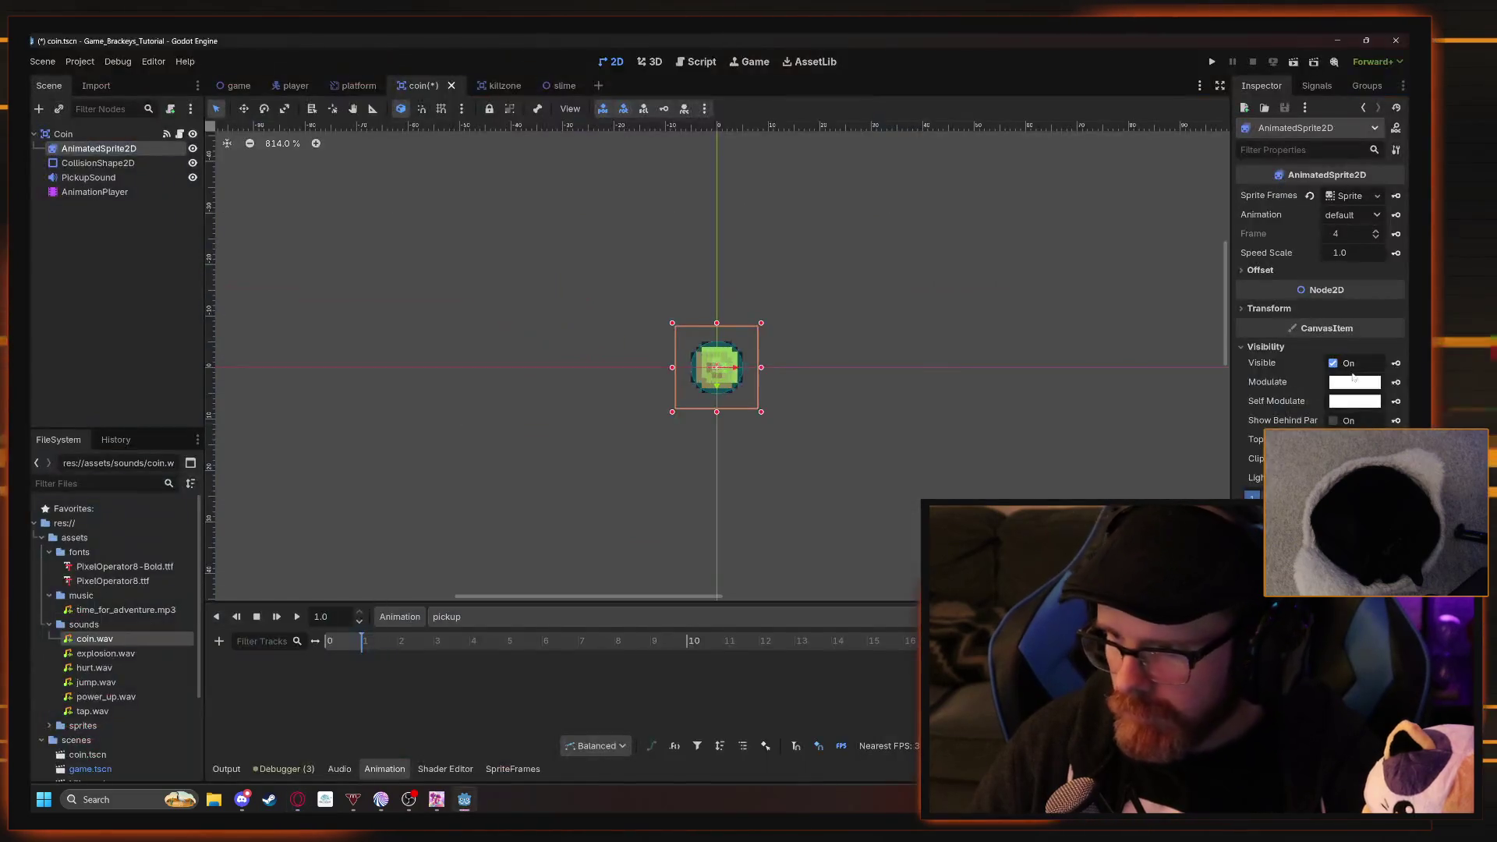
{"action": "left_click", "coordinate": [1396, 365]}
{"action": "left_click", "coordinate": [655, 459]}
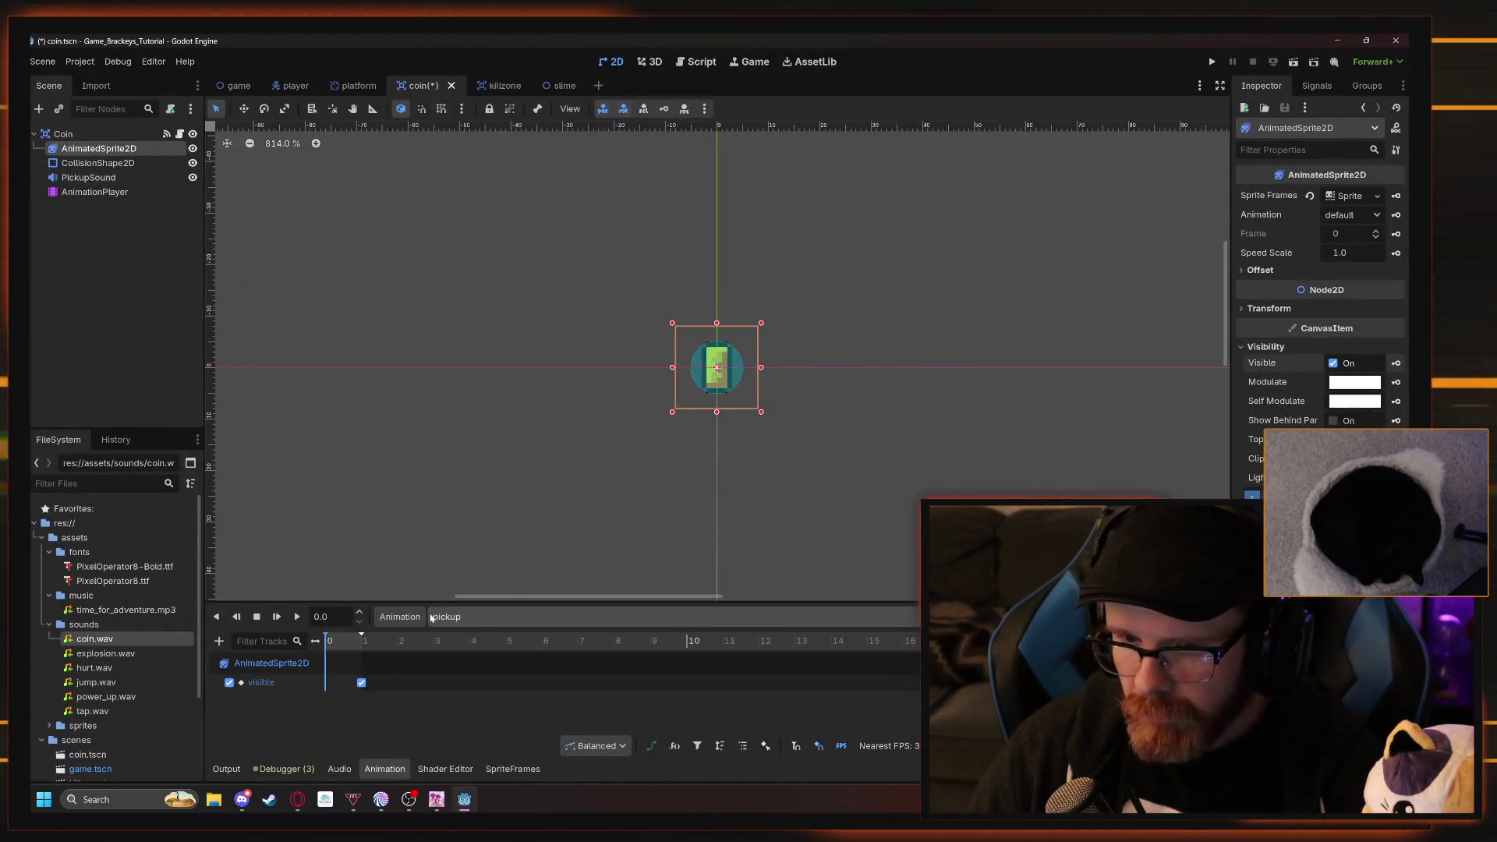
Key the sprite as hidden at 1.0 s and scrub the animation to check it.
{"action": "key", "text": "alt+Tab"}
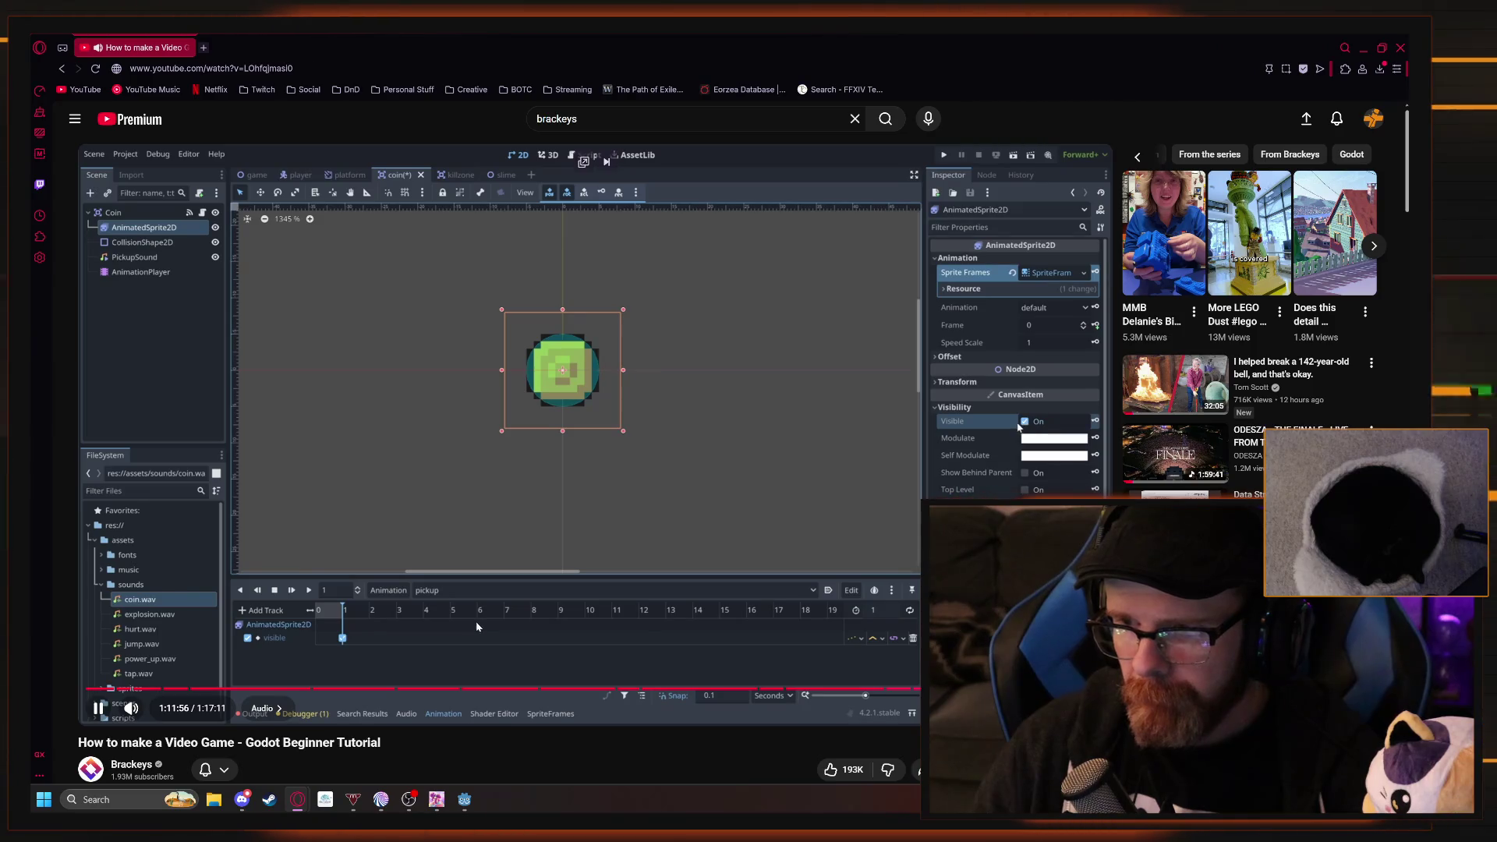
{"action": "key", "text": "alt+Tab"}
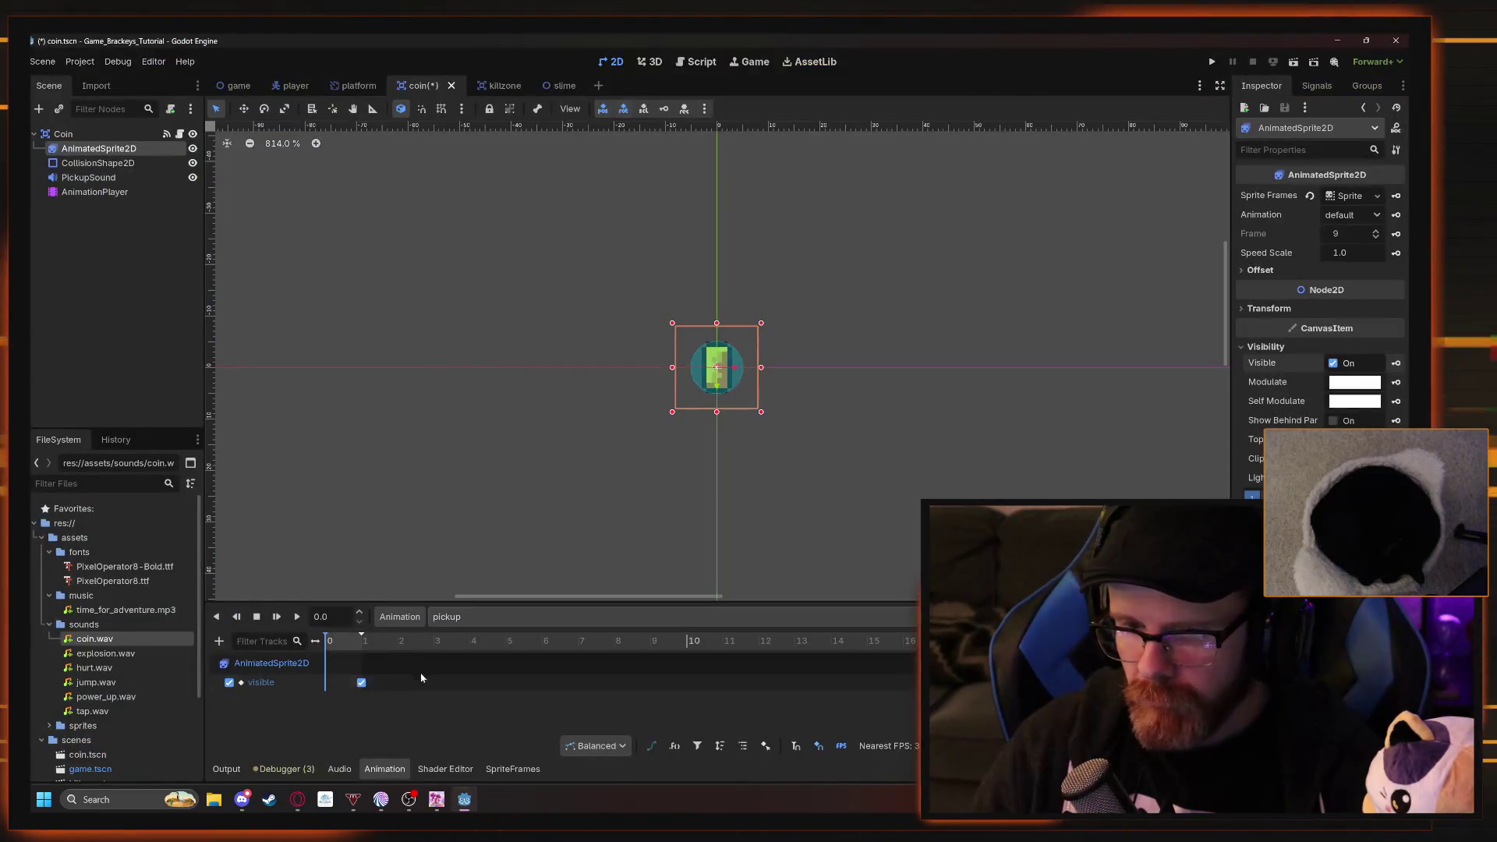
{"action": "left_click", "coordinate": [1333, 363]}
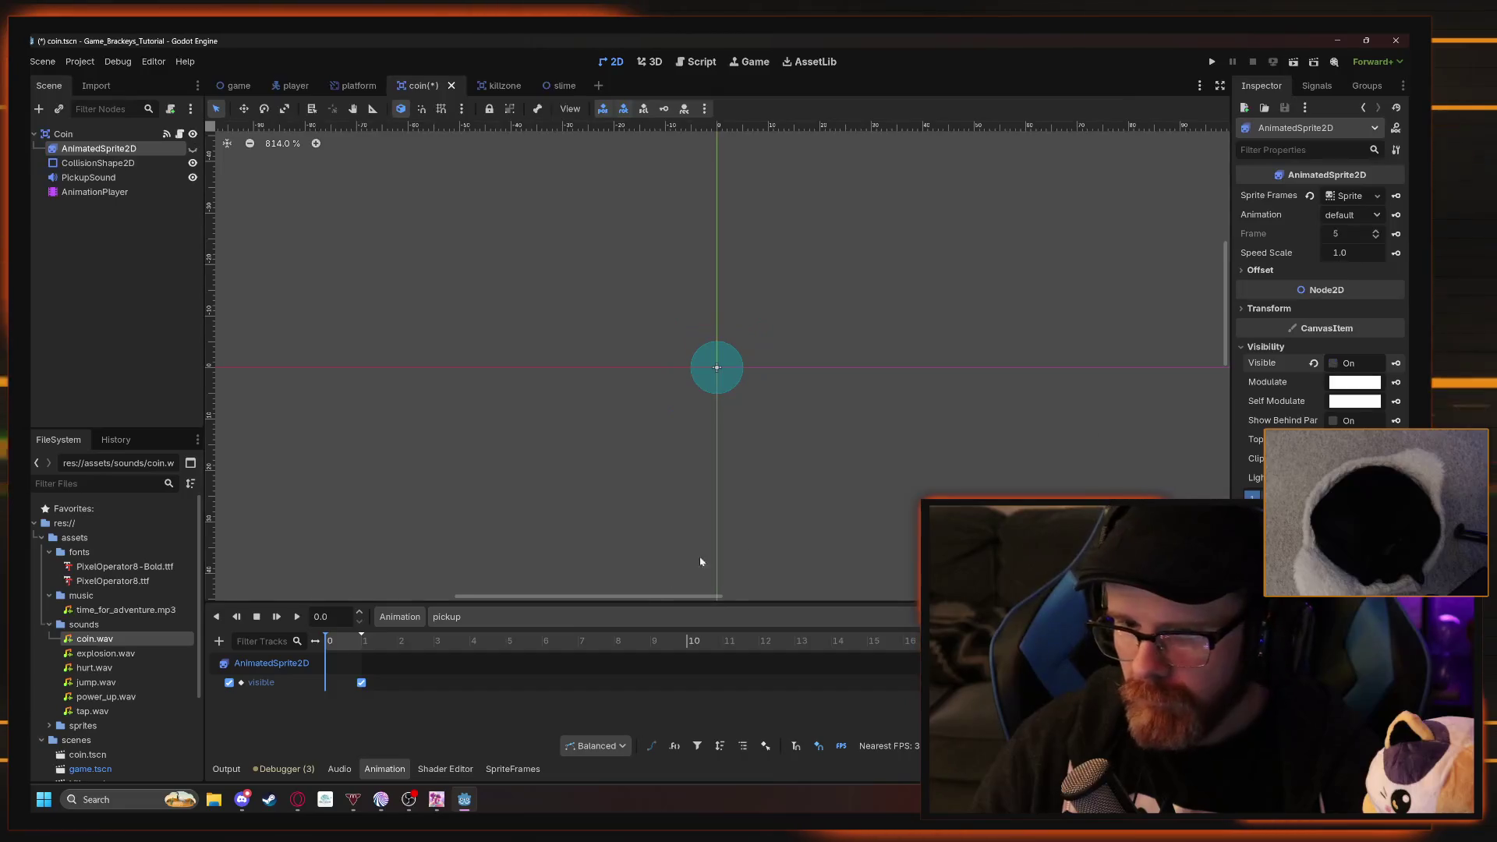
{"action": "key", "text": "alt+Tab"}
{"action": "key", "text": "alt+Tab"}
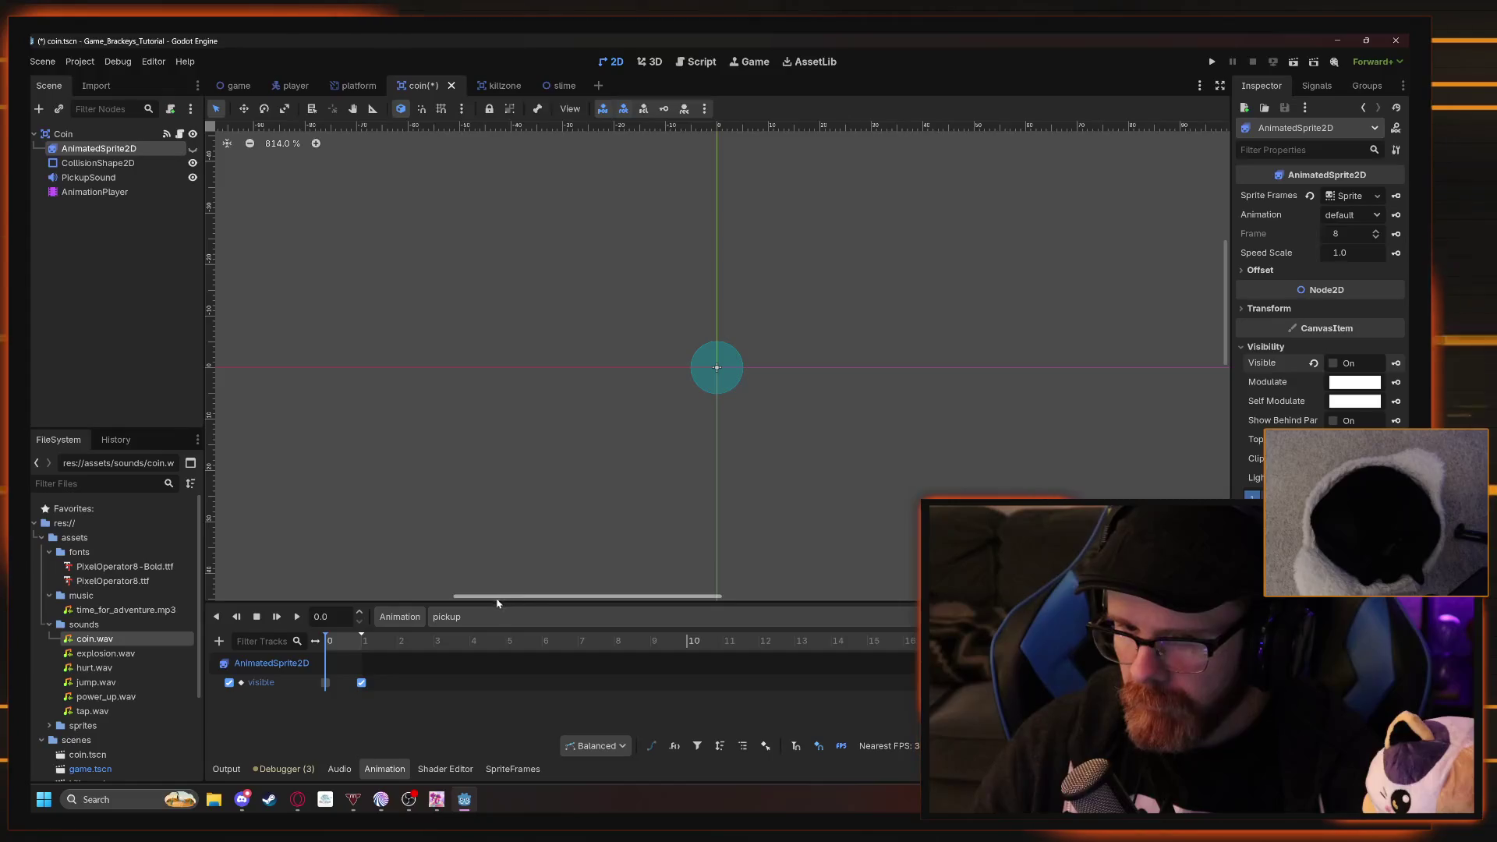
{"action": "key", "text": "alt+Tab"}
{"action": "key", "text": "space"}
{"action": "key", "text": "alt+Tab"}
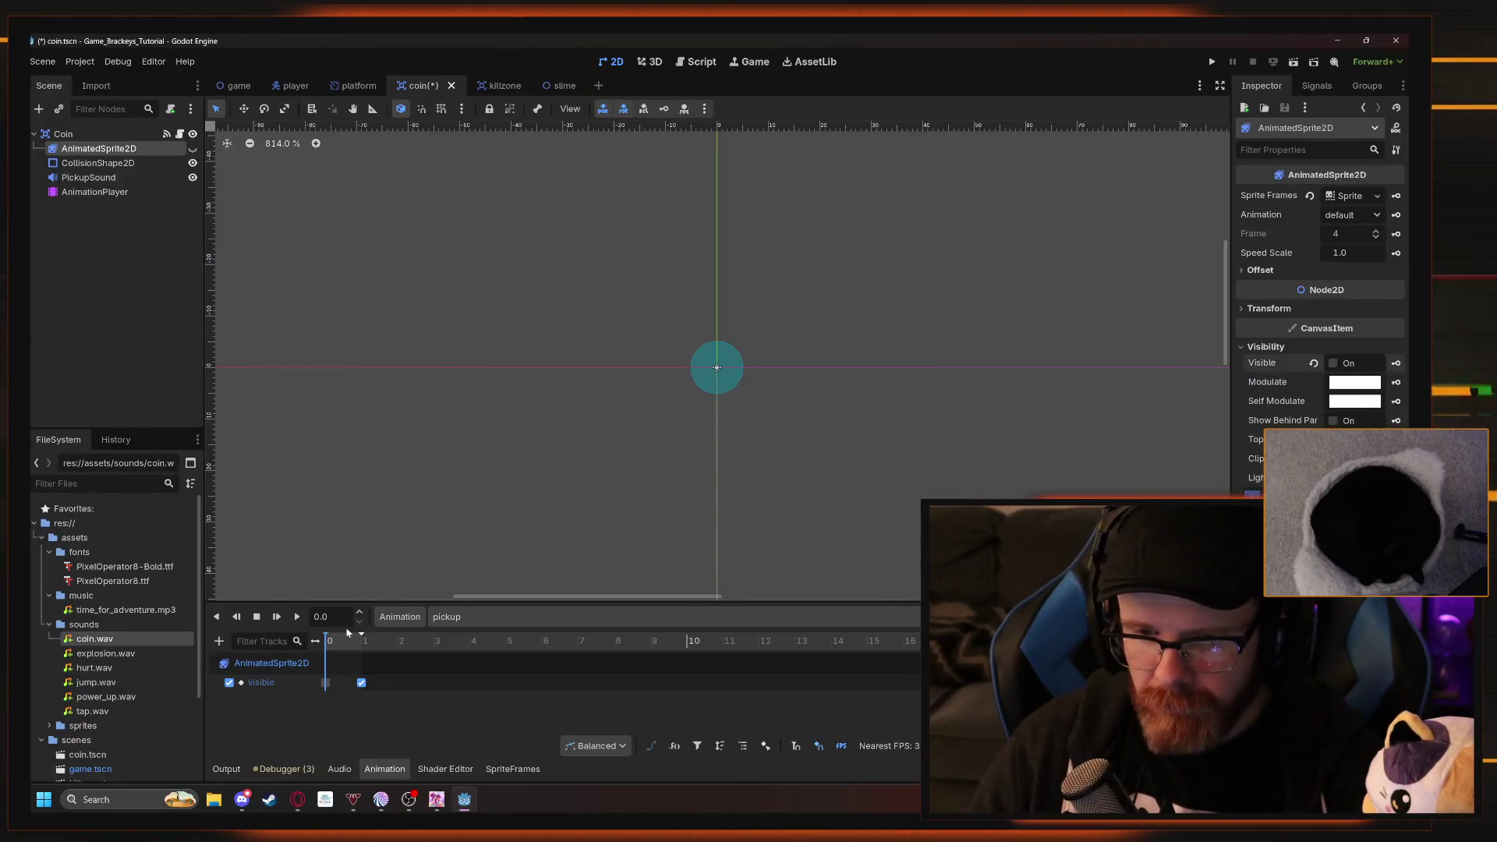
{"action": "left_click", "coordinate": [364, 638]}
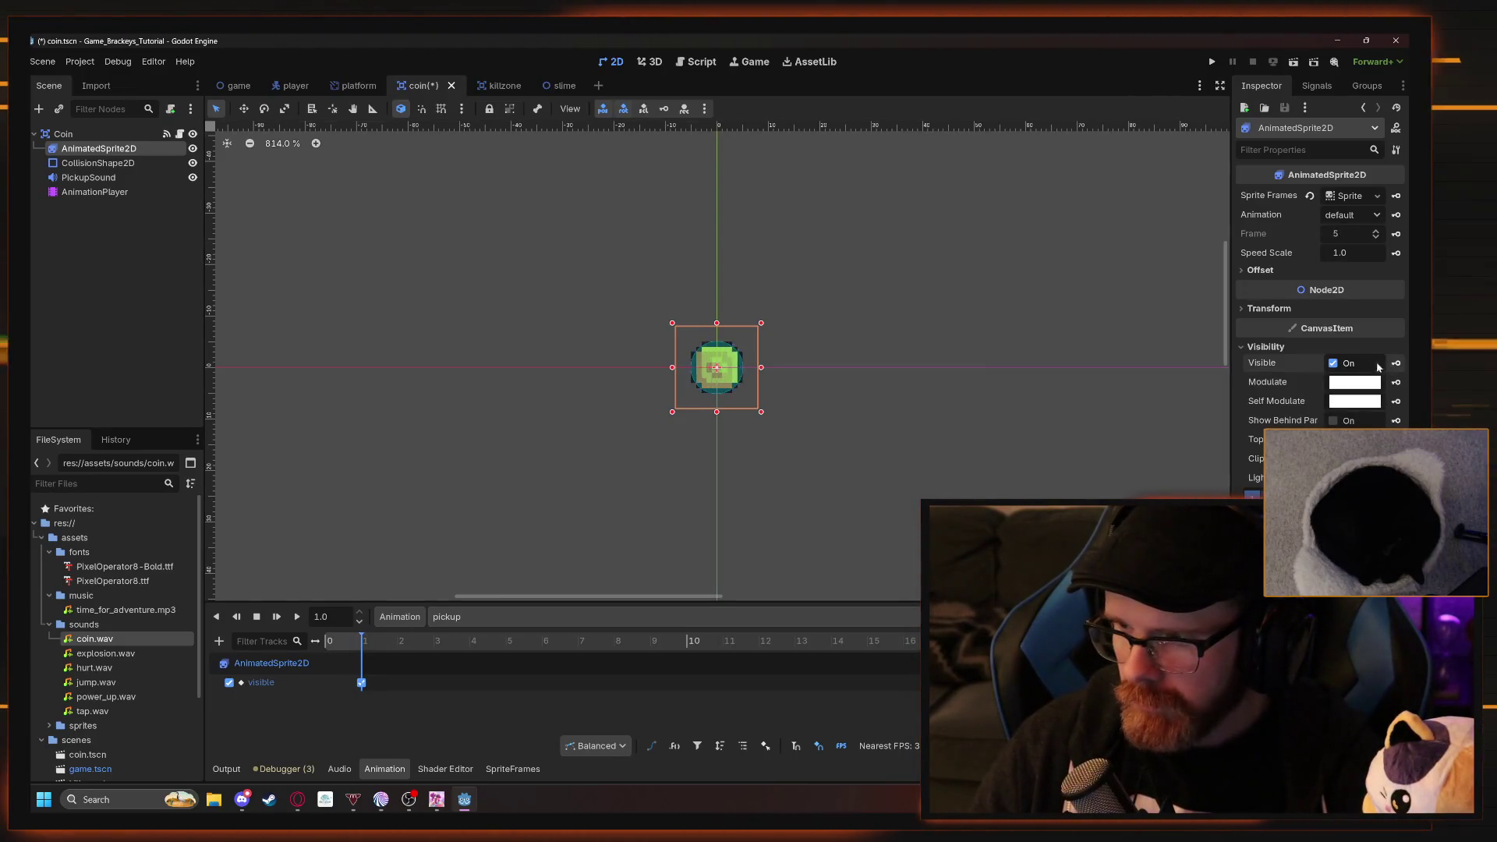
{"action": "left_click", "coordinate": [1335, 365]}
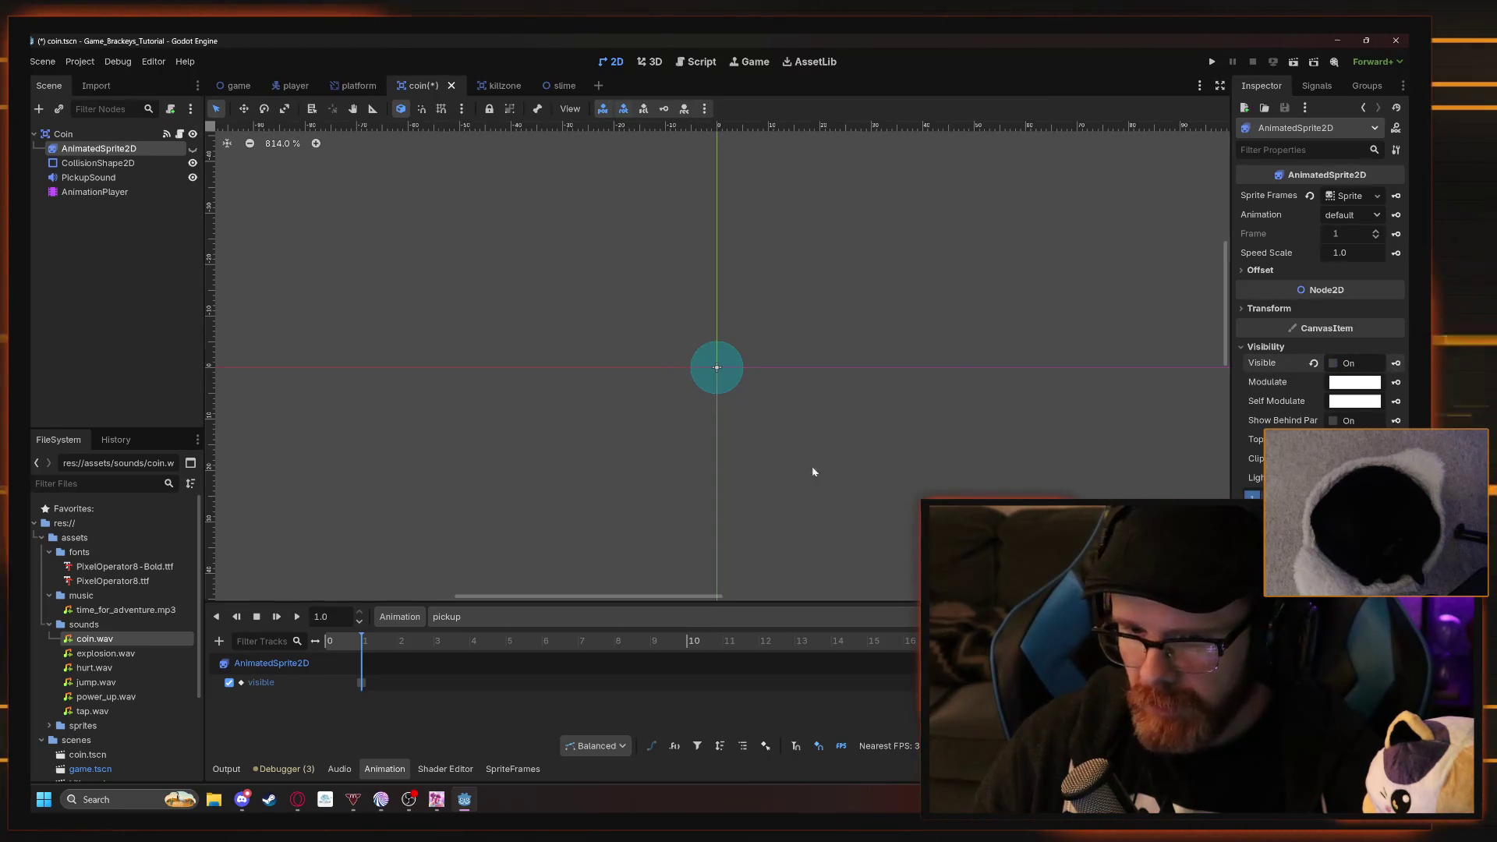
{"action": "left_click_drag", "start_coordinate": [359, 637], "coordinate": [326, 640]}
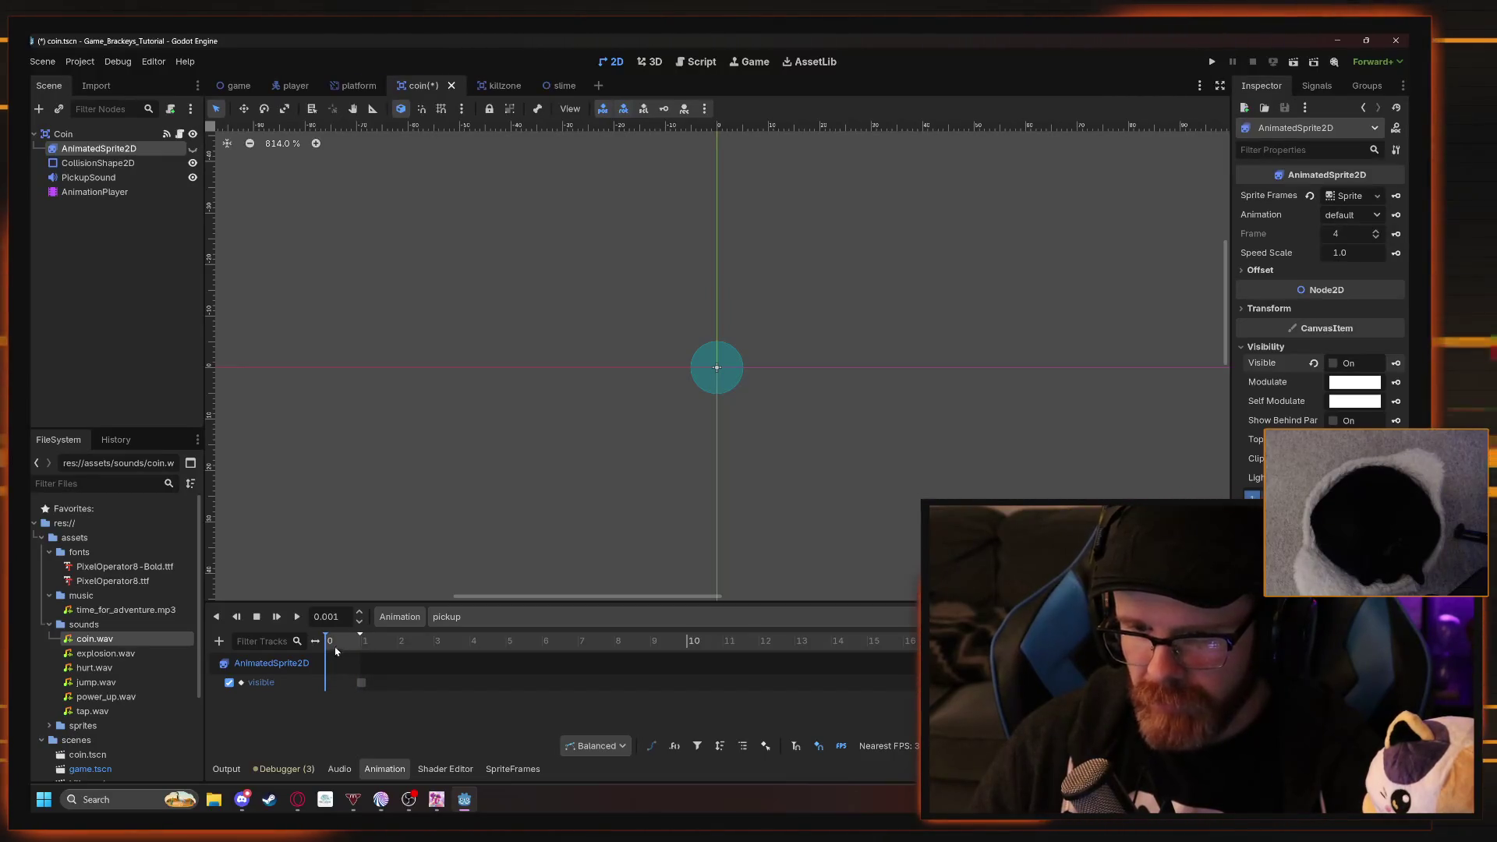
{"action": "left_click_drag", "start_coordinate": [328, 642], "coordinate": [348, 638]}
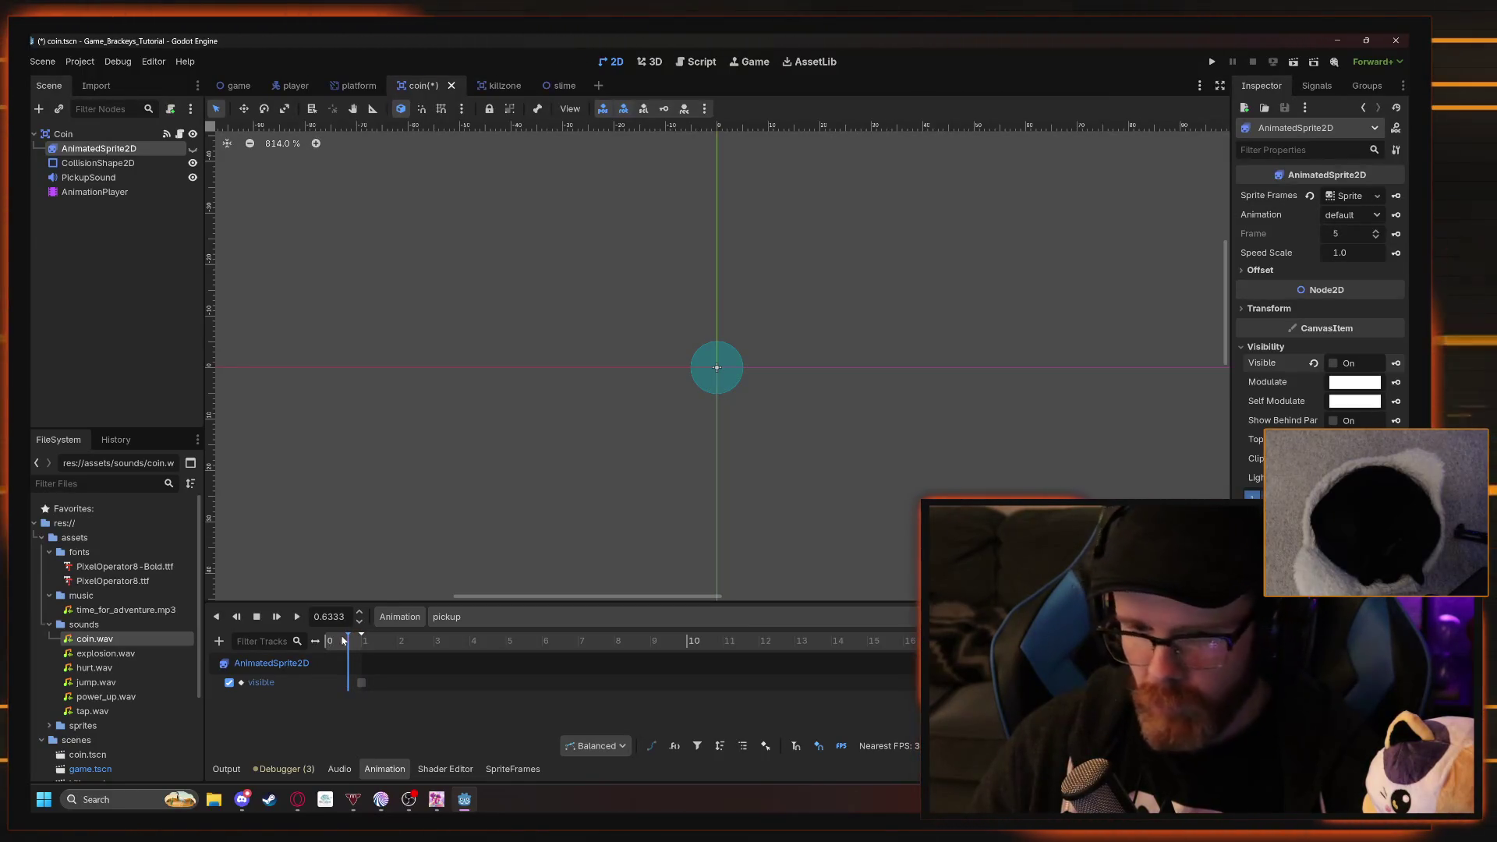
Reselect the pickup animation, select CollisionShape2D and set the animation time to 1.
{"action": "key", "text": "alt+Tab"}
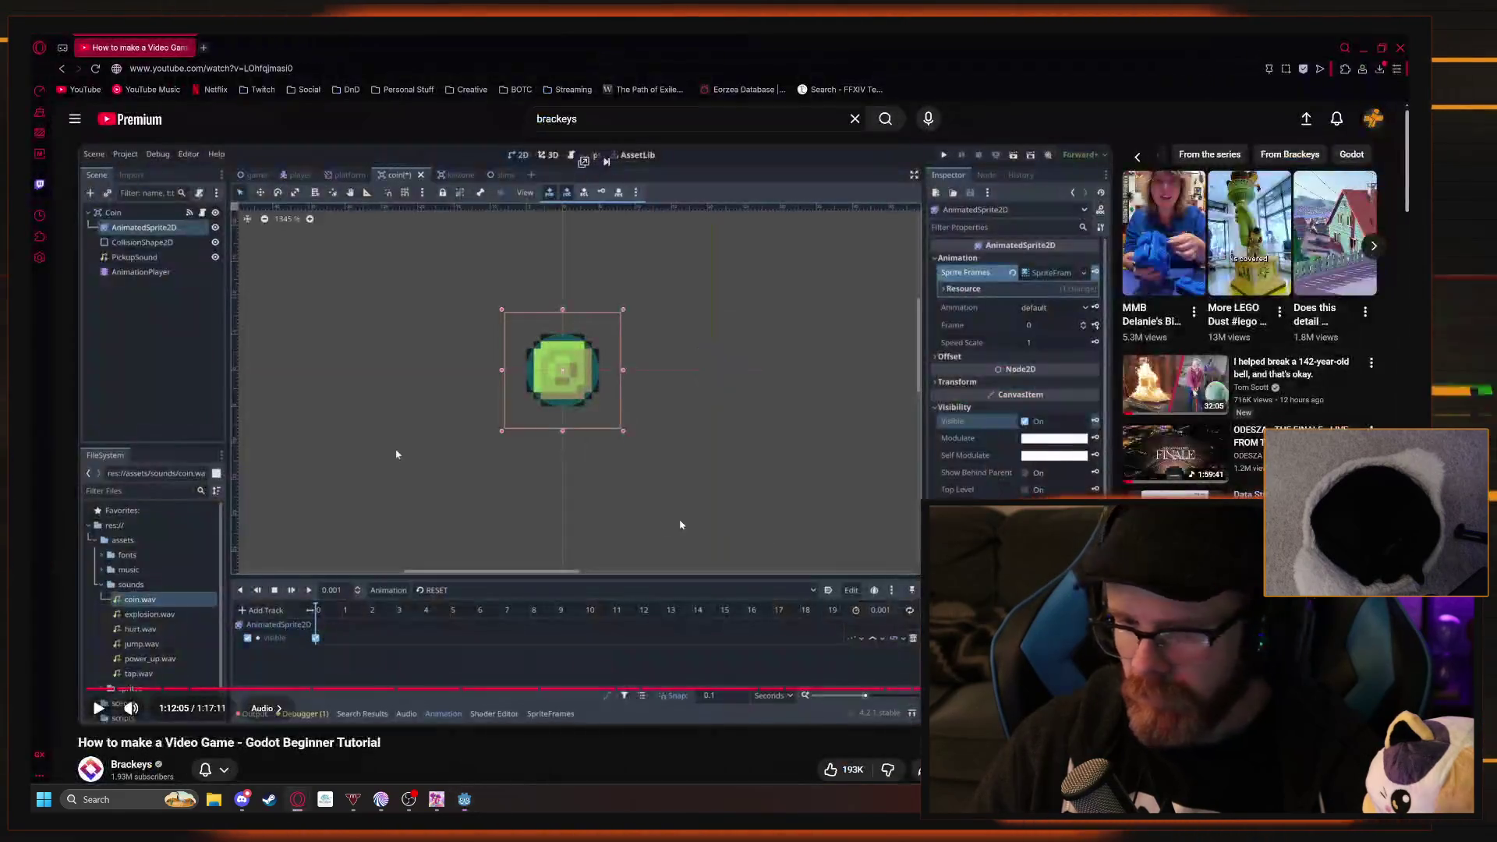
{"action": "left_click", "coordinate": [600, 538]}
{"action": "key", "text": "alt+Tab"}
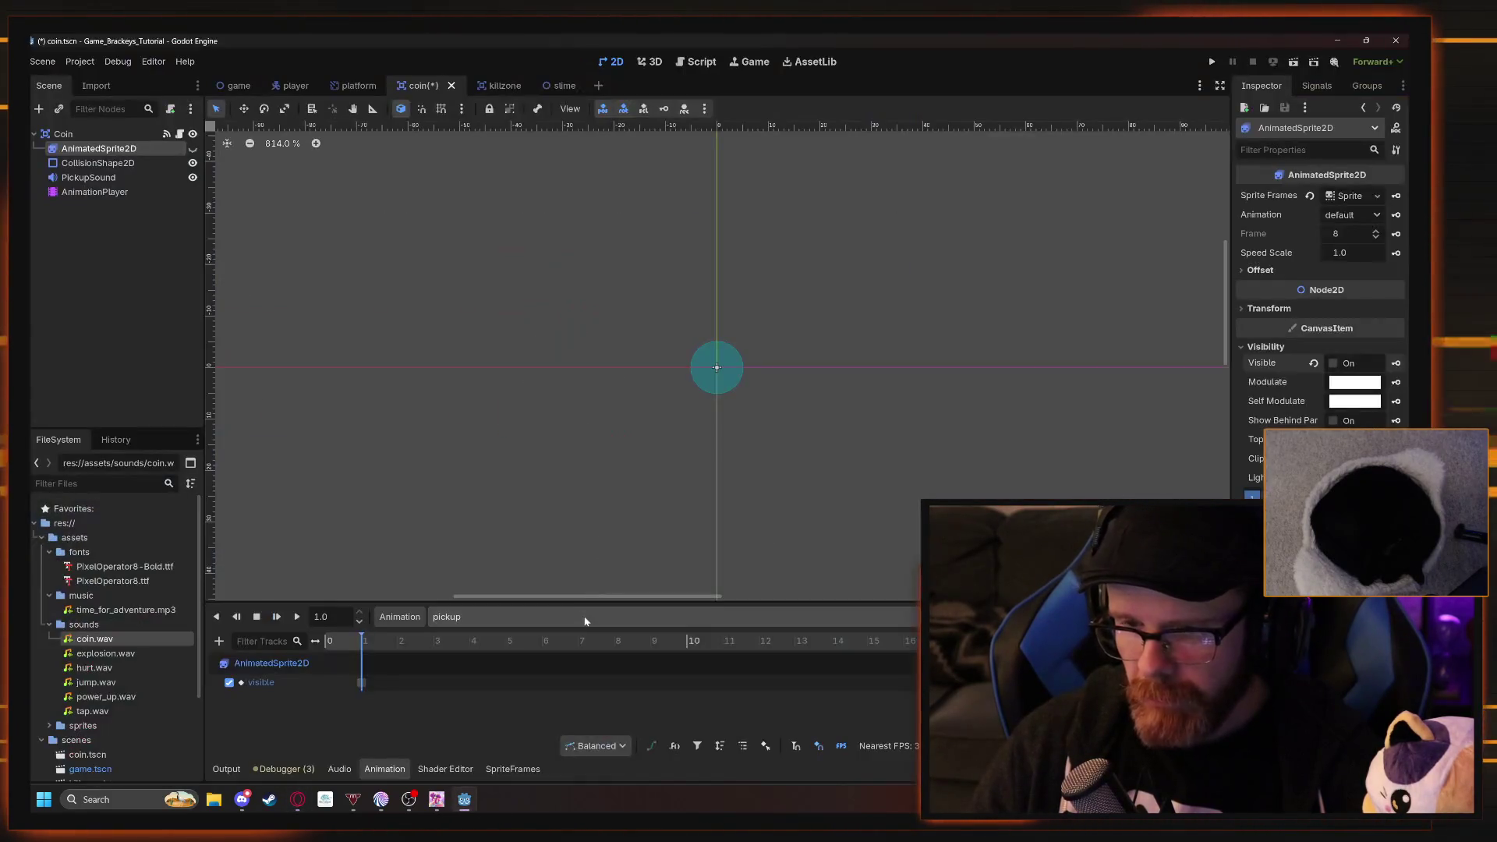
{"action": "left_click", "coordinate": [499, 616]}
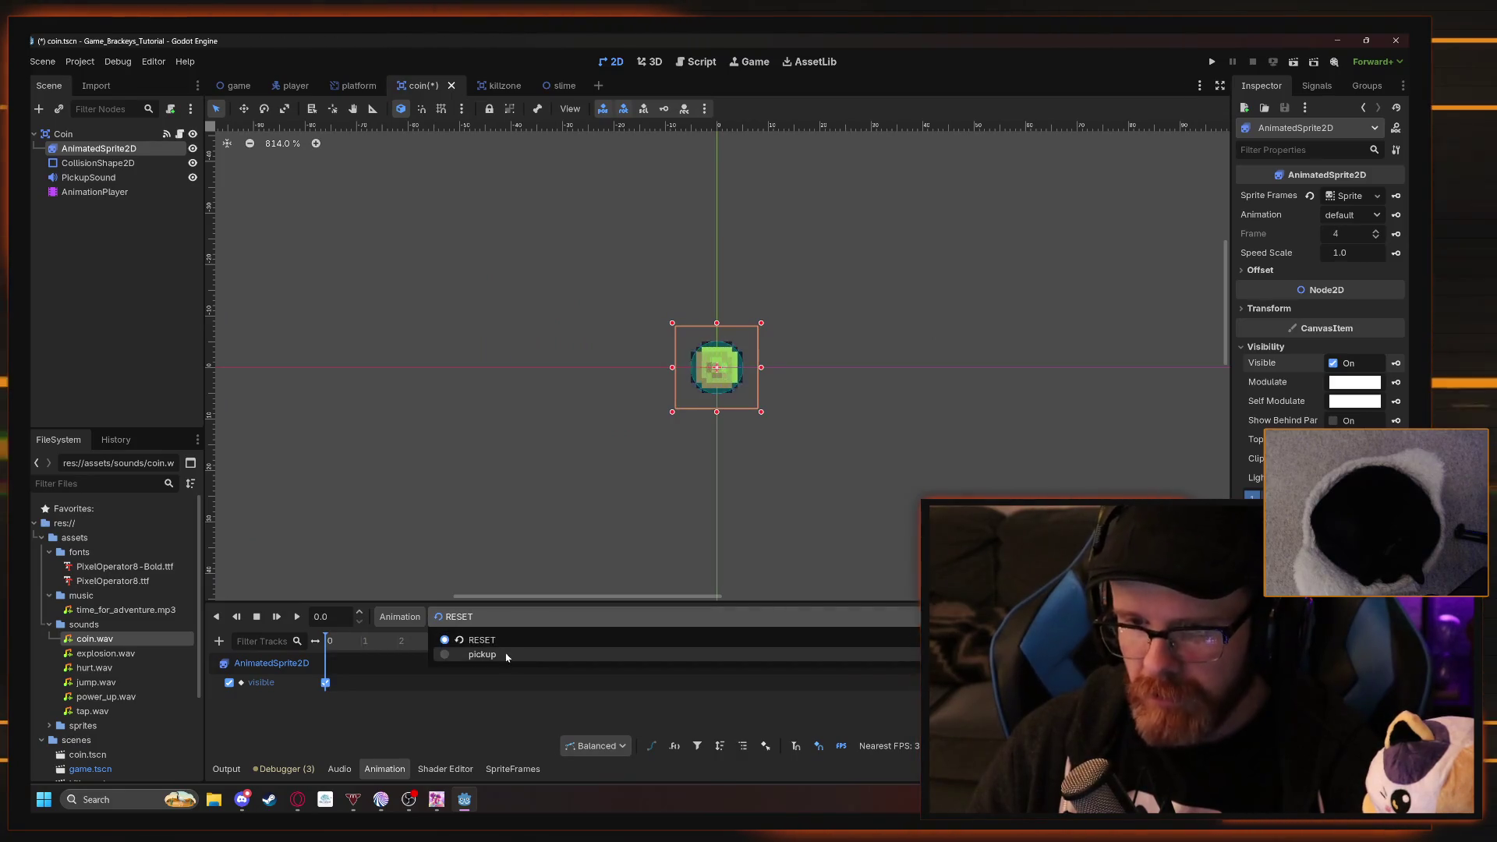
{"action": "left_click", "coordinate": [468, 650]}
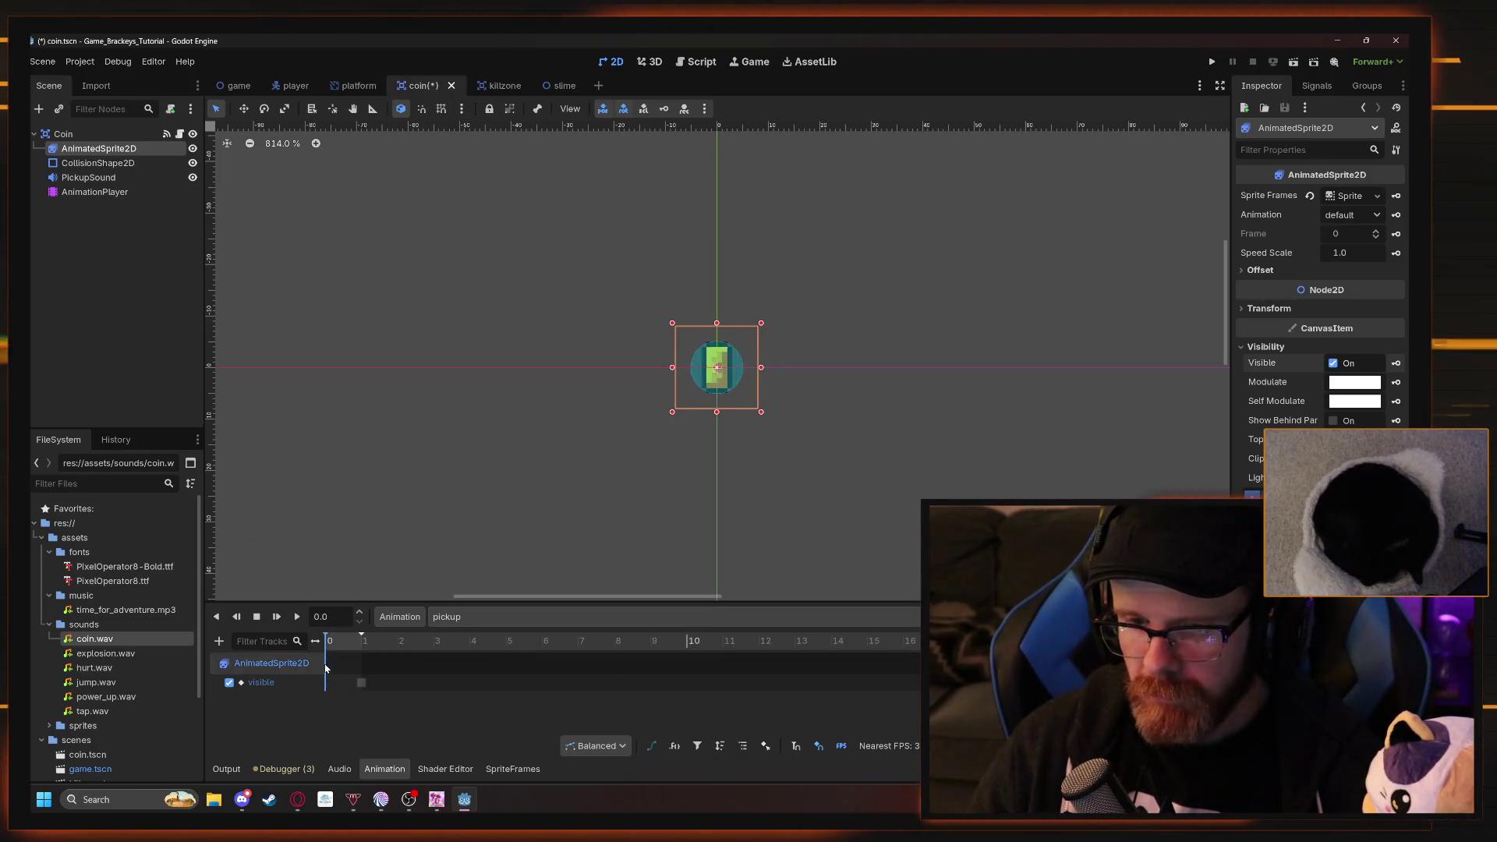
{"action": "key", "text": "alt+Tab"}
{"action": "key", "text": "alt+Tab"}
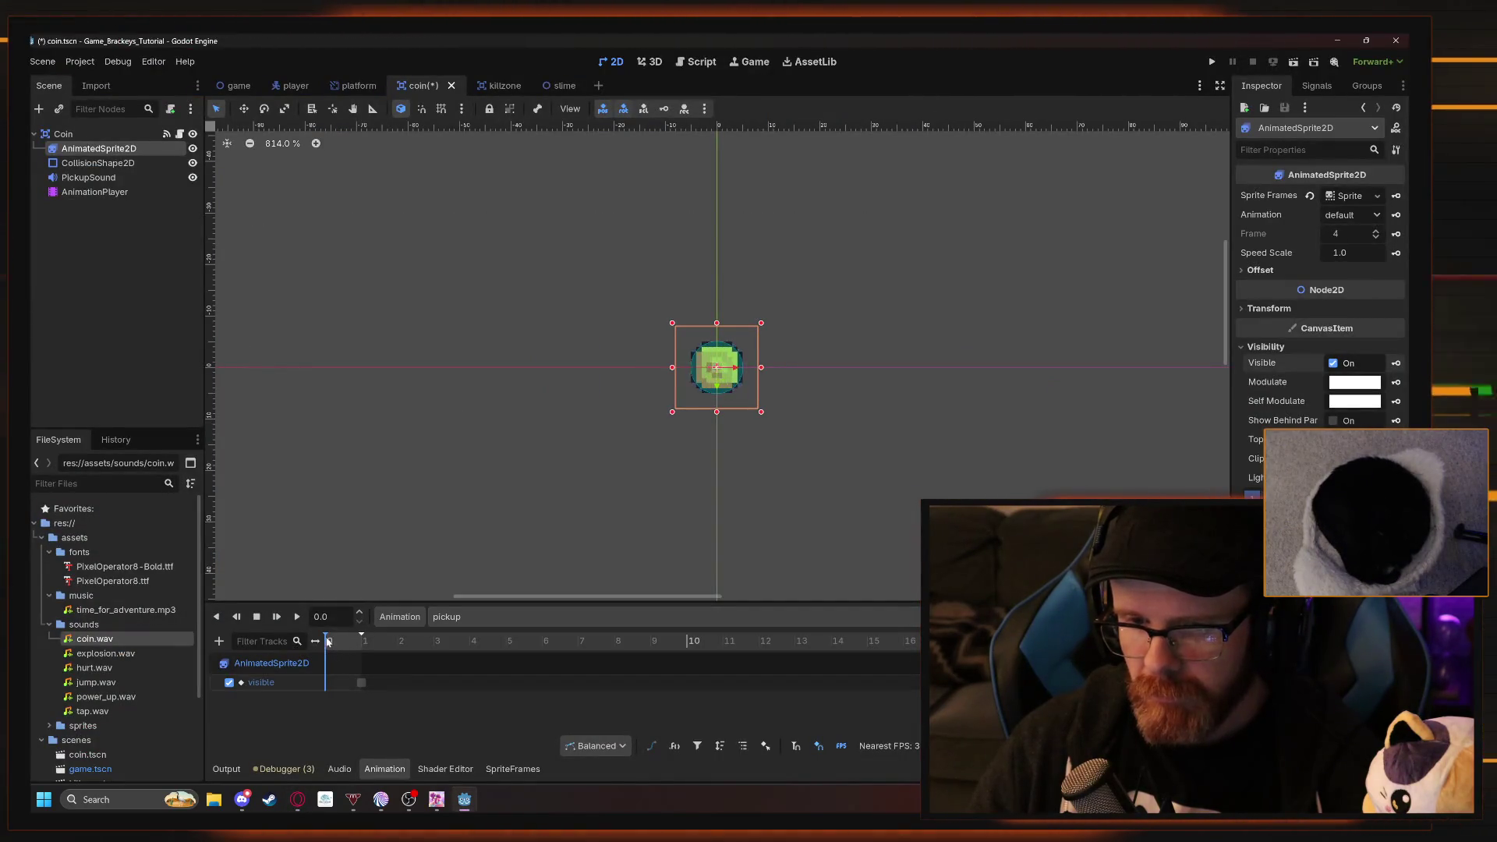
{"action": "left_click", "coordinate": [97, 163]}
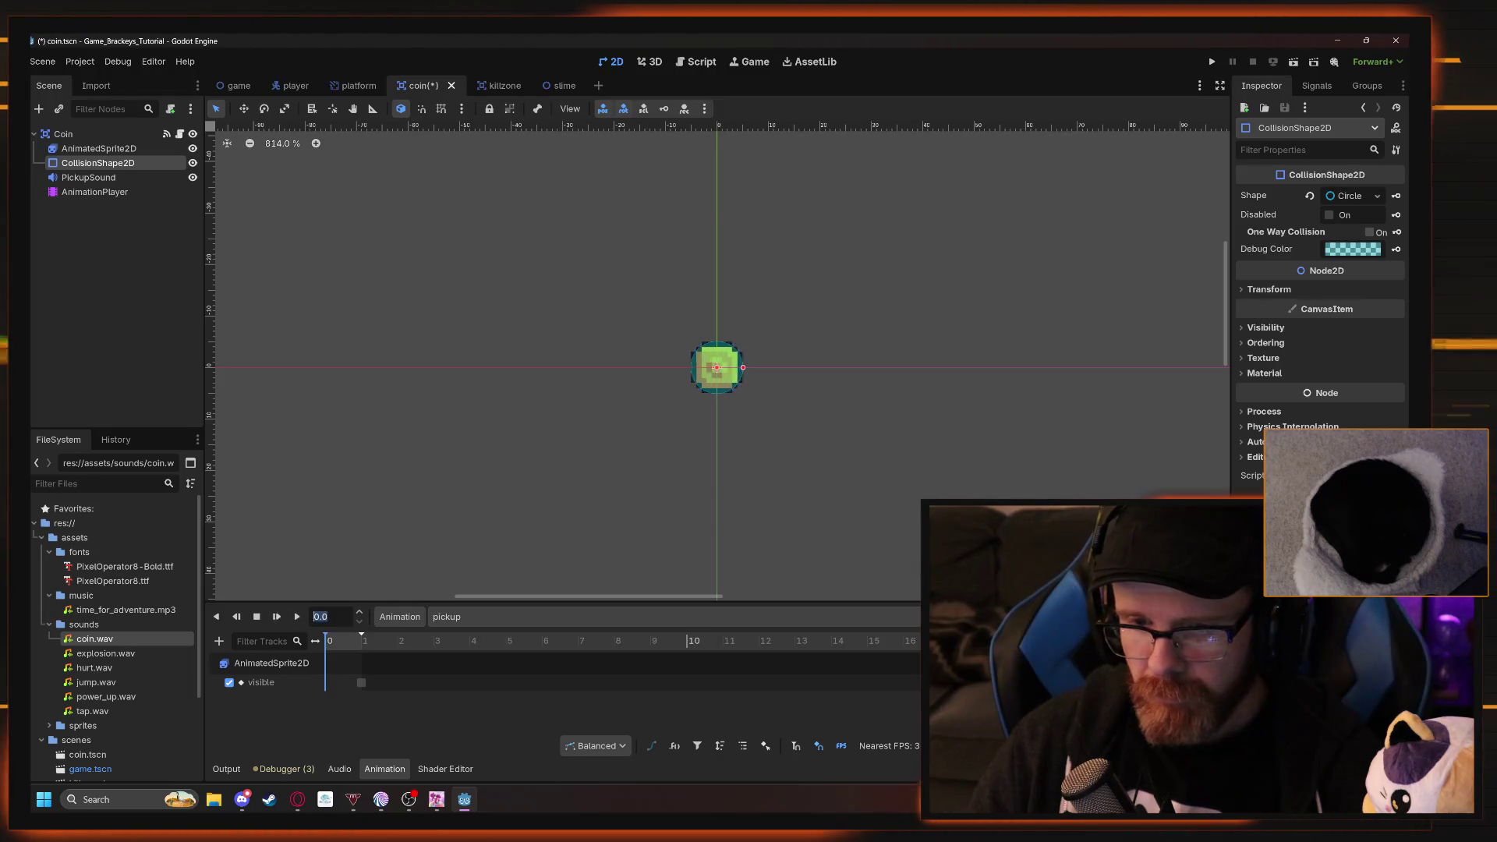
{"action": "type", "text": "1"}
{"action": "left_click", "coordinate": [423, 554]}
{"action": "left_click", "coordinate": [97, 163]}
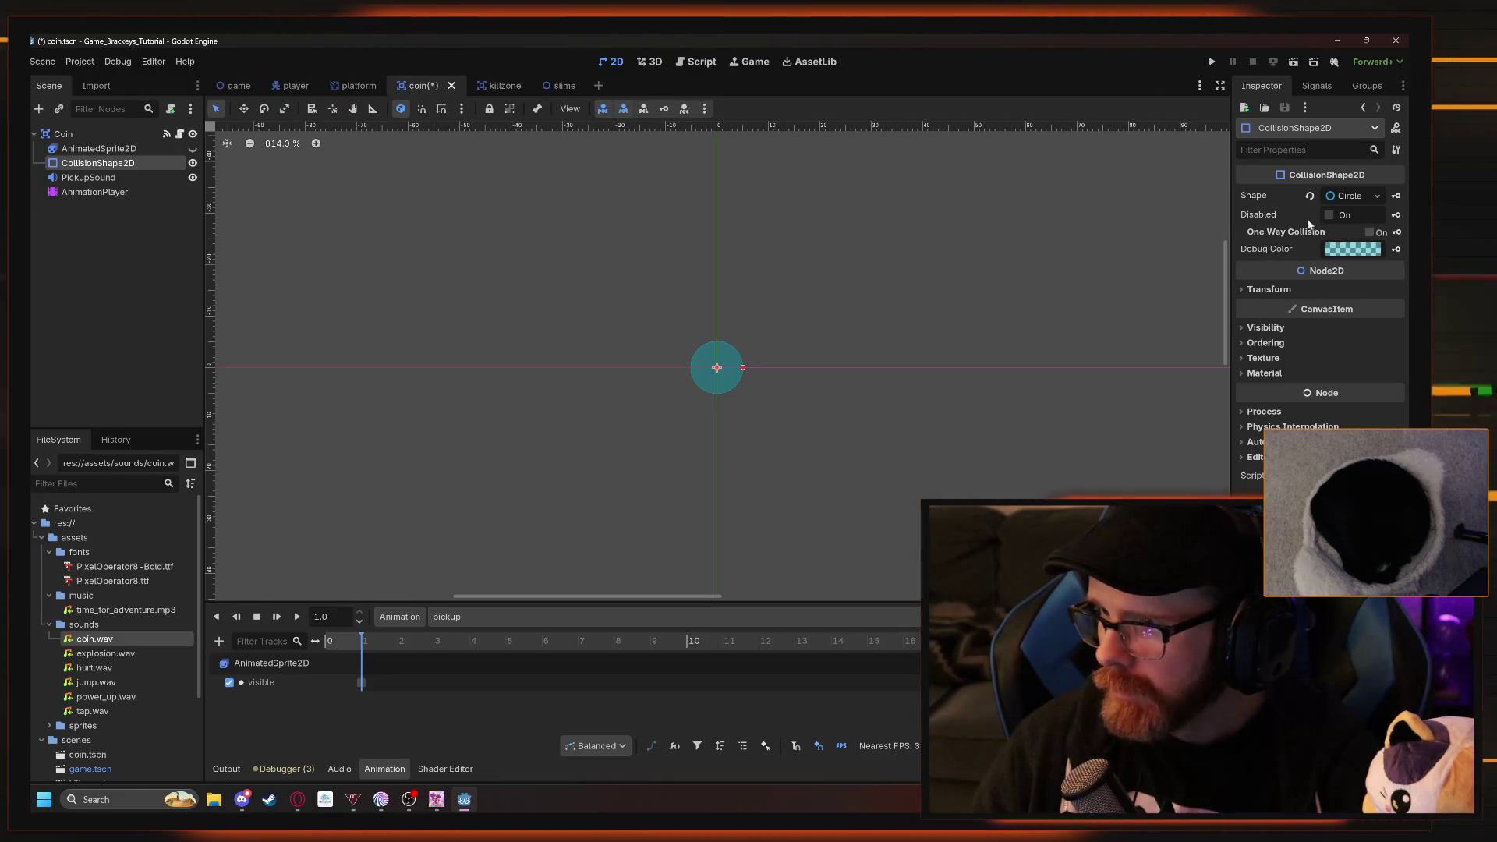
{"action": "mouse_move", "coordinate": [297, 799]}
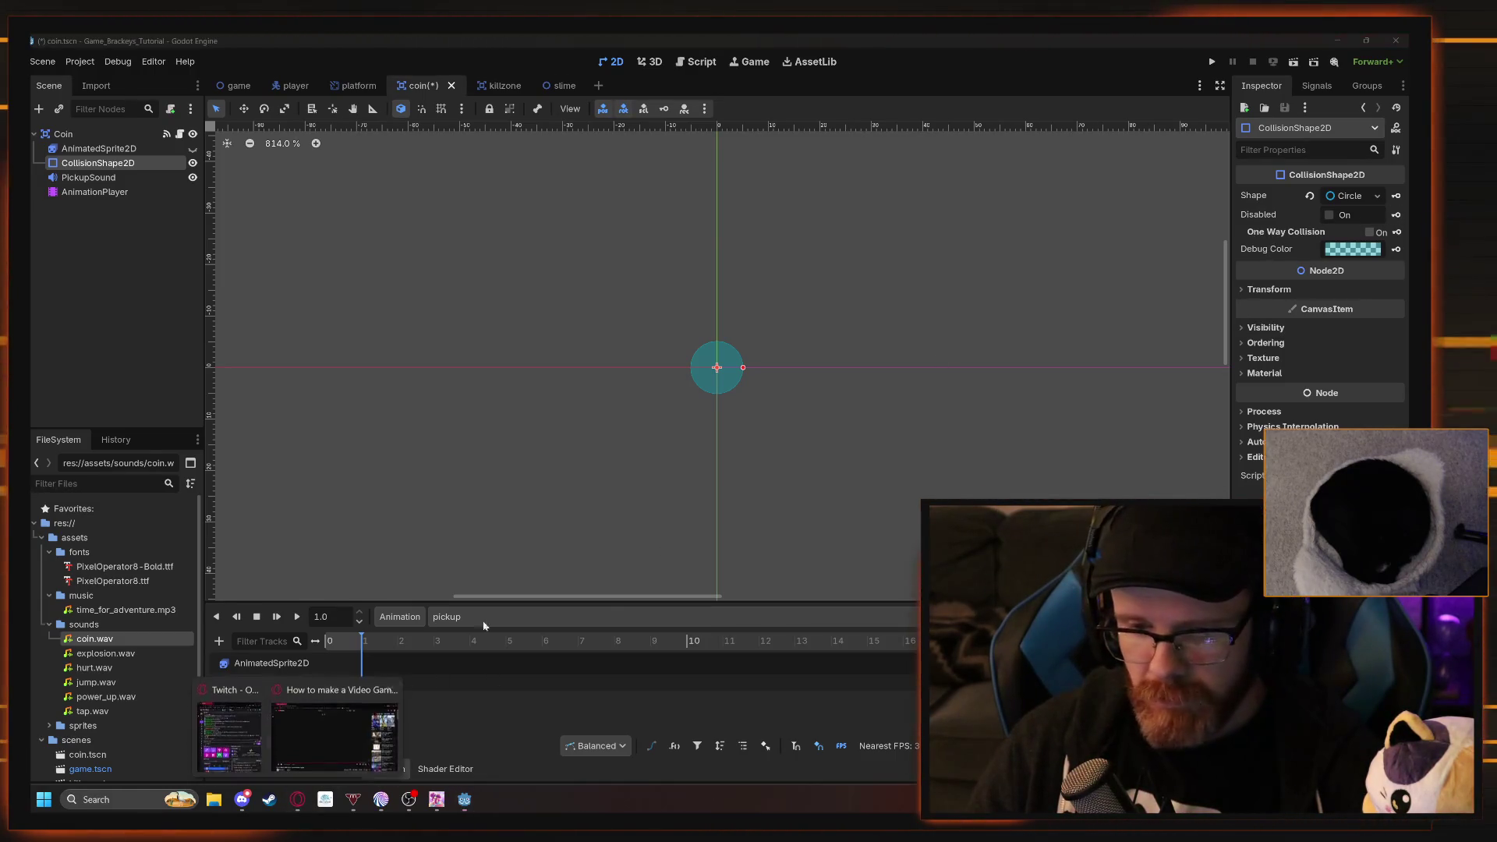
{"action": "left_click", "coordinate": [304, 733]}
{"action": "key", "text": "Left"}
{"action": "left_click", "coordinate": [559, 545]}
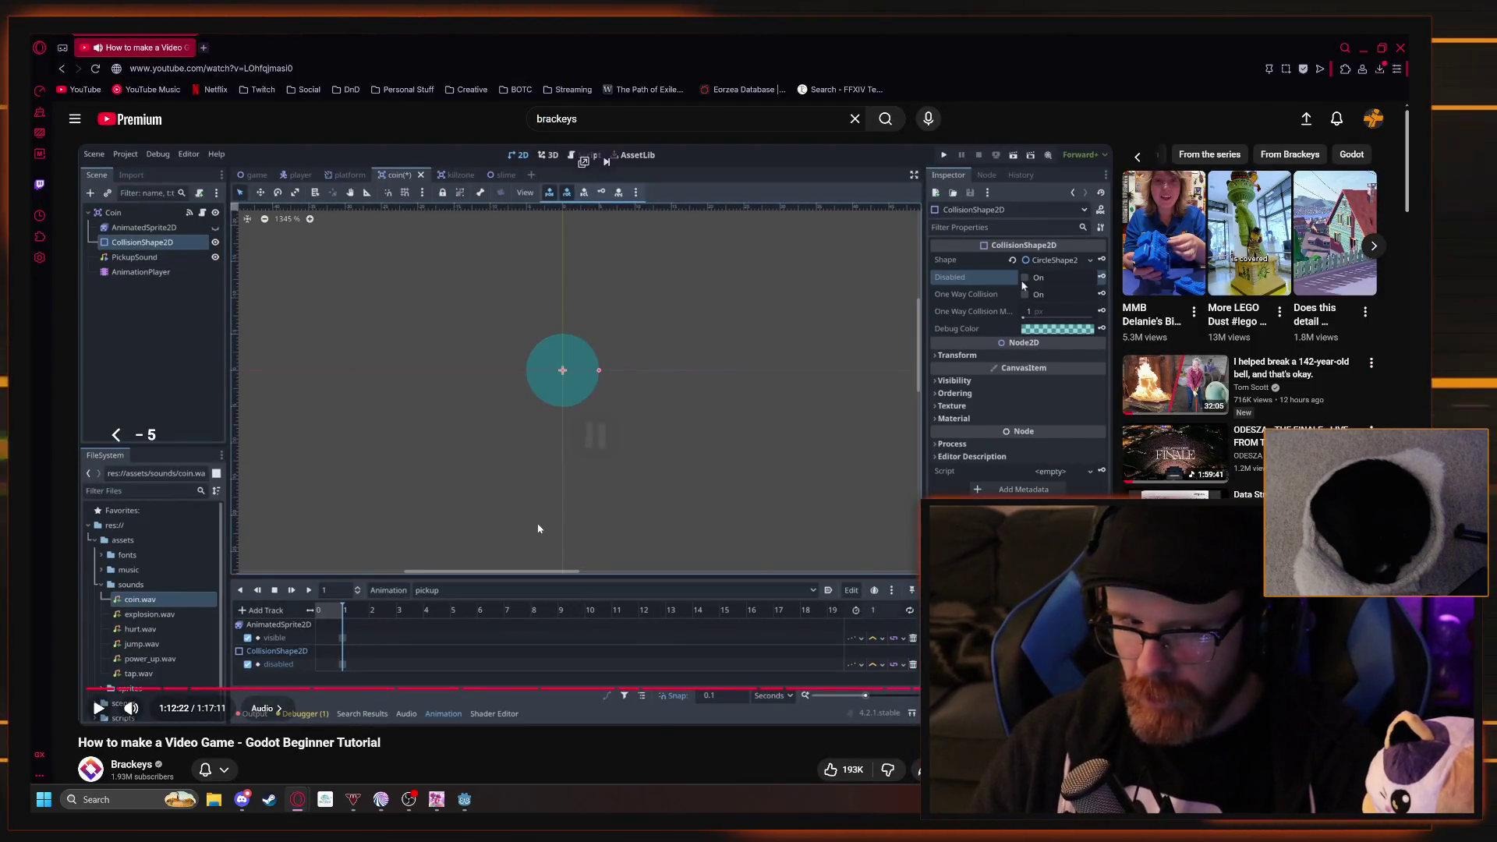
{"action": "key", "text": "Left"}
{"action": "key", "text": "Left"}
{"action": "left_click", "coordinate": [558, 488]}
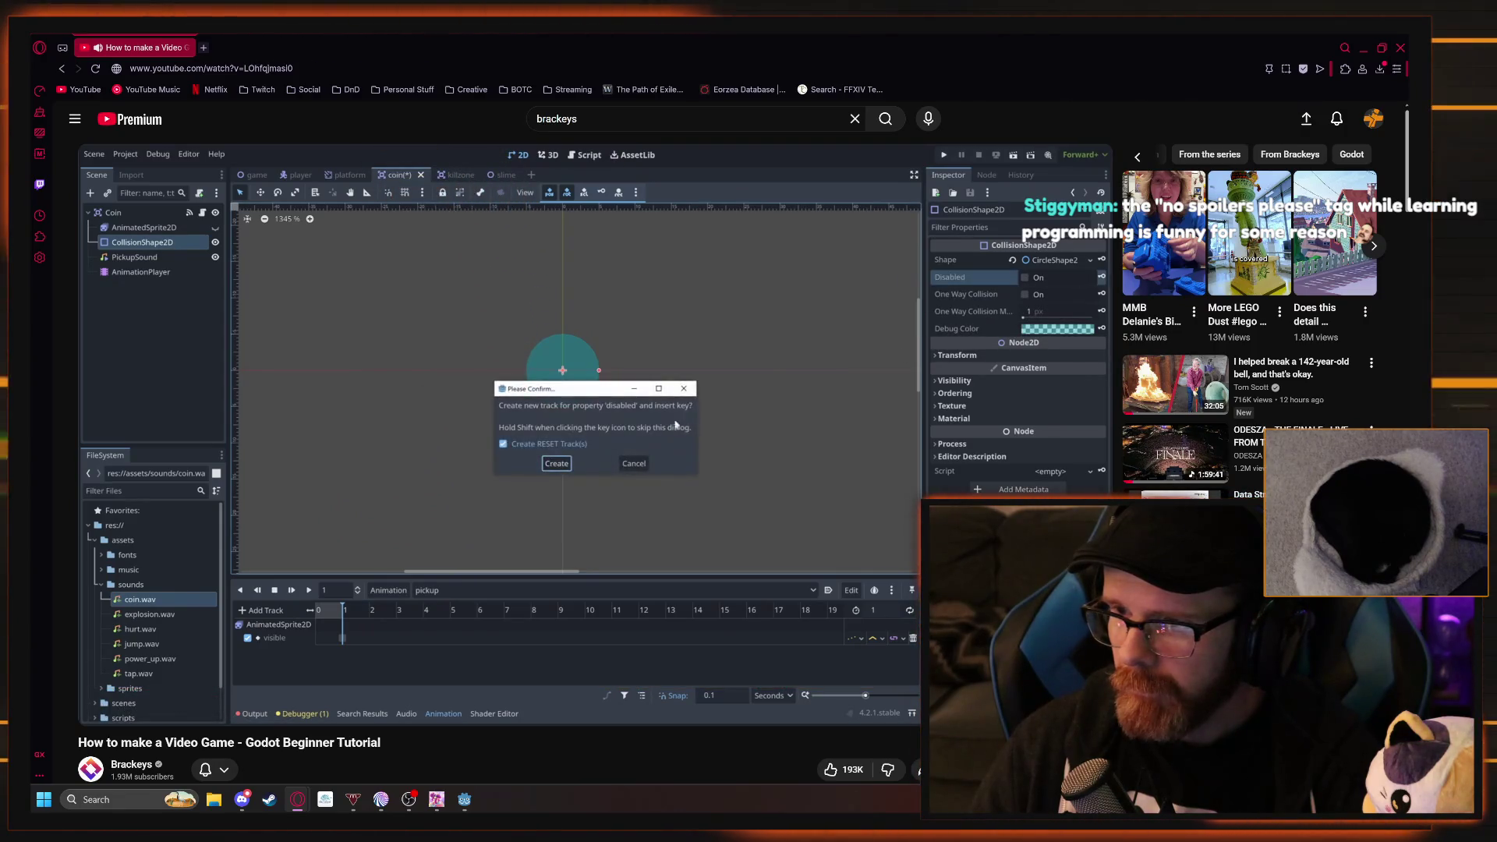
{"action": "left_click", "coordinate": [524, 452]}
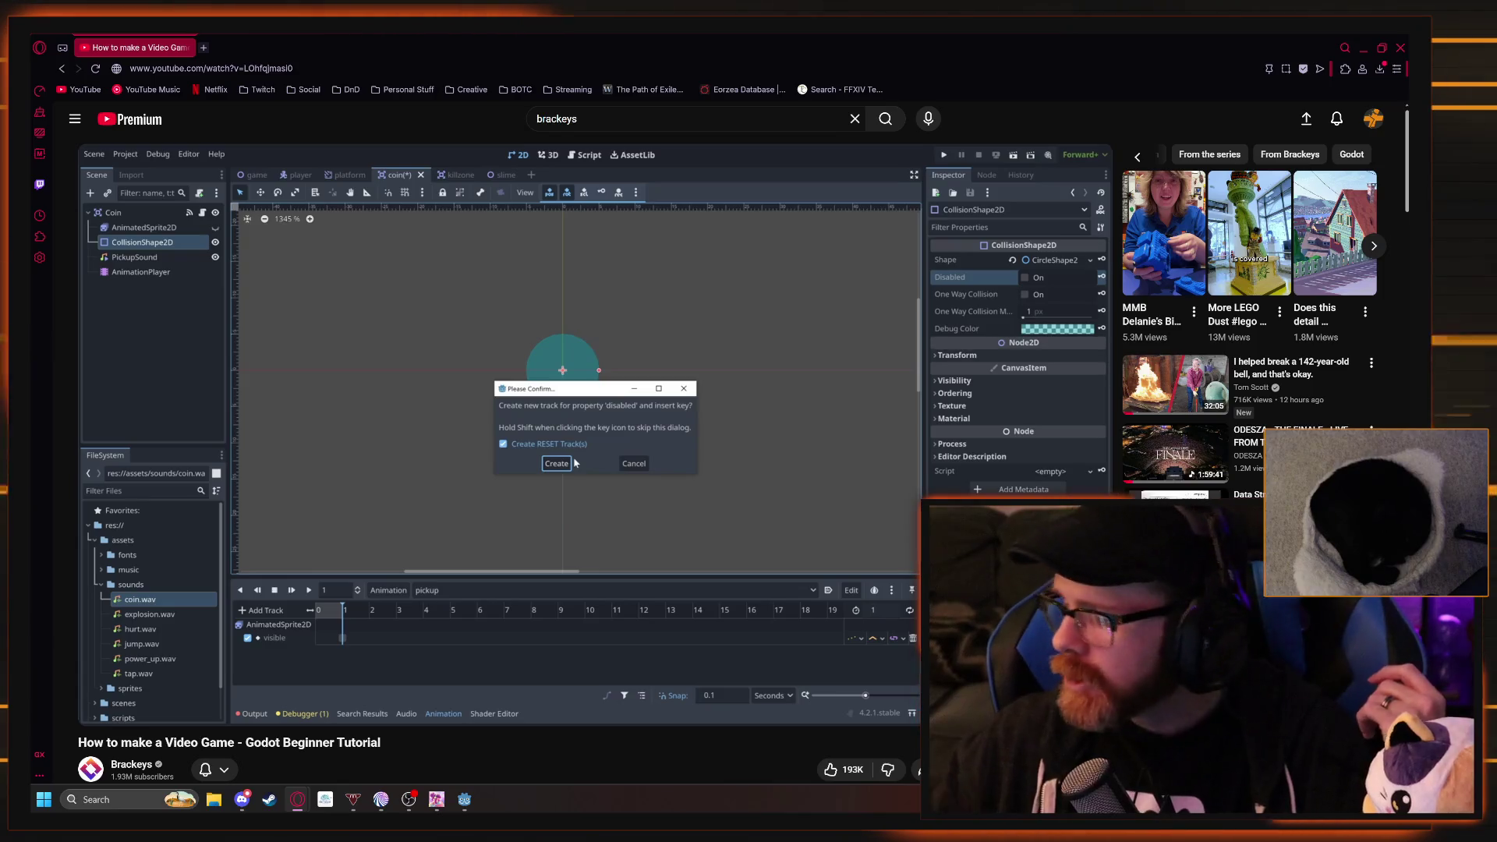
{"action": "mouse_move", "coordinate": [451, 647]}
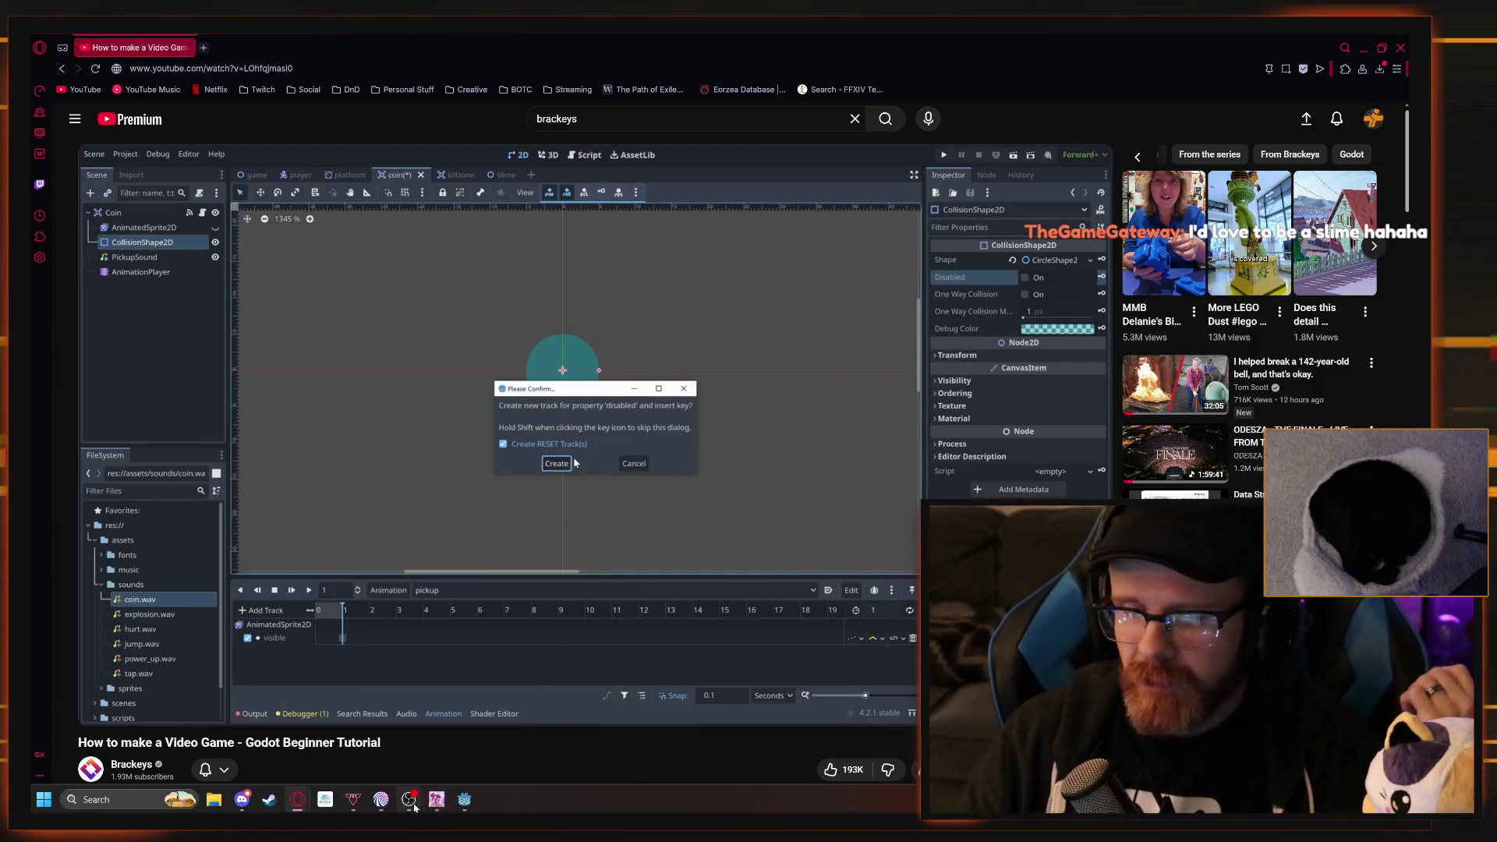
{"action": "left_click", "coordinate": [464, 801]}
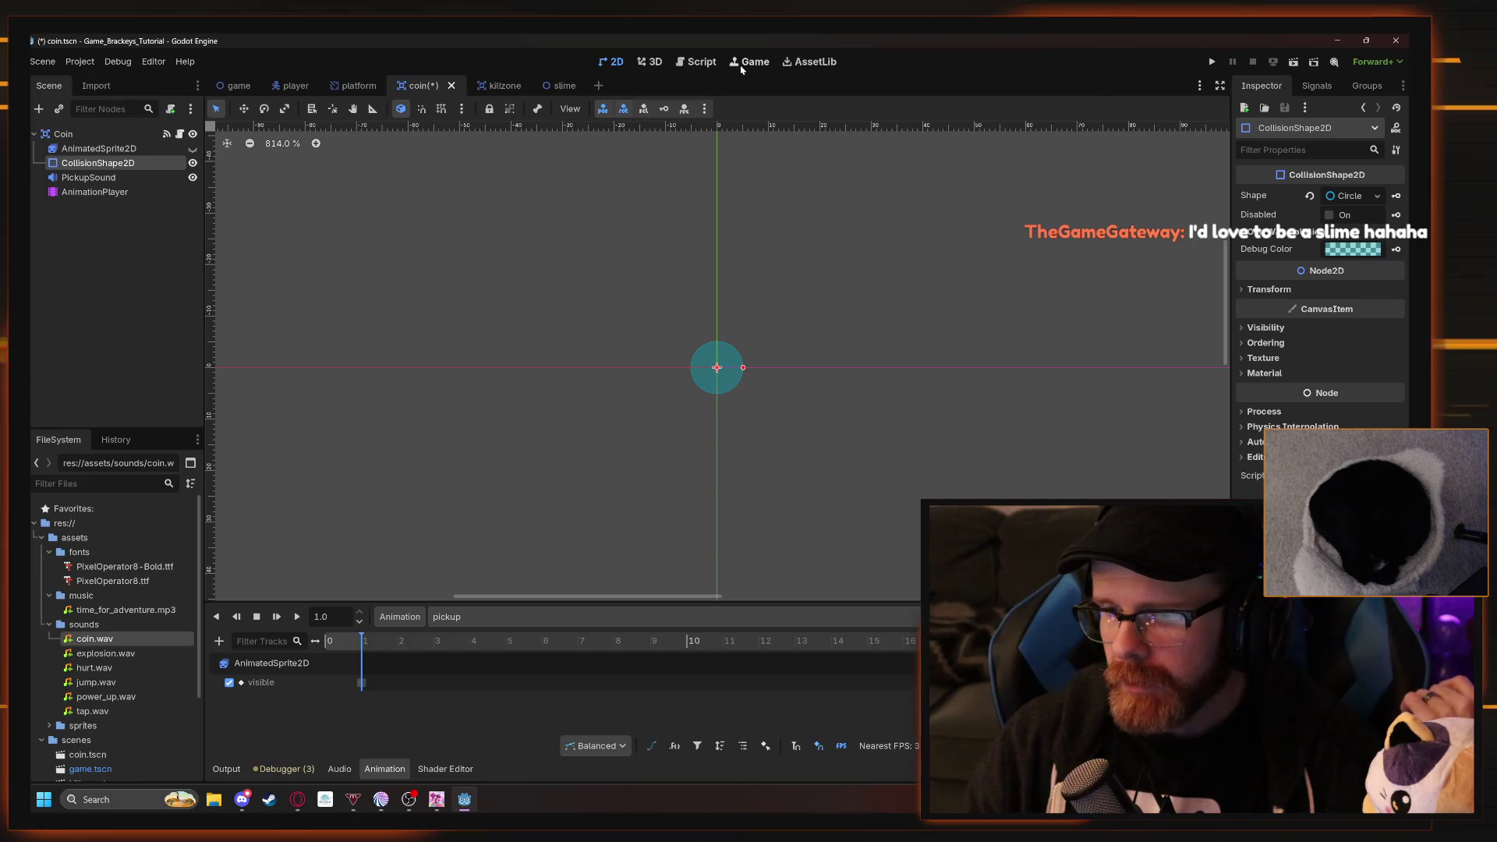
Rewind the tutorial 10 seconds to rewatch keying the collision shape's Disabled property.
{"action": "left_click", "coordinate": [300, 800]}
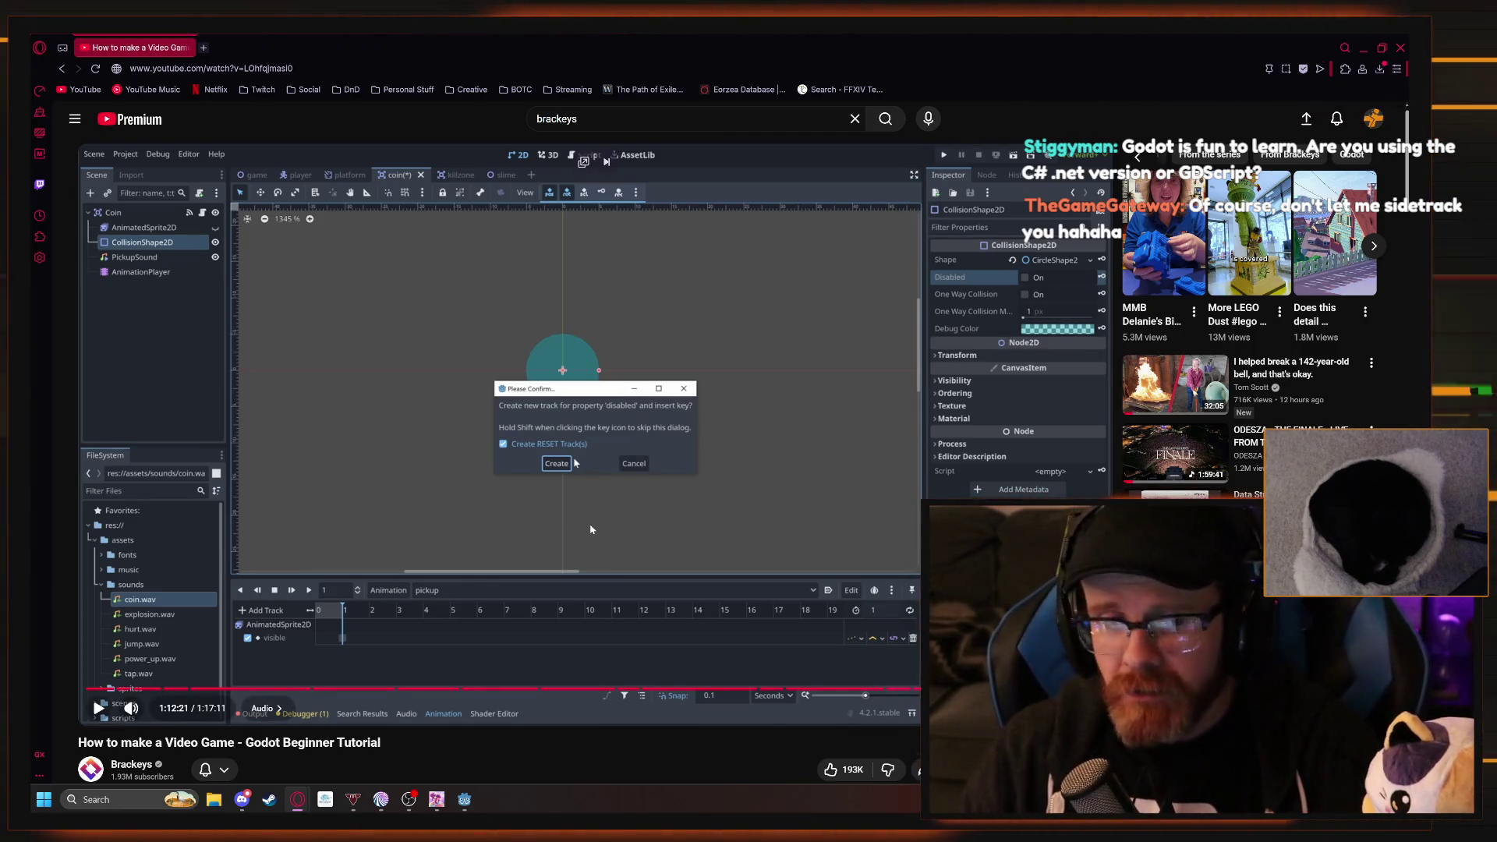
{"action": "left_click", "coordinate": [583, 586]}
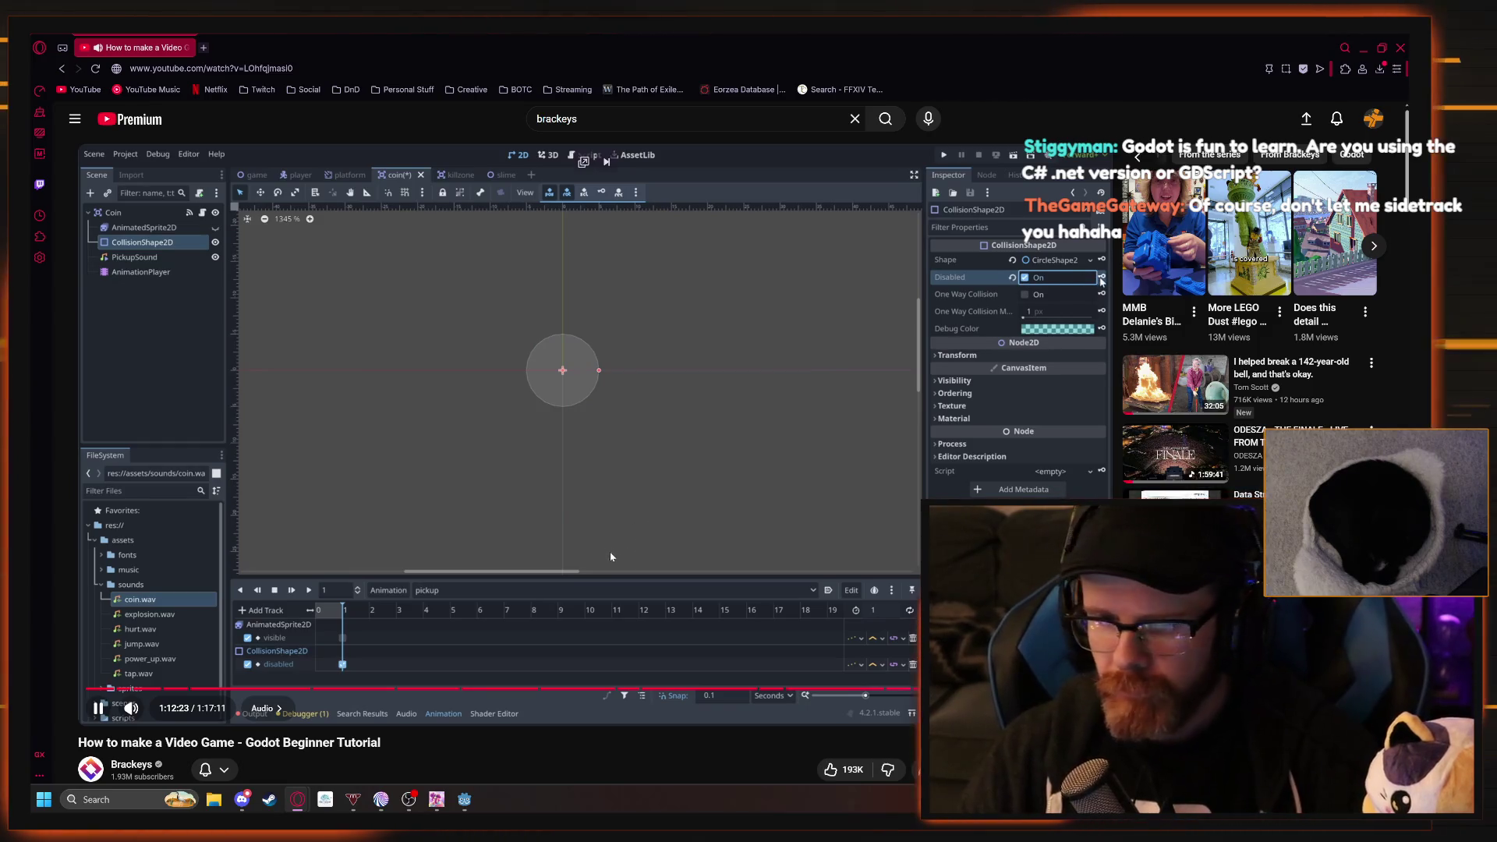
{"action": "left_click", "coordinate": [612, 557]}
{"action": "key", "text": "Left"}
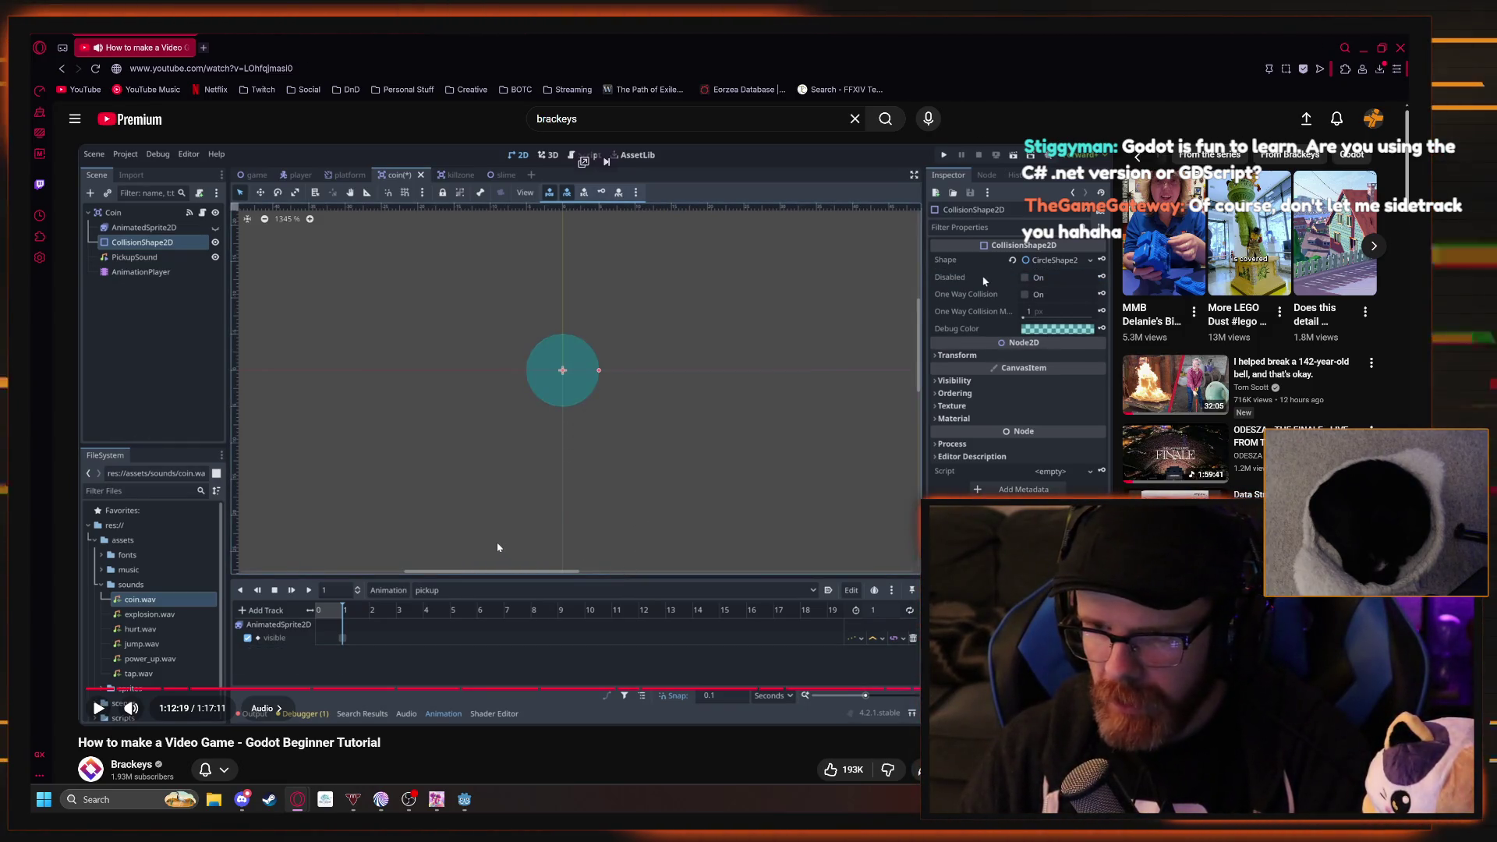
{"action": "key", "text": "Left"}
{"action": "left_click", "coordinate": [496, 471]}
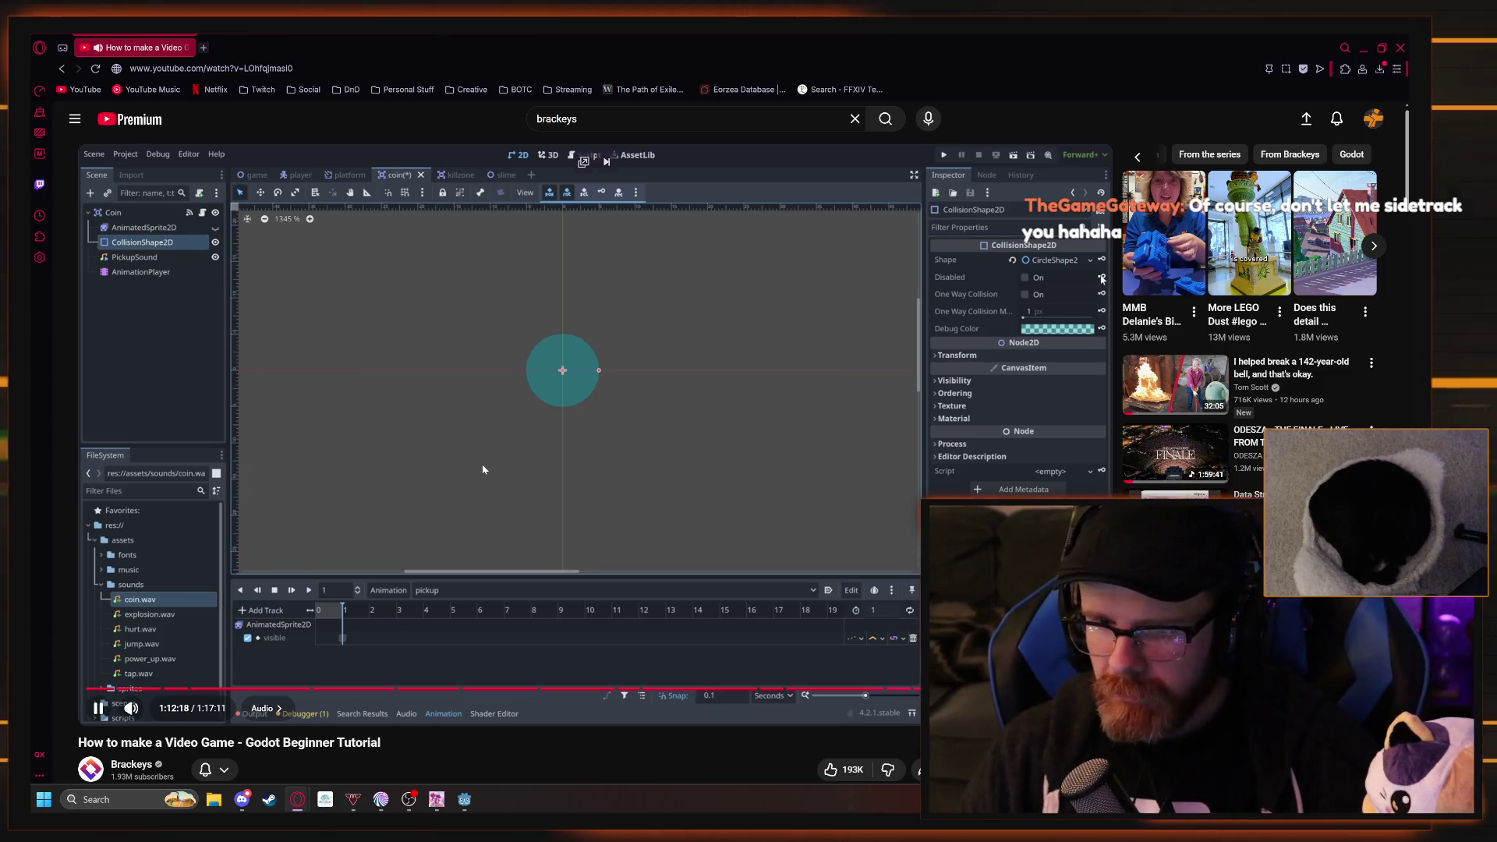
{"action": "left_click", "coordinate": [525, 518]}
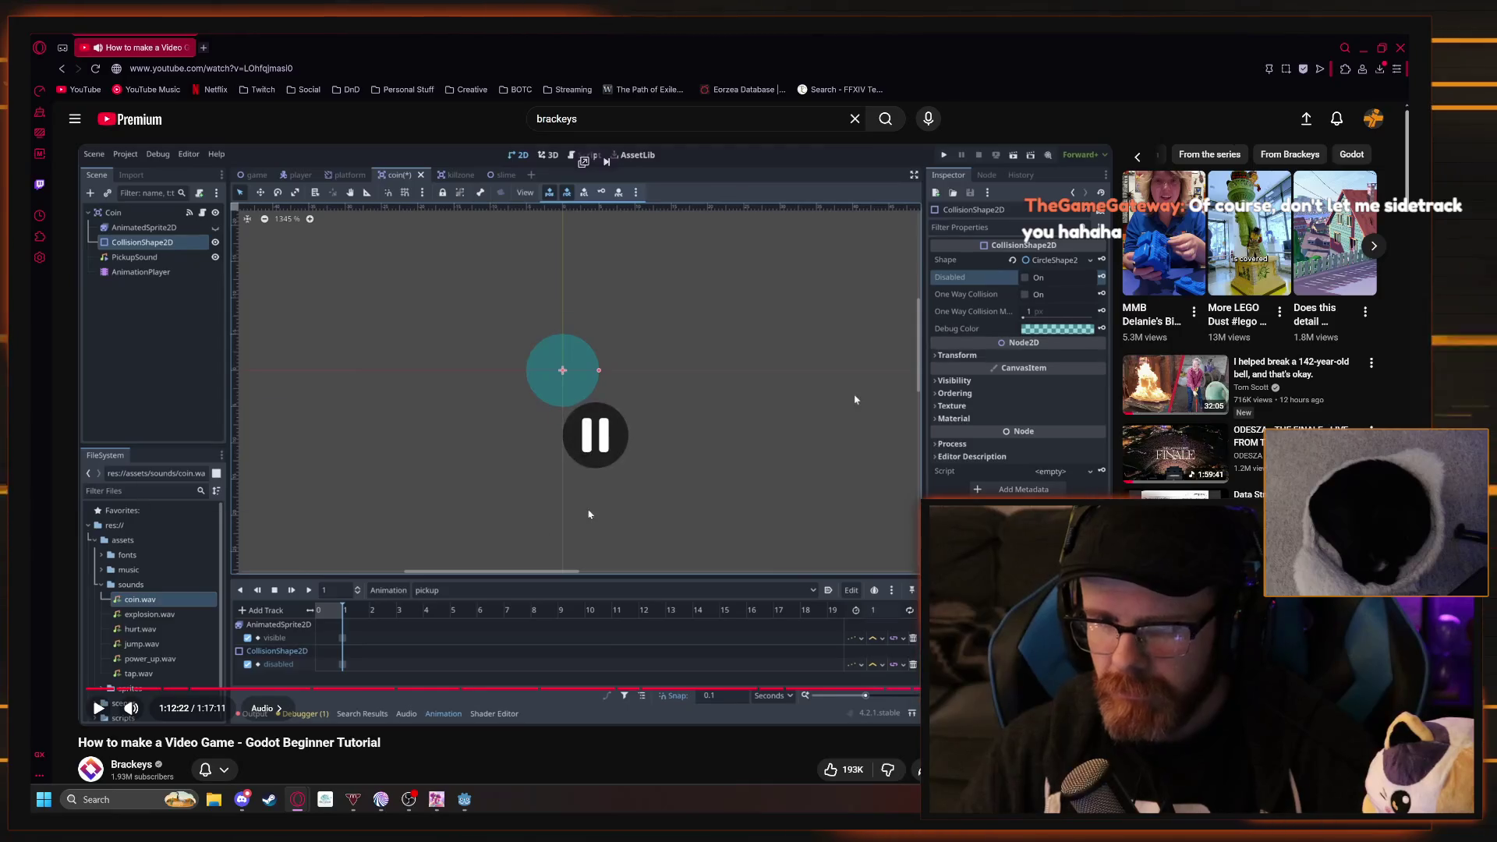
{"action": "left_click", "coordinate": [460, 801]}
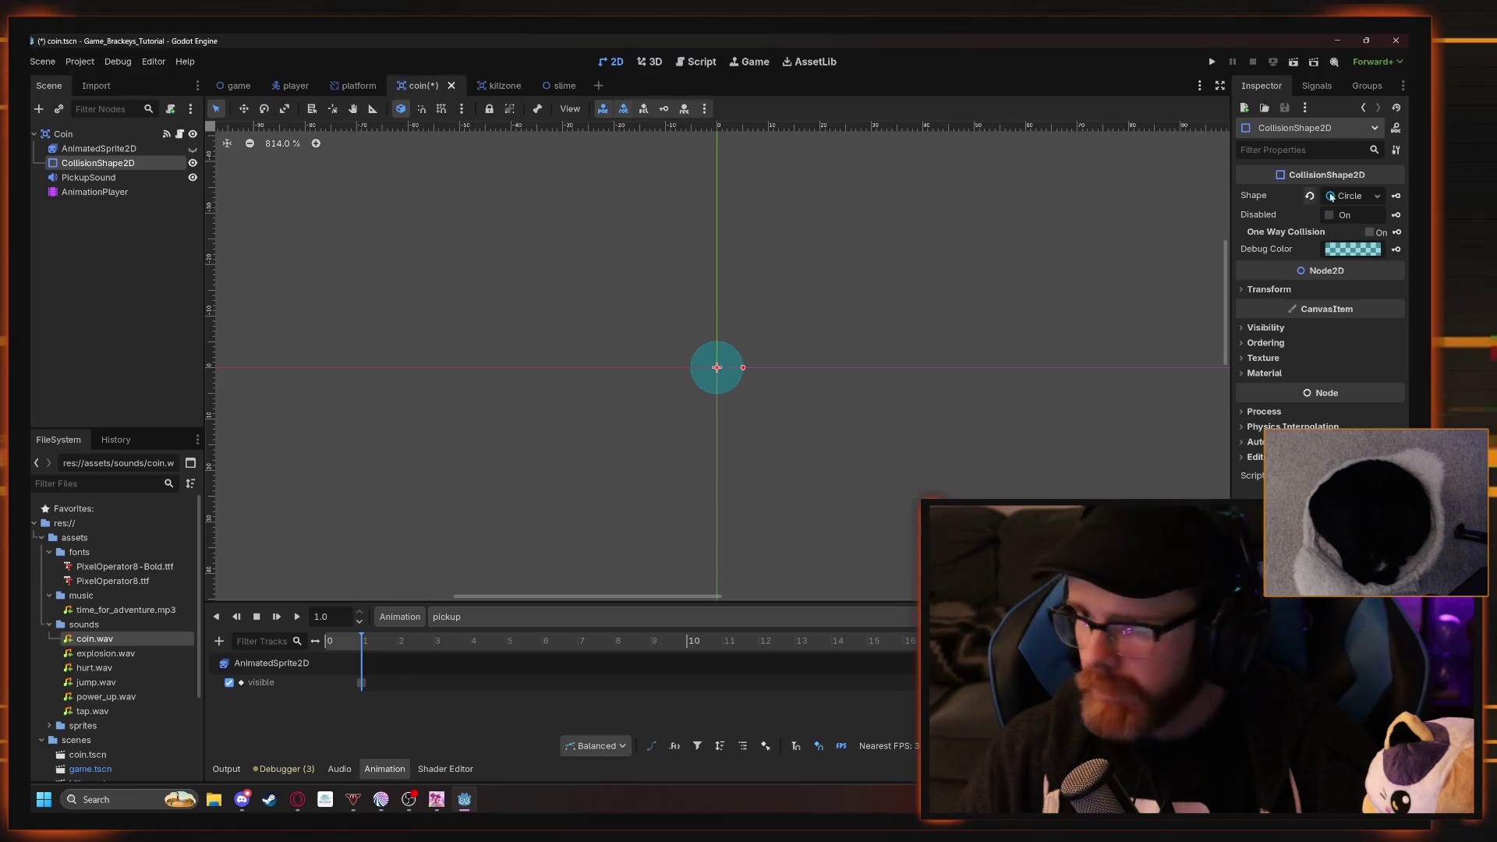
Key CollisionShape2D's Disabled property into a new track and enlarge the animation timeline panel.
{"action": "left_click", "coordinate": [1399, 216]}
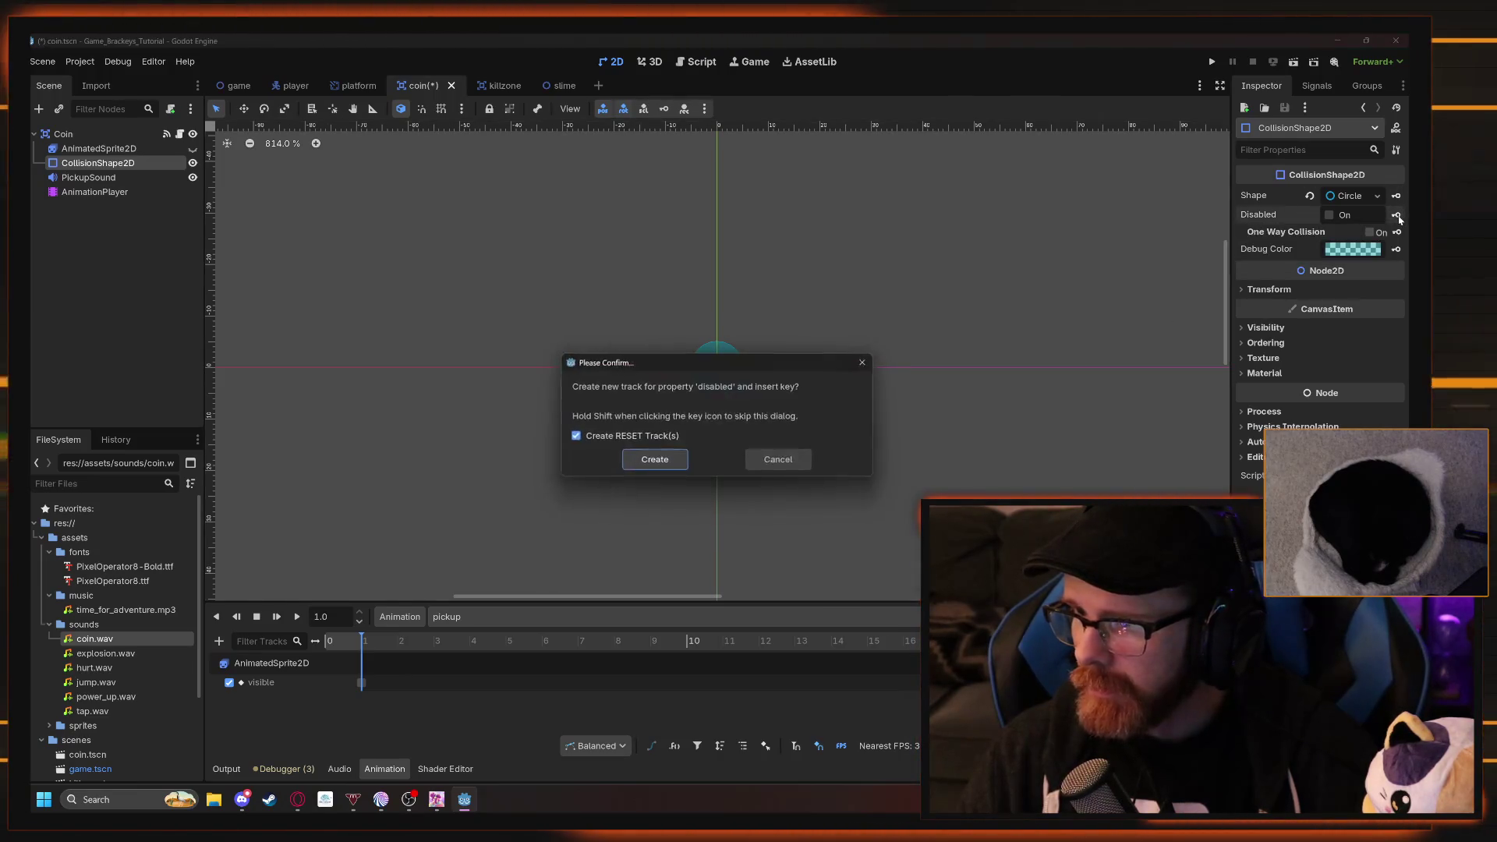
{"action": "left_click", "coordinate": [655, 460]}
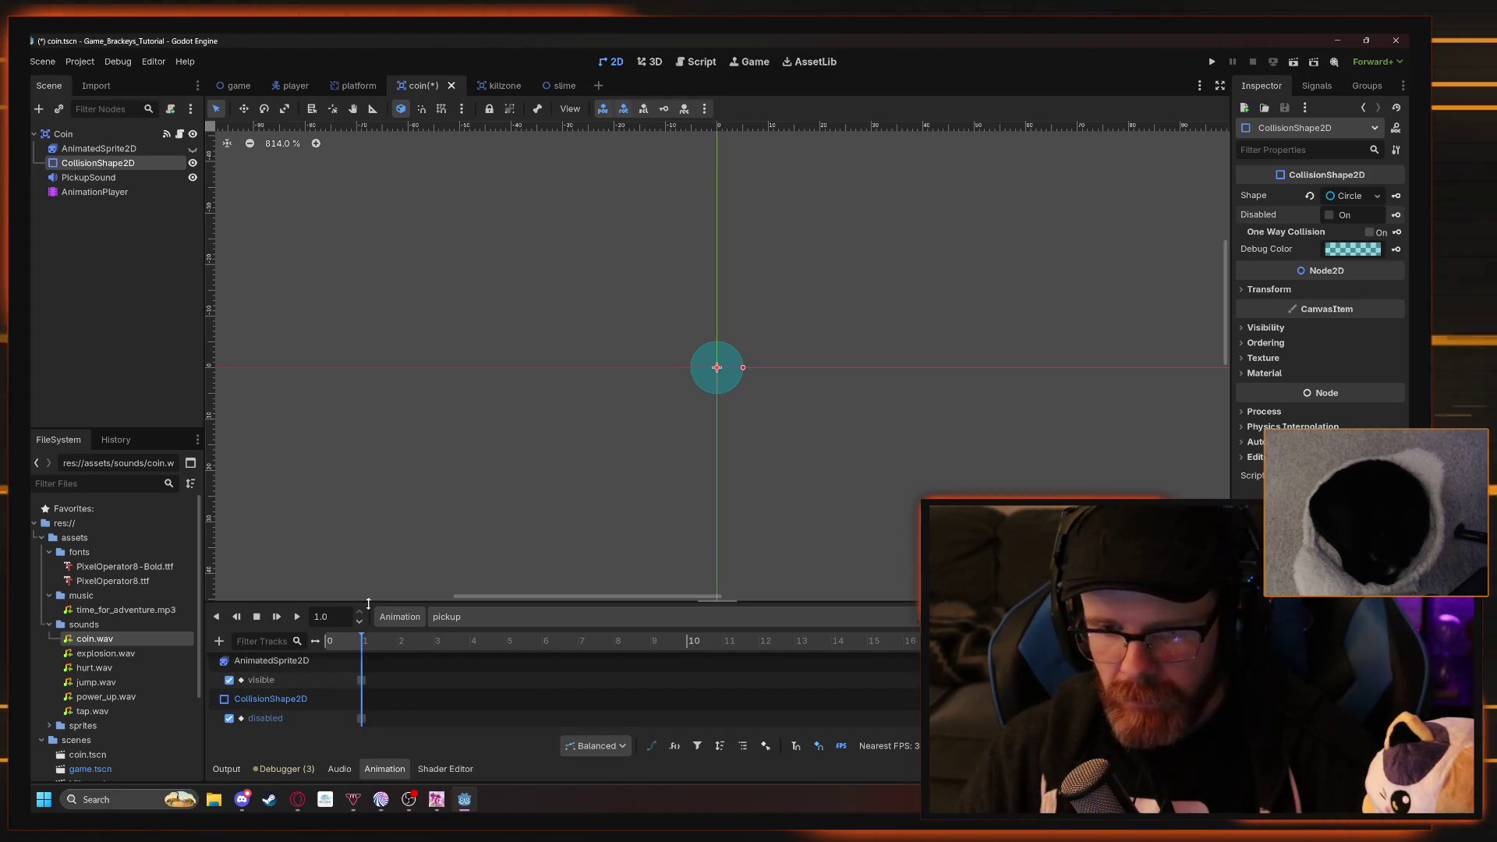
{"action": "left_click_drag", "start_coordinate": [368, 604], "coordinate": [367, 424]}
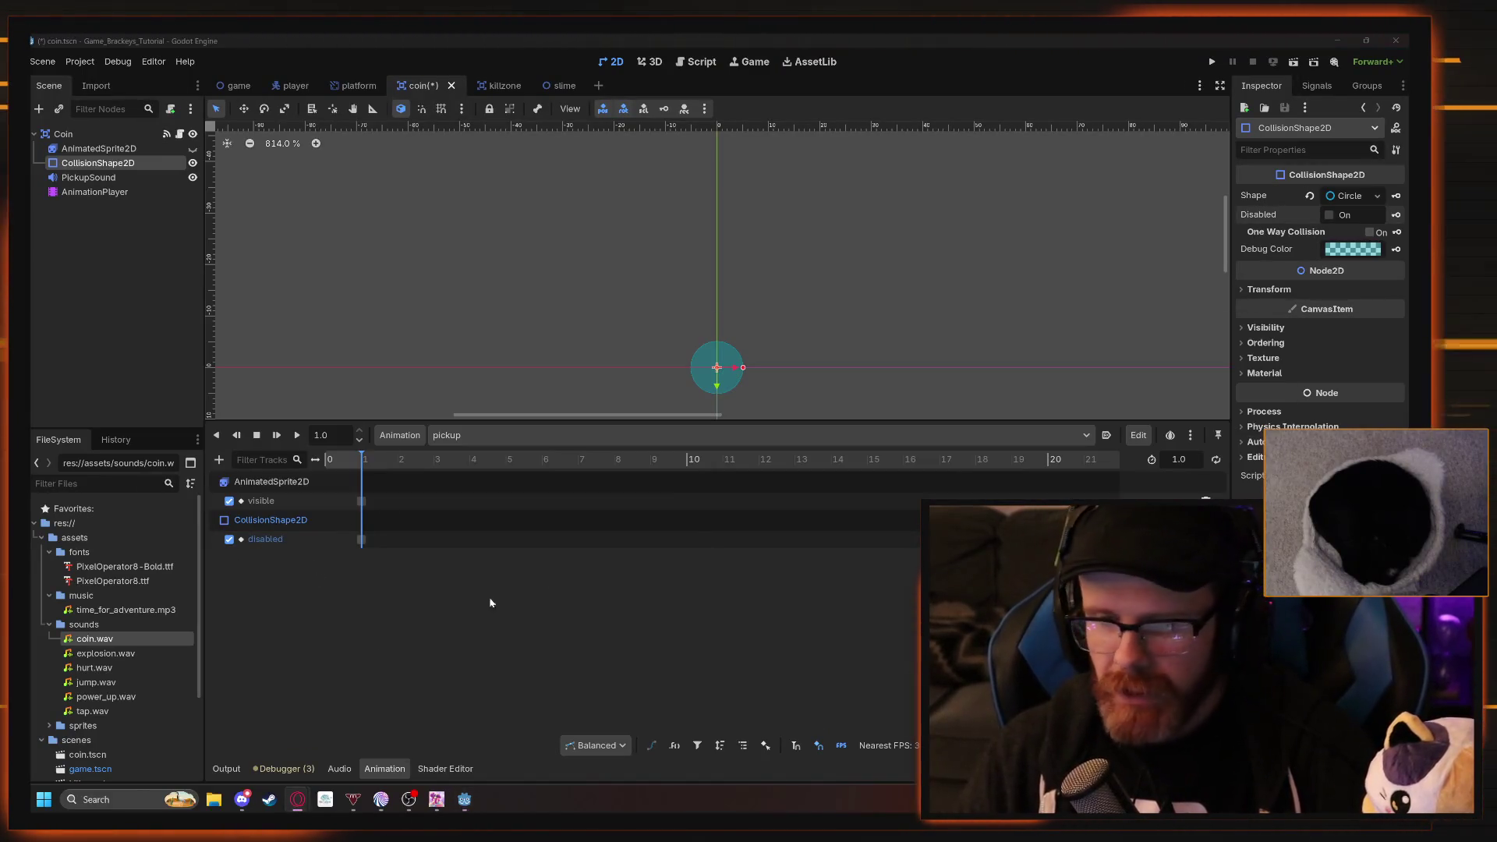
{"action": "key", "text": "alt+Tab"}
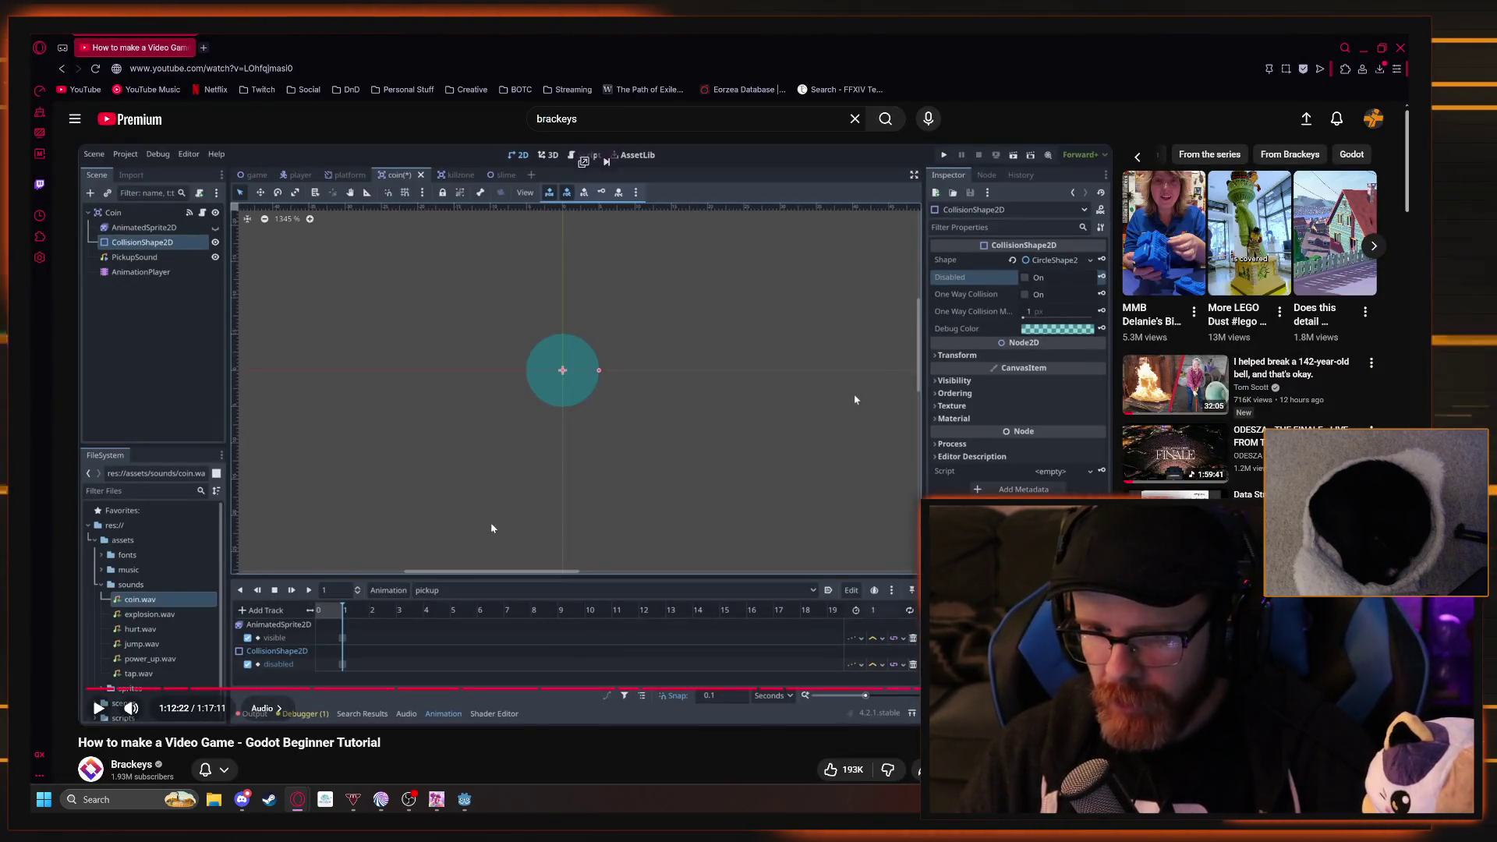
Play a few seconds of the tutorial showing Disabled switched on and keyed.
{"action": "key", "text": "alt+Tab"}
{"action": "key", "text": "alt+Tab"}
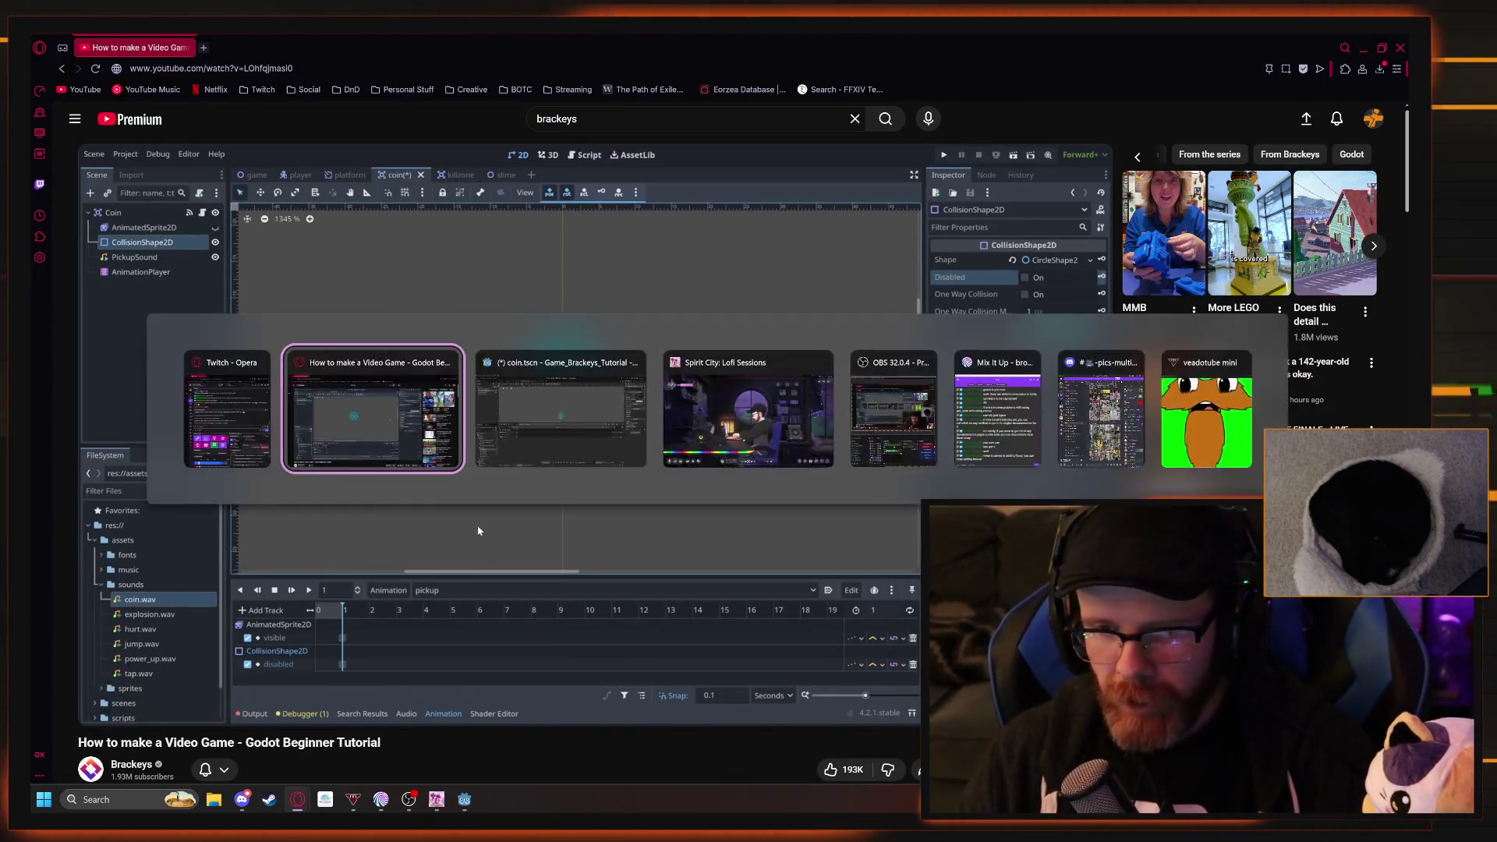
{"action": "key", "text": "alt+Tab"}
{"action": "key", "text": "alt+Tab"}
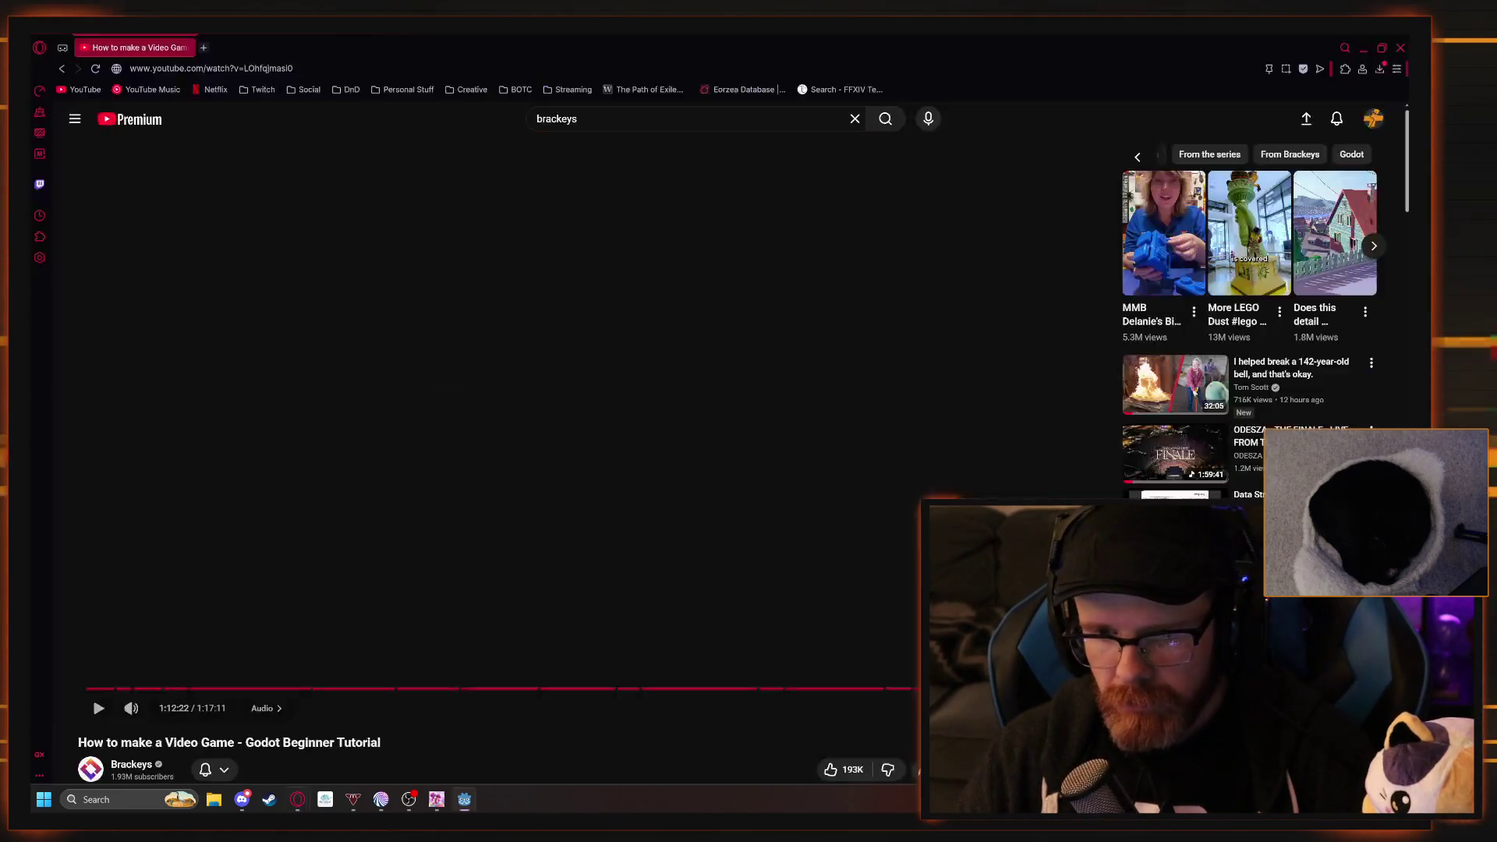
{"action": "left_click", "coordinate": [562, 597]}
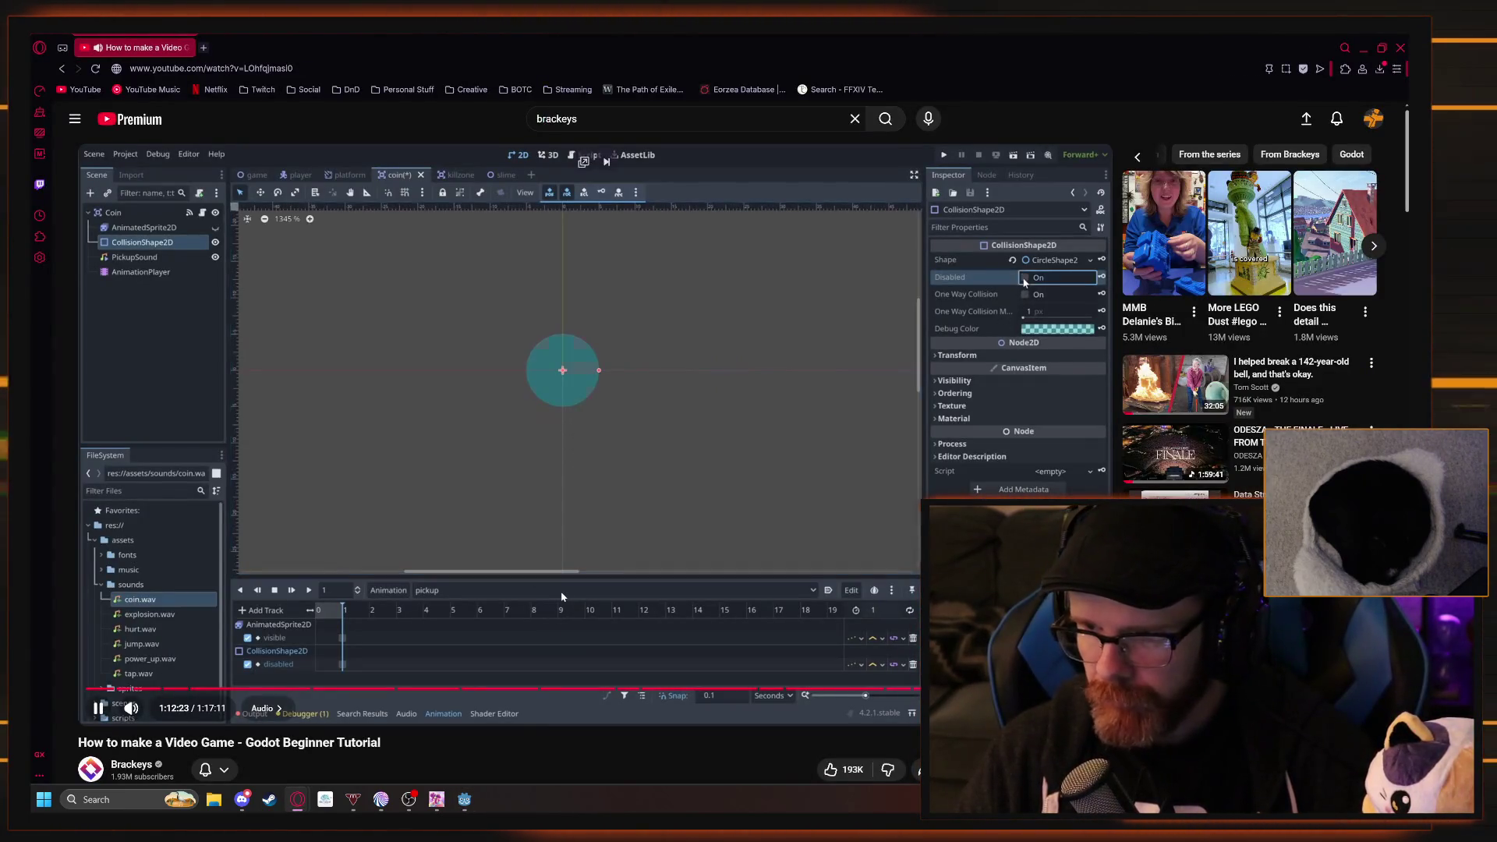
{"action": "left_click", "coordinate": [556, 441]}
{"action": "key", "text": "alt+Tab"}
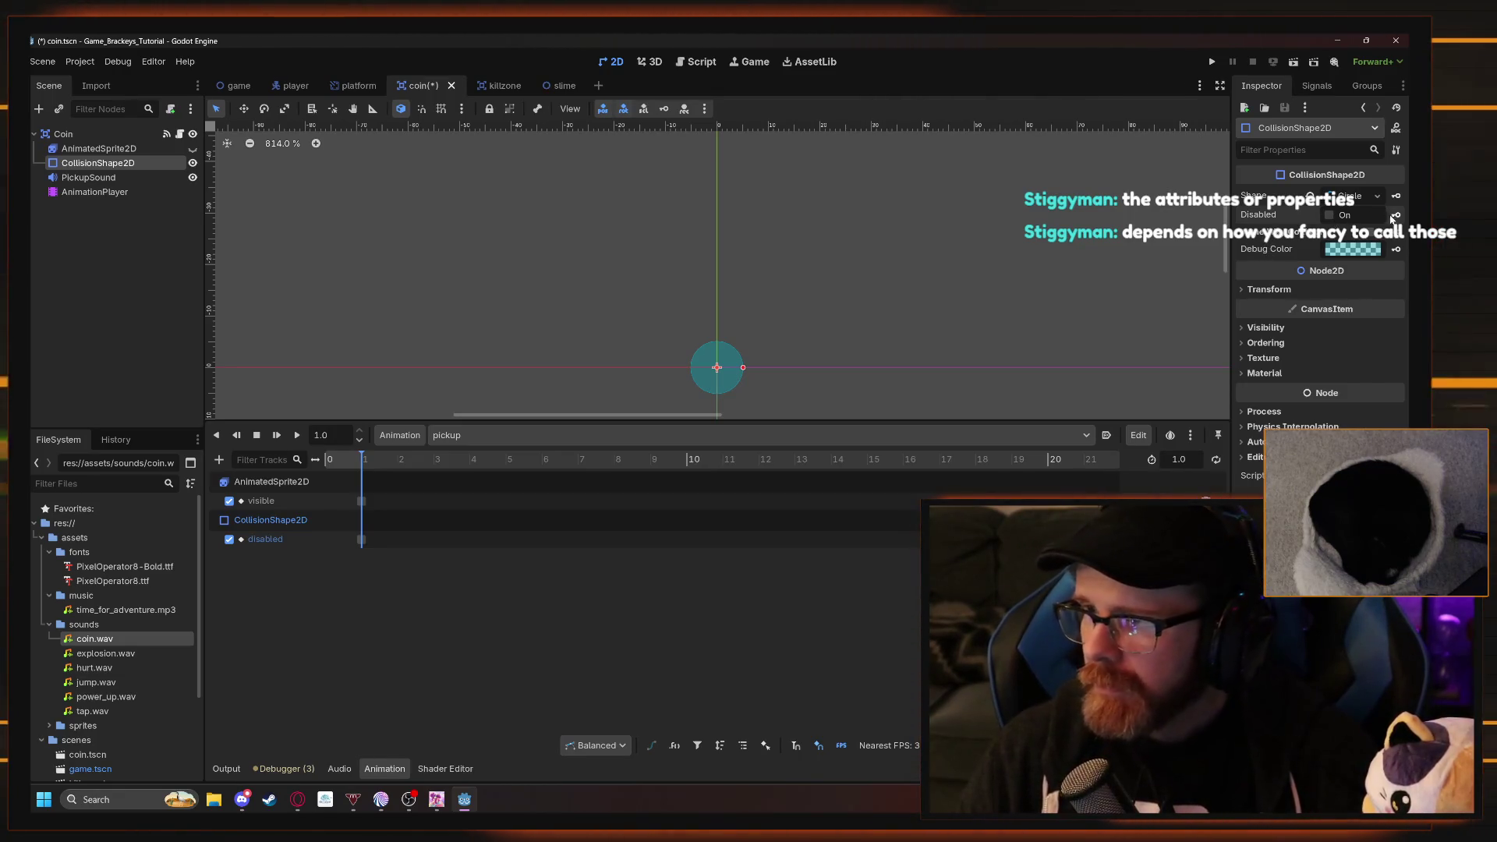
Key the collision shape's Disabled property on at 1.0 s and look over RESET.
{"action": "left_click", "coordinate": [1330, 216]}
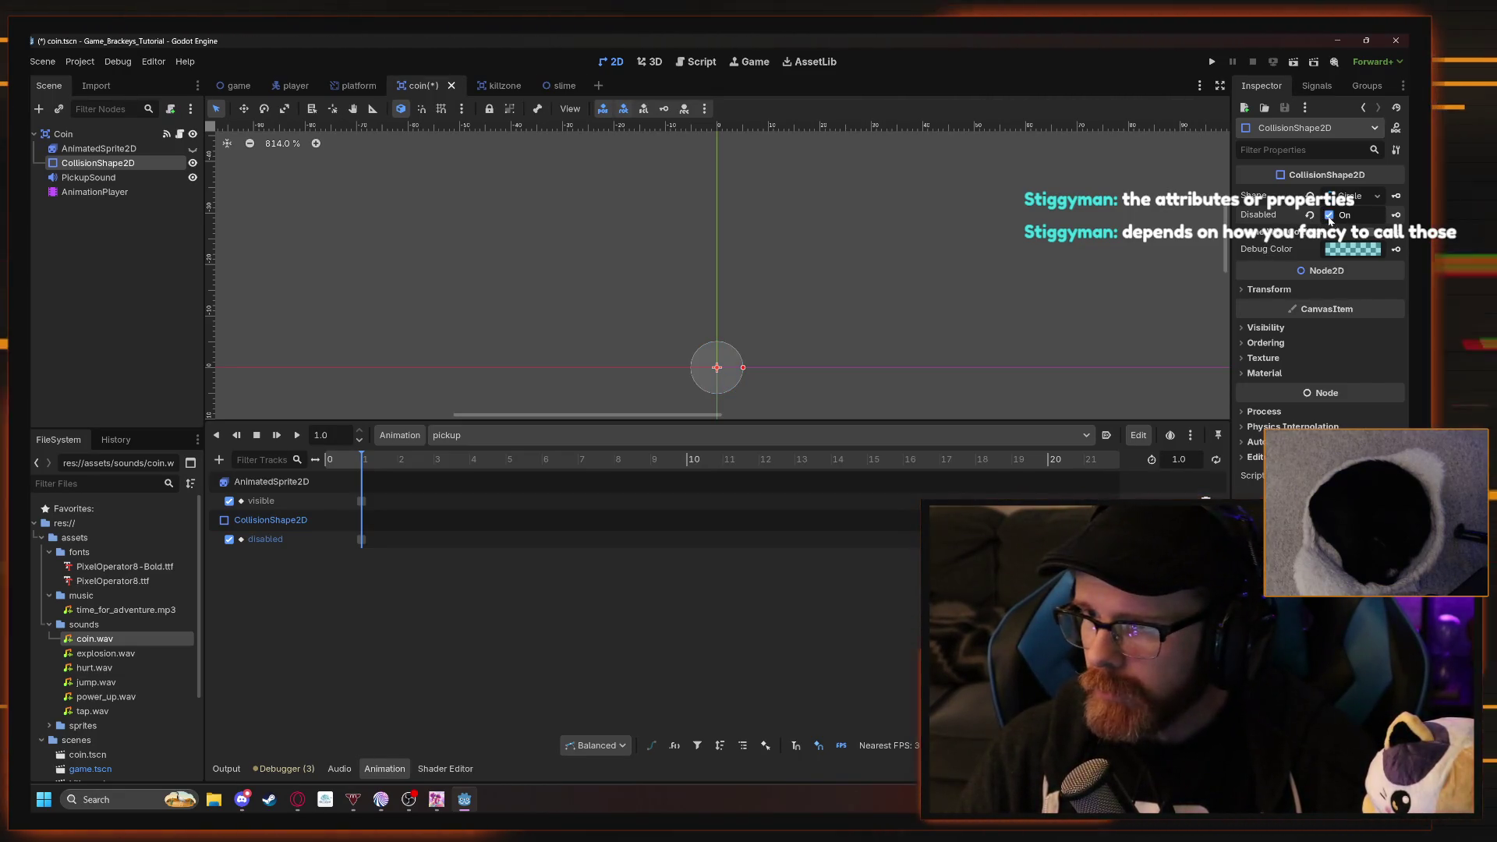
{"action": "left_click", "coordinate": [1396, 216]}
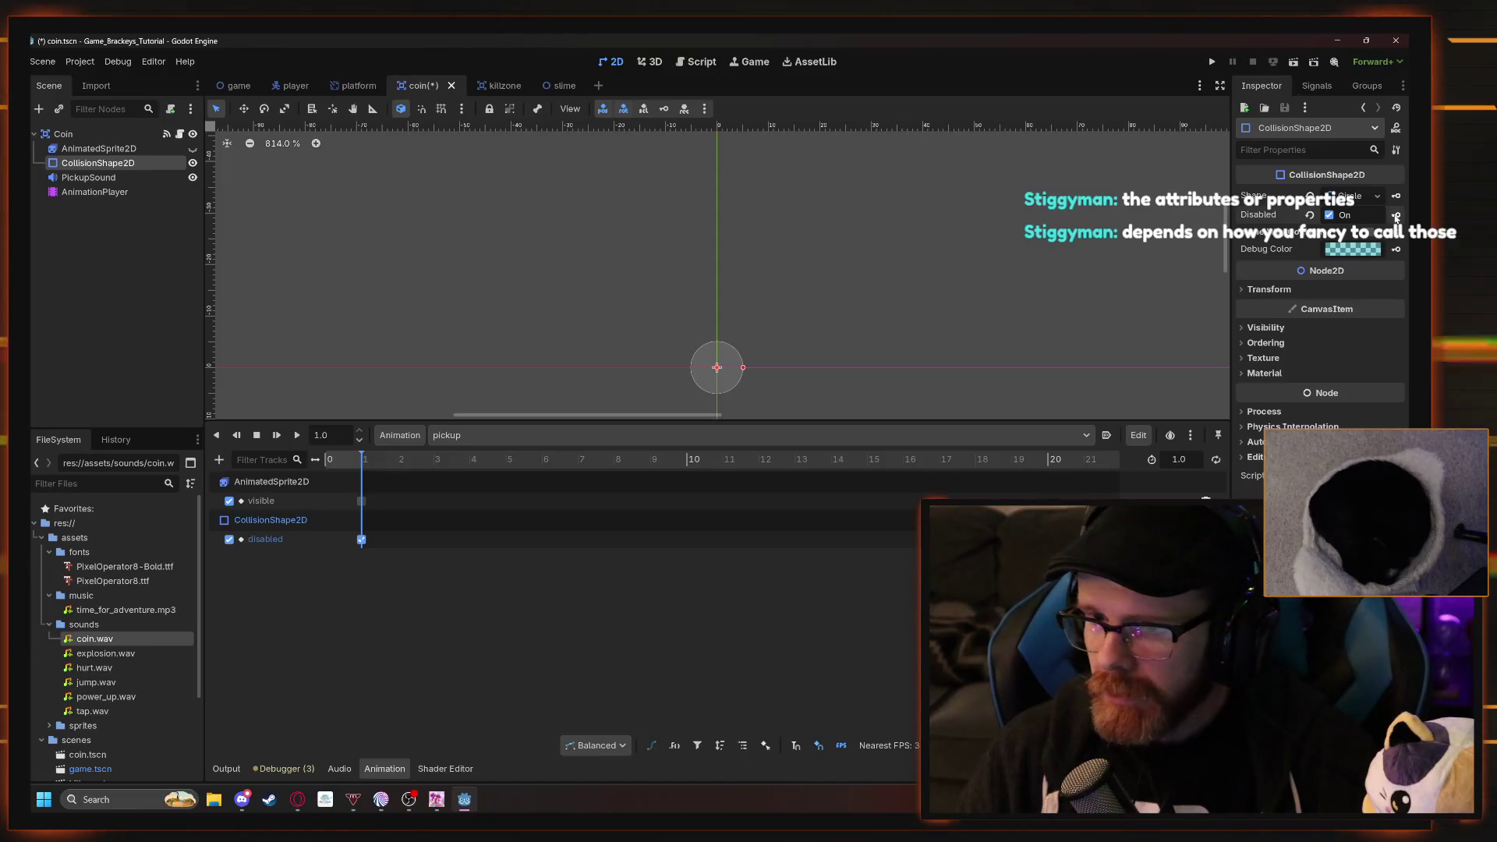
{"action": "left_click", "coordinate": [467, 436]}
{"action": "left_click", "coordinate": [475, 467]}
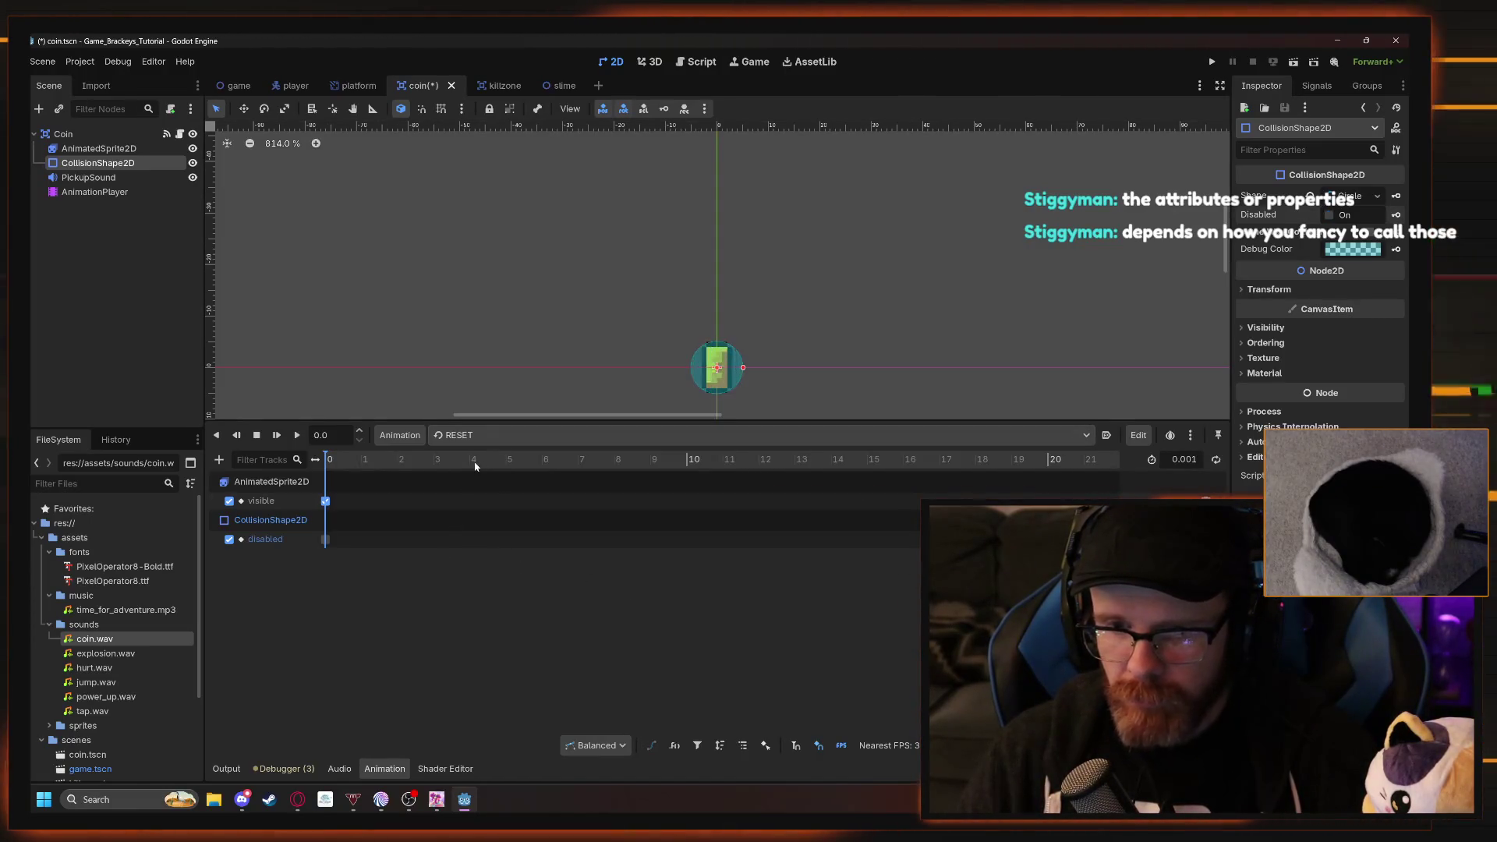
Return to the pickup animation and scrub to 1.0 s to confirm the coin hides.
{"action": "left_click", "coordinate": [503, 440]}
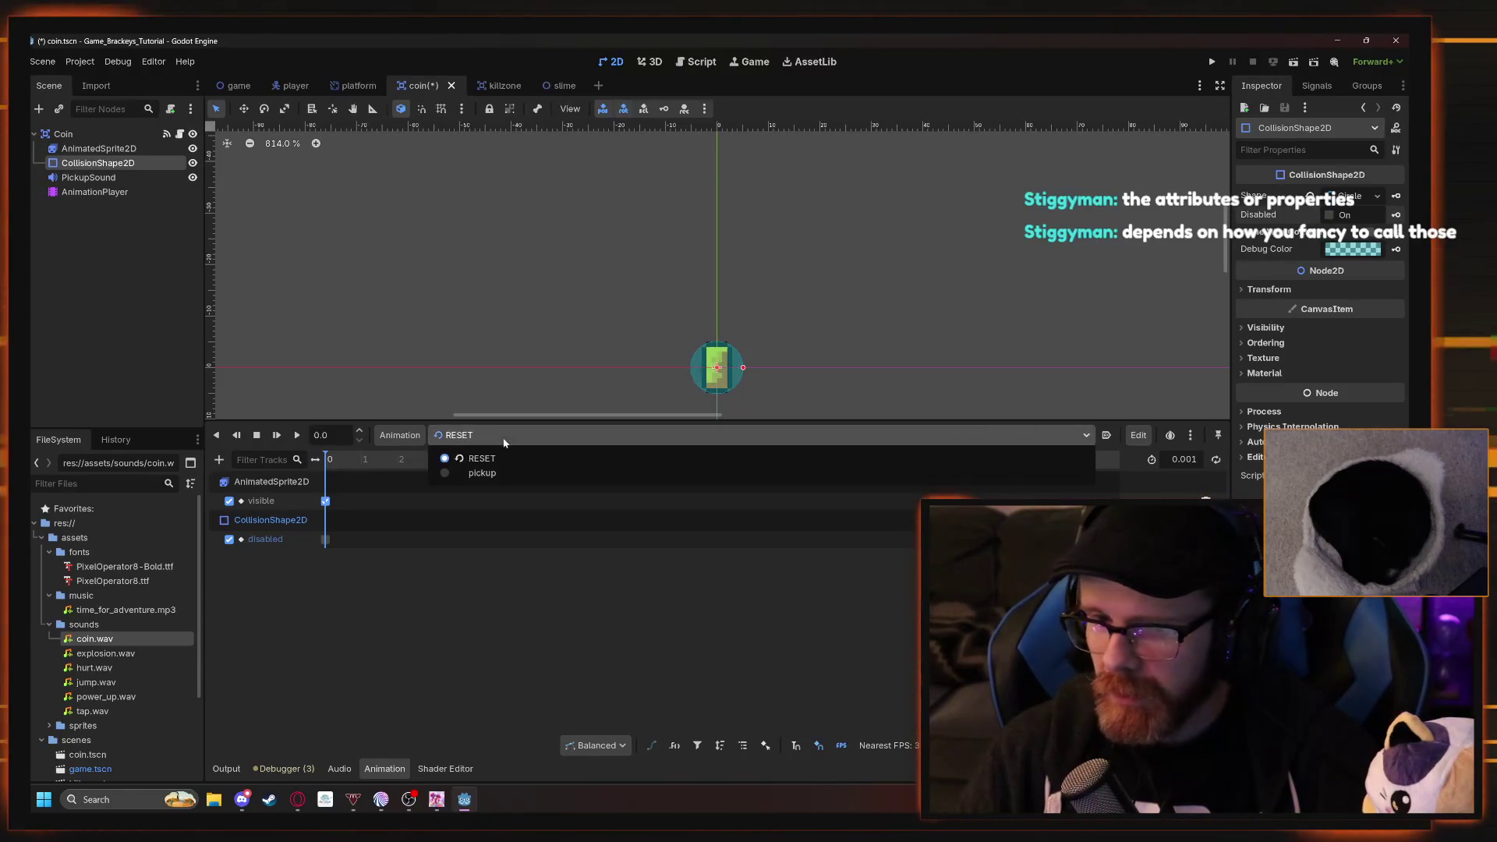
{"action": "left_click", "coordinate": [477, 473]}
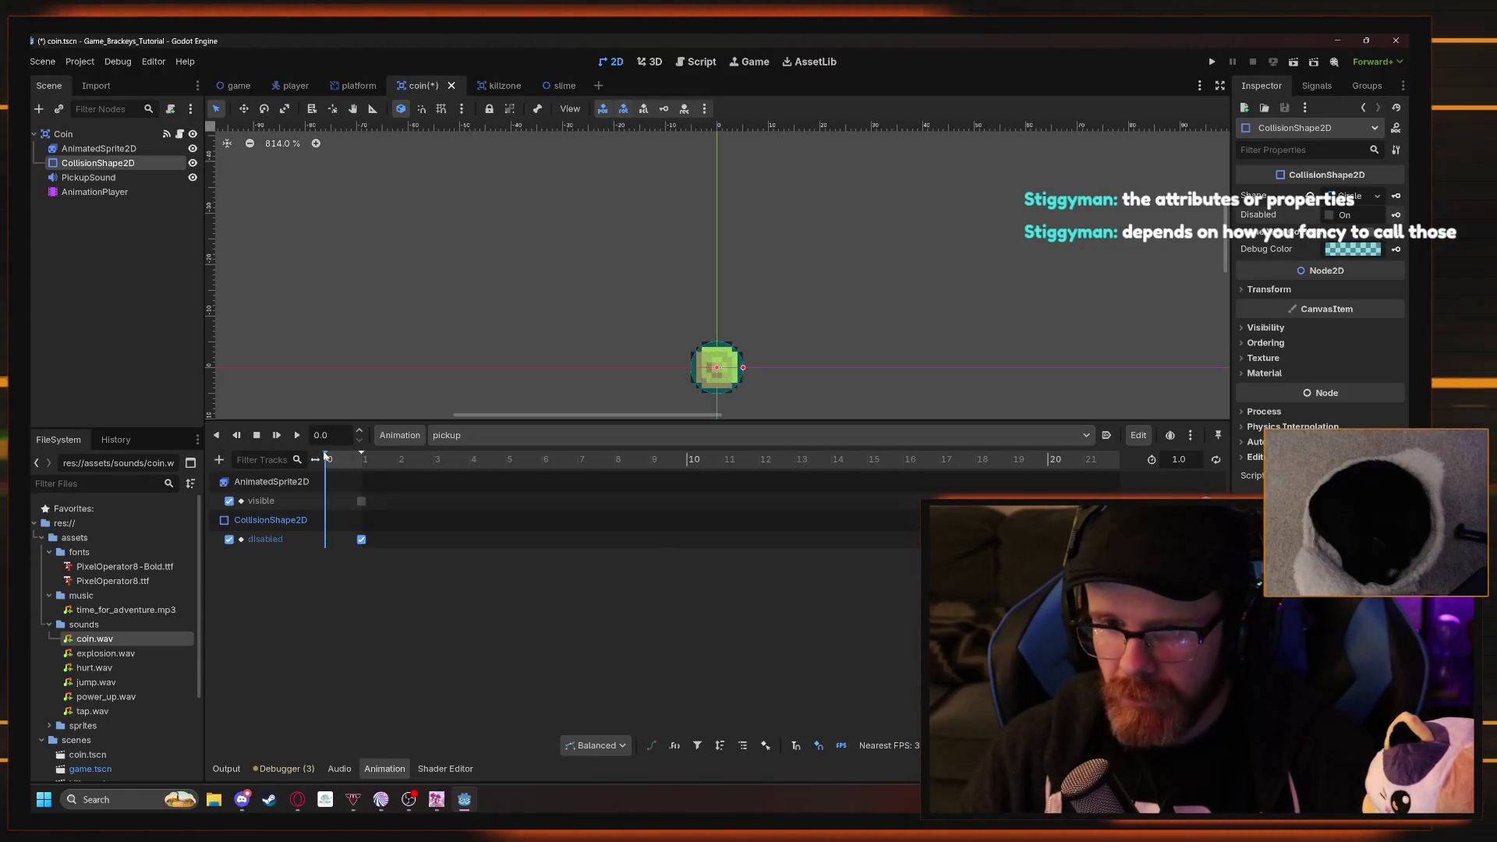
{"action": "mouse_move", "coordinate": [326, 457]}
{"action": "left_mouse_down"}
{"action": "mouse_move", "coordinate": [362, 457]}
{"action": "mouse_move", "coordinate": [341, 468]}
{"action": "left_mouse_up"}
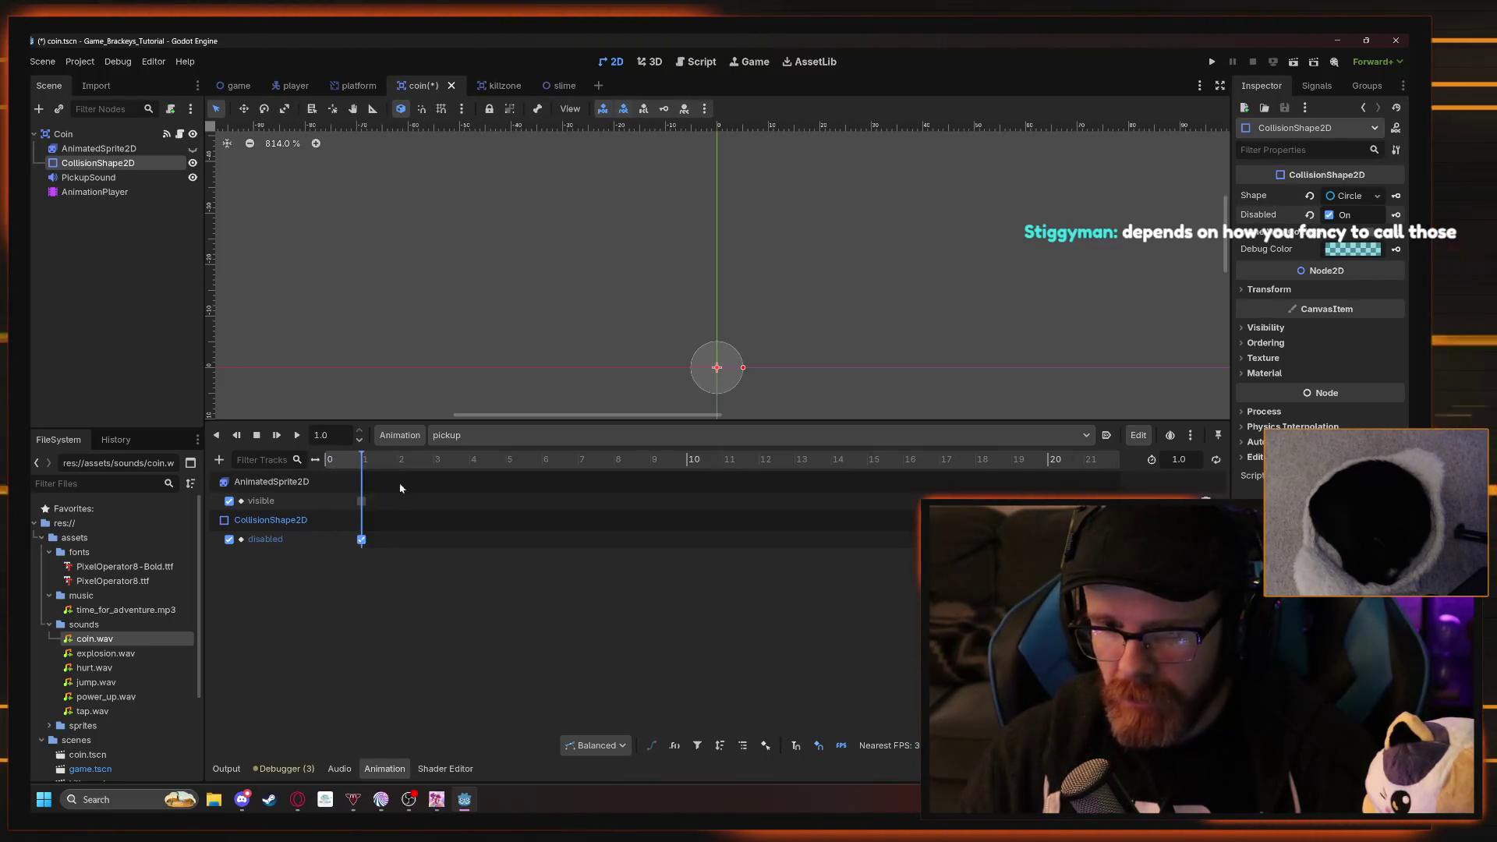
{"action": "key", "text": "alt+Tab"}
{"action": "left_click", "coordinate": [526, 628]}
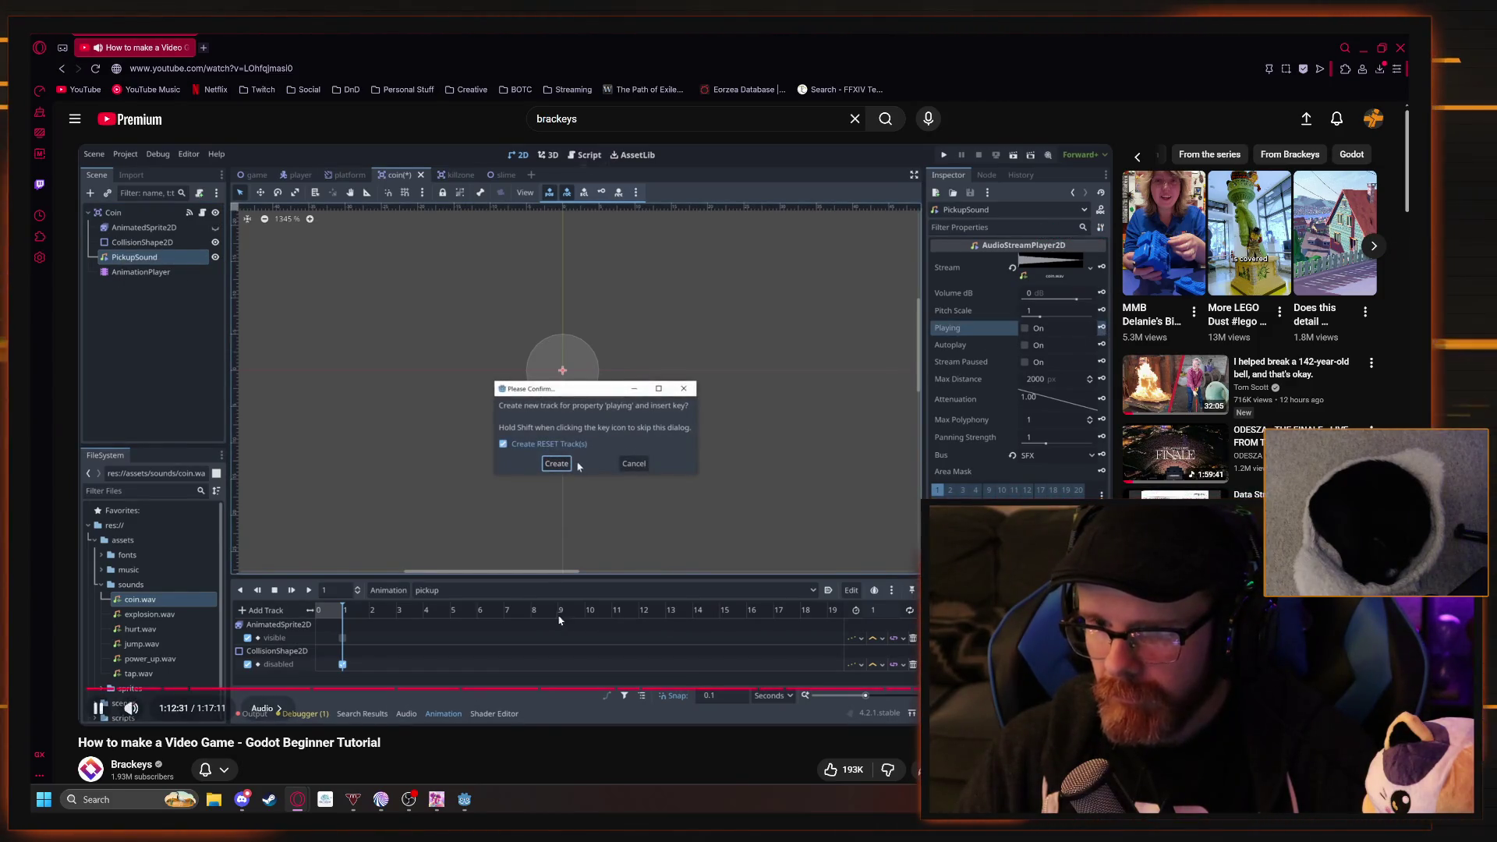
Select PickupSound and key its Playing property to create a playing track.
{"action": "key", "text": "space"}
{"action": "key", "text": "alt+Tab"}
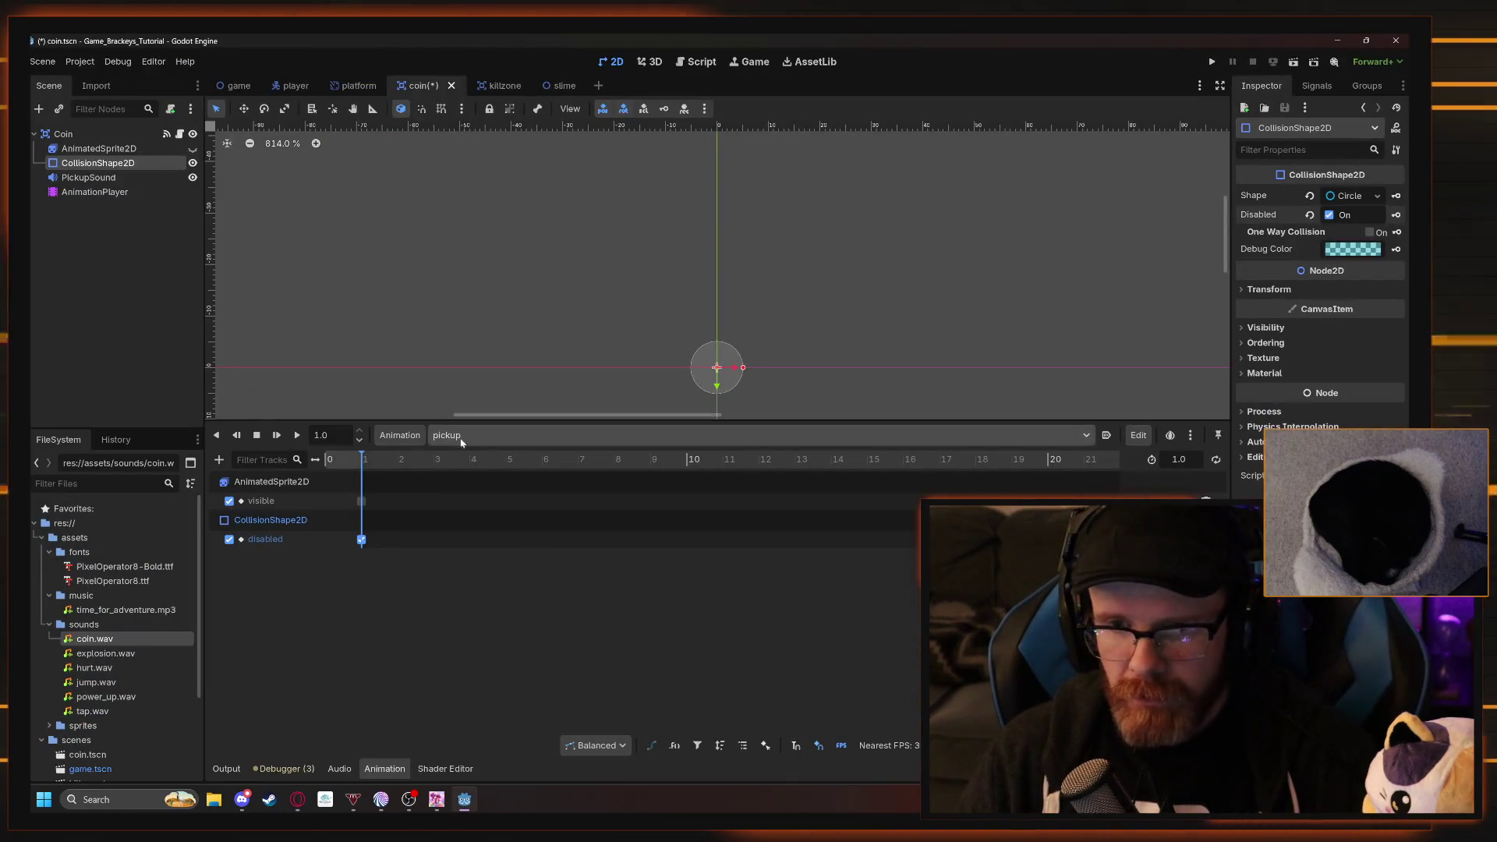
{"action": "left_click", "coordinate": [117, 177]}
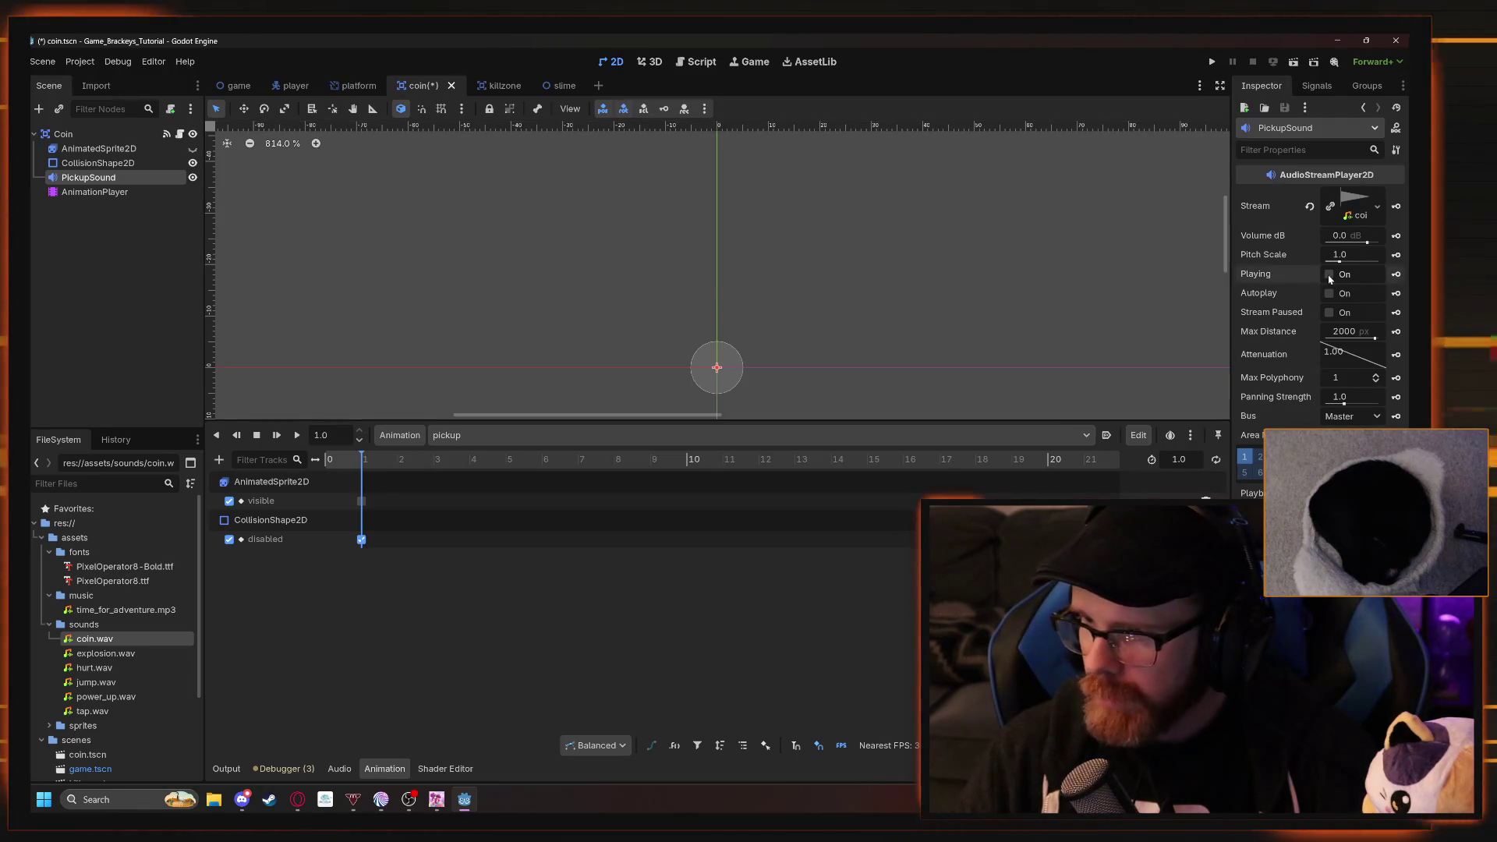
{"action": "left_click", "coordinate": [1397, 275]}
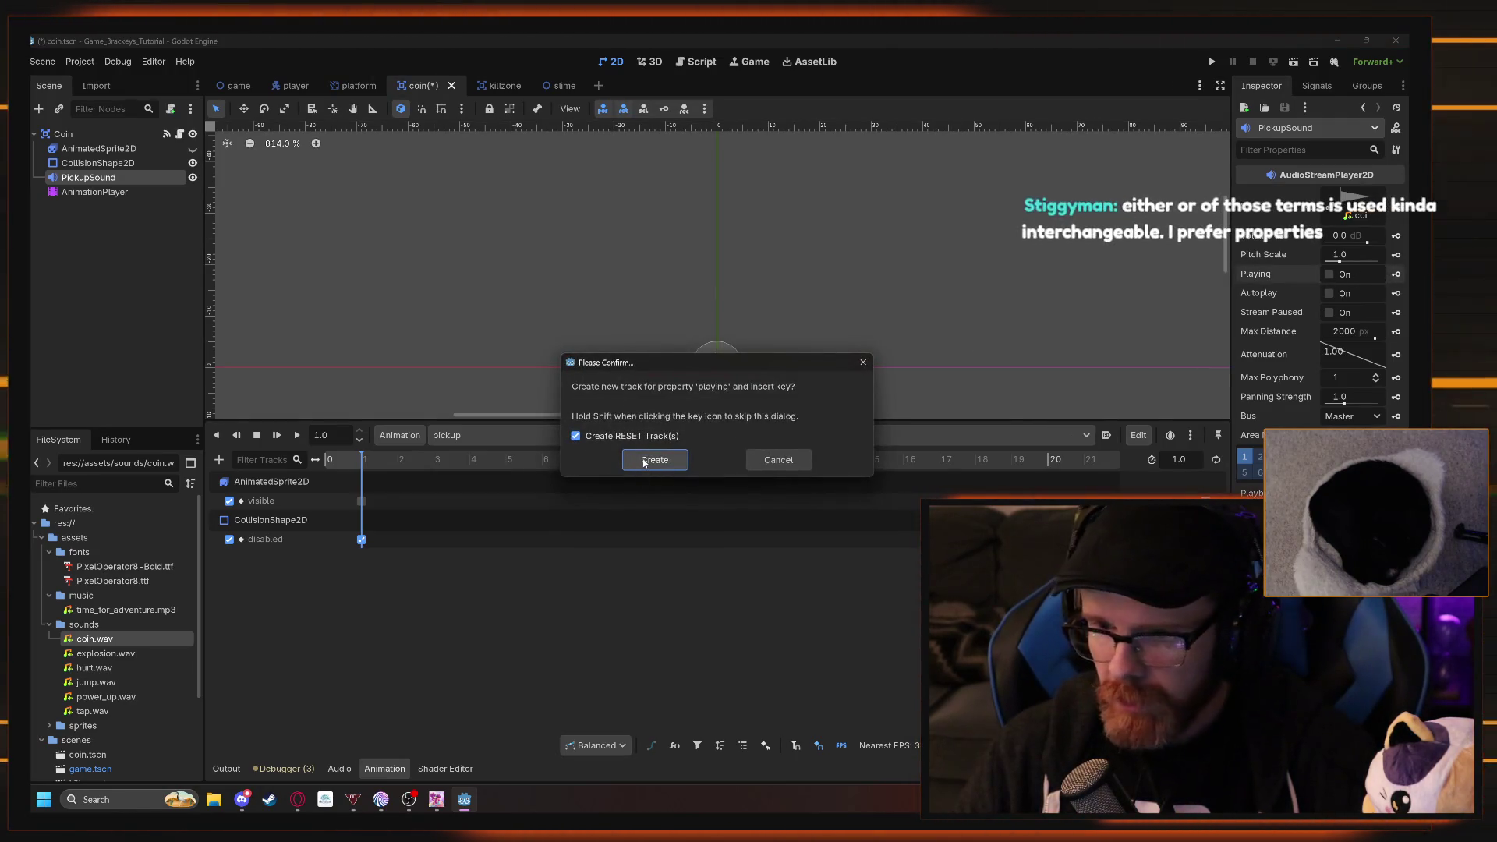
{"action": "left_click", "coordinate": [685, 460]}
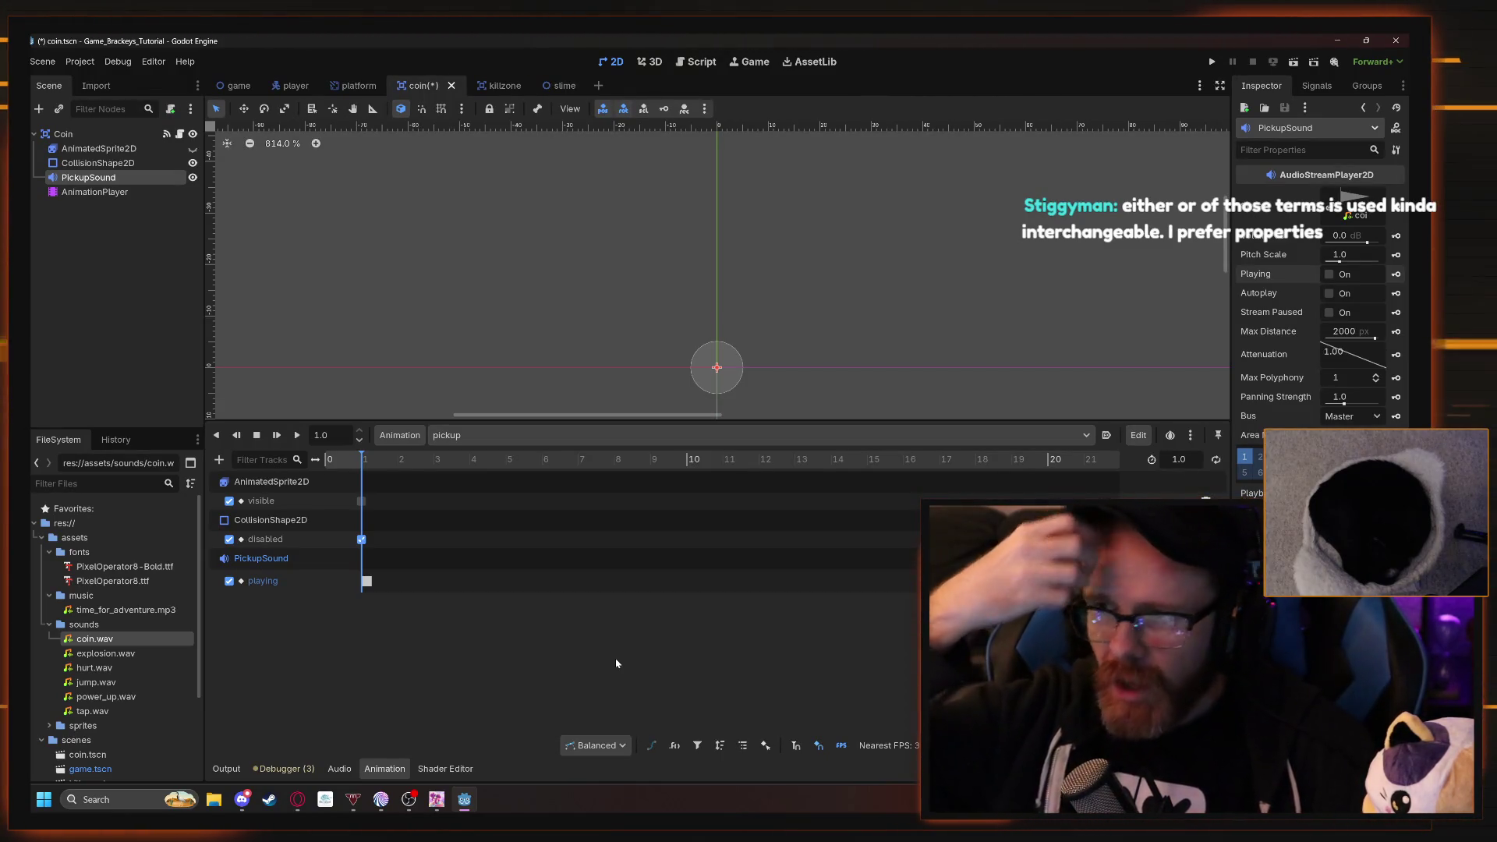
{"action": "key", "text": "alt+Tab"}
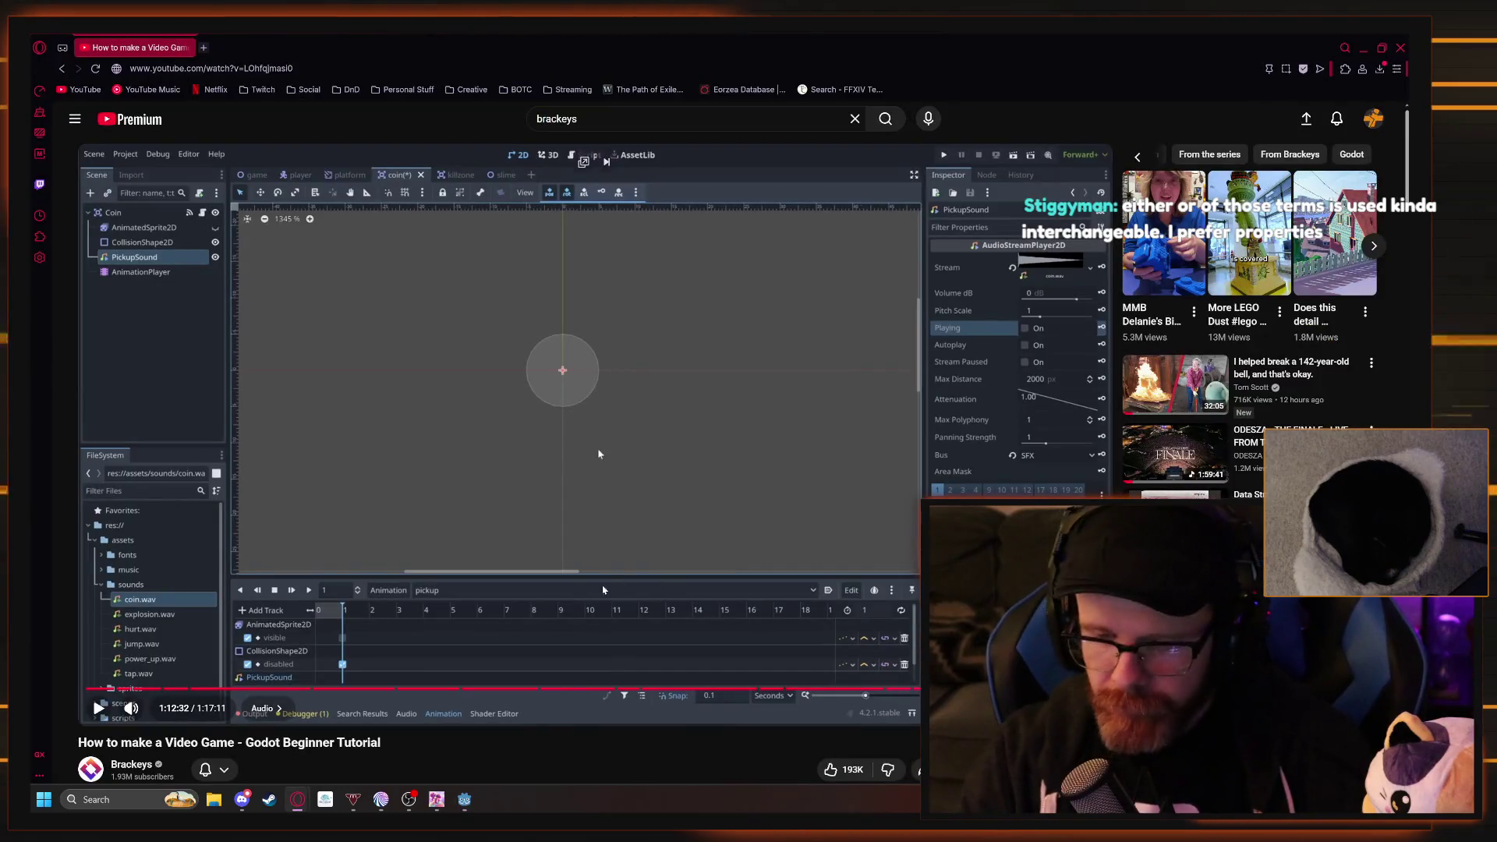
Watch the tutorial set the playing key to on, then select that keyframe in Godot.
{"action": "left_click", "coordinate": [599, 454]}
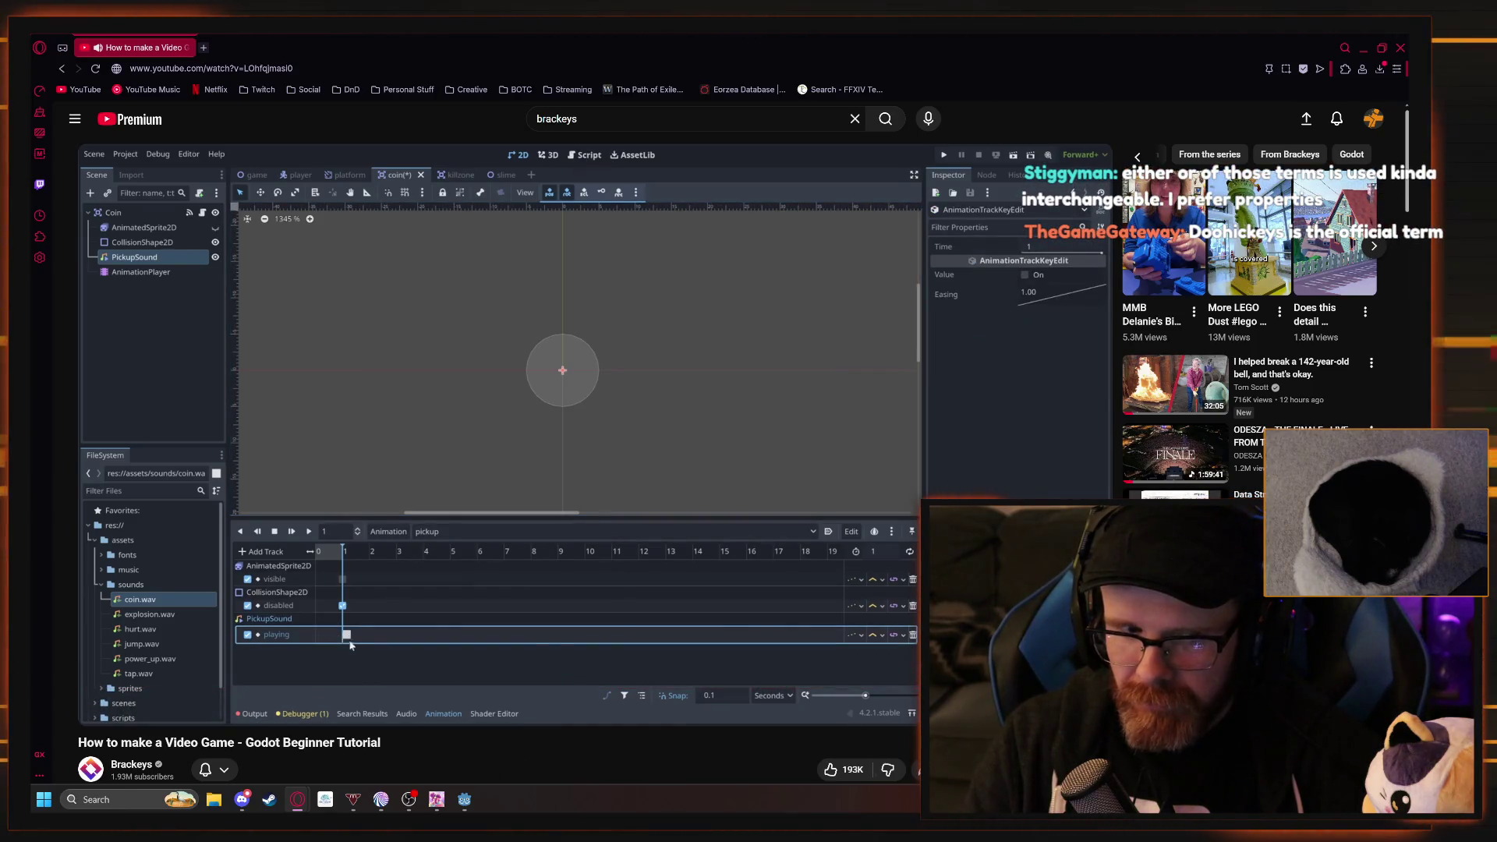
{"action": "mouse_move", "coordinate": [554, 644]}
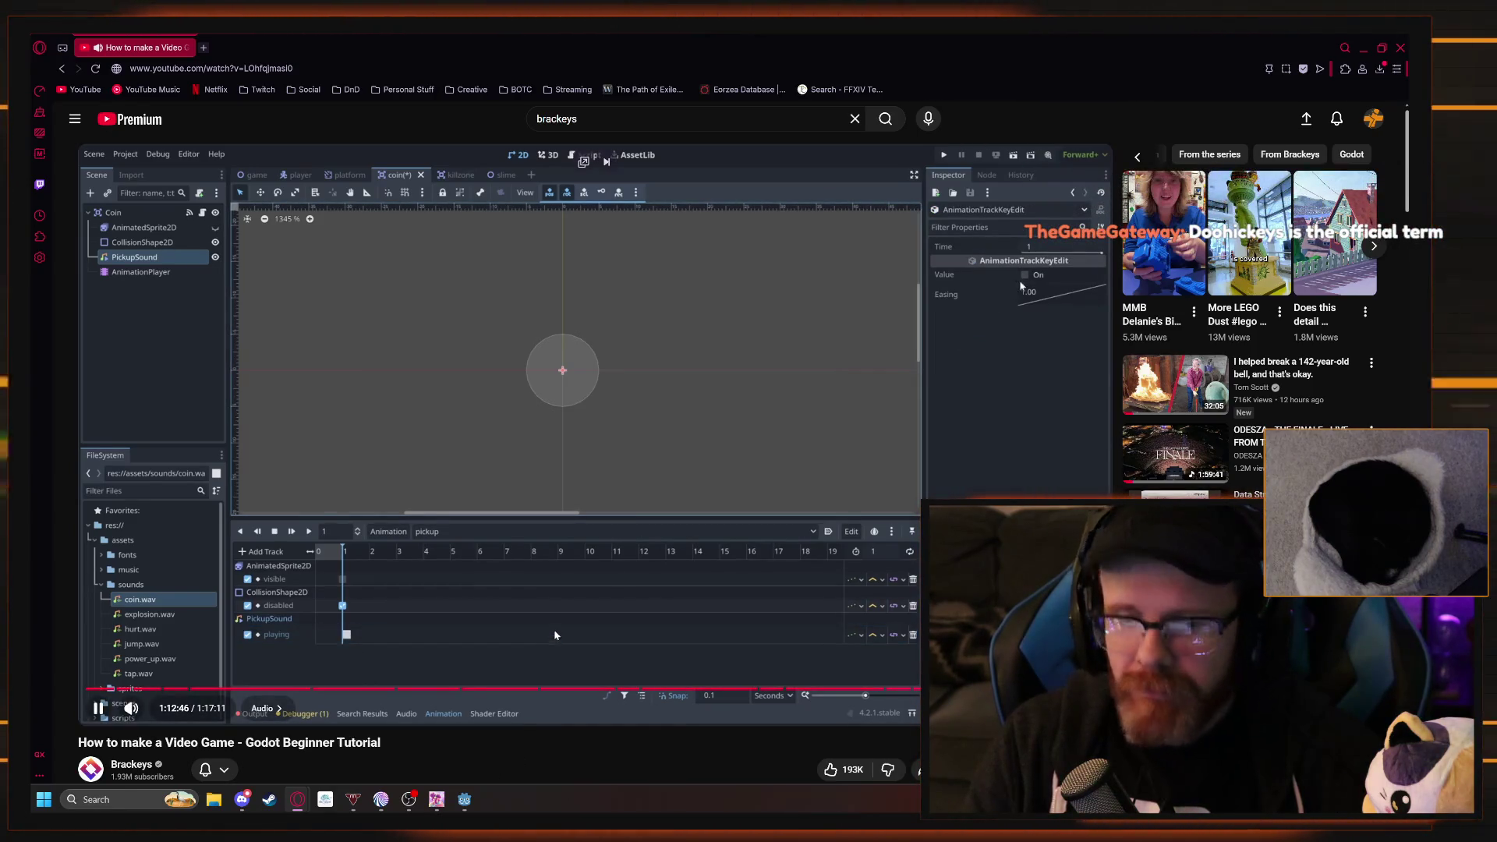
{"action": "left_click", "coordinate": [563, 615]}
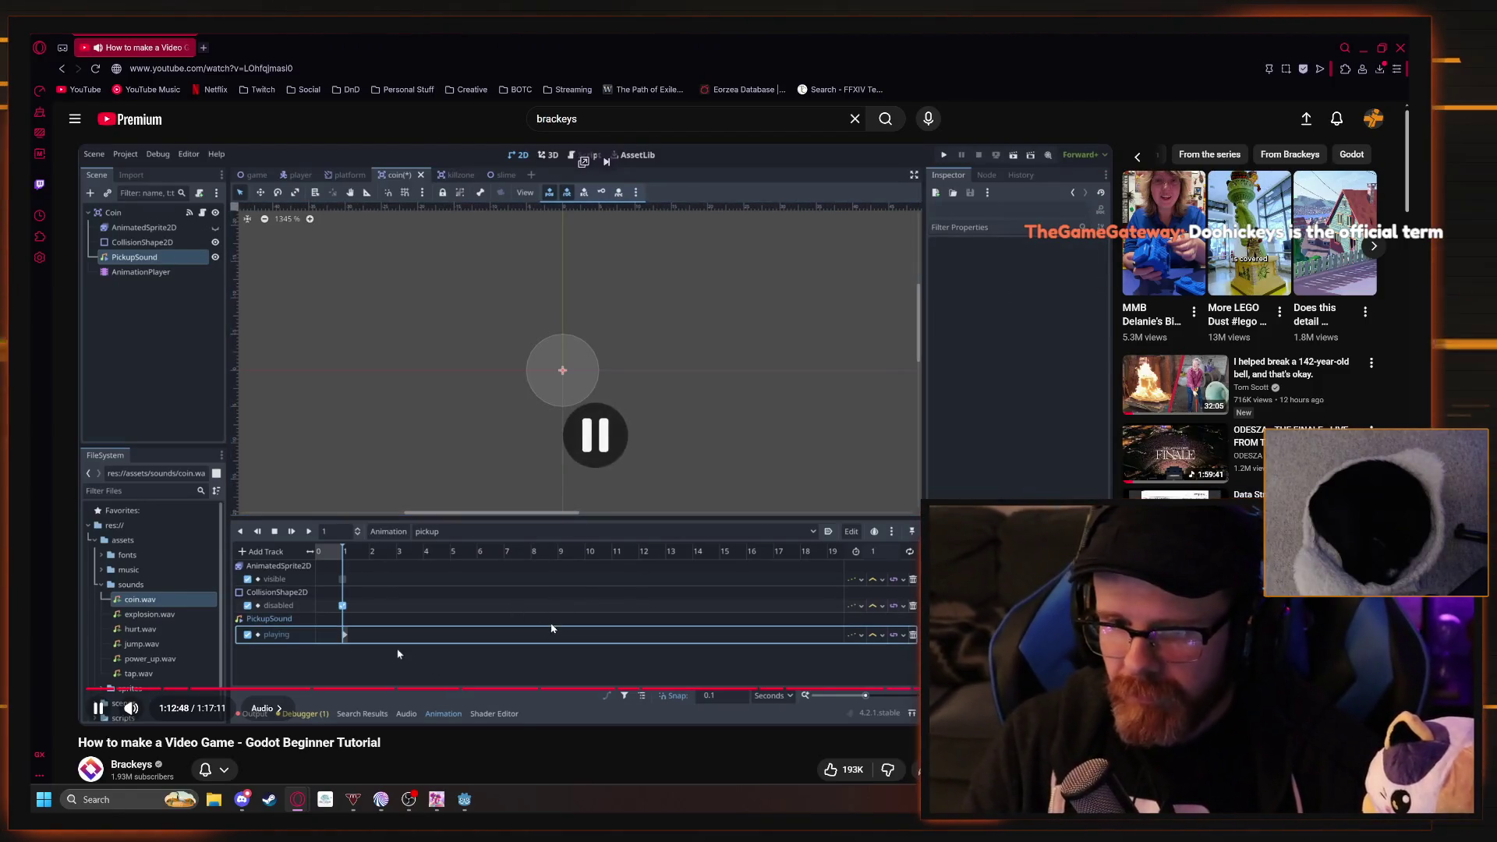
{"action": "left_click", "coordinate": [471, 792]}
{"action": "left_click", "coordinate": [367, 581]}
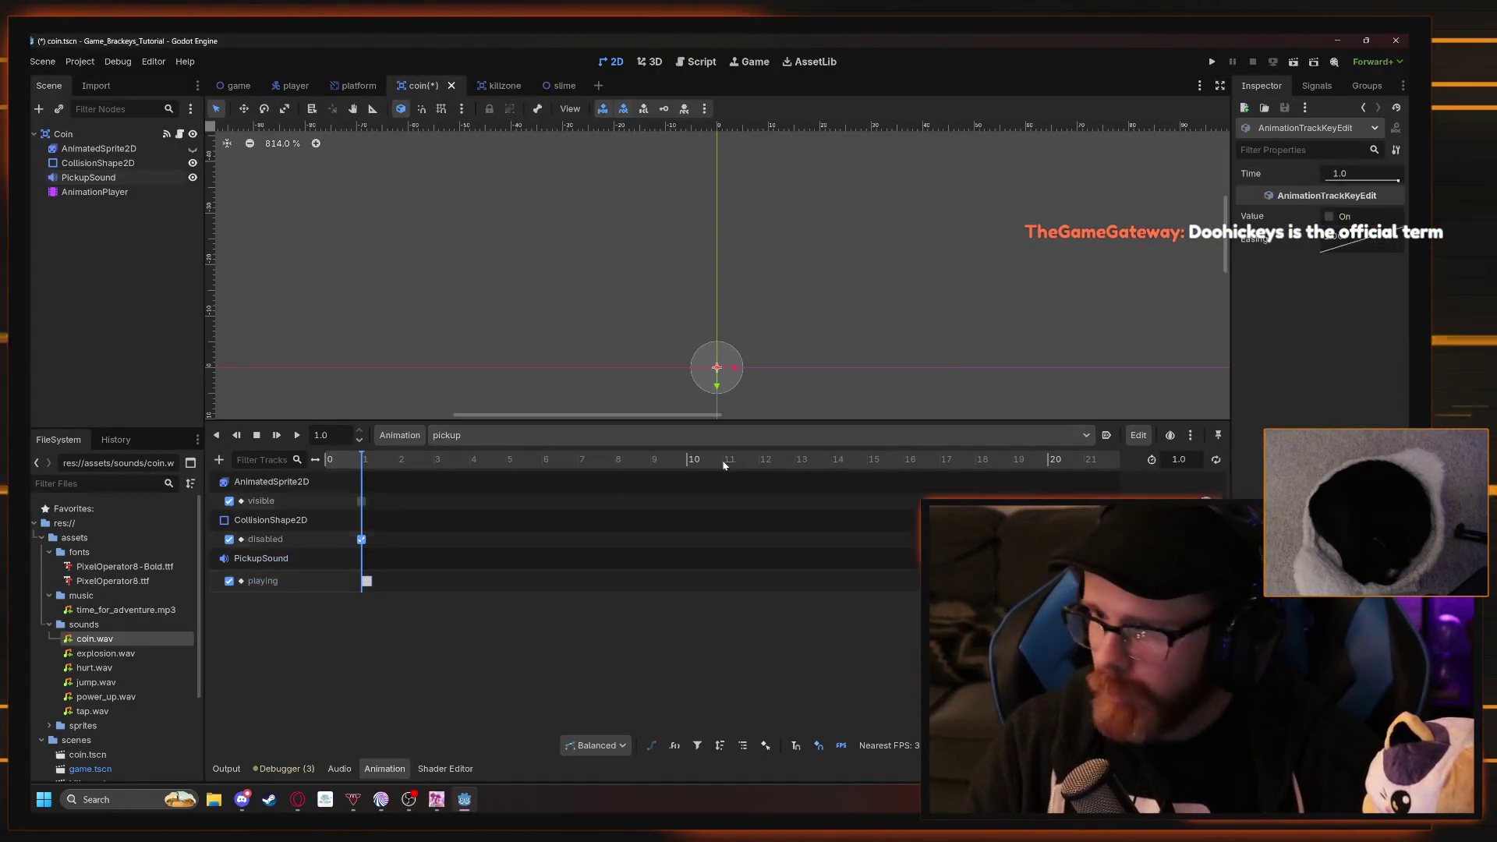
Set the PickupSound playing keyframe's value to On.
{"action": "left_click", "coordinate": [1330, 217]}
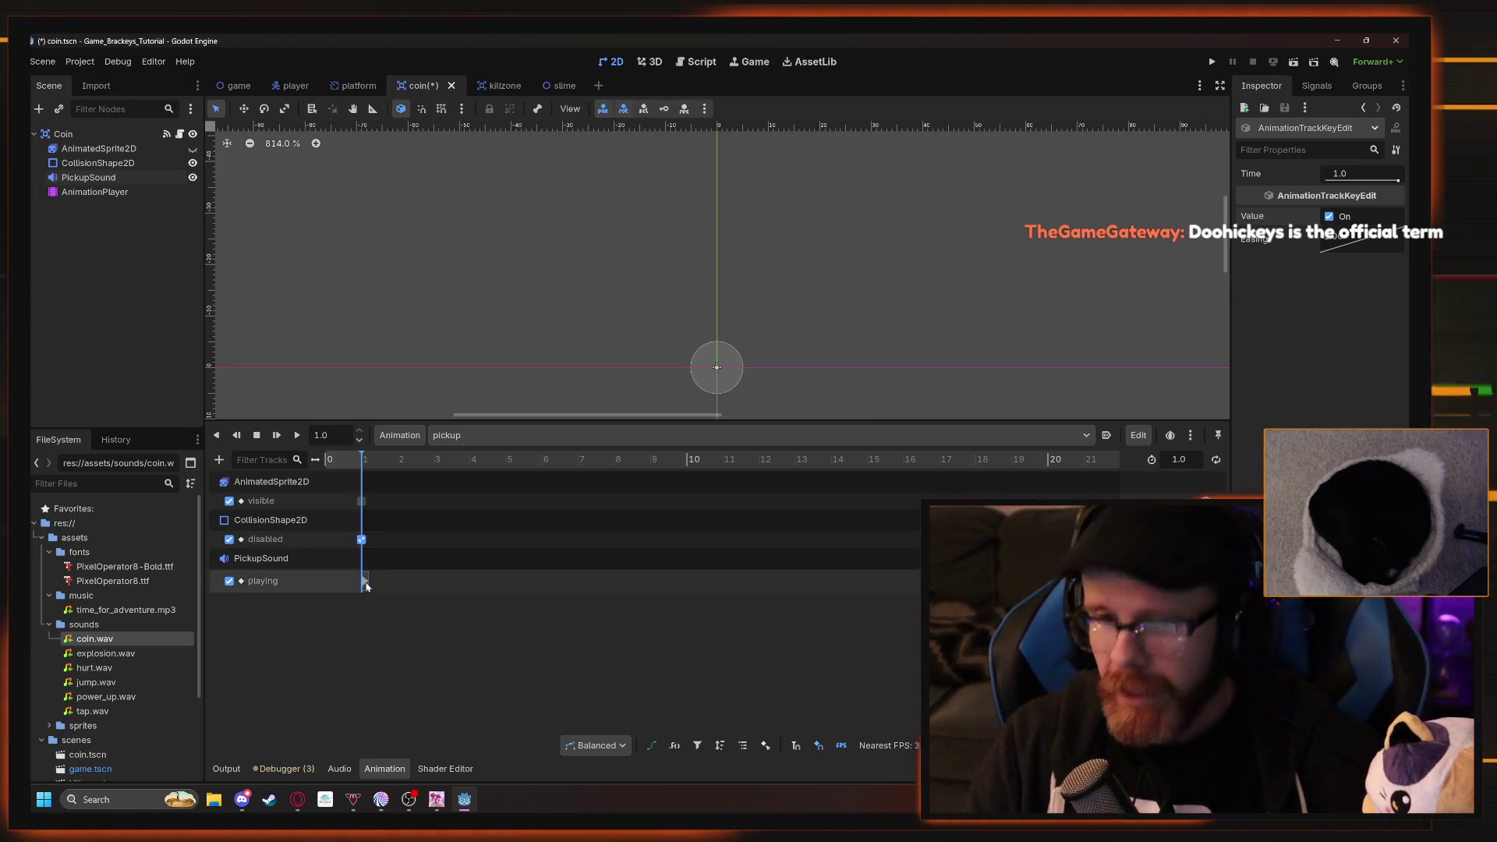
{"action": "key", "text": "alt+Tab"}
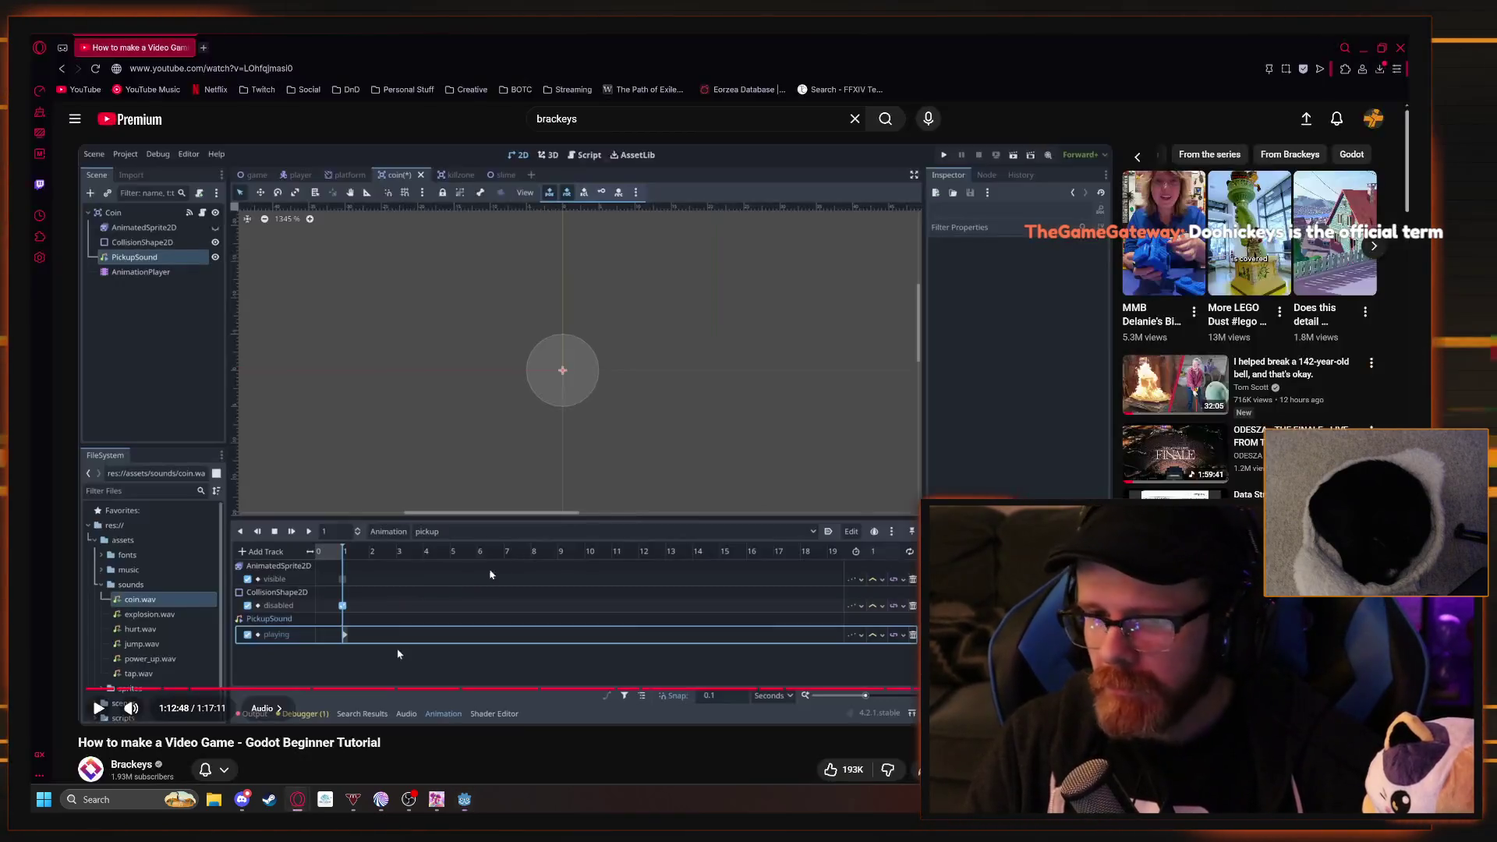
Play the tutorial on to 1:13:09, where the visible, disabled and playing keys sit at 1.0 s.
{"action": "key", "text": "space"}
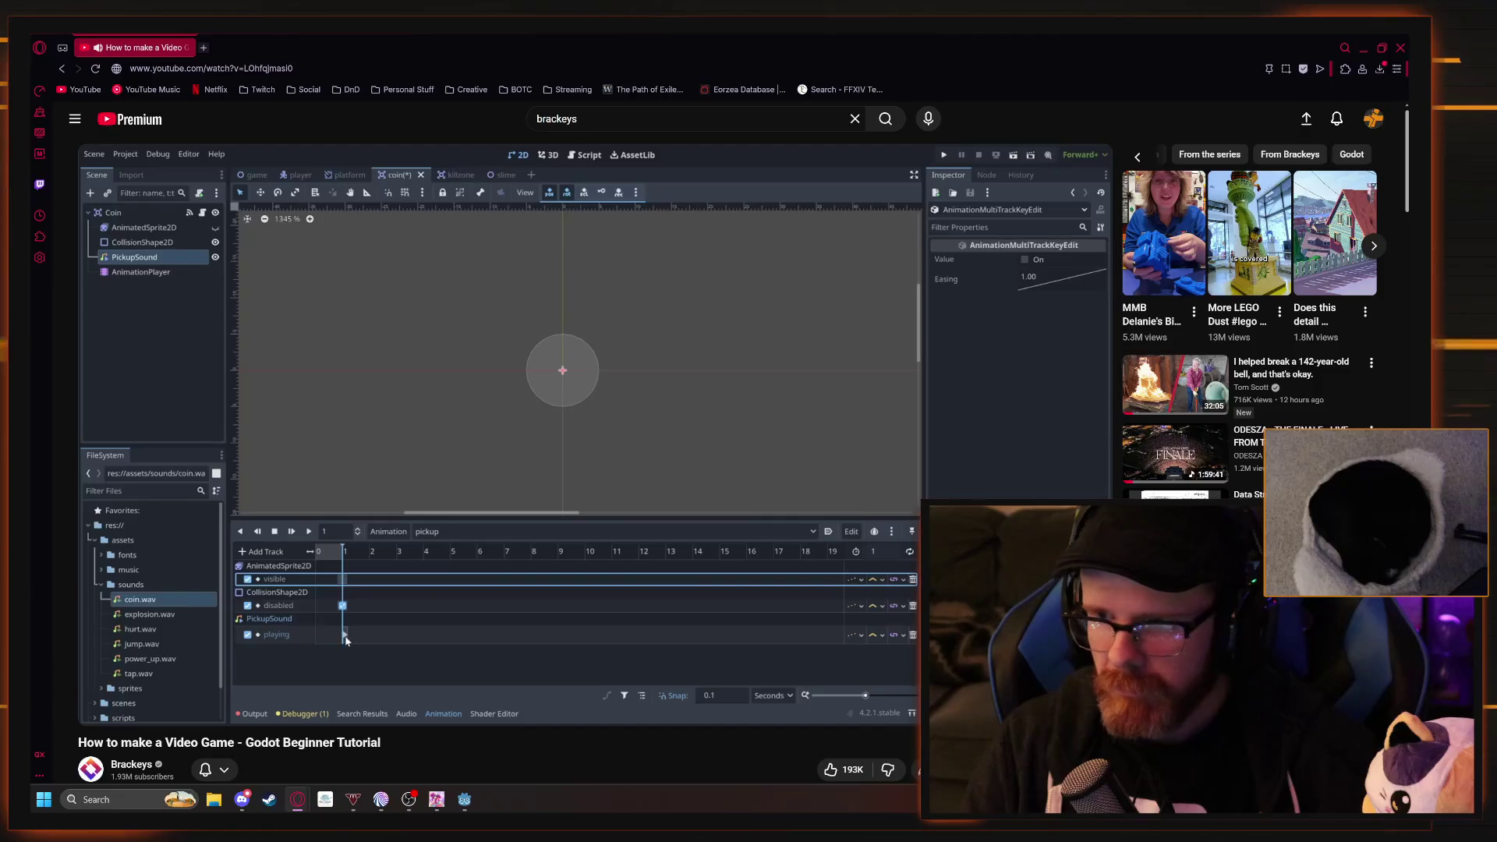
Shift the pickup animation's visible, disabled and playing keys from 1.0 s to frame 0.
{"action": "left_click", "coordinate": [570, 628]}
{"action": "key", "text": "alt+Tab"}
{"action": "mouse_move", "coordinate": [472, 630]}
{"action": "left_mouse_down"}
{"action": "mouse_move", "coordinate": [361, 545]}
{"action": "mouse_move", "coordinate": [354, 492]}
{"action": "left_mouse_up"}
{"action": "left_click_drag", "start_coordinate": [361, 581], "coordinate": [332, 583]}
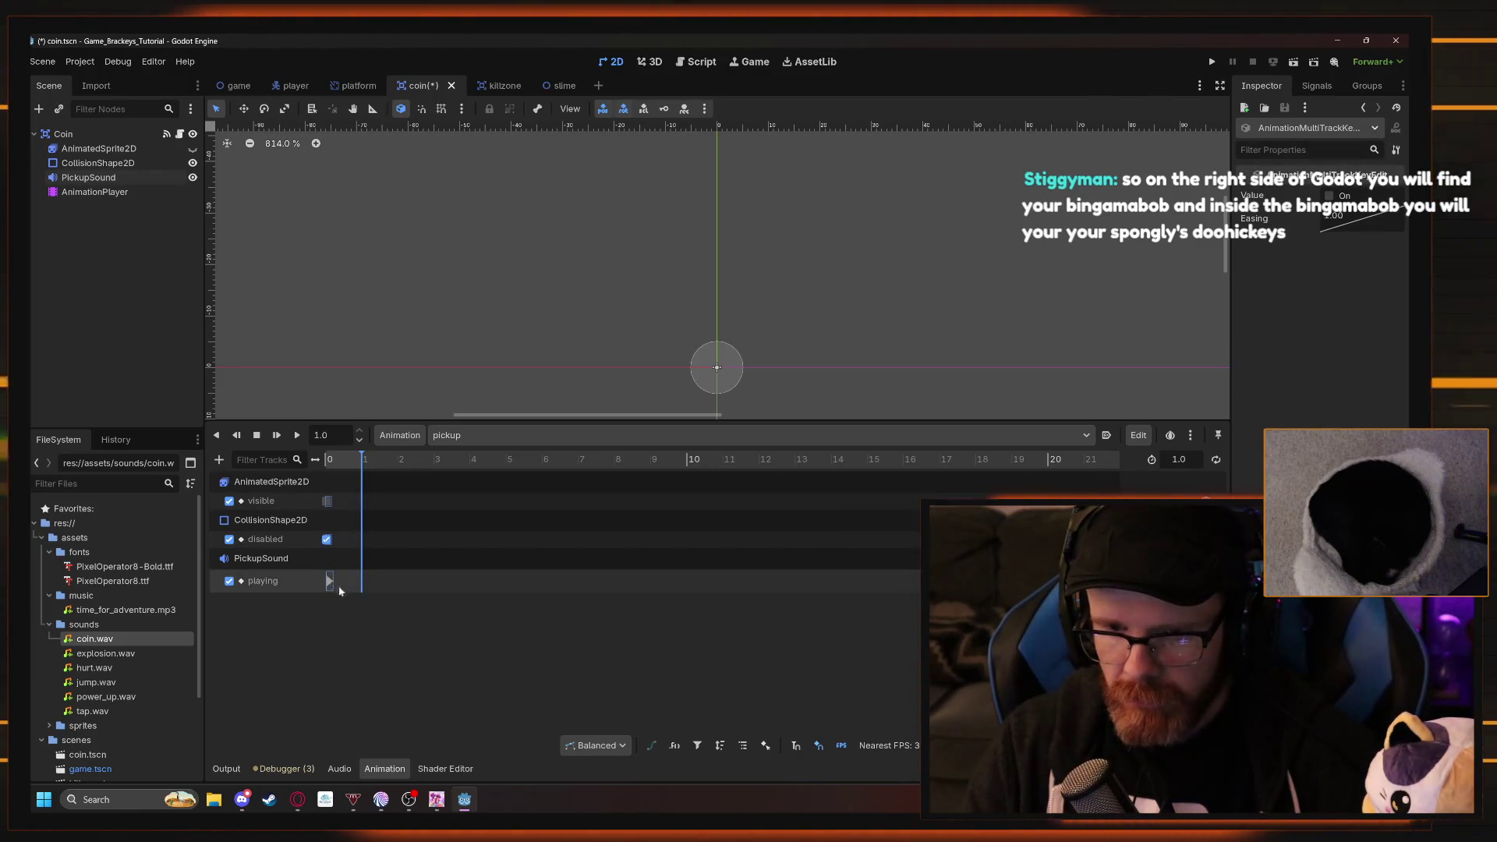
{"action": "left_click", "coordinate": [421, 663]}
{"action": "key", "text": "alt+Tab"}
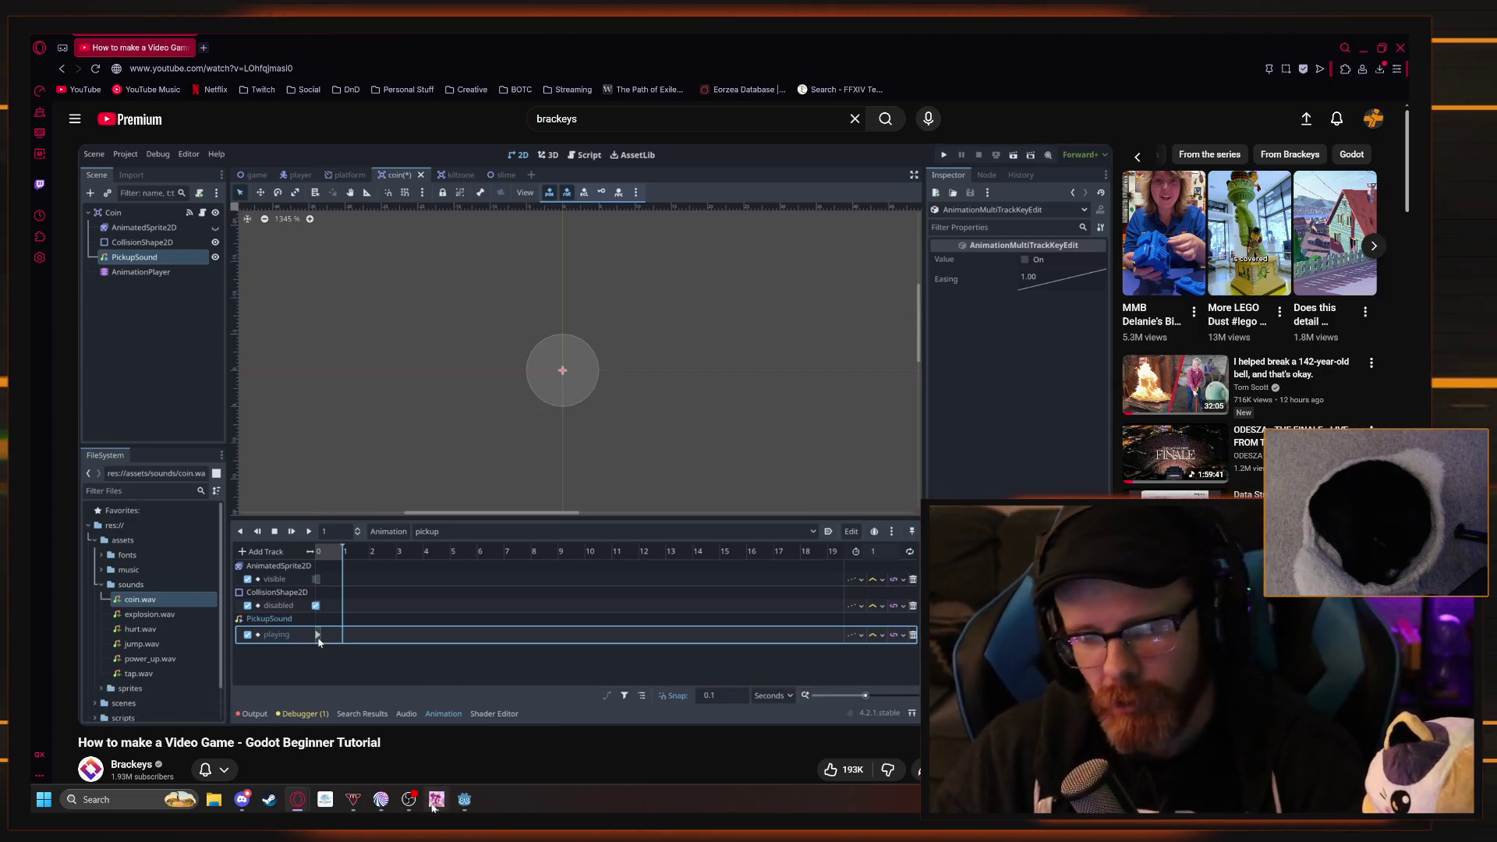
Play the tutorial to 1:13:34, where a Coin call-method track is added to pickup.
{"action": "mouse_move", "coordinate": [464, 803]}
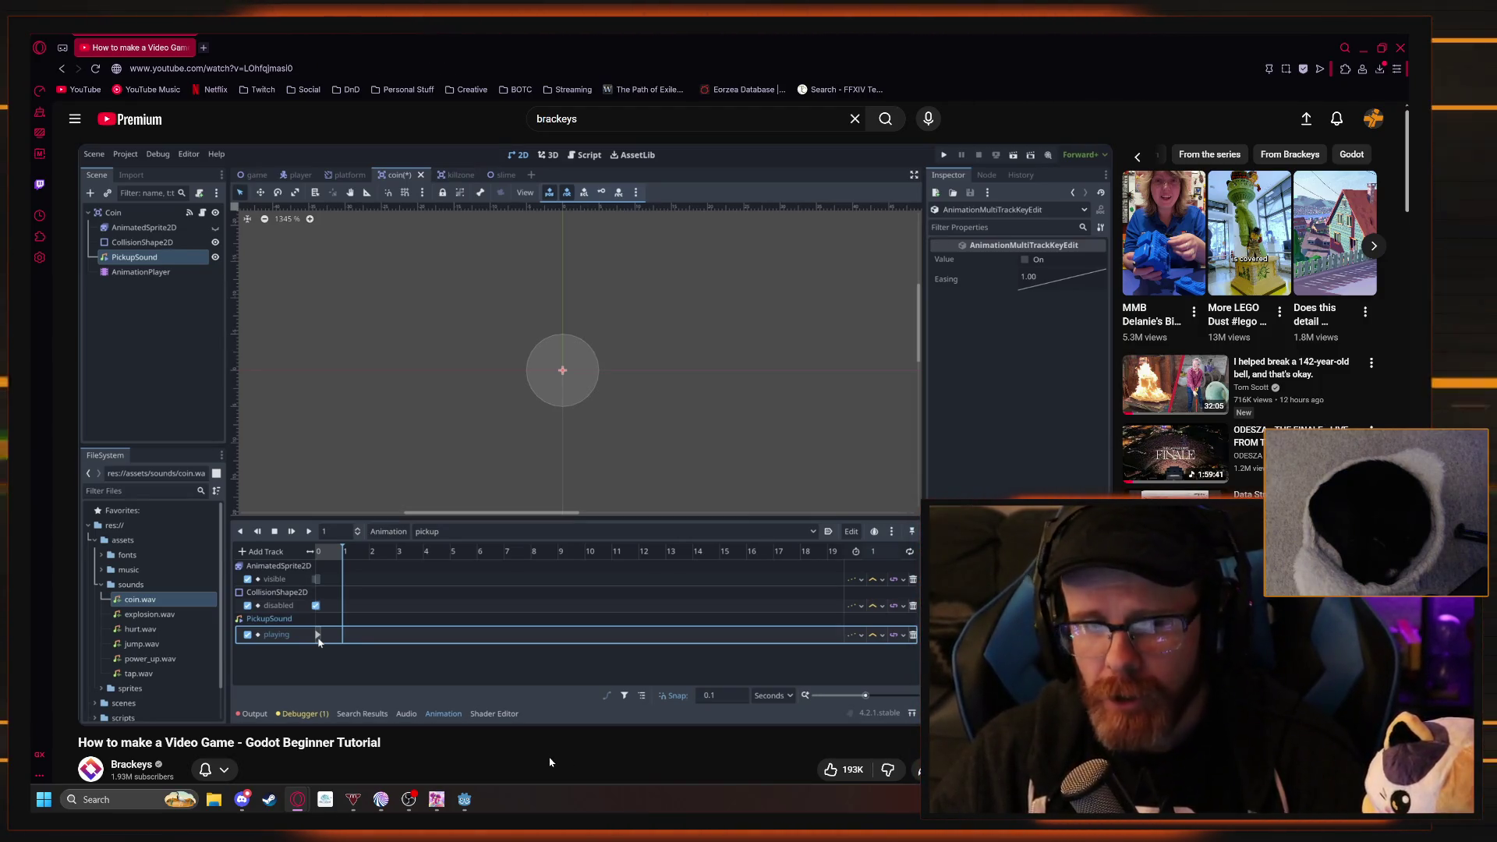
{"action": "left_click", "coordinate": [591, 602]}
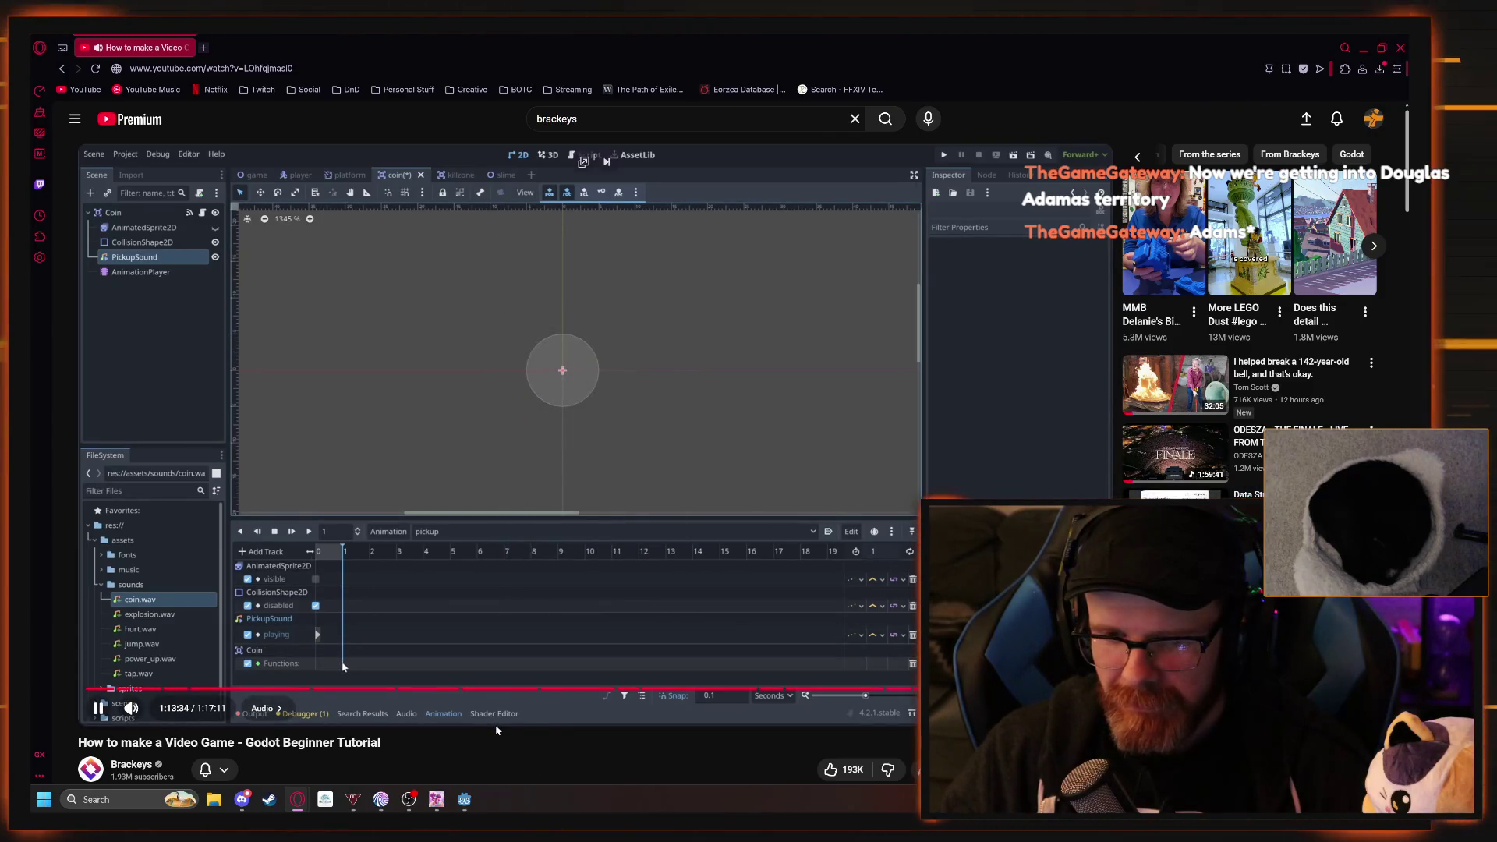
Rewind the tutorial 10 seconds and pause at 1:13:25 on the Add Track menu.
{"action": "left_click", "coordinate": [502, 544]}
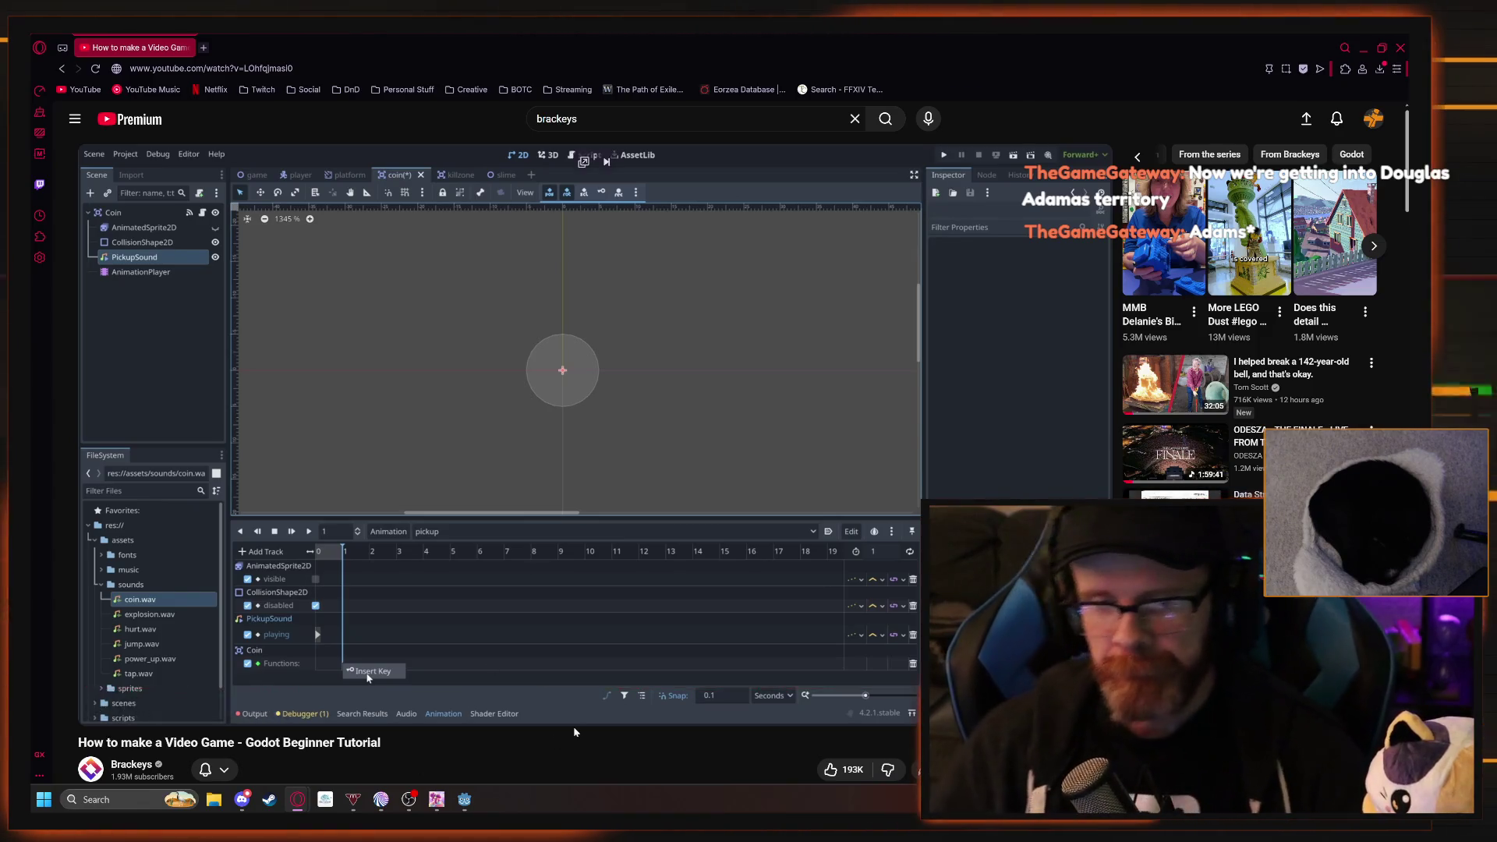
{"action": "left_click", "coordinate": [565, 598]}
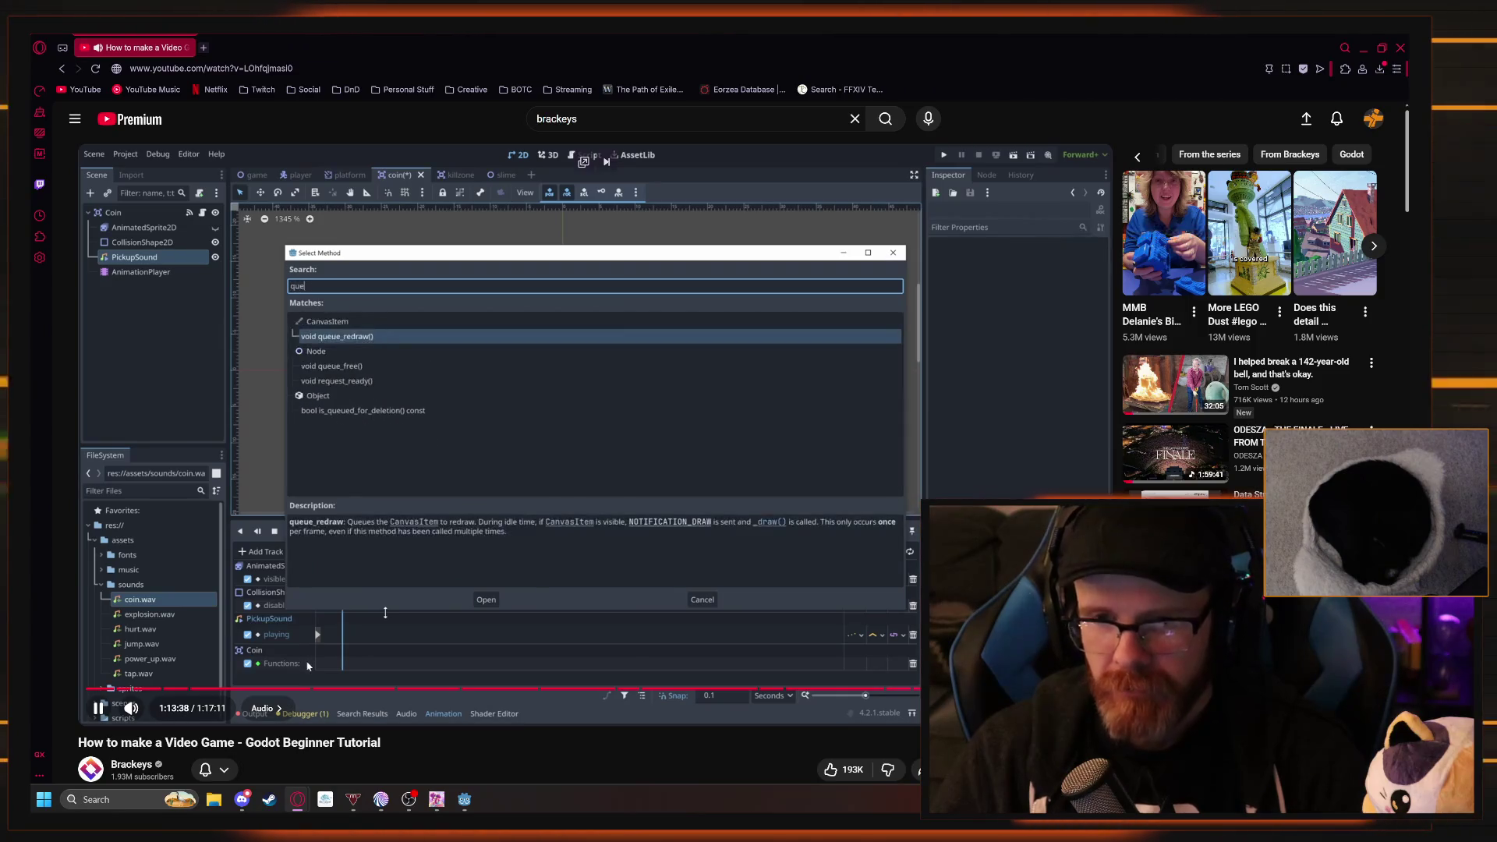
{"action": "left_click", "coordinate": [375, 655]}
{"action": "key", "text": "alt+Tab"}
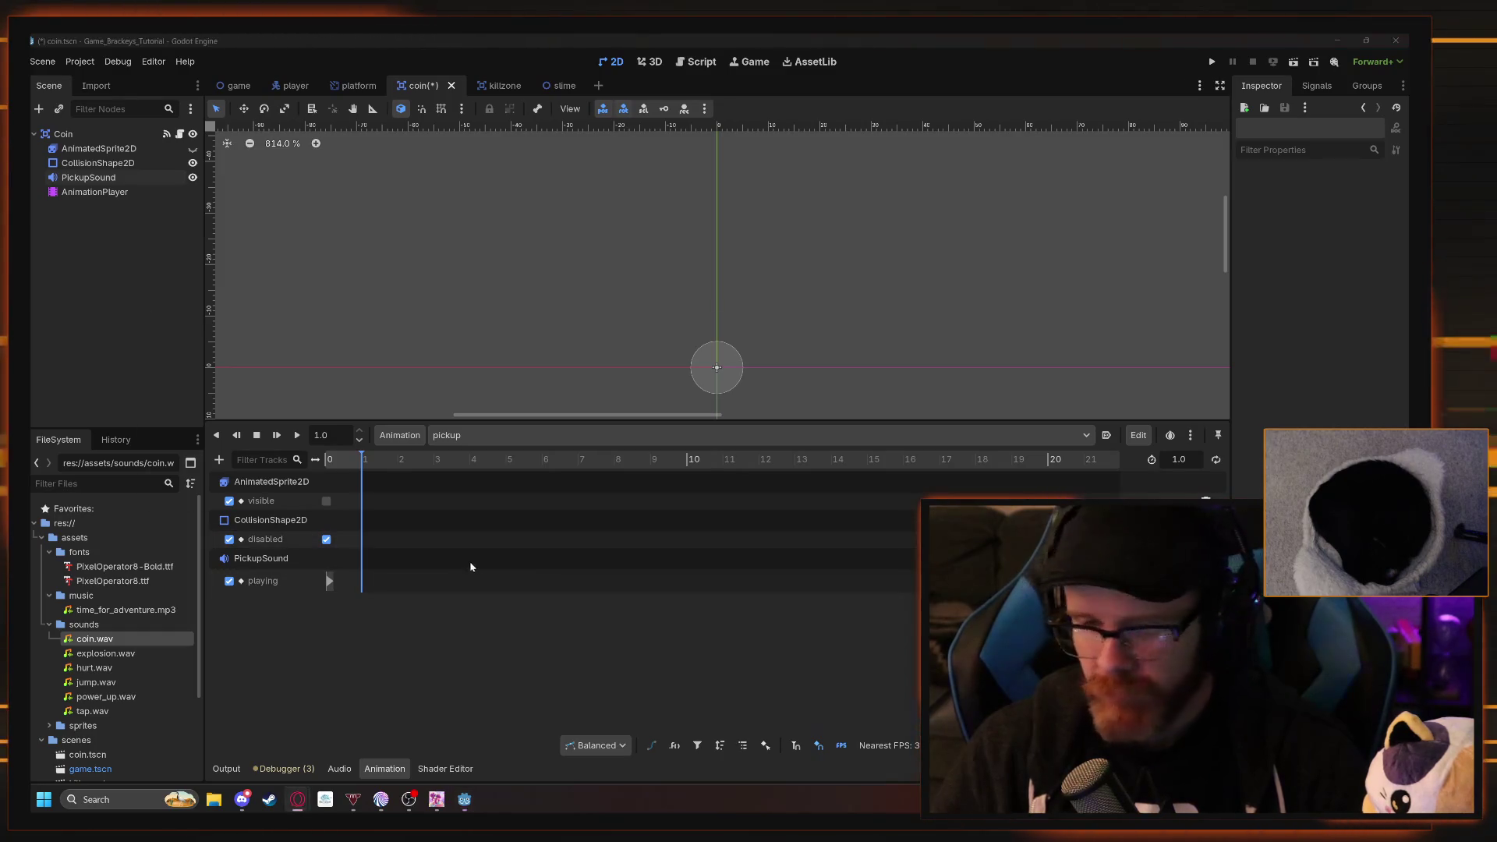
{"action": "left_click", "coordinate": [297, 800]}
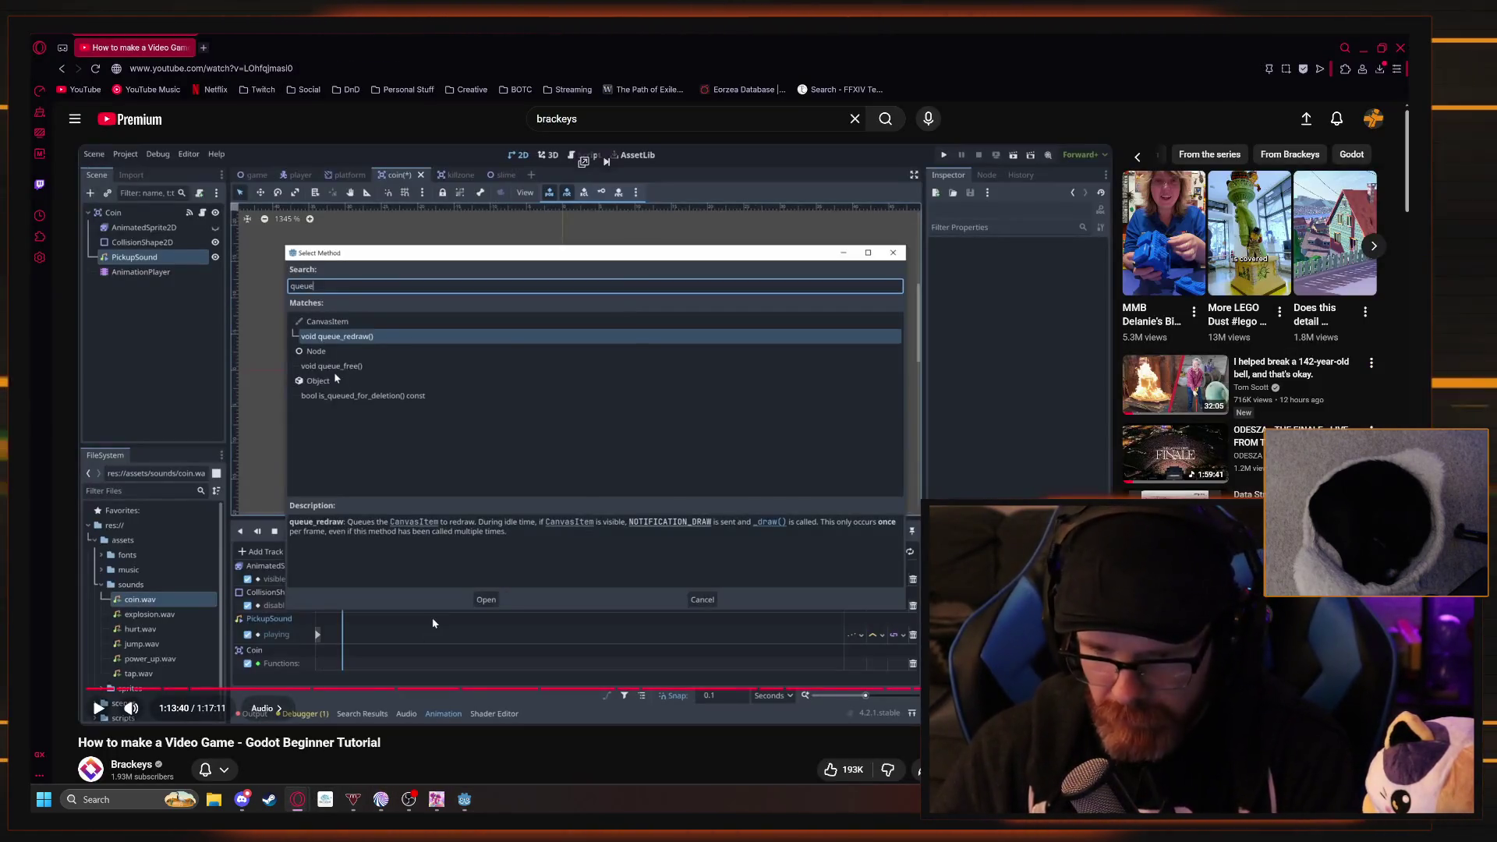
{"action": "left_click", "coordinate": [431, 628]}
{"action": "key", "text": "j"}
{"action": "key", "text": "j"}
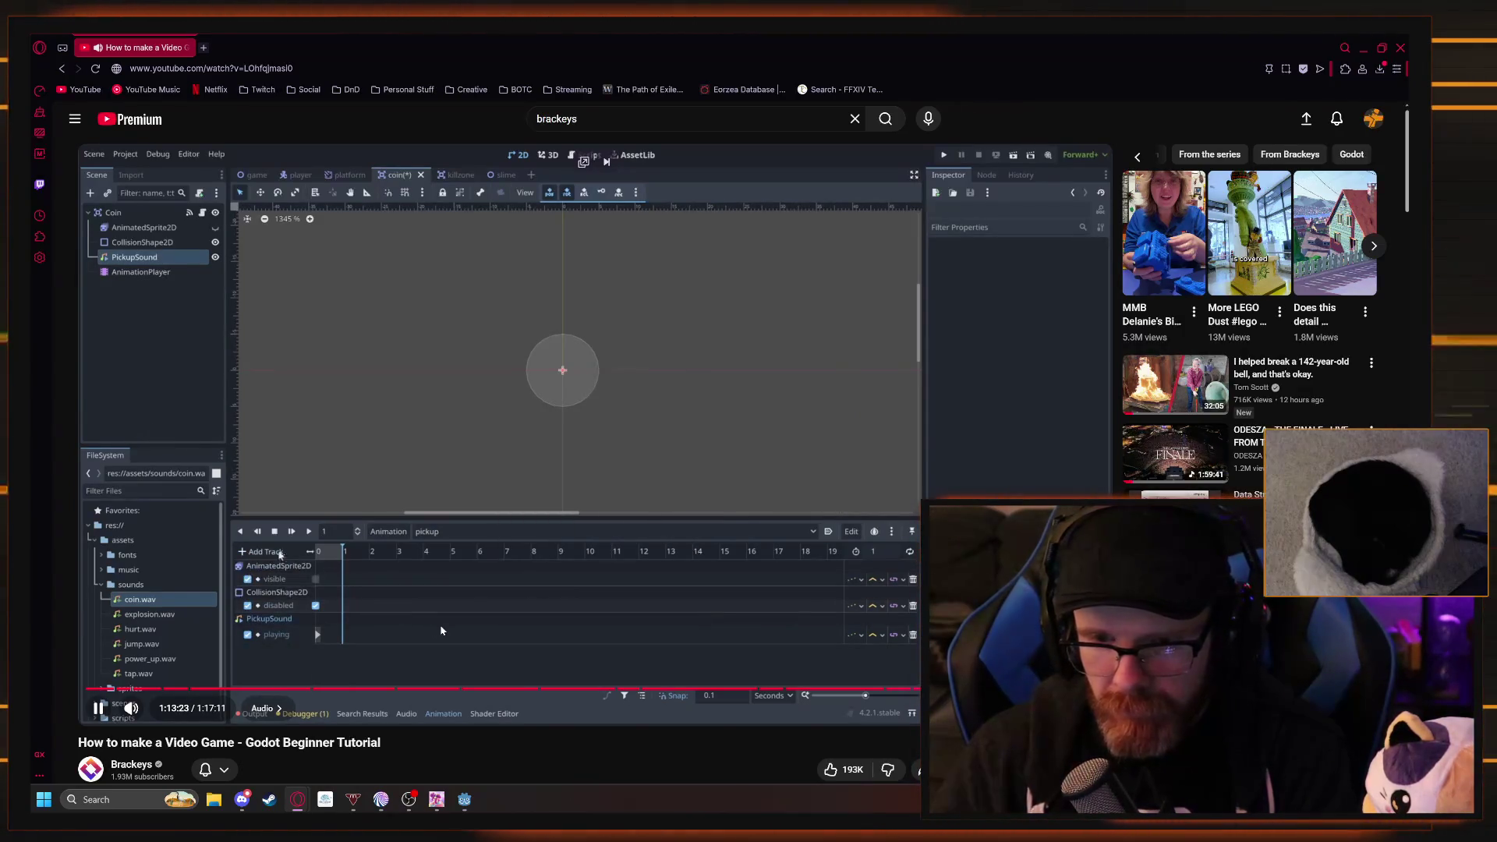
{"action": "left_click", "coordinate": [440, 630]}
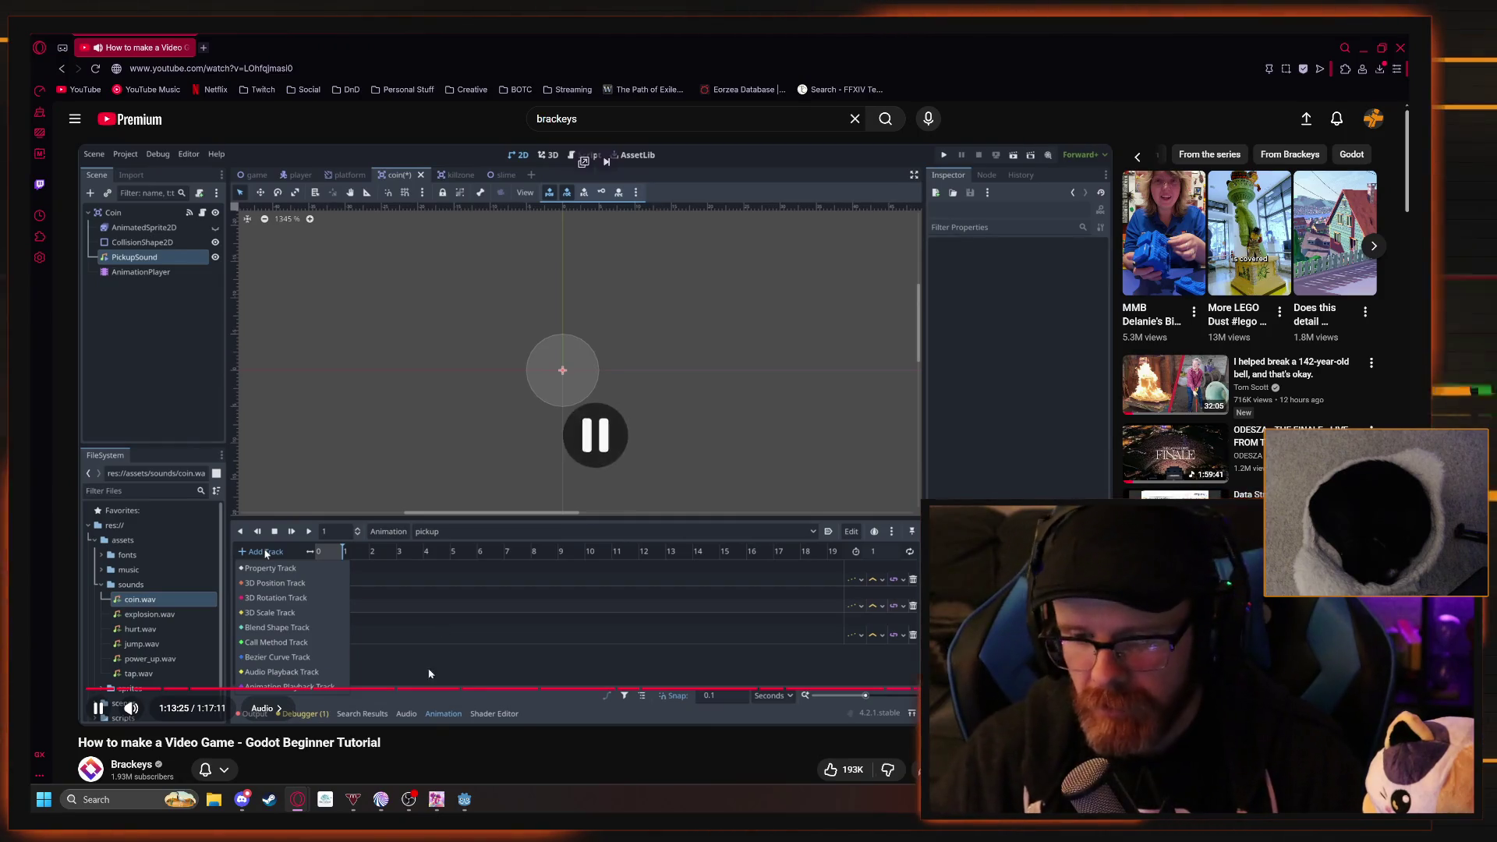
Add a Call Method Track for the Coin node to pickup, then undo it.
{"action": "key", "text": "alt+Tab"}
{"action": "left_click", "coordinate": [221, 465]}
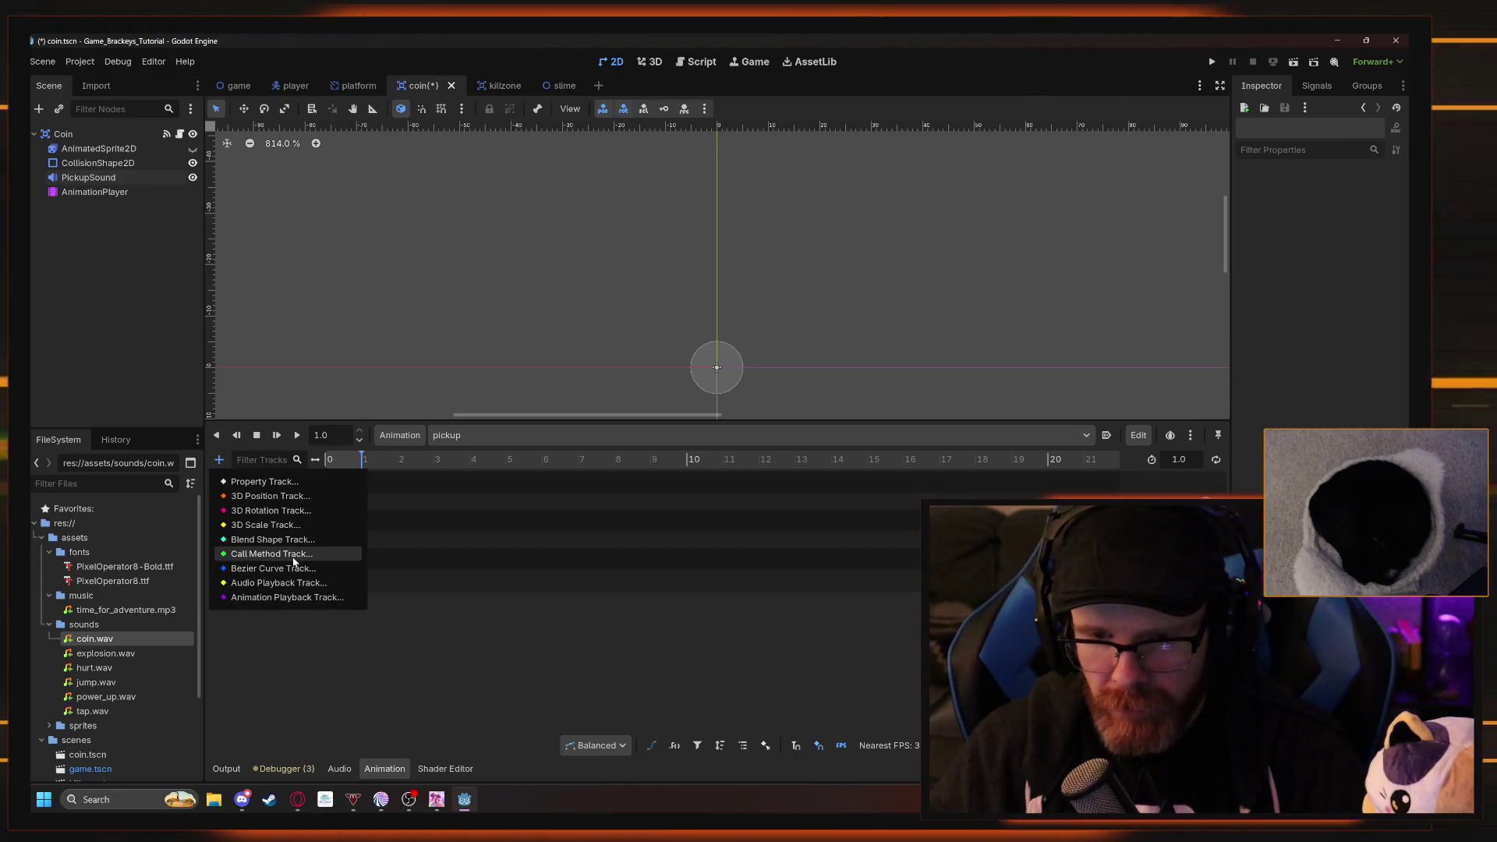
{"action": "left_click", "coordinate": [301, 583]}
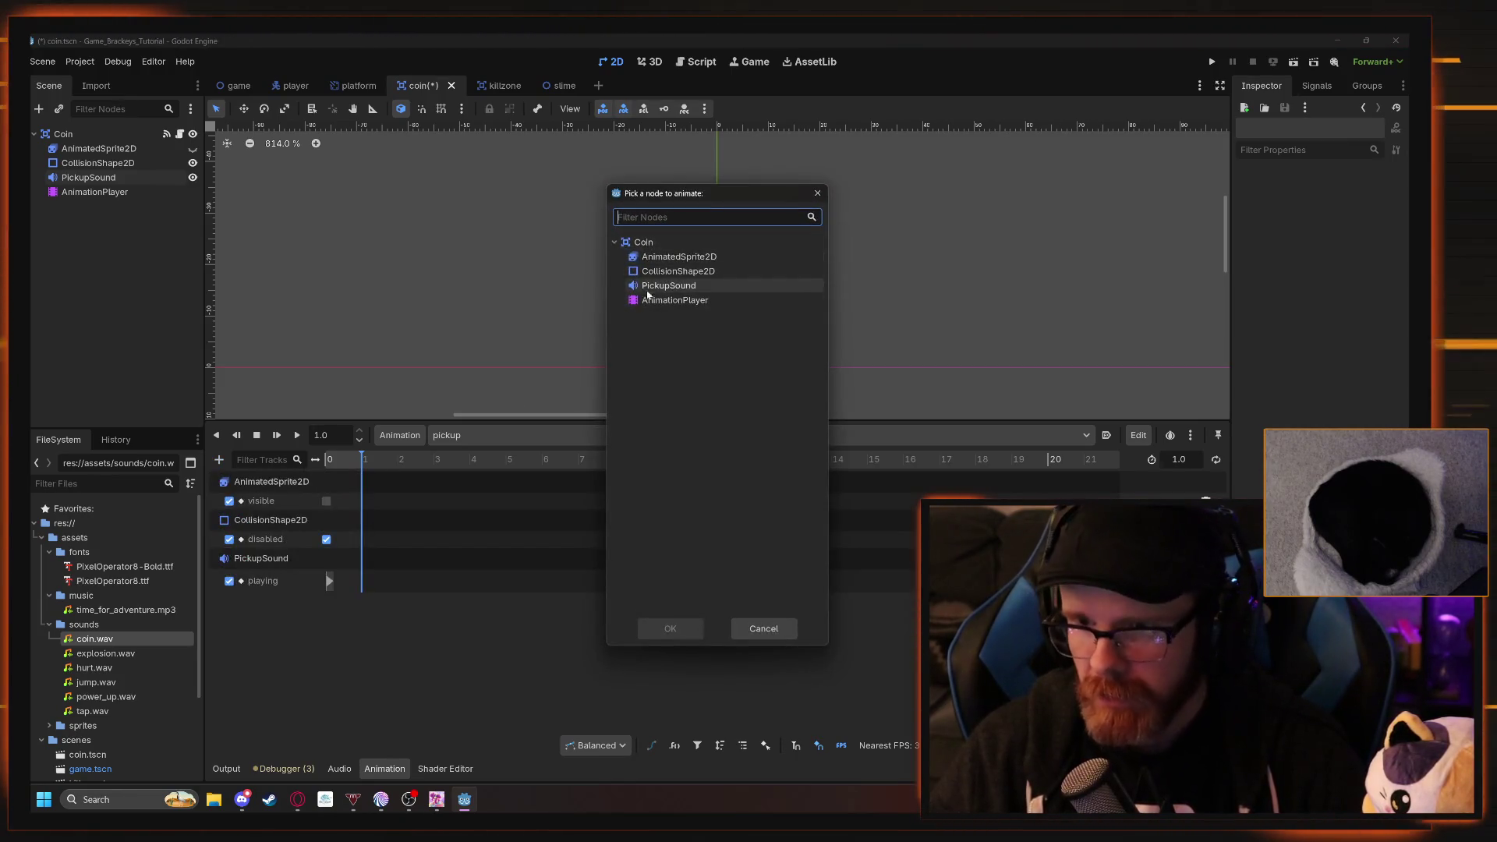
{"action": "left_click", "coordinate": [659, 245]}
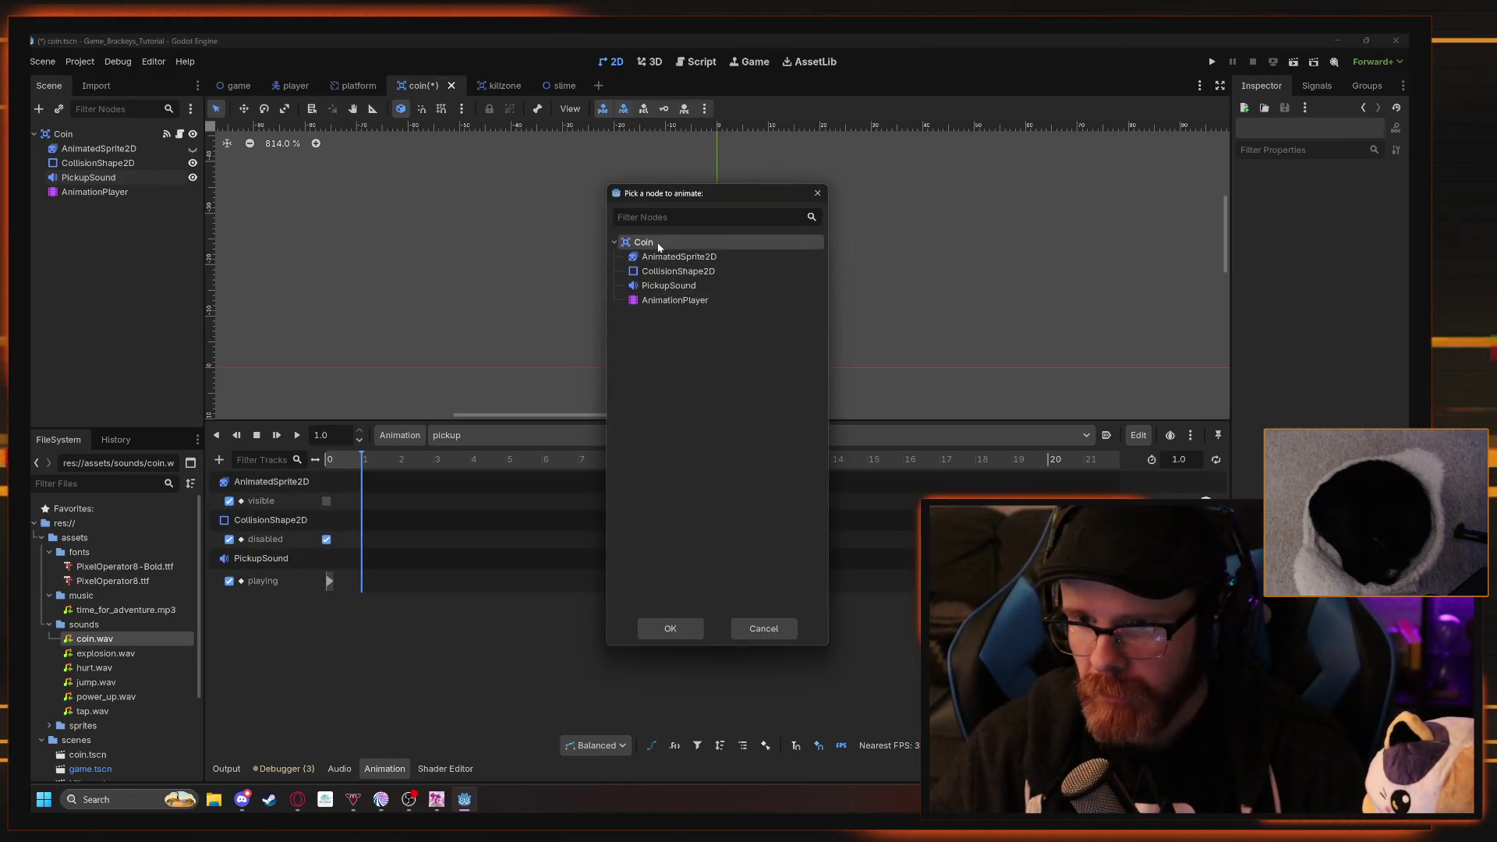
{"action": "left_click", "coordinate": [670, 629]}
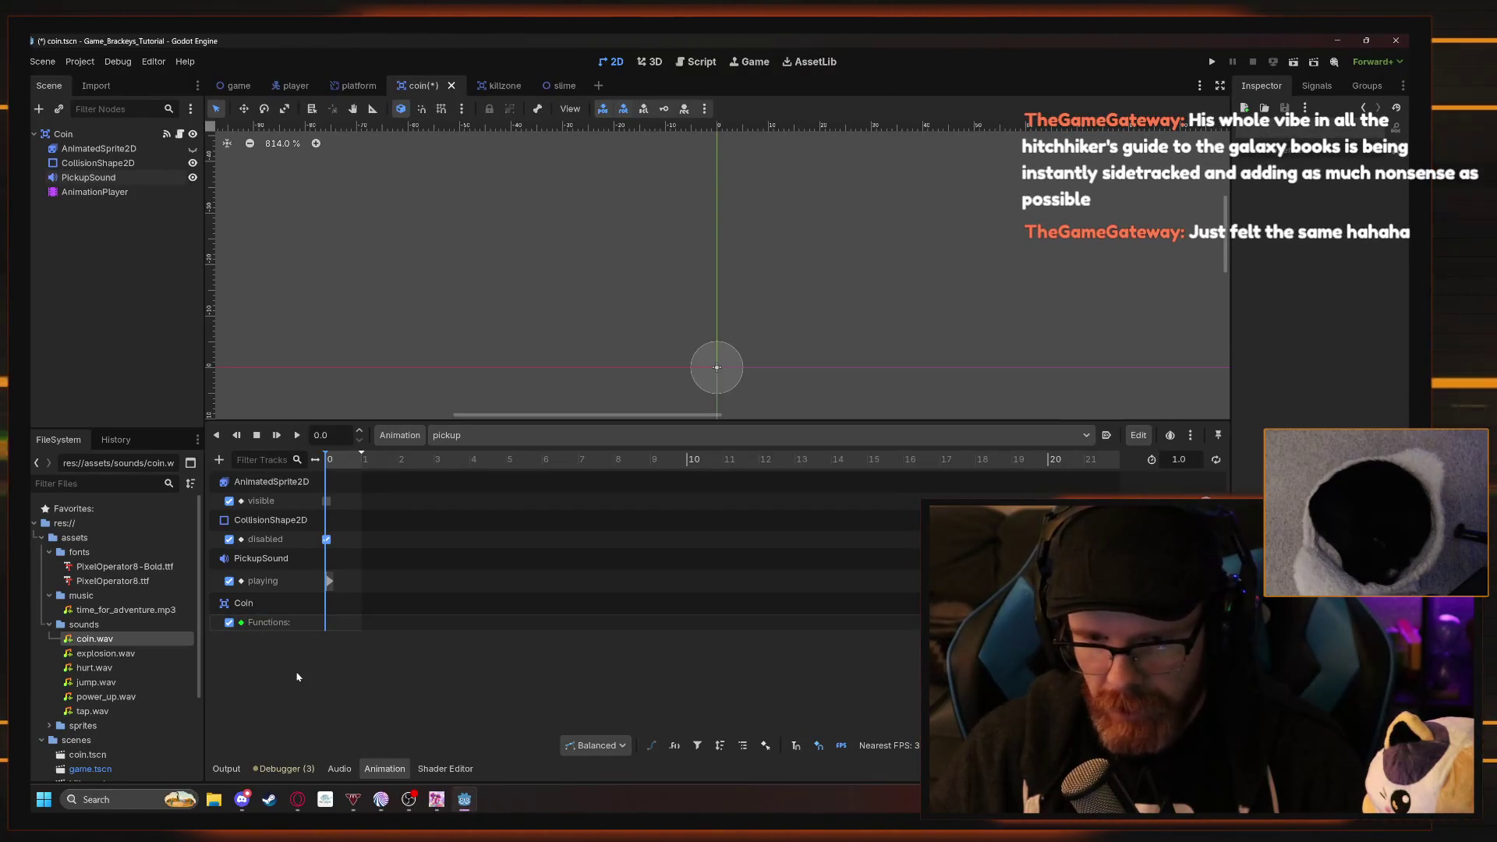
{"action": "key", "text": "ctrl+z"}
Choose Call Method Track again, checking the tutorial before picking the node.
{"action": "left_click", "coordinate": [219, 460]}
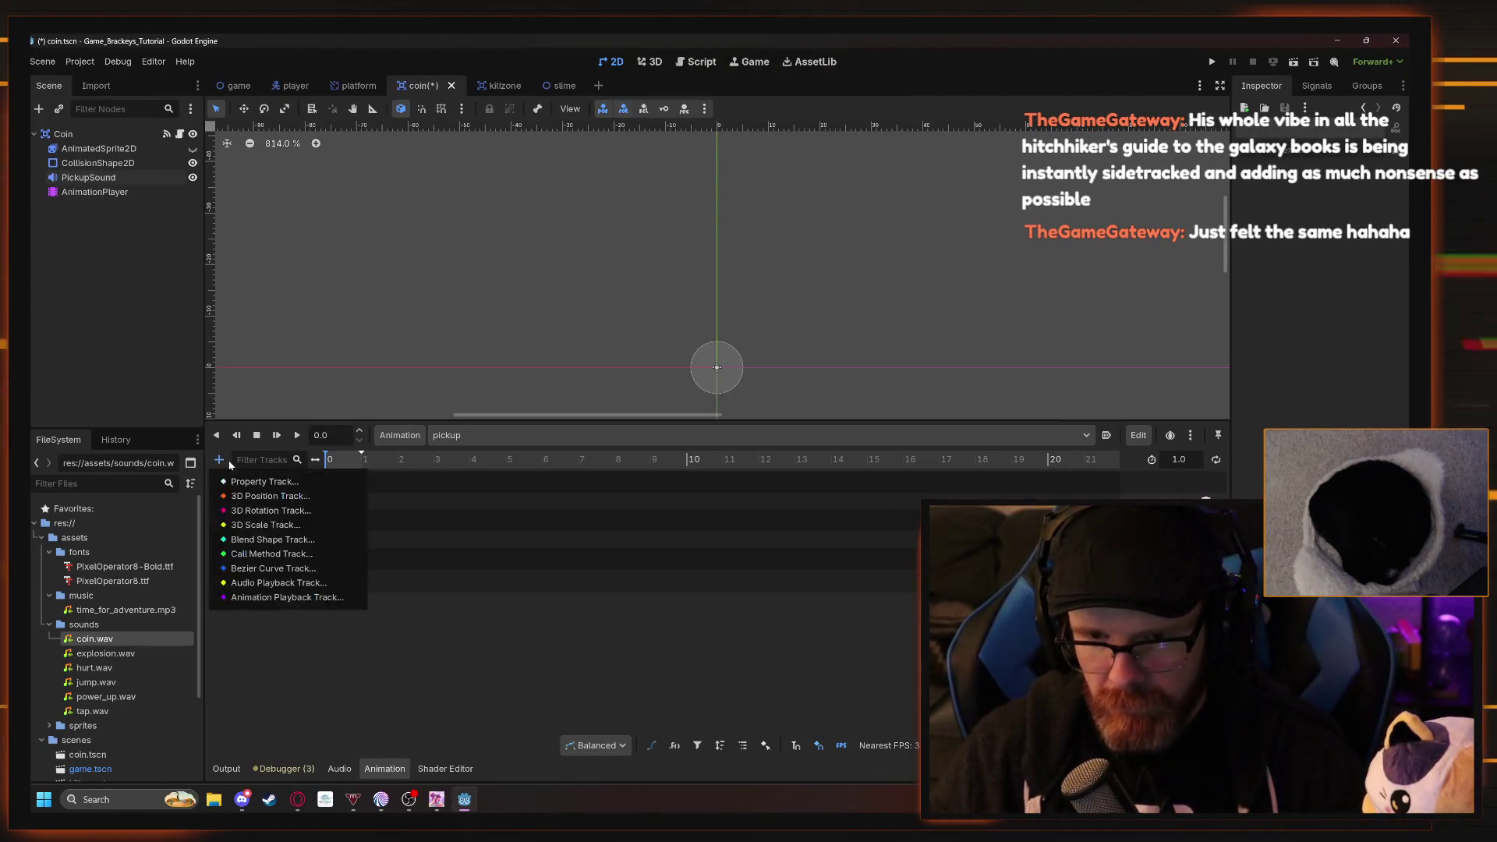
{"action": "left_click", "coordinate": [270, 560]}
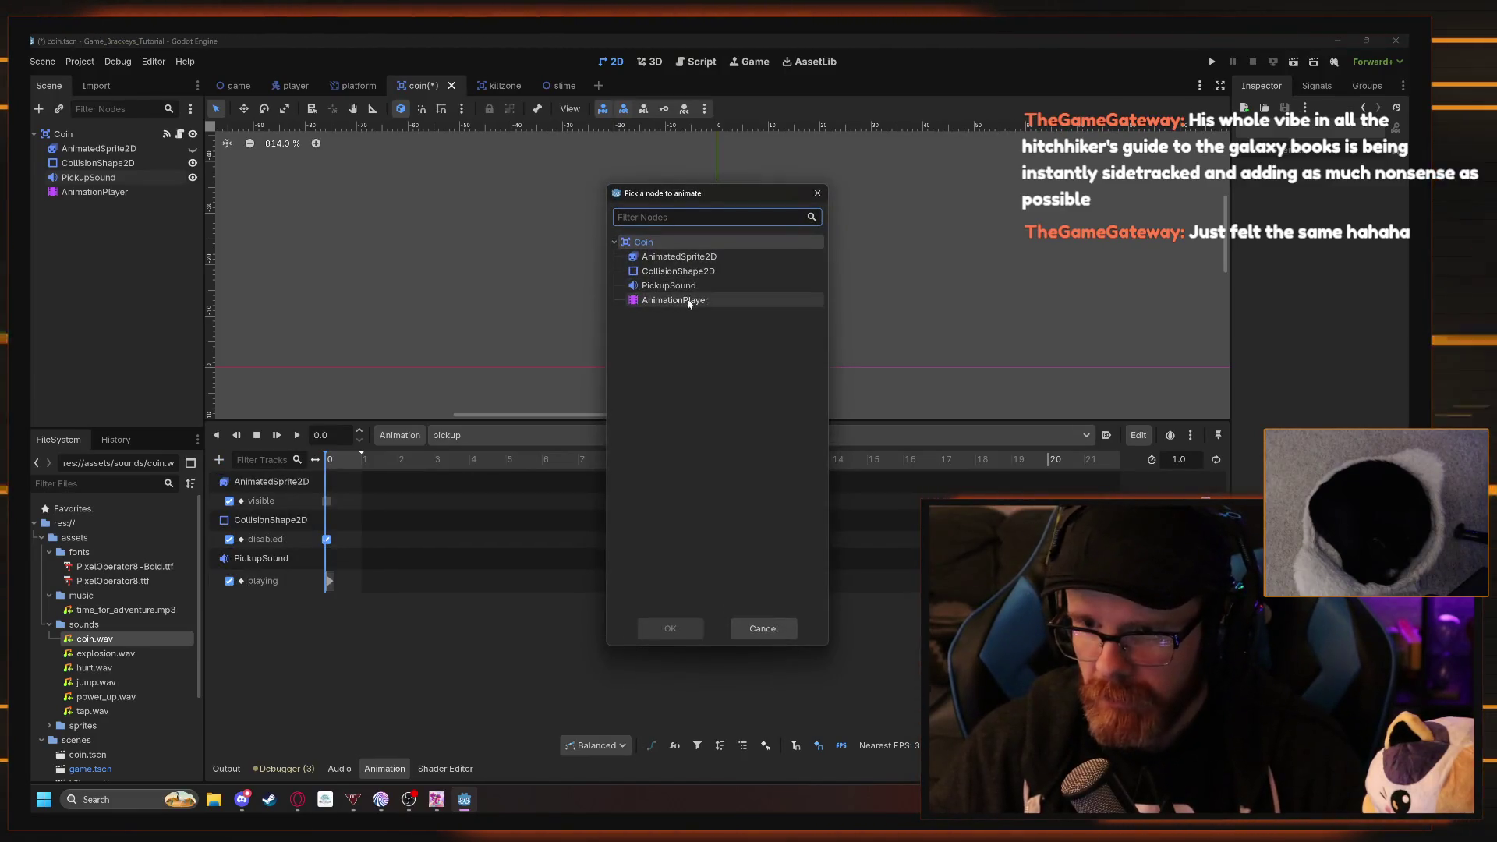
{"action": "key", "text": "alt+Tab"}
{"action": "left_click", "coordinate": [518, 572]}
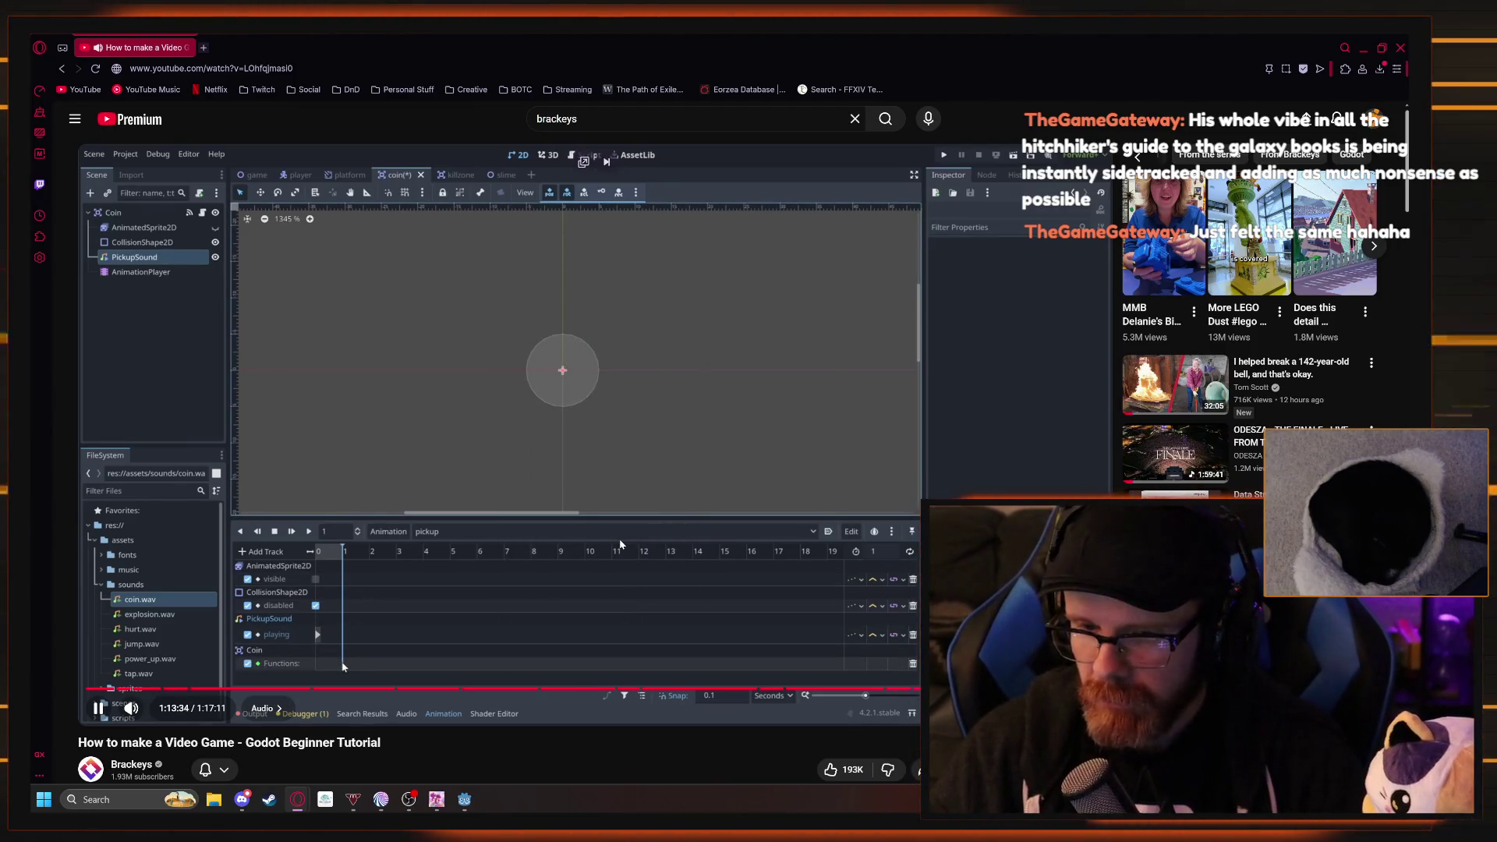
{"action": "key", "text": "alt+Tab"}
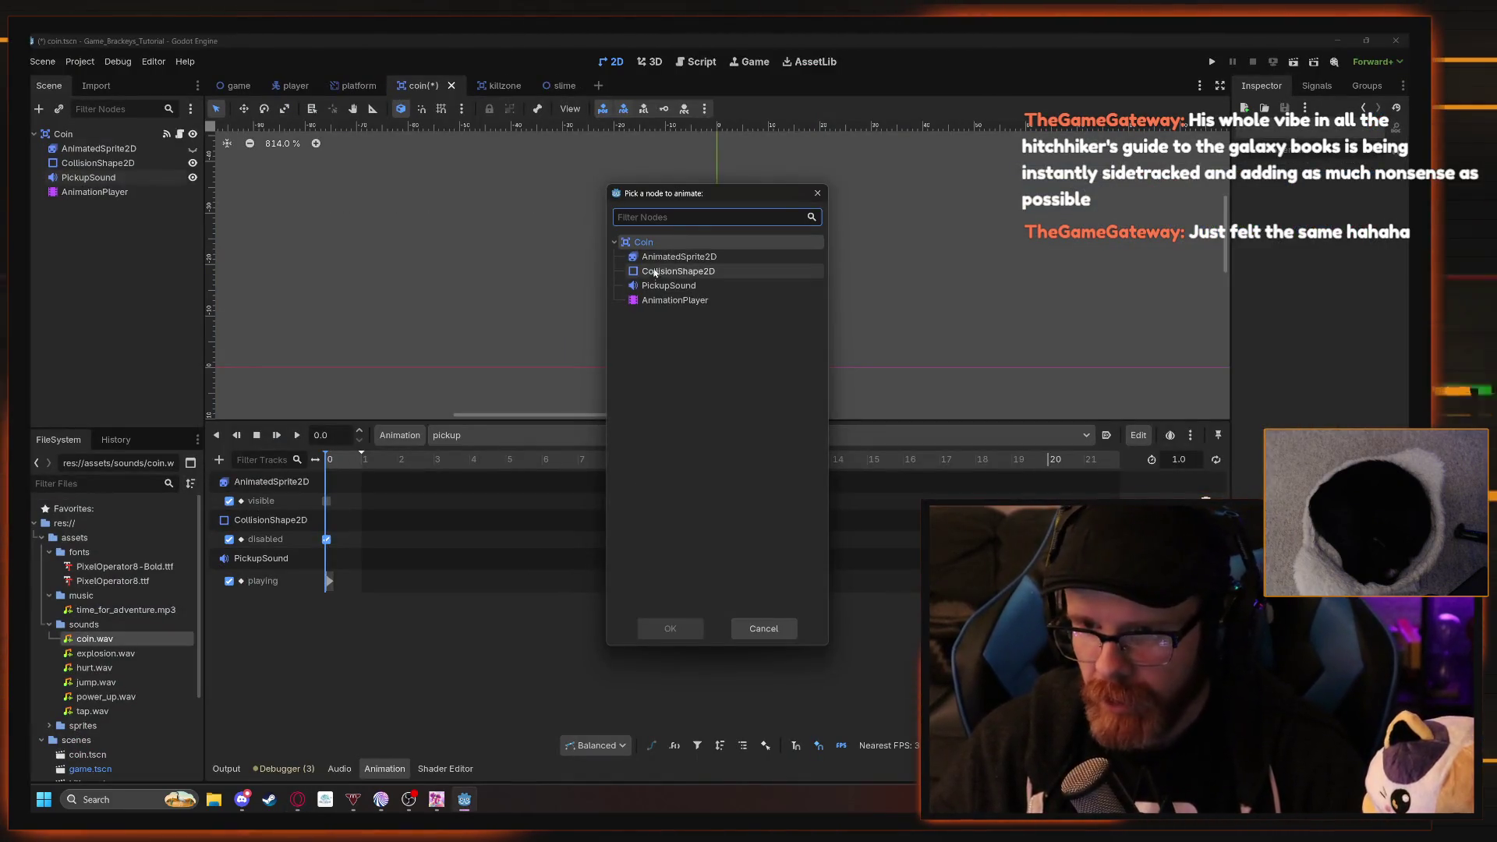
Add the Coin Functions call-method track to the pickup animation.
{"action": "left_click", "coordinate": [644, 241]}
{"action": "left_click", "coordinate": [670, 629]}
{"action": "right_click", "coordinate": [372, 627]}
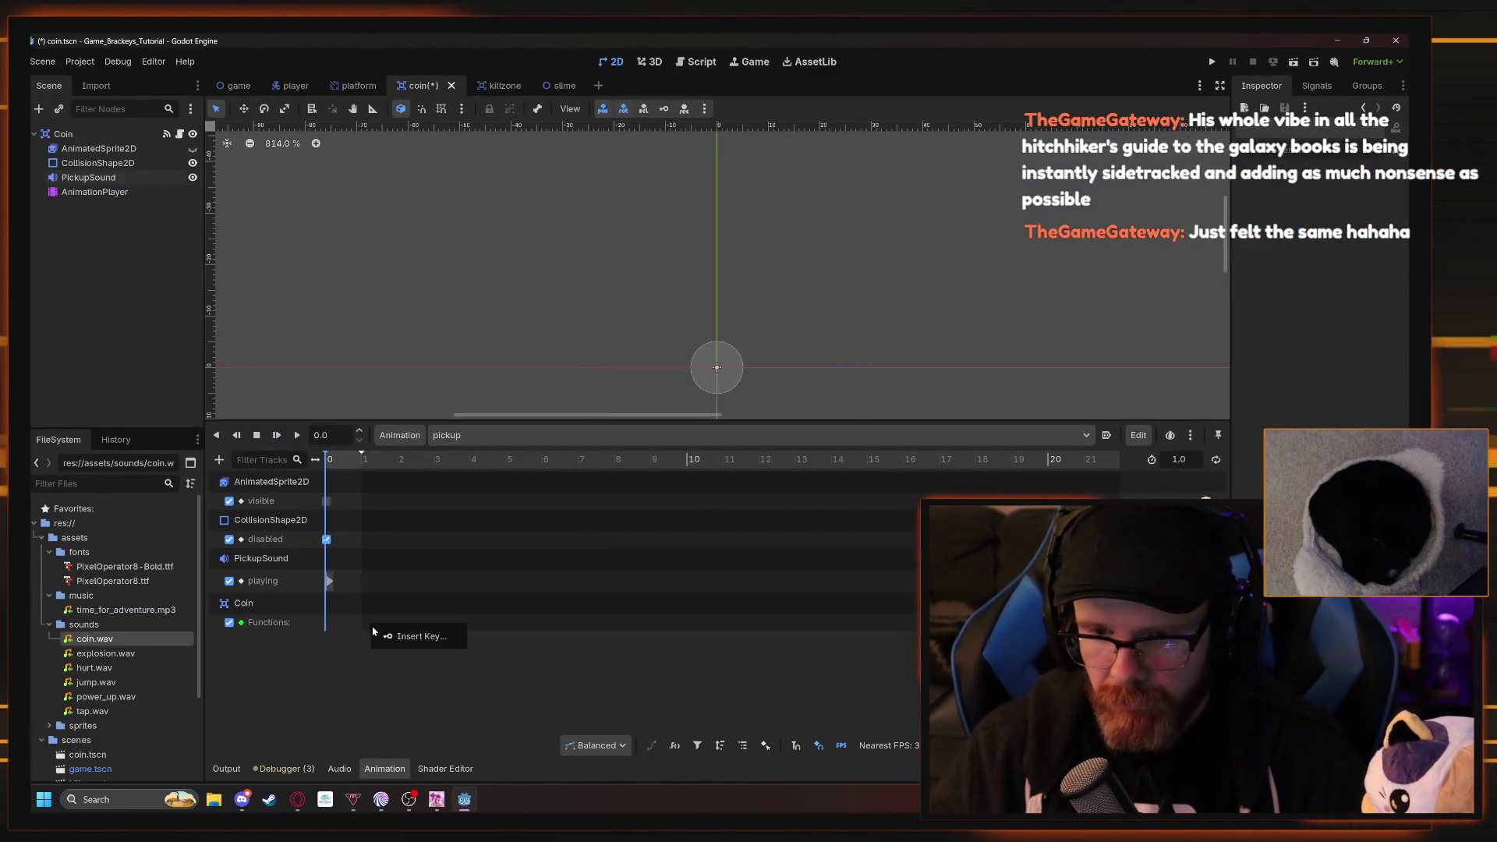
{"action": "left_click", "coordinate": [321, 624]}
{"action": "right_click", "coordinate": [328, 627]}
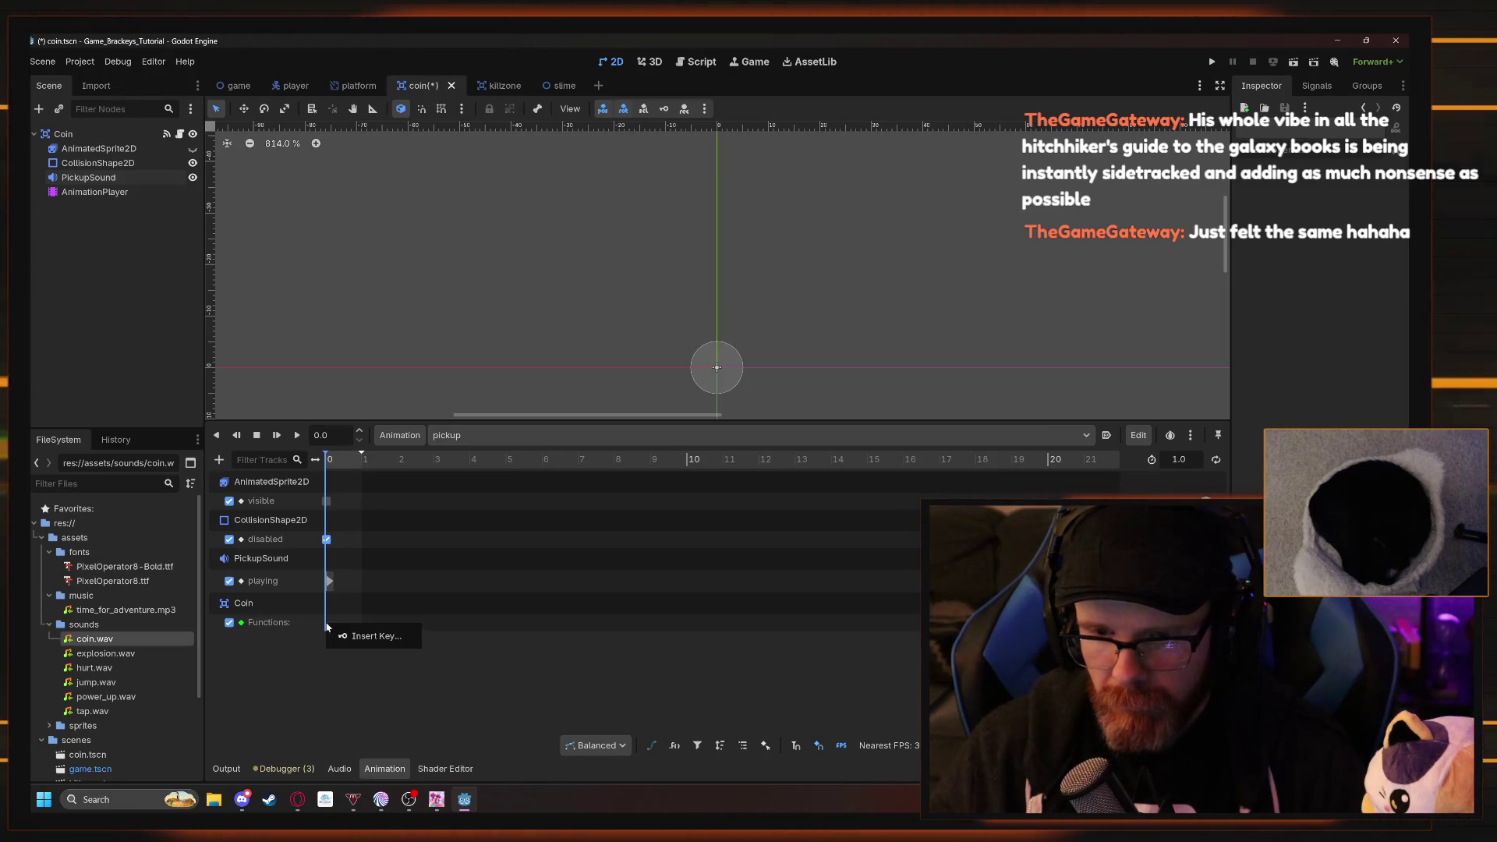
{"action": "left_click", "coordinate": [359, 640]}
Insert a queue_free() key on the Coin Functions track at about 0.93 s.
{"action": "right_click", "coordinate": [361, 624]}
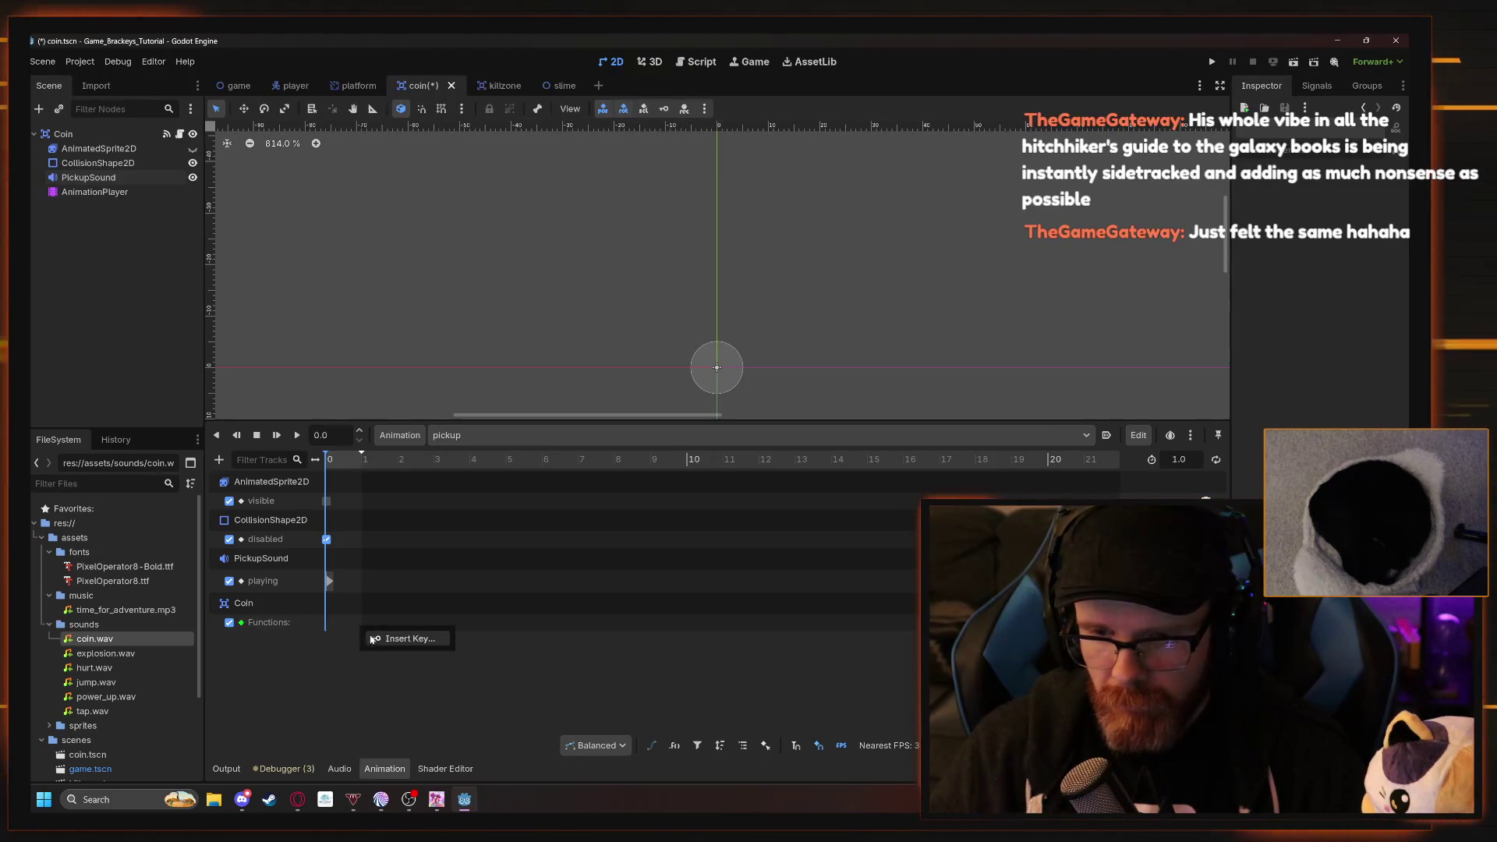
{"action": "left_click", "coordinate": [382, 634]}
{"action": "type", "text": "queue"}
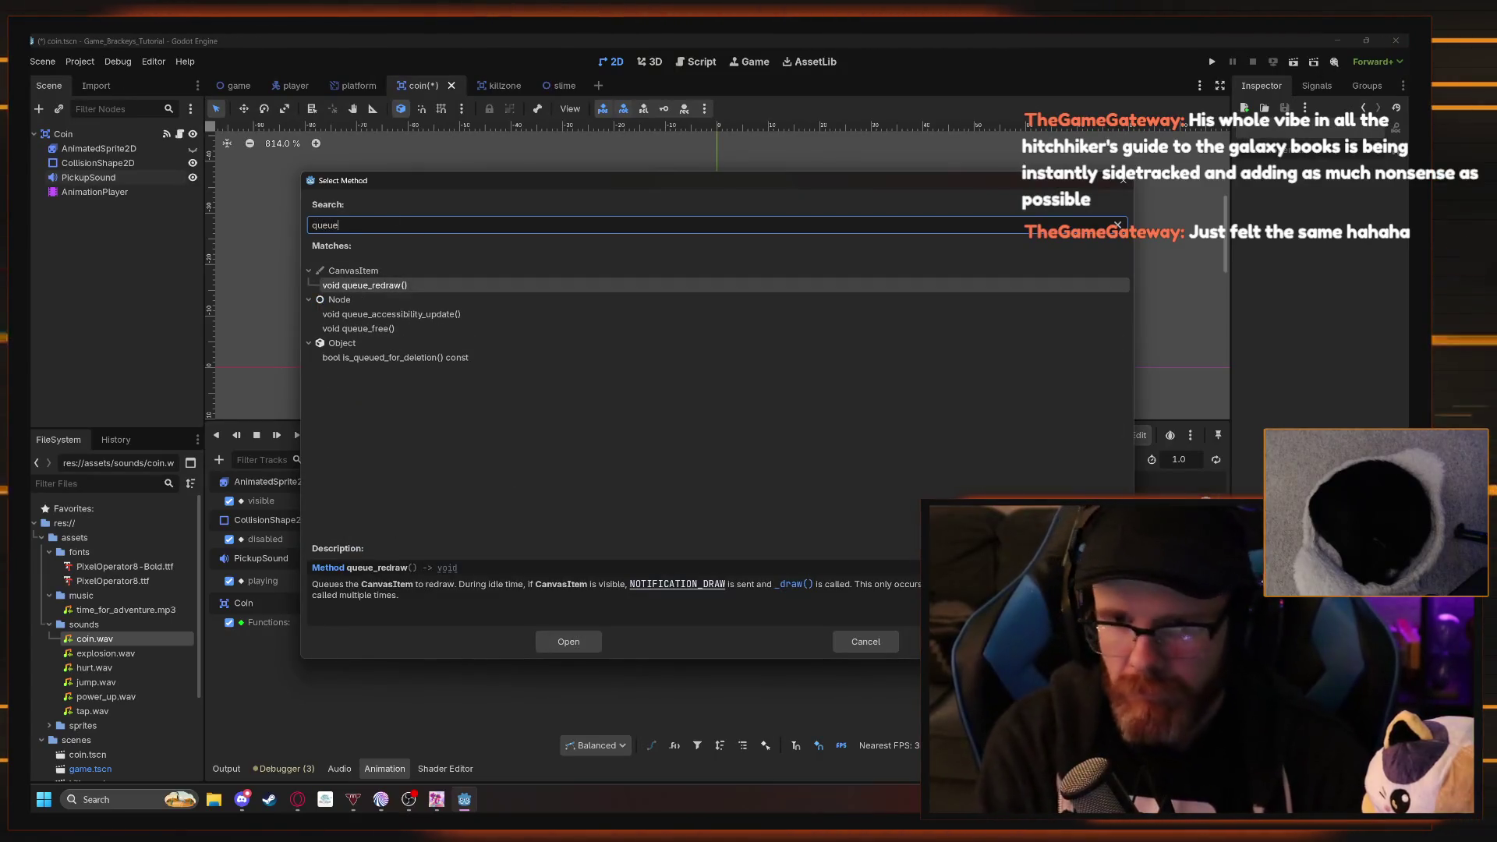
{"action": "left_click", "coordinate": [393, 329]}
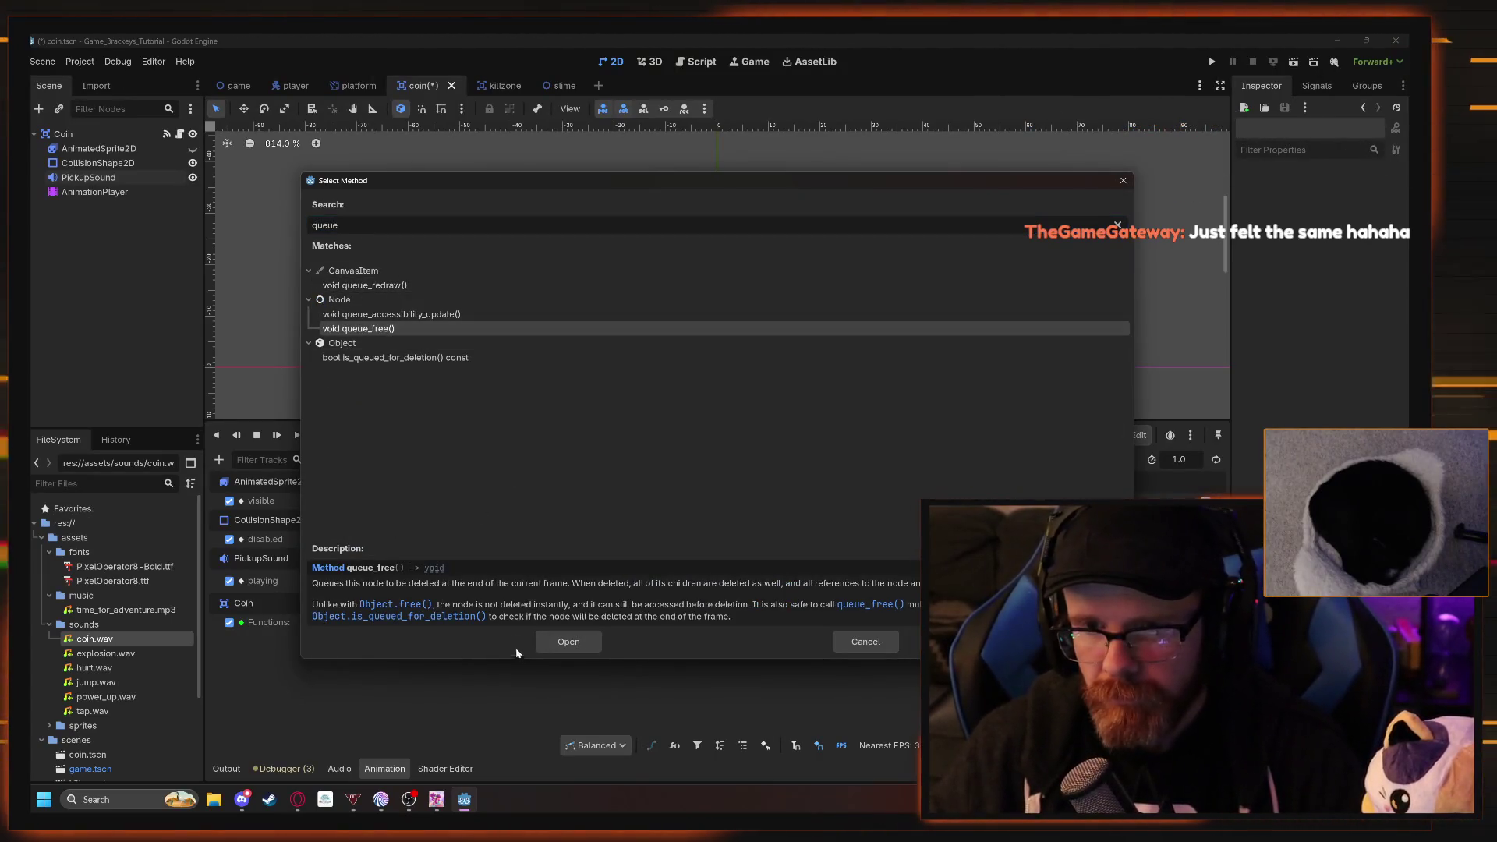
{"action": "left_click", "coordinate": [569, 643]}
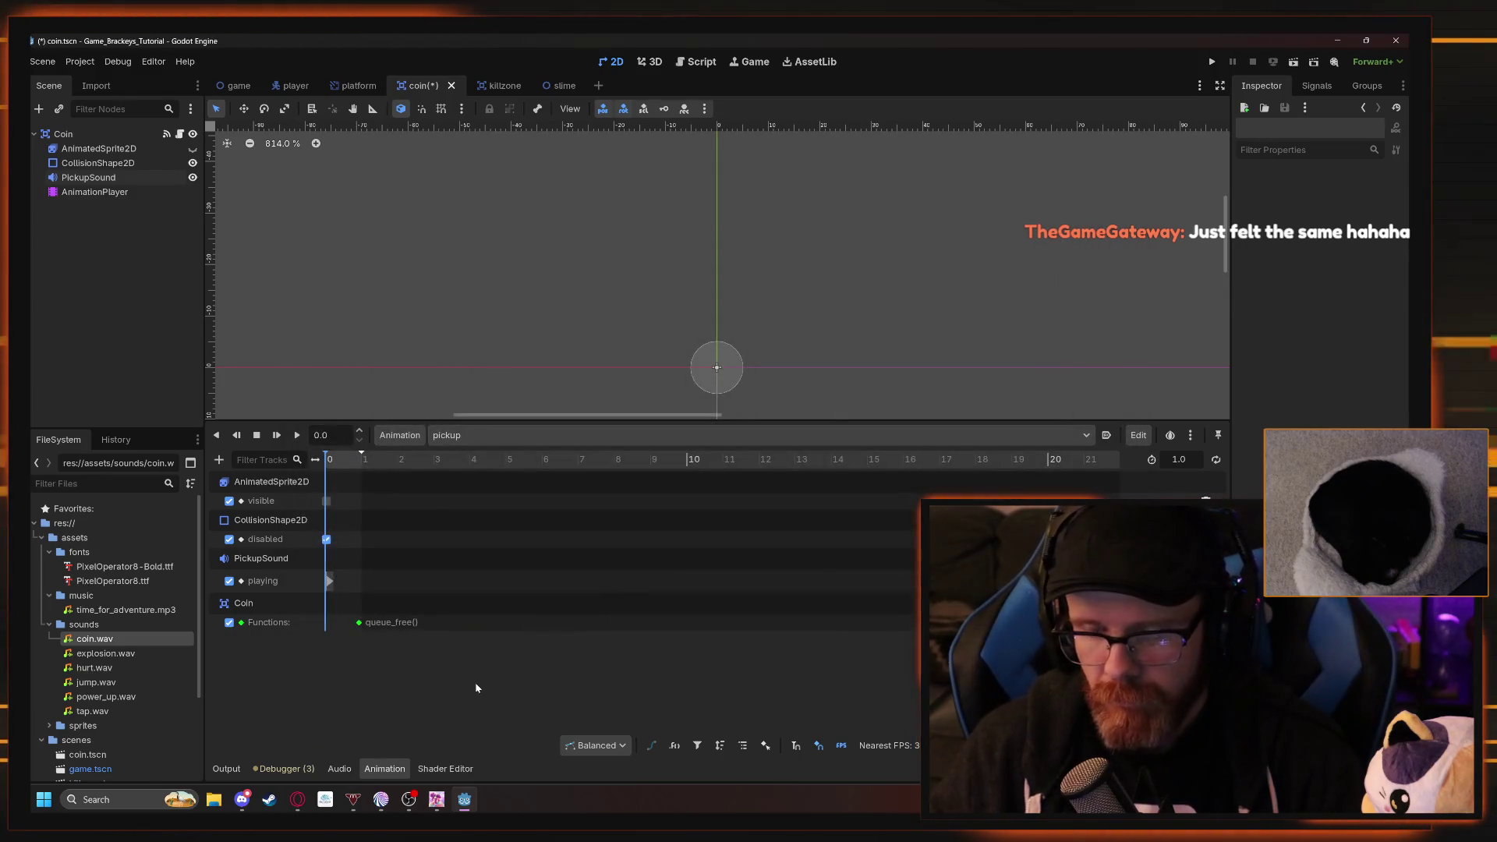
{"action": "left_click_drag", "start_coordinate": [358, 622], "coordinate": [361, 623]}
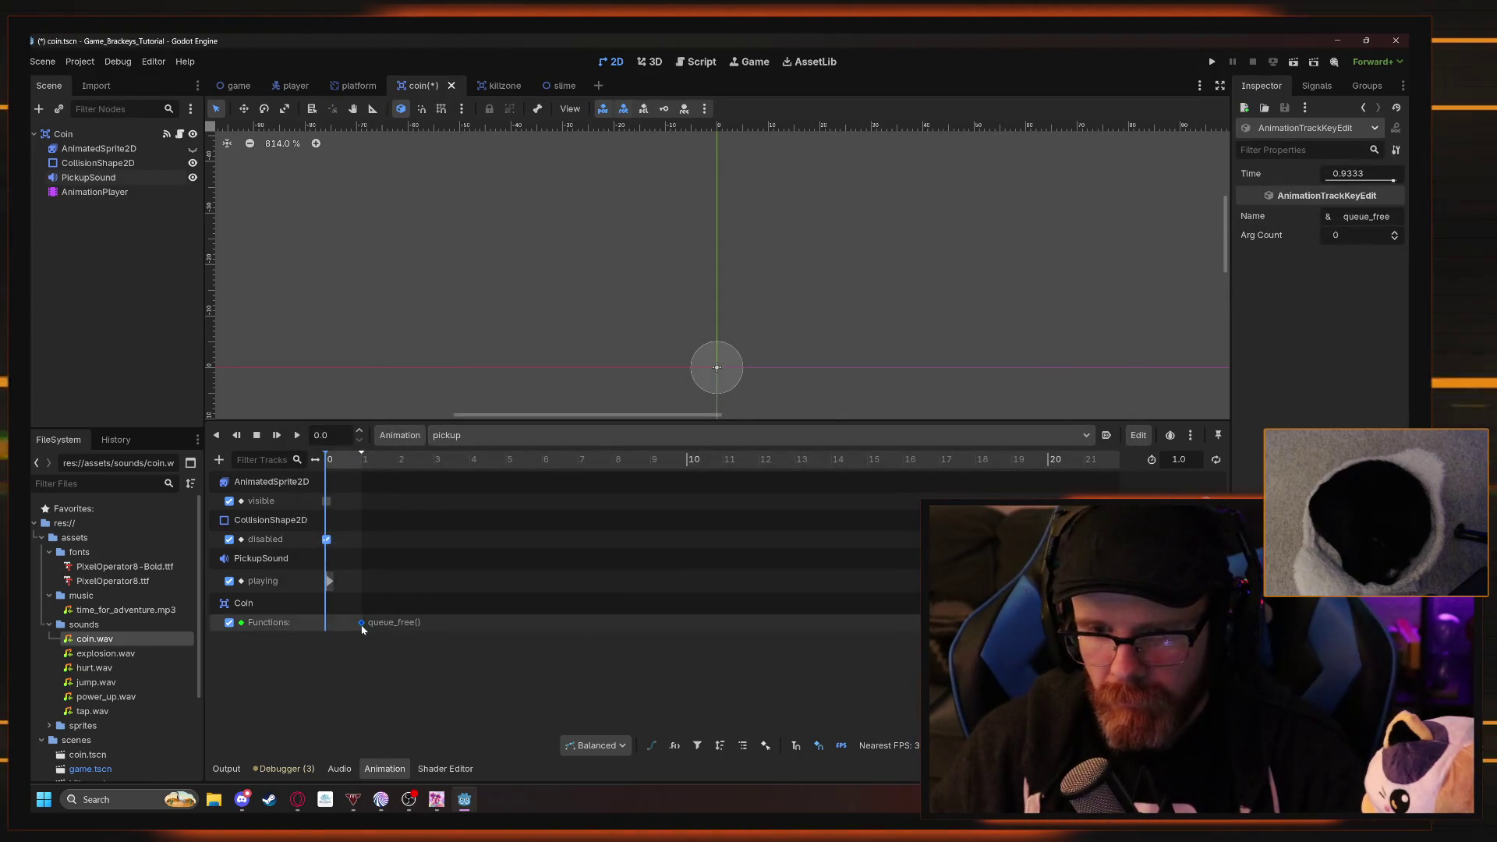
{"action": "left_click", "coordinate": [395, 684]}
{"action": "key", "text": "alt+Tab"}
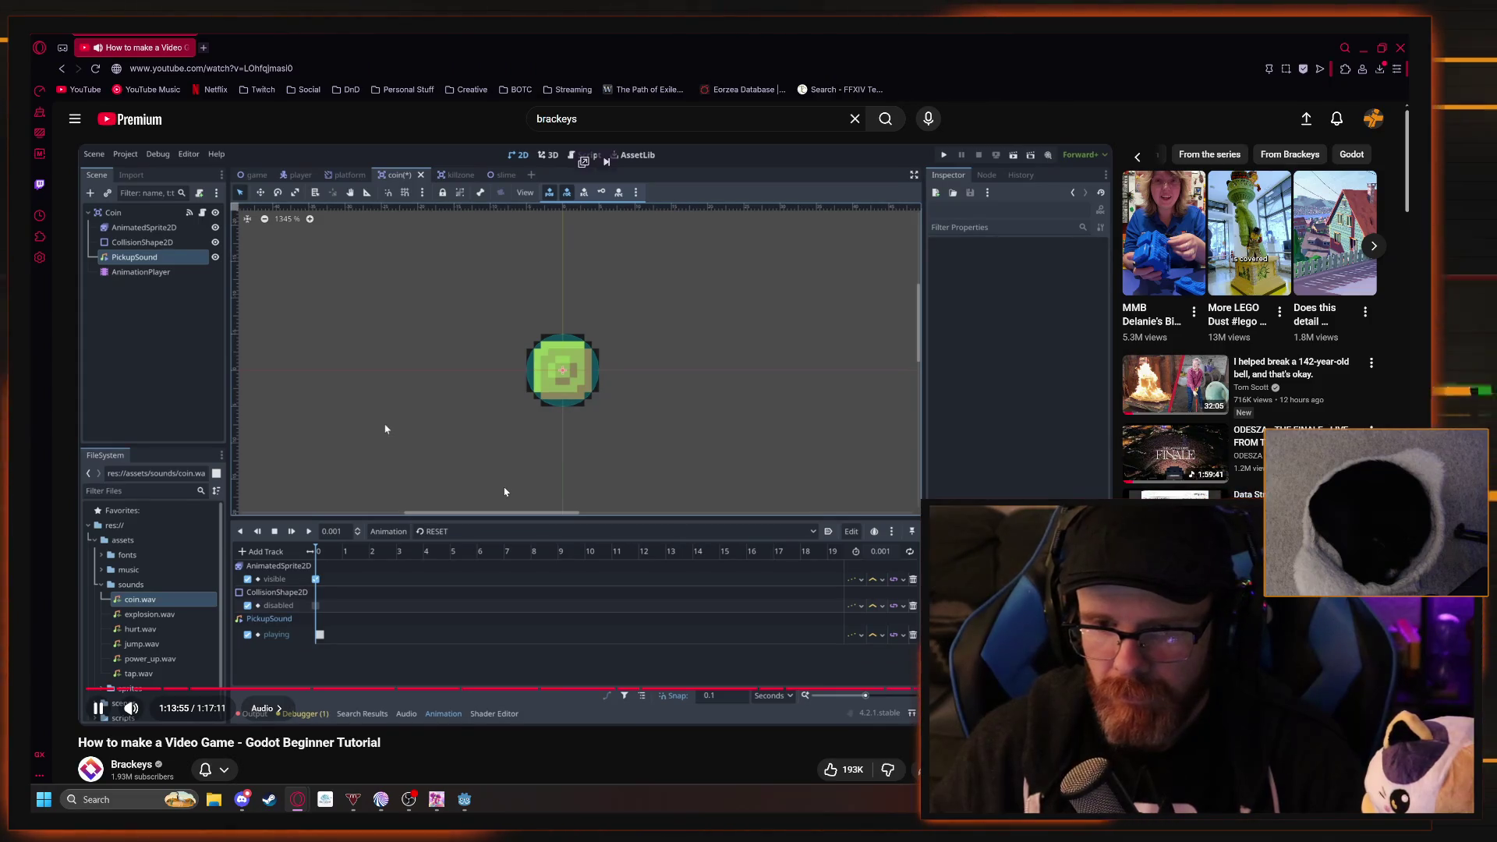
Pause the tutorial at 1:13:59 on coin.gd calling add_point() then queue_free().
{"action": "left_click", "coordinate": [441, 471]}
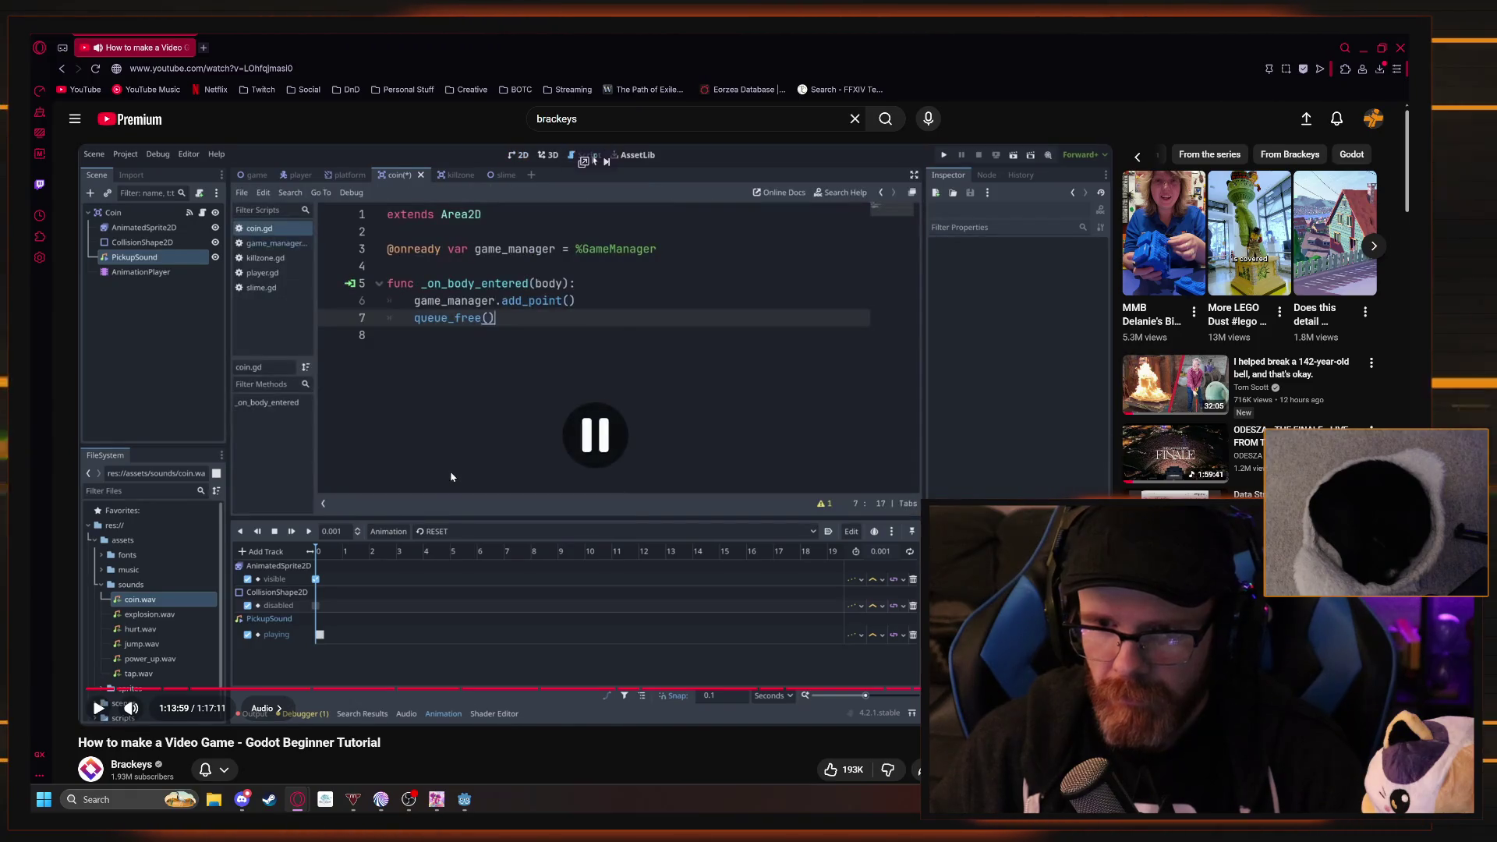
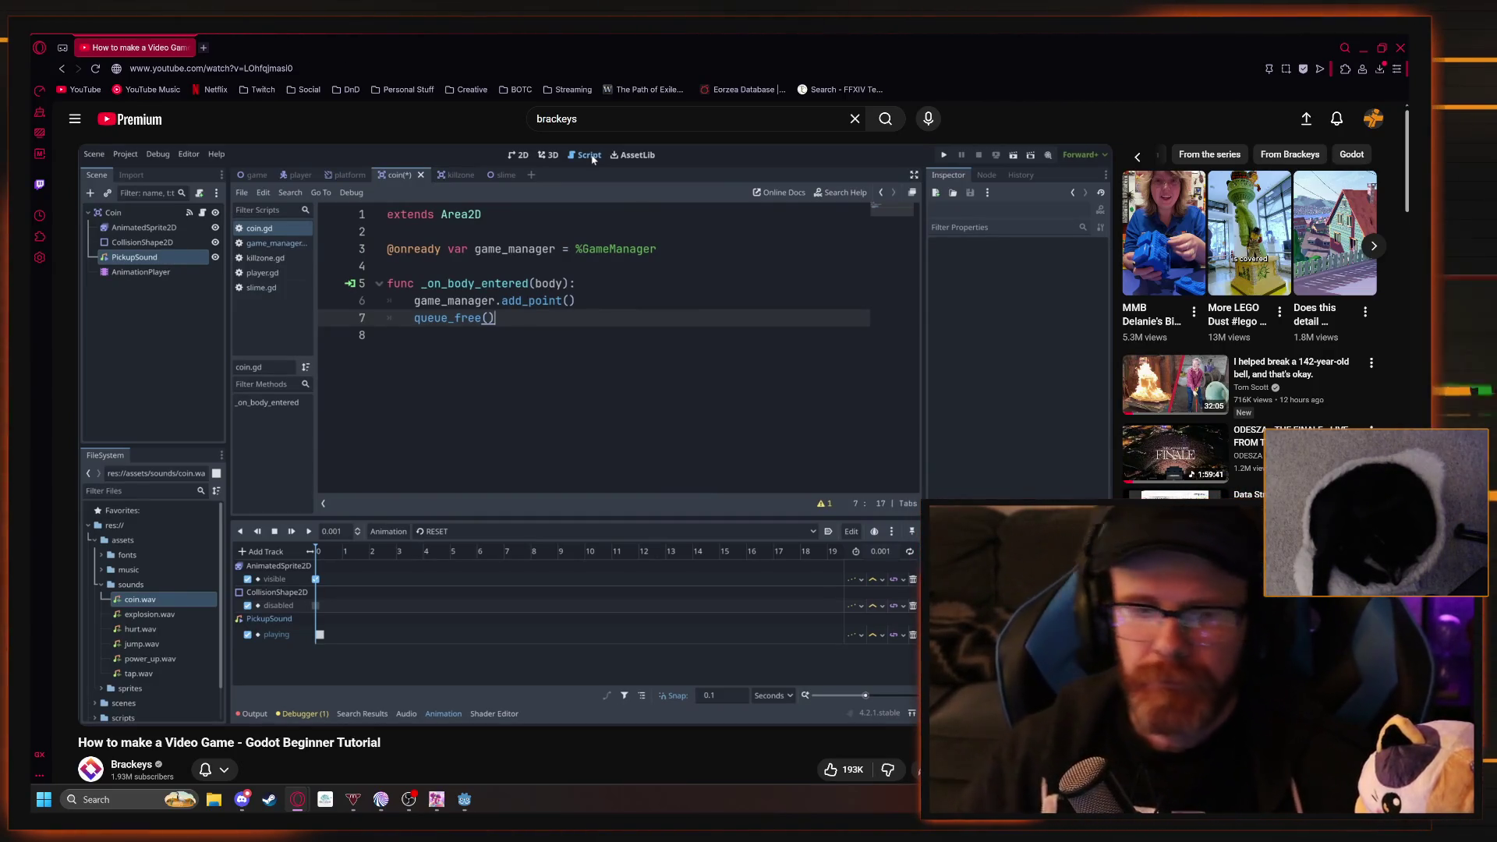
Watch the tutorial's coin pickup-animation section, pause it, and return to Godot.
{"action": "left_click", "coordinate": [525, 401]}
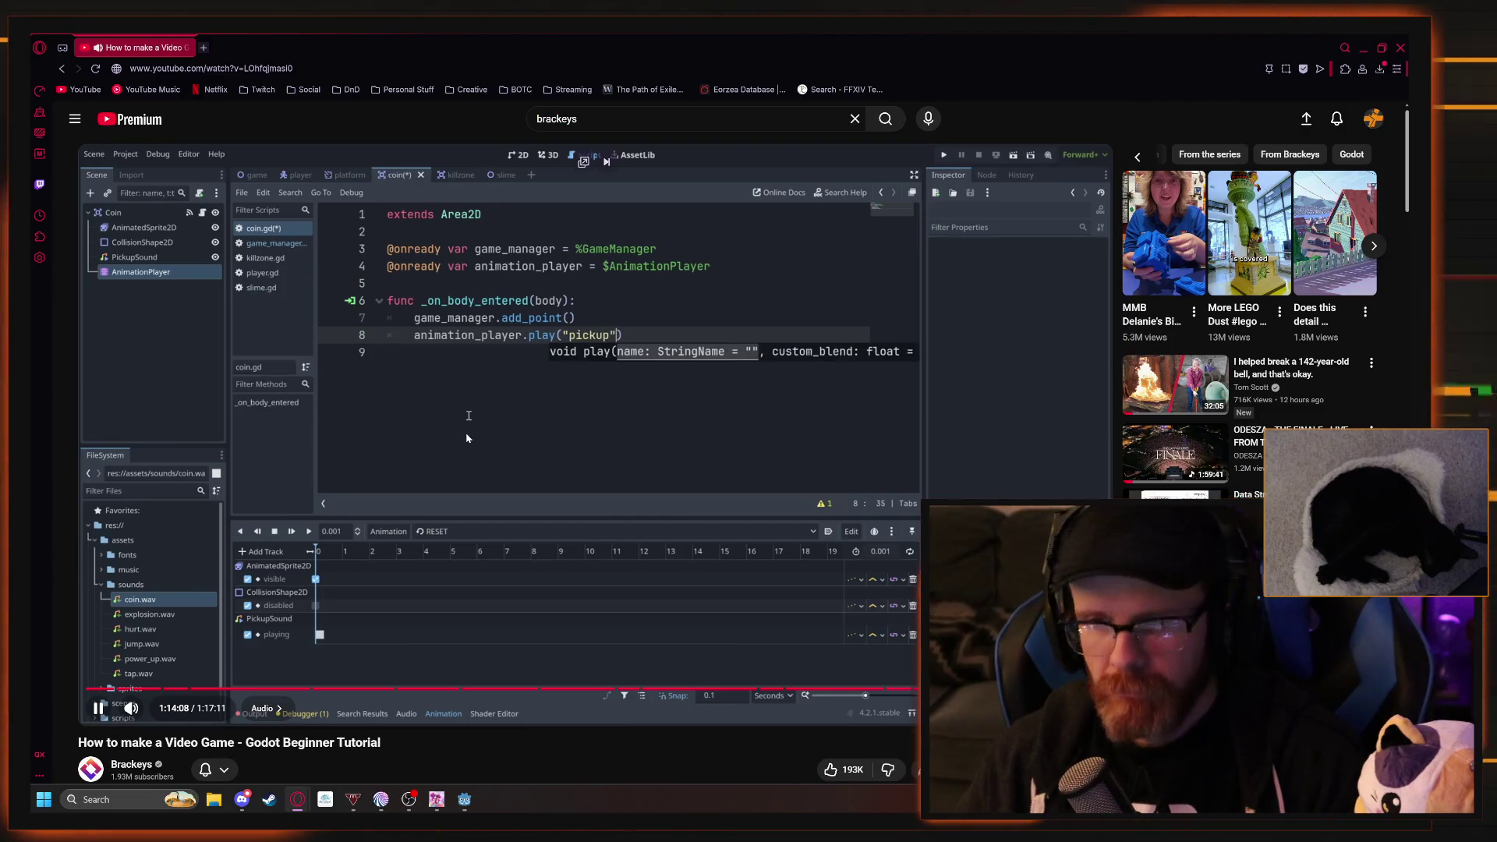
{"action": "key", "text": "space"}
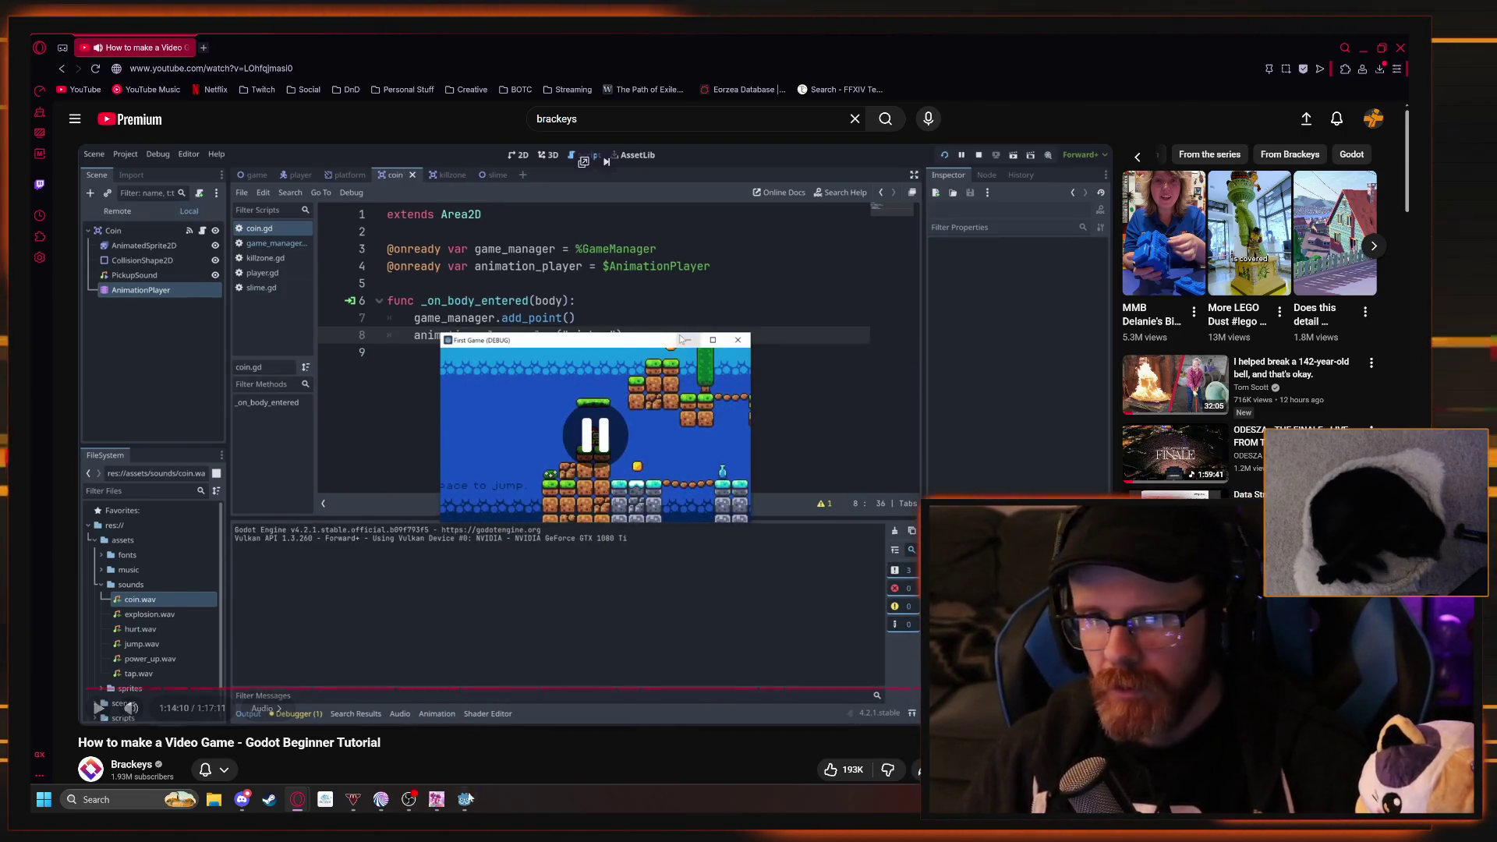
{"action": "key", "text": "alt+Tab"}
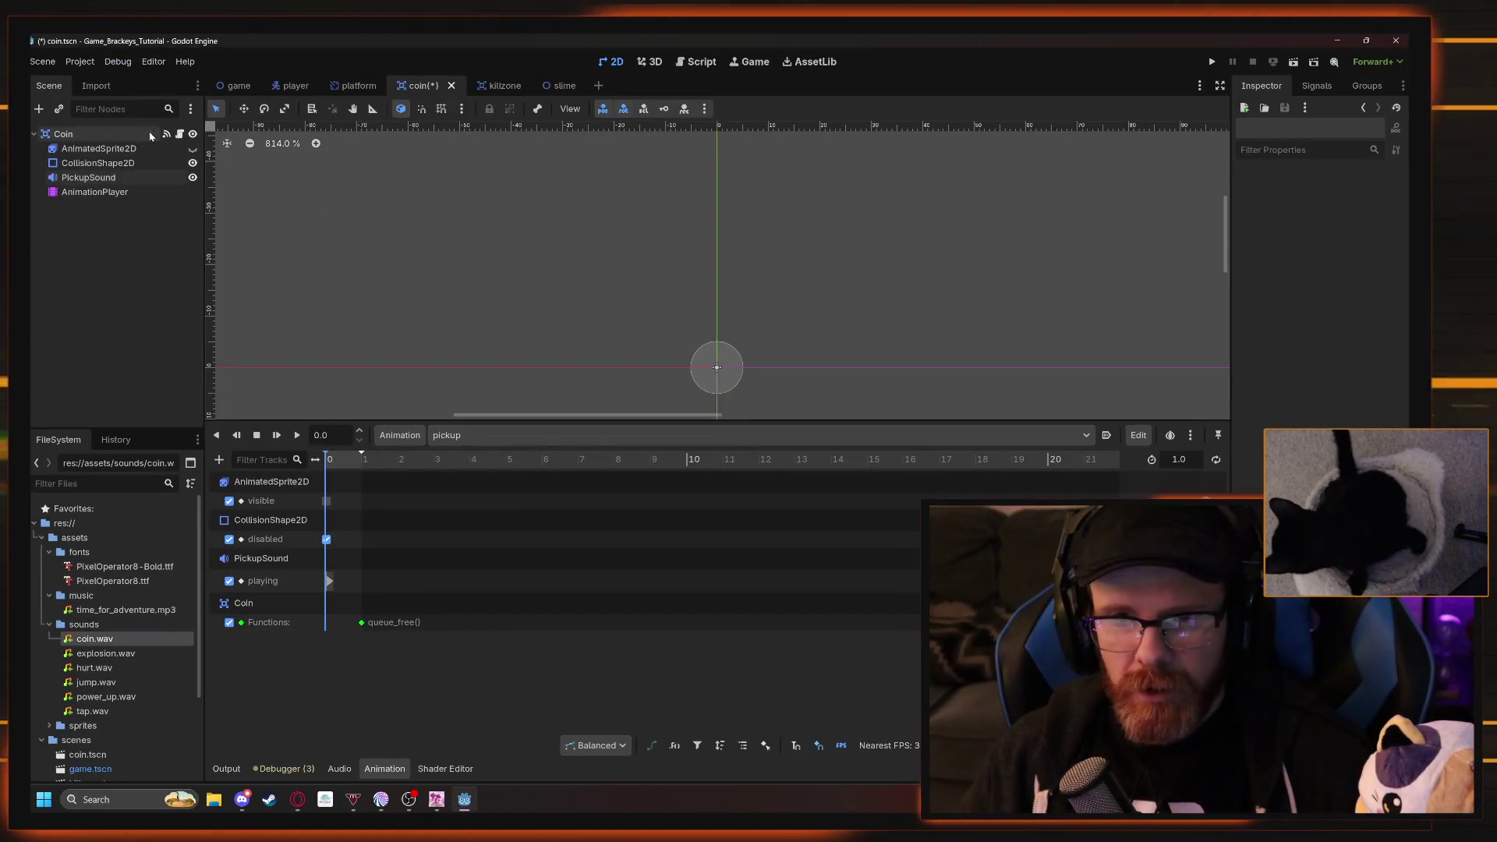
In coin.gd, remove queue_free() and add an onready reference to the AnimationPlayer.
{"action": "key", "text": "ctrl+F3"}
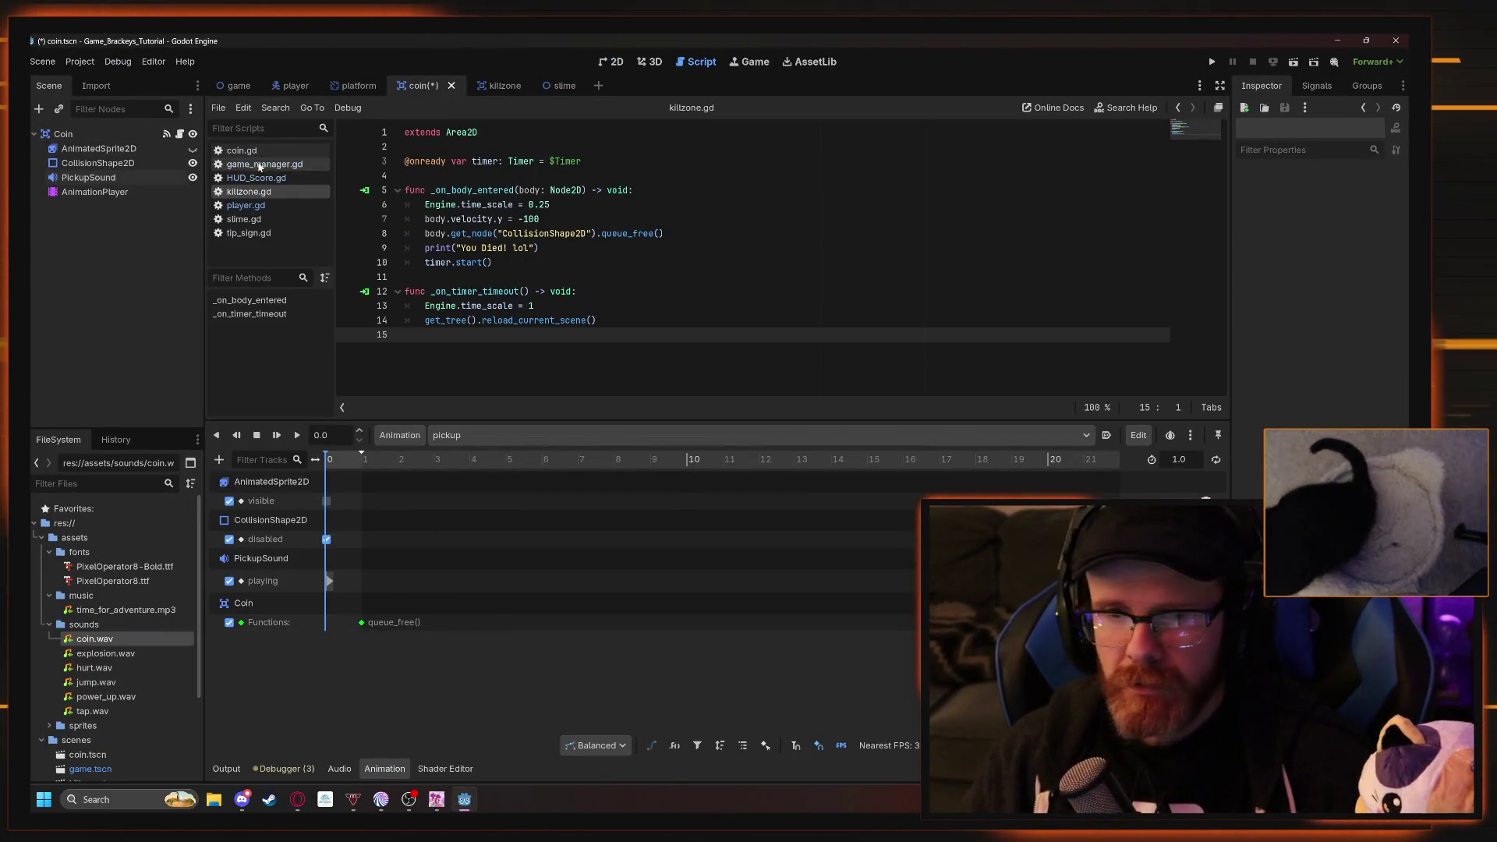
{"action": "left_click", "coordinate": [243, 150]}
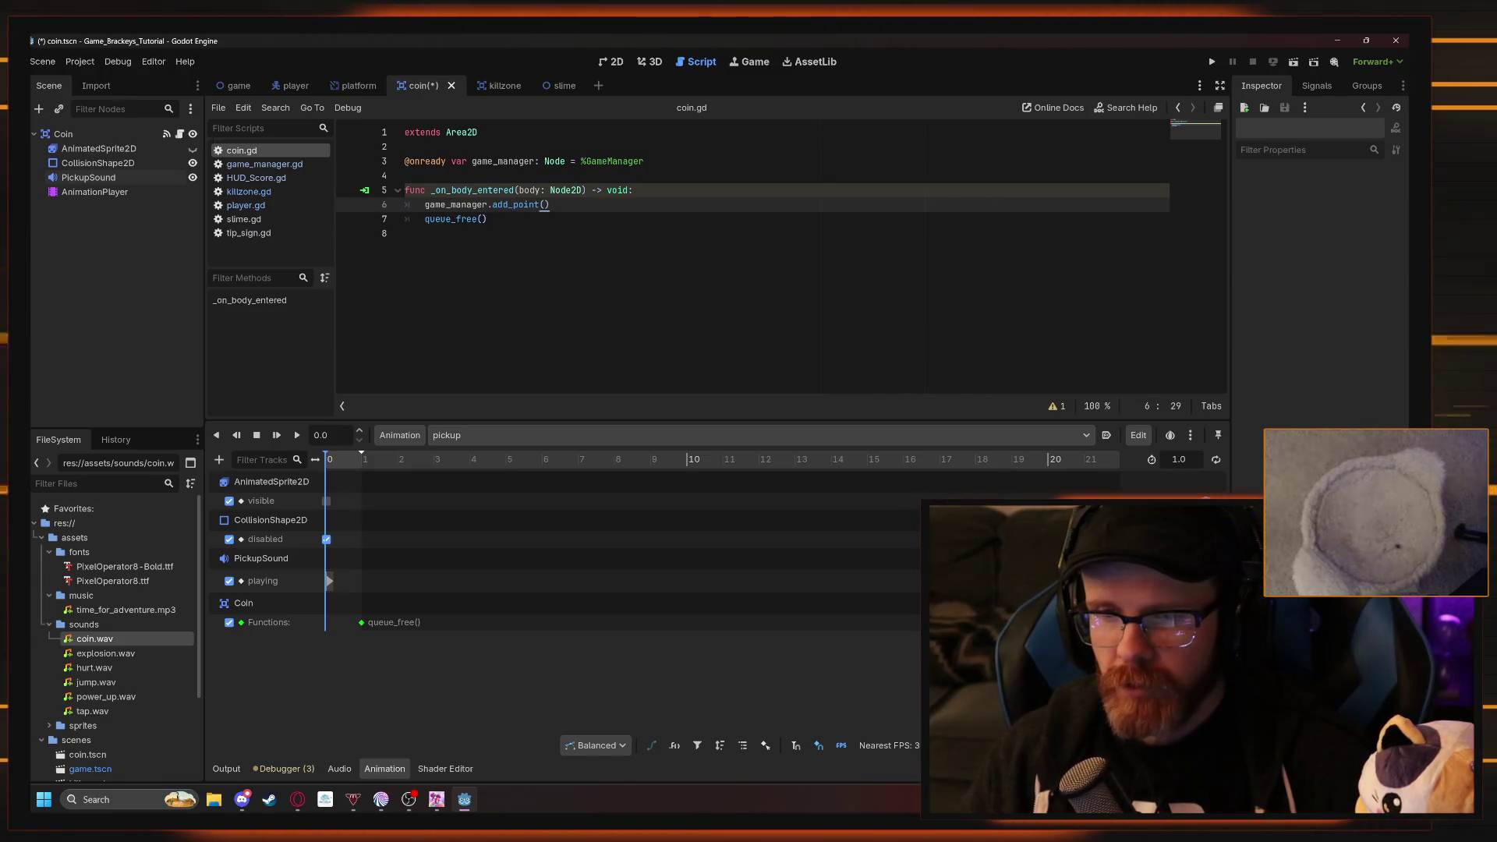
{"action": "left_click_drag", "start_coordinate": [487, 219], "coordinate": [405, 219]}
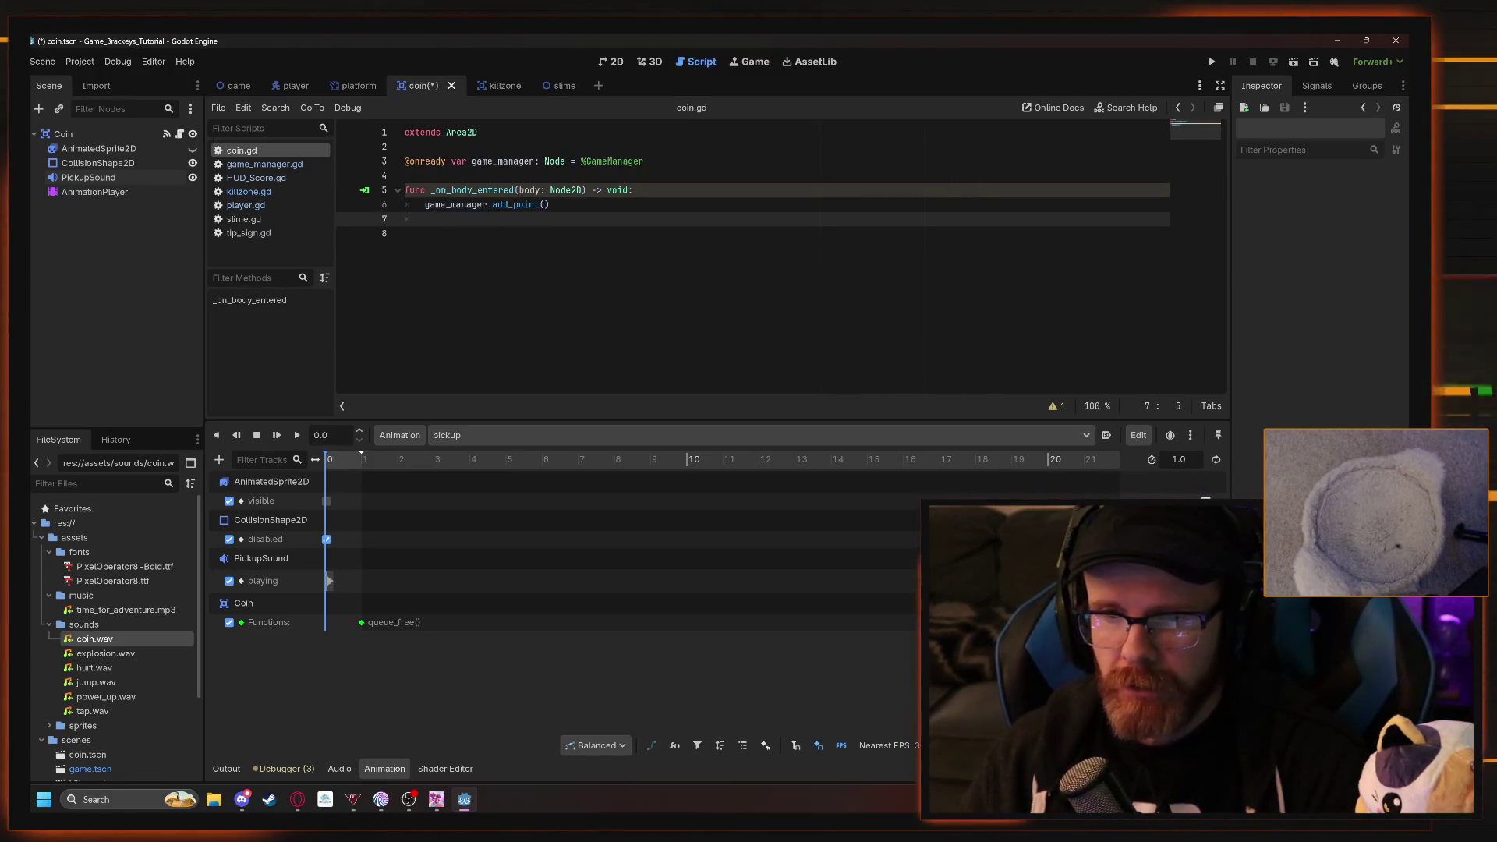
{"action": "mouse_move", "coordinate": [92, 192]}
{"action": "left_mouse_down"}
{"action": "mouse_move", "coordinate": [418, 241]}
{"action": "mouse_move", "coordinate": [459, 178]}
{"action": "left_mouse_up"}
Write animation_player.play("pickup") on line 8, rechecking the tutorial midway.
{"action": "left_click", "coordinate": [425, 233]}
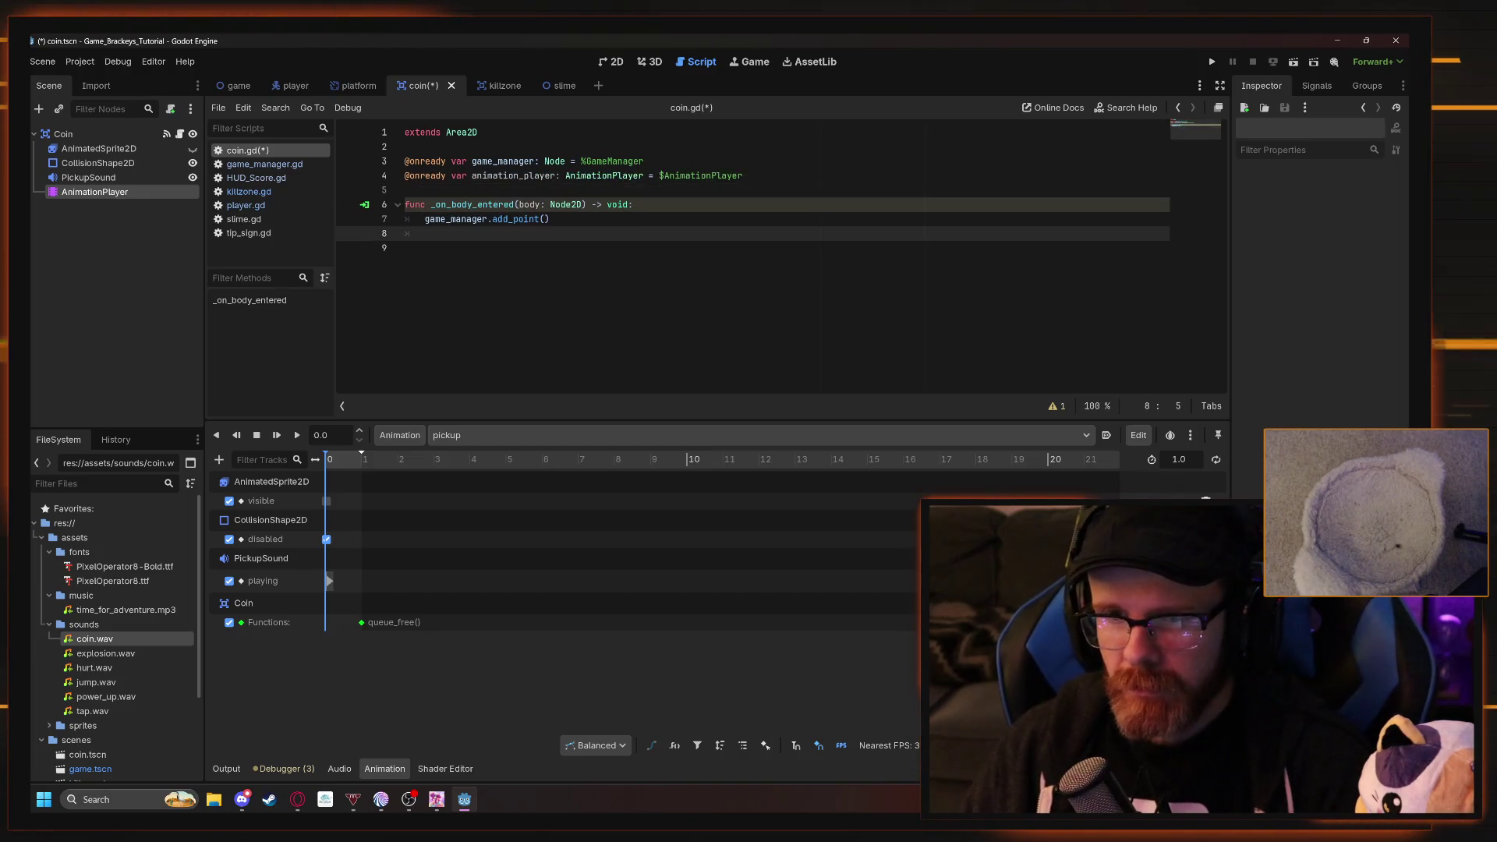
{"action": "type", "text": "animatio"}
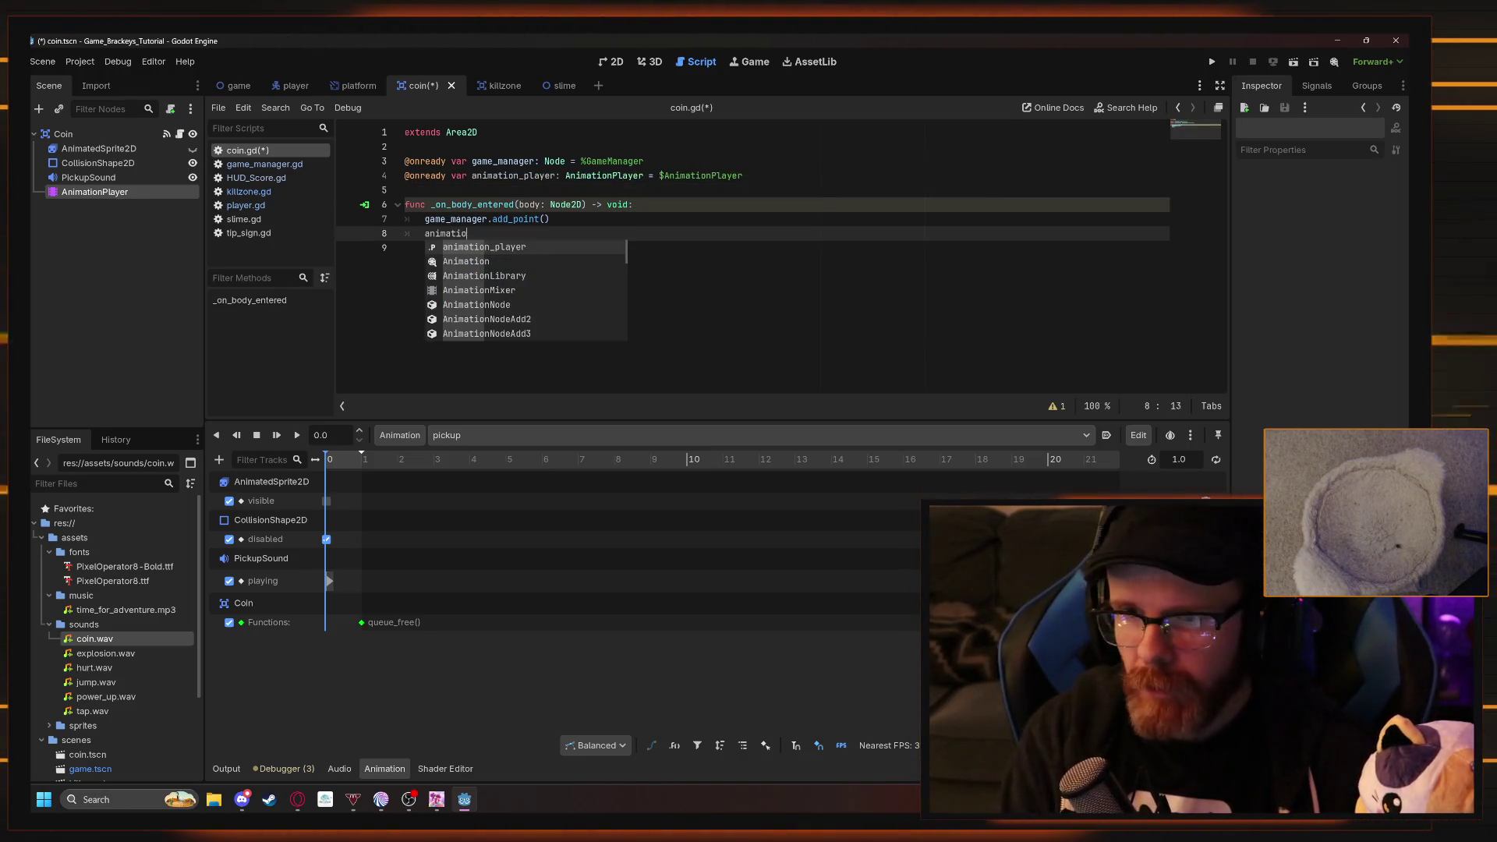
{"action": "type", "text": "n_play"}
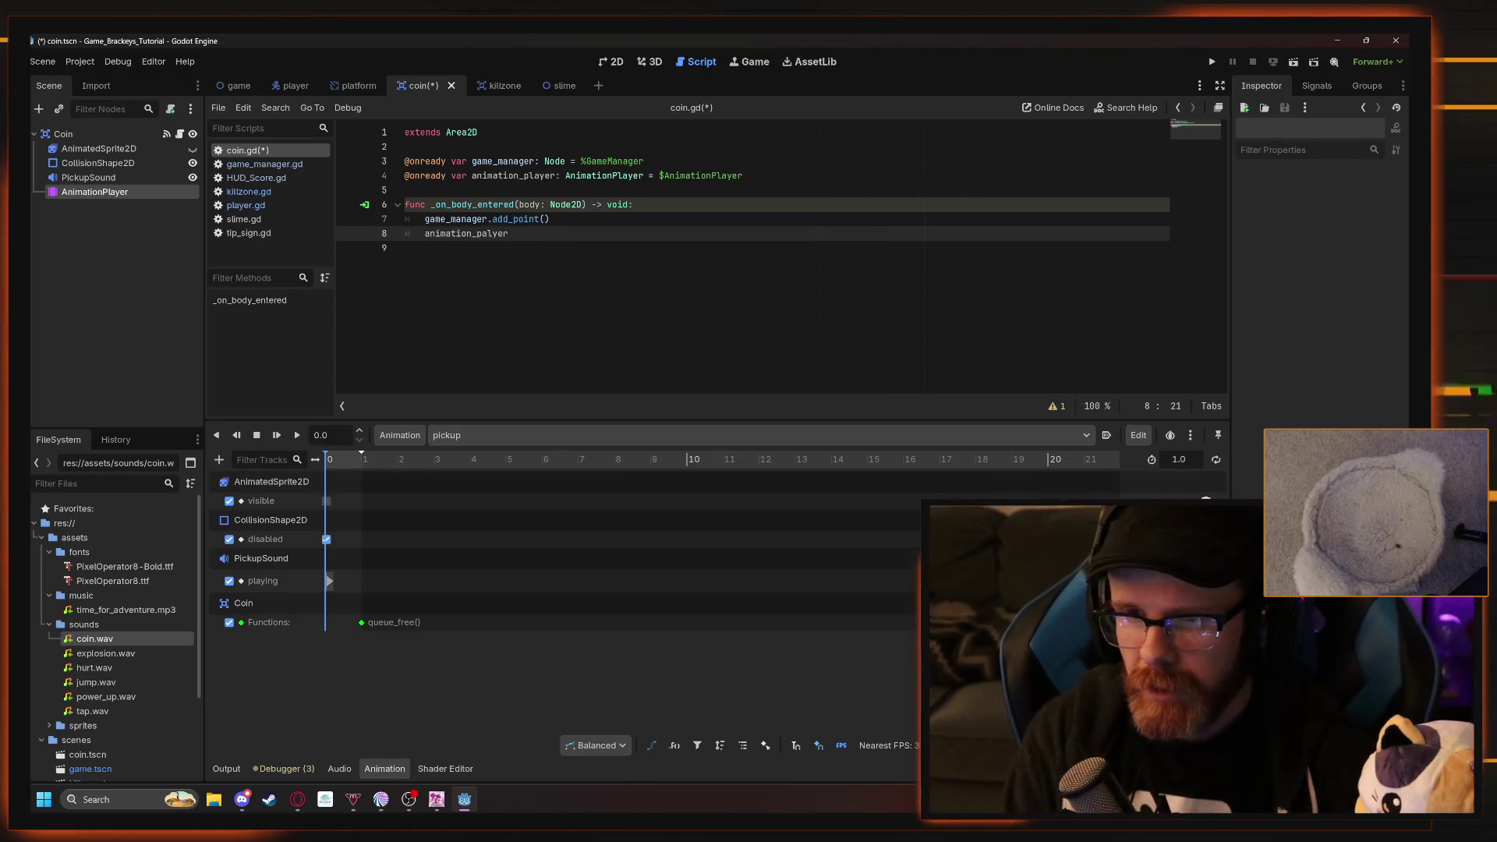
{"action": "type", "text": "er"}
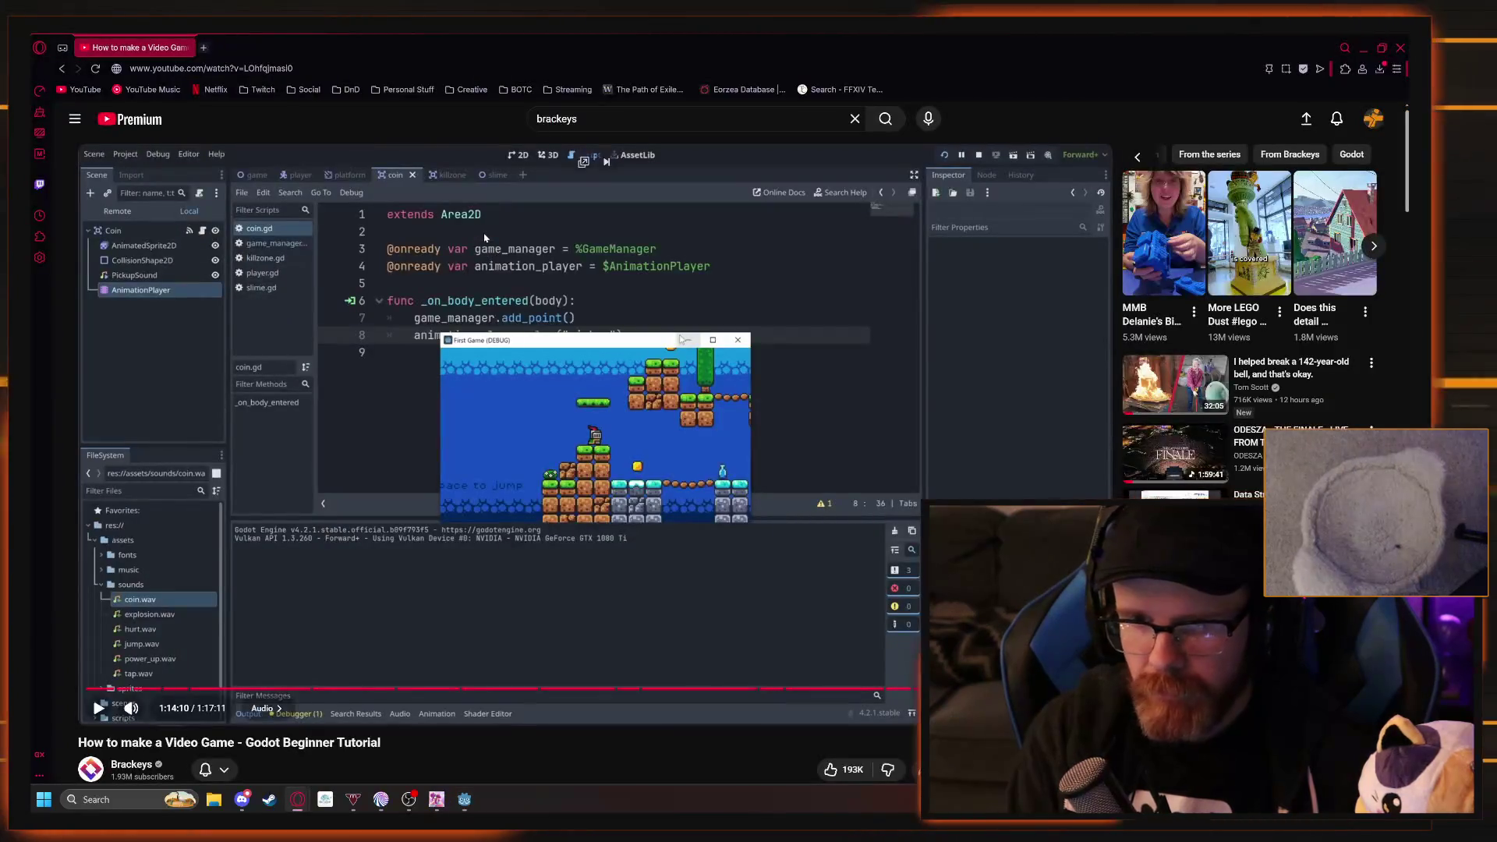
{"action": "key", "text": "Left"}
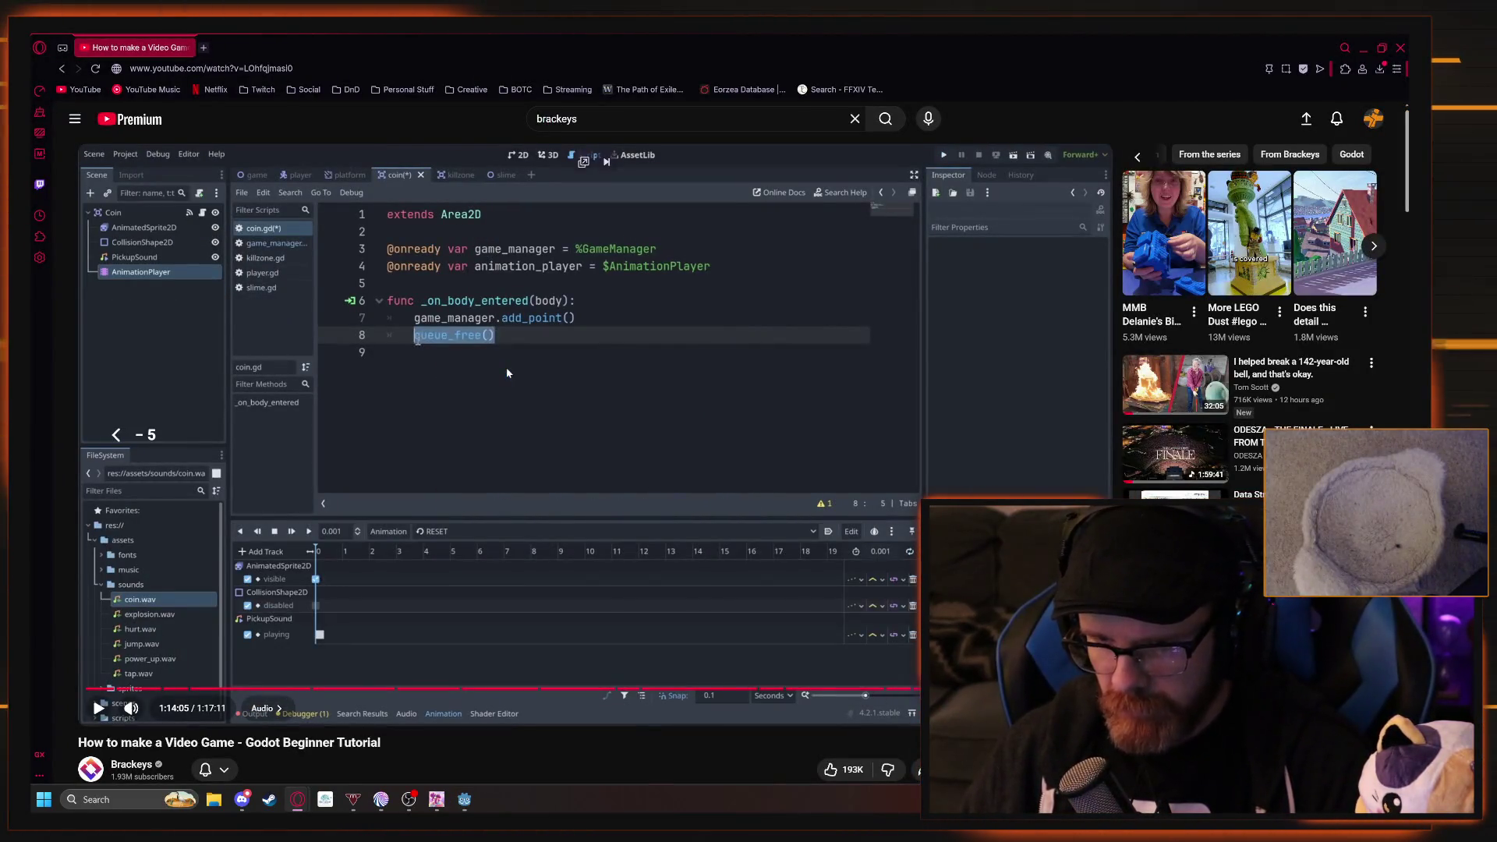
{"action": "key", "text": "space"}
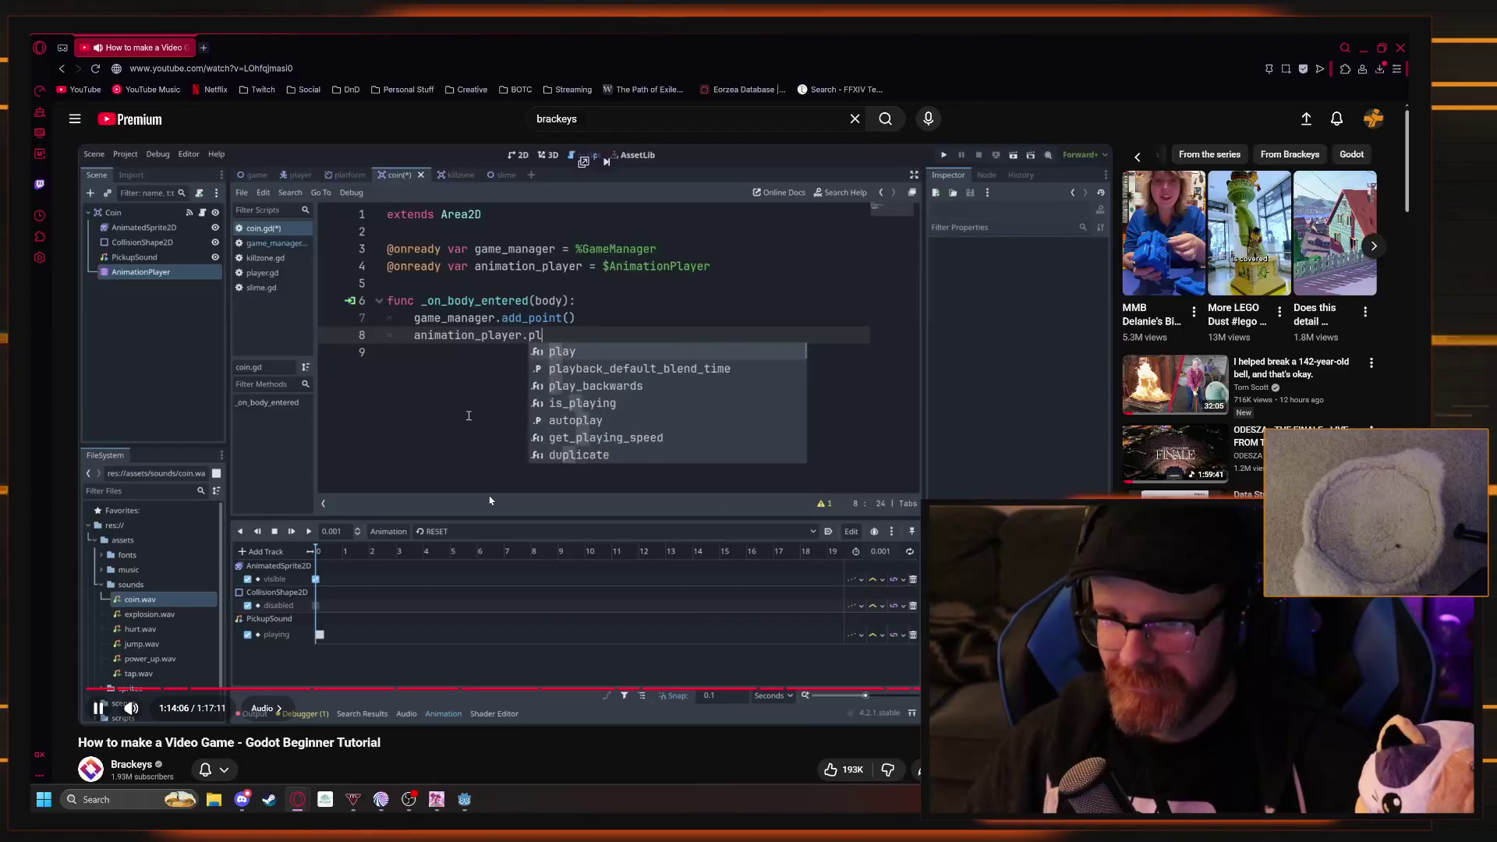
{"action": "key", "text": "alt+Tab"}
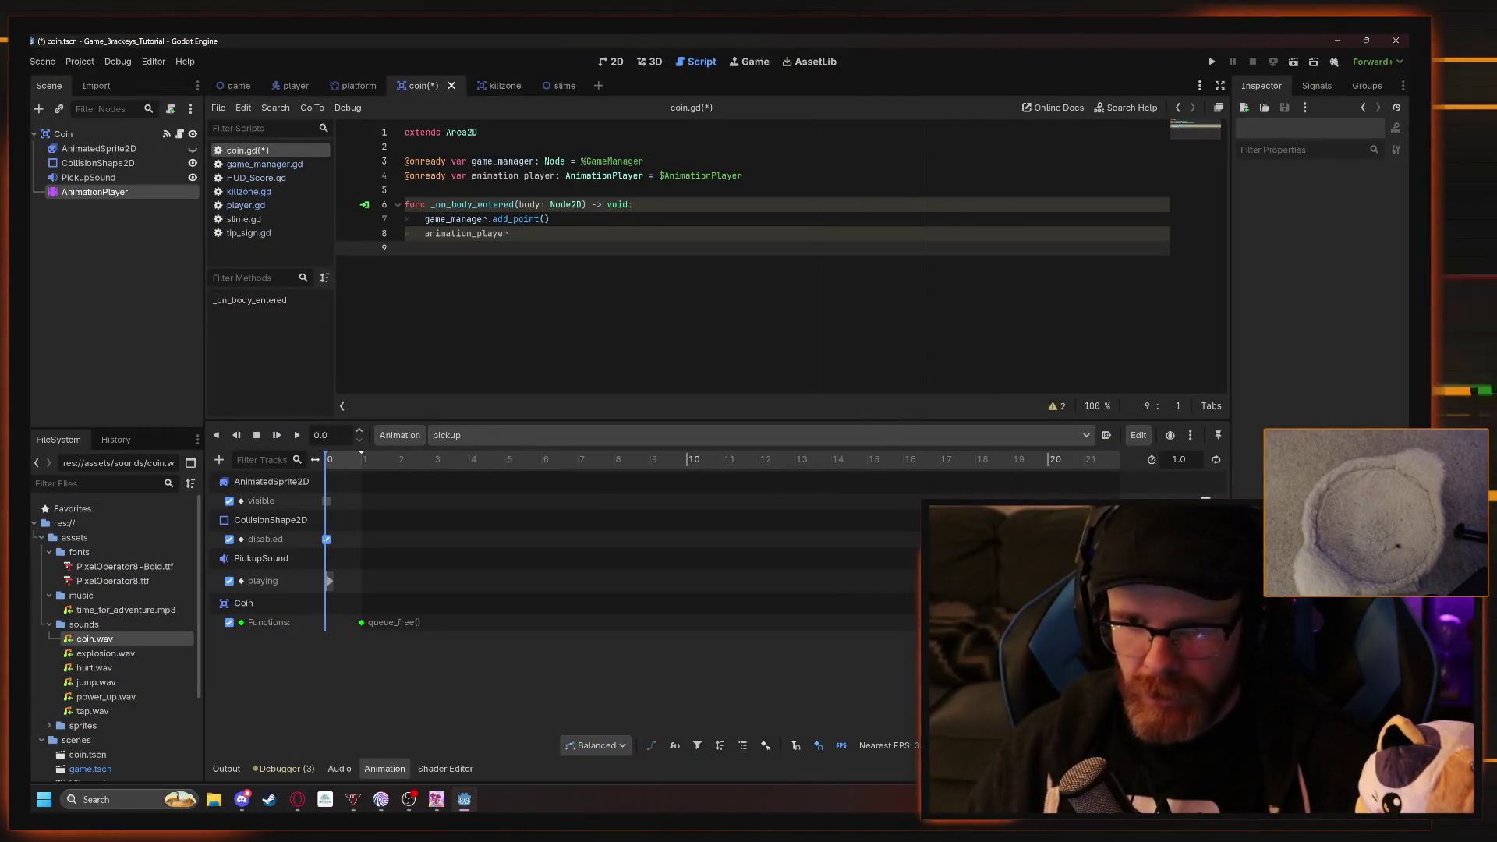
{"action": "type", "text": "."}
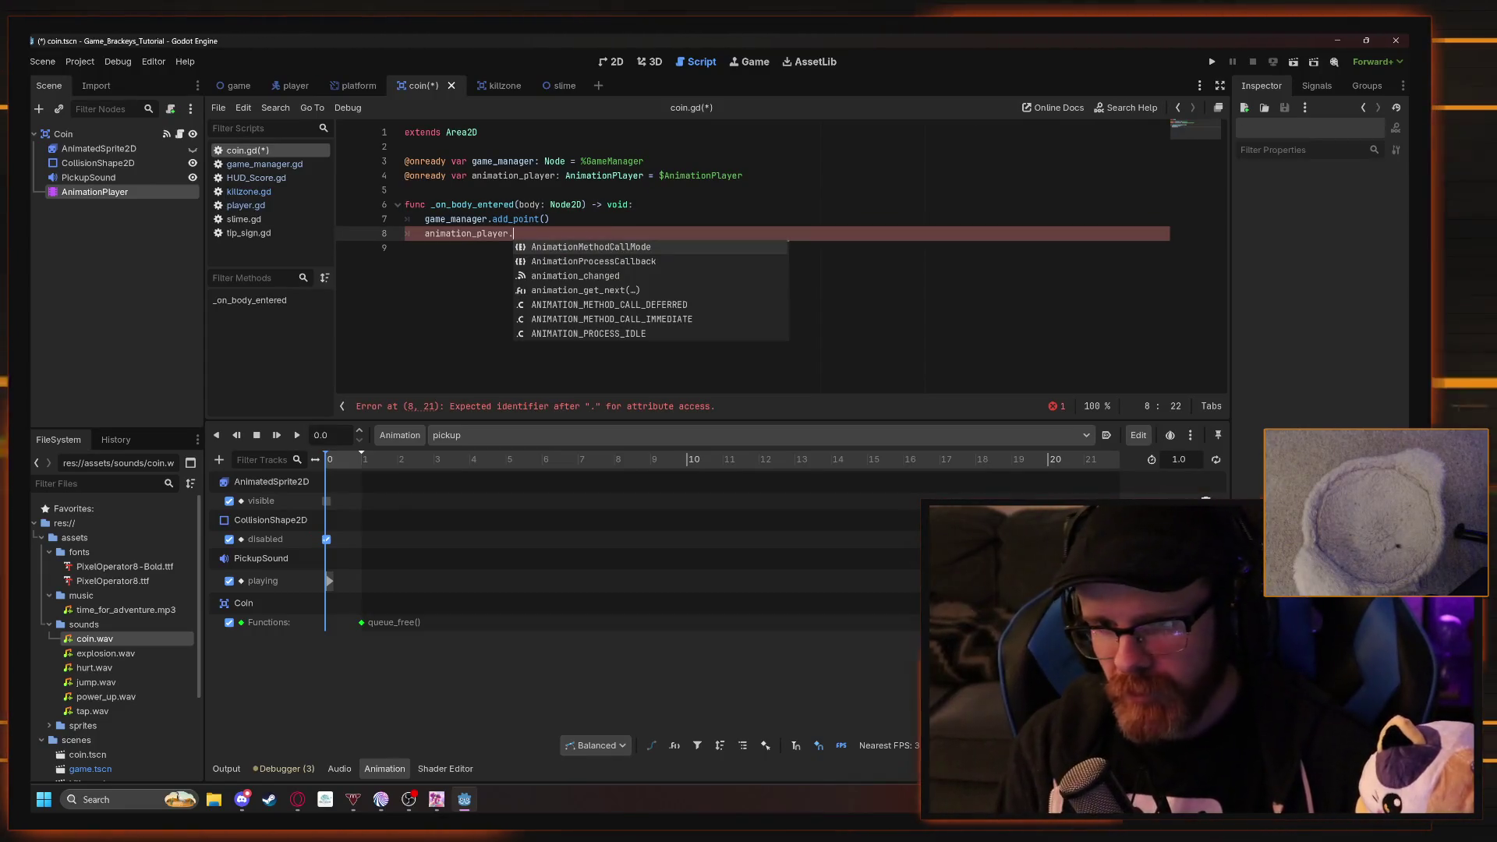
{"action": "type", "text": "play"}
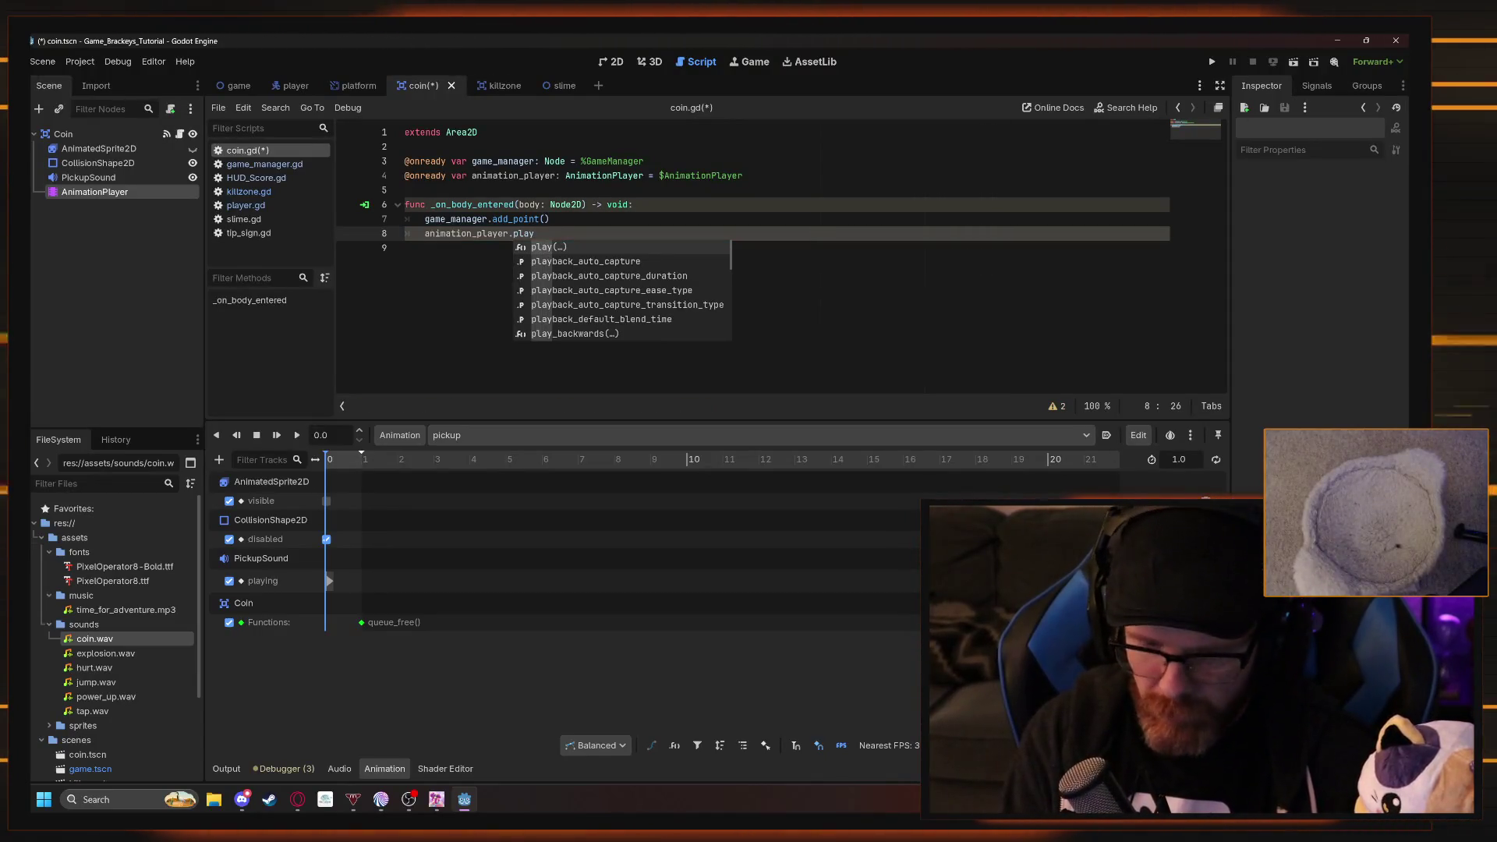
{"action": "type", "text": "(\"pick"}
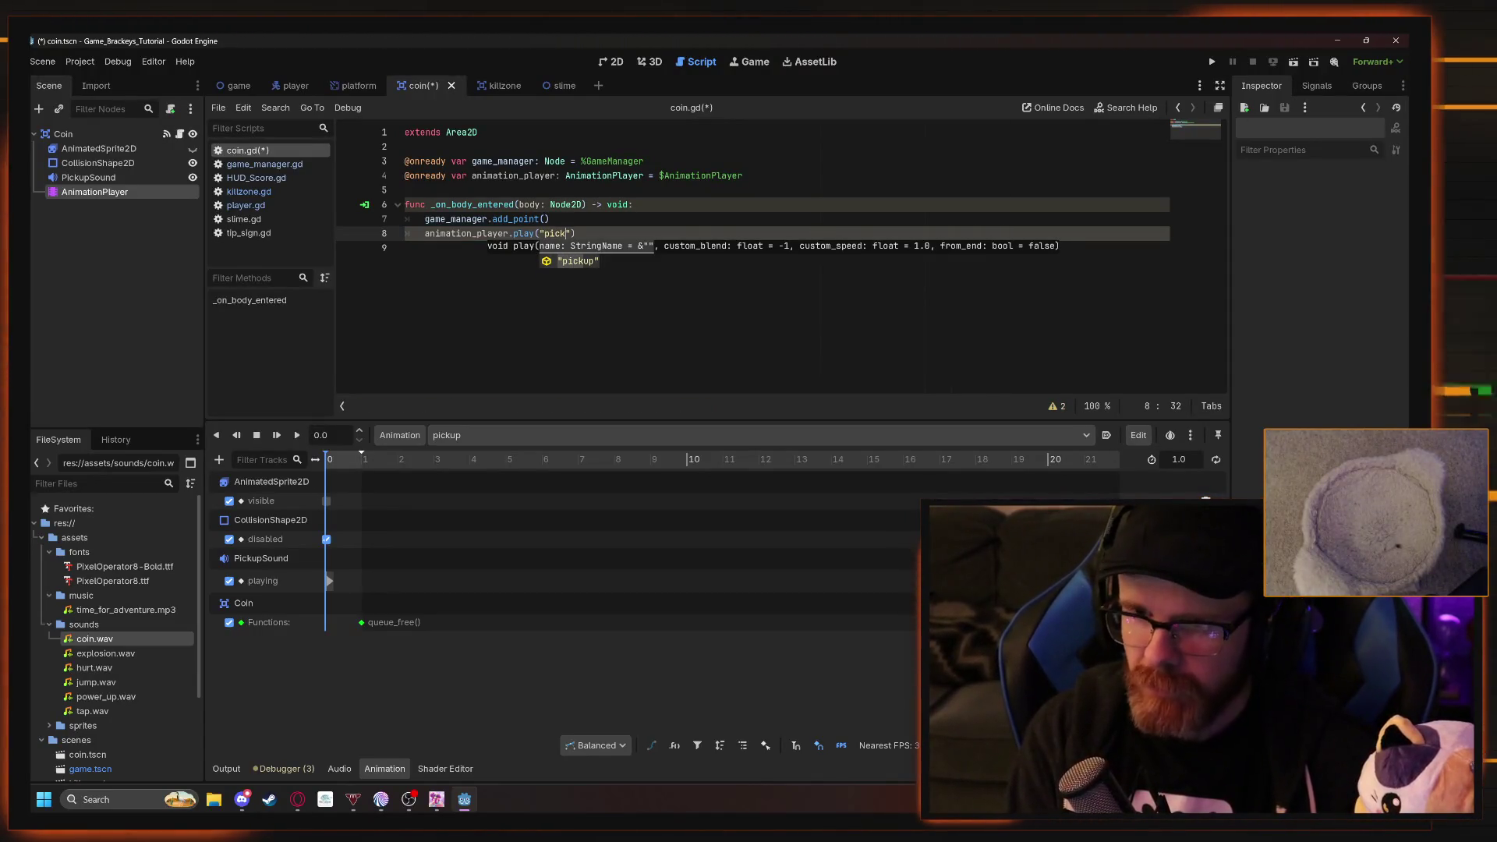
{"action": "type", "text": "up"}
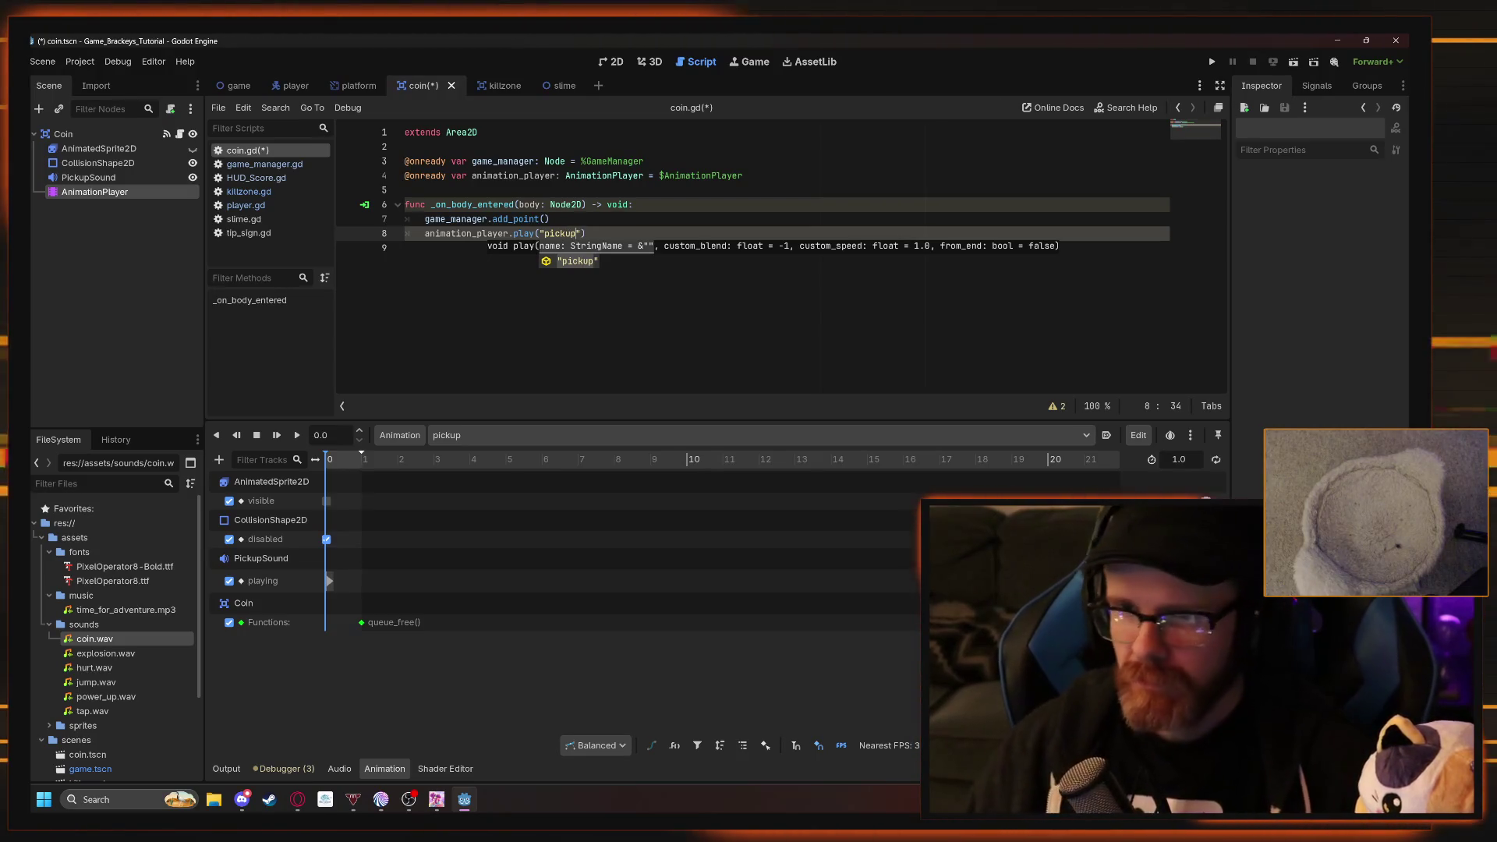
{"action": "key", "text": "Return"}
{"action": "left_click", "coordinate": [405, 248]}
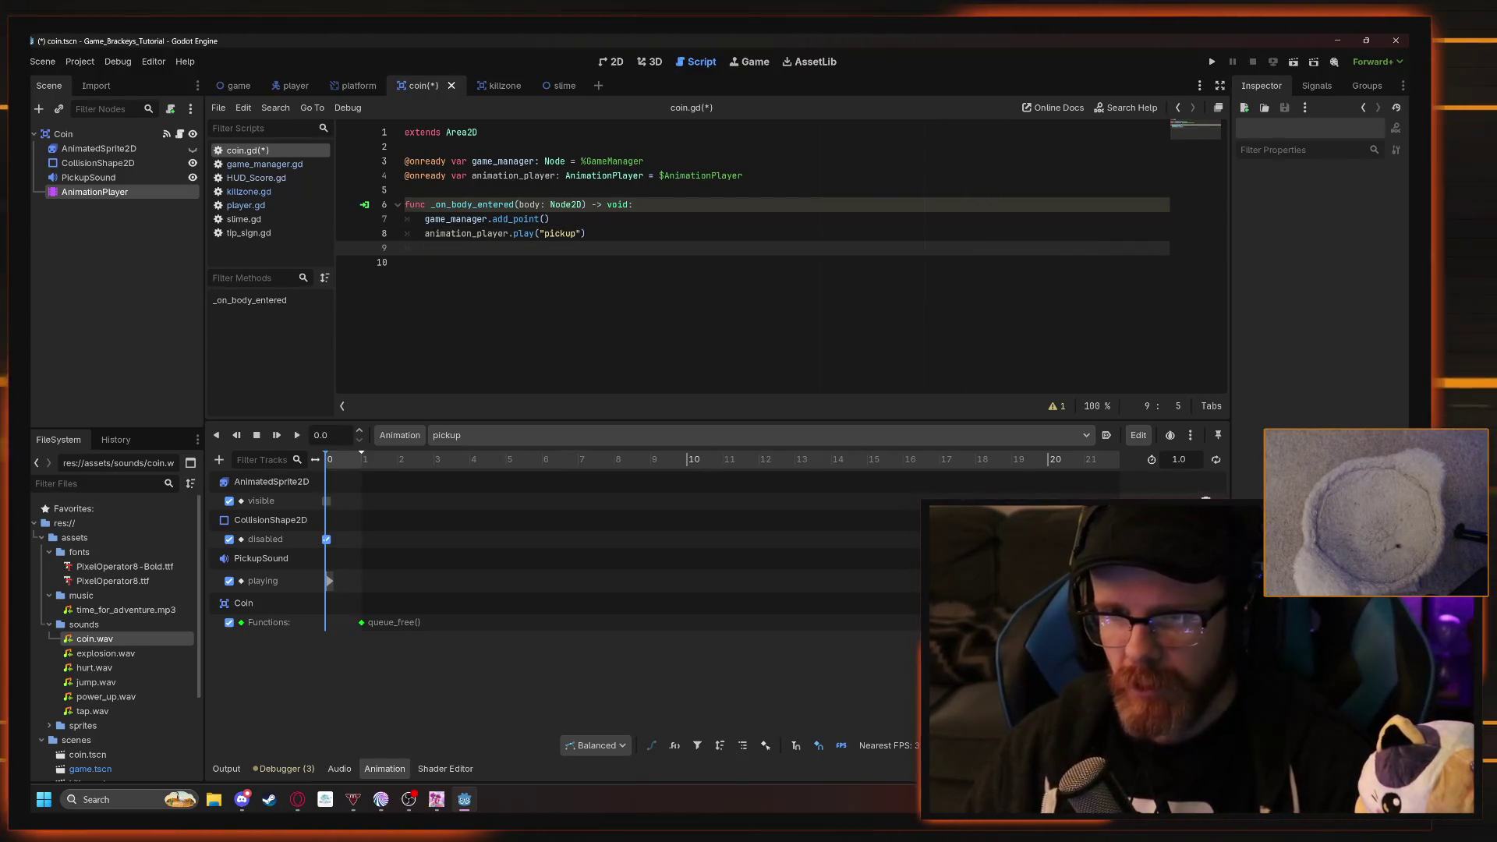
Watch a little more of the tutorial, pause it, and return to Godot.
{"action": "key", "text": "alt+Tab"}
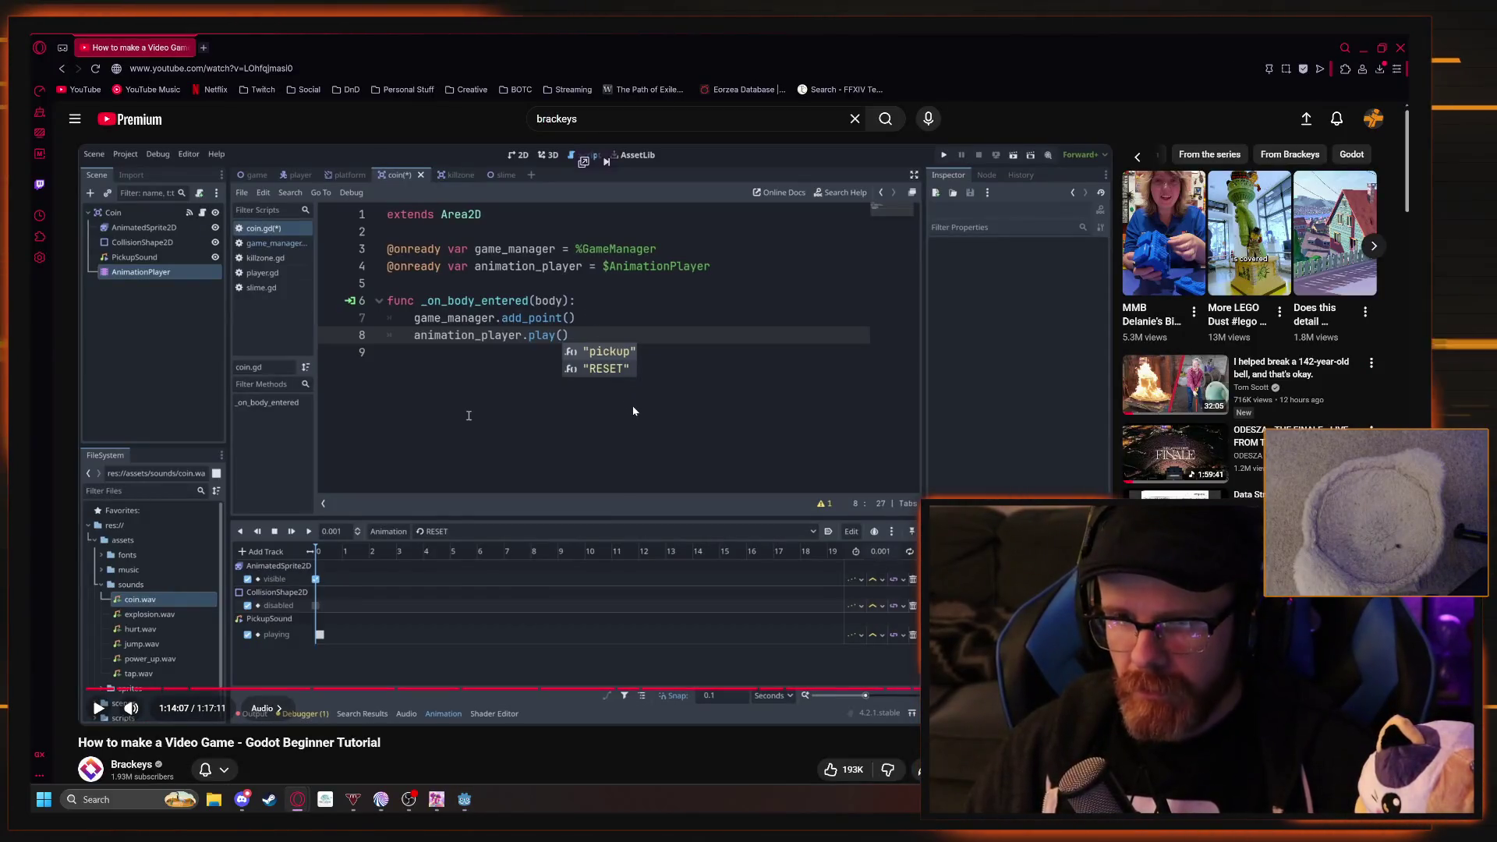
{"action": "left_click", "coordinate": [633, 411]}
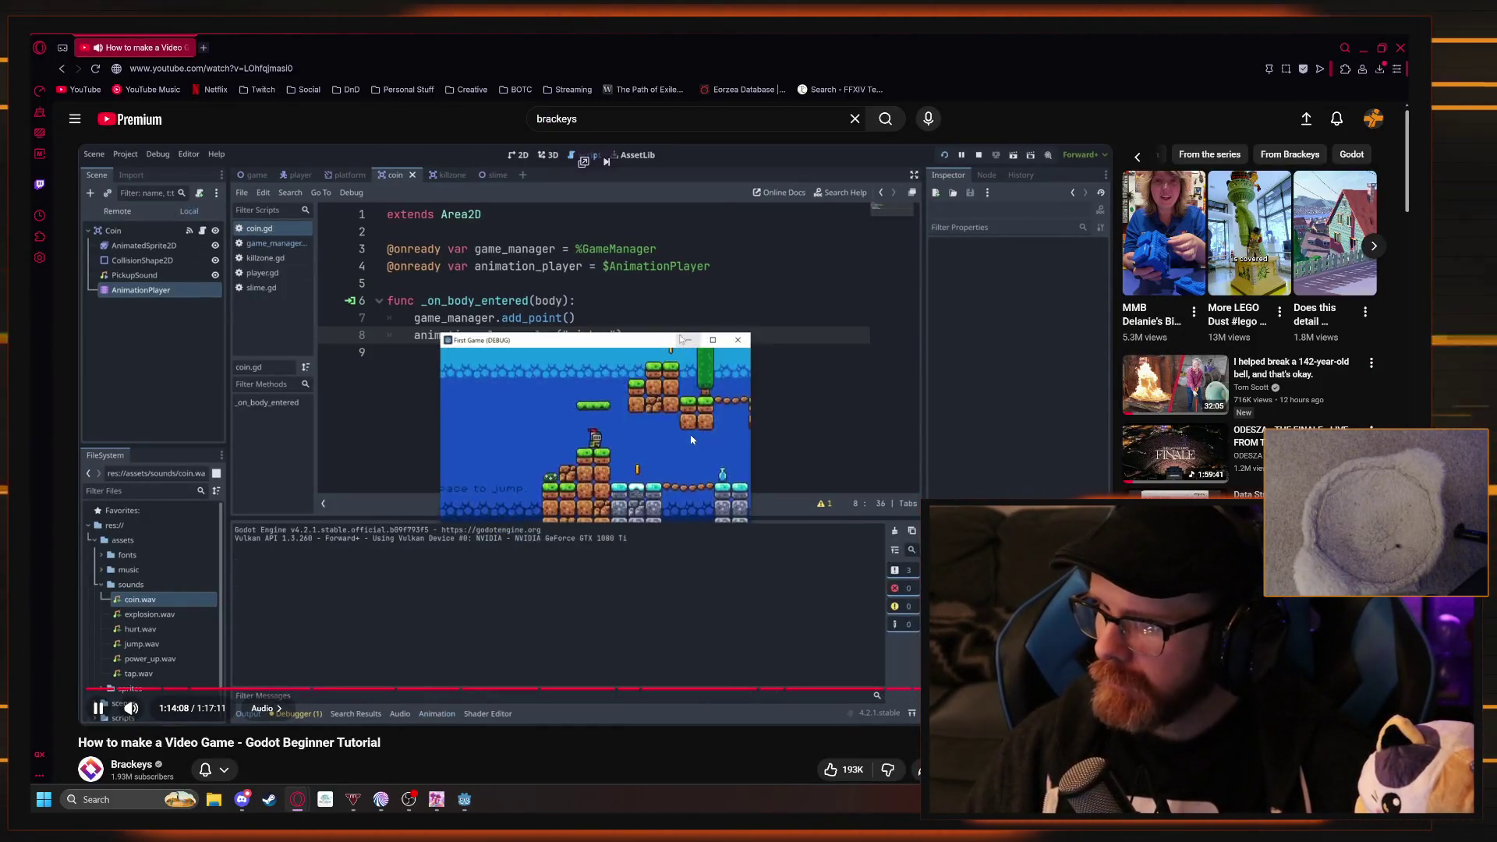
{"action": "left_click", "coordinate": [691, 440]}
{"action": "key", "text": "alt+Tab"}
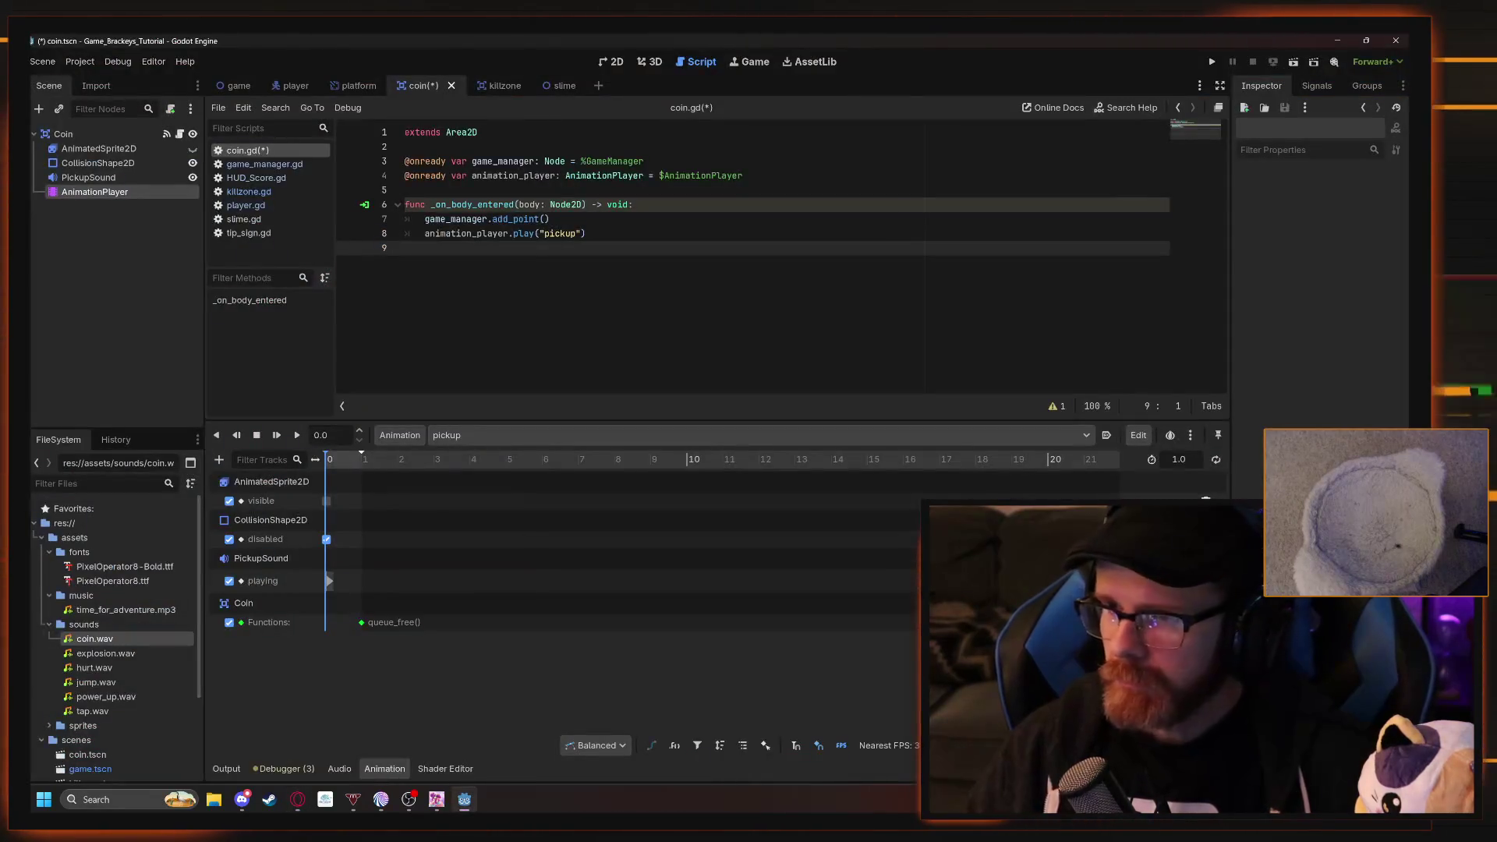
Run the game and move the knight right, jumping across platforms to collect coins.
{"action": "key", "text": "F5"}
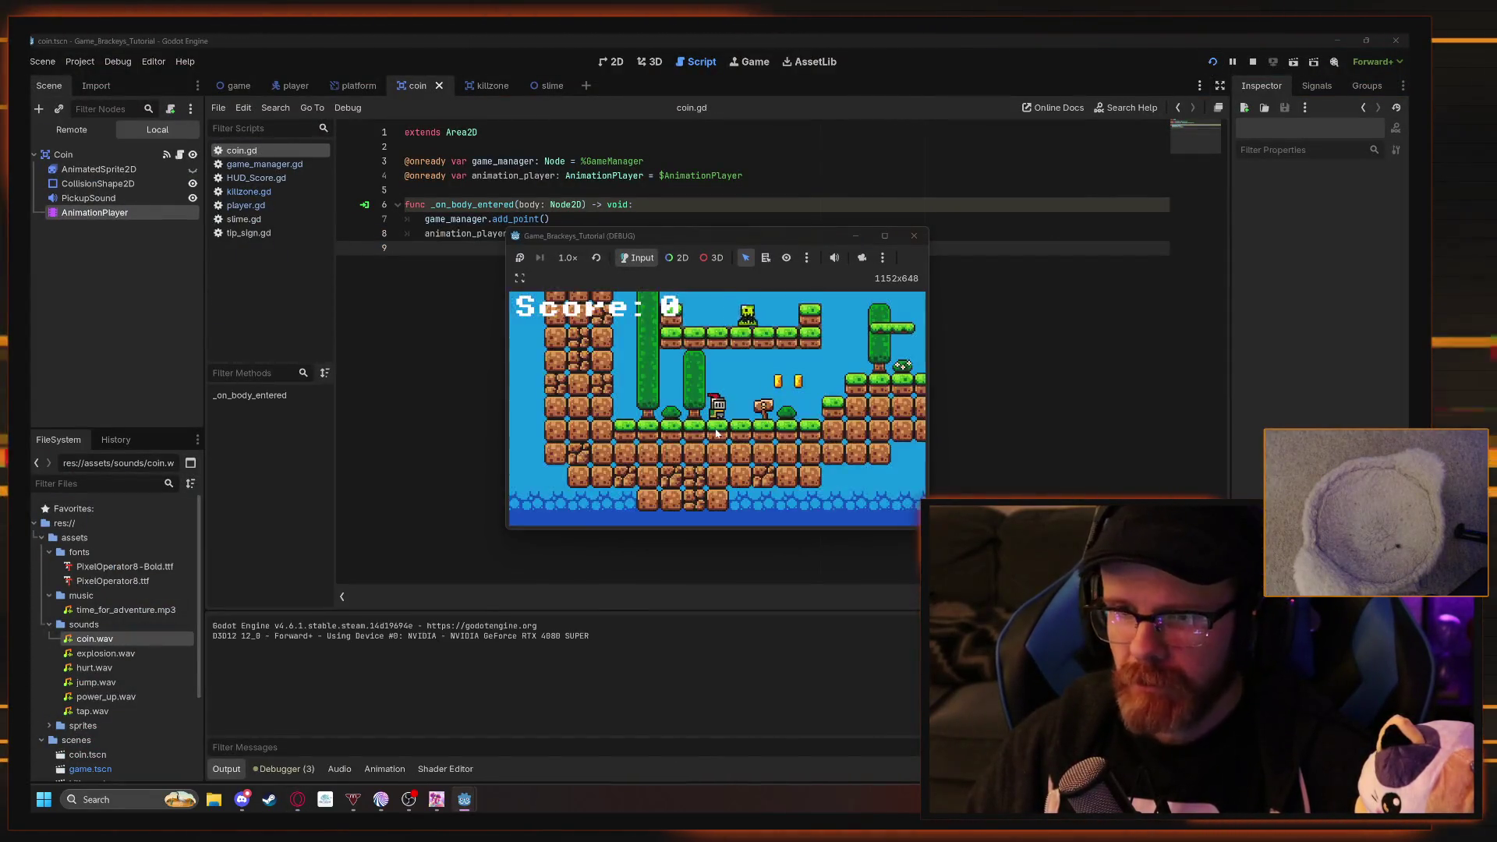
{"action": "key", "text": "Right"}
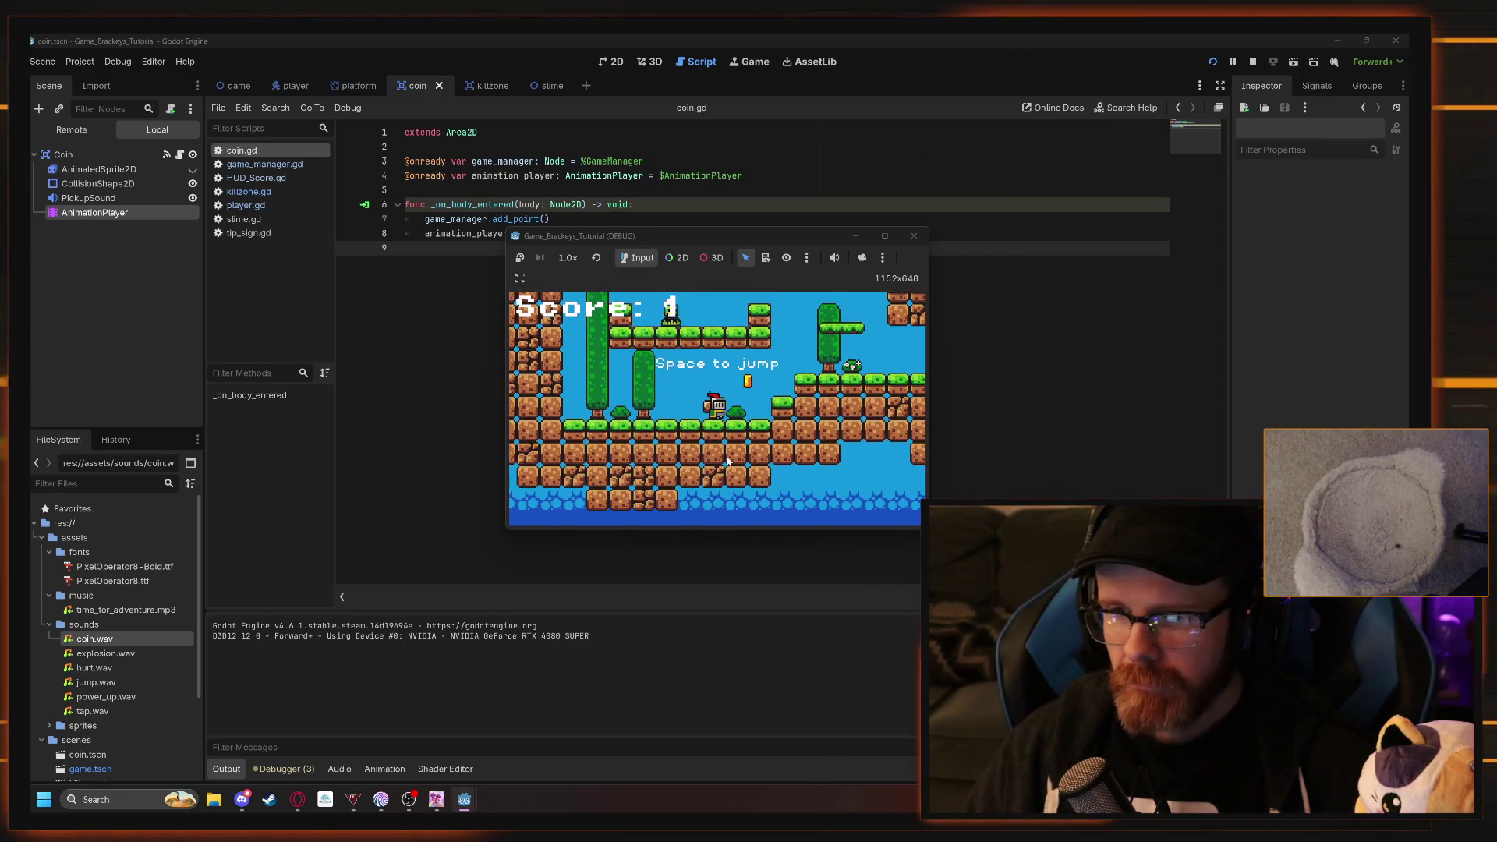
{"action": "key", "text": "Right"}
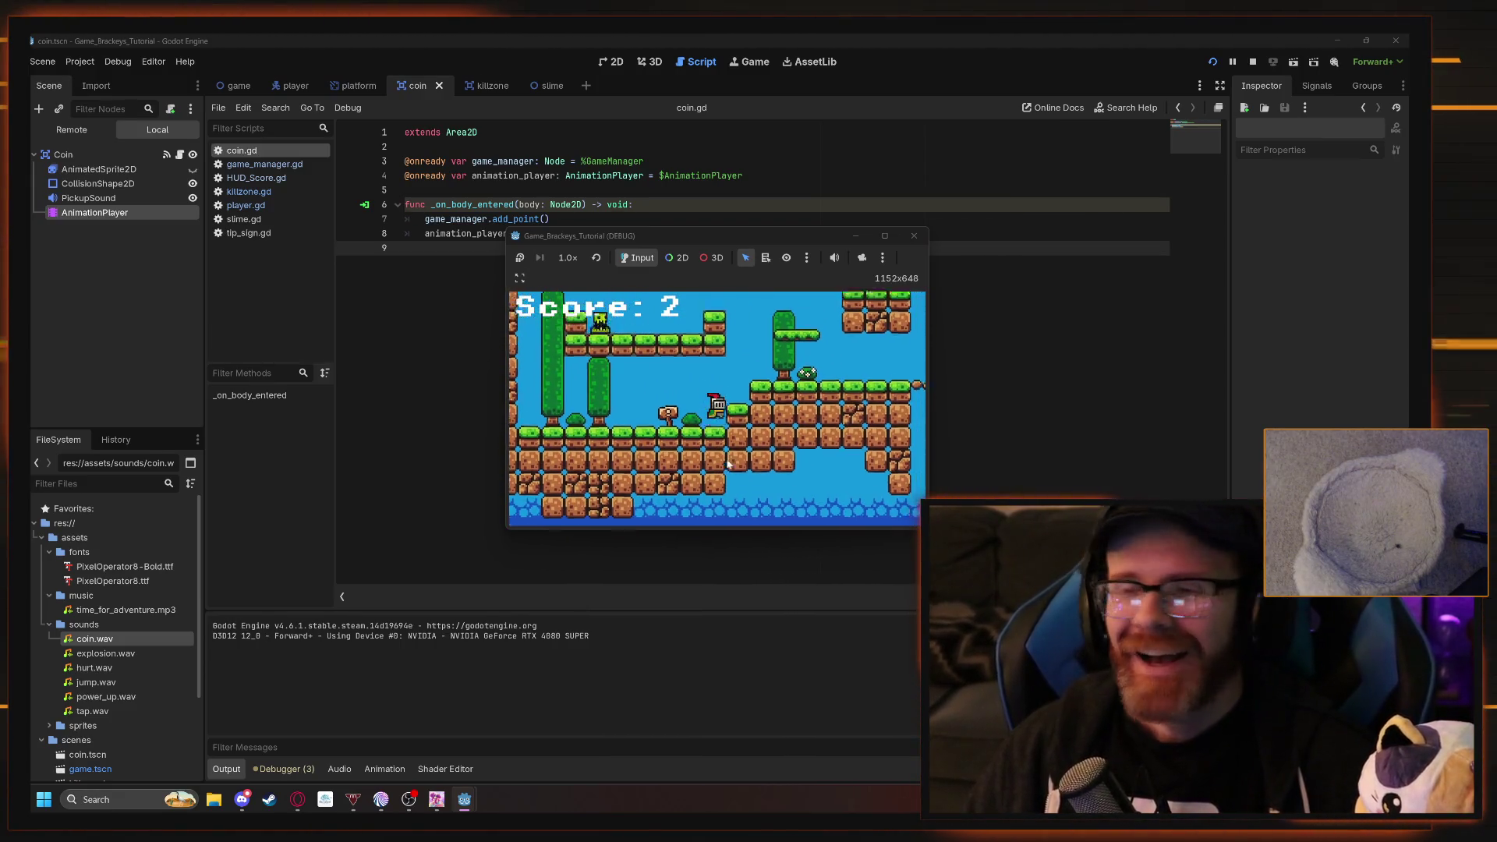
{"action": "key", "text": "Right"}
{"action": "key", "text": "space"}
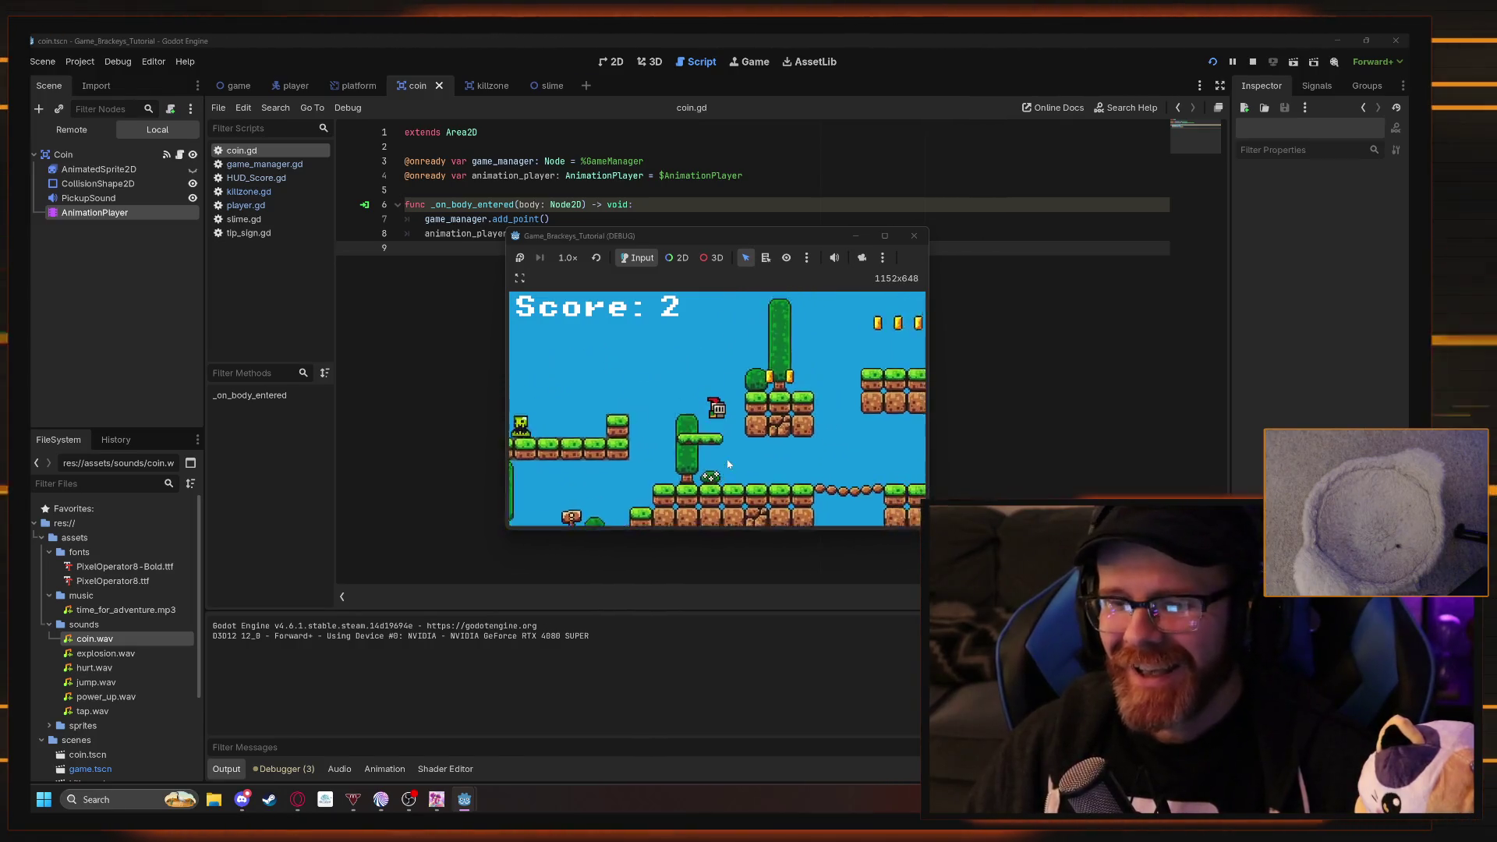
{"action": "key", "text": "Right"}
{"action": "key", "text": "space"}
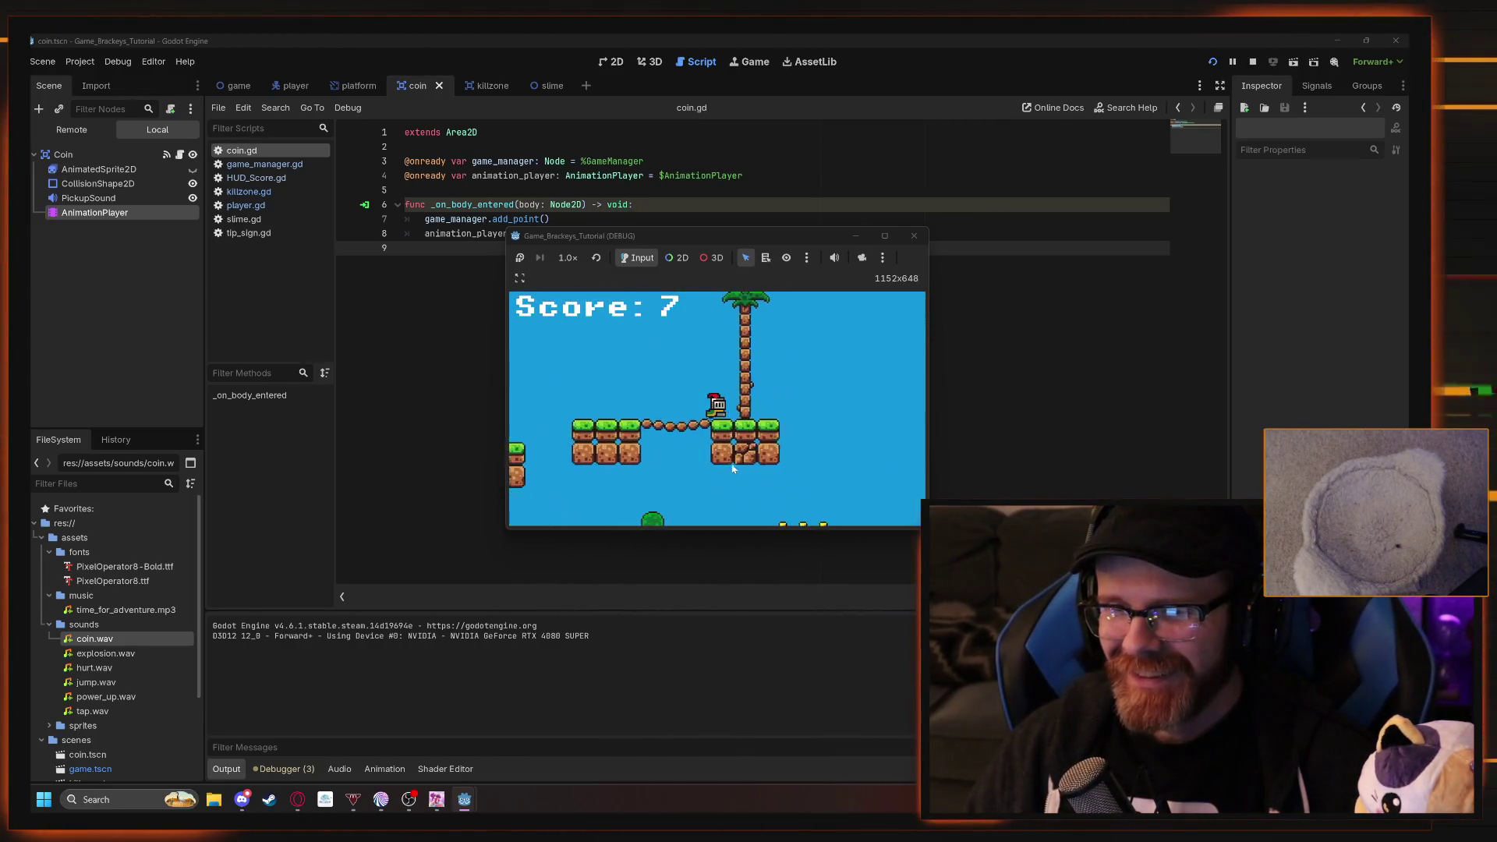
{"action": "key", "text": "Right"}
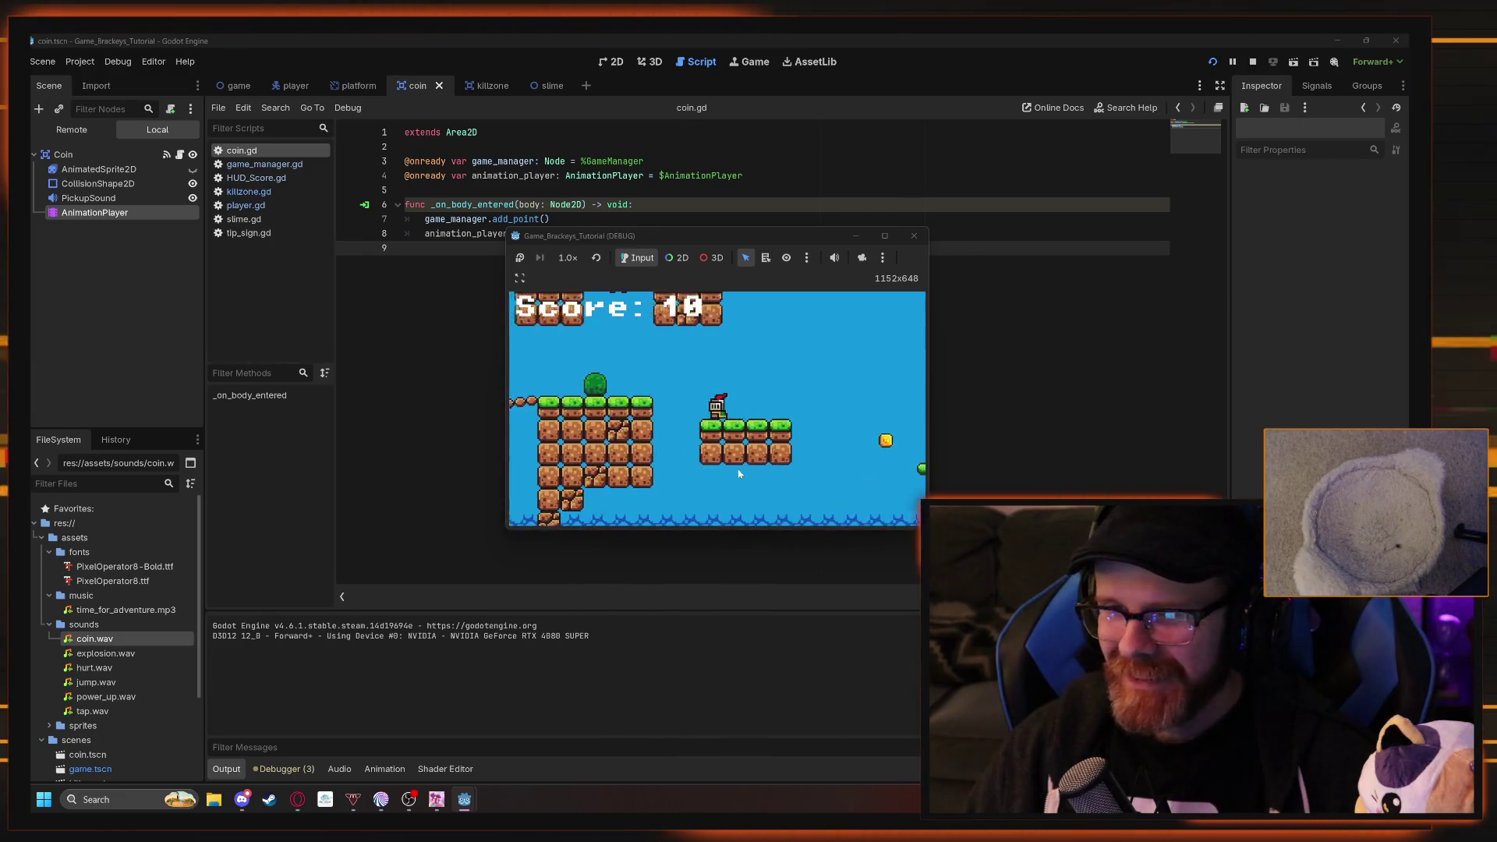
{"action": "key", "text": "Right"}
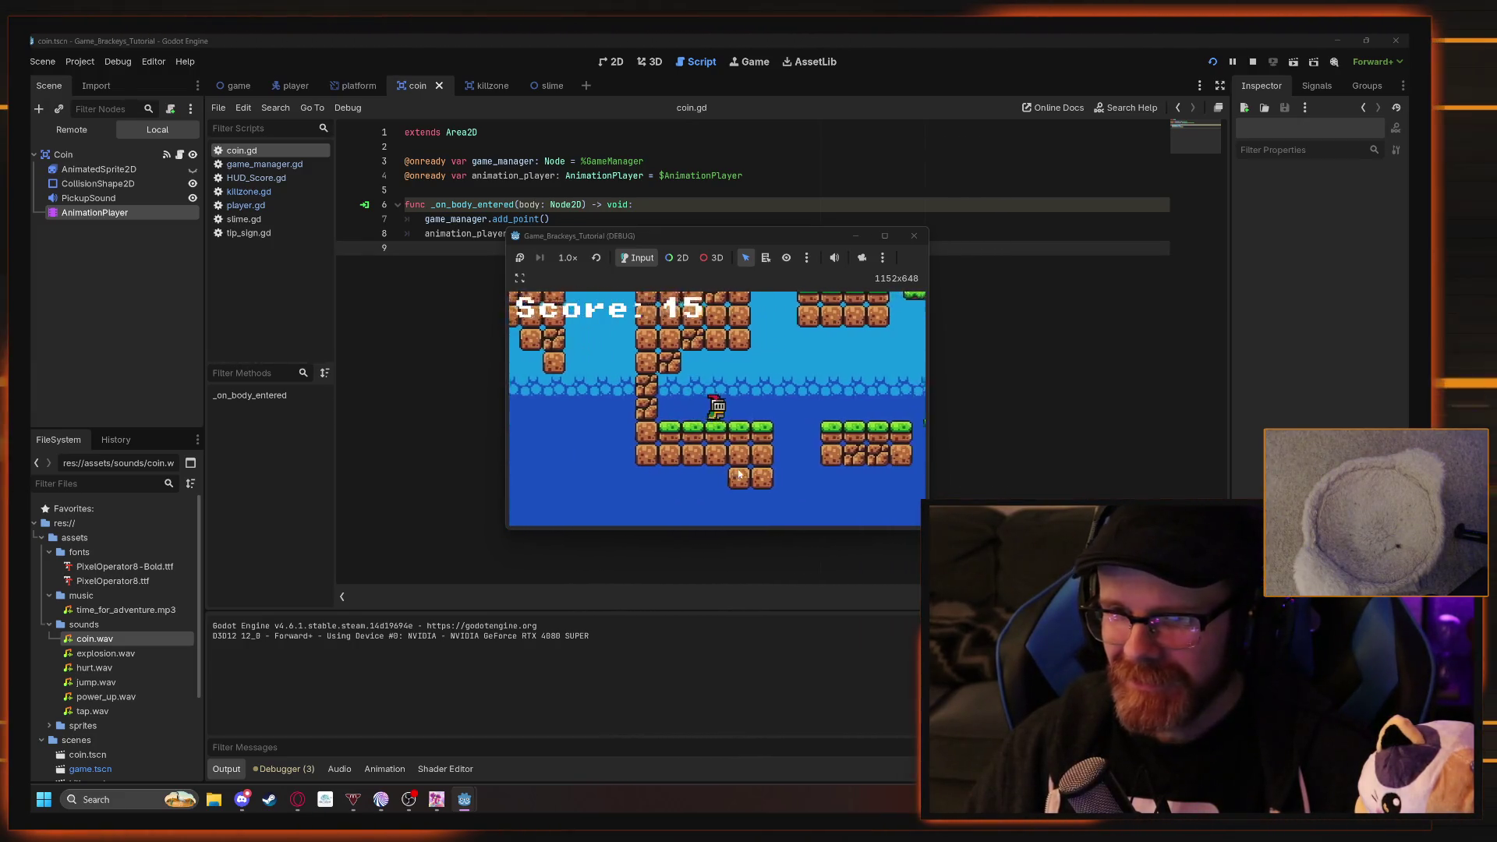
Take the knight over the moving platform to the grass platform and slime, then stop the game.
{"action": "key", "text": "Right"}
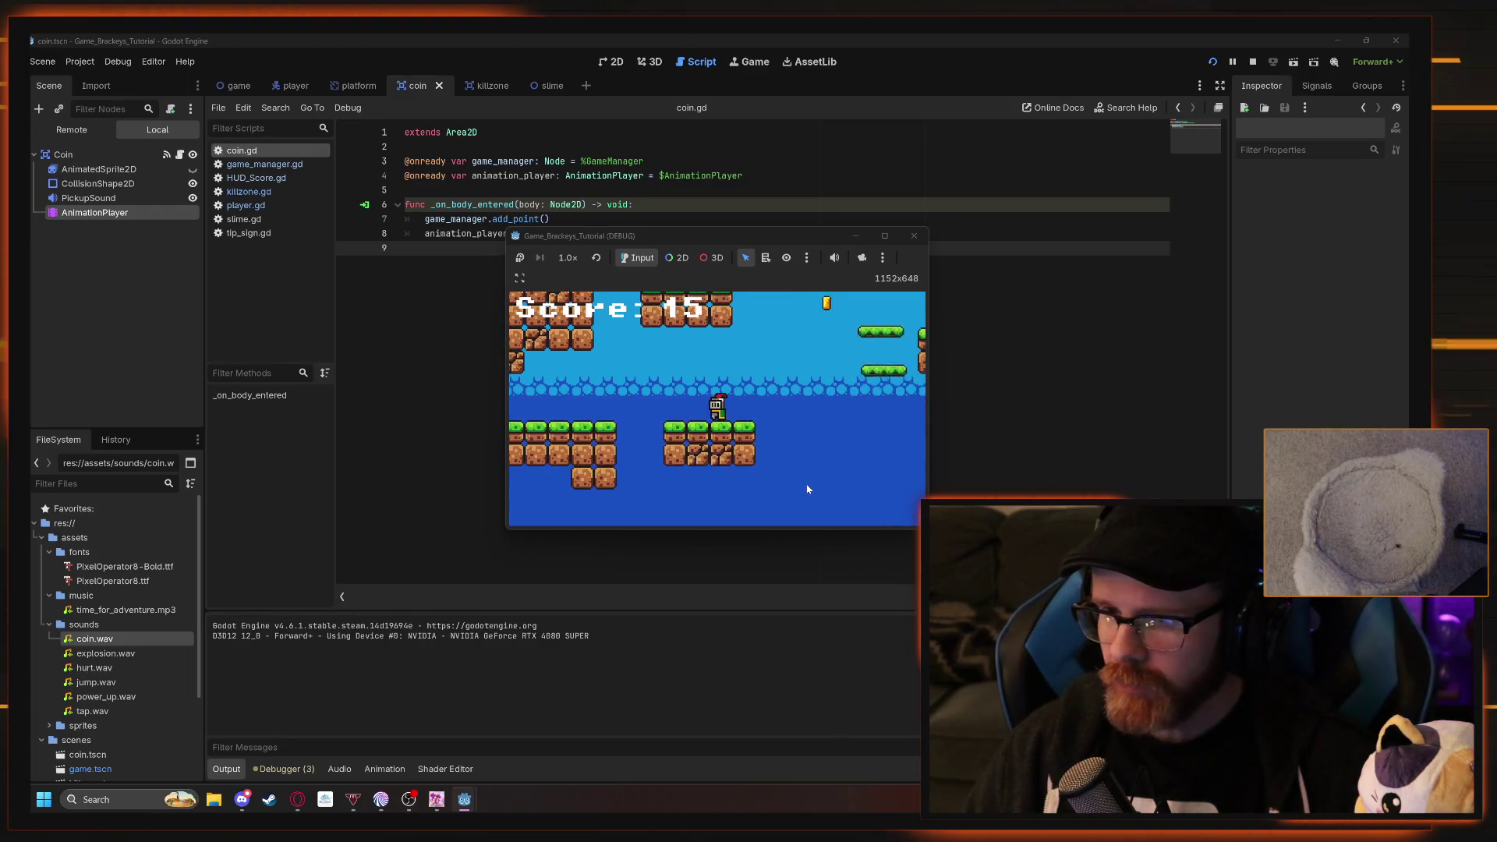
{"action": "key", "text": "Right"}
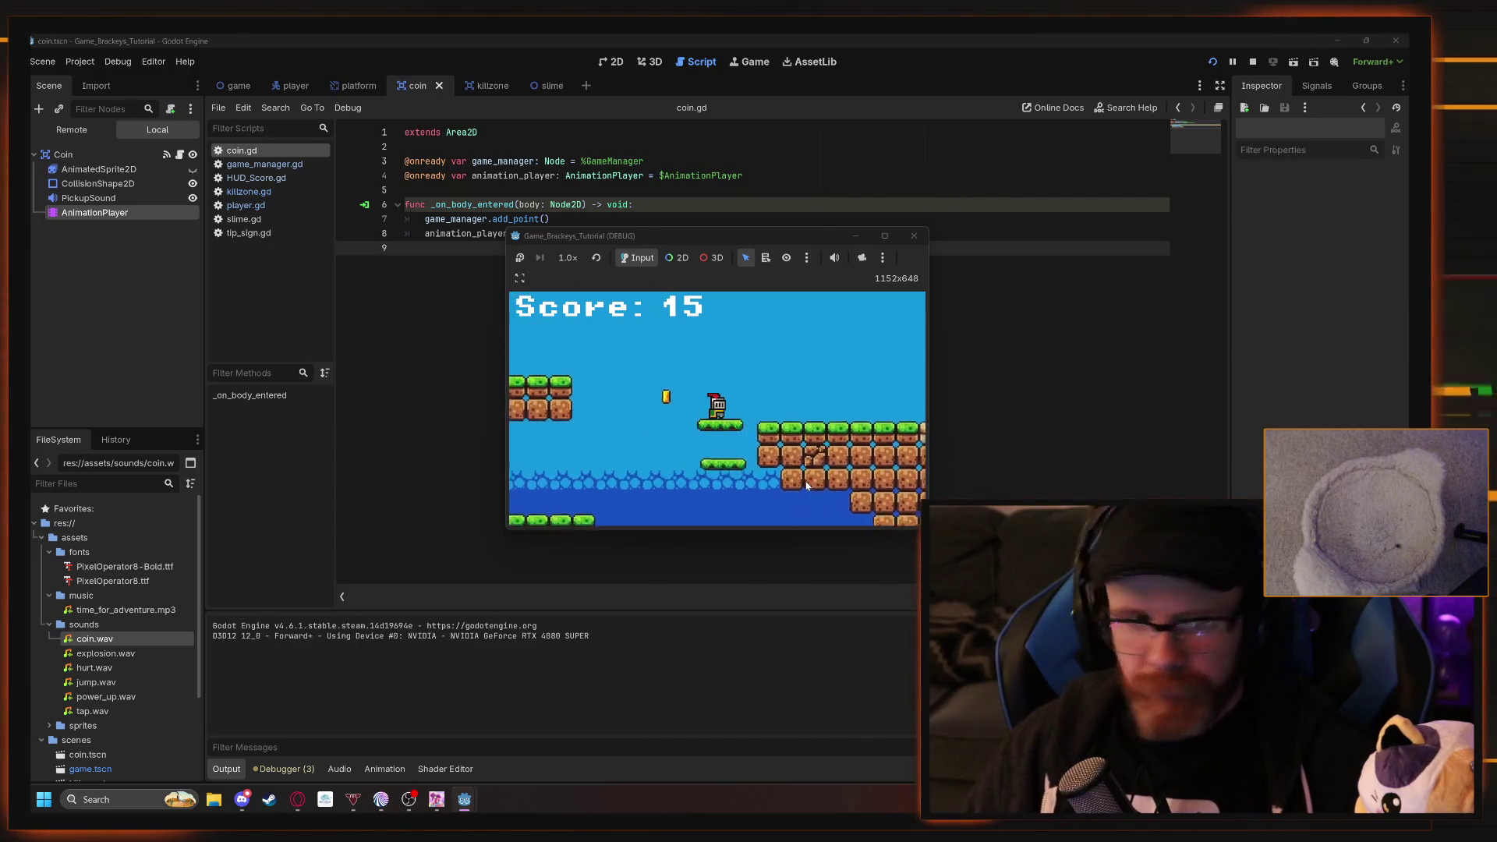
{"action": "key", "text": "space"}
{"action": "key", "text": "Right"}
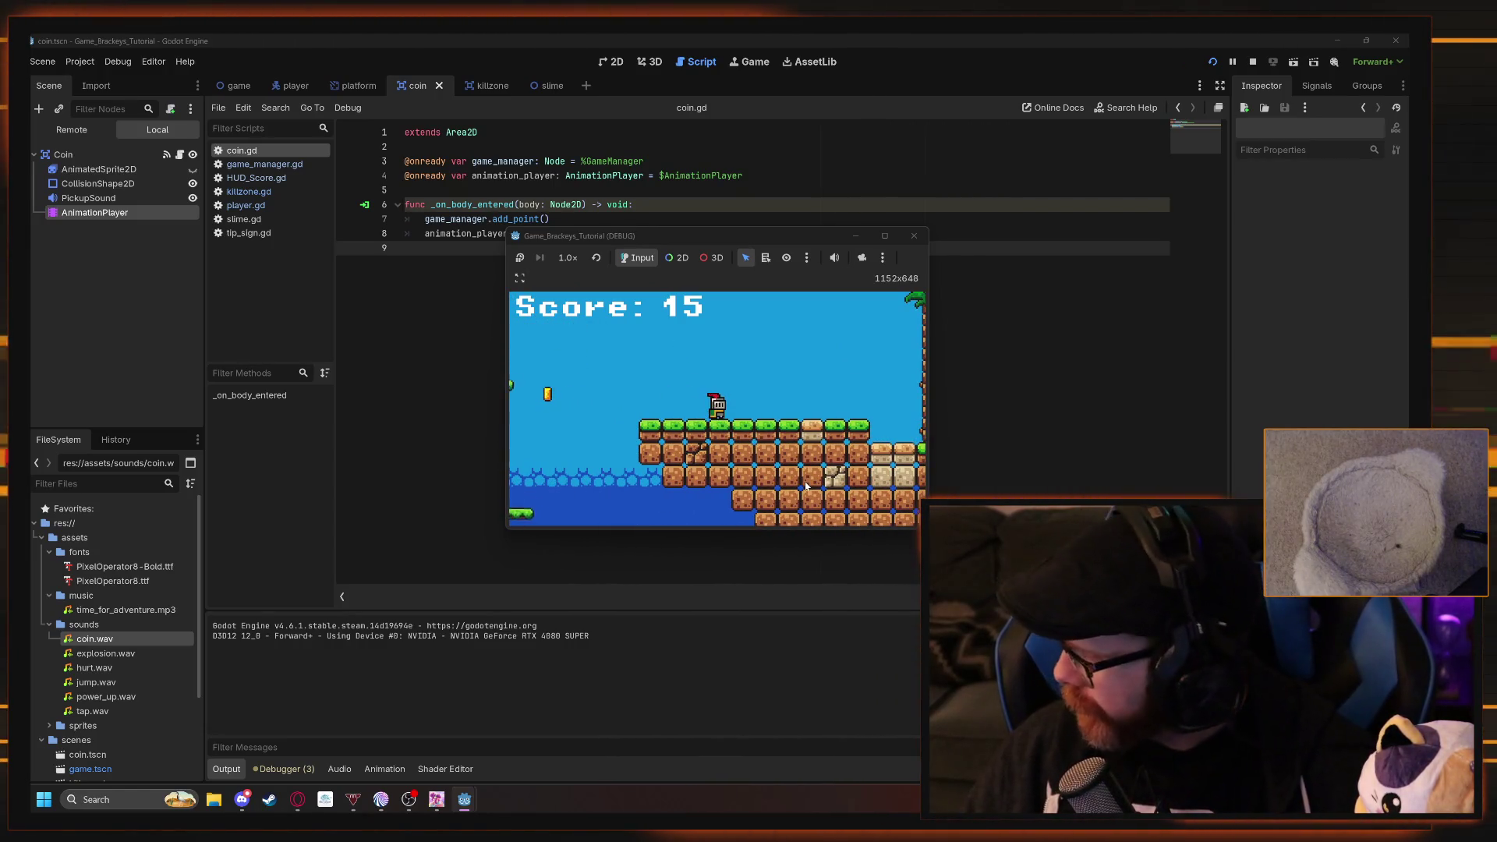
{"action": "key", "text": "Right"}
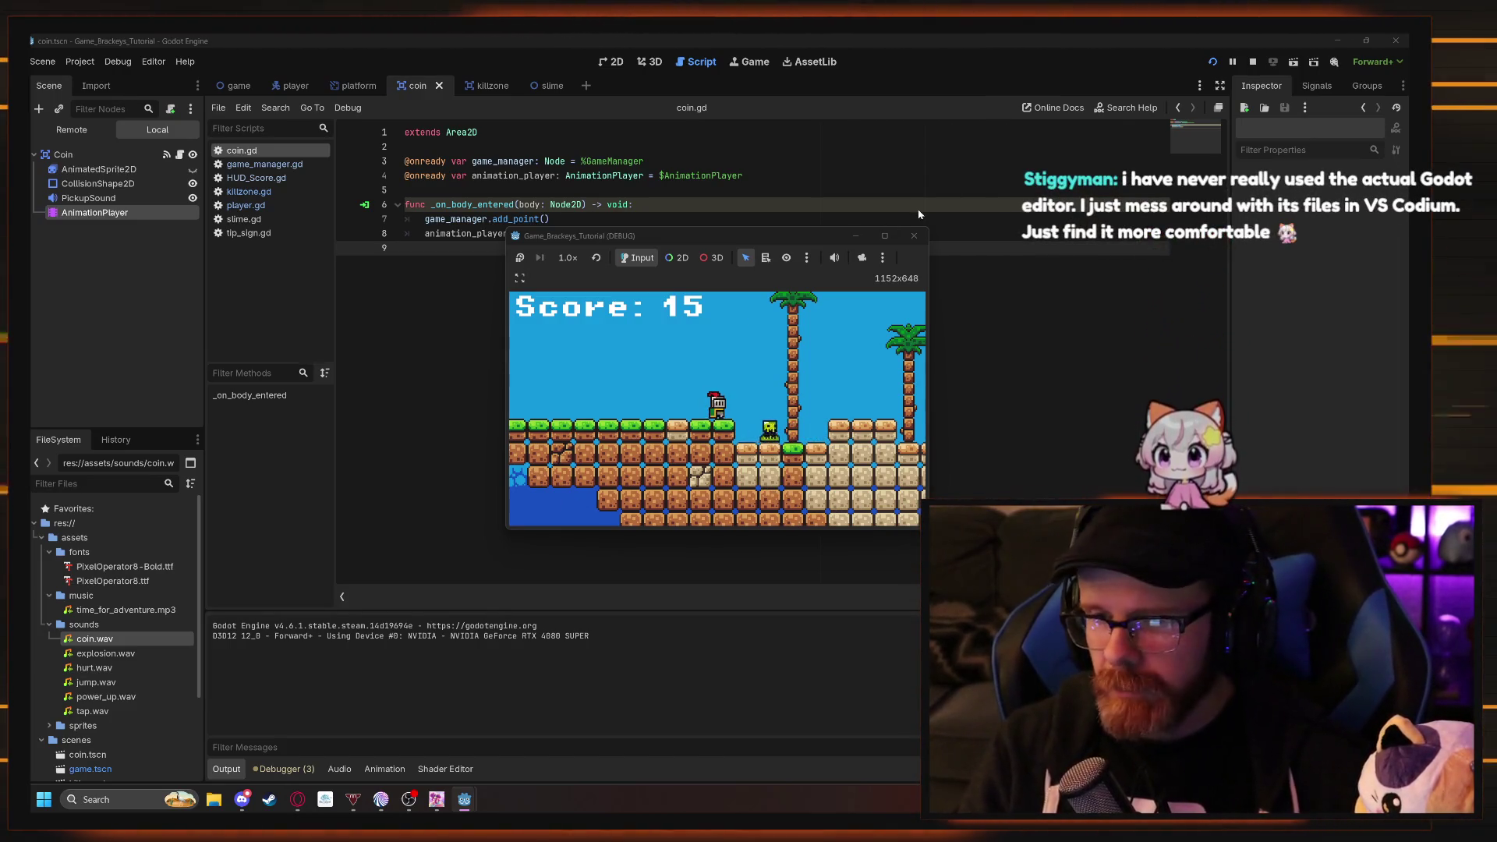
{"action": "left_click", "coordinate": [915, 235]}
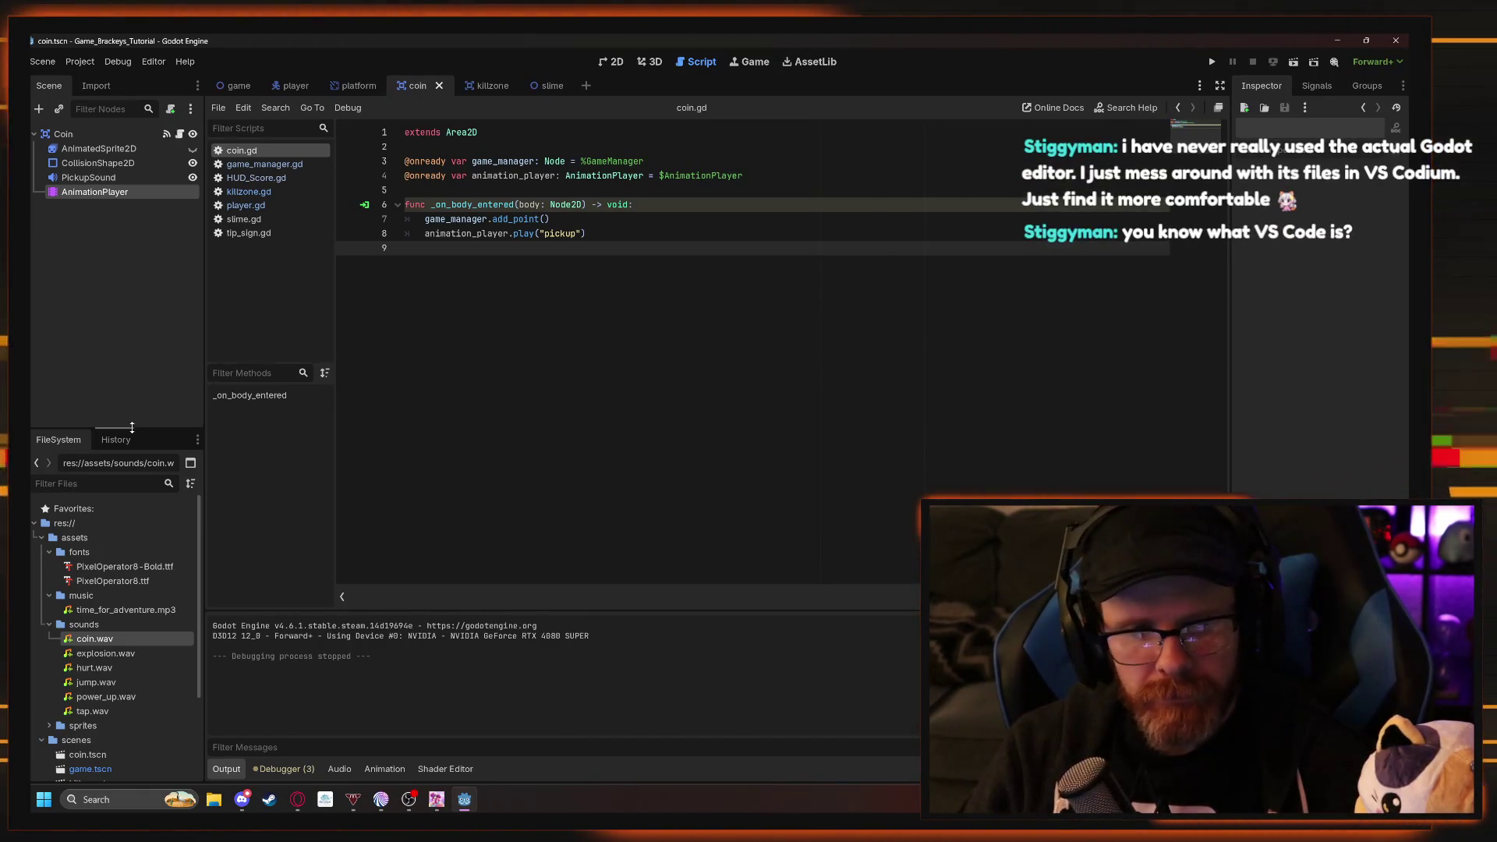
{"action": "key", "text": "alt+Tab"}
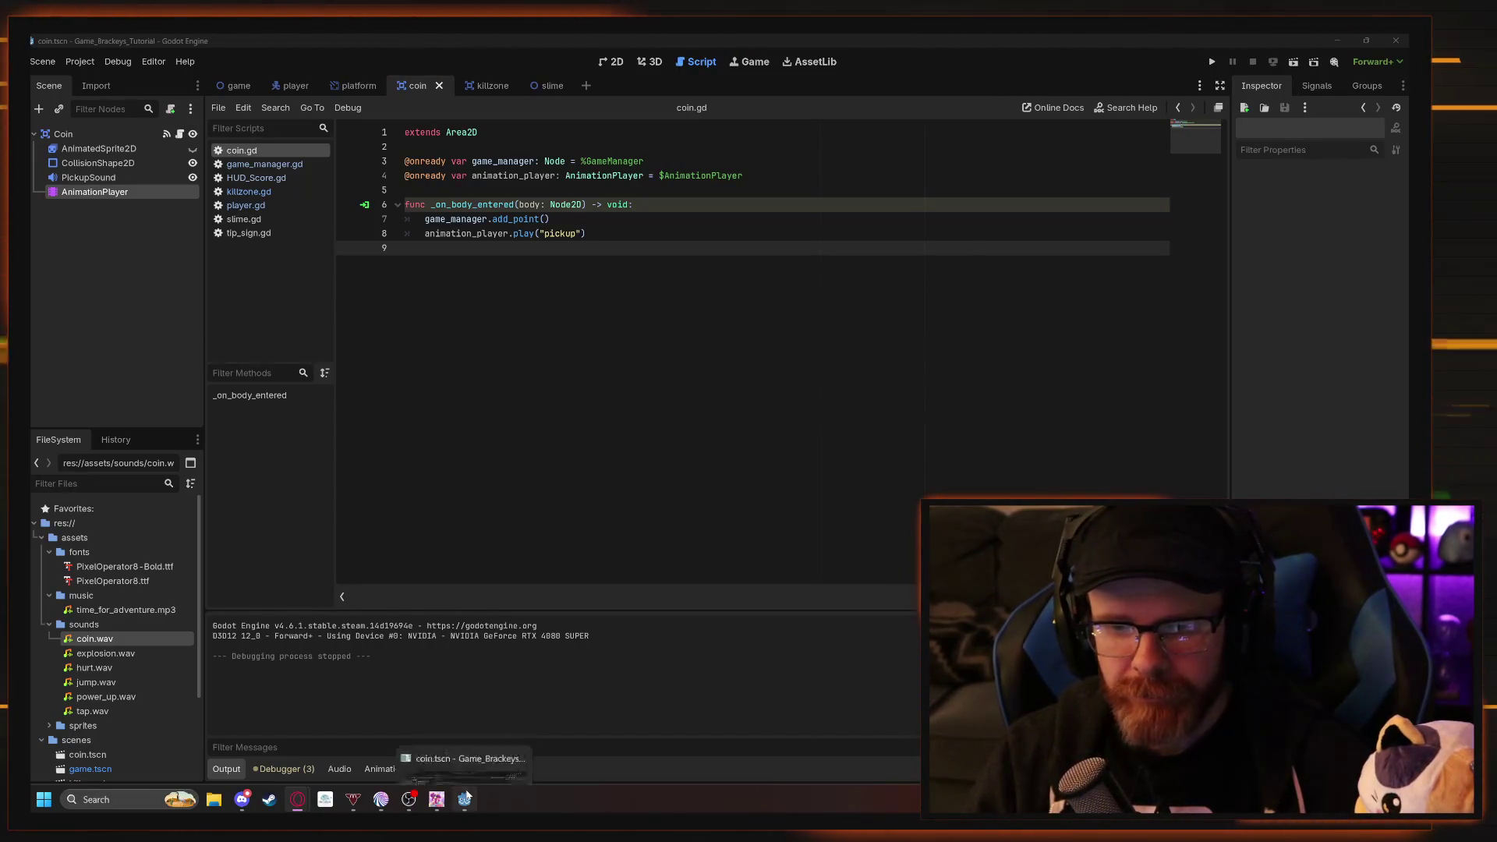
Bring the Opera window with the YouTube Godot tutorial to the front from the taskbar.
{"action": "left_click", "coordinate": [468, 794]}
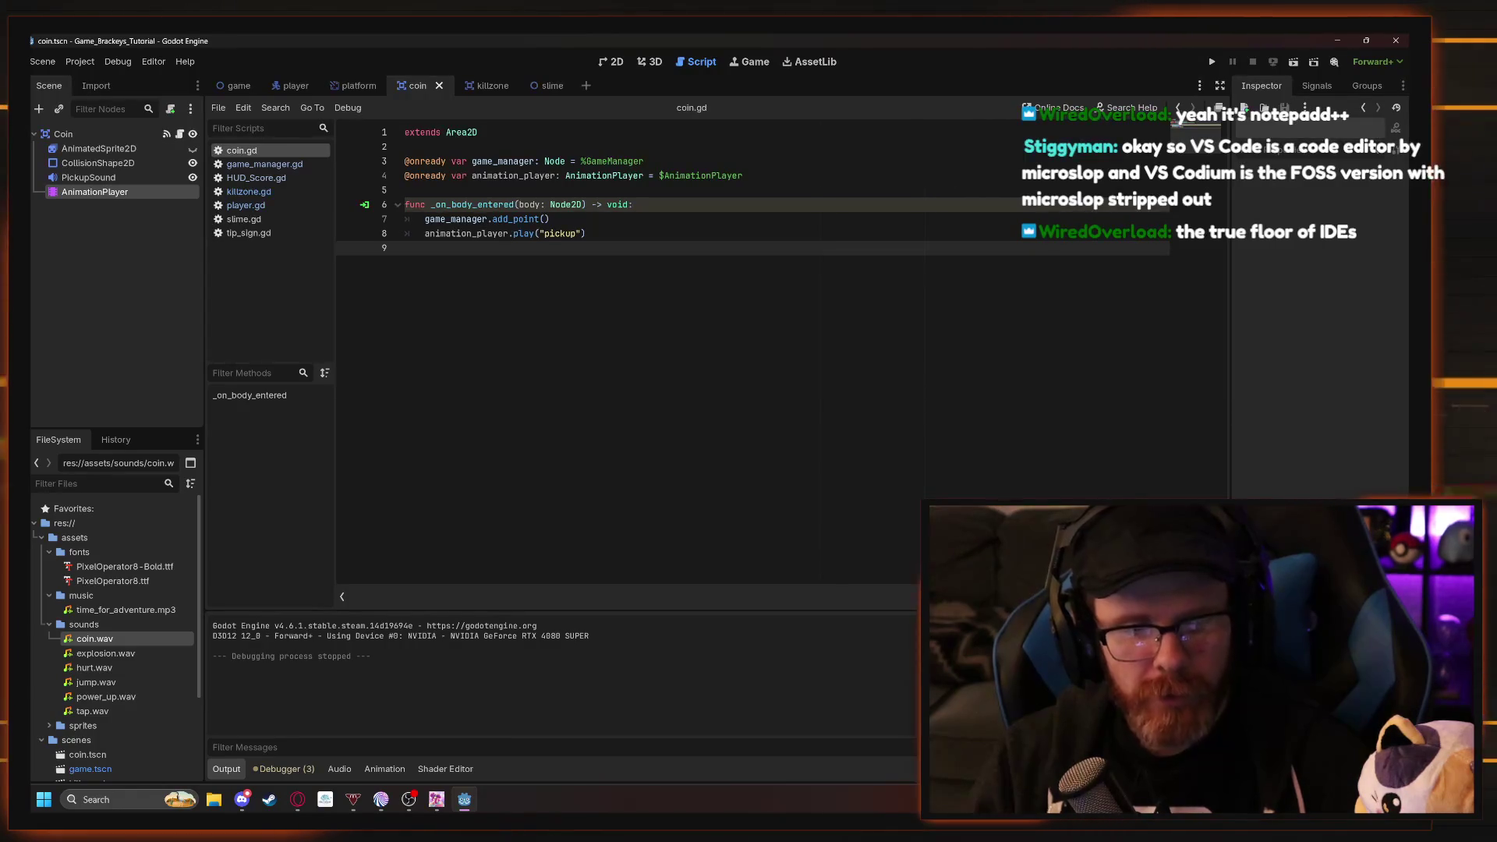
{"action": "key", "text": "alt+Tab"}
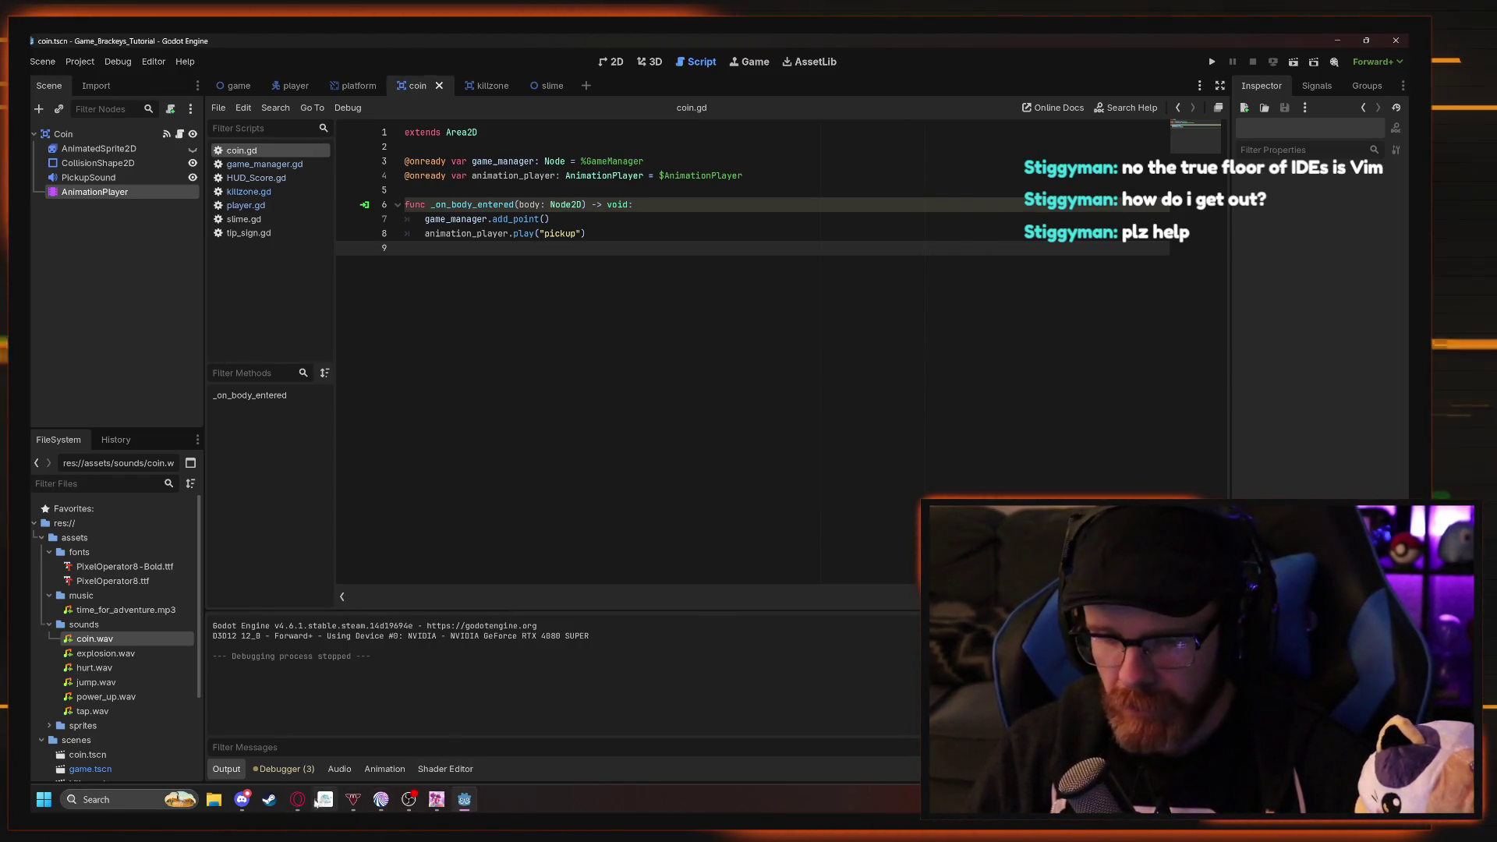
{"action": "mouse_move", "coordinate": [297, 799]}
{"action": "left_click", "coordinate": [335, 741]}
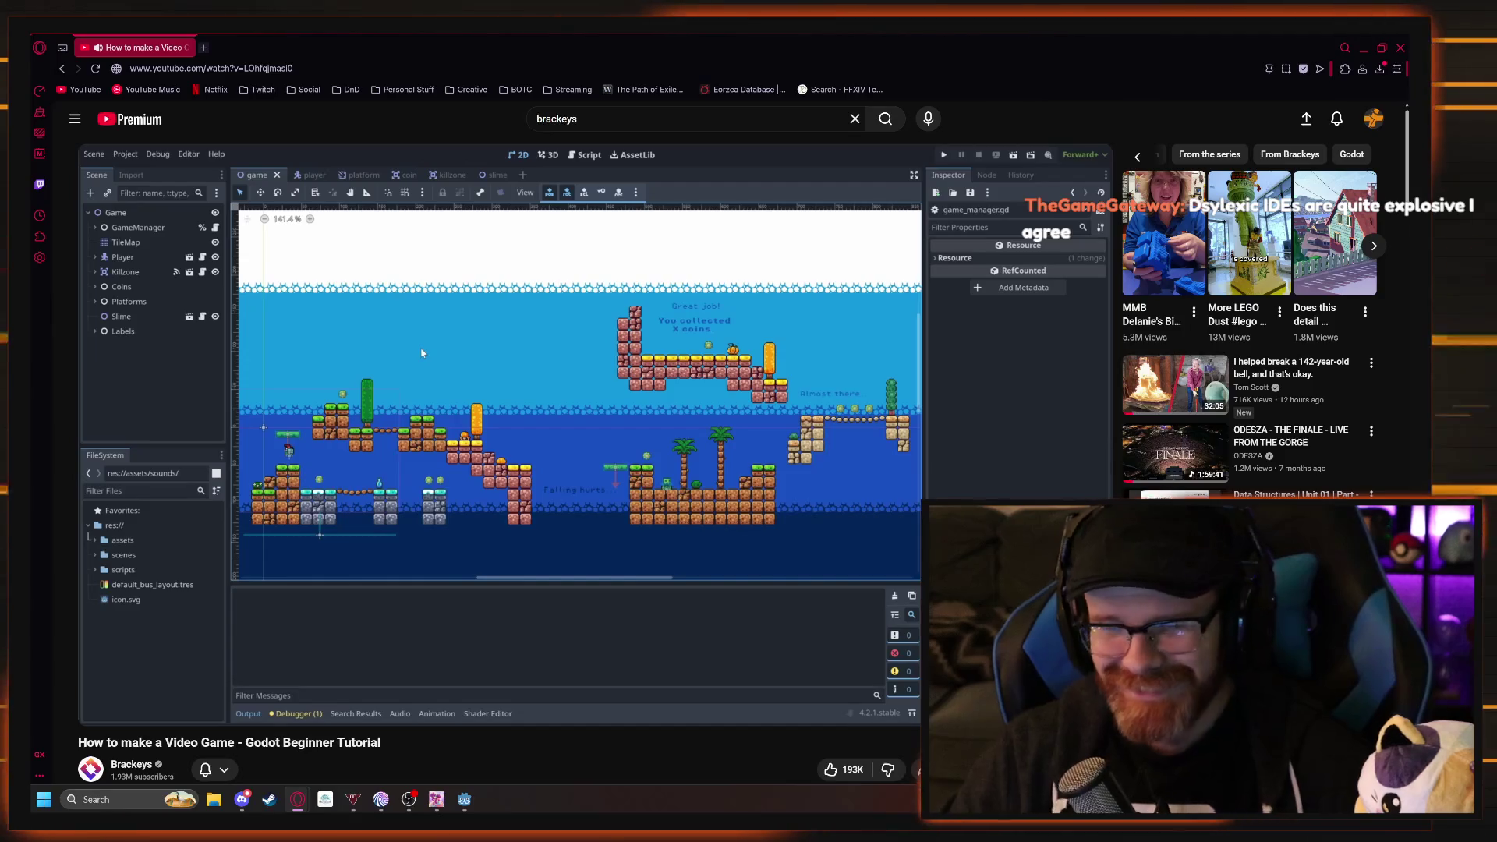
Play the tutorial, pause at 1:14:43, then resume playback.
{"action": "left_click", "coordinate": [666, 610]}
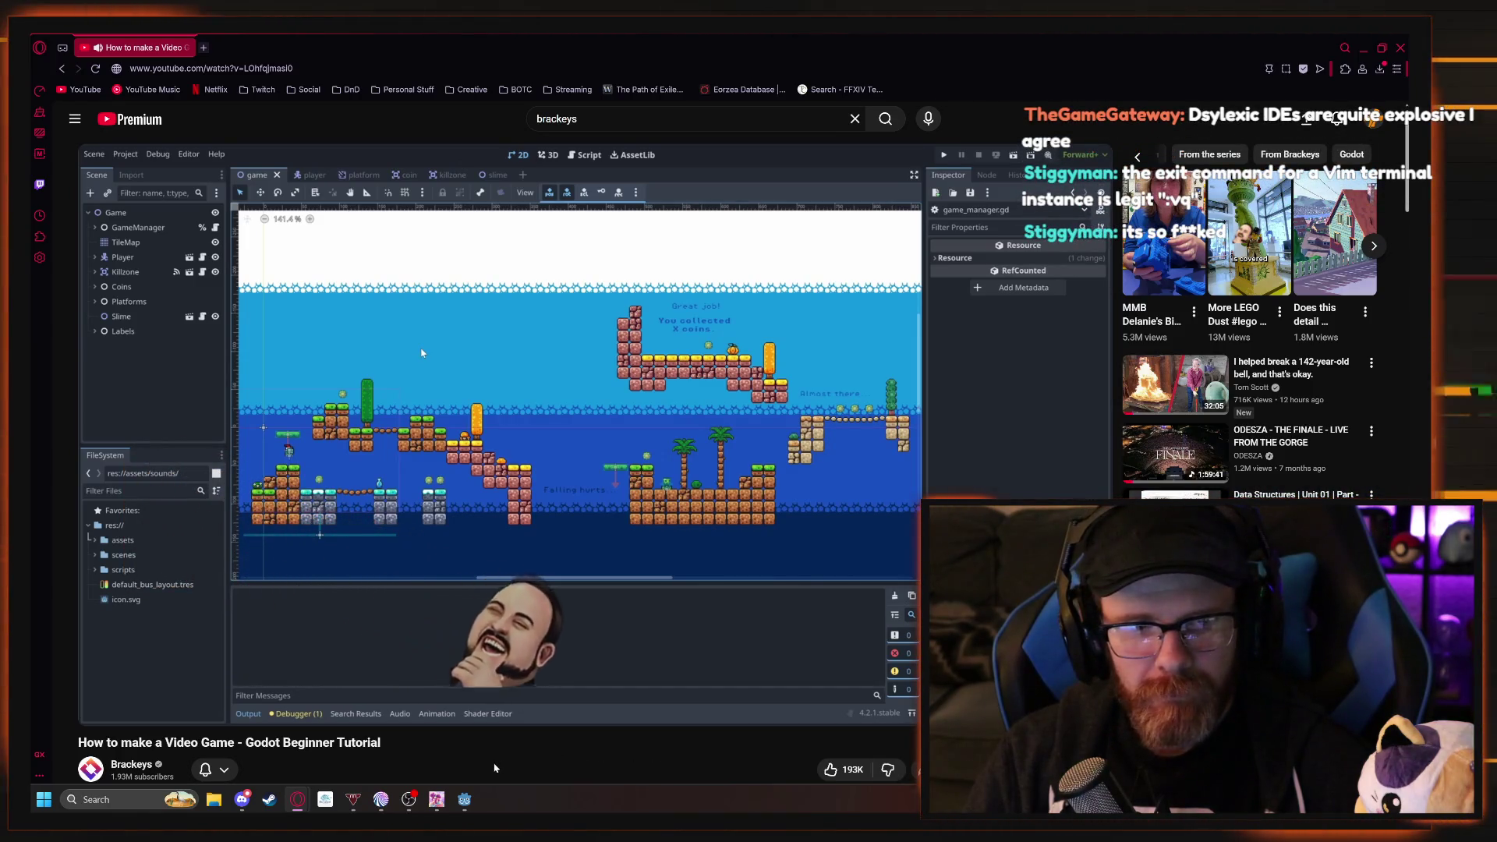
{"action": "left_click", "coordinate": [463, 531]}
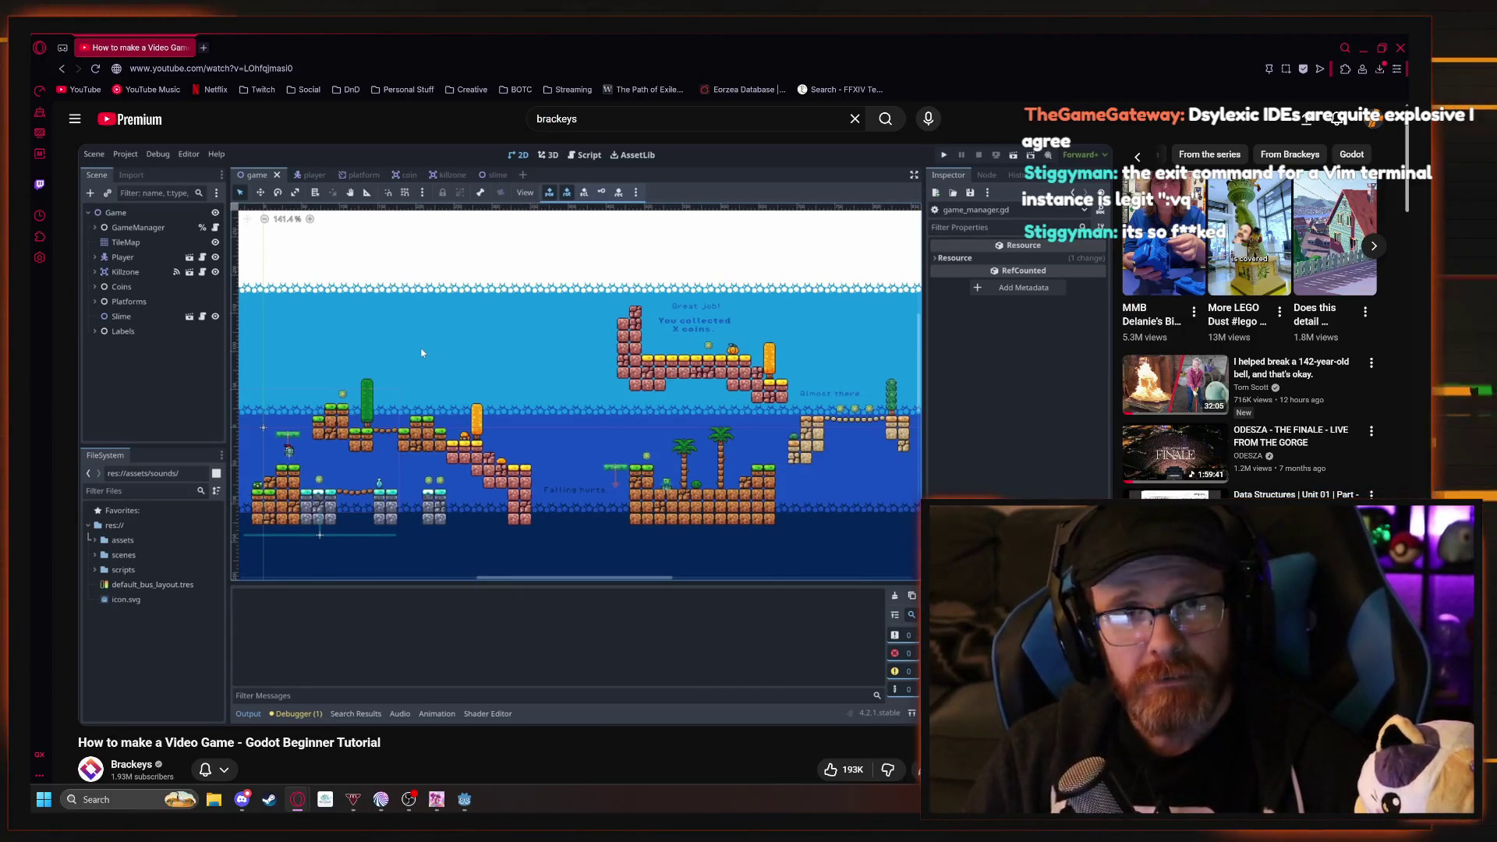
{"action": "mouse_move", "coordinate": [479, 507]}
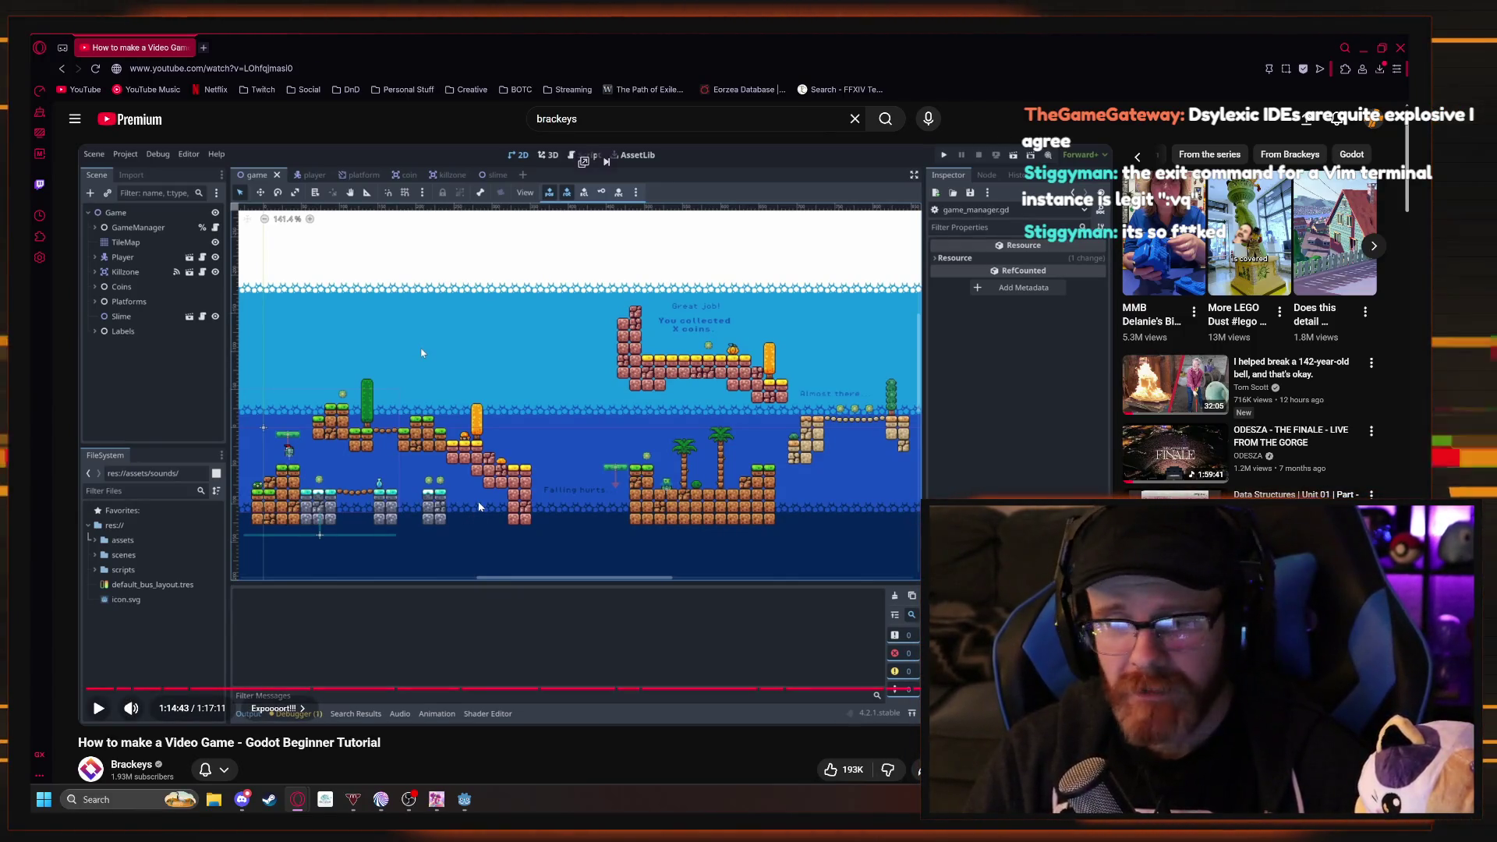
{"action": "left_click", "coordinate": [479, 507]}
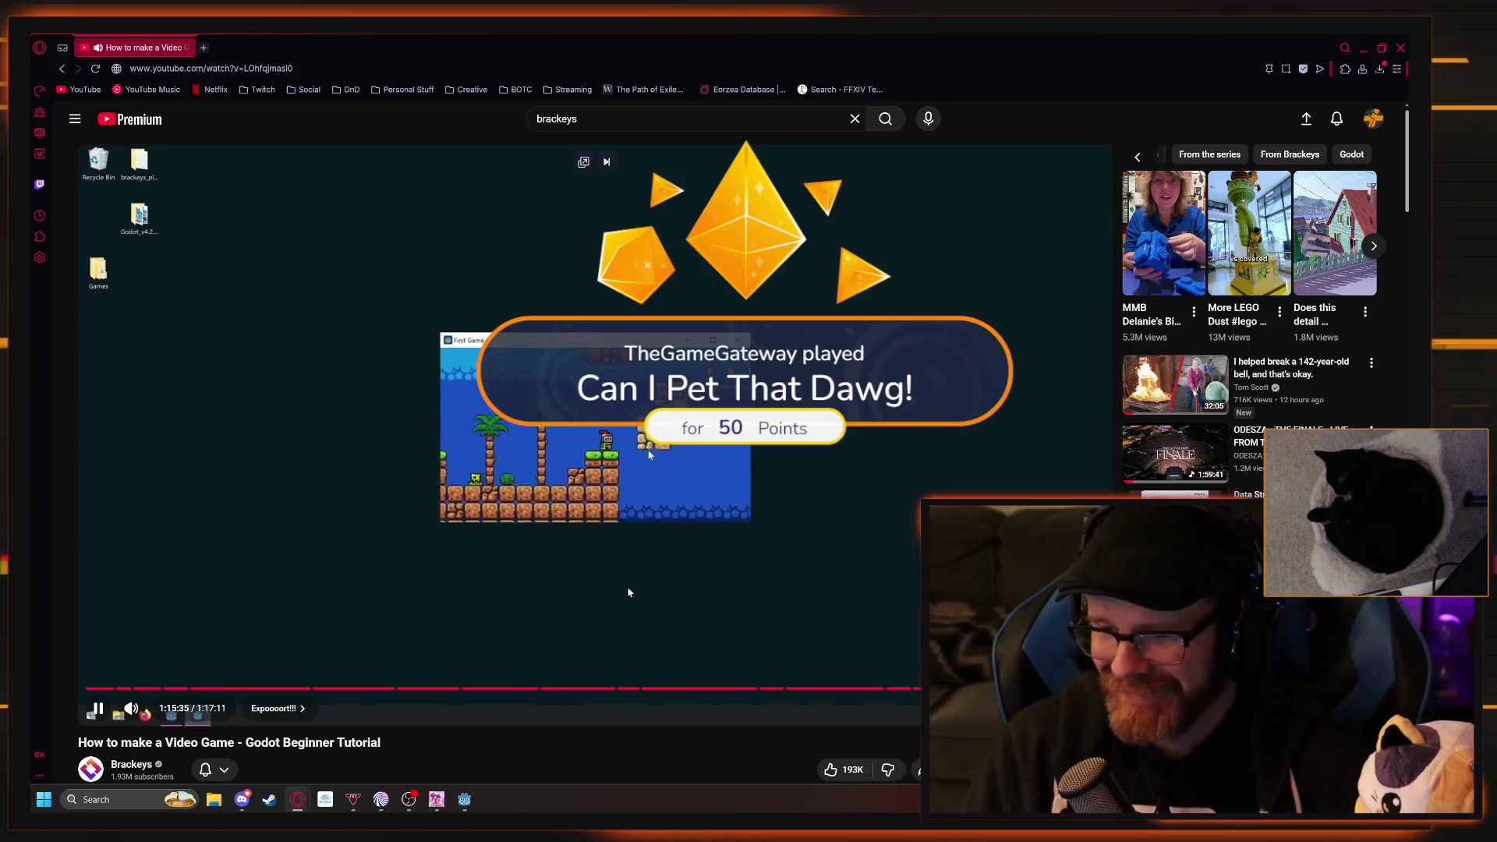
Pause the tutorial at 1:15:39 and bring the lo-fi study room app forward.
{"action": "left_click", "coordinate": [568, 603]}
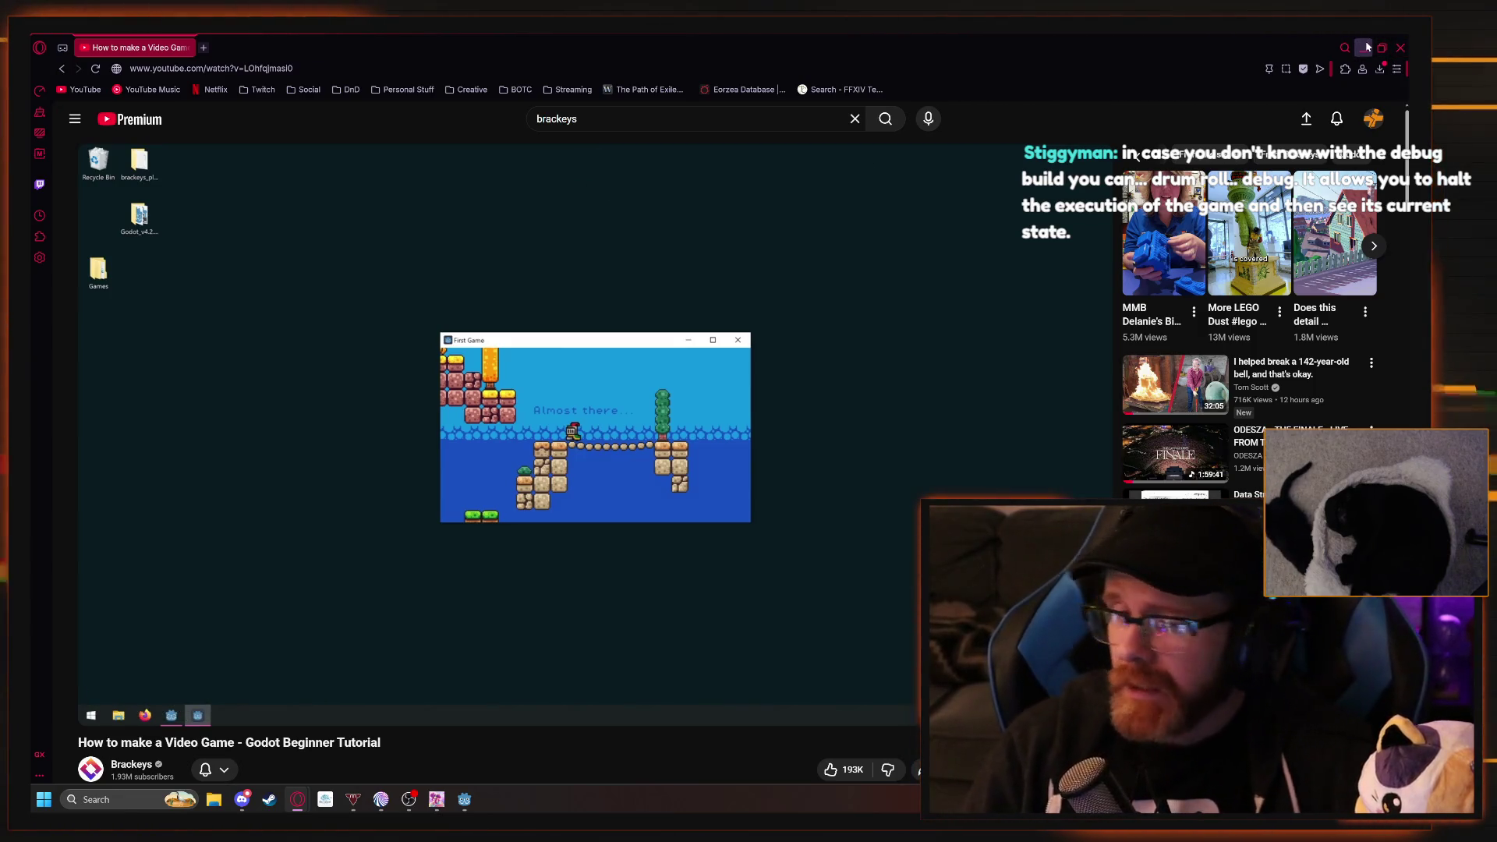
{"action": "left_click", "coordinate": [443, 797]}
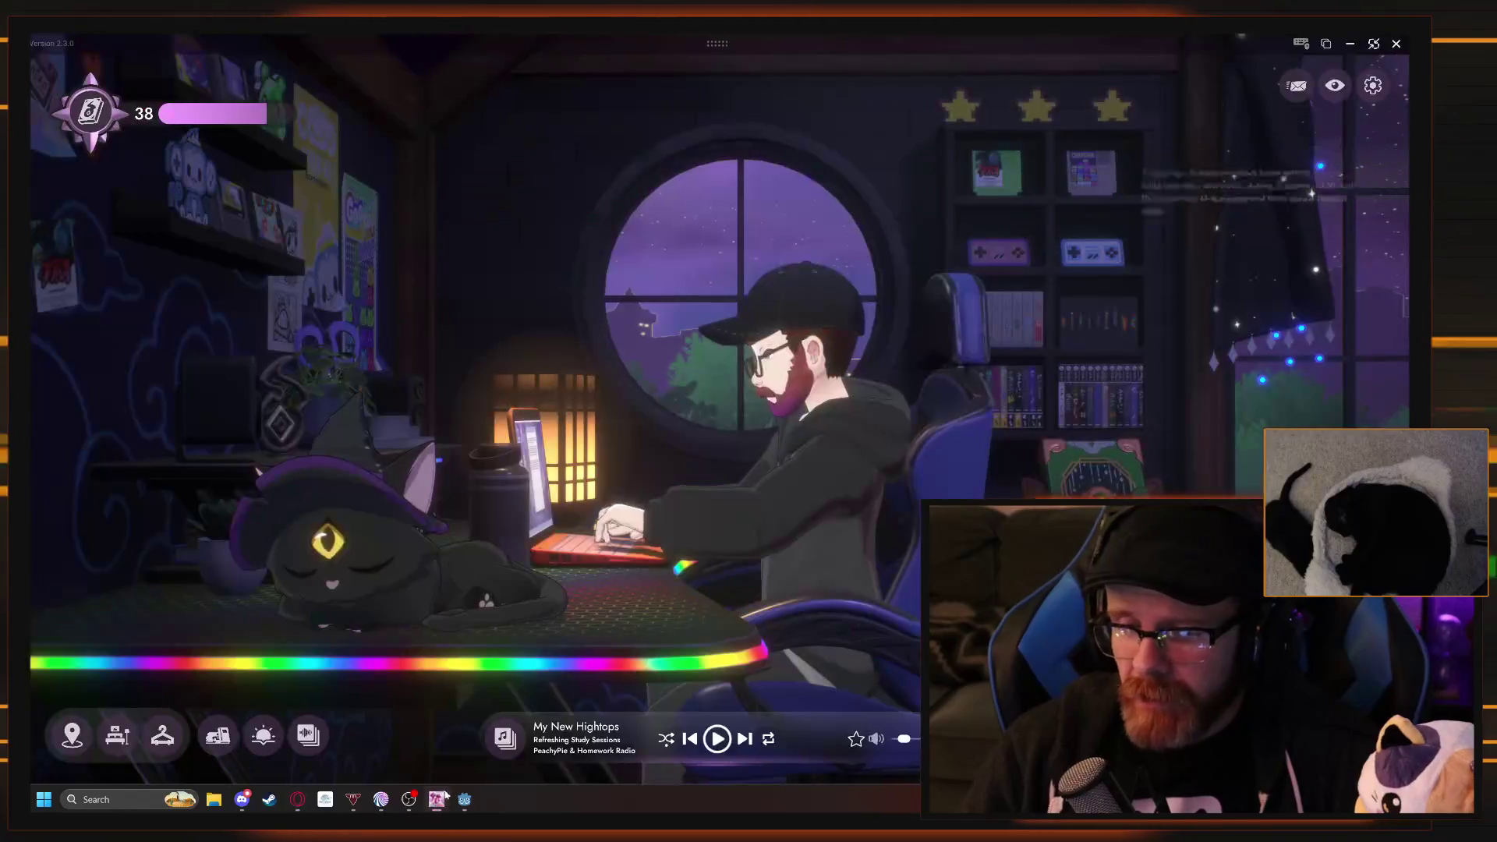
Start the lo-fi music, check the YouTube tutorial, then return to the lo-fi room window.
{"action": "left_click", "coordinate": [717, 739]}
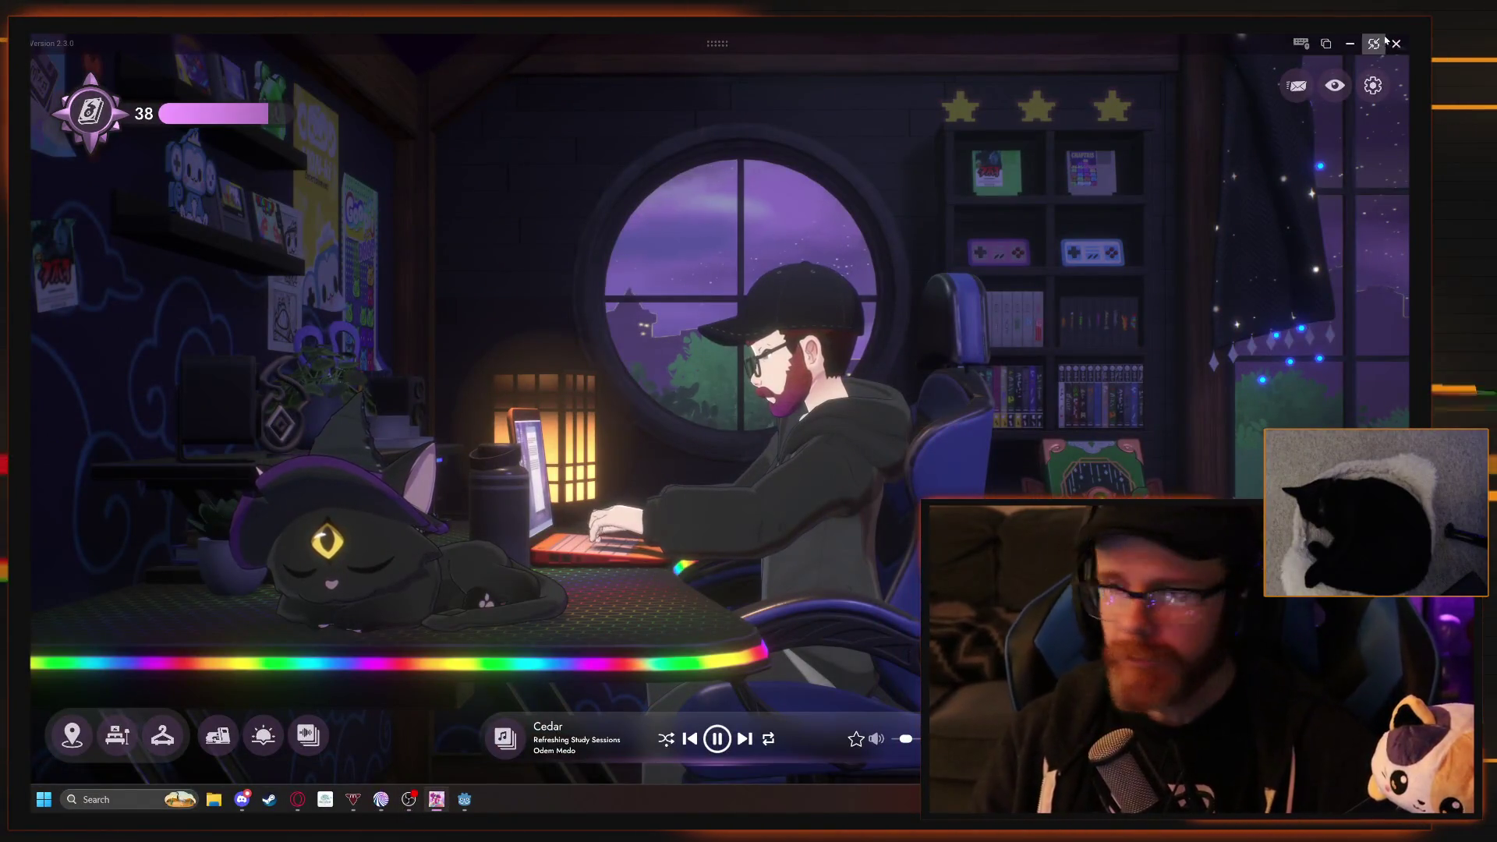
{"action": "left_click", "coordinate": [1384, 41]}
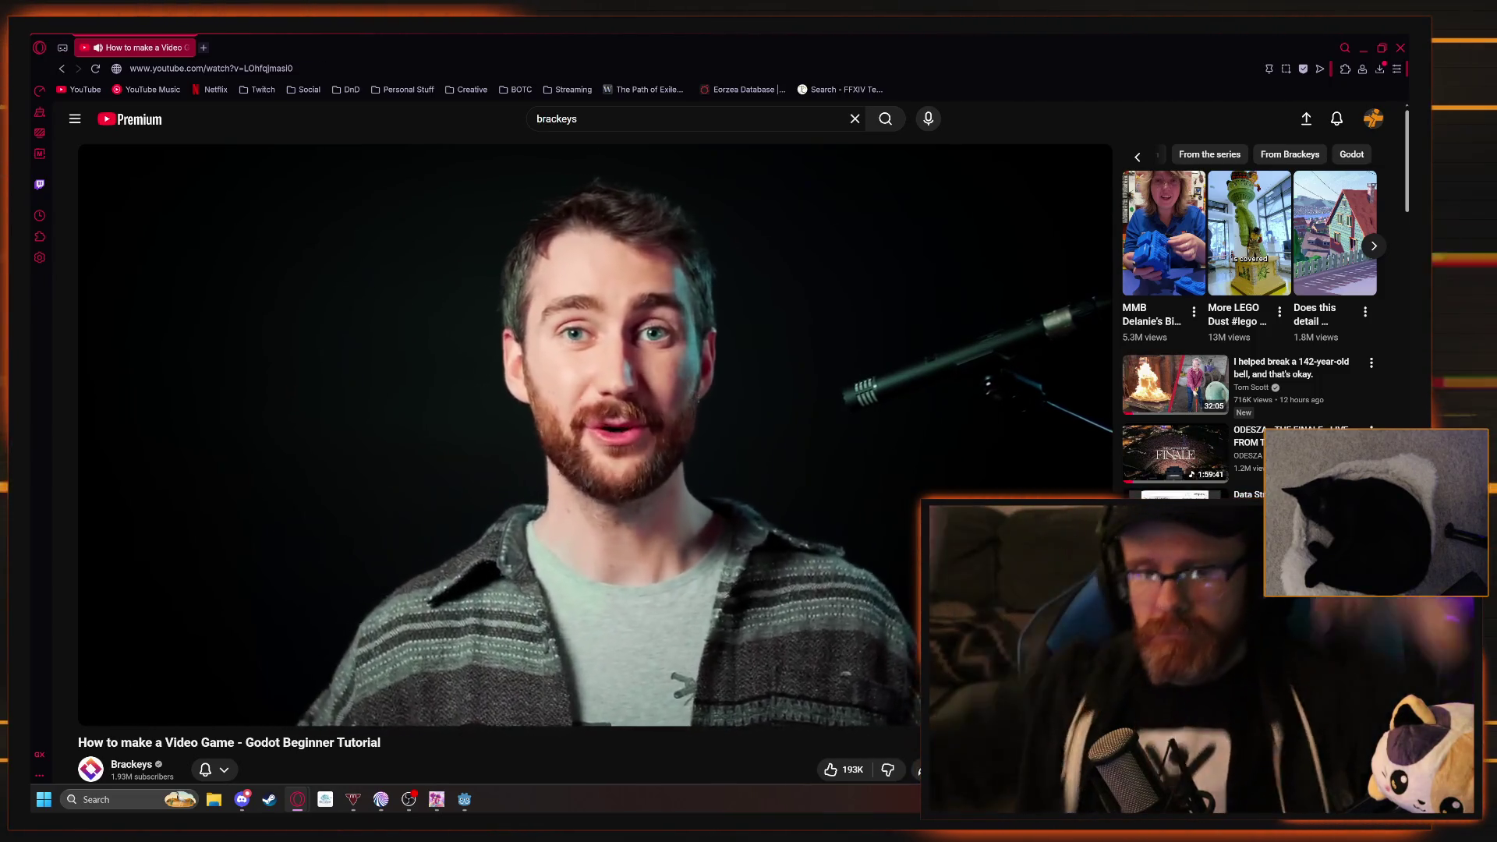
{"action": "key", "text": "alt+Tab"}
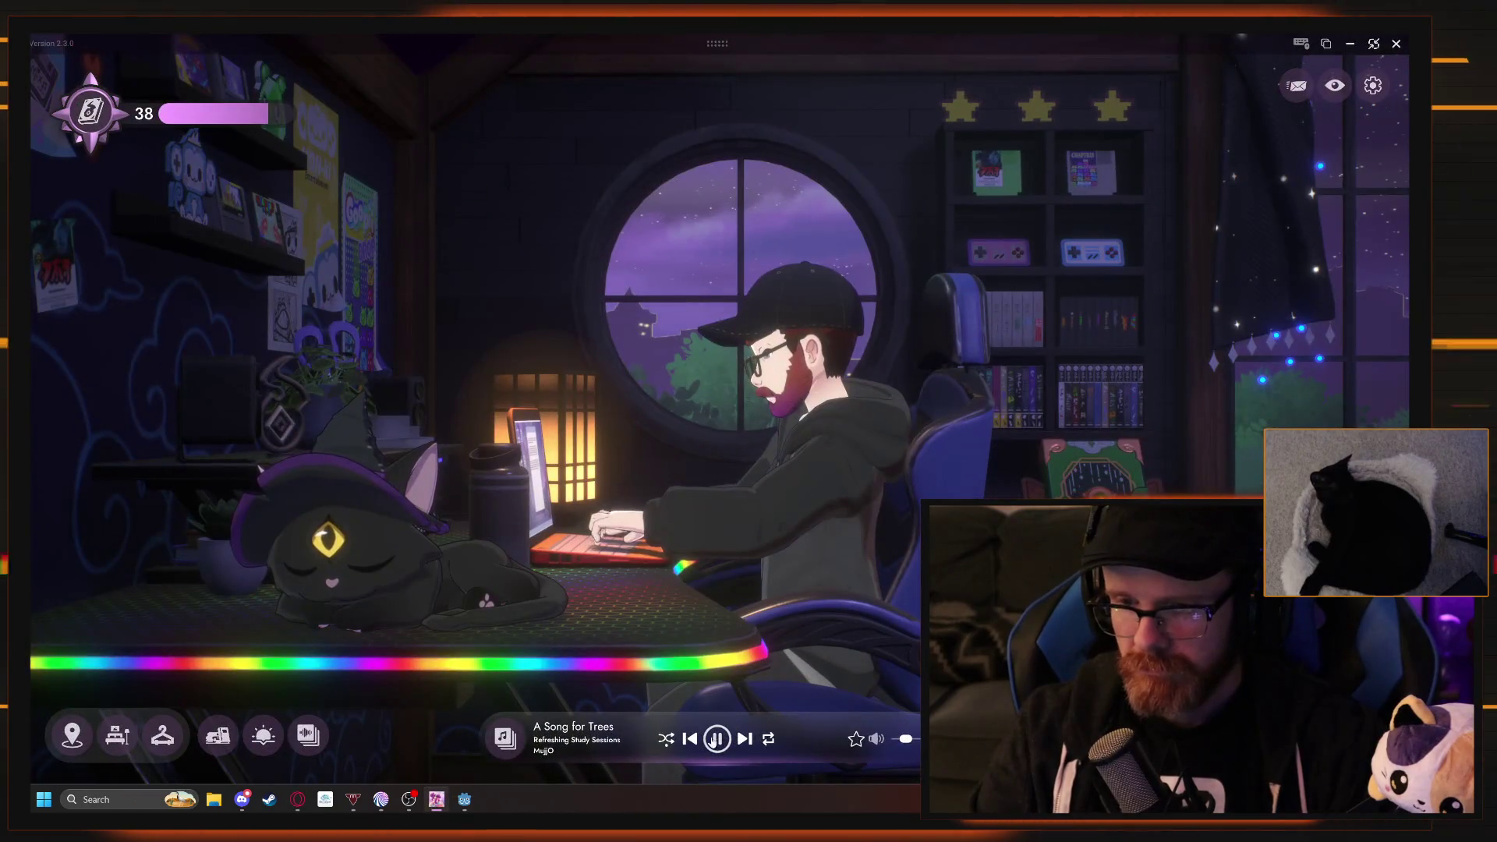
{"action": "key", "text": "alt+Tab"}
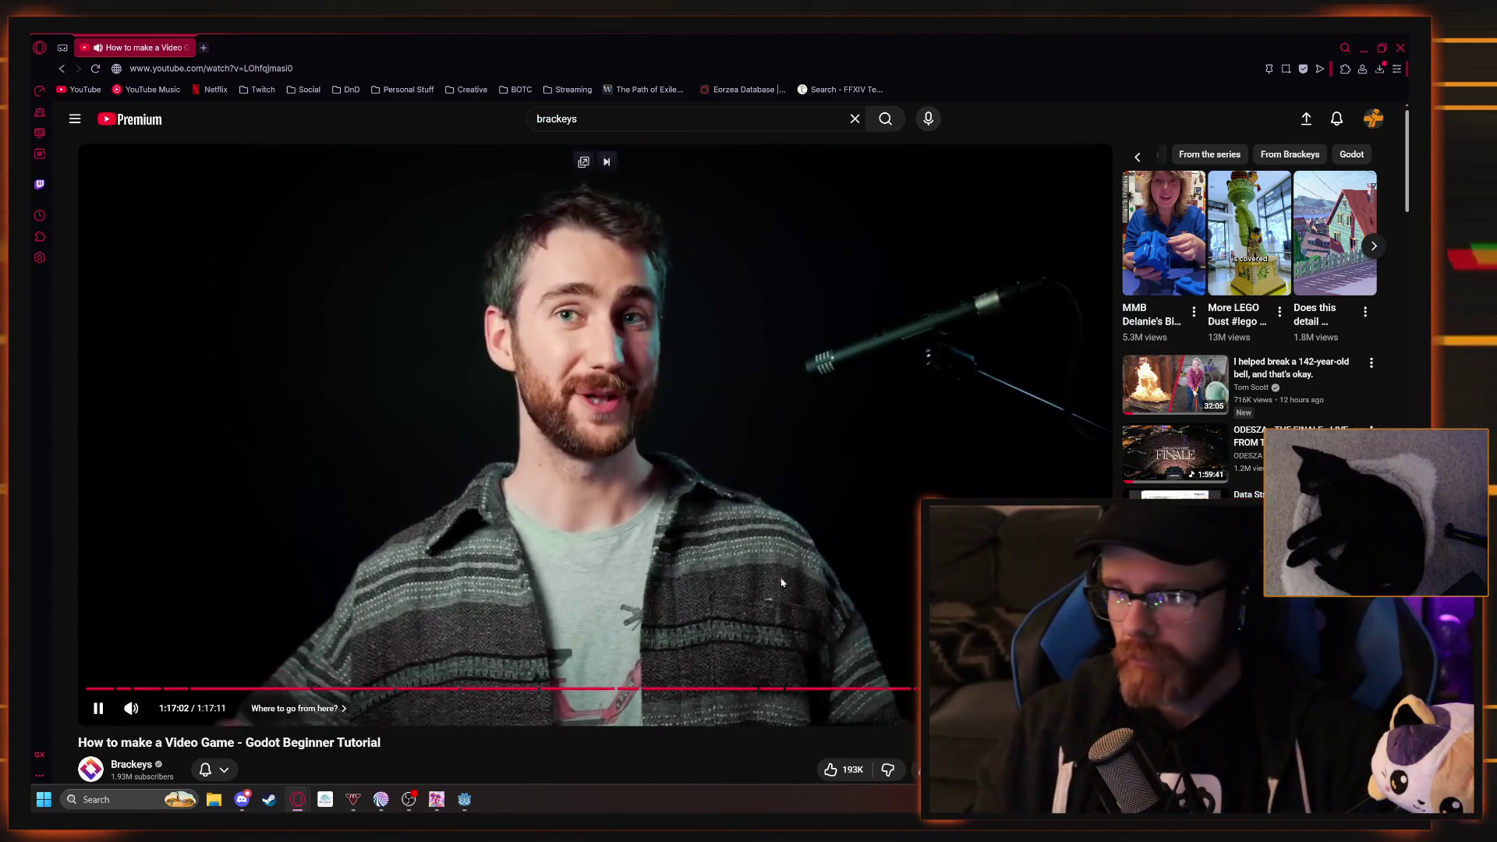
Let the tutorial finish at 1:17:11, close the browser, and return to Godot.
{"action": "scroll", "coordinate": [537, 698], "scroll_direction": "down", "scroll_amount": 1}
{"action": "scroll", "coordinate": [537, 698], "scroll_direction": "down", "scroll_amount": 4}
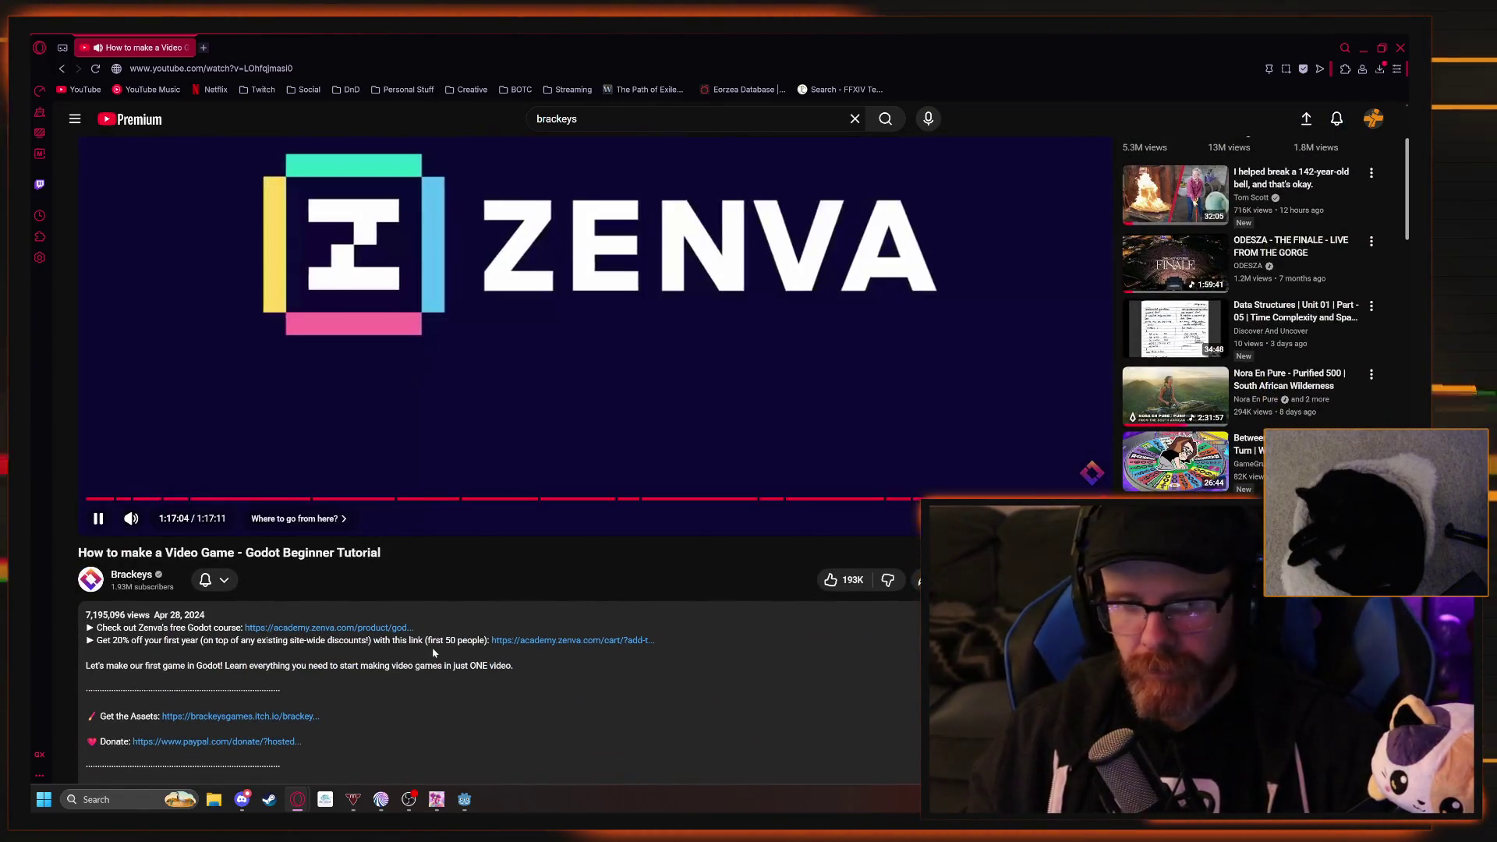
{"action": "scroll", "coordinate": [436, 648], "scroll_direction": "up", "scroll_amount": 5}
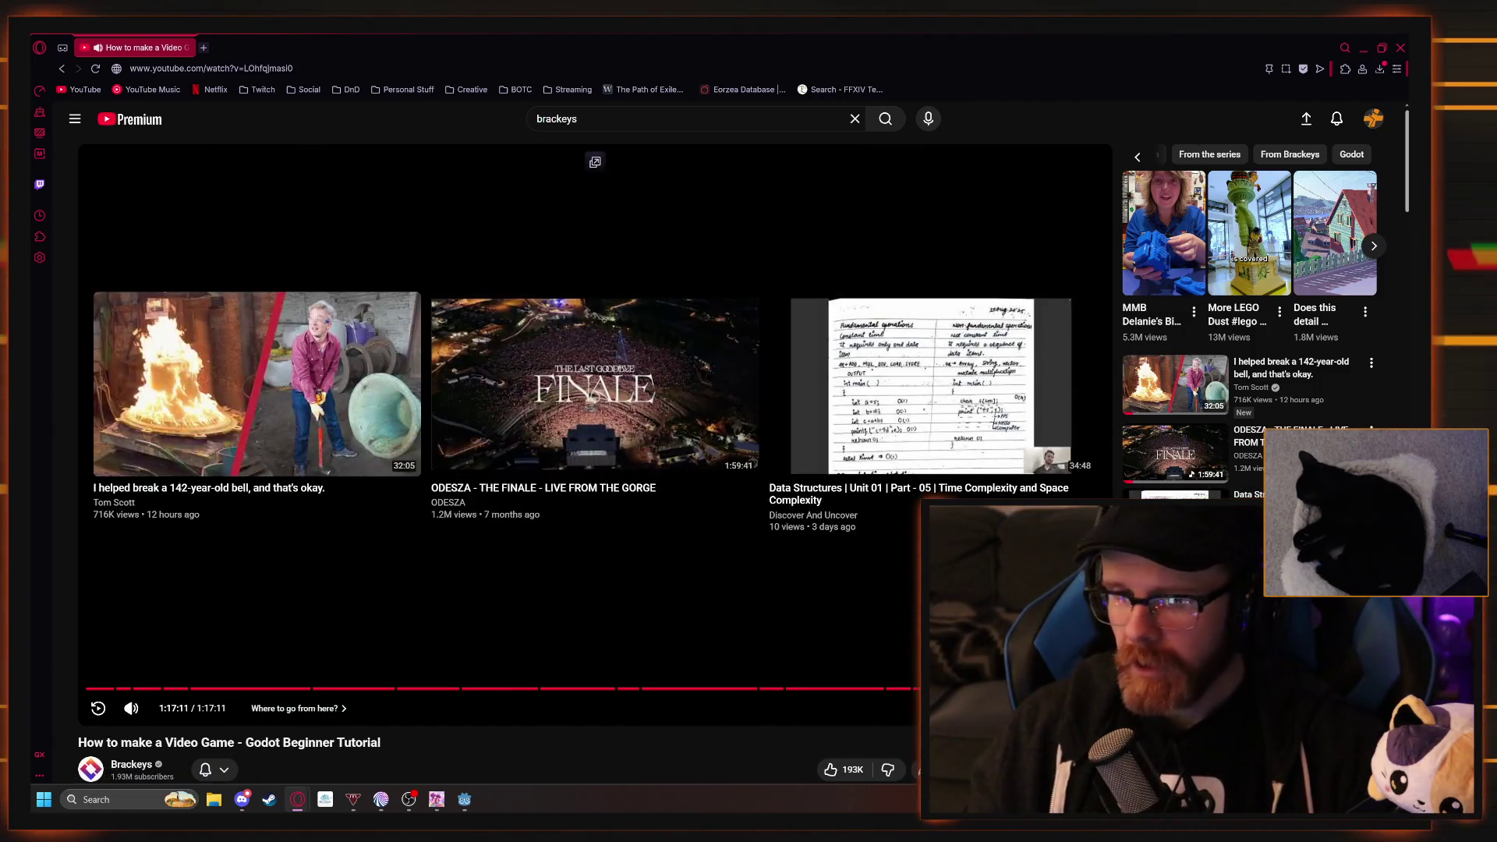
{"action": "left_click", "coordinate": [1402, 48]}
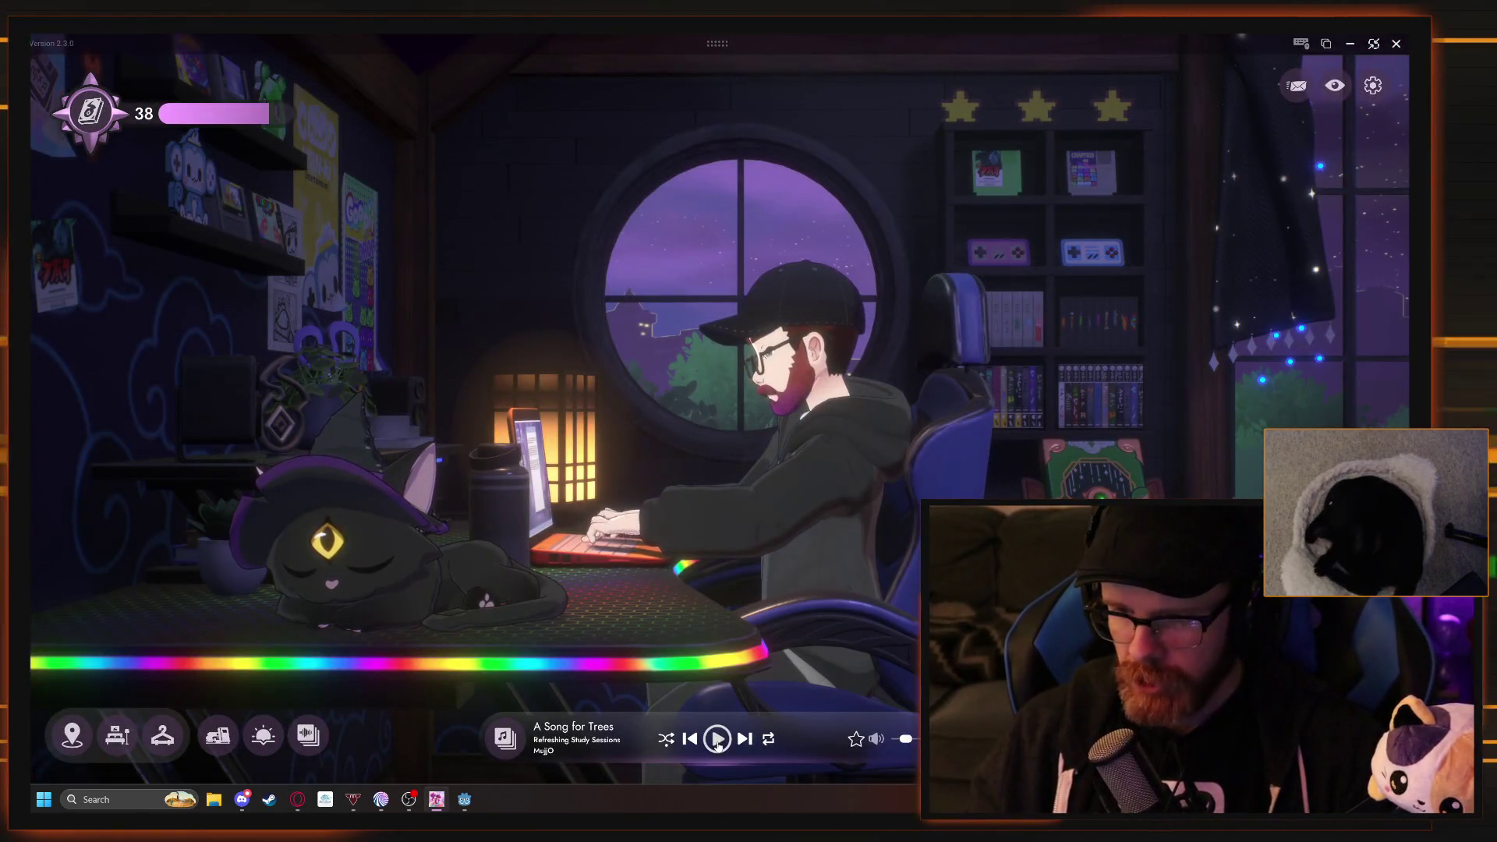
{"action": "left_click", "coordinate": [1301, 41]}
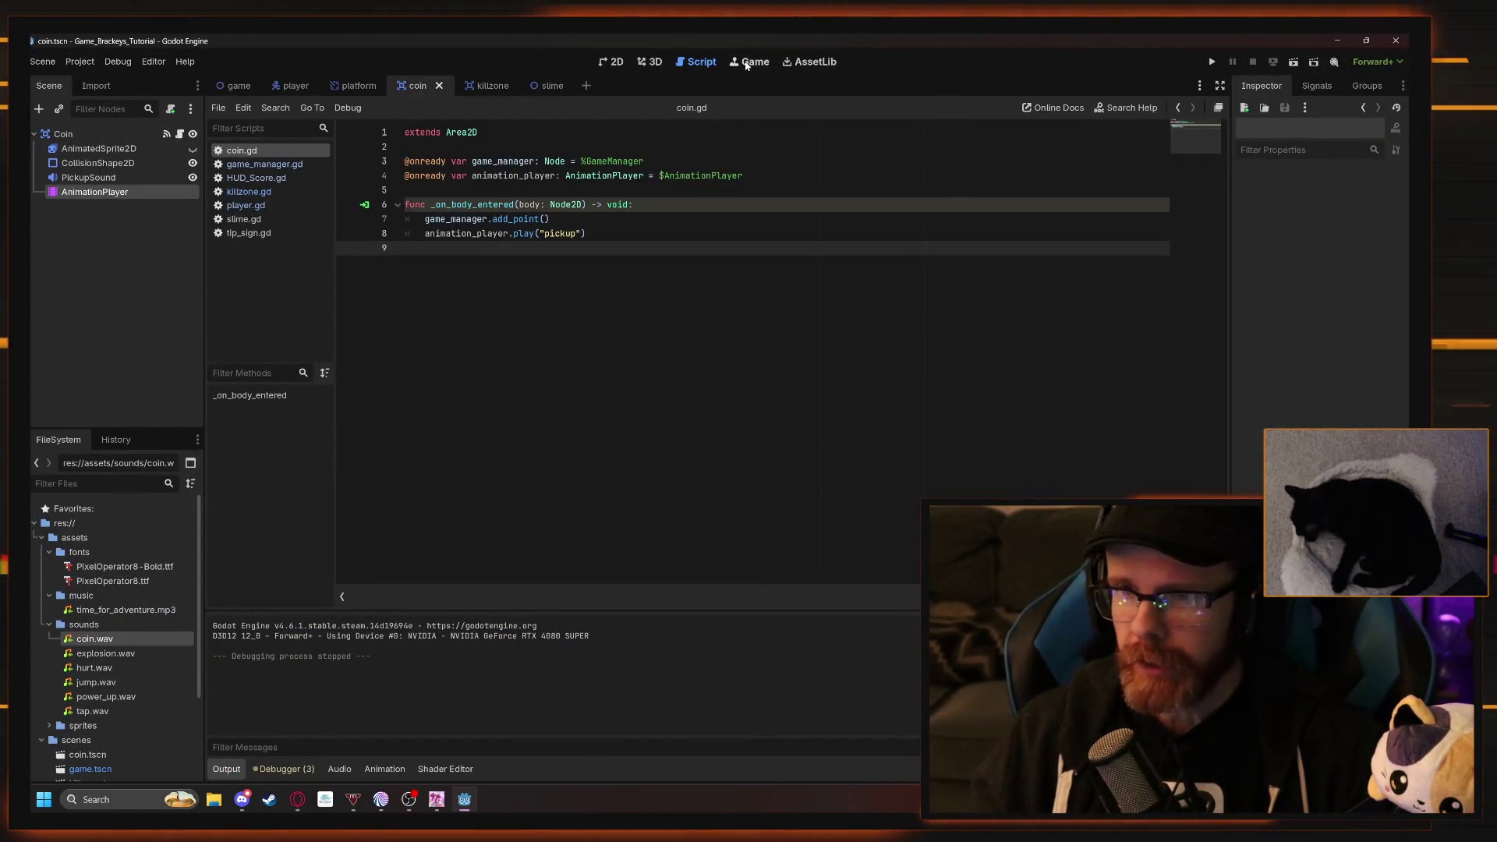
Open the game level scene in the 2D view and navigate to the slime.
{"action": "left_click", "coordinate": [746, 65]}
{"action": "left_click", "coordinate": [611, 66]}
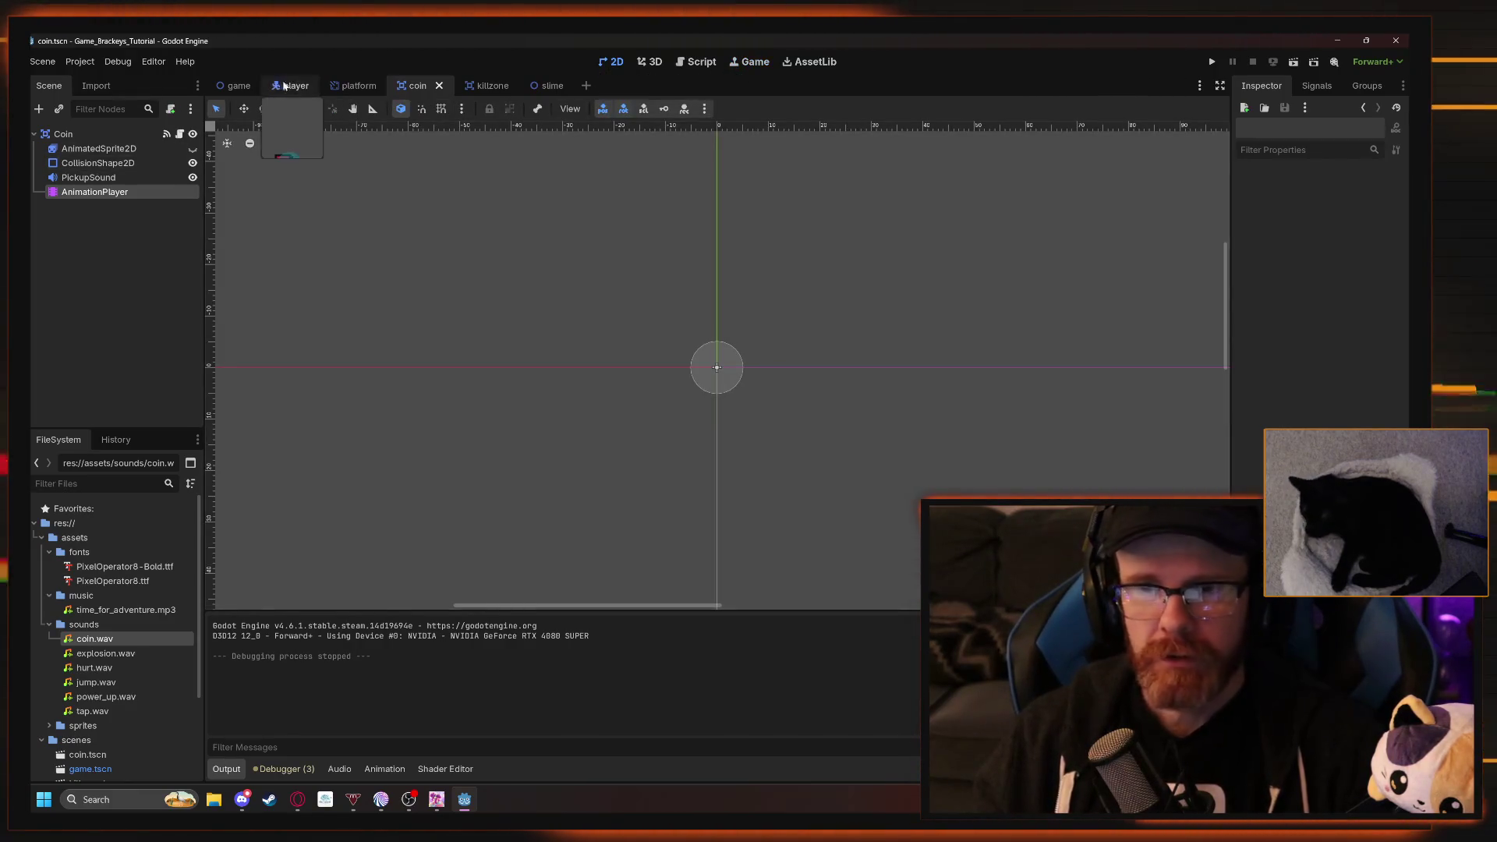
{"action": "left_click", "coordinate": [238, 86]}
{"action": "scroll", "coordinate": [612, 334], "scroll_direction": "up", "scroll_amount": 2}
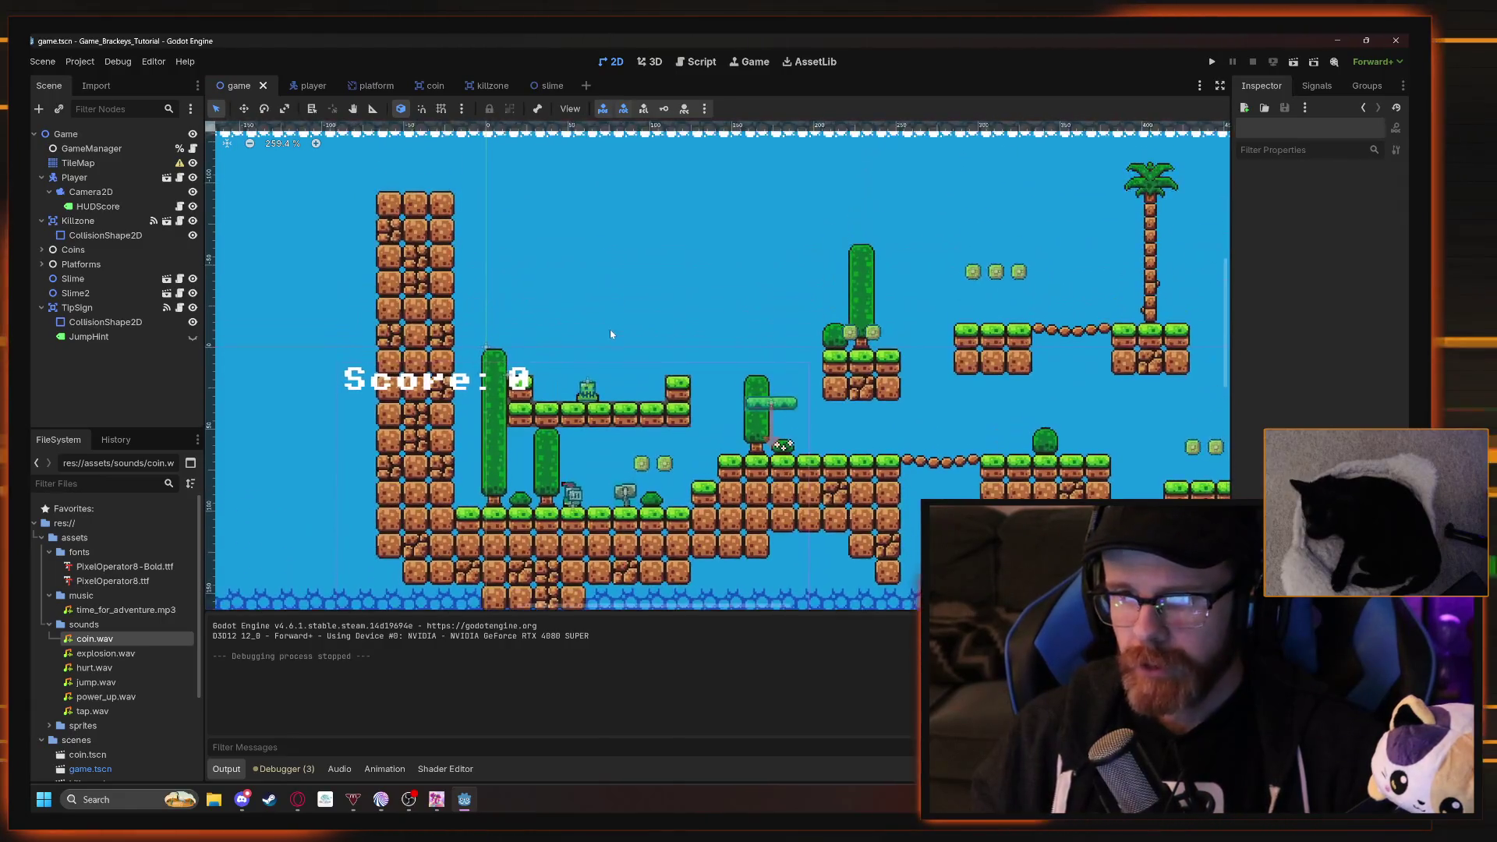
{"action": "double_click", "coordinate": [90, 294]}
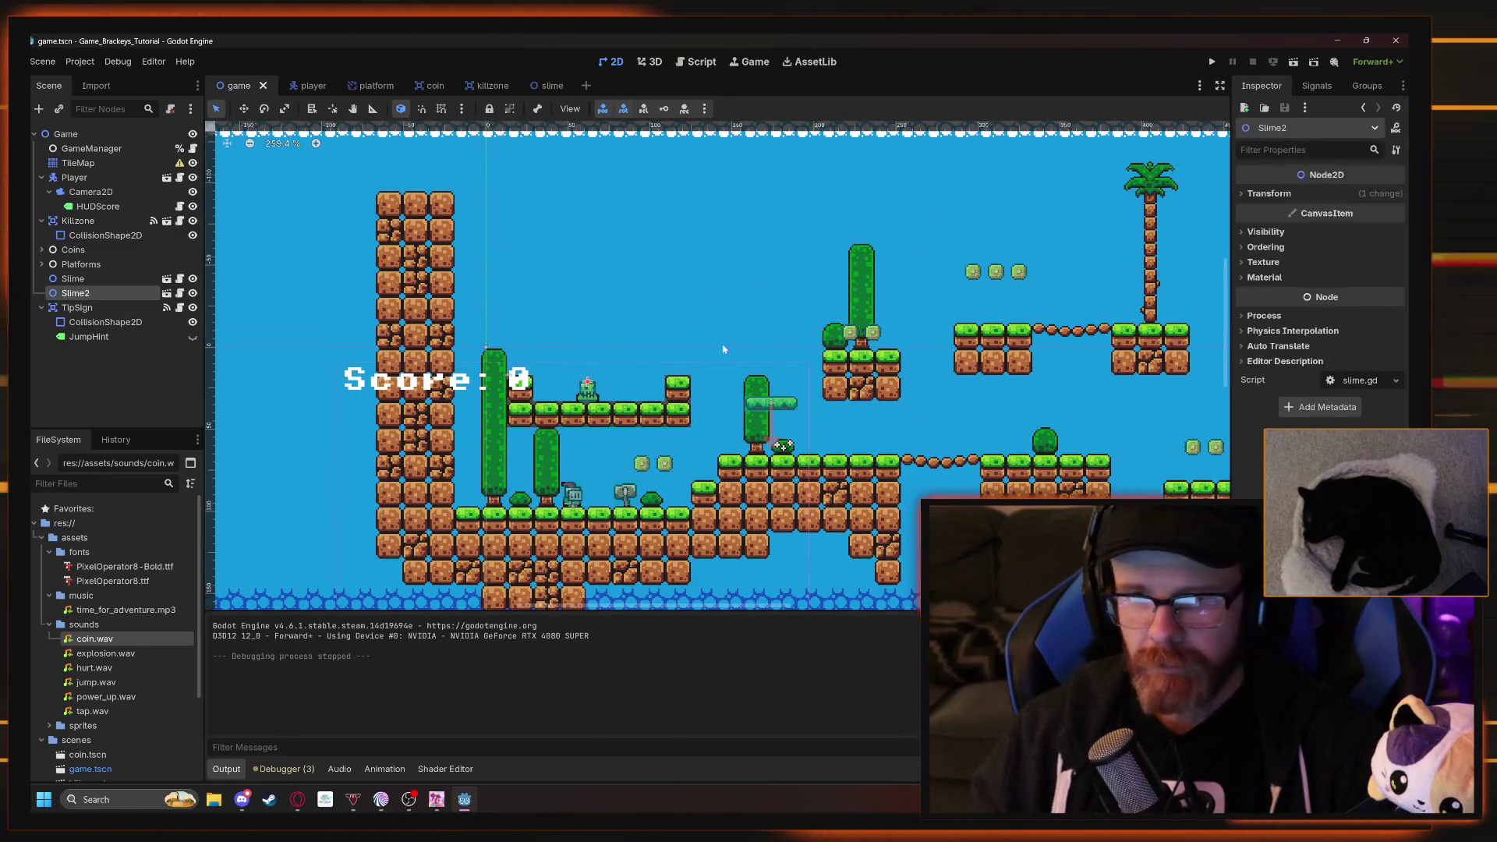
{"action": "scroll", "coordinate": [633, 282], "scroll_direction": "right", "scroll_amount": 5}
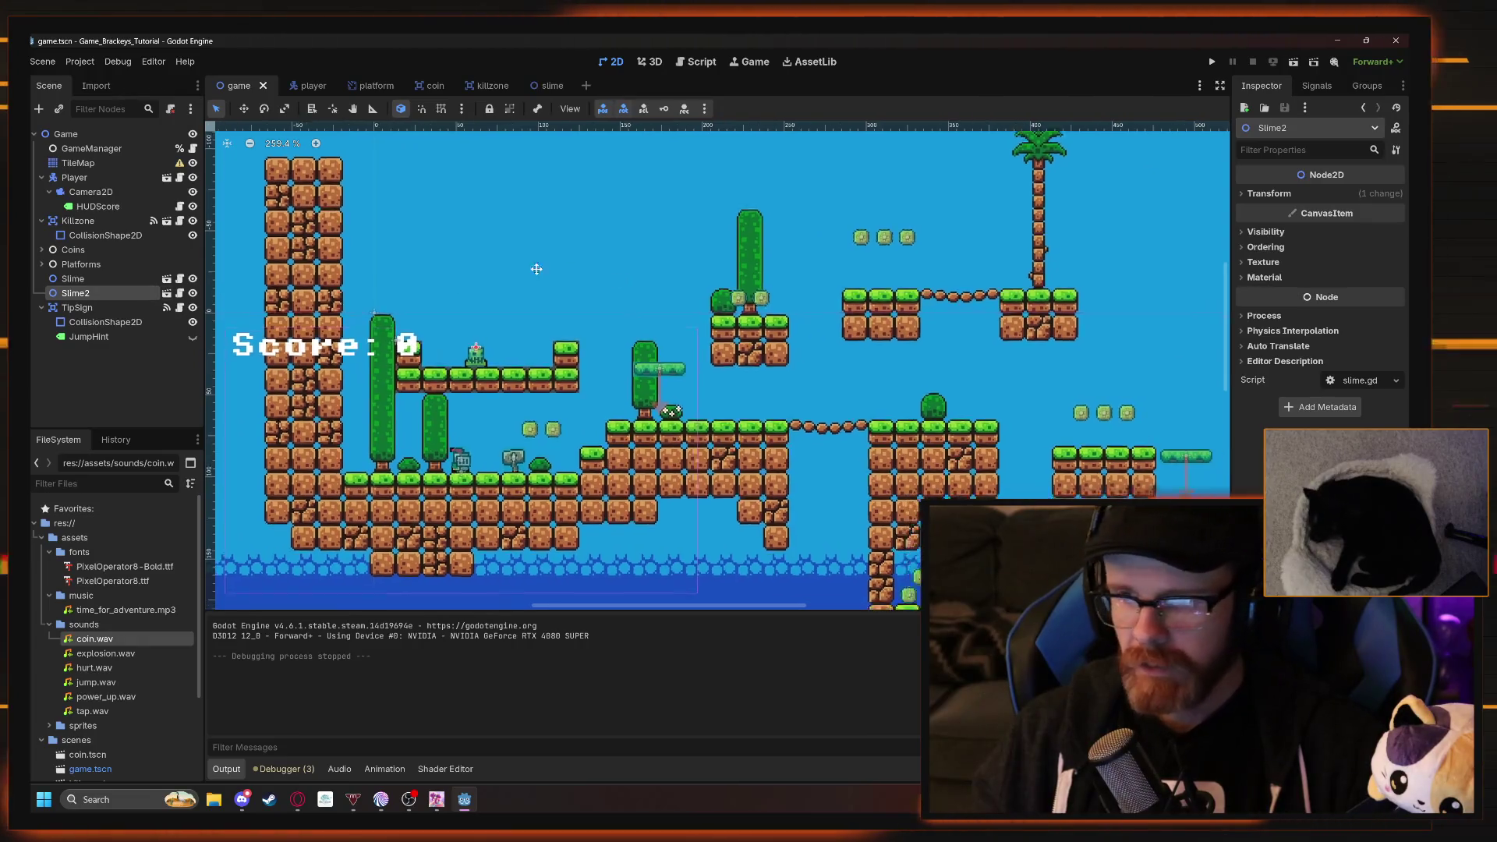
{"action": "scroll", "coordinate": [634, 282], "scroll_direction": "down", "scroll_amount": 2}
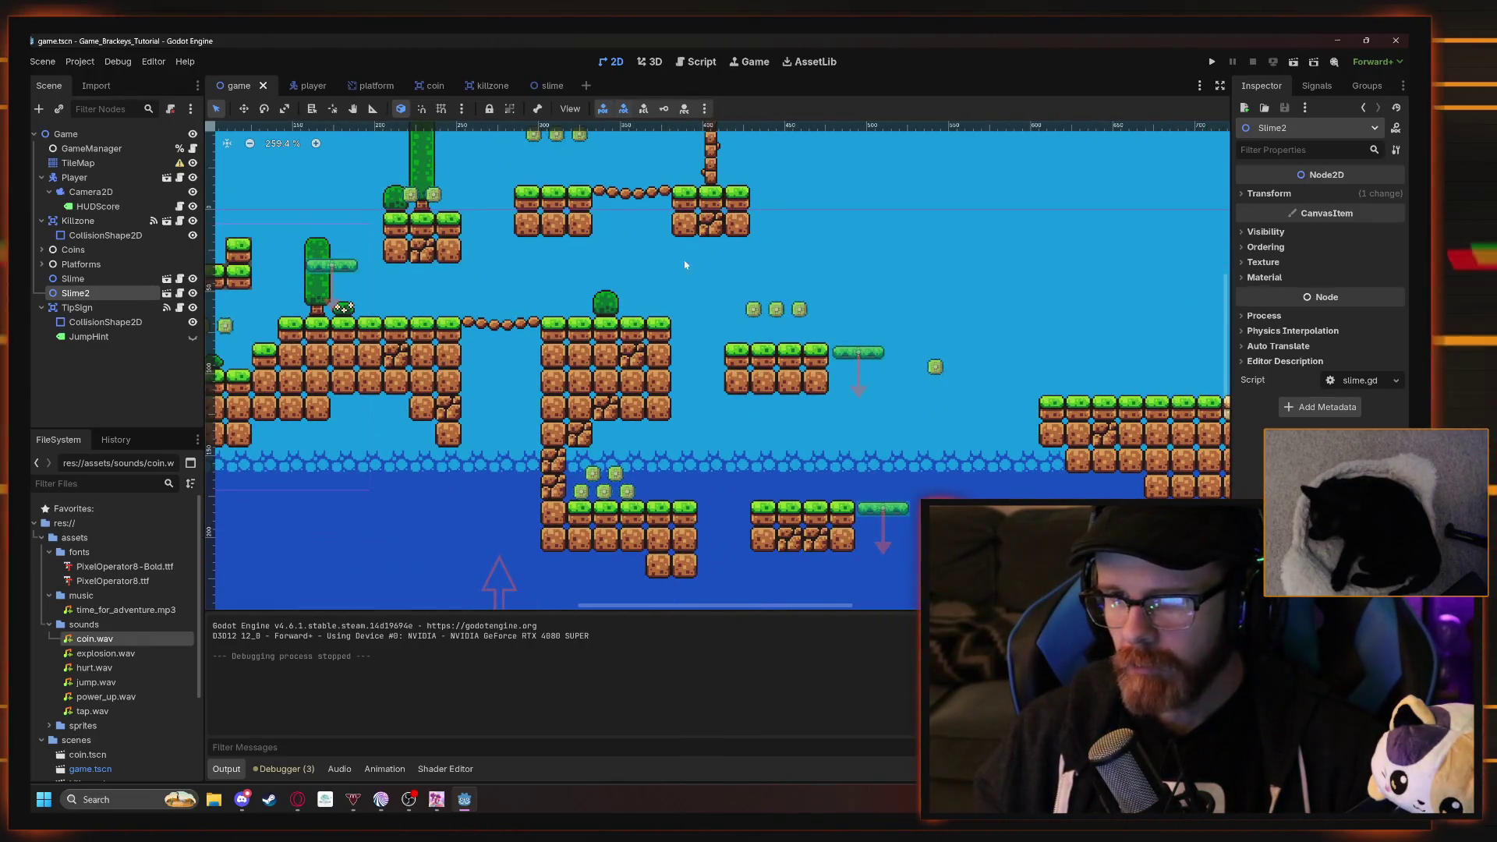
{"action": "scroll", "coordinate": [685, 265], "scroll_direction": "right", "scroll_amount": 6}
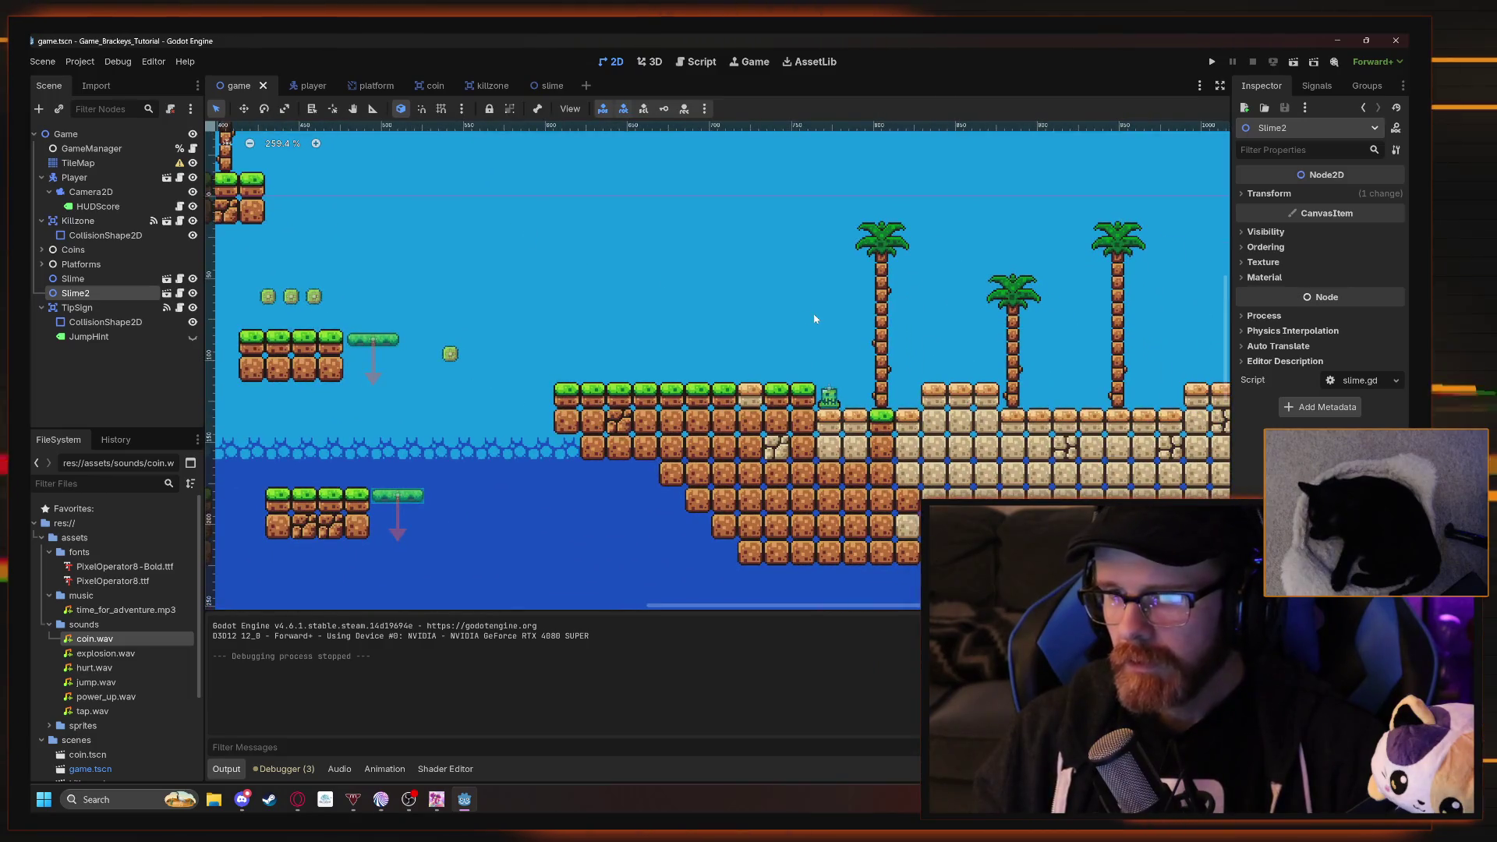
{"action": "scroll", "coordinate": [815, 319], "scroll_direction": "right", "scroll_amount": 3}
{"action": "scroll", "coordinate": [815, 319], "scroll_direction": "down", "scroll_amount": 1}
Duplicate the slime as Slime3 beside the middle palm tree at (886, 117).
{"action": "left_click", "coordinate": [562, 372]}
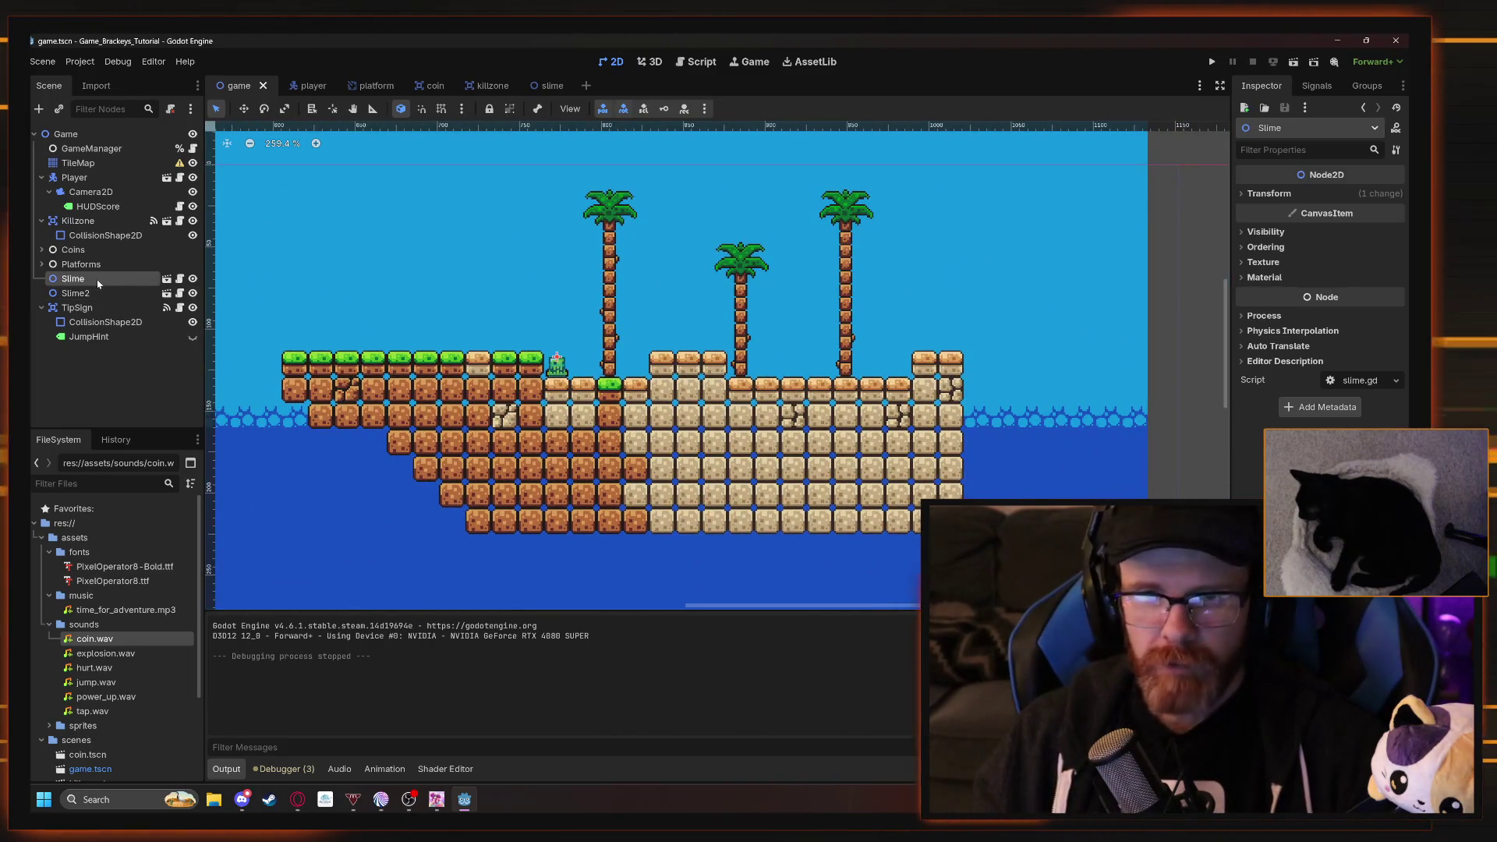
{"action": "key", "text": "ctrl+d"}
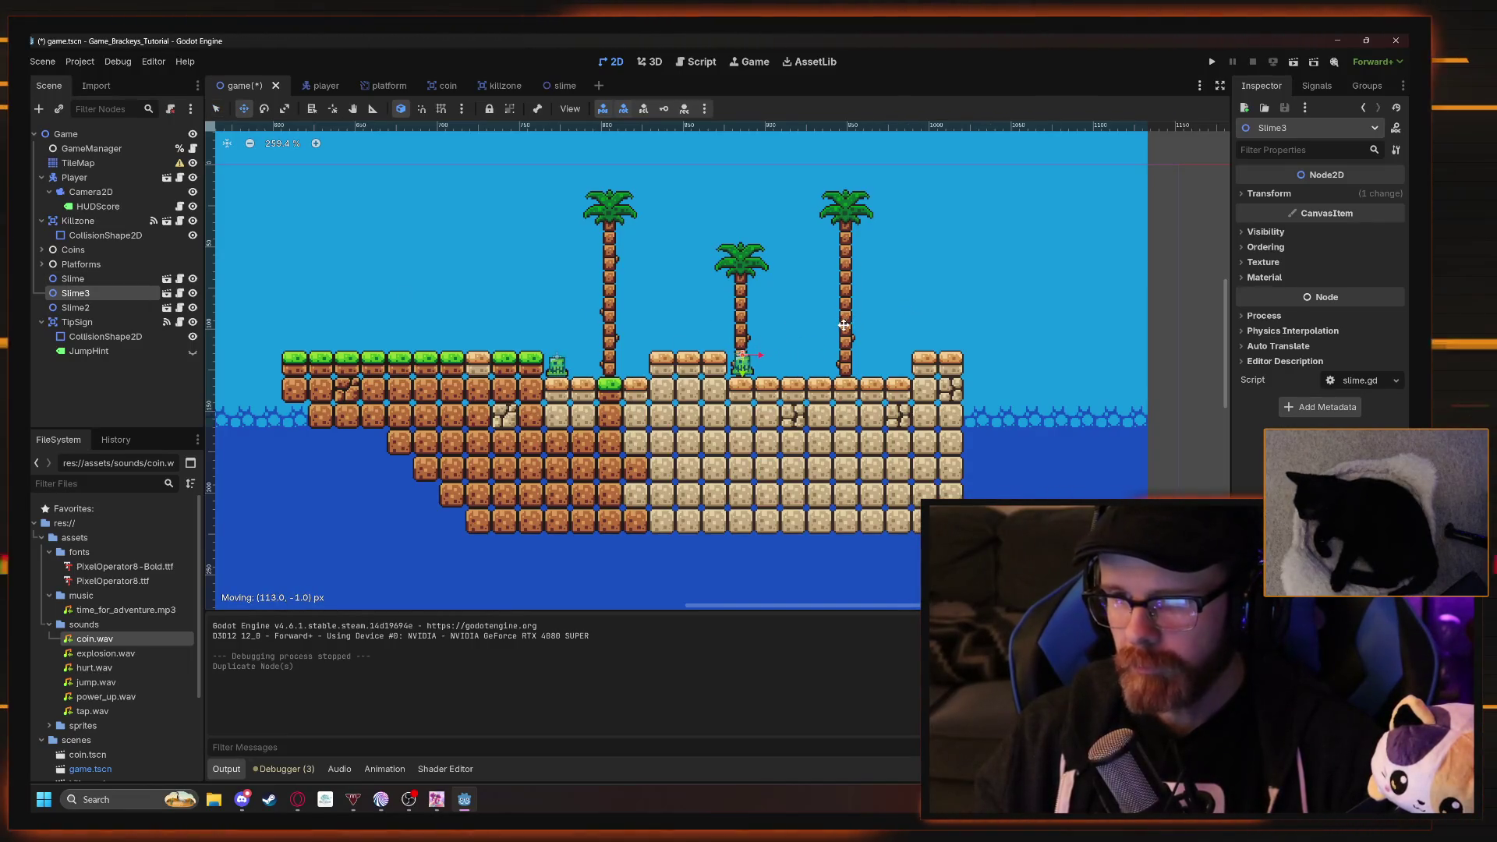
{"action": "scroll", "coordinate": [839, 298], "scroll_direction": "up", "scroll_amount": 4}
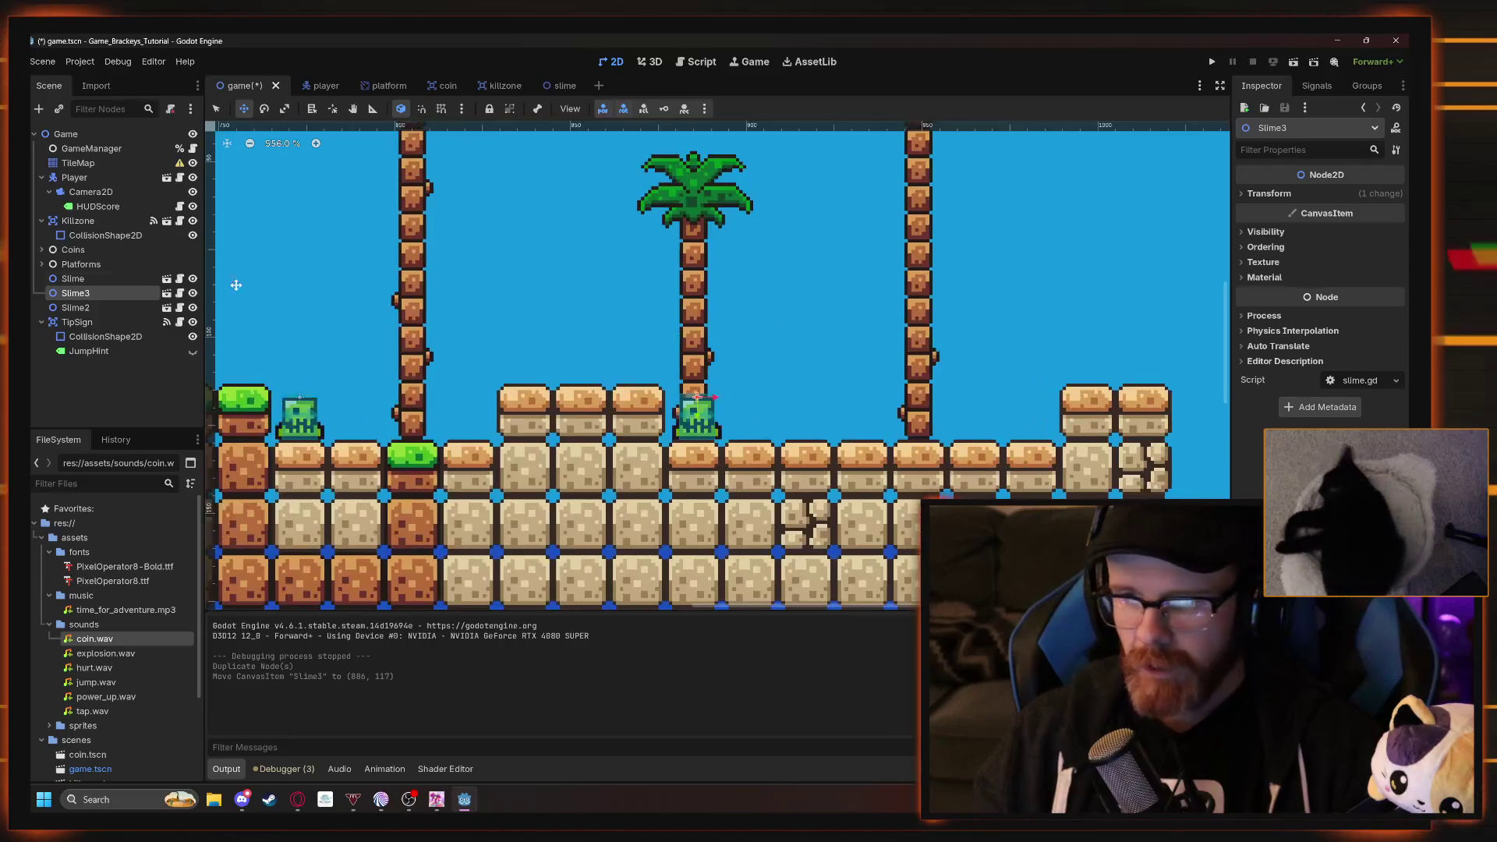
{"action": "right_click", "coordinate": [75, 295]}
{"action": "key", "text": "Escape"}
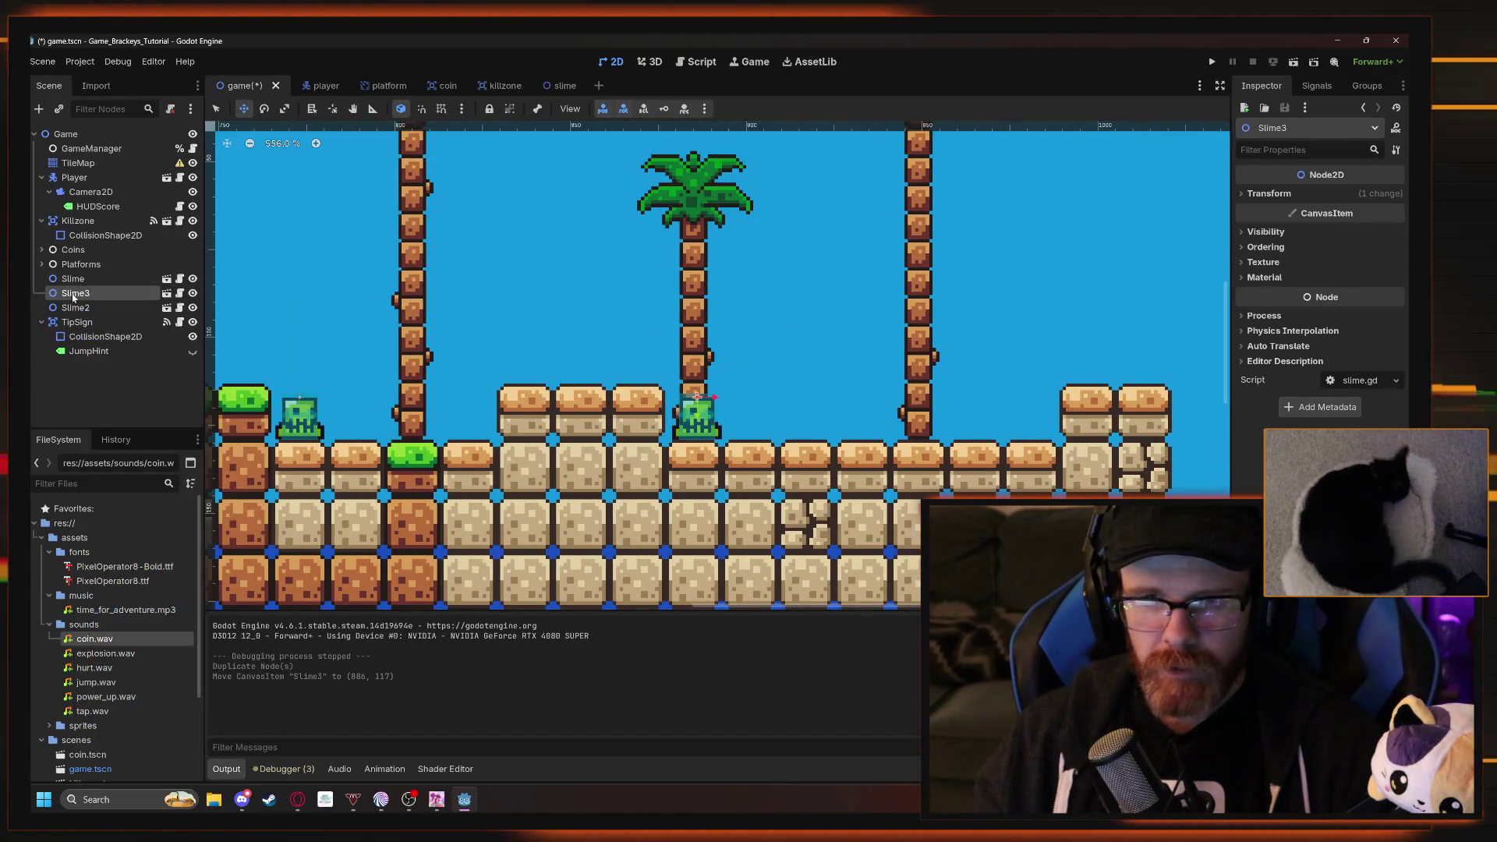
{"action": "key", "text": "ctrl+a"}
Add a Label under Slime3 reading "TheGameGateway" and move it above the slime.
{"action": "type", "text": "label"}
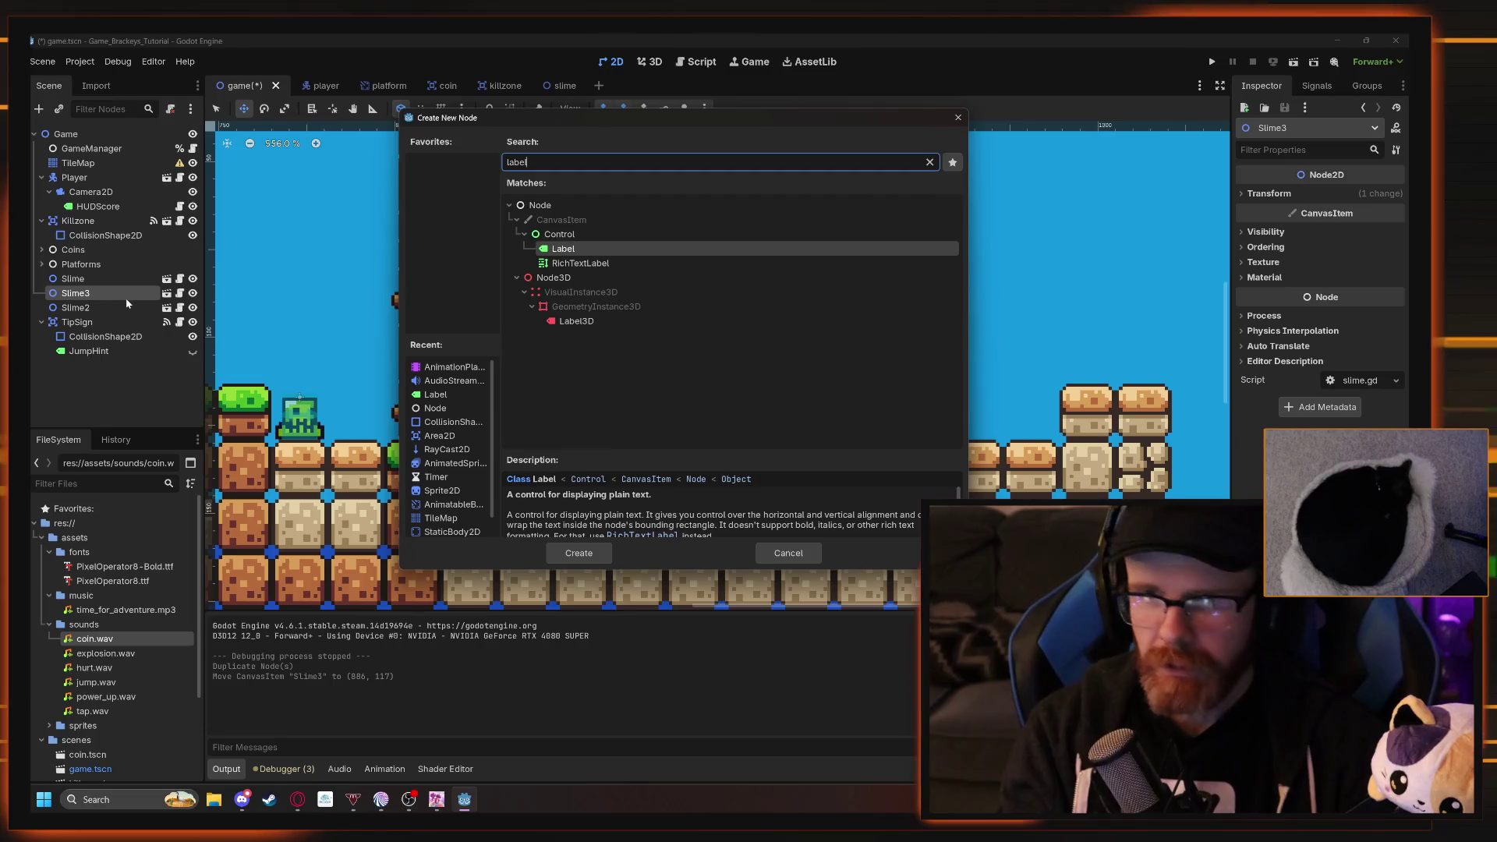
{"action": "key", "text": "Return"}
{"action": "type", "text": "The GameGateway"}
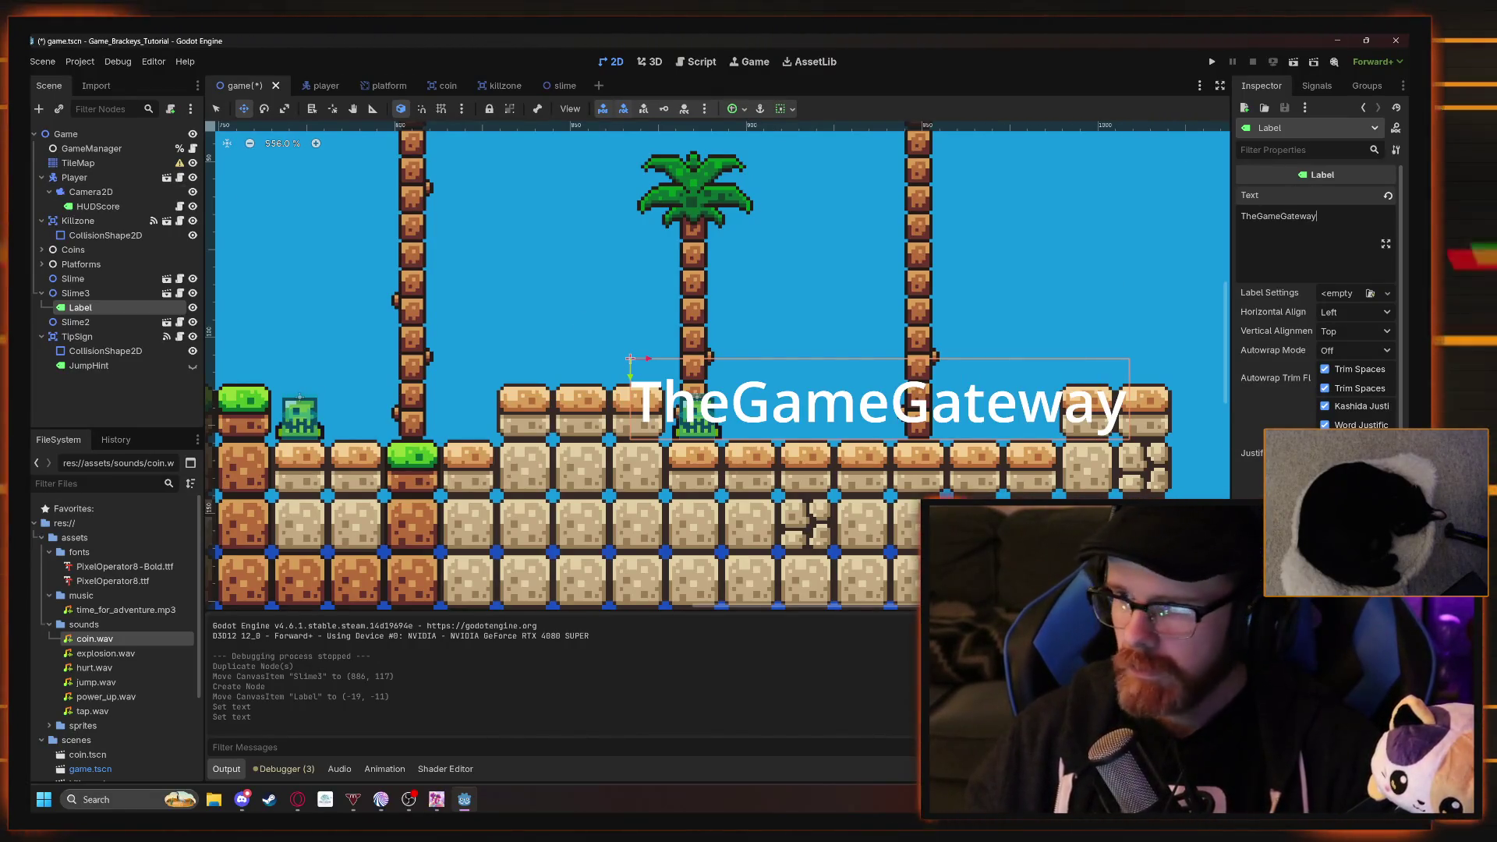
{"action": "left_click", "coordinate": [1283, 216]}
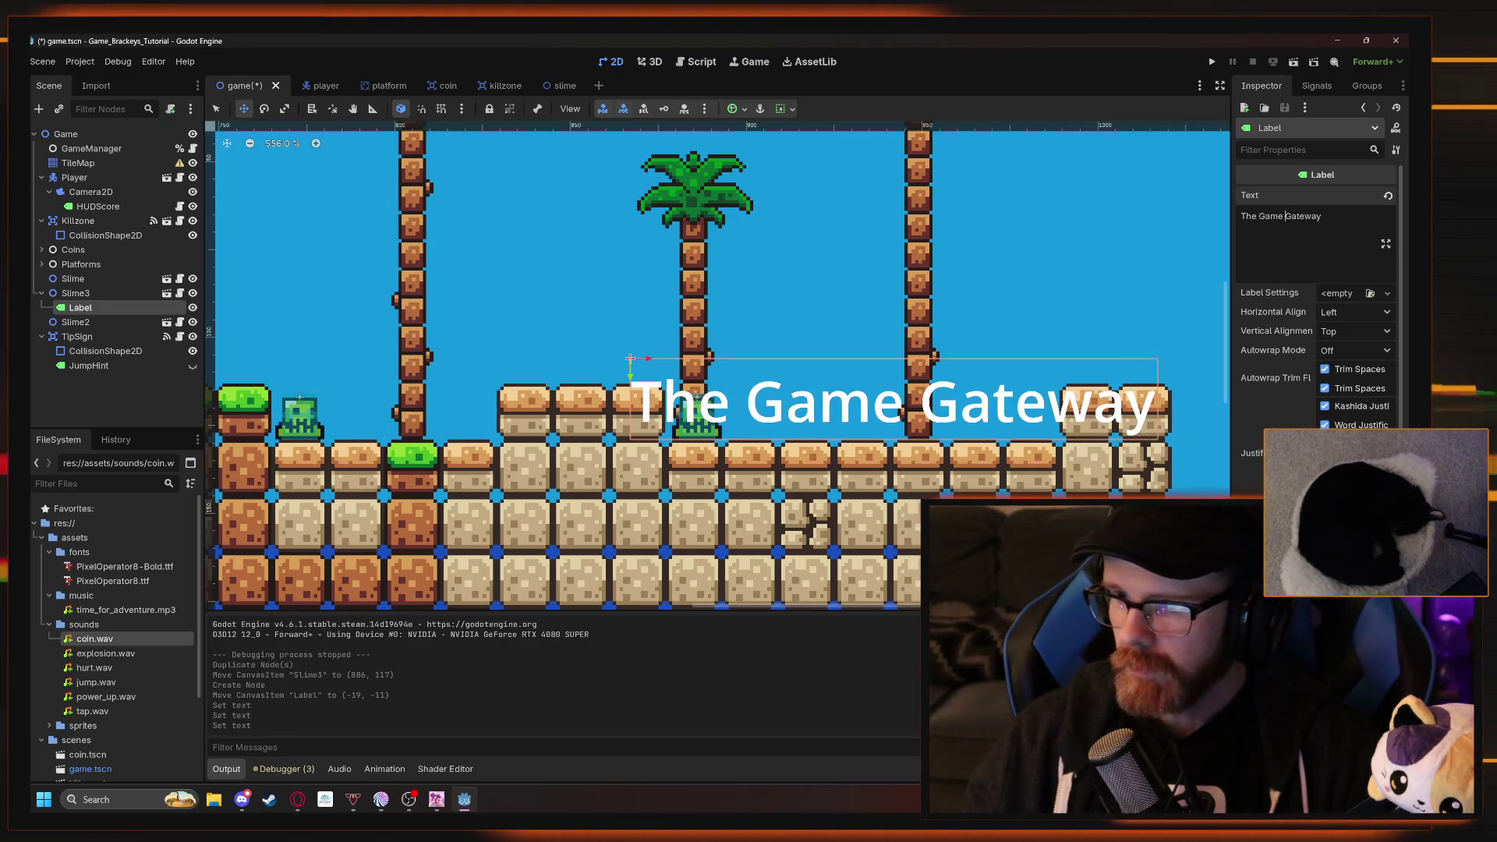
{"action": "key", "text": "BackSpace"}
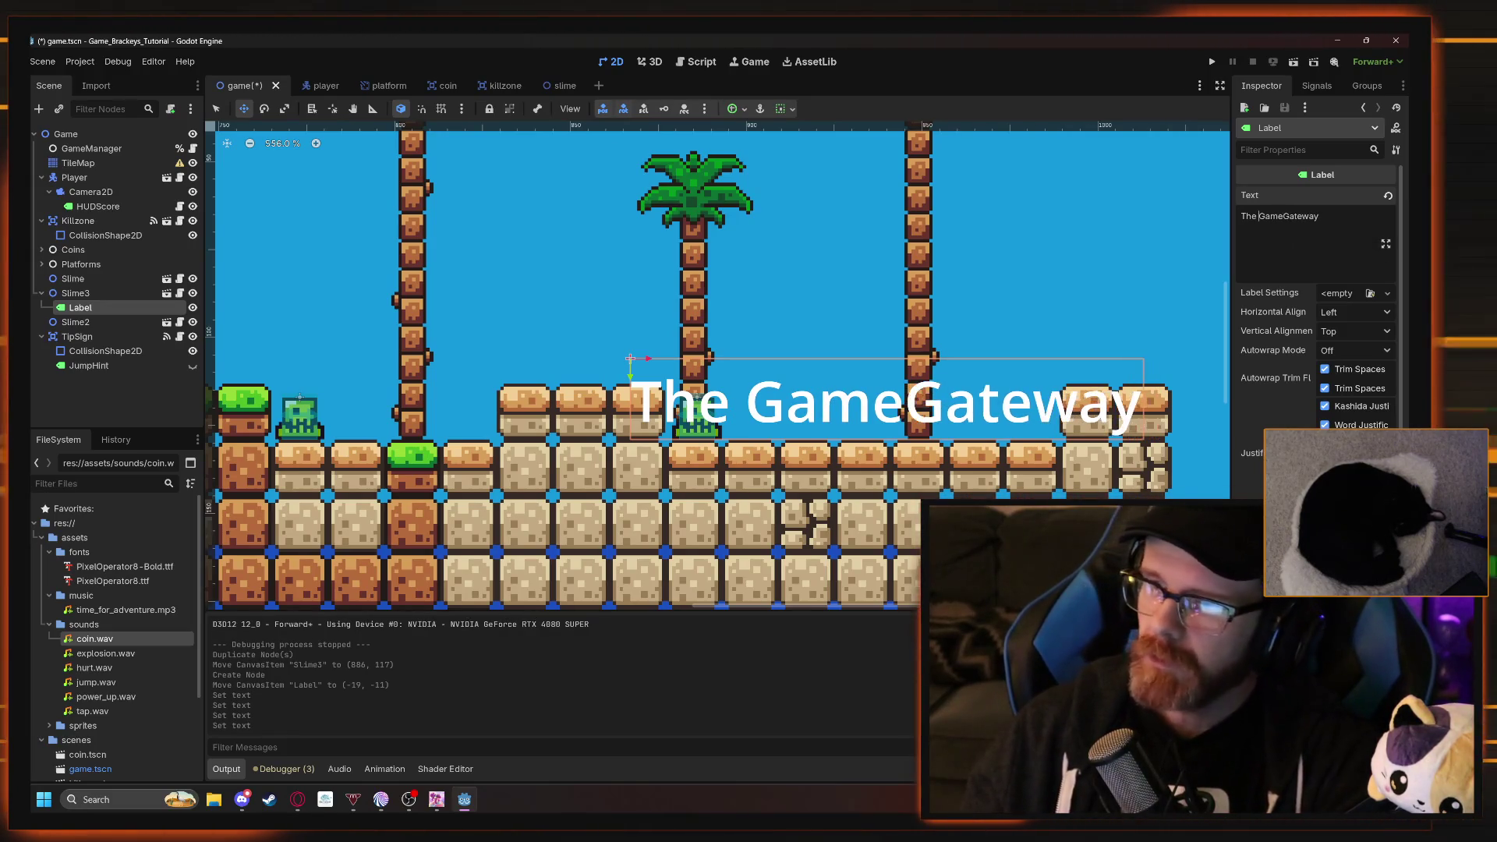
{"action": "left_click", "coordinate": [1259, 216]}
{"action": "key", "text": "BackSpace"}
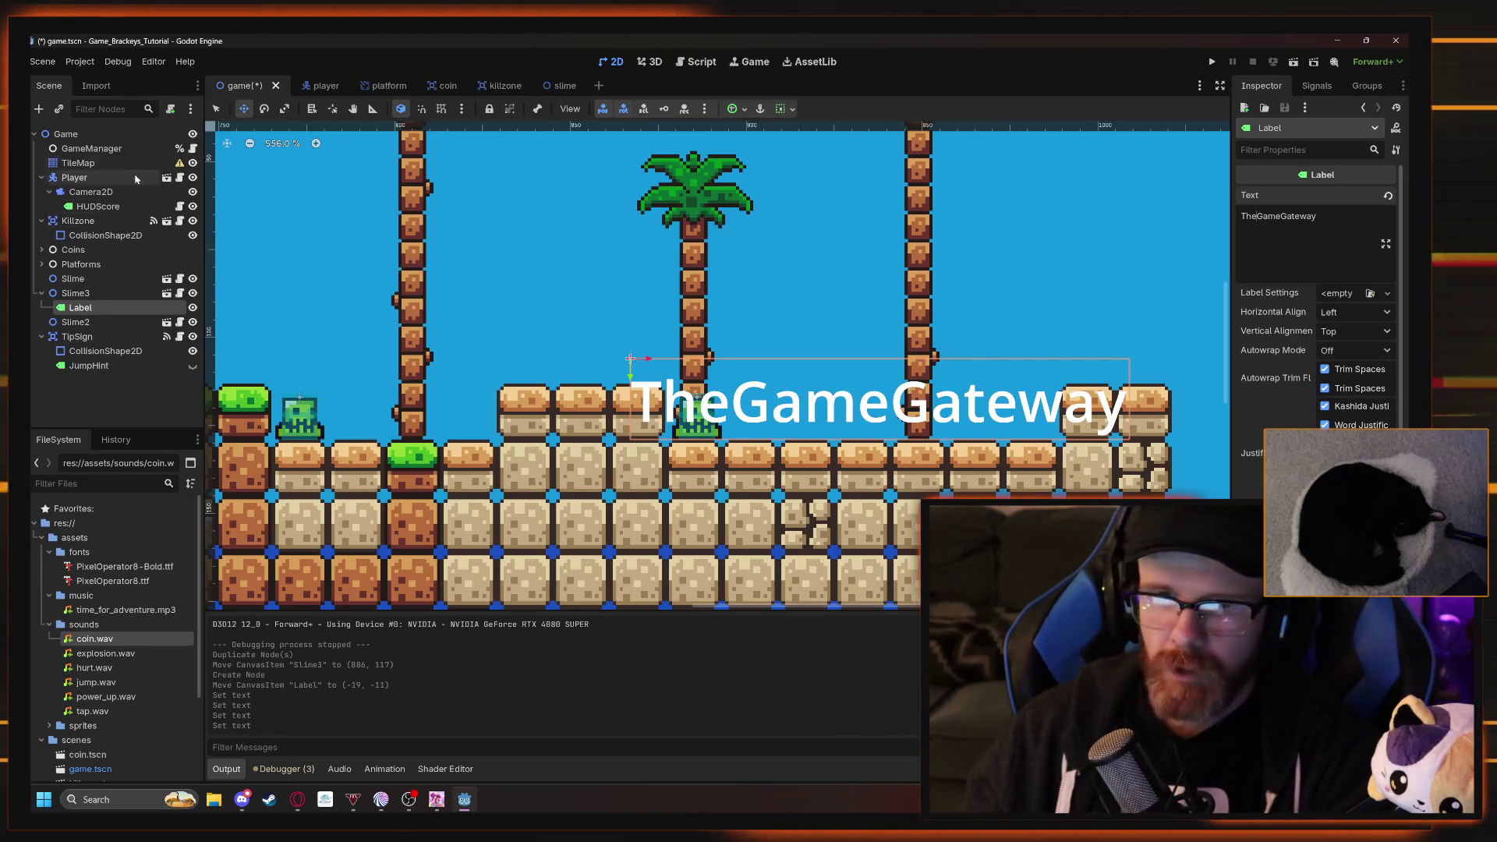
{"action": "mouse_move", "coordinate": [723, 318]}
{"action": "left_mouse_down"}
{"action": "mouse_move", "coordinate": [673, 273]}
{"action": "mouse_move", "coordinate": [495, 241]}
{"action": "mouse_move", "coordinate": [548, 276]}
{"action": "left_mouse_up"}
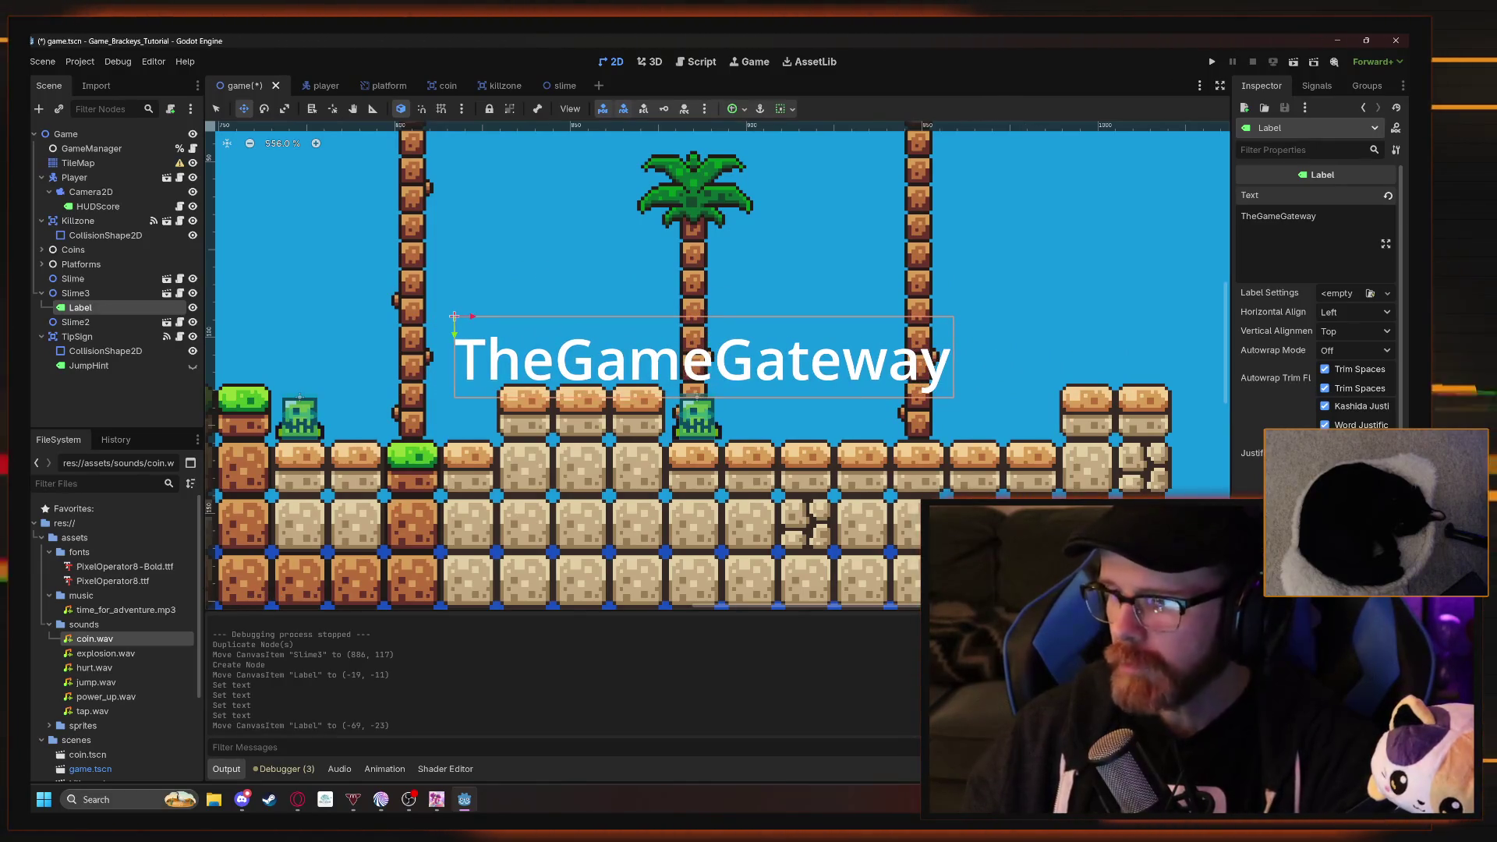
Apply PixelOperator8.ttf as the label font, shrink its size, and nudge it into place.
{"action": "scroll", "coordinate": [1318, 312], "scroll_direction": "down", "scroll_amount": 5}
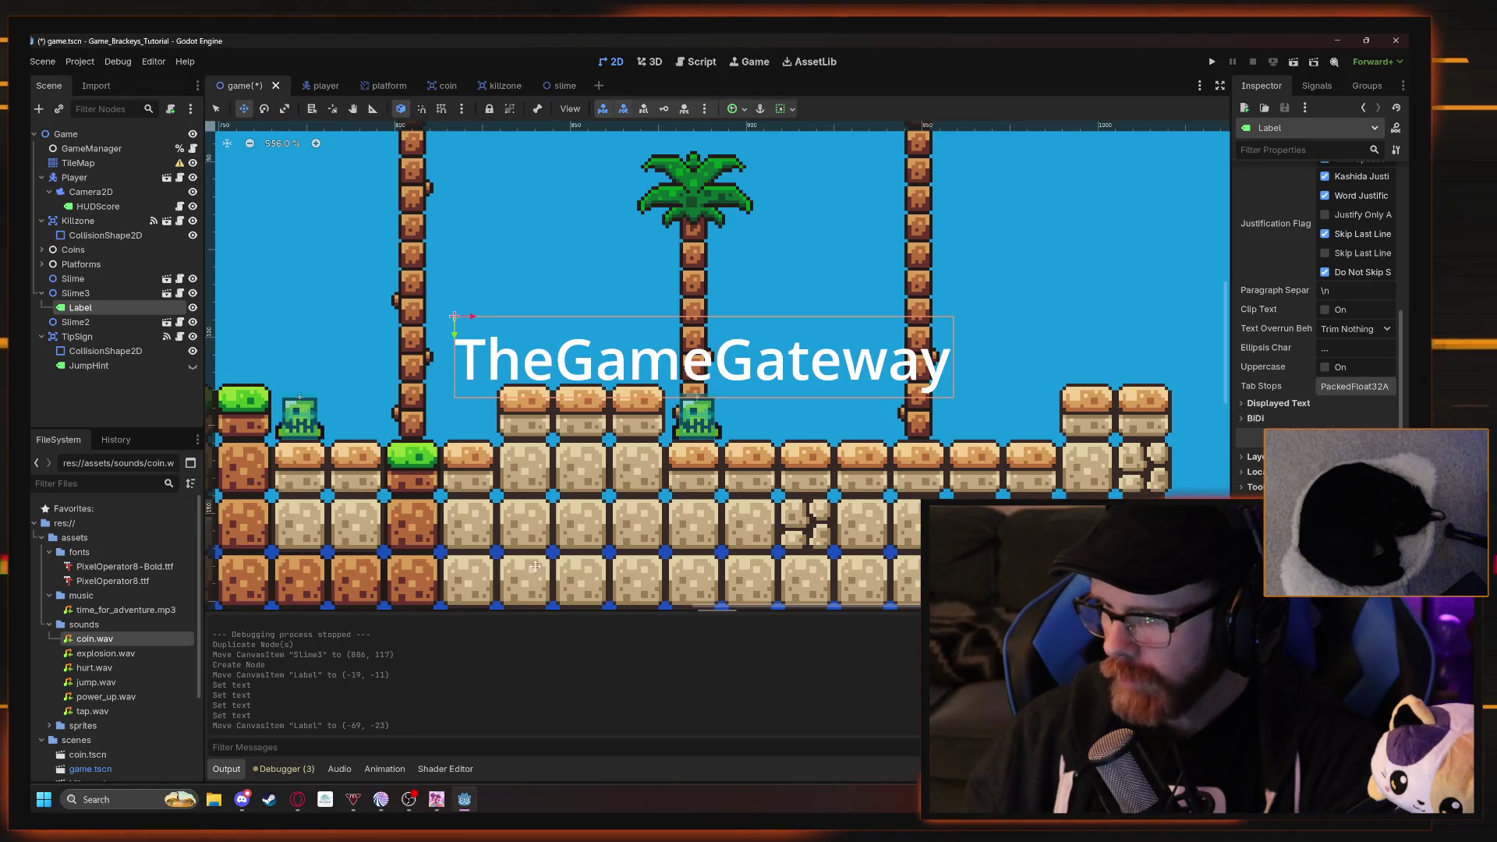
{"action": "scroll", "coordinate": [78, 616], "scroll_direction": "down", "scroll_amount": 5}
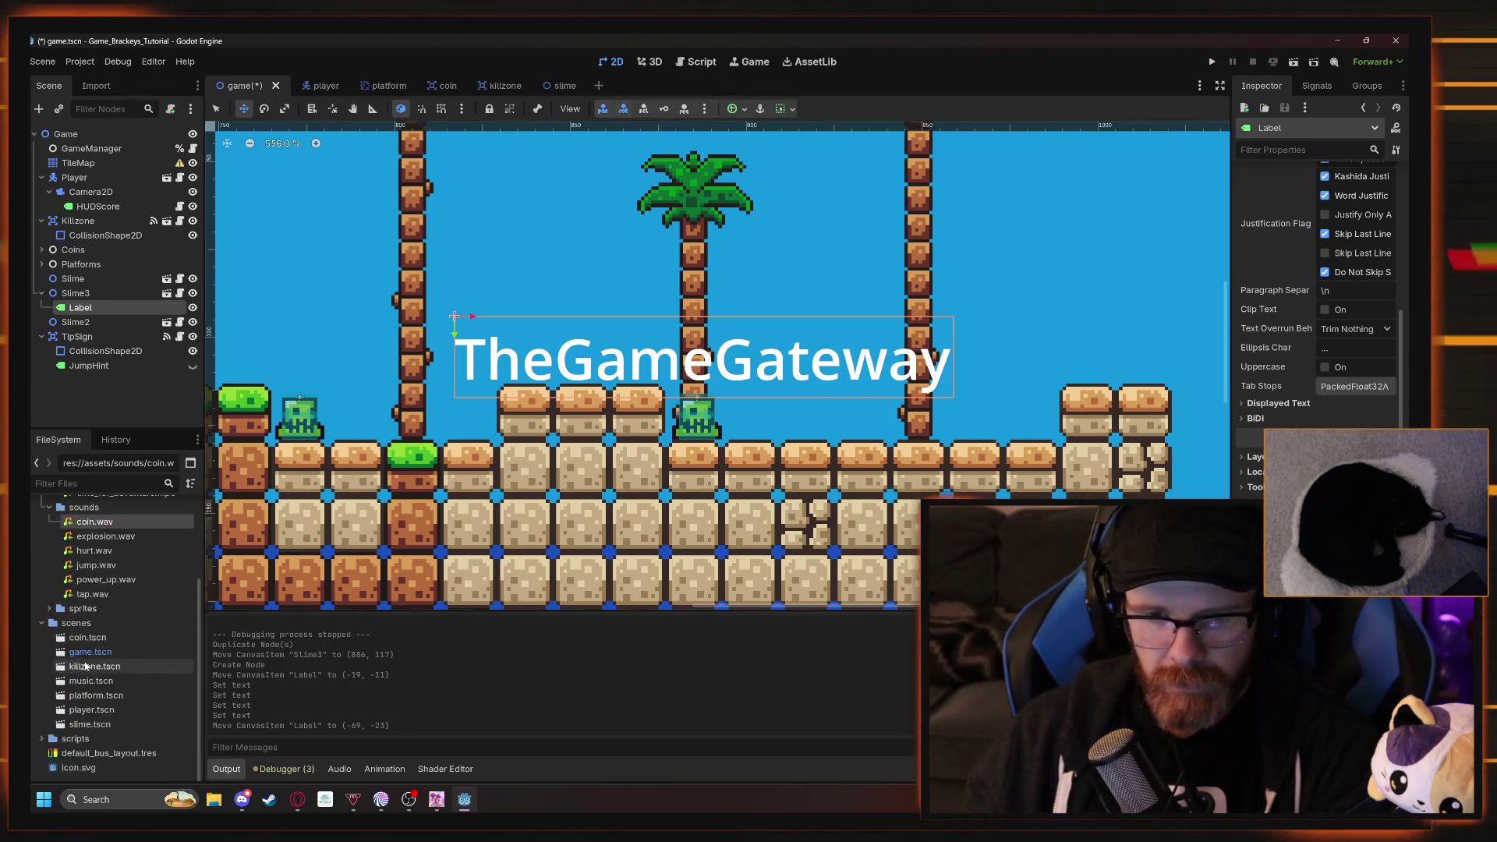
{"action": "scroll", "coordinate": [77, 610], "scroll_direction": "up", "scroll_amount": 4}
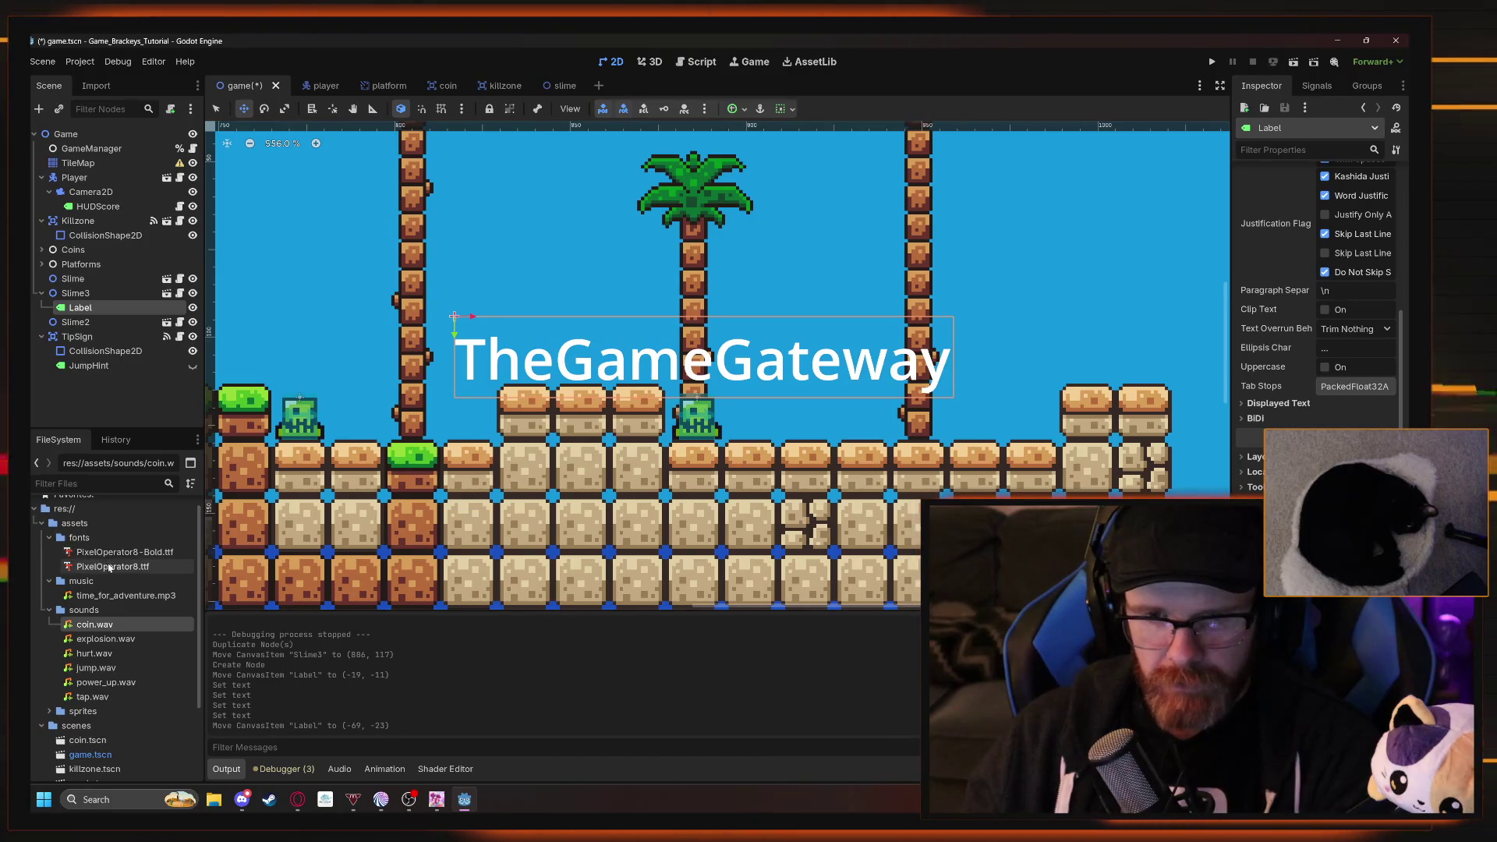
{"action": "left_click", "coordinate": [109, 567]}
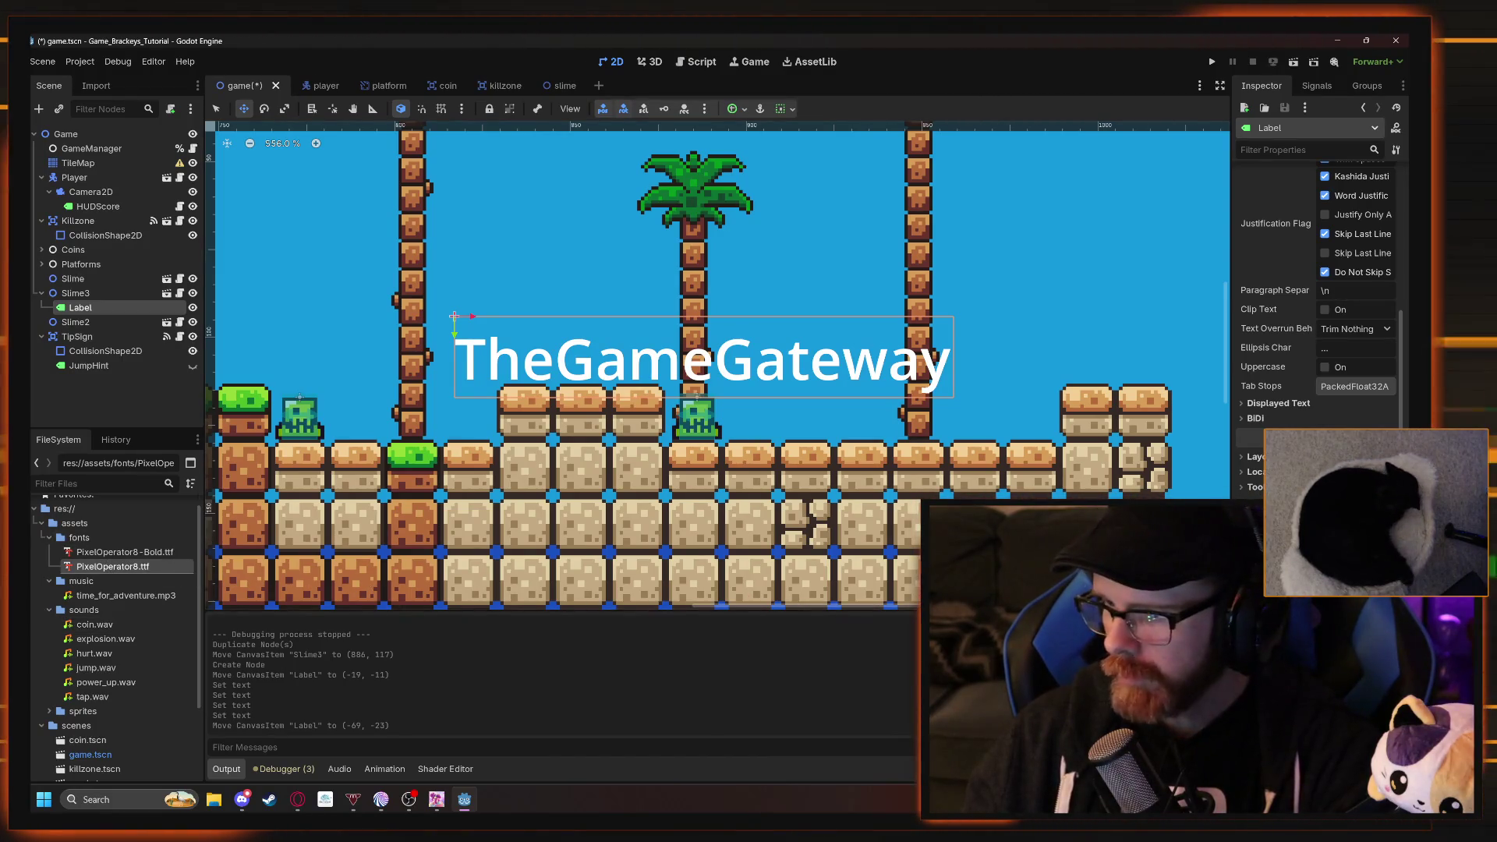
{"action": "left_click_drag", "start_coordinate": [109, 567], "coordinate": [702, 358]}
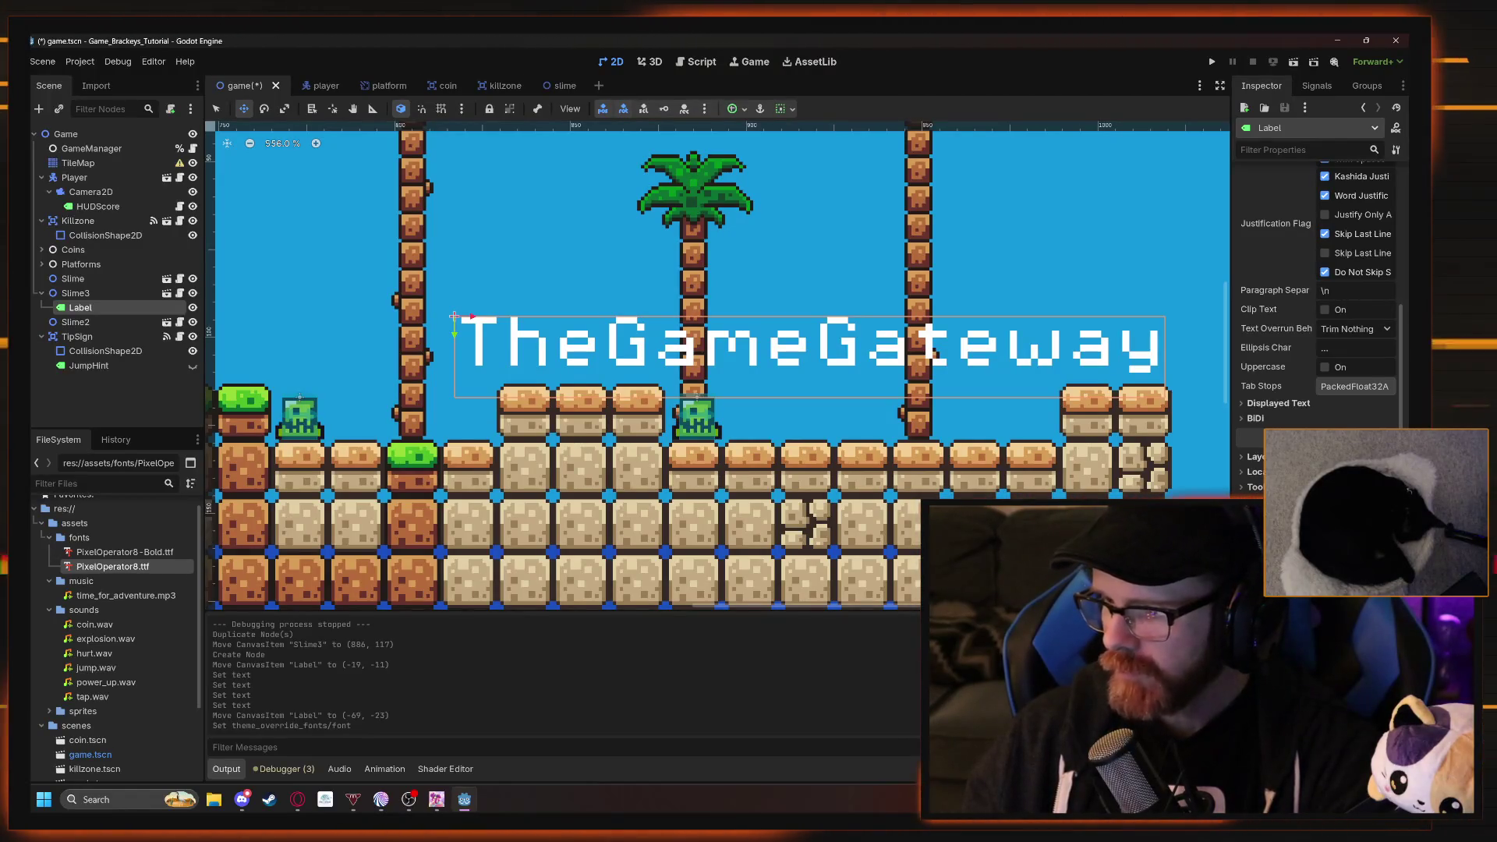
{"action": "key", "text": "Down"}
{"action": "key", "text": "Down"}
{"action": "key", "text": "Down"}
{"action": "key", "text": "Down"}
{"action": "key", "text": "Down"}
{"action": "key", "text": "Down"}
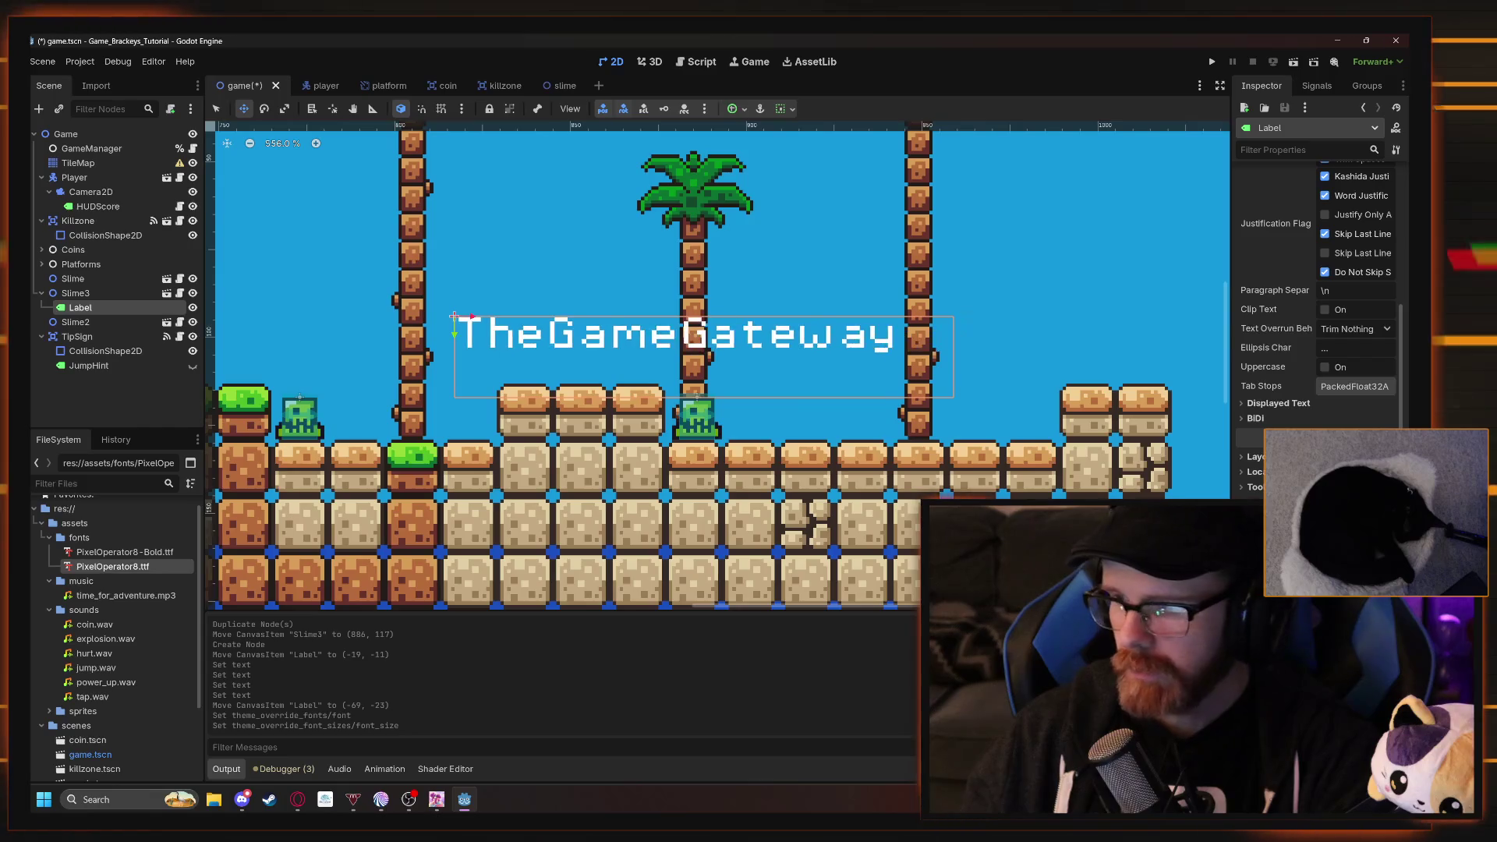
{"action": "mouse_move", "coordinate": [798, 350]}
{"action": "left_mouse_down"}
{"action": "mouse_move", "coordinate": [894, 375]}
{"action": "mouse_move", "coordinate": [812, 385]}
{"action": "left_mouse_up"}
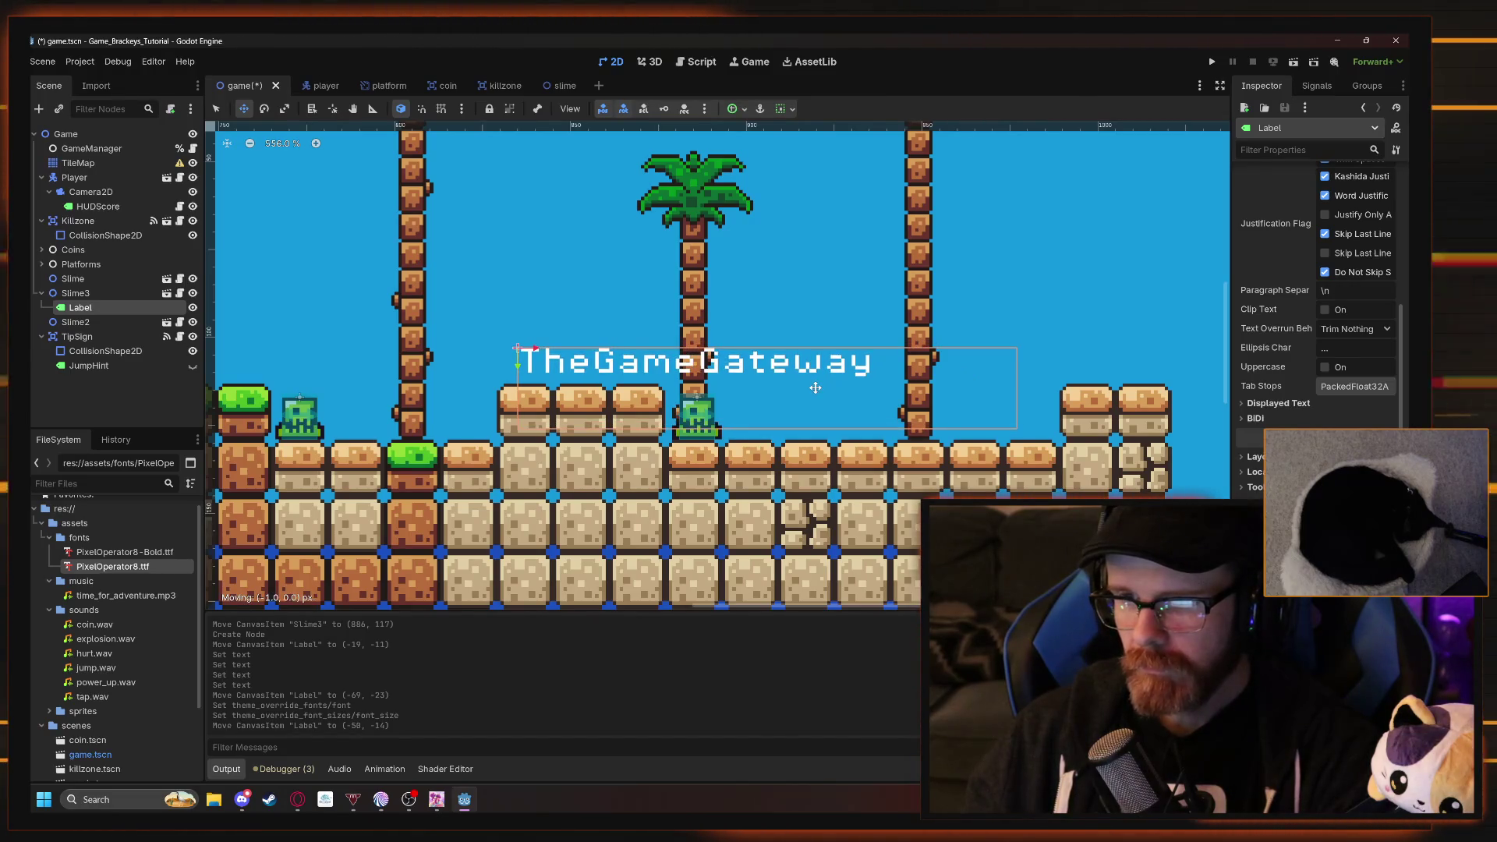
Check the Slime3 and Label node selection, then run the game to test.
{"action": "left_click", "coordinate": [86, 294]}
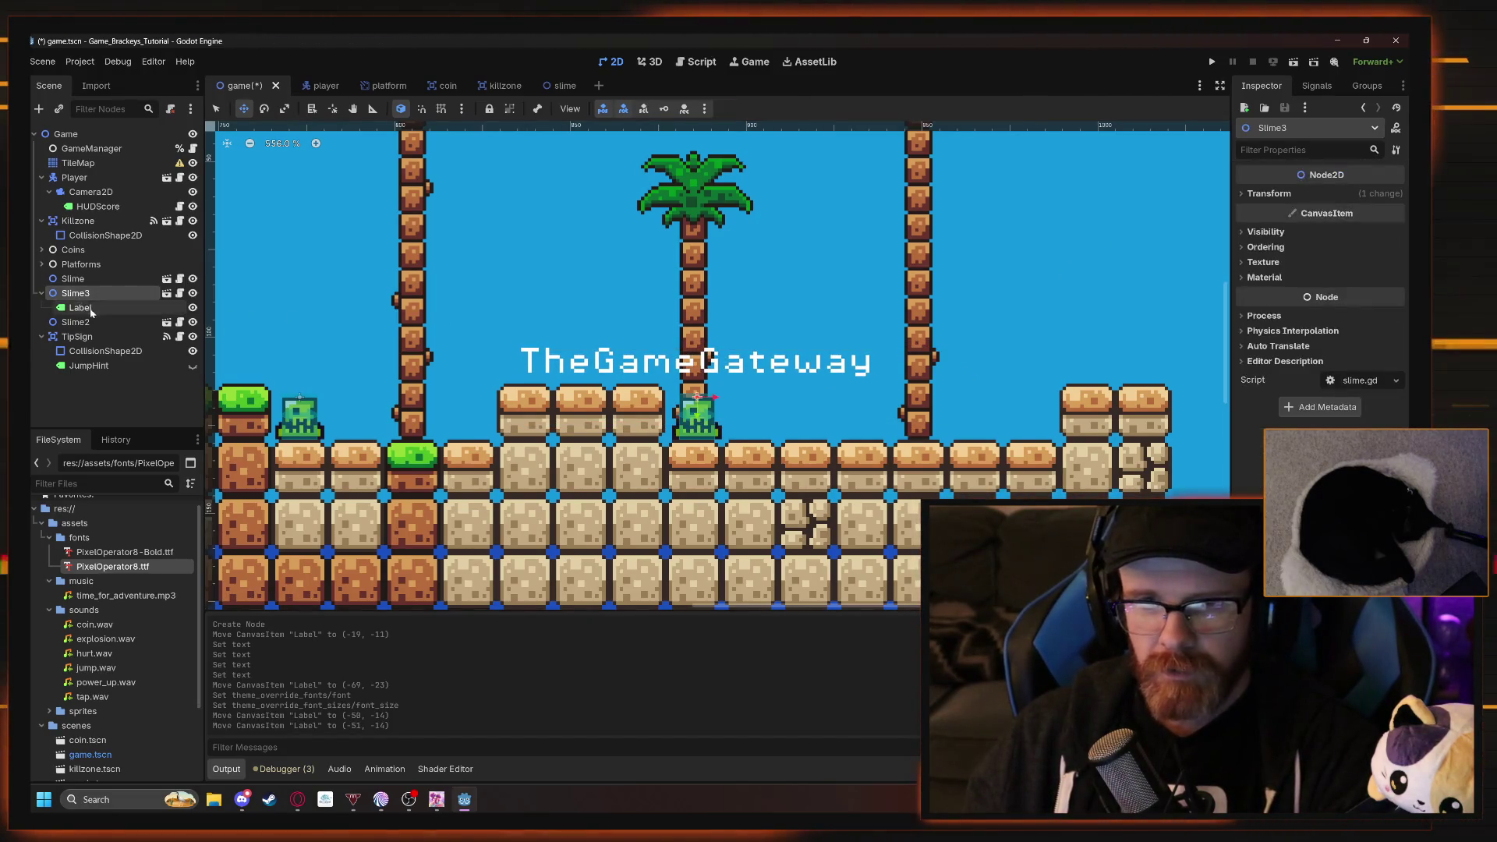
{"action": "left_click", "coordinate": [86, 307]}
{"action": "left_click", "coordinate": [86, 293]}
{"action": "left_click", "coordinate": [85, 308]}
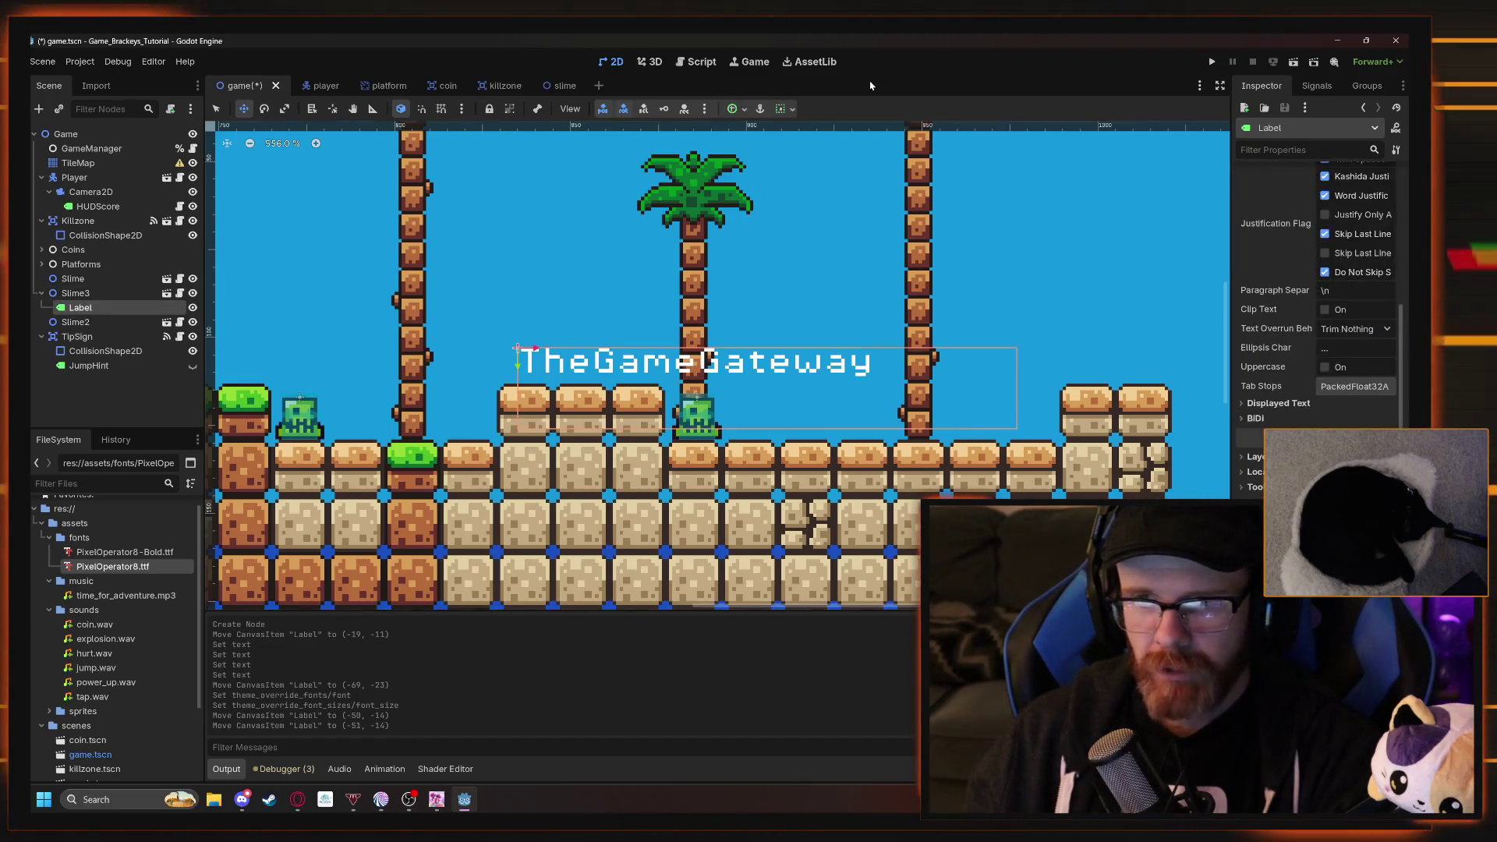
{"action": "left_click", "coordinate": [1214, 63]}
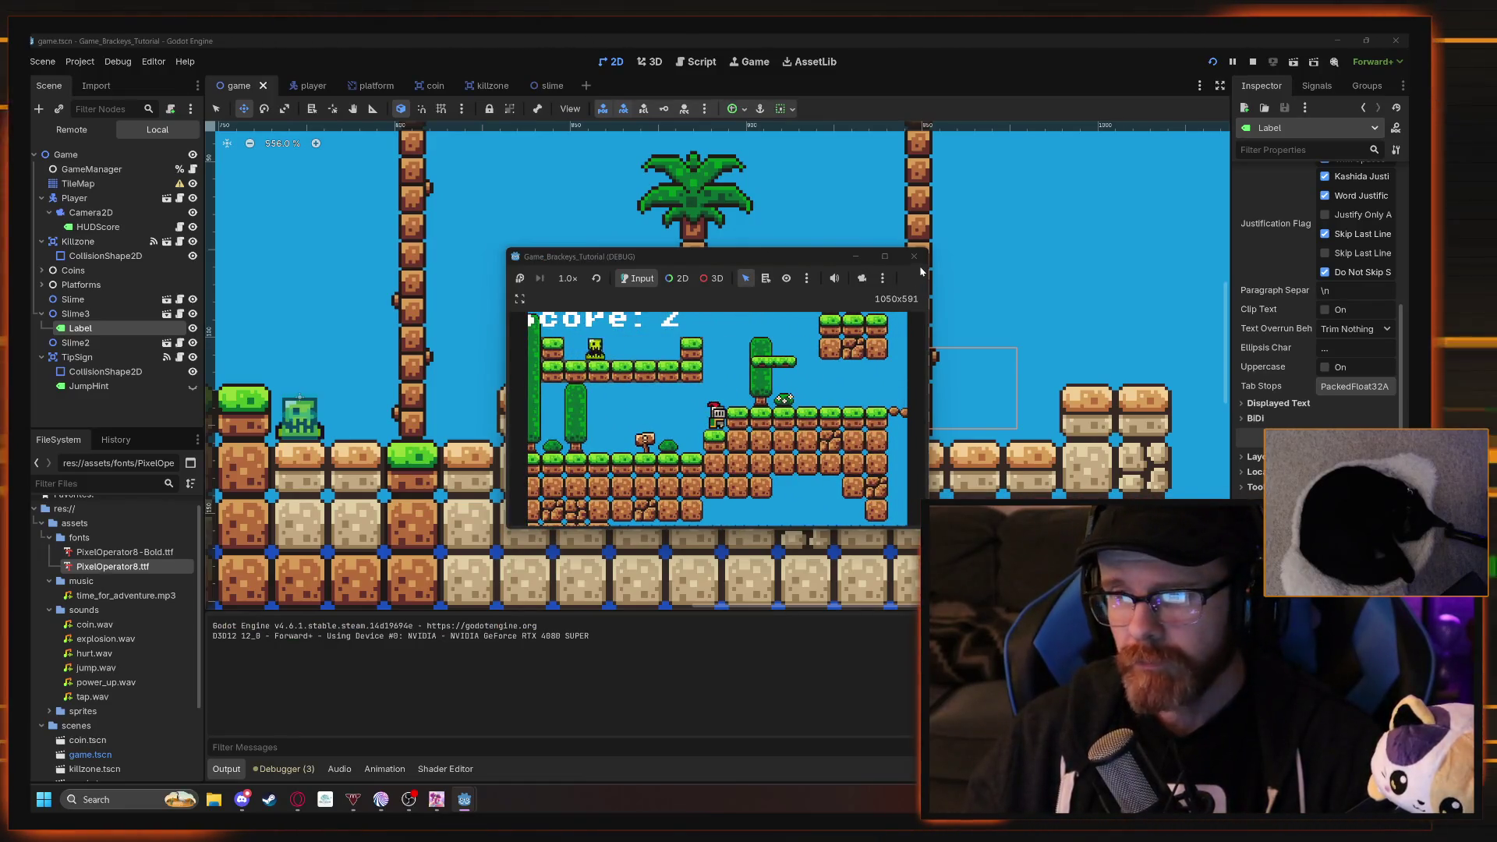
Maximize the game window and run right through the level, collecting coins toward the labelled slime.
{"action": "key", "text": "super+Up"}
{"action": "key", "text": "Right"}
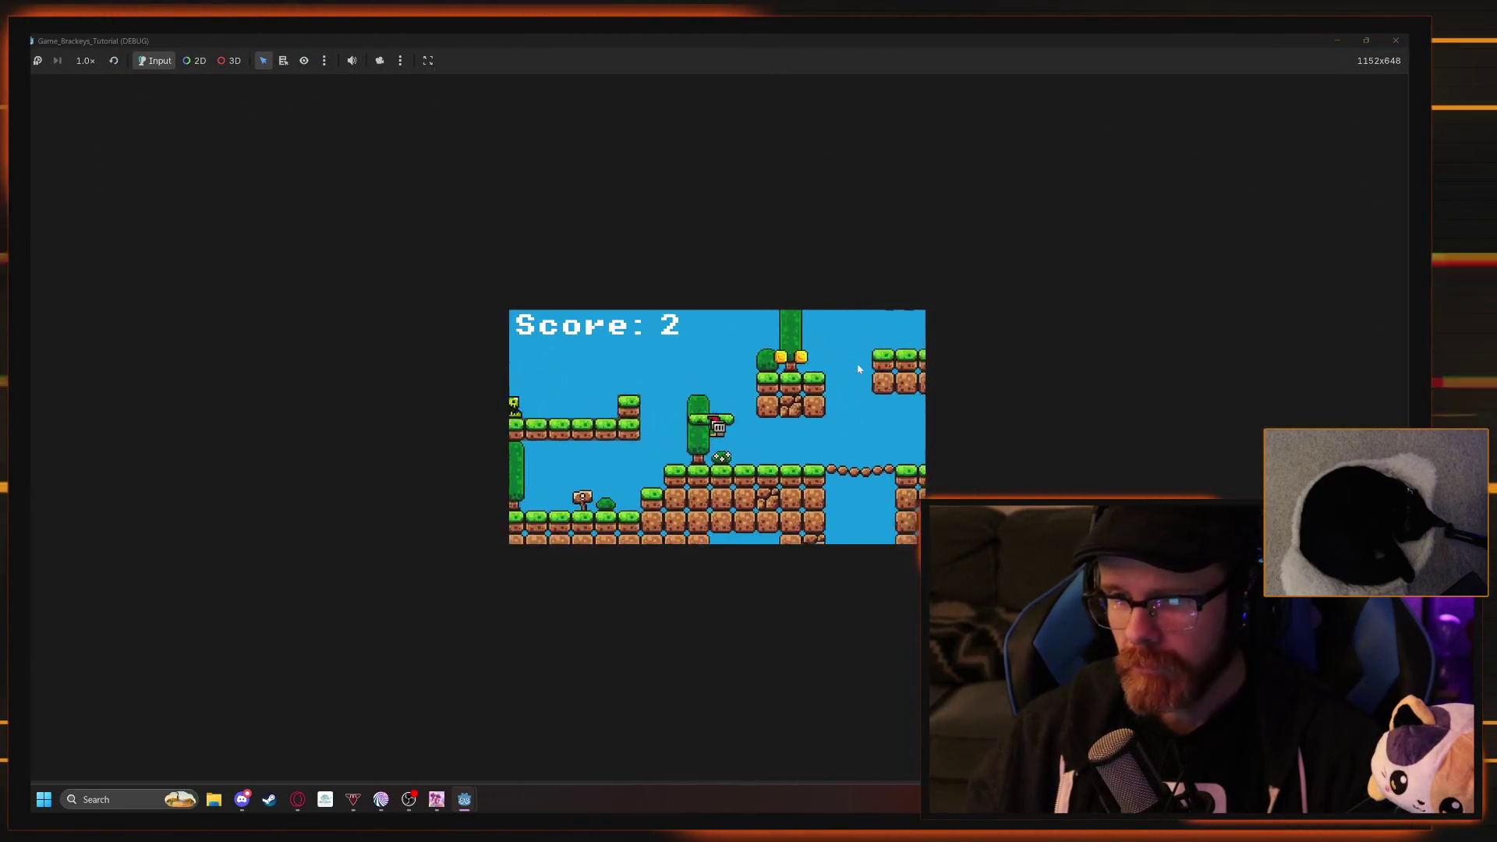
{"action": "key", "text": "Right"}
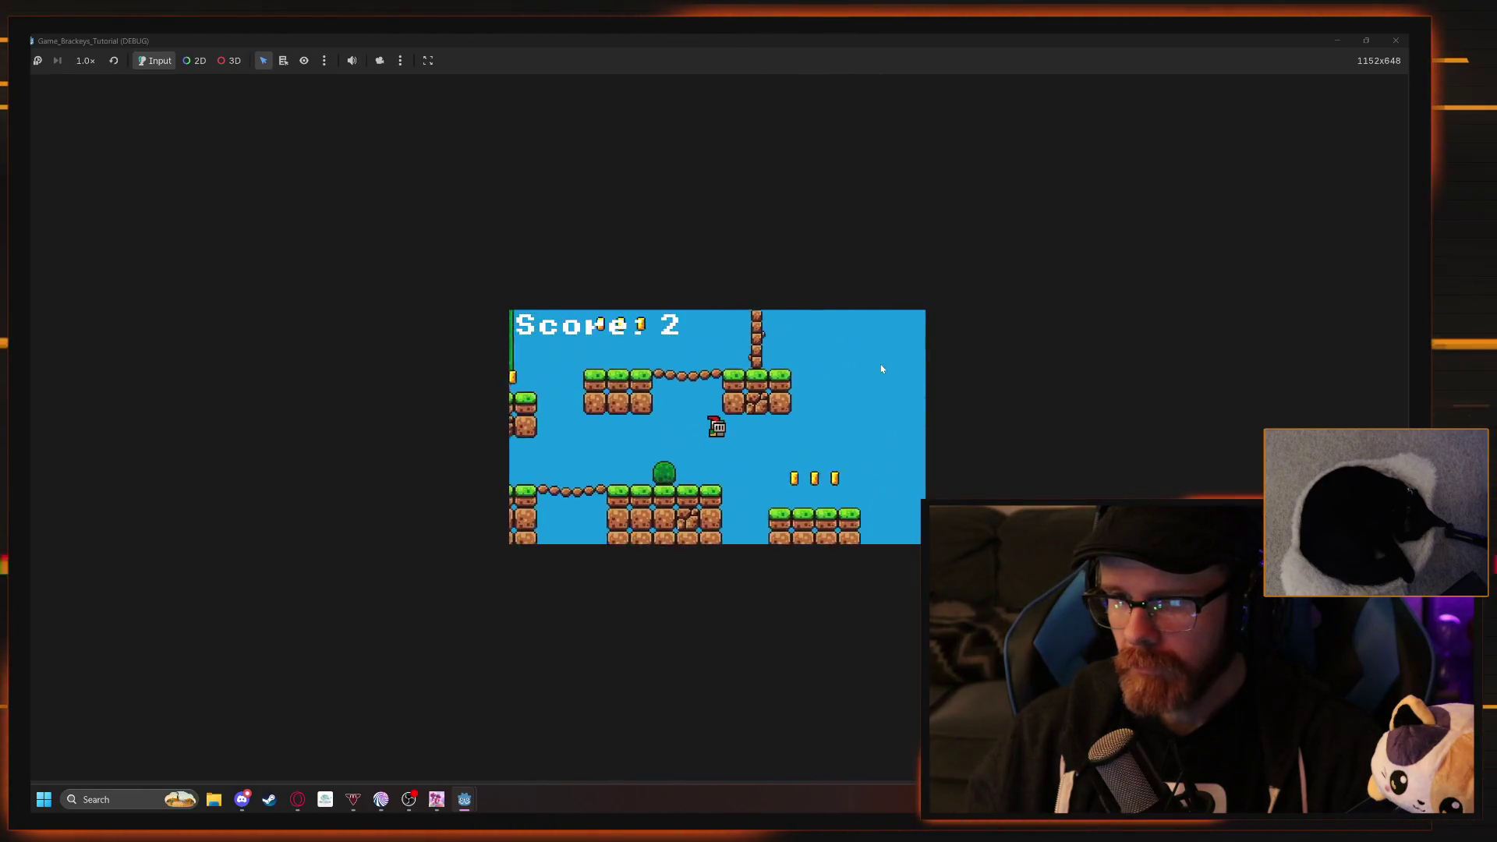
{"action": "key", "text": "Right"}
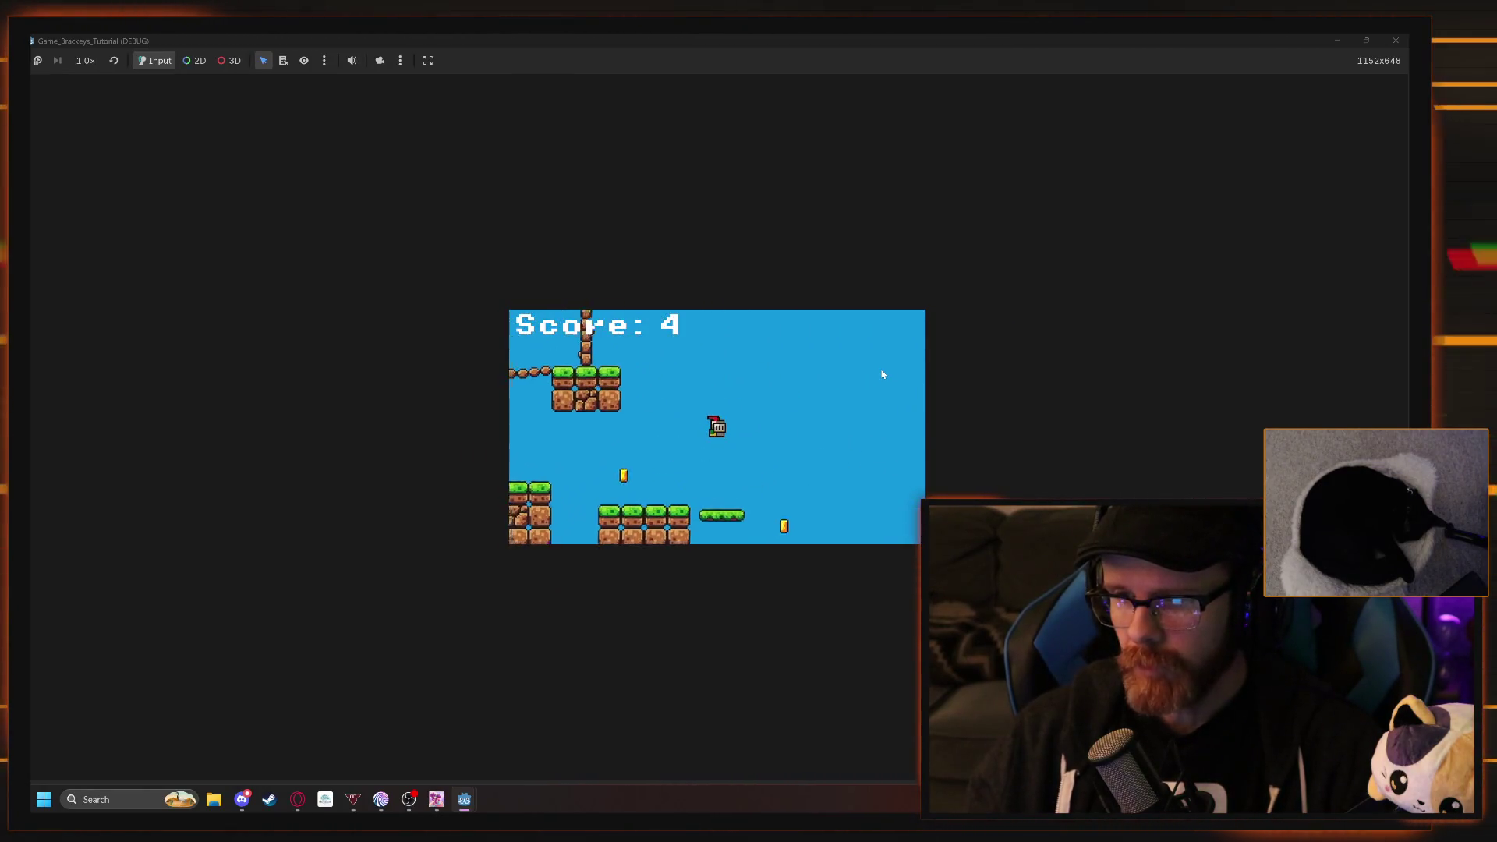
{"action": "key", "text": "Right"}
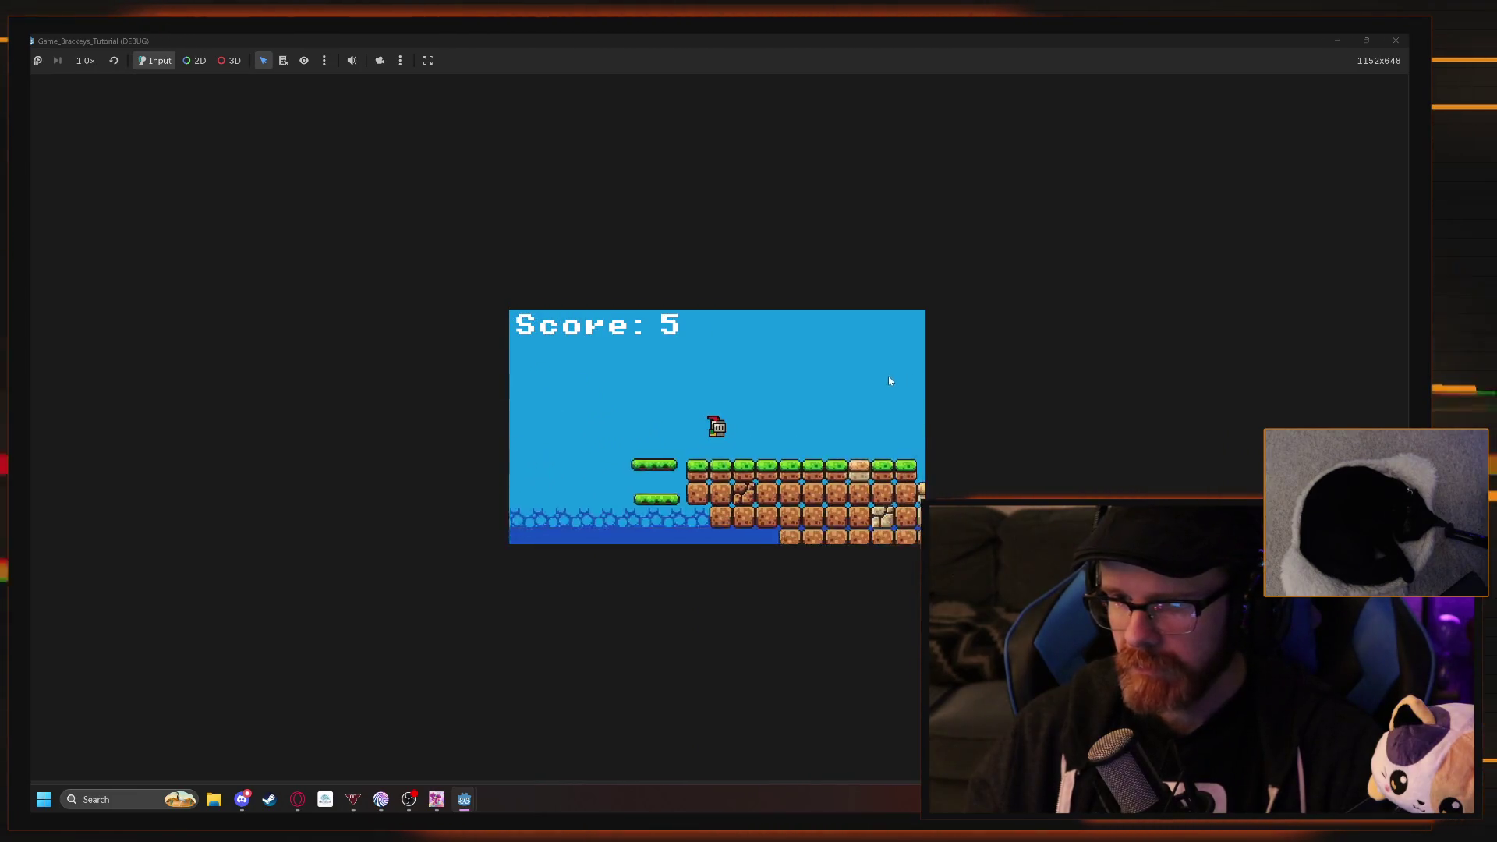
{"action": "key", "text": "Right"}
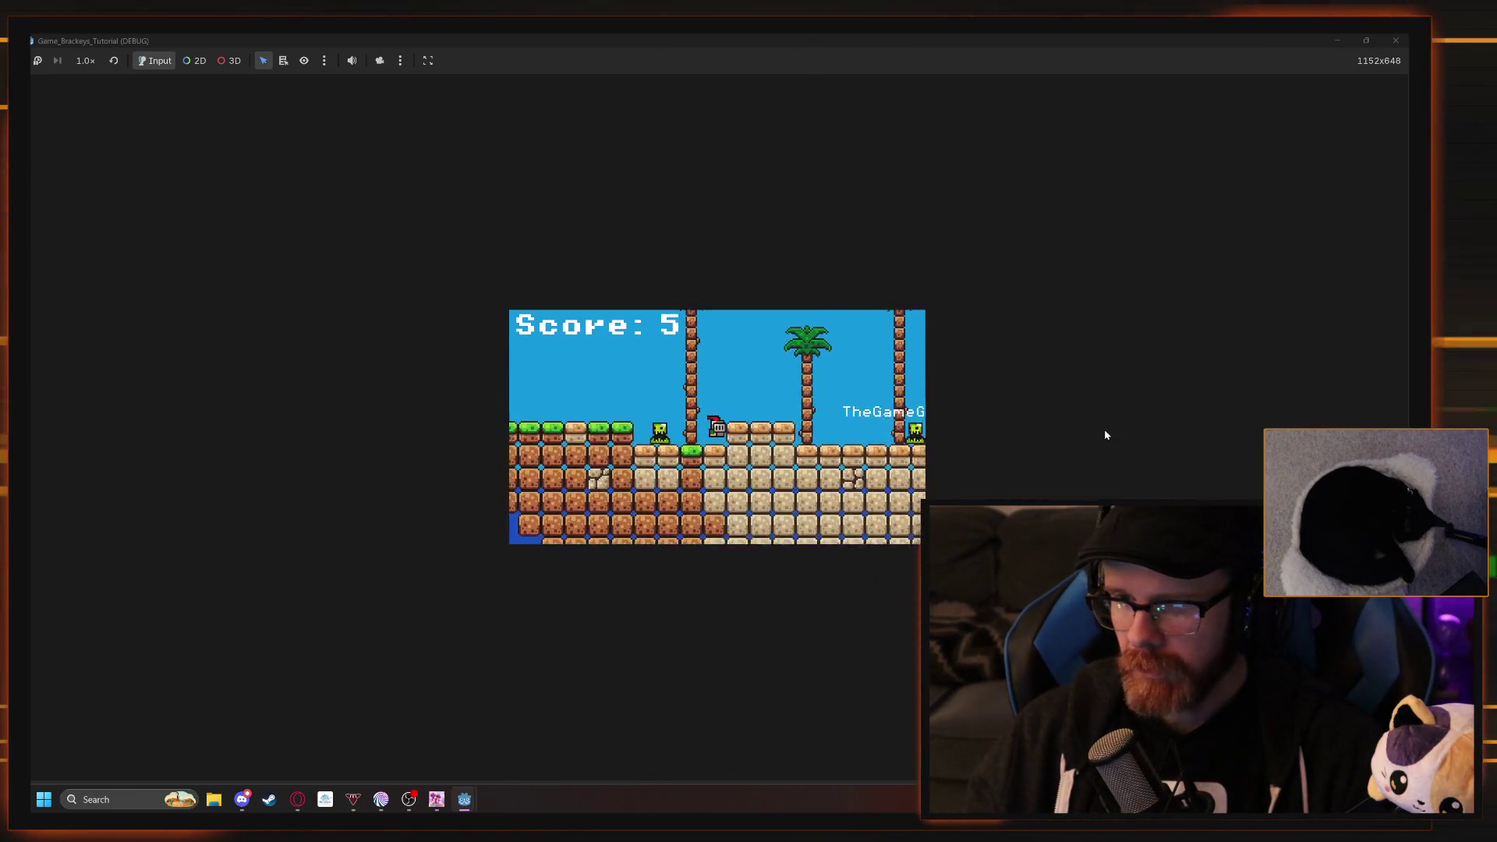
{"action": "key", "text": "Right"}
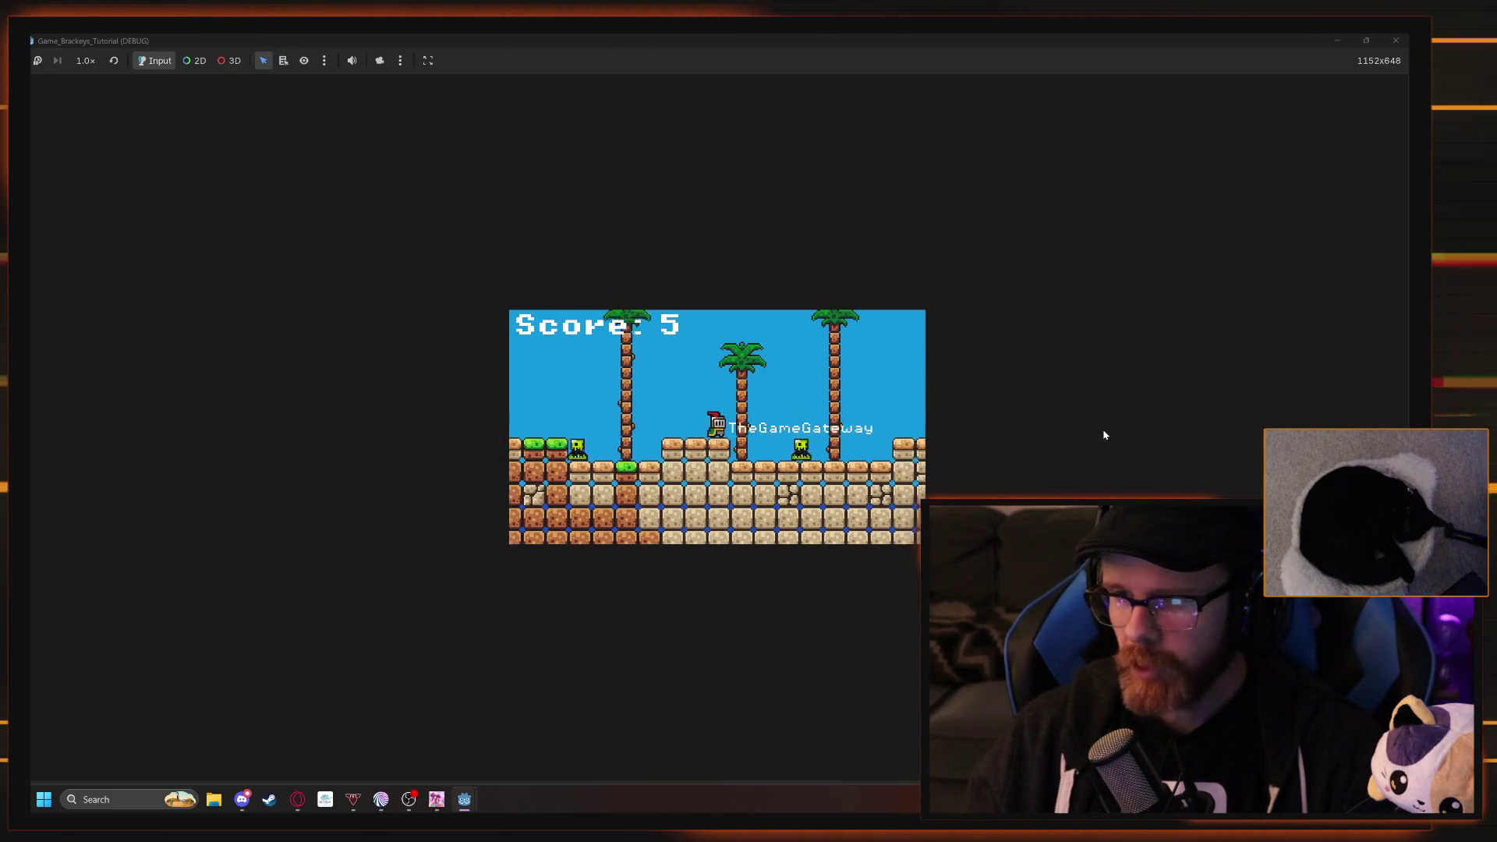
{"action": "key", "text": "Right"}
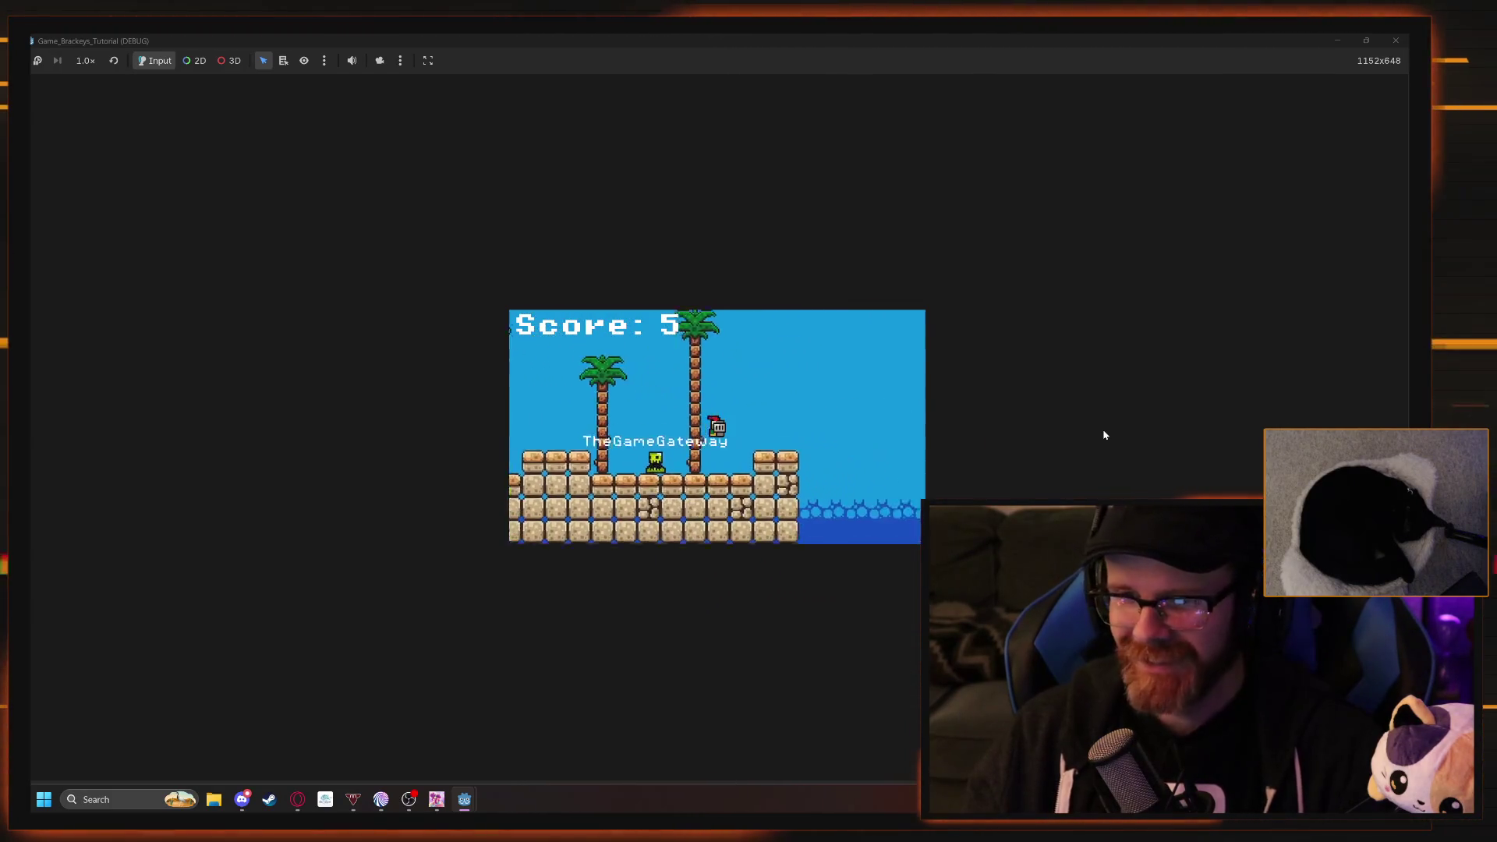
Run left and jump, drop to a lower platform, jump right, then stop the game.
{"action": "key", "text": "Left"}
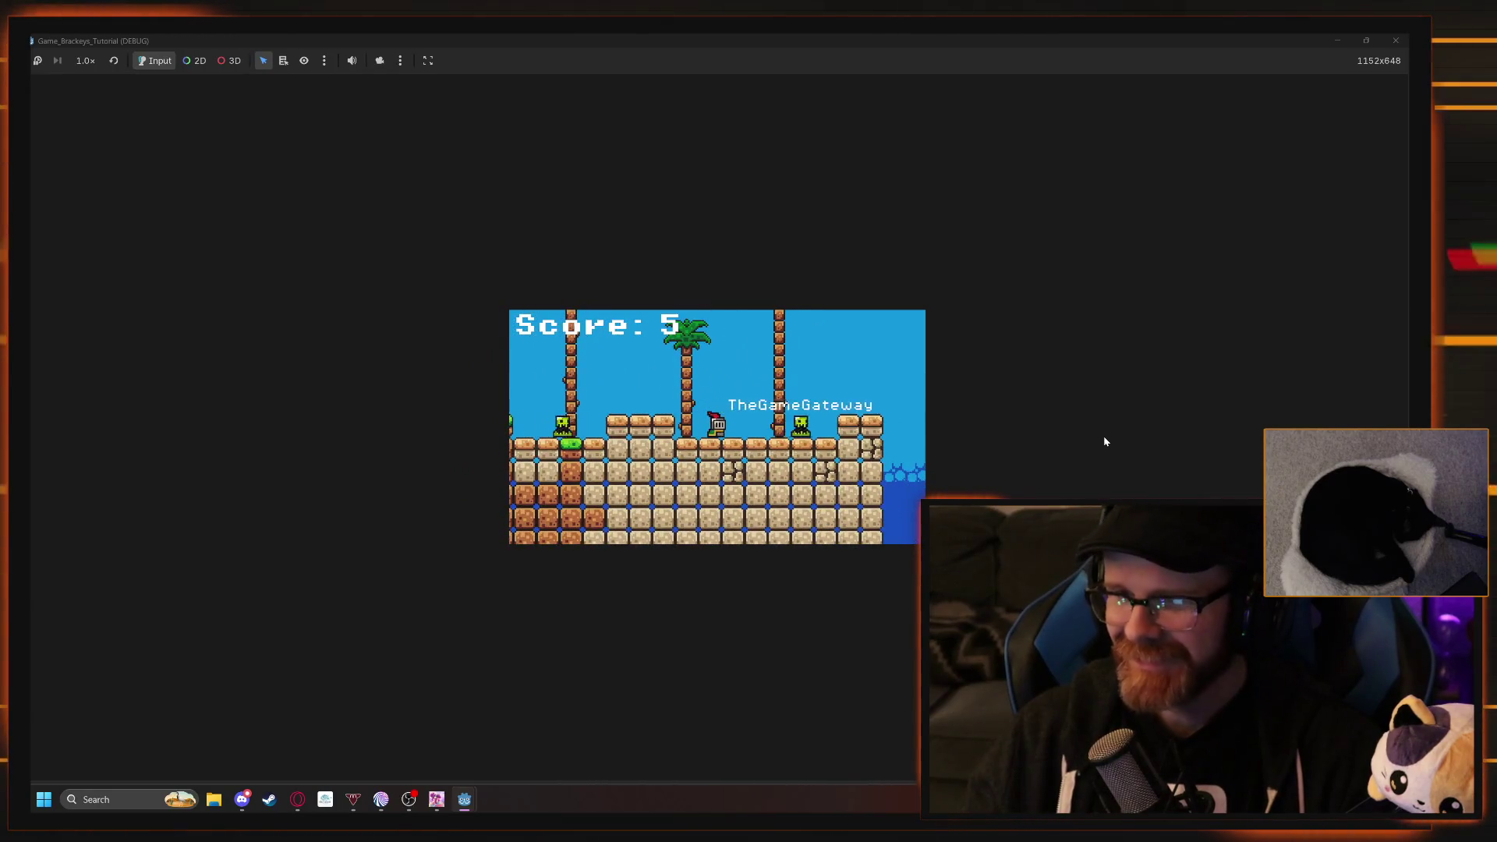
{"action": "key", "text": "space"}
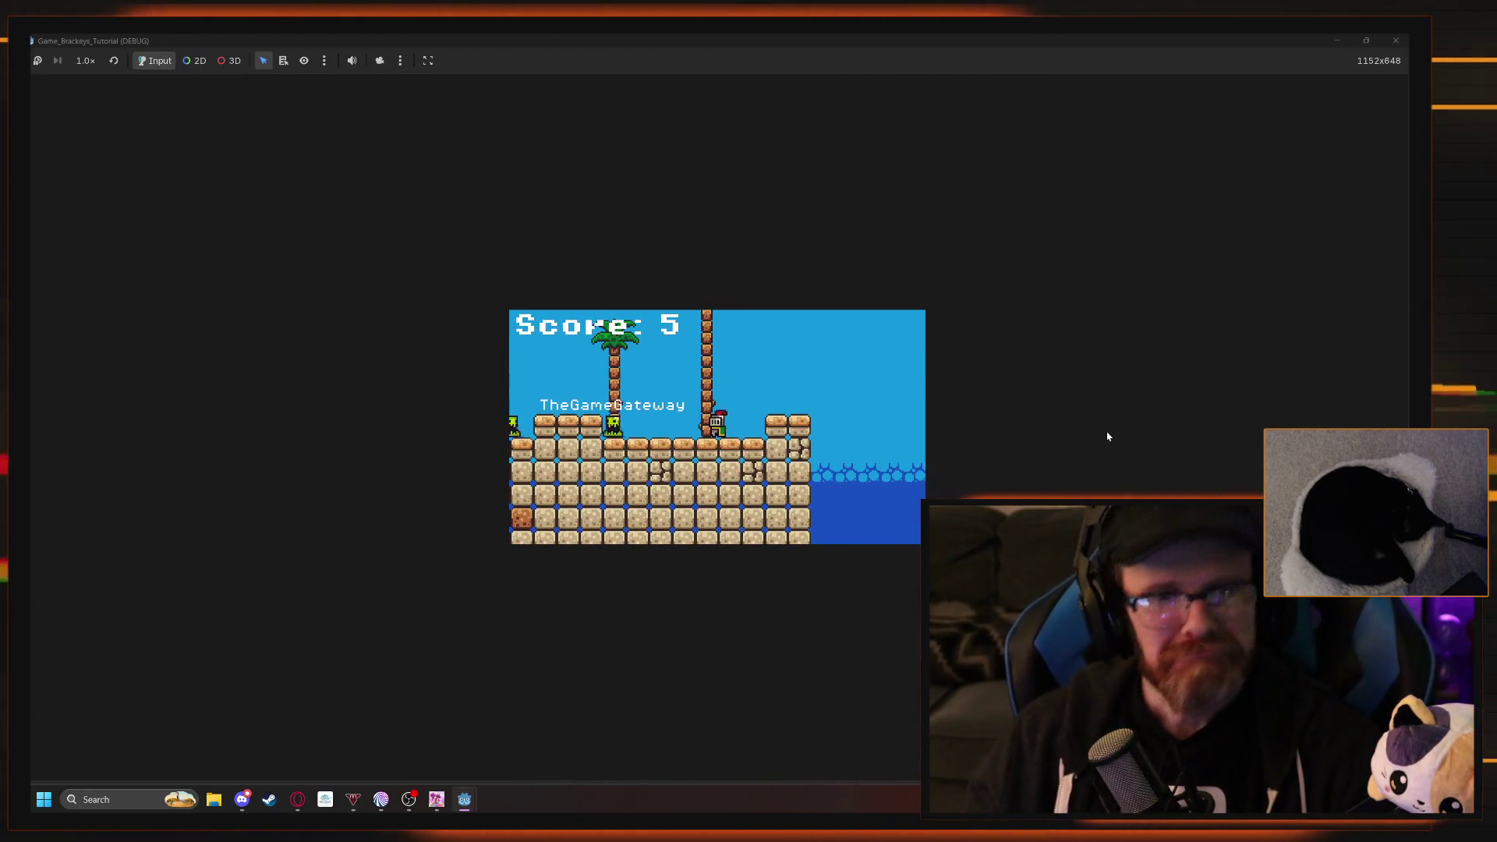
{"action": "key", "text": "Right"}
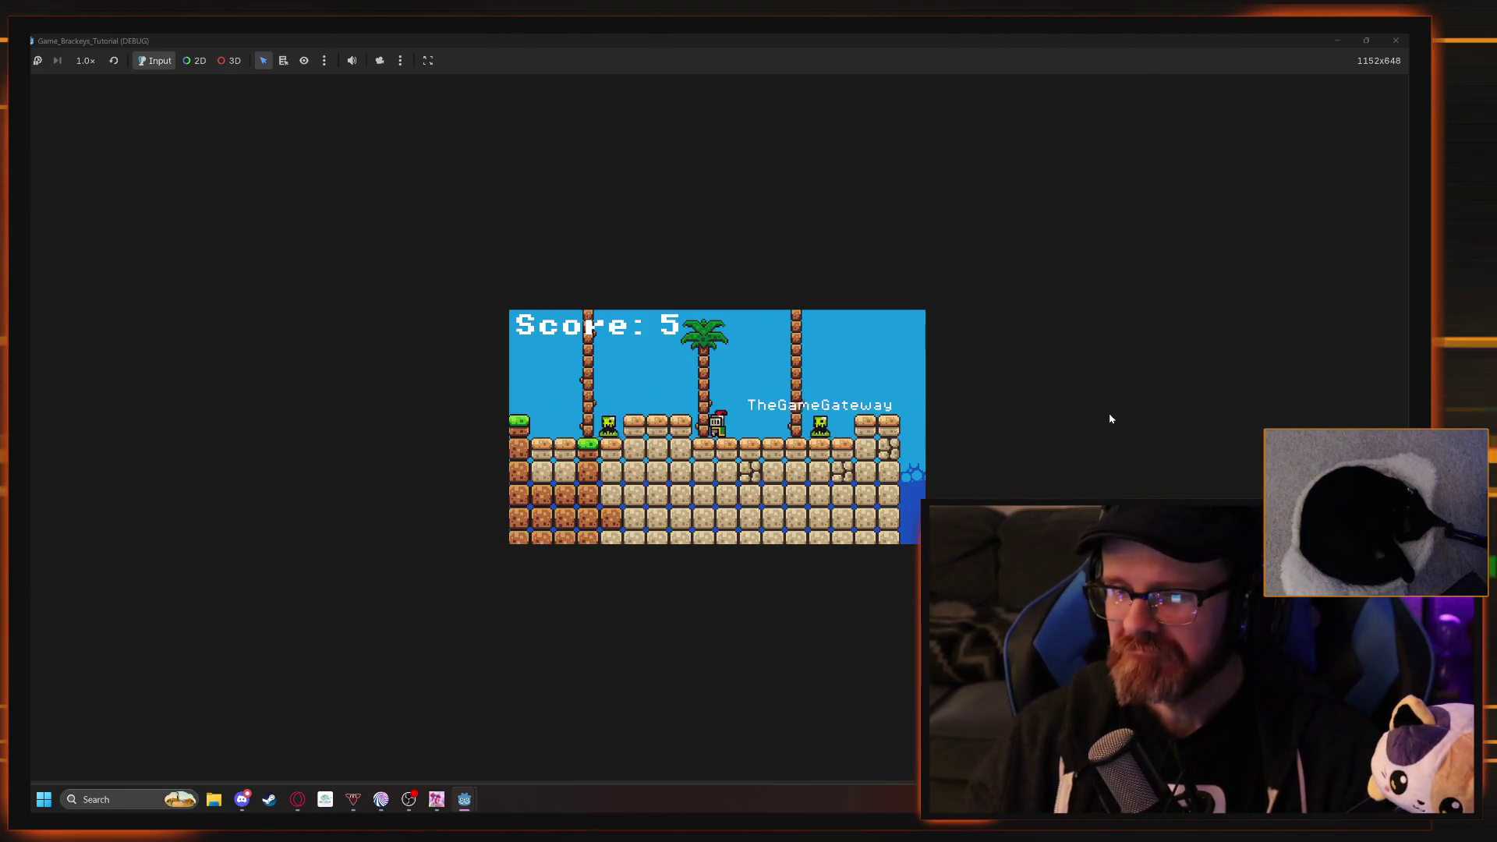
{"action": "key", "text": "Right"}
{"action": "key", "text": "space"}
{"action": "key", "text": "Right"}
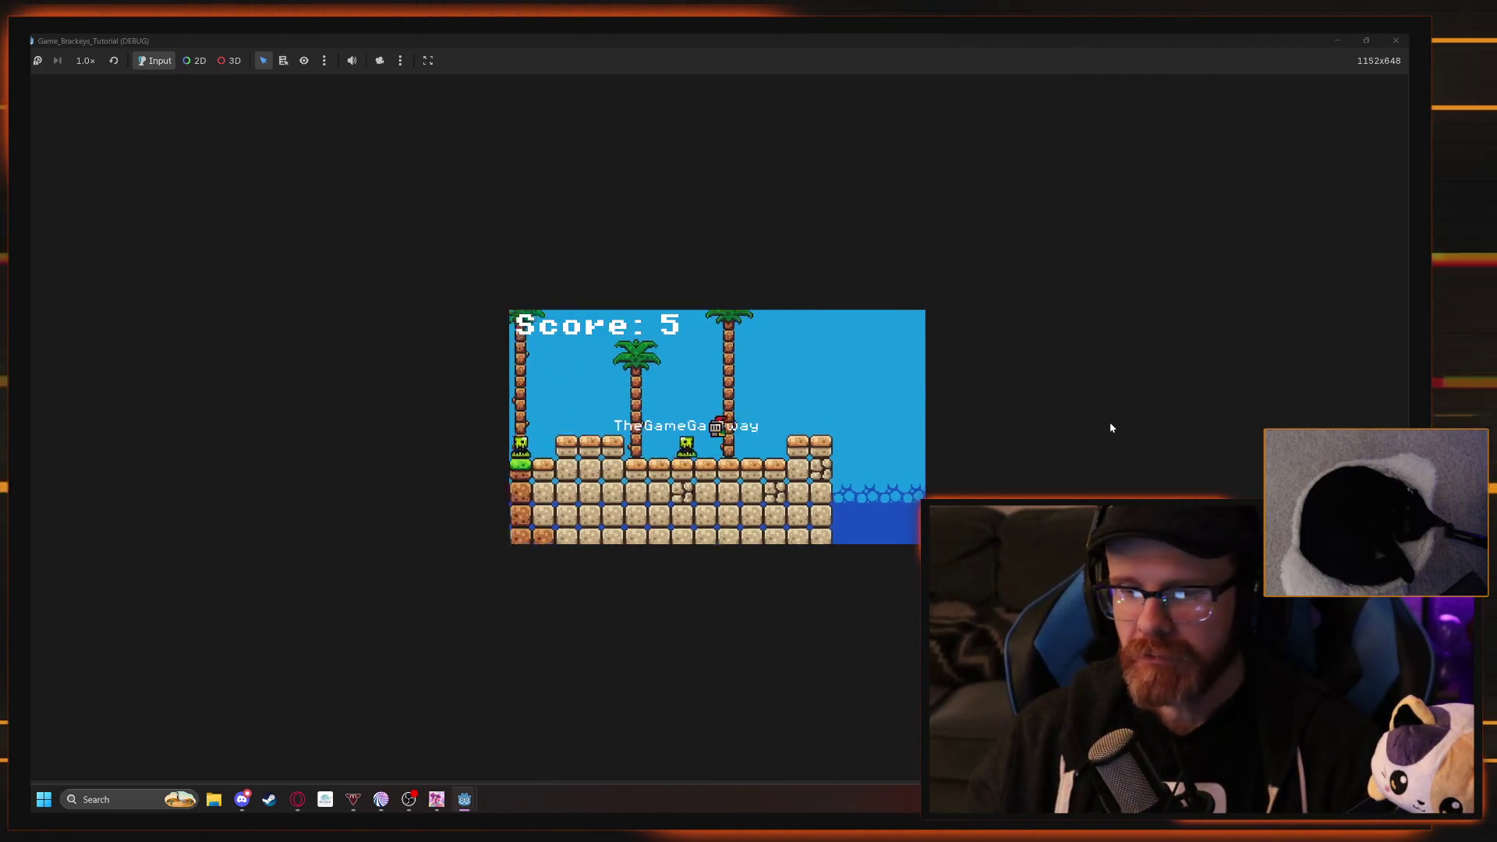
{"action": "left_click", "coordinate": [1396, 41]}
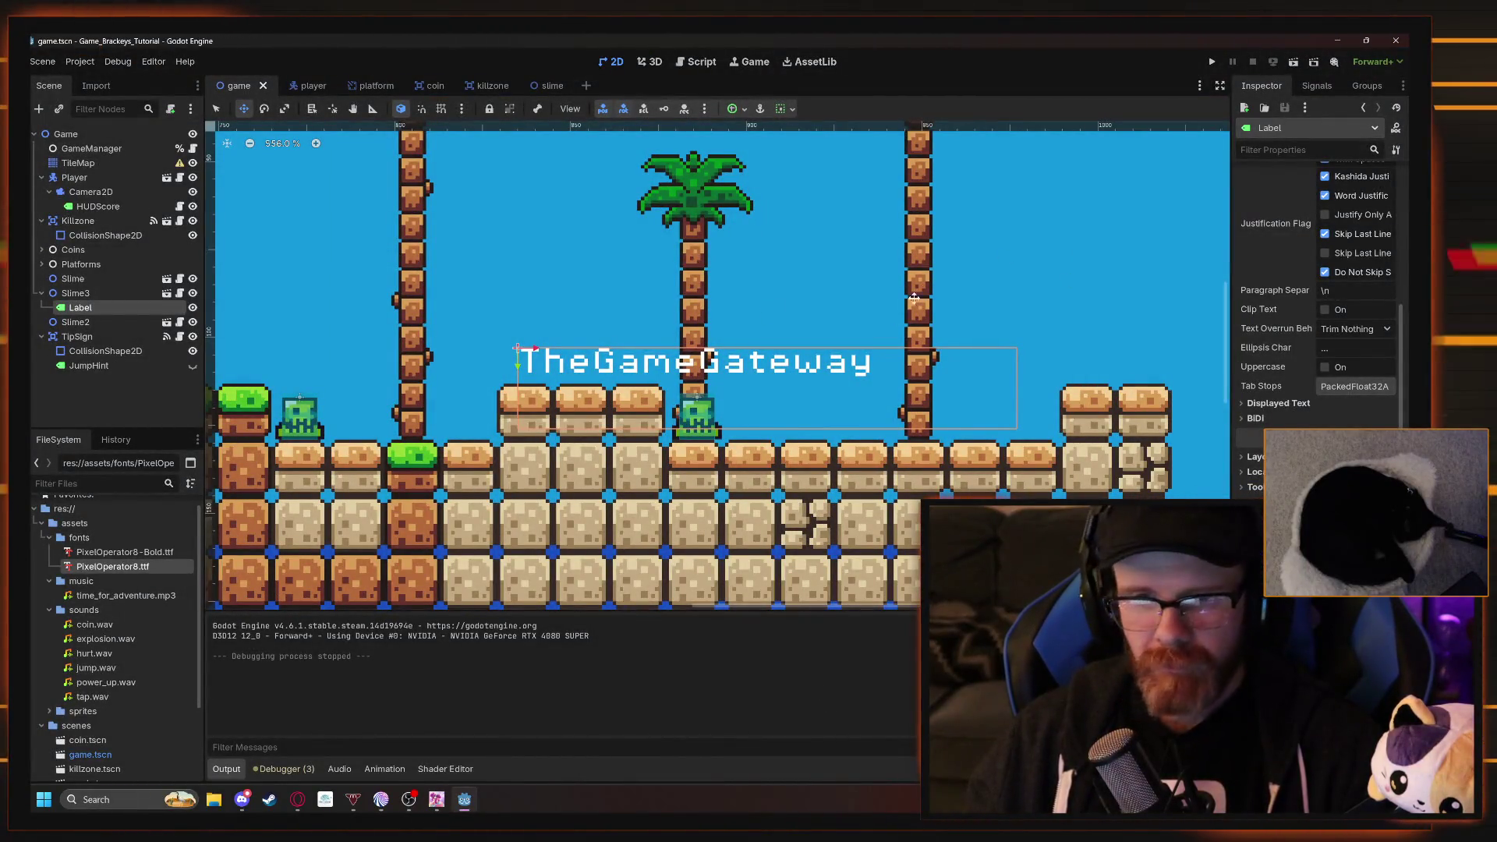
Inspect the Slime3 and Slime nodes, then open the slime scene's slime.gd script.
{"action": "left_click", "coordinate": [76, 294]}
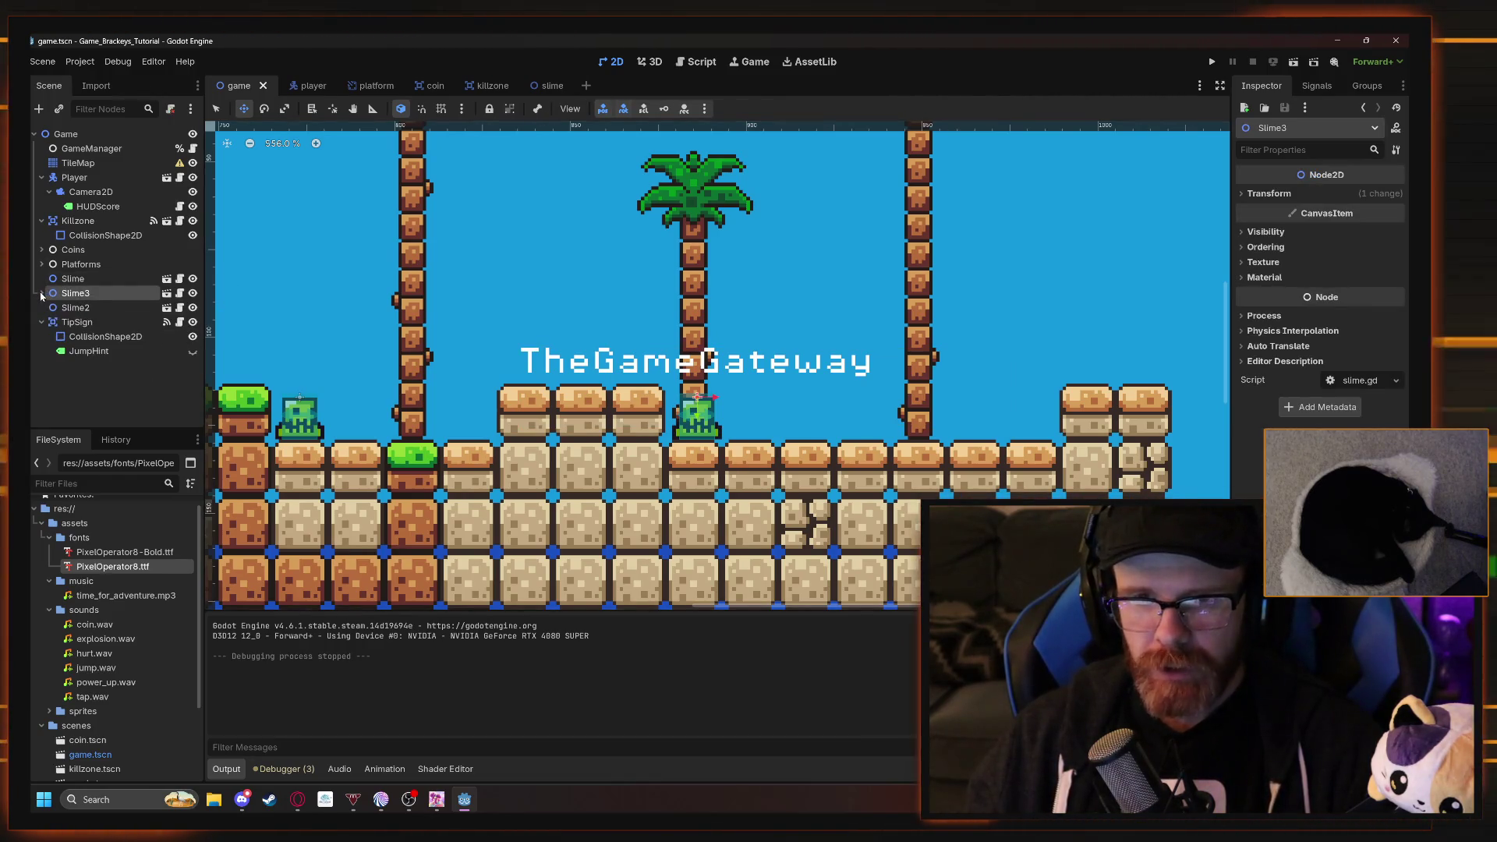
{"action": "left_click", "coordinate": [64, 280]}
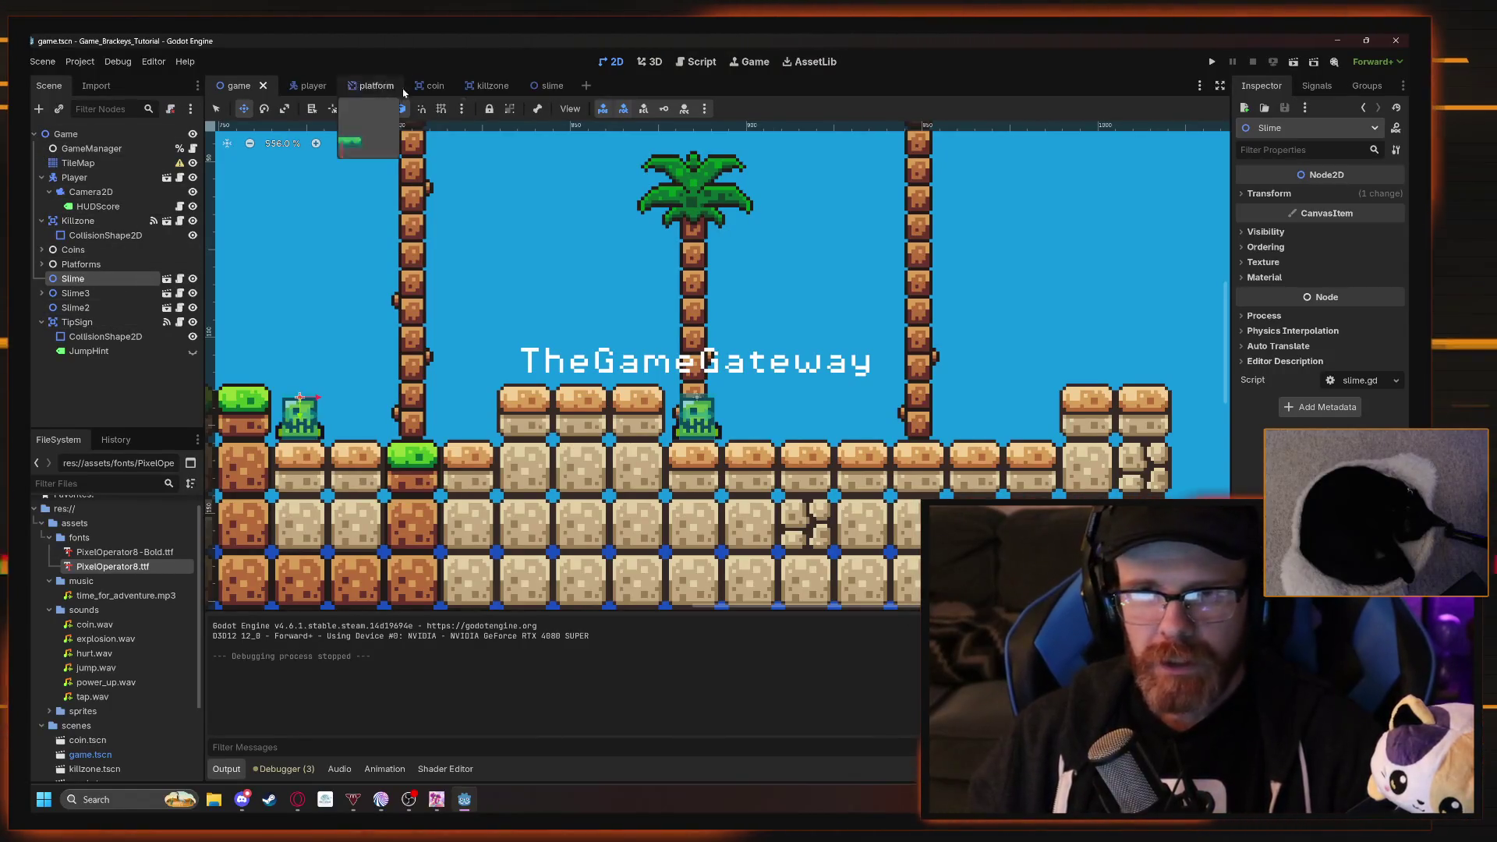
{"action": "left_click", "coordinate": [537, 85]}
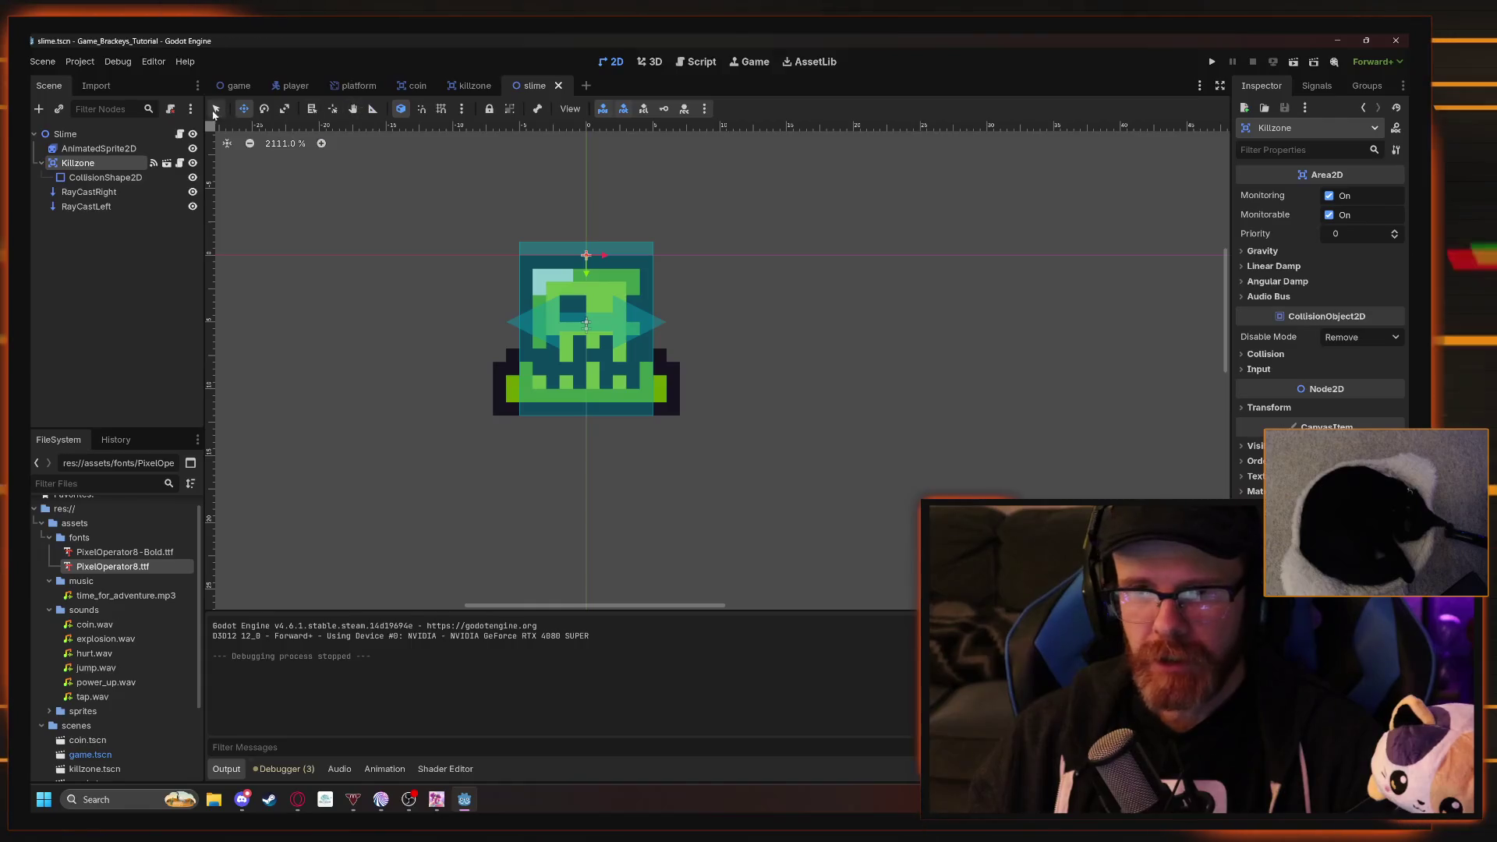
{"action": "key", "text": "ctrl+F3"}
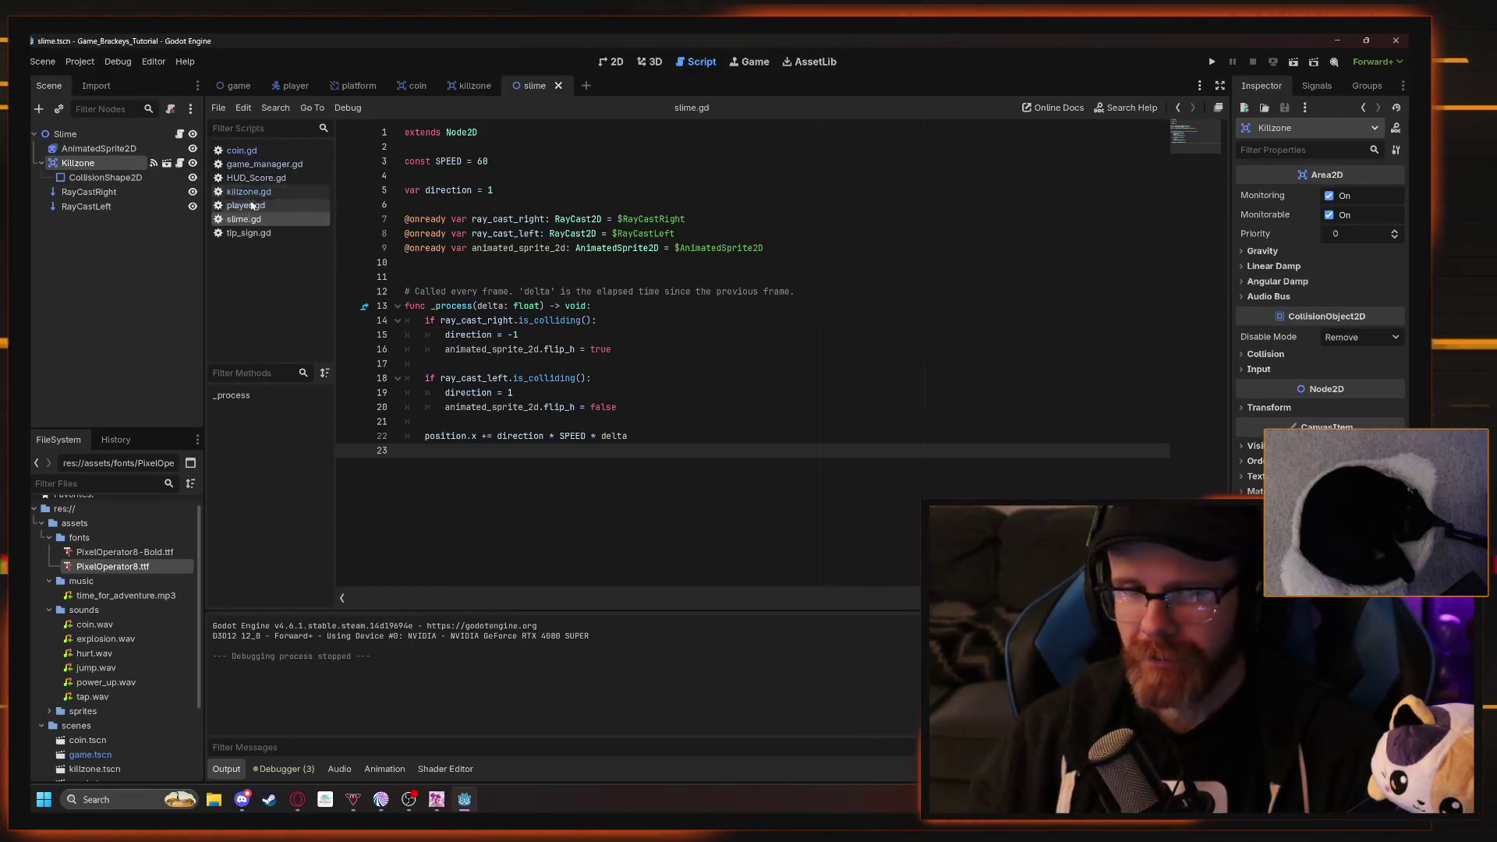
Expand the sprites folder, then go back to the game scene's 2D view.
{"action": "left_click", "coordinate": [135, 233]}
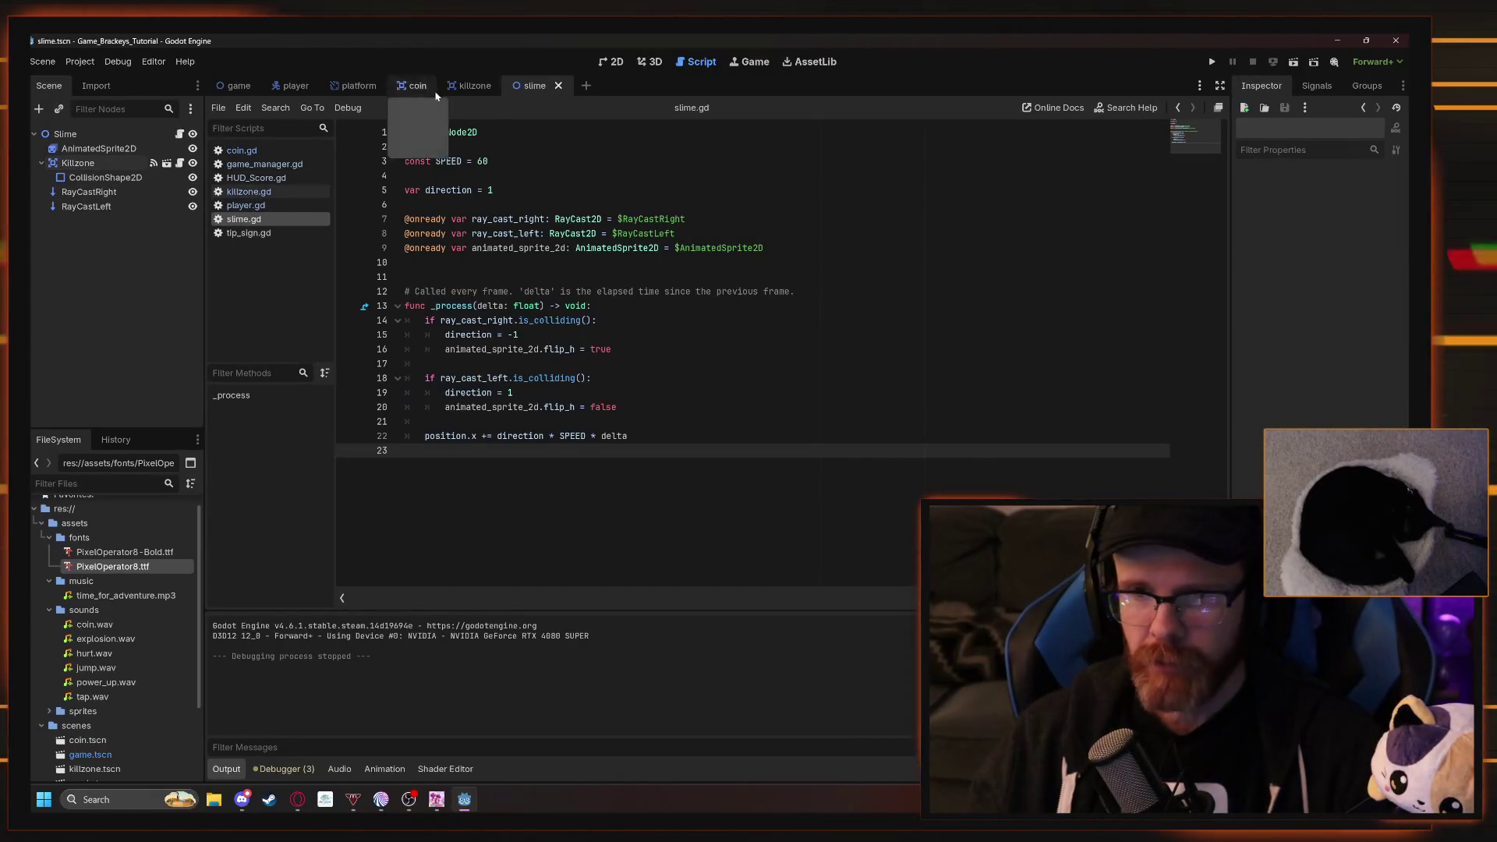
{"action": "left_click", "coordinate": [50, 712]}
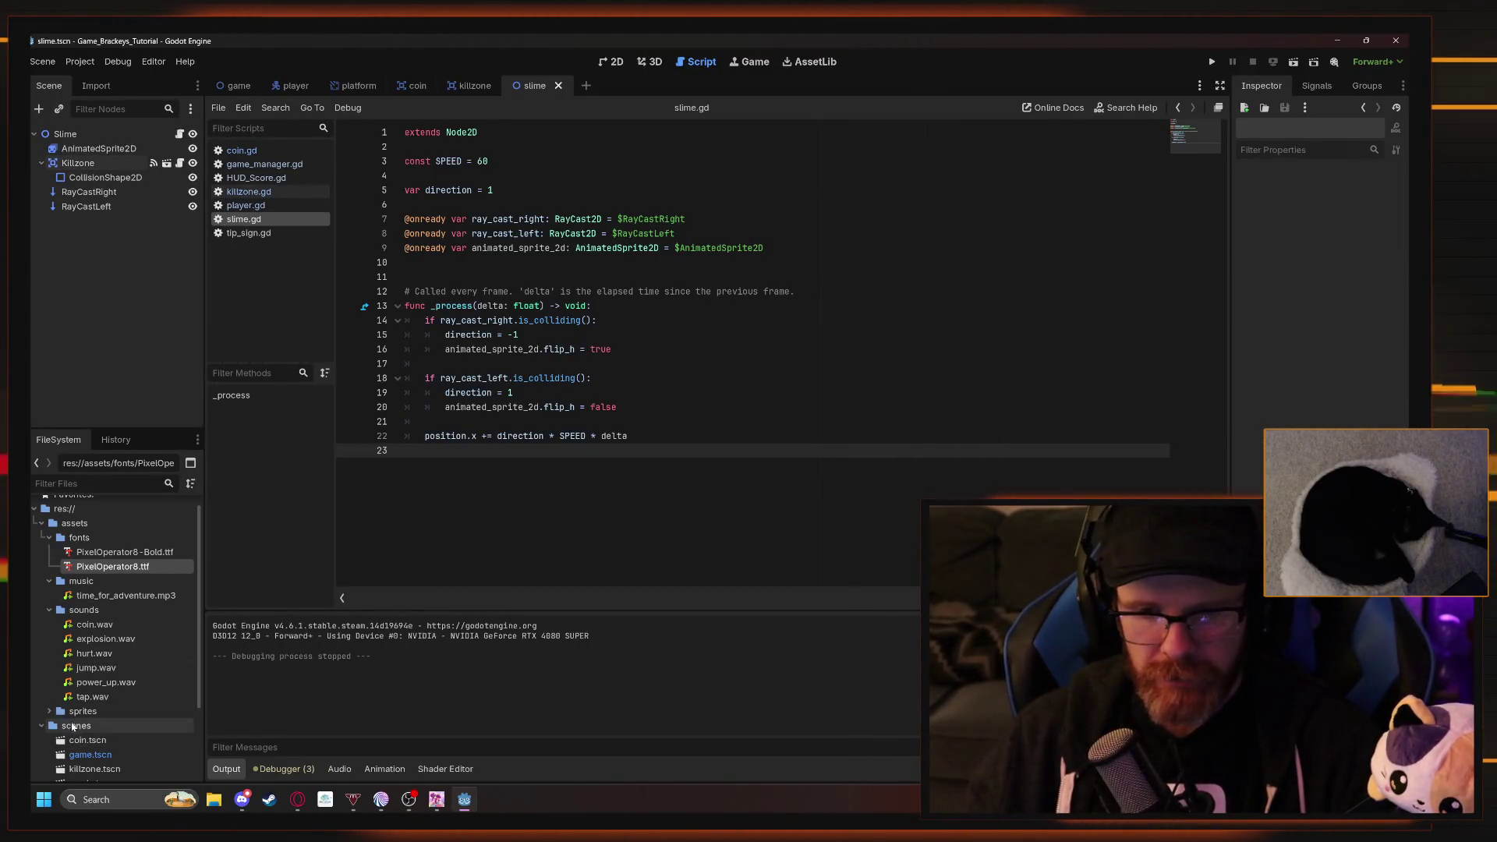
{"action": "left_click", "coordinate": [62, 713]}
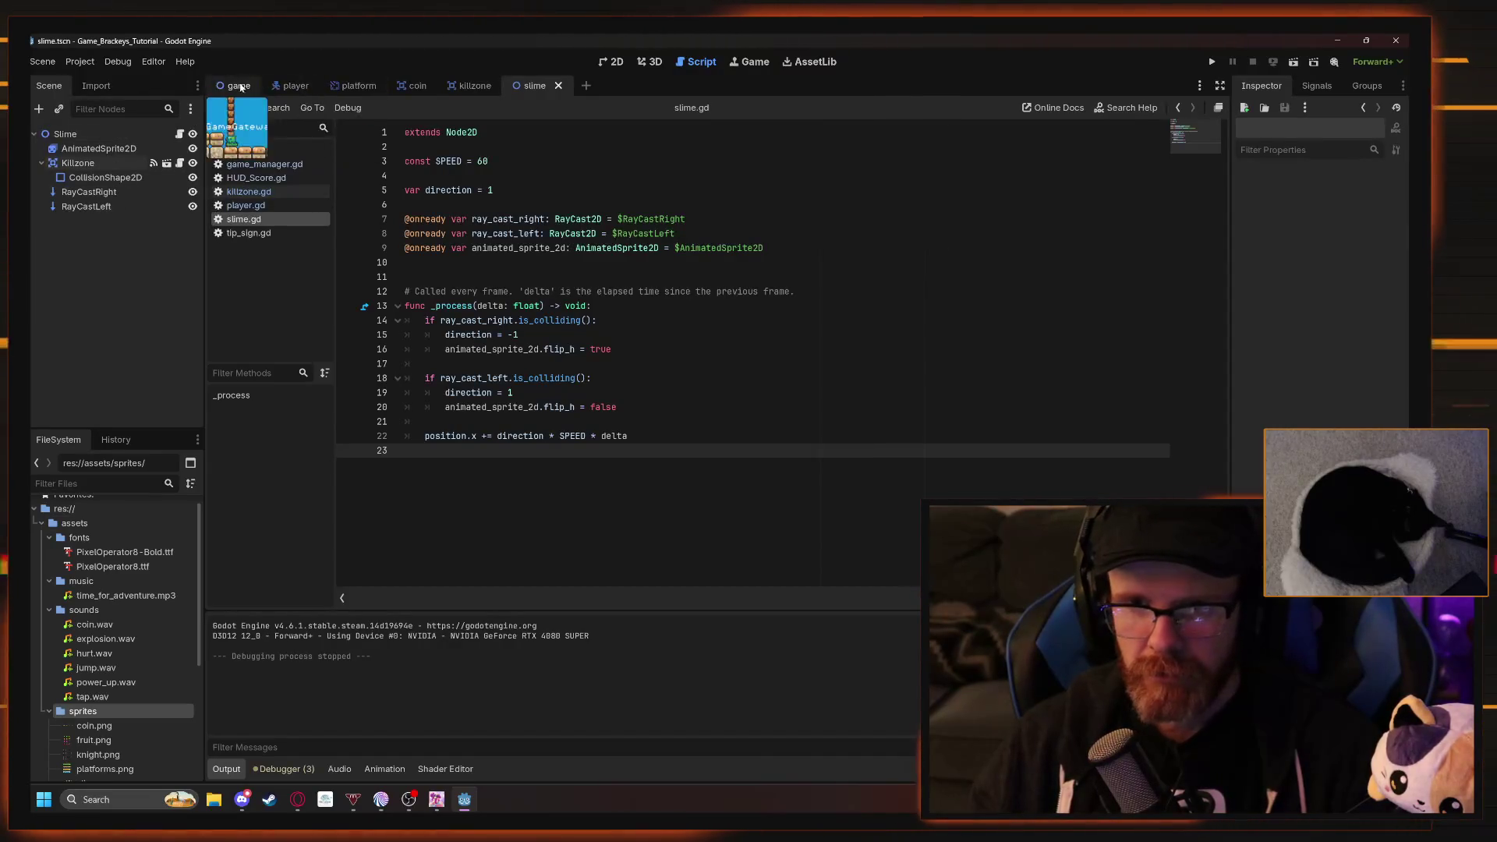
{"action": "left_click", "coordinate": [240, 87]}
{"action": "left_click", "coordinate": [95, 380]}
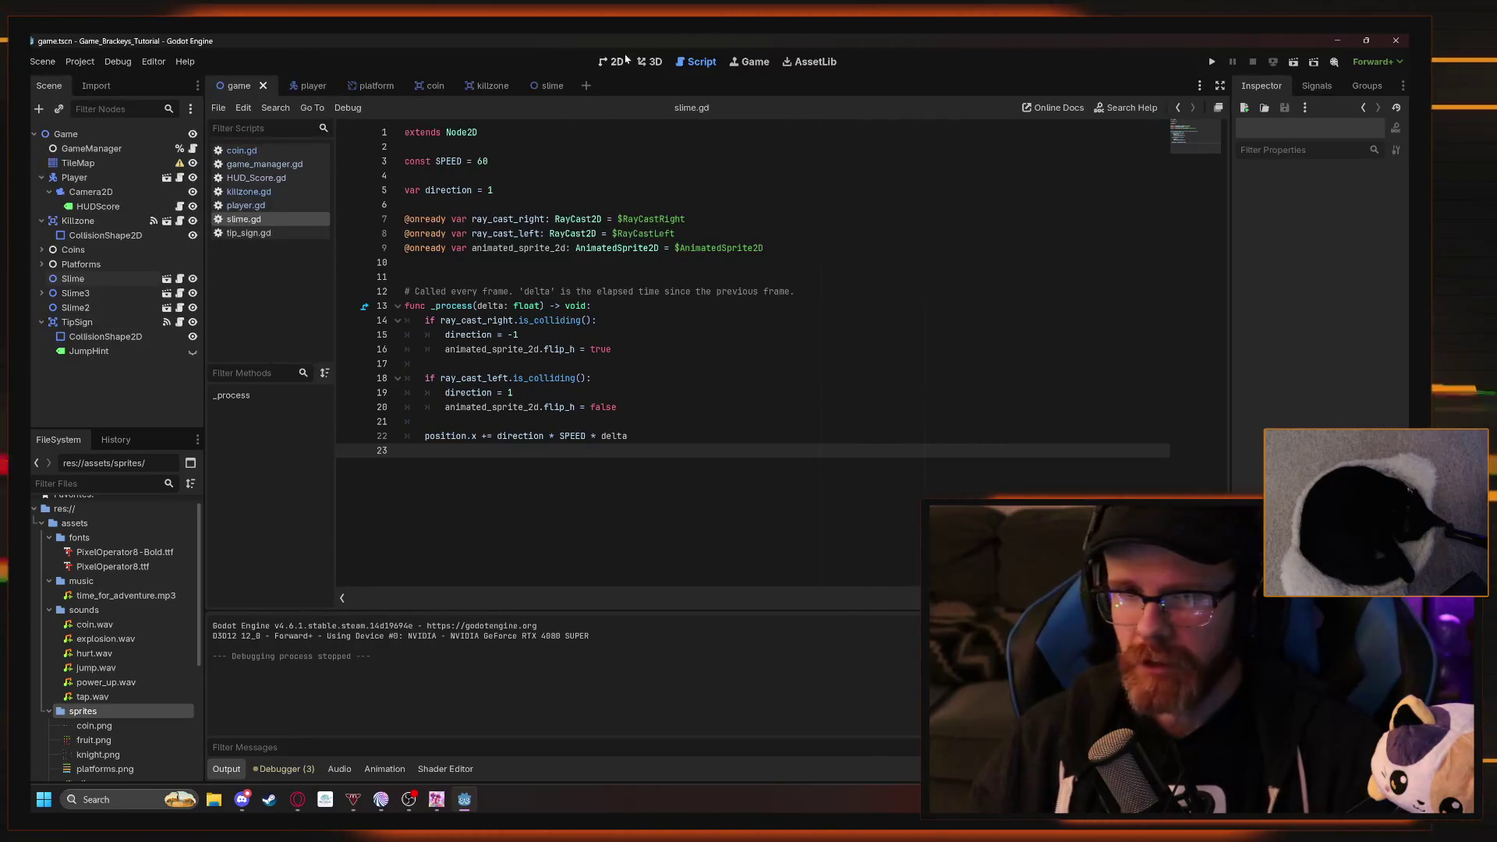
{"action": "left_click", "coordinate": [616, 65]}
Pan and zoom the level onto the floating platforms, then select slime.tscn in FileSystem.
{"action": "scroll", "coordinate": [562, 258], "scroll_direction": "down", "scroll_amount": 3}
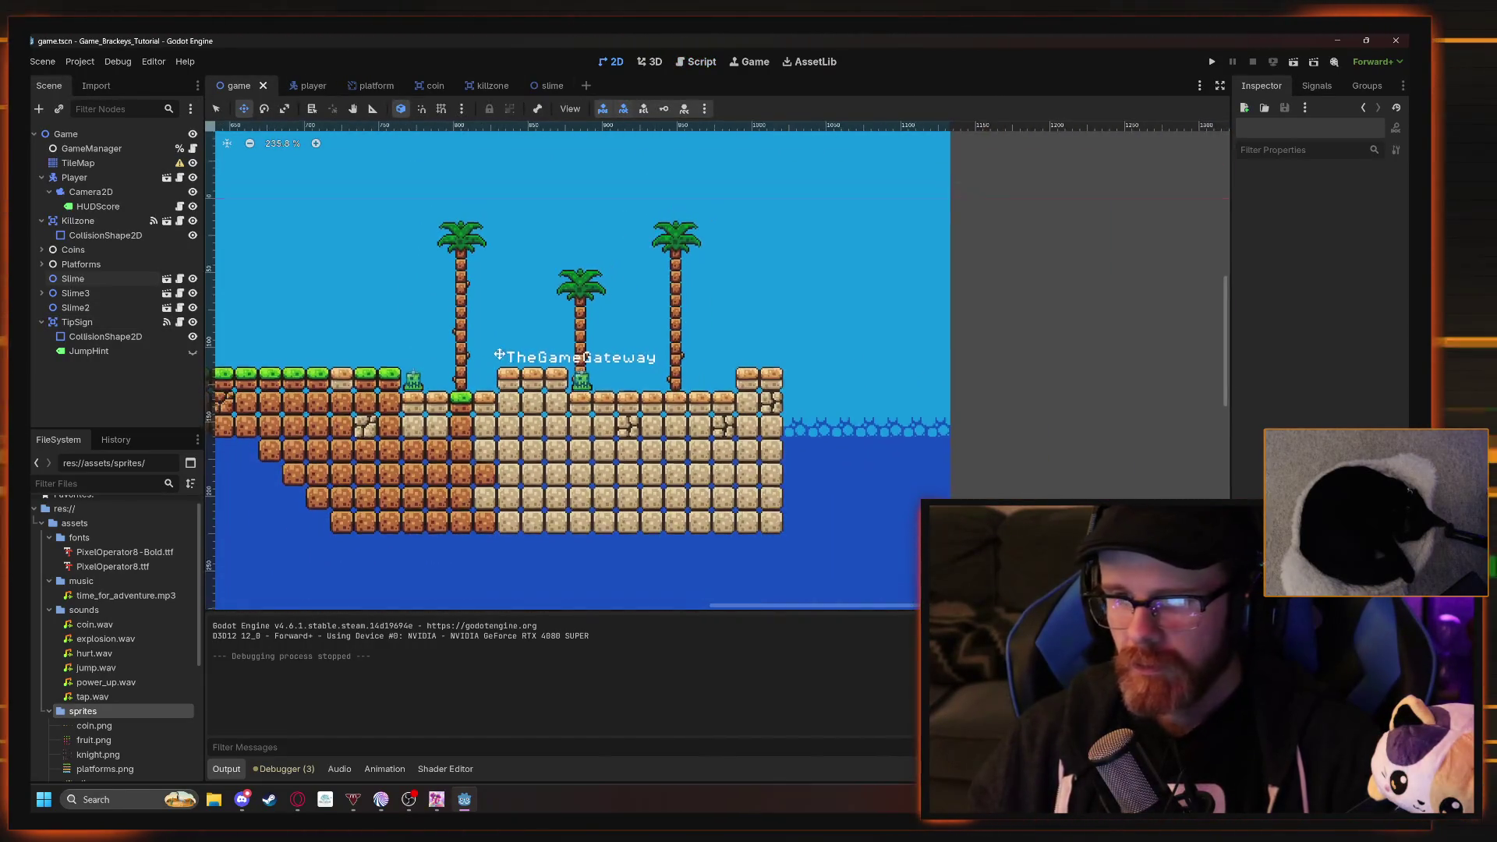
{"action": "scroll", "coordinate": [580, 258], "scroll_direction": "up", "scroll_amount": 3}
{"action": "scroll", "coordinate": [579, 259], "scroll_direction": "left", "scroll_amount": 10}
{"action": "scroll", "coordinate": [580, 258], "scroll_direction": "up", "scroll_amount": 3}
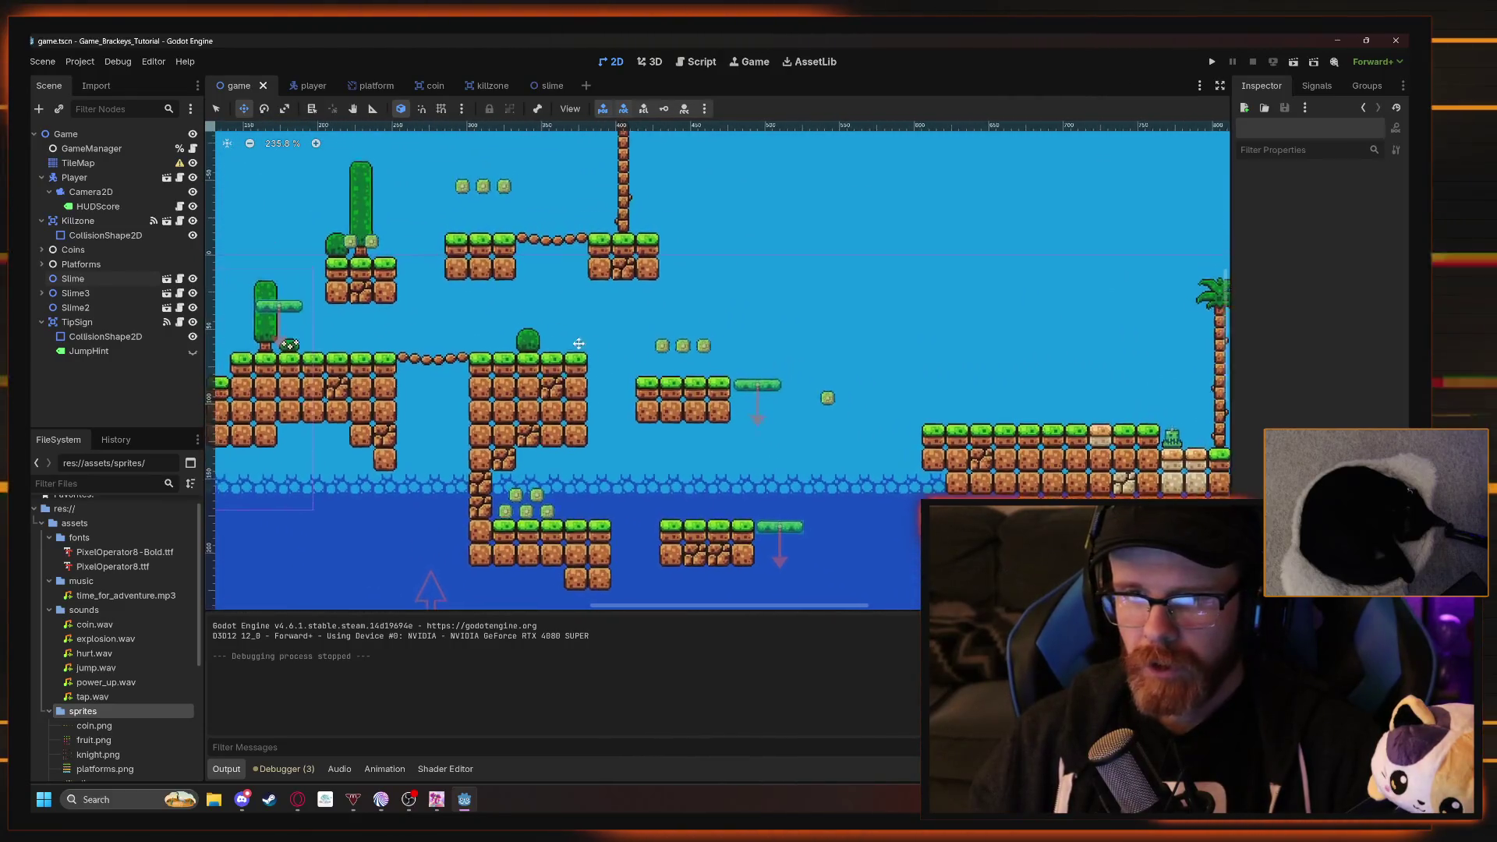
{"action": "scroll", "coordinate": [773, 353], "scroll_direction": "up", "scroll_amount": 2}
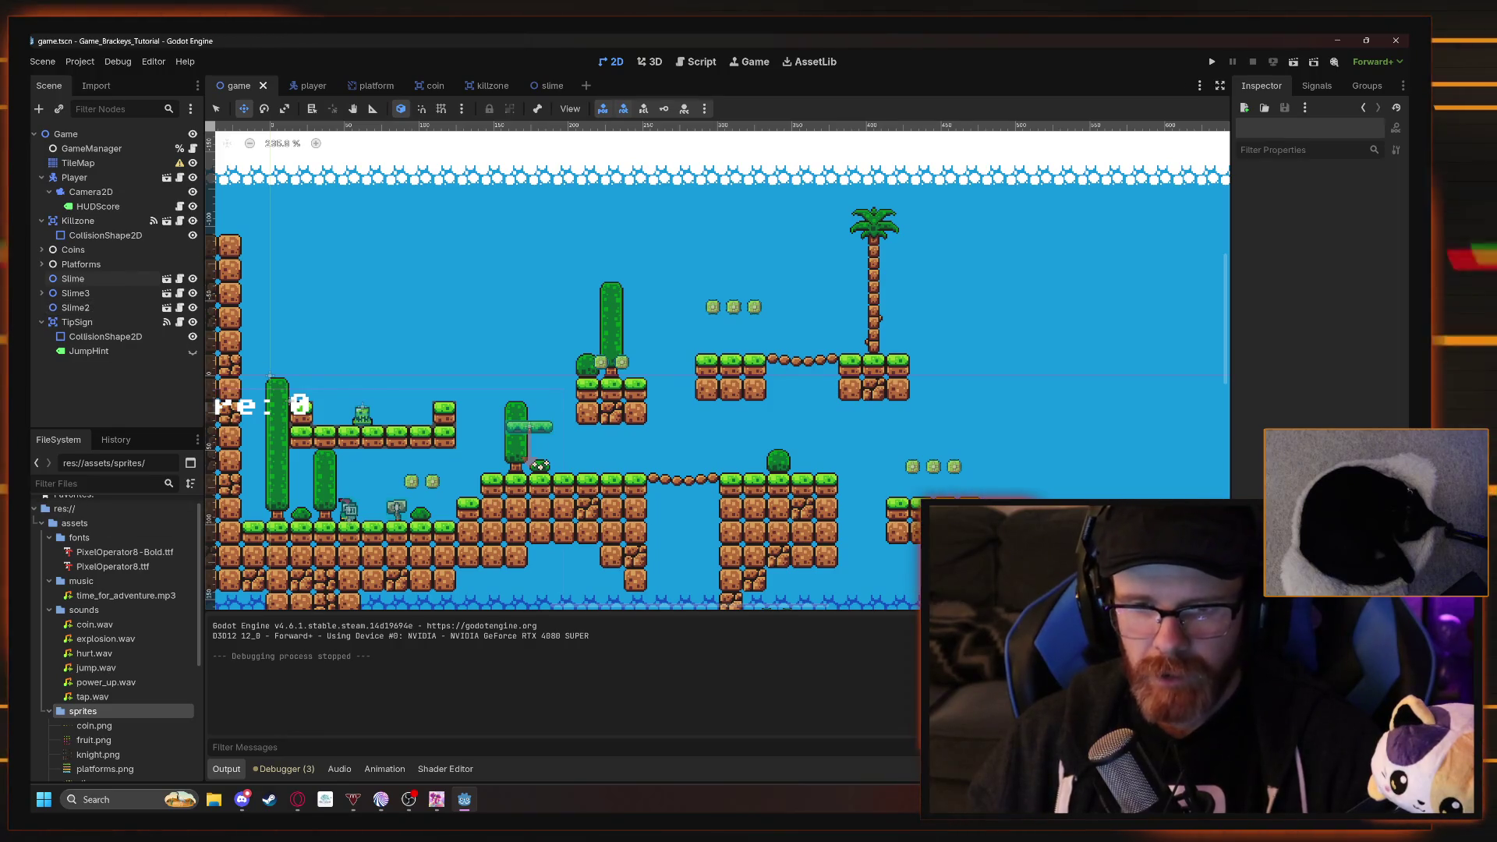
{"action": "scroll", "coordinate": [133, 624], "scroll_direction": "down", "scroll_amount": 5}
{"action": "scroll", "coordinate": [133, 628], "scroll_direction": "up", "scroll_amount": 3}
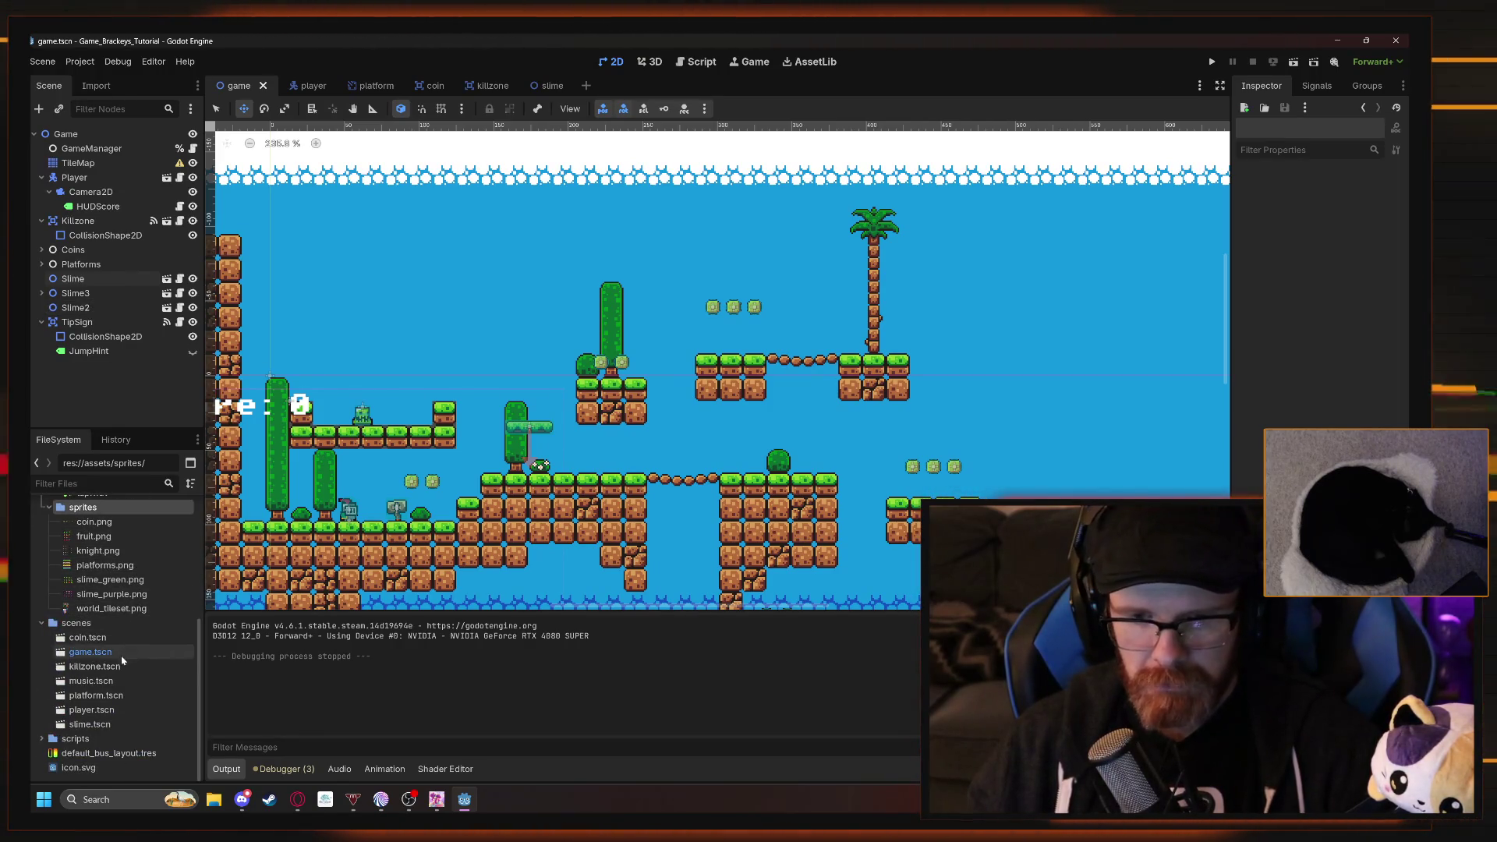
{"action": "mouse_move", "coordinate": [1189, 524]}
{"action": "left_mouse_down"}
{"action": "mouse_move", "coordinate": [1151, 501]}
{"action": "mouse_move", "coordinate": [788, 418]}
{"action": "left_mouse_up"}
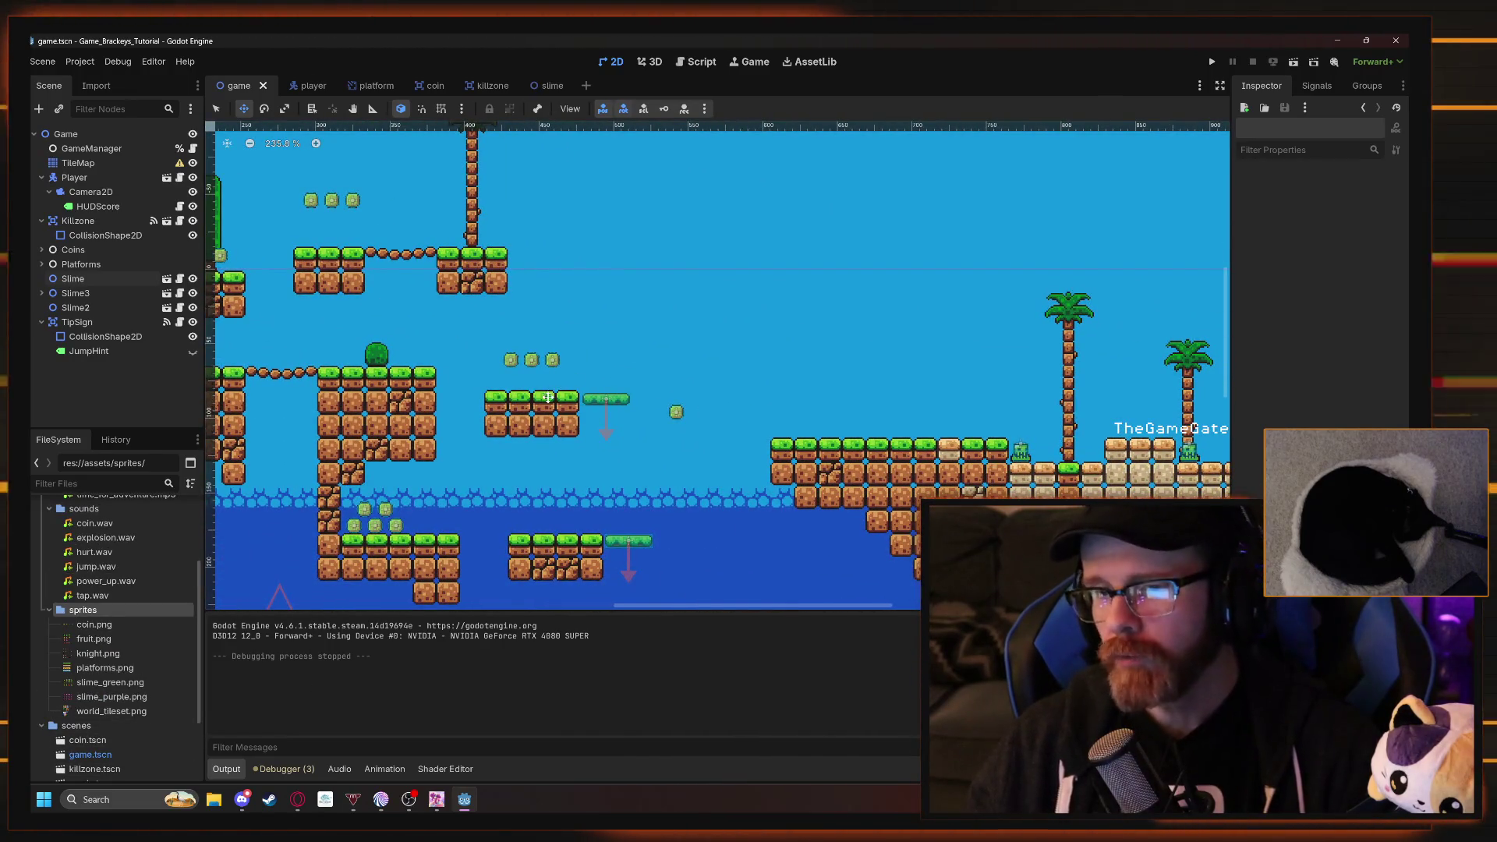
{"action": "scroll", "coordinate": [571, 388], "scroll_direction": "up", "scroll_amount": 5}
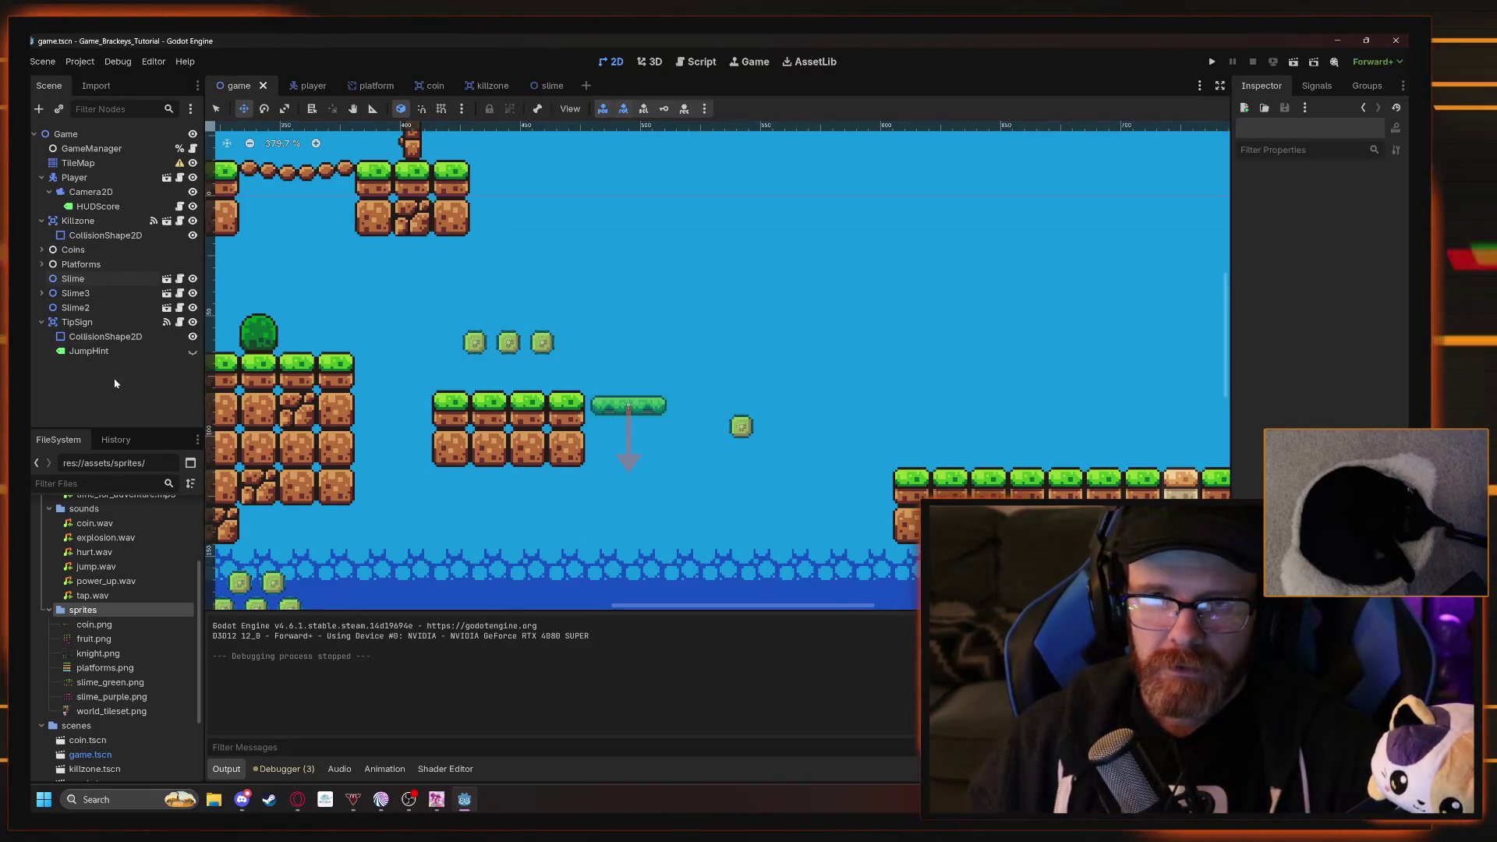
{"action": "scroll", "coordinate": [99, 634], "scroll_direction": "down", "scroll_amount": 3}
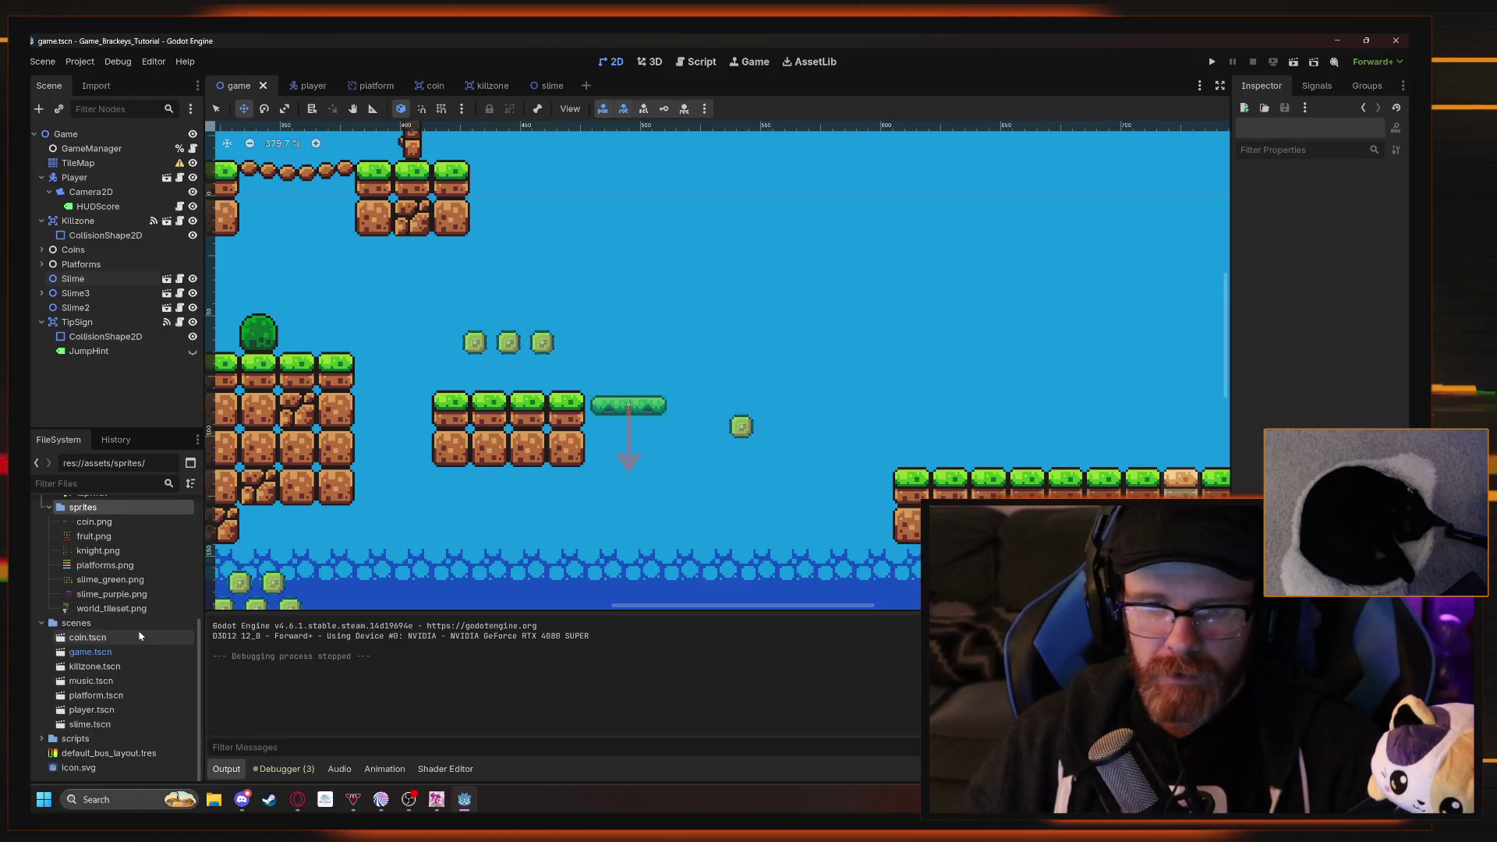
{"action": "left_click", "coordinate": [82, 726]}
Duplicate slime.tscn as slimejump.tscn and open the new scene.
{"action": "key", "text": "ctrl+d"}
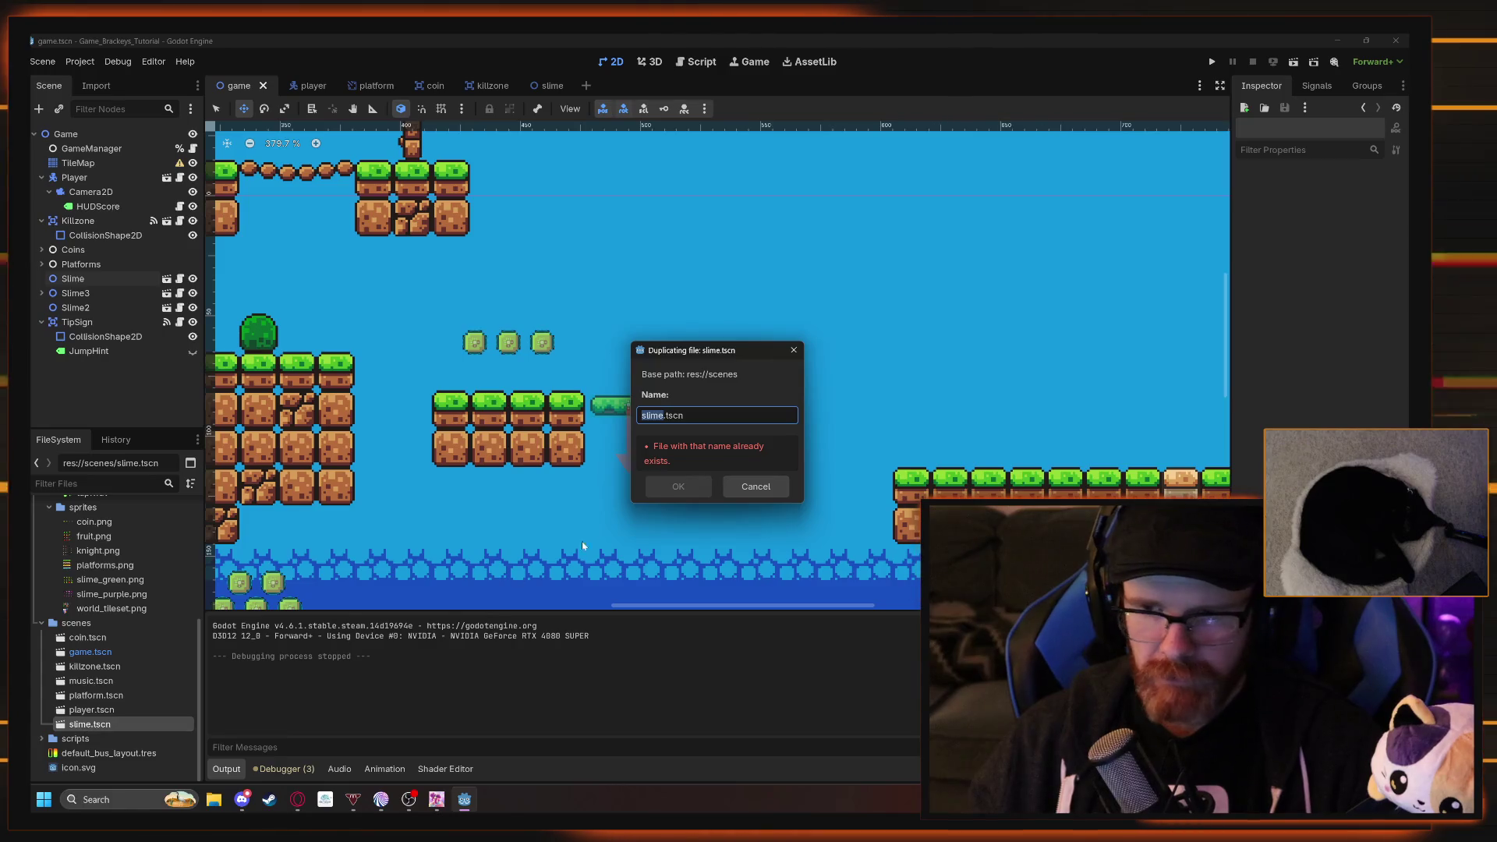
{"action": "left_click", "coordinate": [661, 415]}
{"action": "type", "text": "_jumper"}
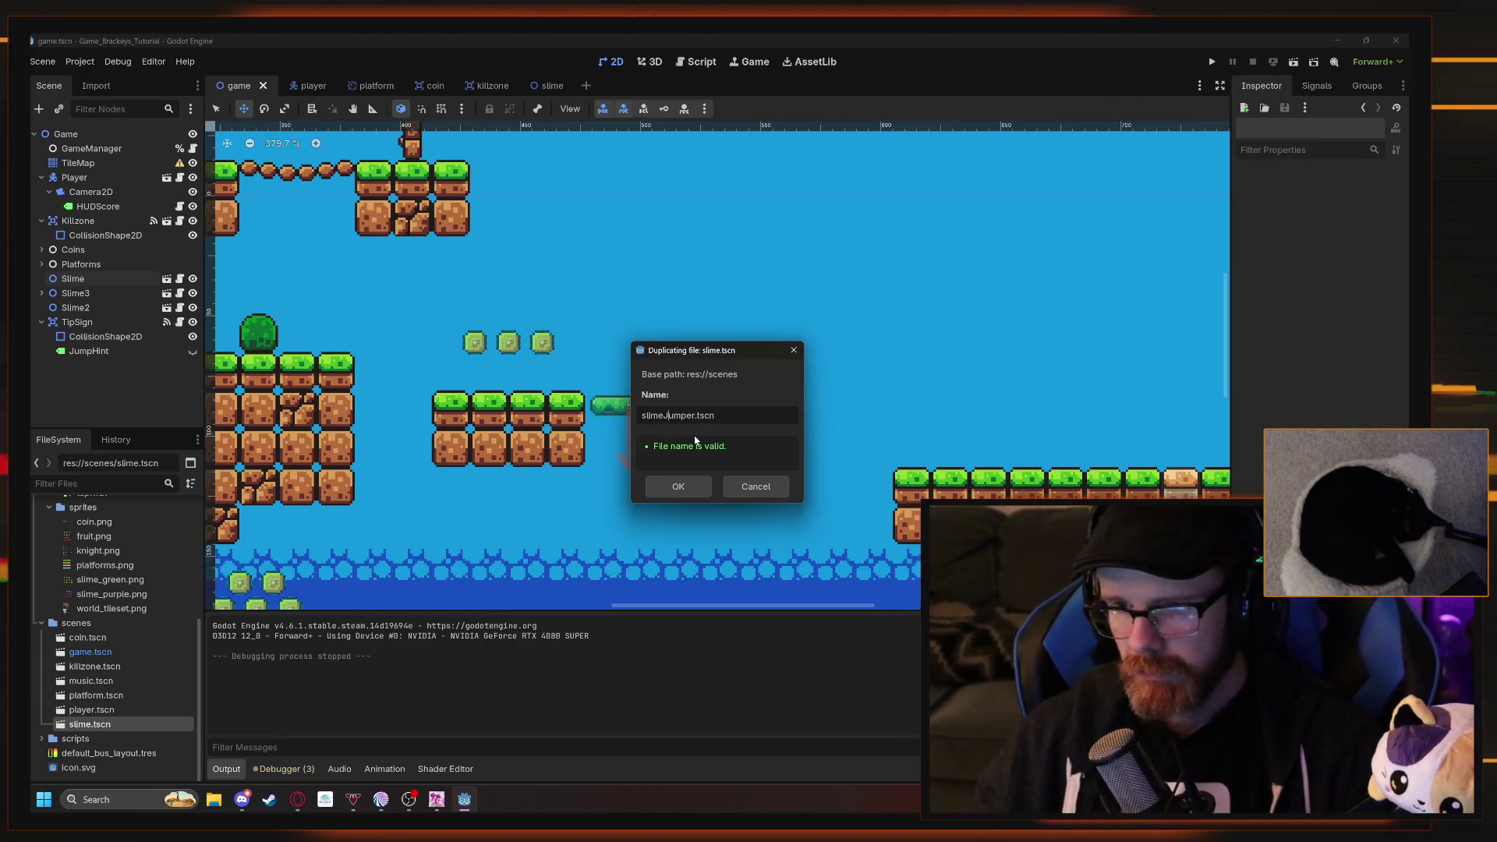
{"action": "key", "text": "Delete"}
{"action": "key", "text": "Delete"}
{"action": "key", "text": "Delete"}
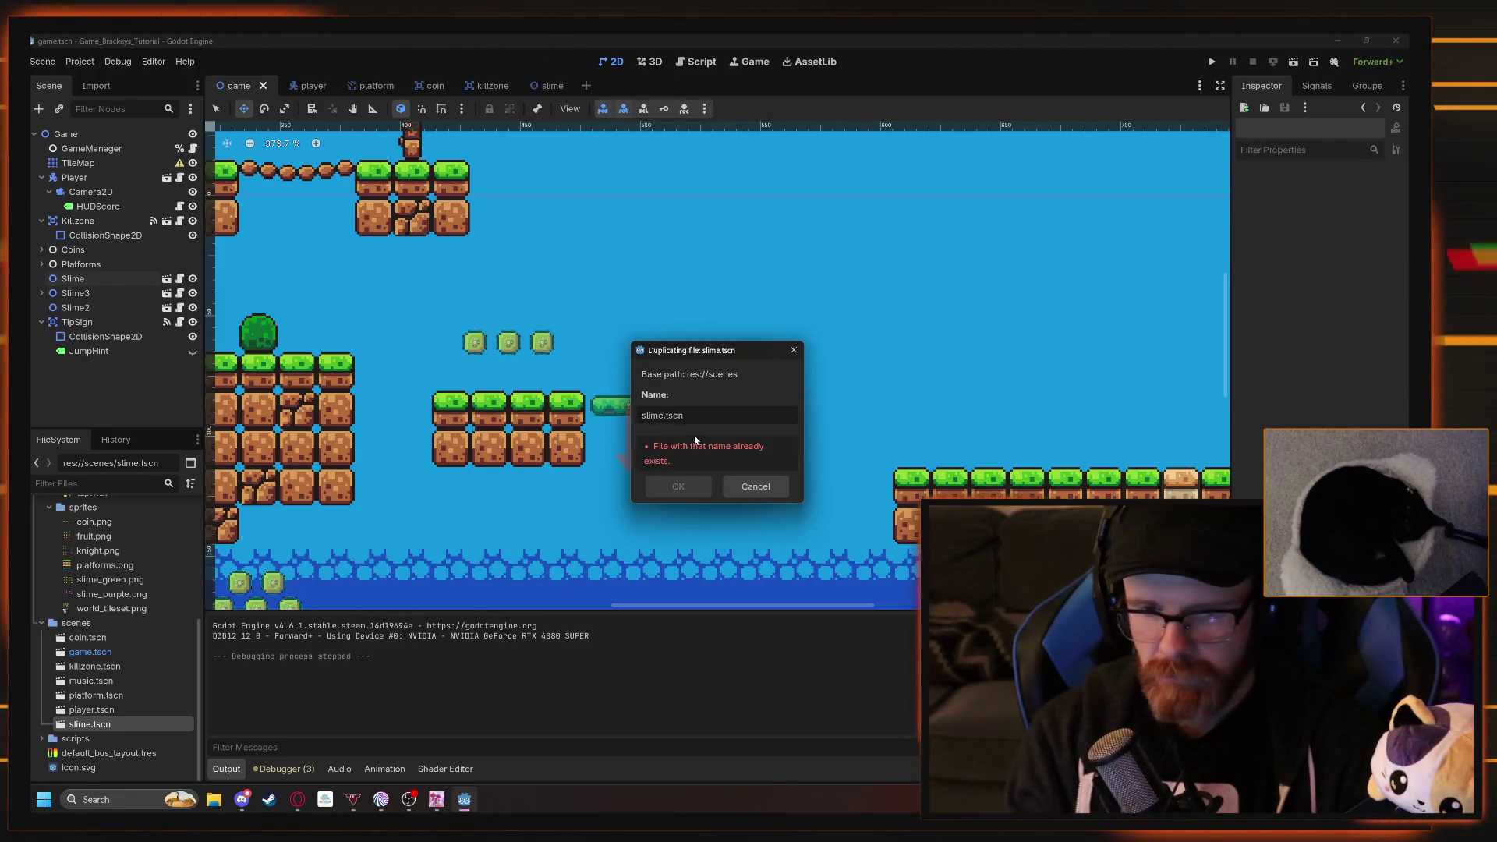
{"action": "type", "text": "jump"}
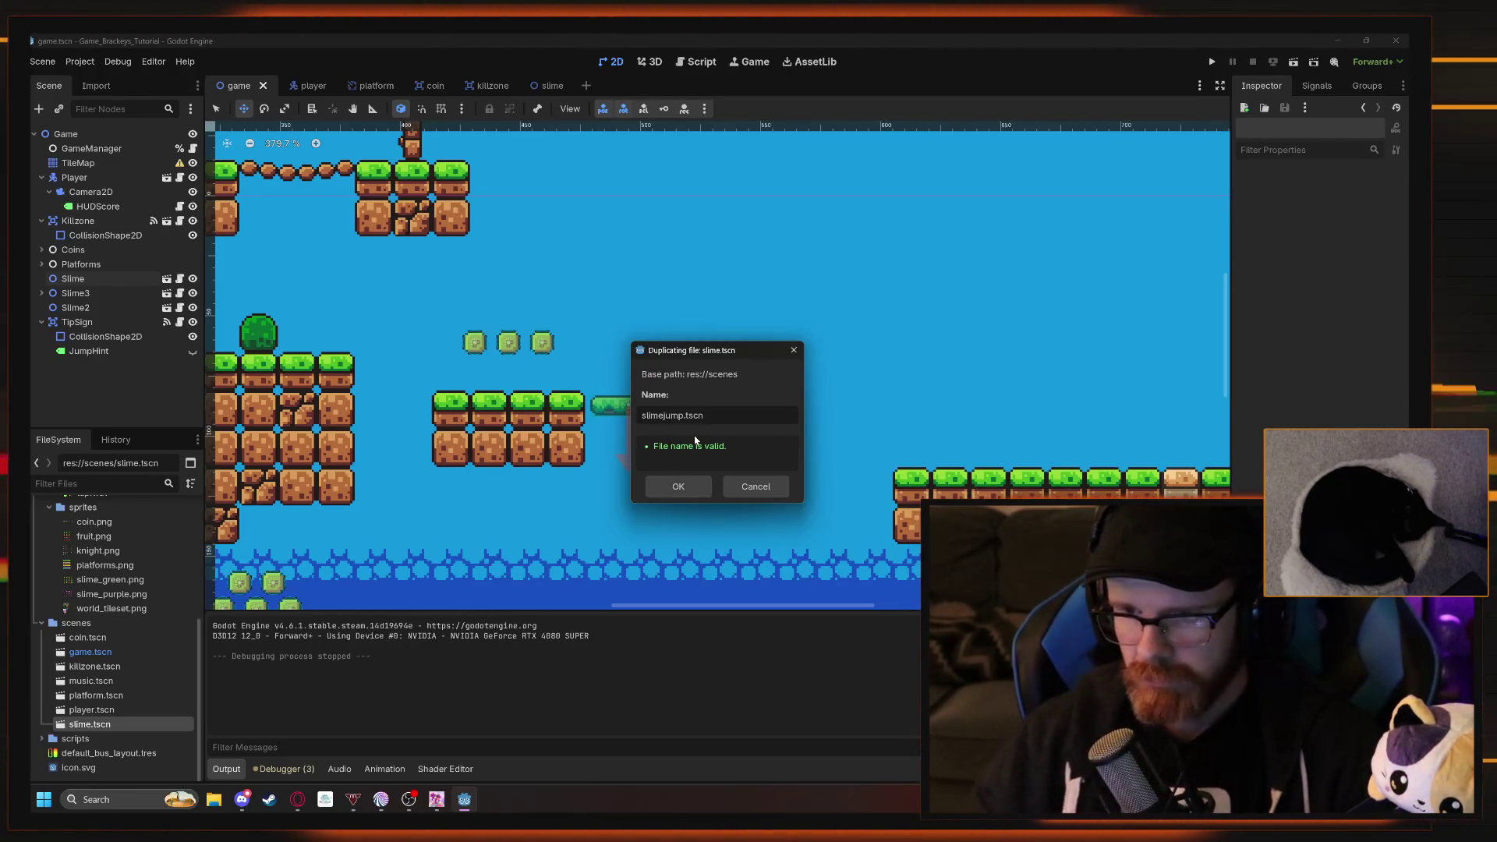
{"action": "left_click", "coordinate": [677, 485]}
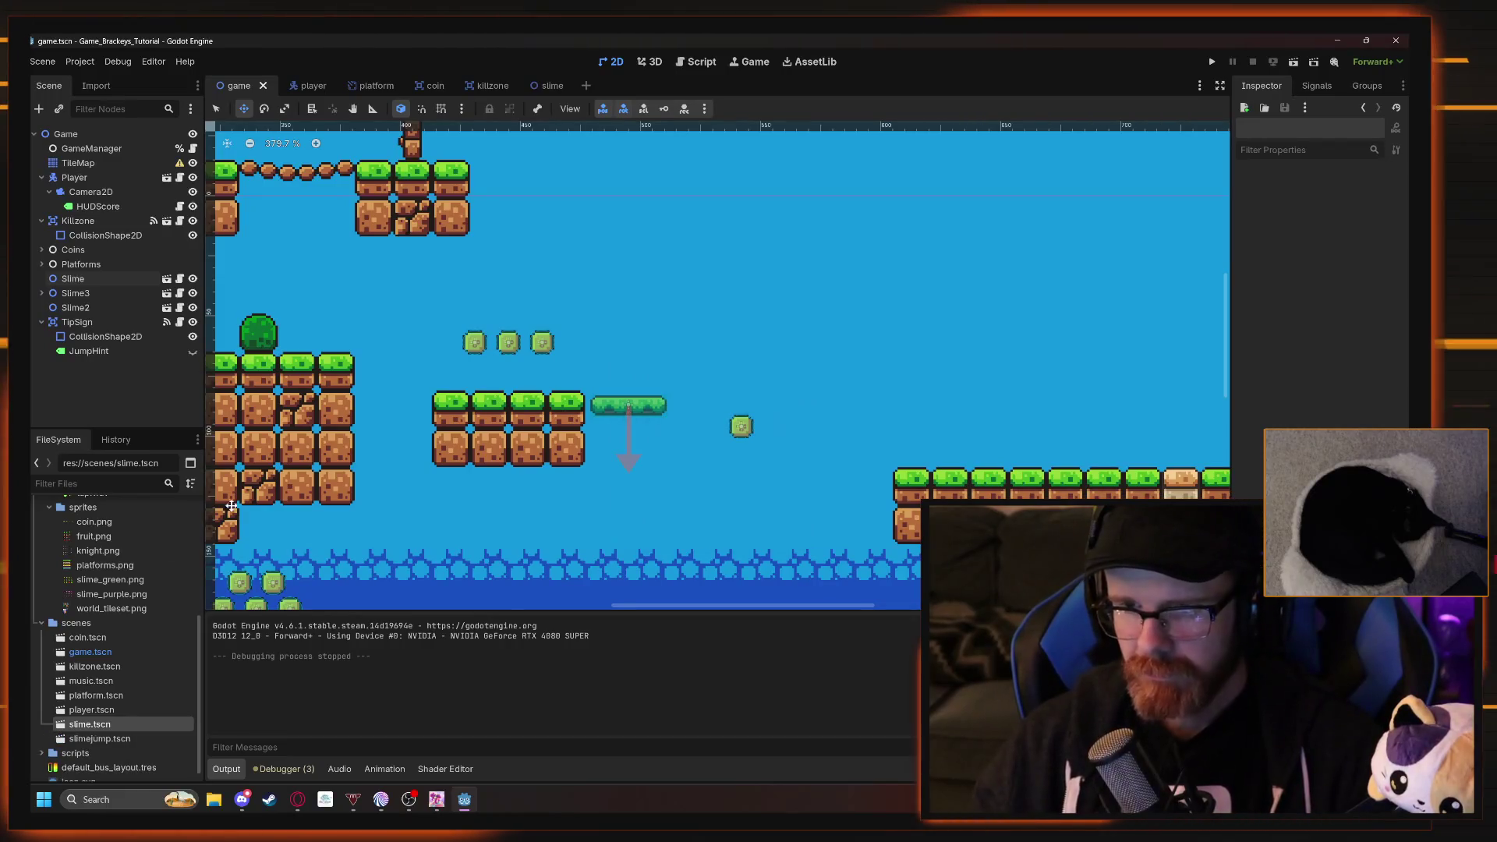
{"action": "left_click", "coordinate": [100, 739]}
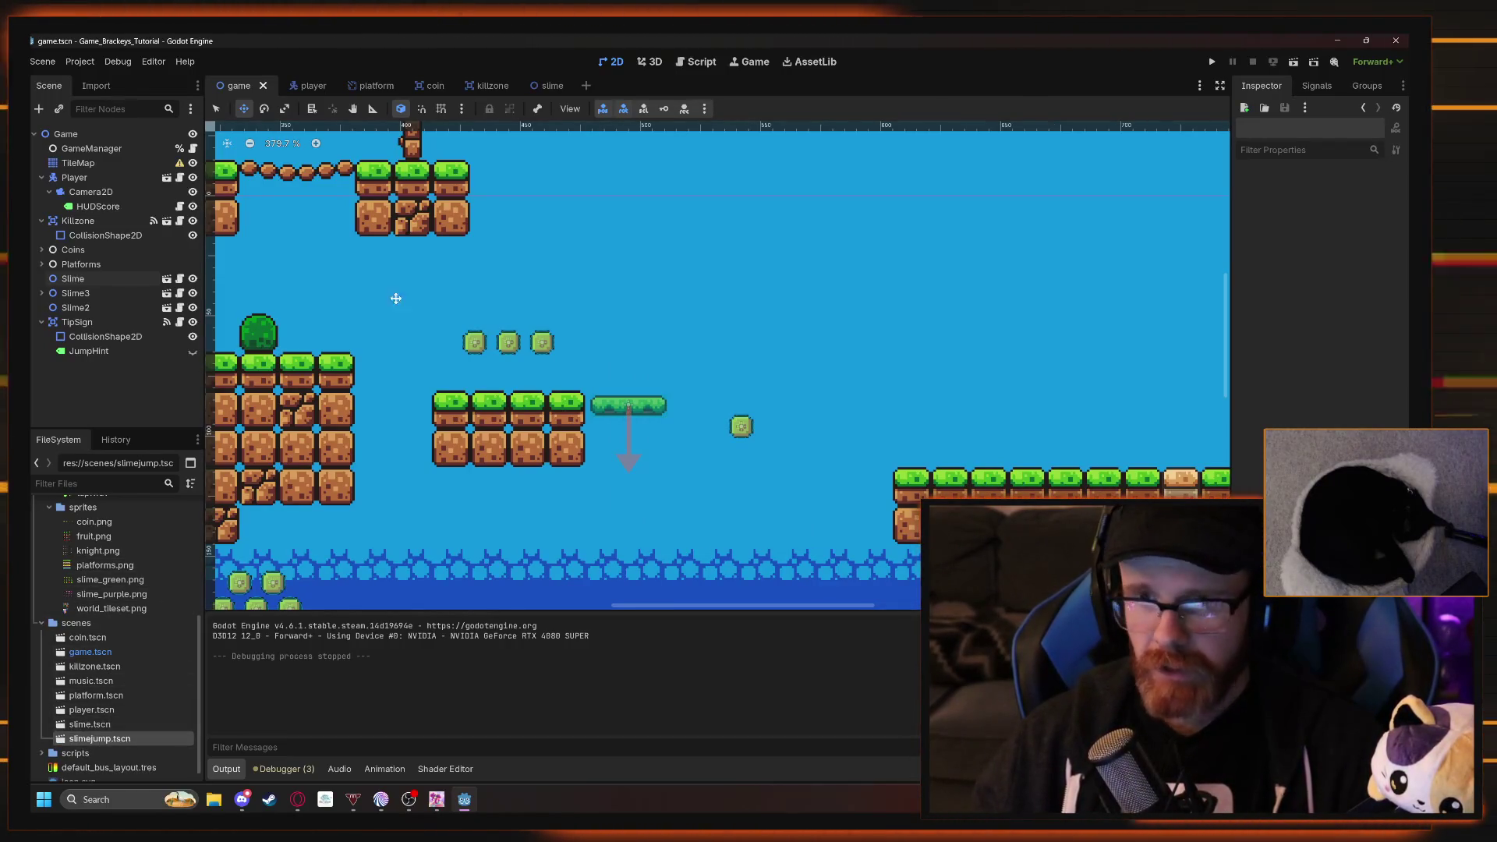
{"action": "double_click", "coordinate": [90, 739]}
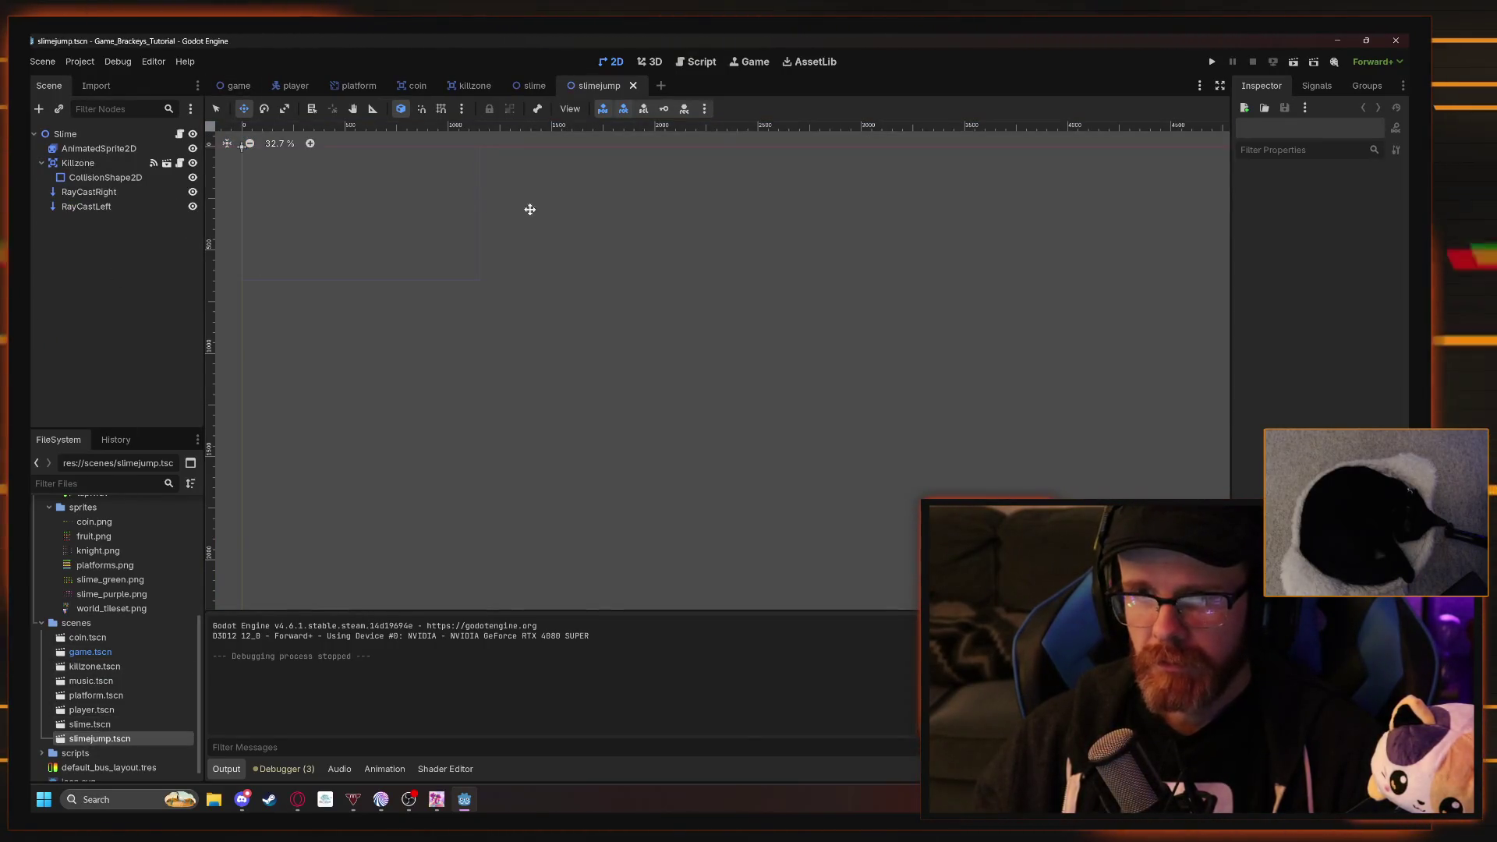
Center and zoom in on the slimejump scene and select its AnimatedSprite2D node.
{"action": "left_click_drag", "start_coordinate": [530, 209], "coordinate": [734, 276]}
{"action": "left_click_drag", "start_coordinate": [402, 206], "coordinate": [680, 361]}
{"action": "left_click", "coordinate": [64, 134]}
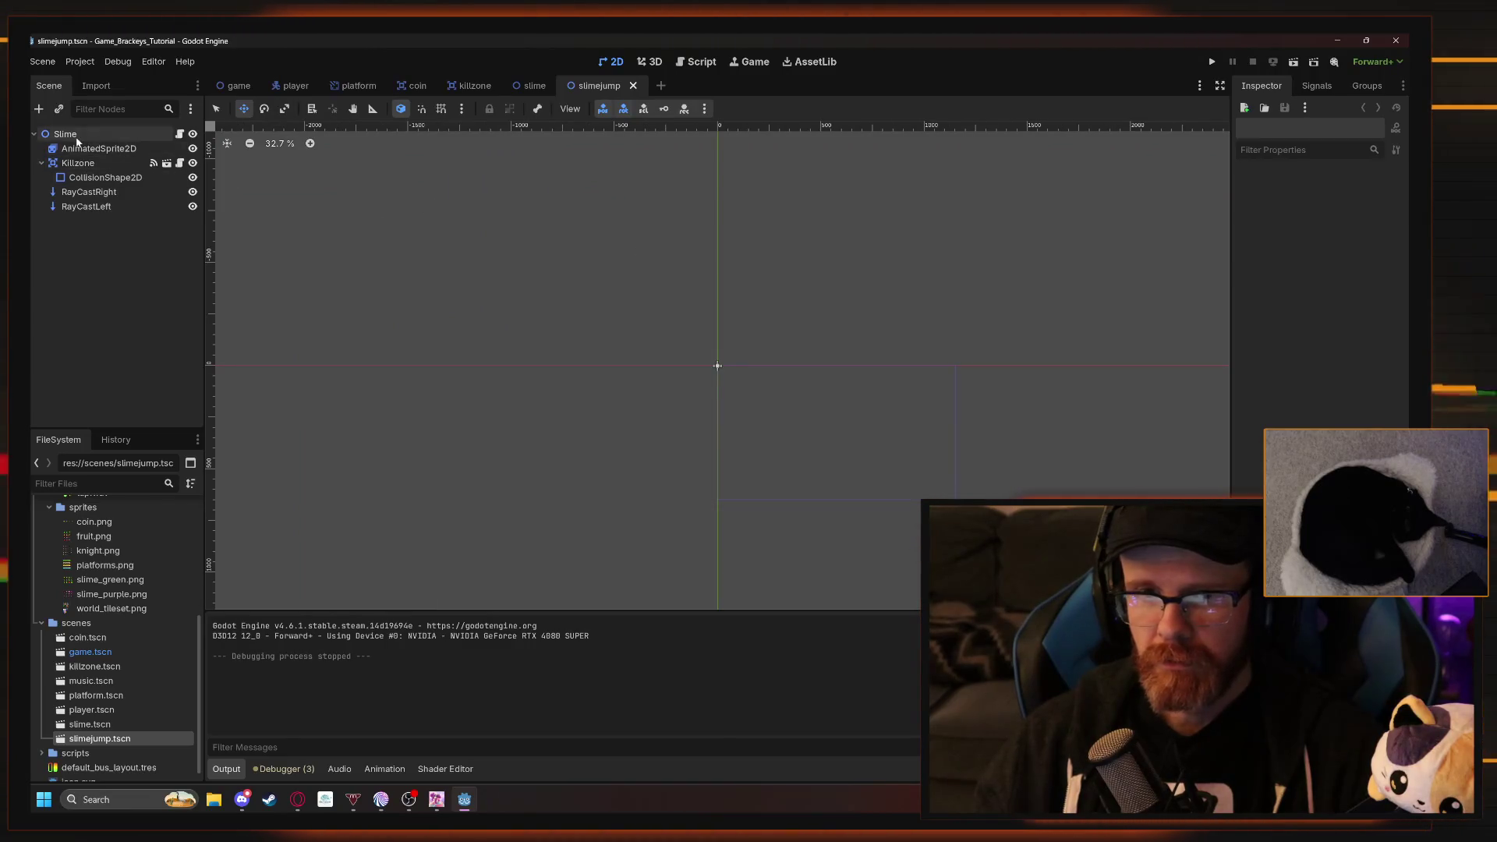
{"action": "scroll", "coordinate": [671, 363], "scroll_direction": "up", "scroll_amount": 5}
{"action": "scroll", "coordinate": [812, 372], "scroll_direction": "up", "scroll_amount": 10}
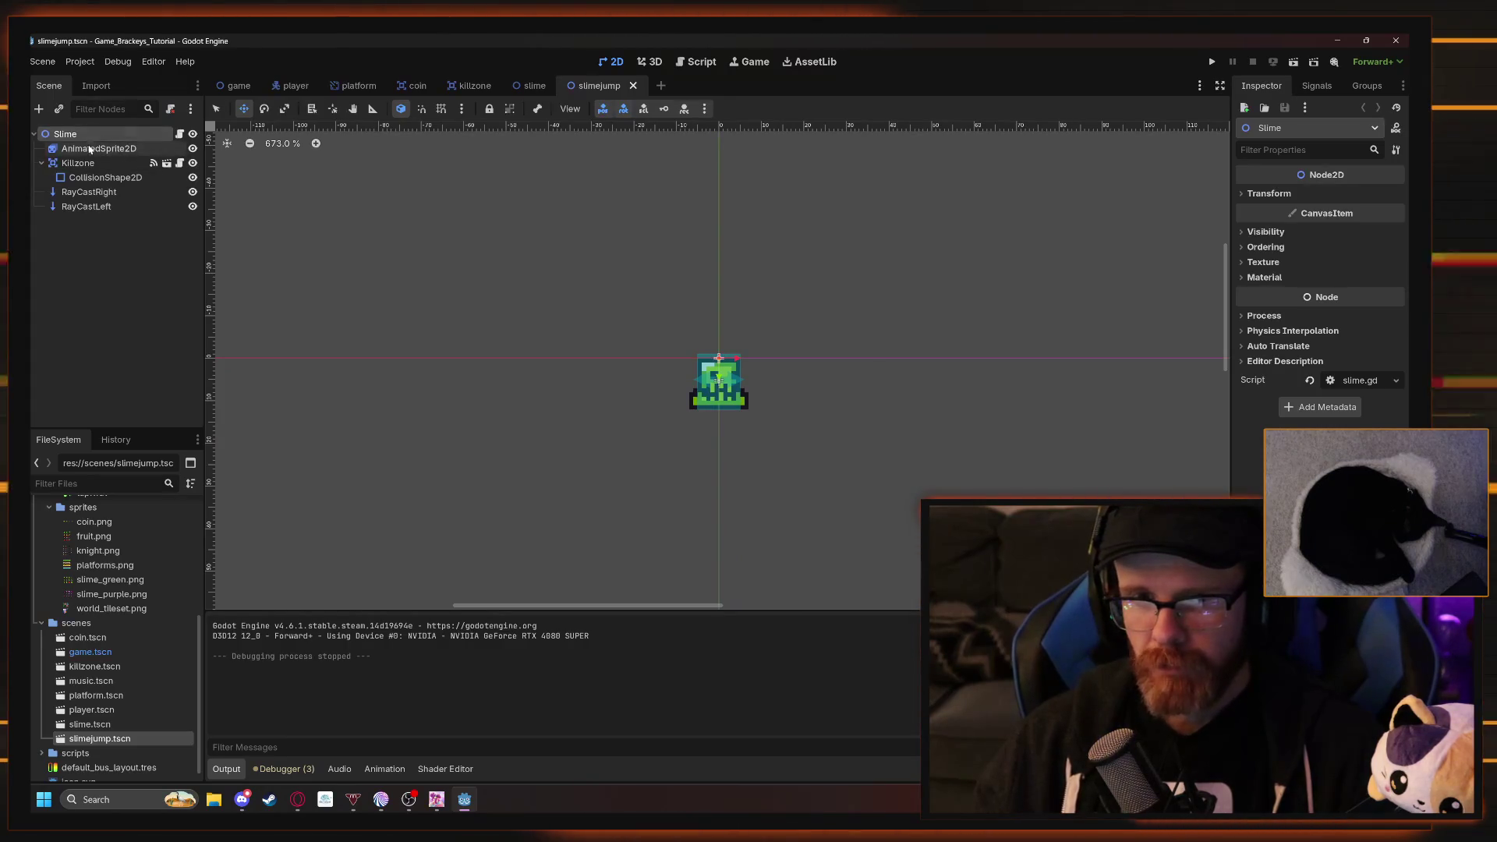
{"action": "left_click", "coordinate": [90, 149]}
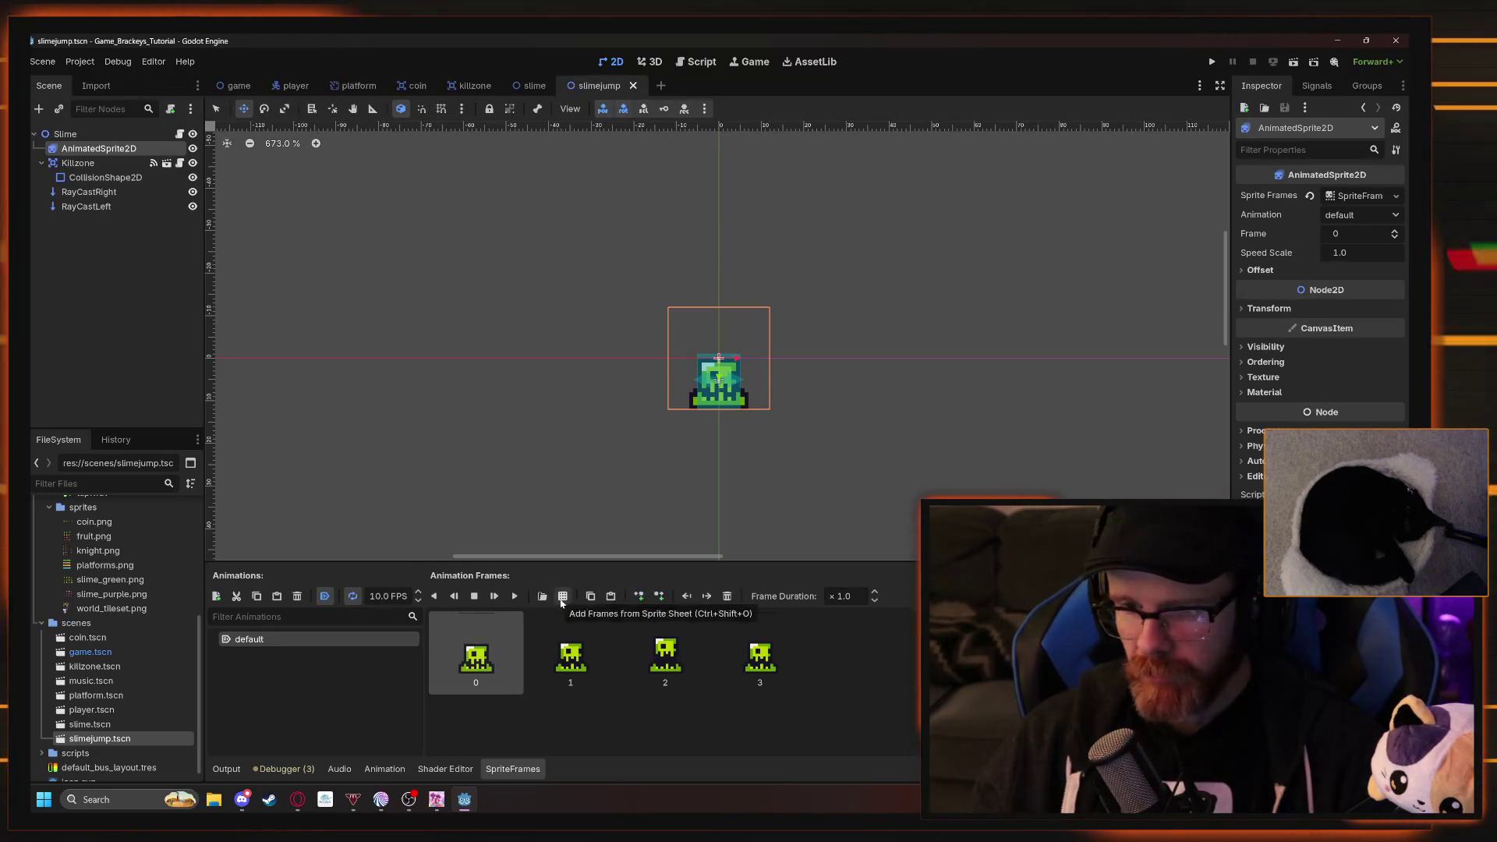
Try dragging slime_purple.png onto the sprite, then bring up the sprite-sheet frame file picker.
{"action": "left_click", "coordinate": [107, 596]}
{"action": "mouse_move", "coordinate": [107, 596]}
{"action": "left_mouse_down"}
{"action": "mouse_move", "coordinate": [1120, 385]}
{"action": "mouse_move", "coordinate": [1360, 199]}
{"action": "left_mouse_up"}
{"action": "scroll", "coordinate": [117, 624], "scroll_direction": "up", "scroll_amount": 3}
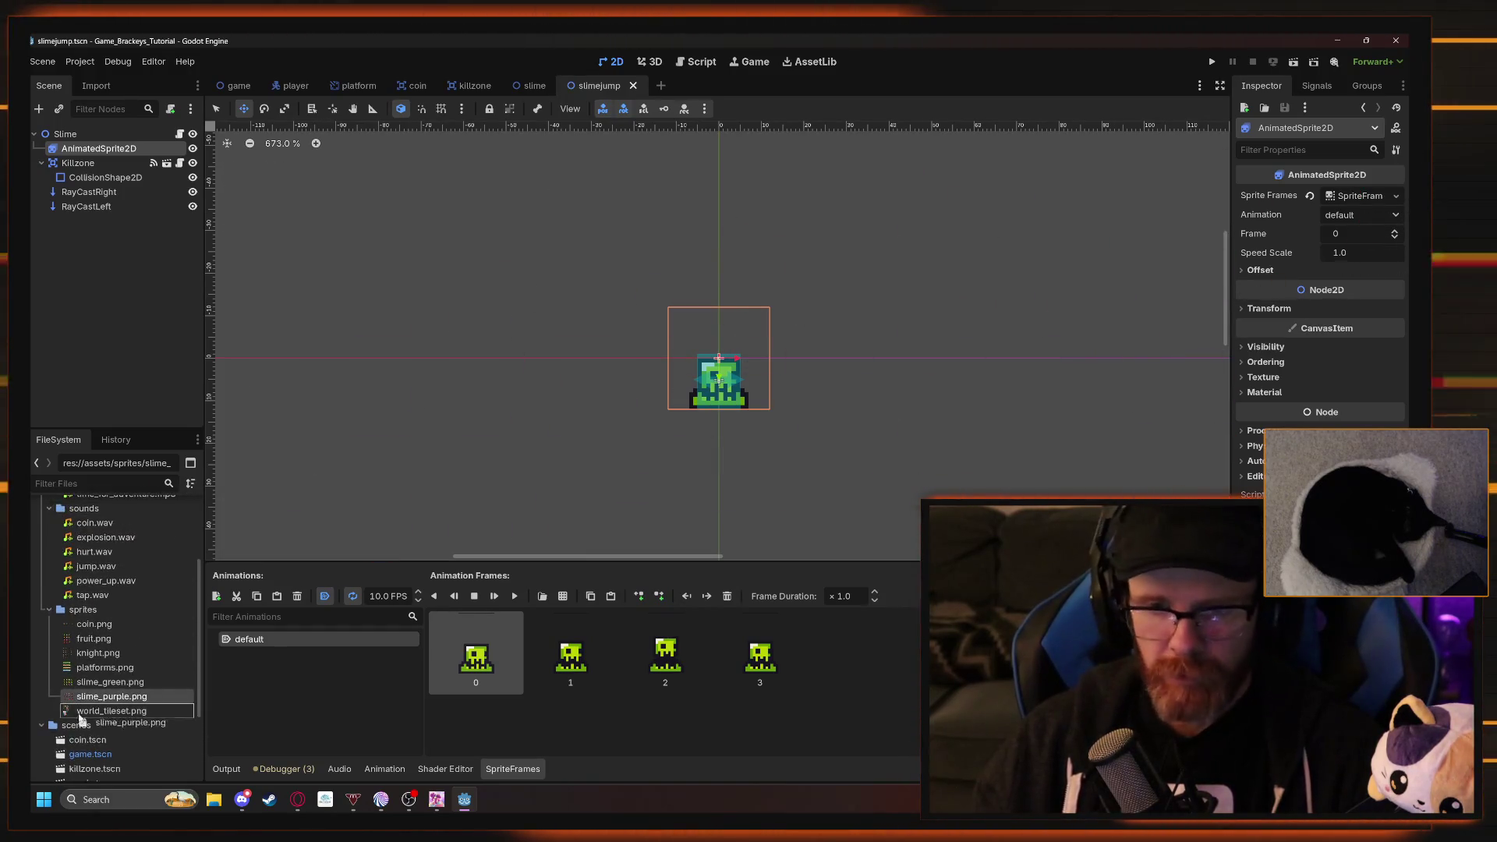
{"action": "left_click", "coordinate": [557, 598]}
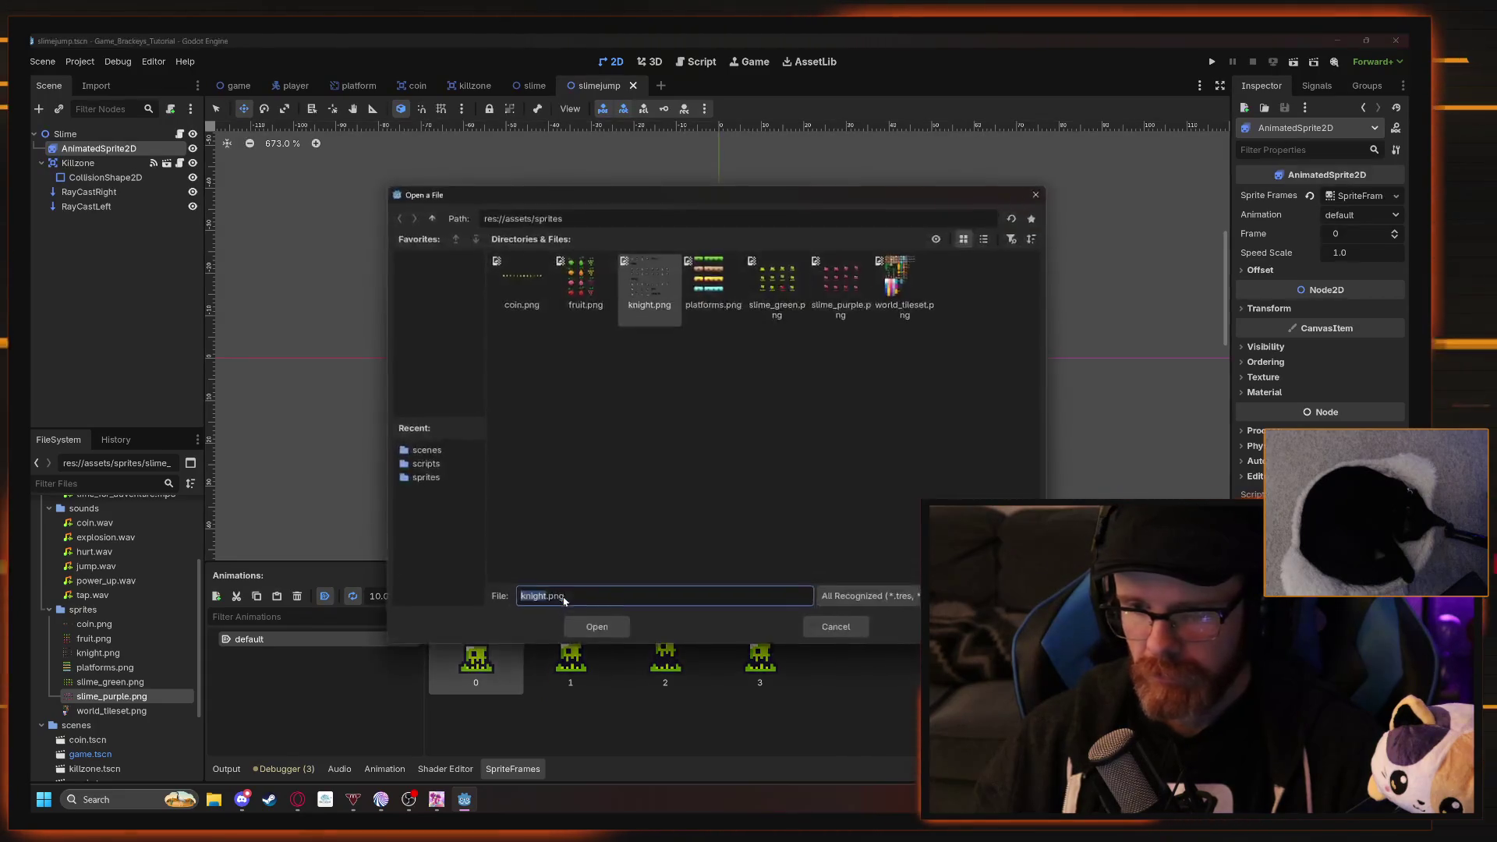
Add the four second-row frames of slime_purple.png (Vertical 3) and delete the leftover green frame.
{"action": "left_click", "coordinate": [843, 285]}
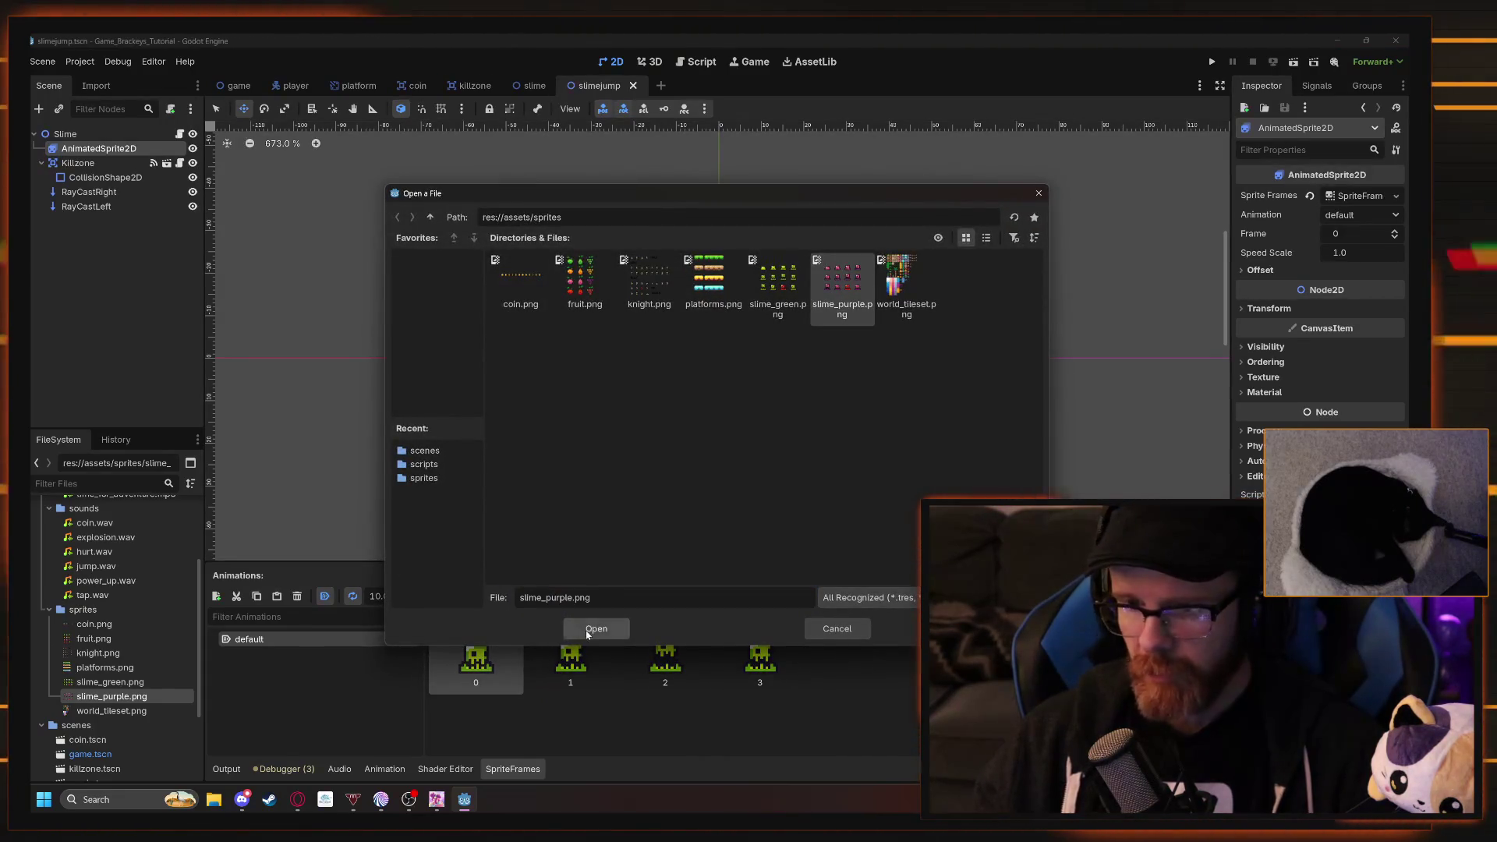
{"action": "left_click", "coordinate": [596, 628]}
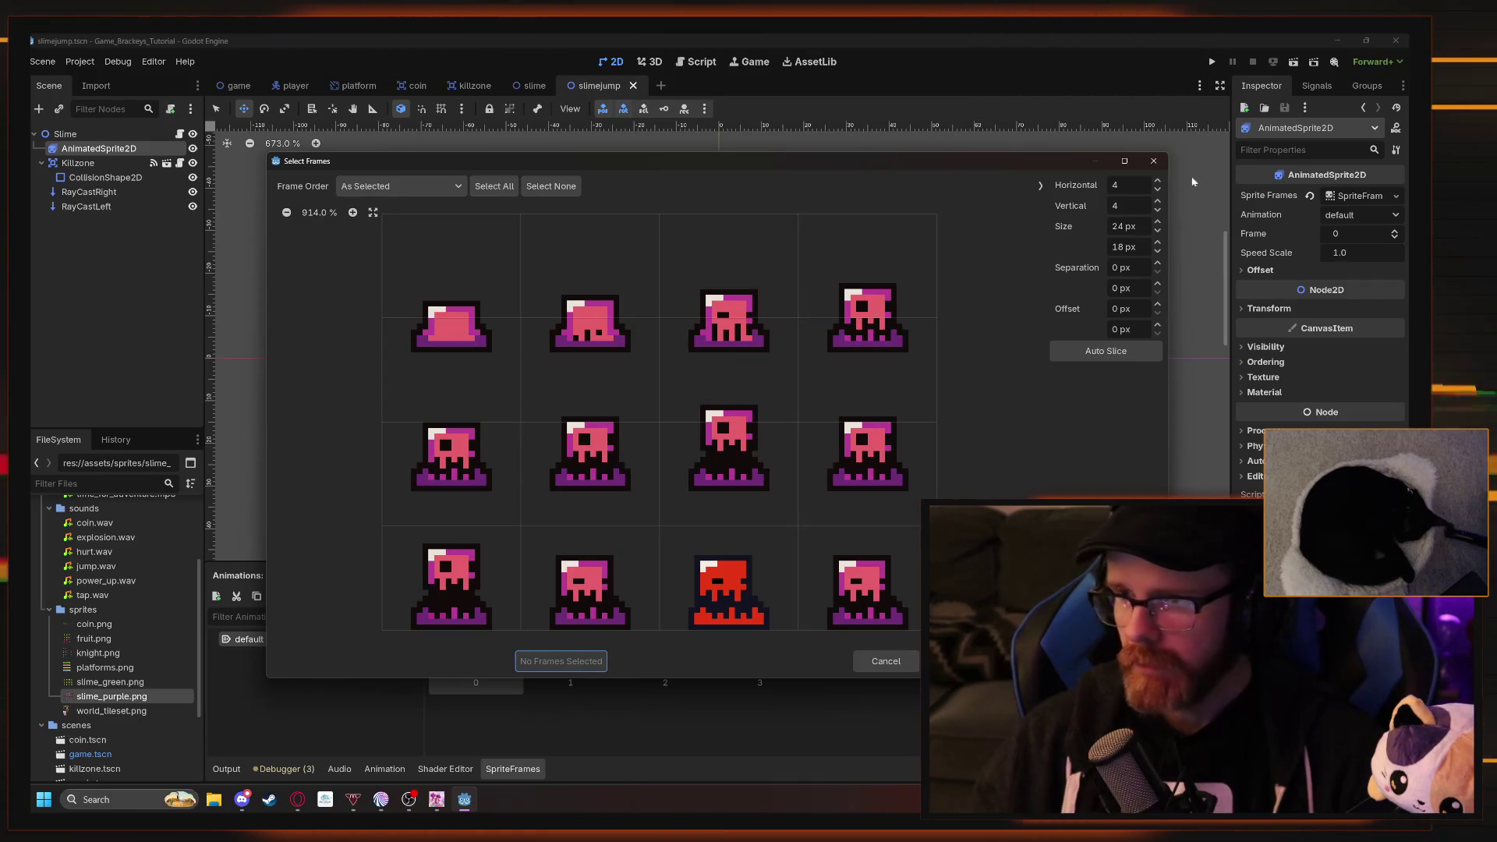
{"action": "left_click", "coordinate": [1158, 189]}
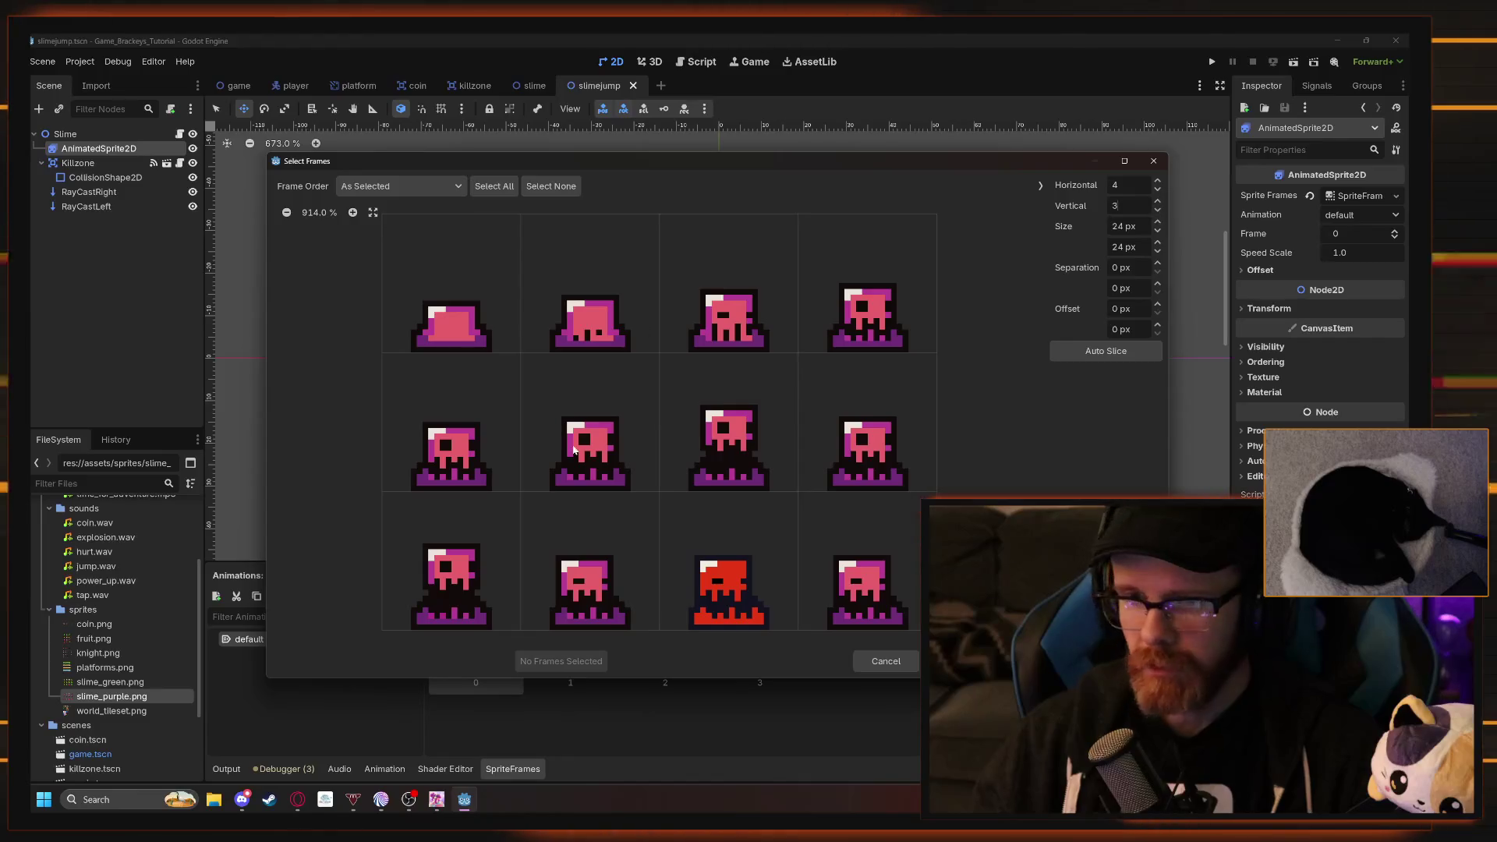
{"action": "mouse_move", "coordinate": [498, 464]}
{"action": "left_mouse_down"}
{"action": "mouse_move", "coordinate": [787, 449]}
{"action": "mouse_move", "coordinate": [757, 493]}
{"action": "left_mouse_up"}
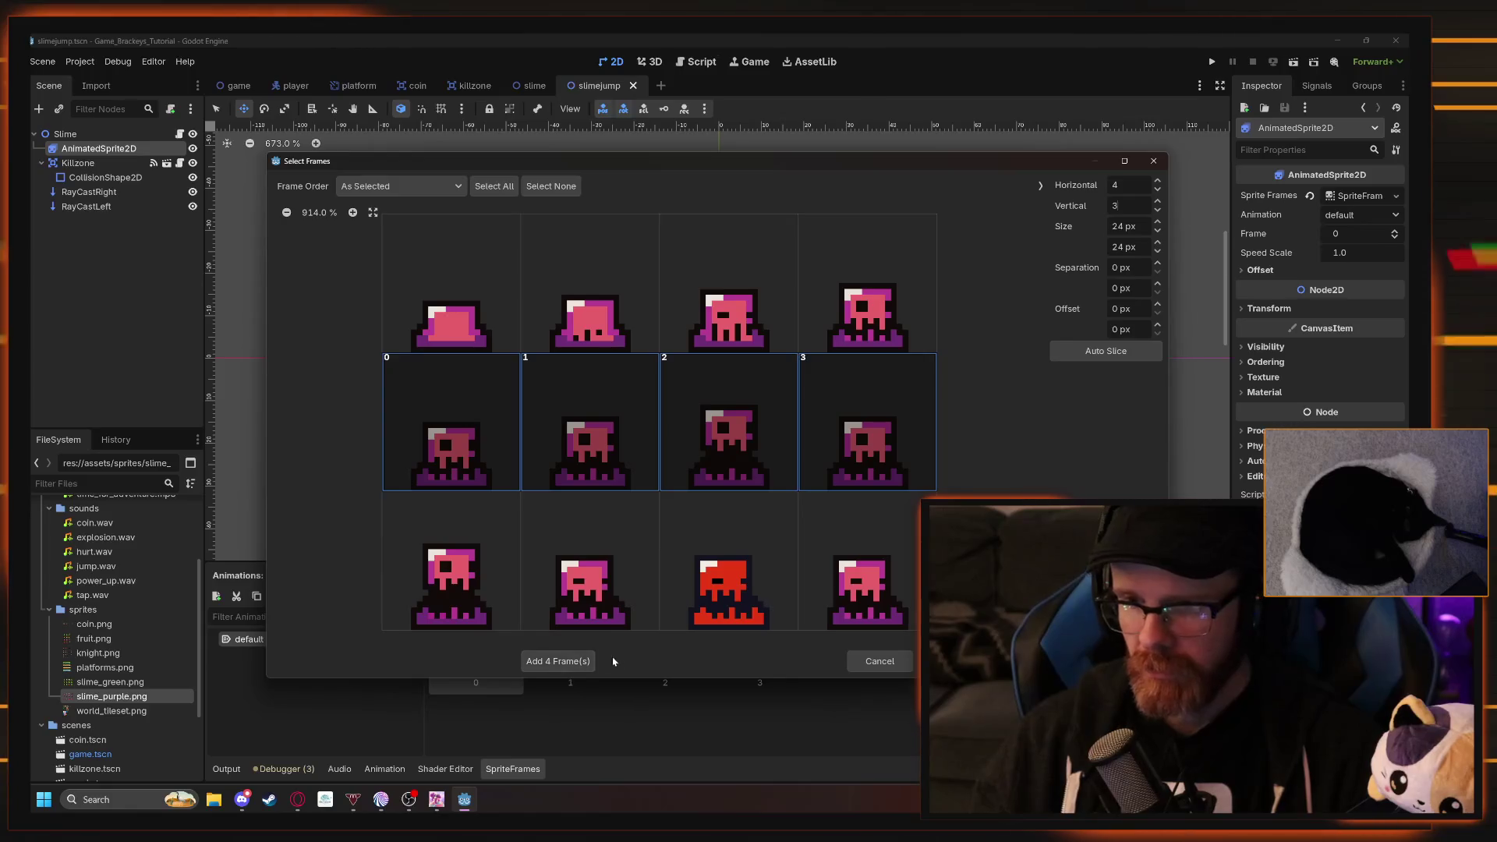
{"action": "left_click", "coordinate": [567, 662]}
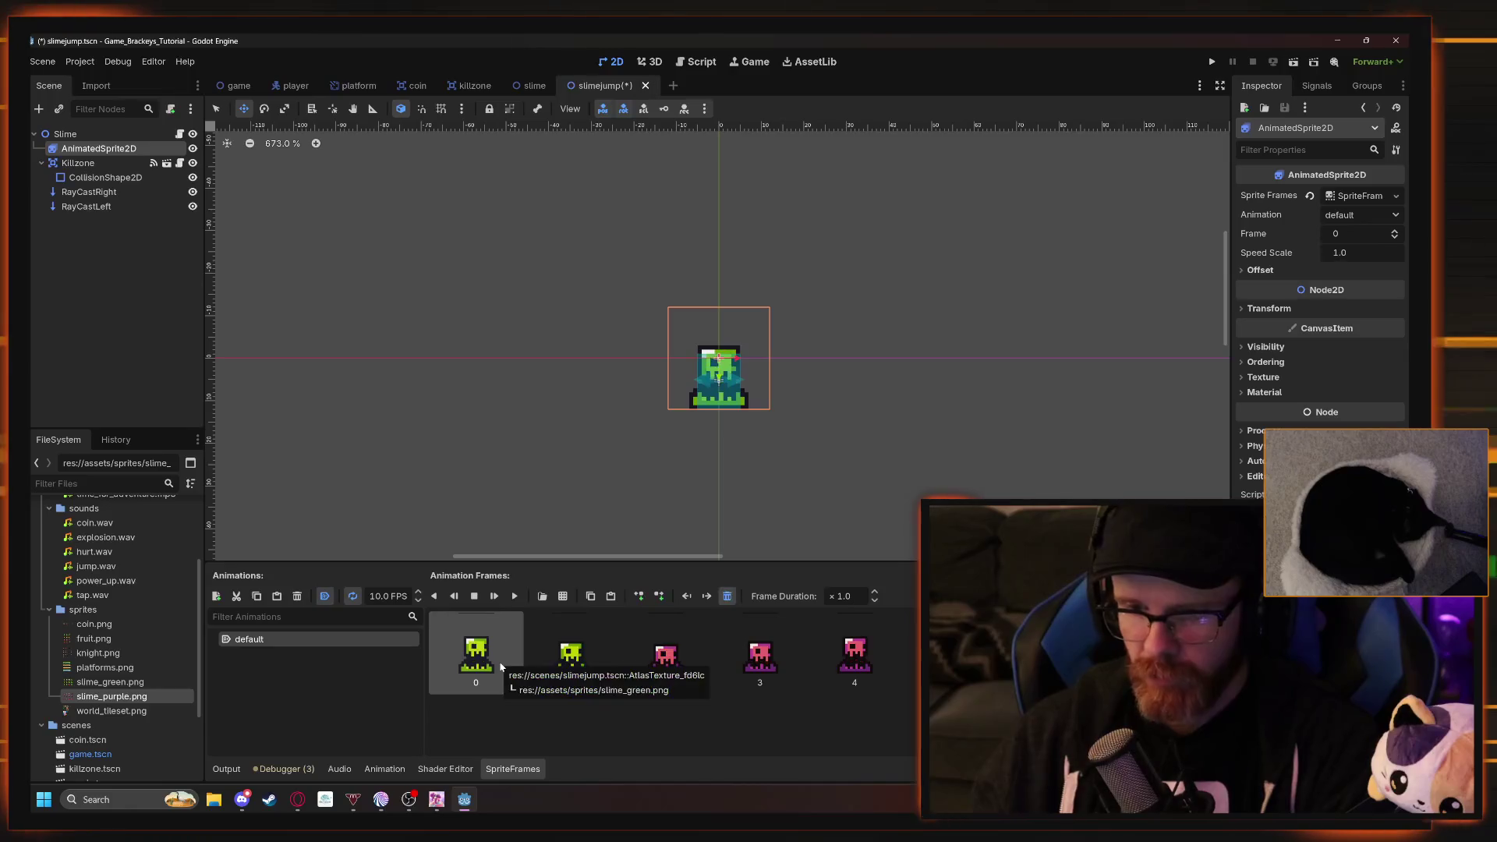
{"action": "key", "text": "Delete"}
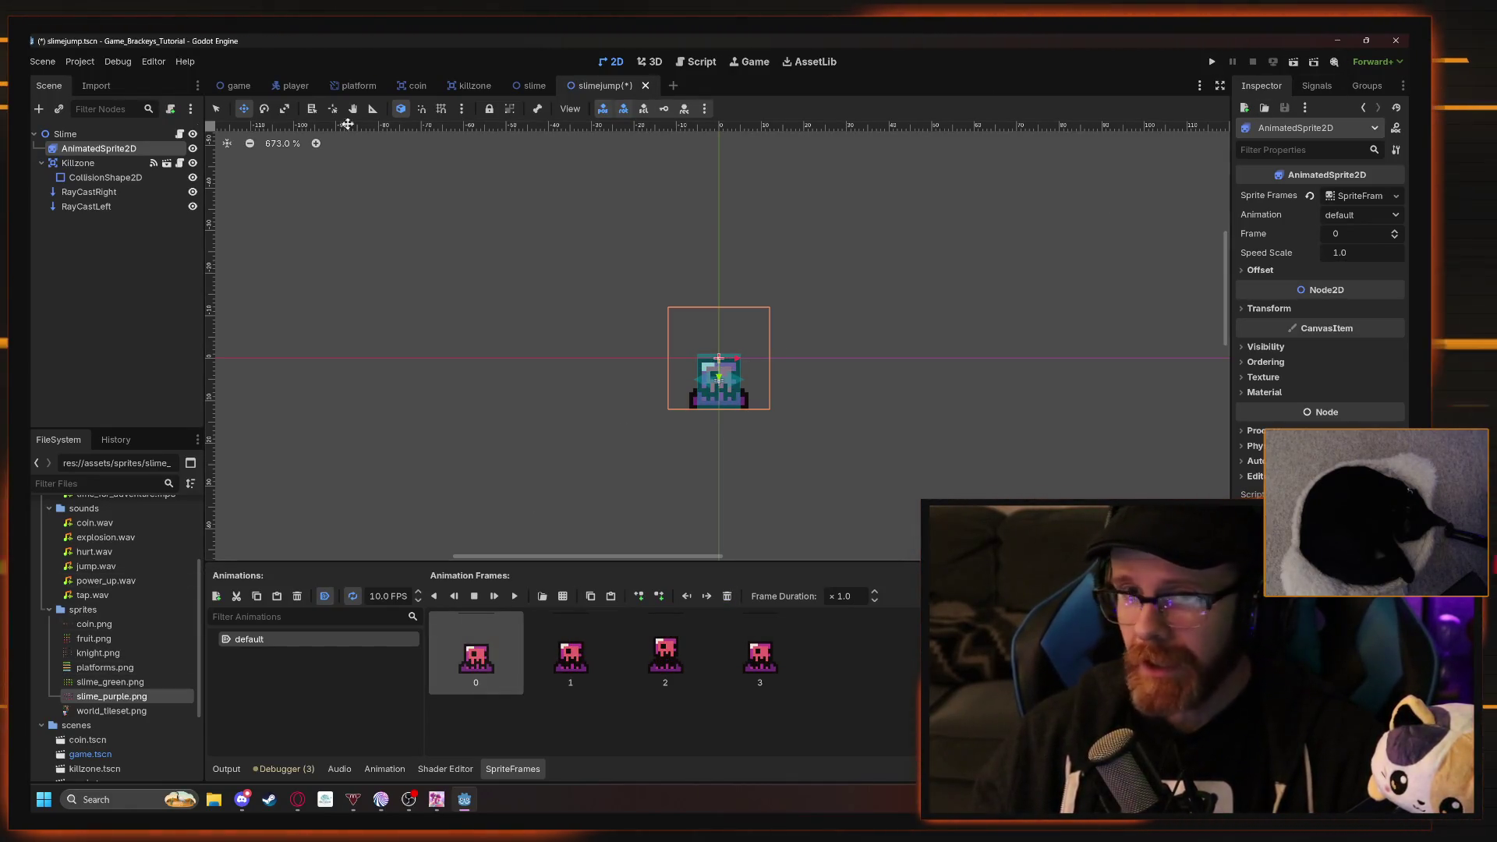
{"action": "left_click", "coordinate": [236, 86]}
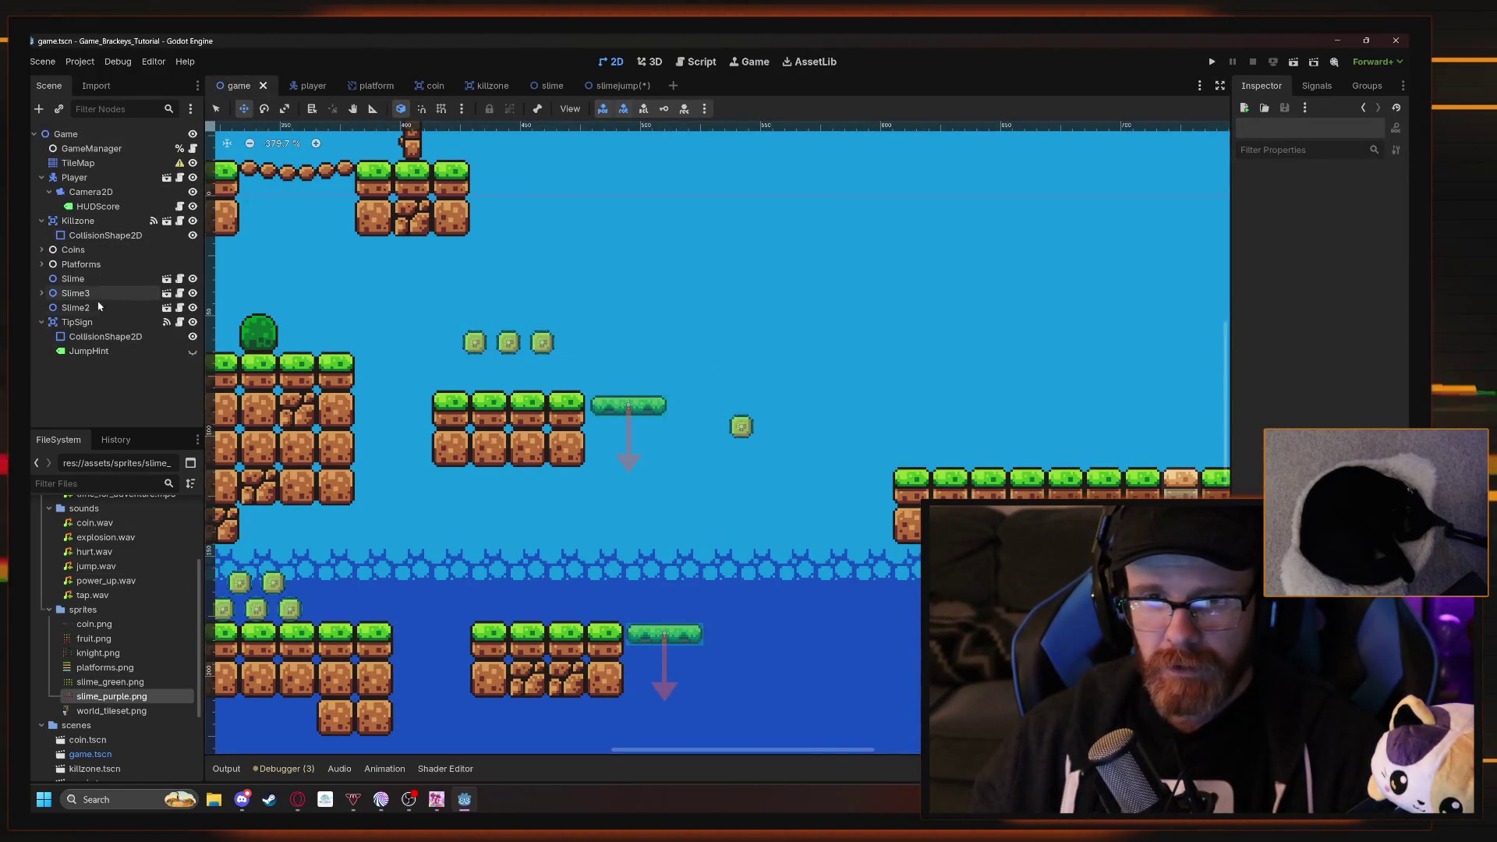
Drop a slimejump.tscn instance, Slime4, onto the middle floating grass platform.
{"action": "scroll", "coordinate": [124, 616], "scroll_direction": "up", "scroll_amount": 3}
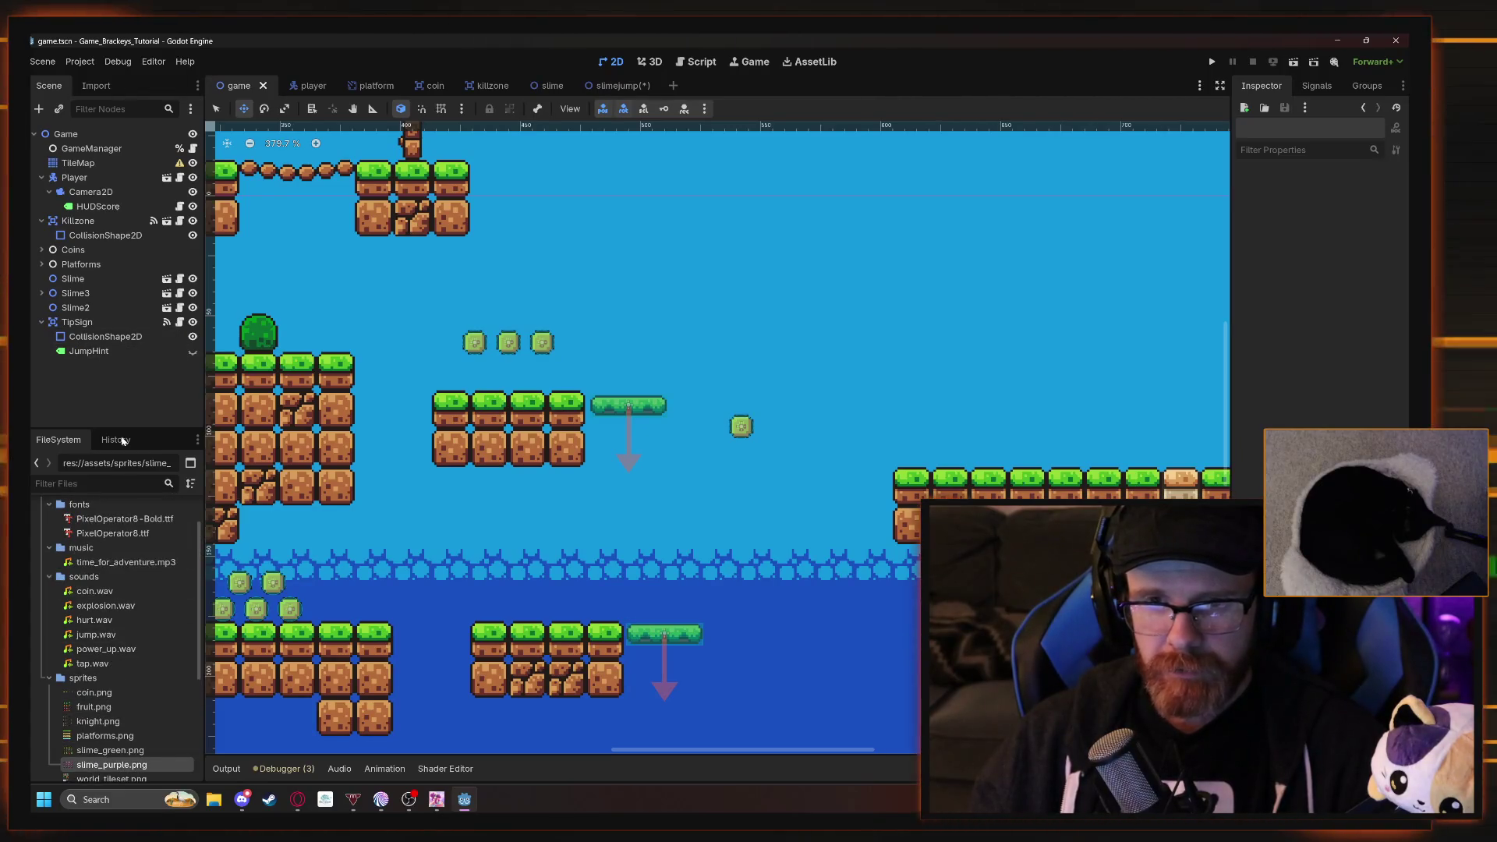
{"action": "scroll", "coordinate": [120, 624], "scroll_direction": "down", "scroll_amount": 5}
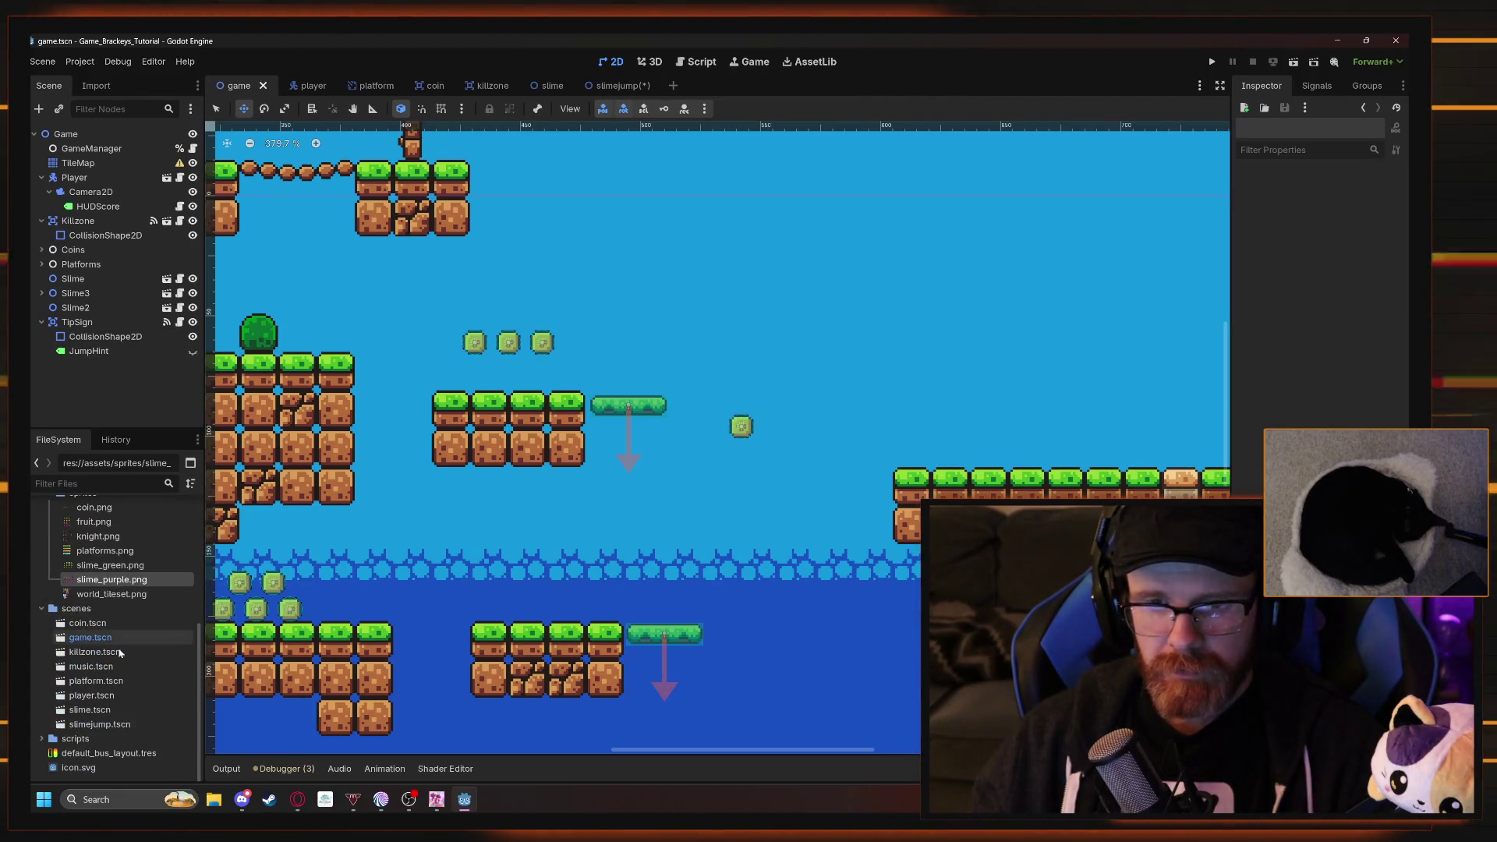
{"action": "left_click", "coordinate": [99, 725]}
{"action": "mouse_move", "coordinate": [99, 727]}
{"action": "left_mouse_down"}
{"action": "mouse_move", "coordinate": [468, 344]}
{"action": "mouse_move", "coordinate": [506, 367]}
{"action": "mouse_move", "coordinate": [566, 367]}
{"action": "left_mouse_up"}
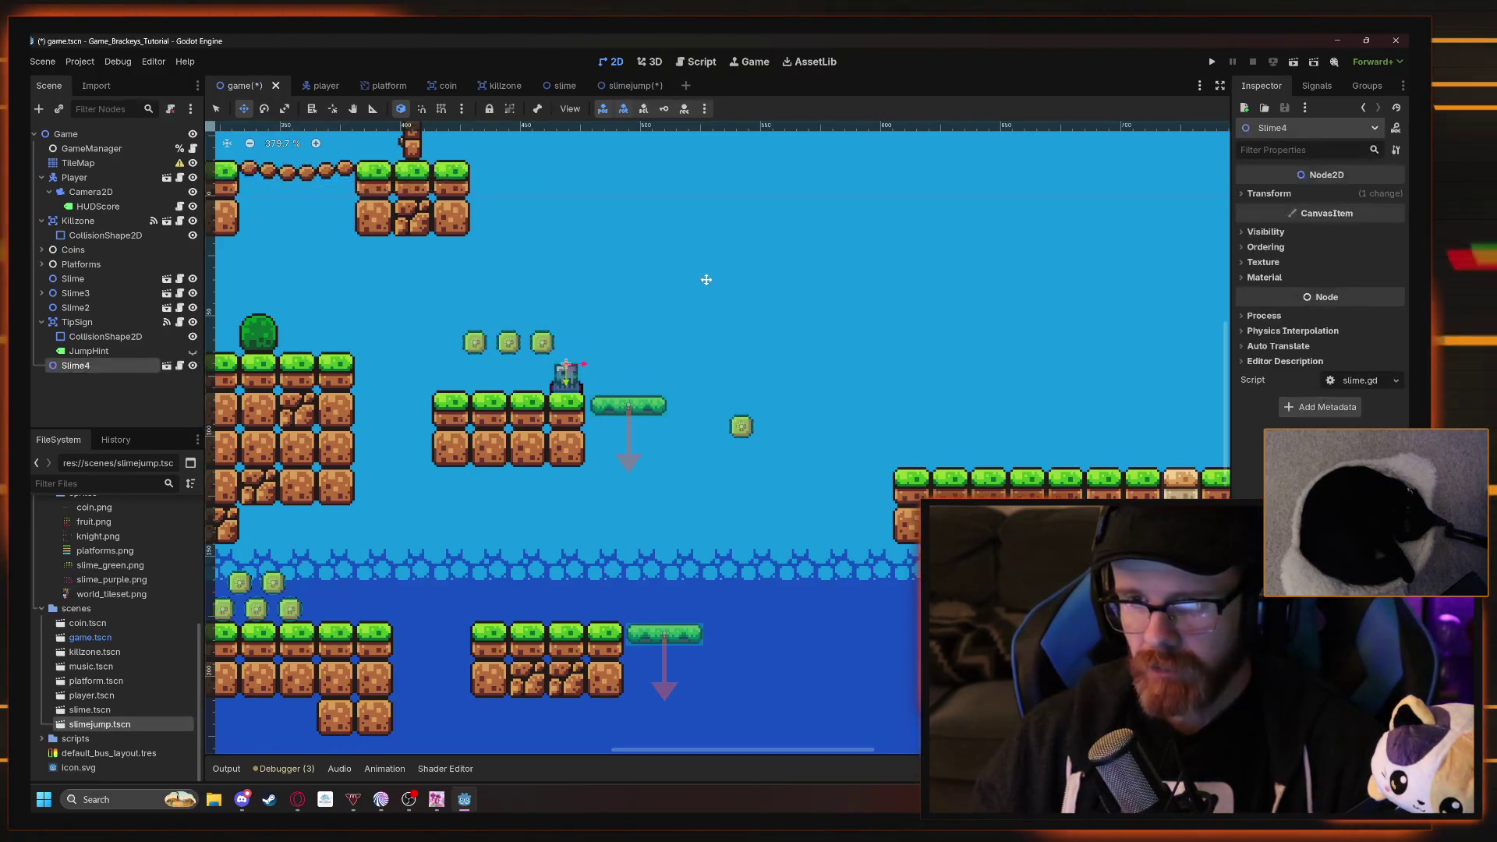
Run the project, move and jump the knight across gaps until dying, then close the game.
{"action": "left_click", "coordinate": [1213, 63]}
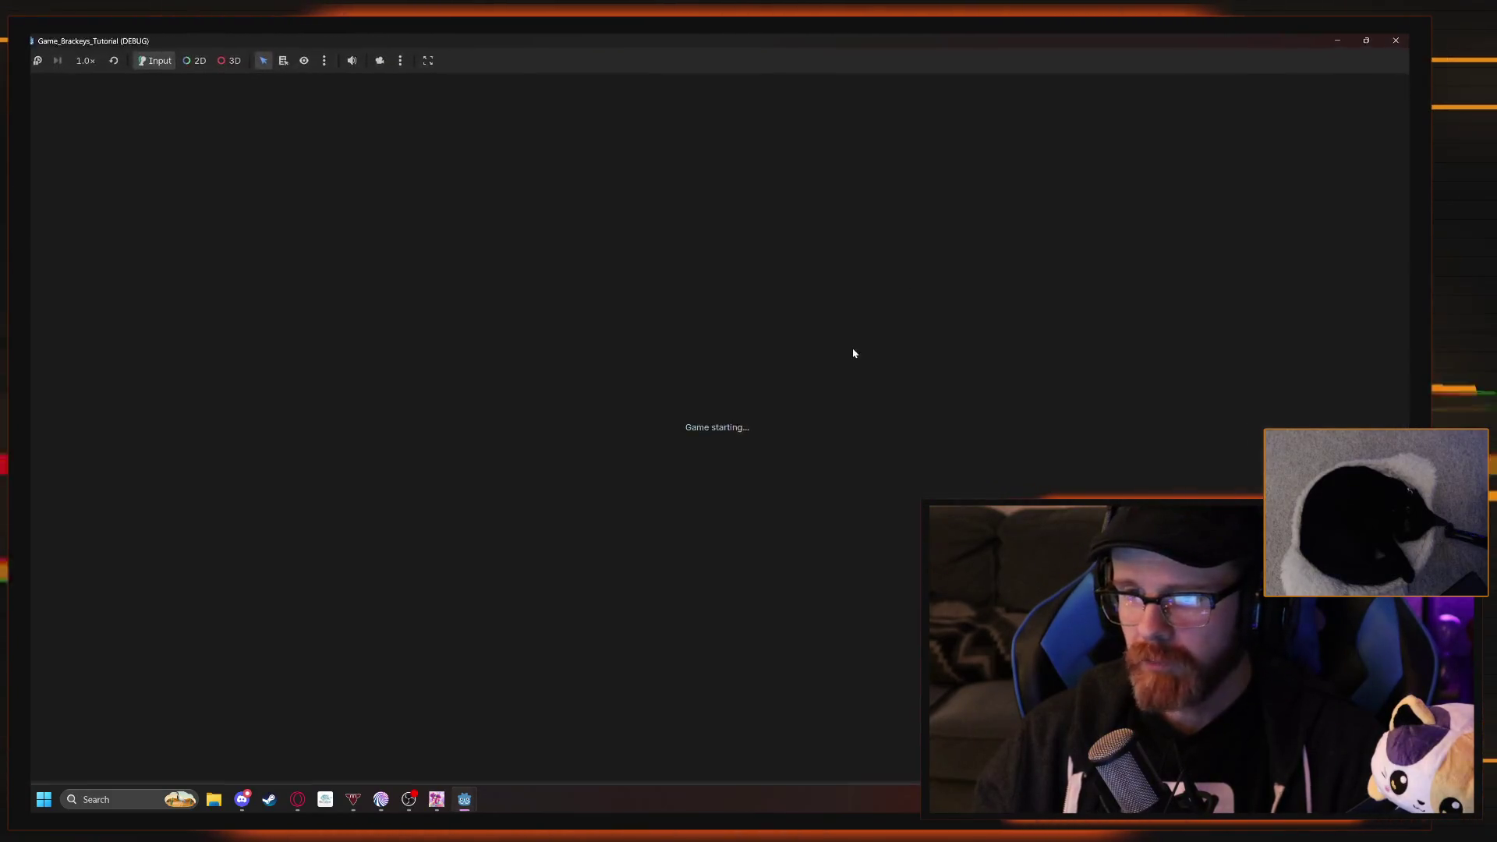
{"action": "key", "text": "Right"}
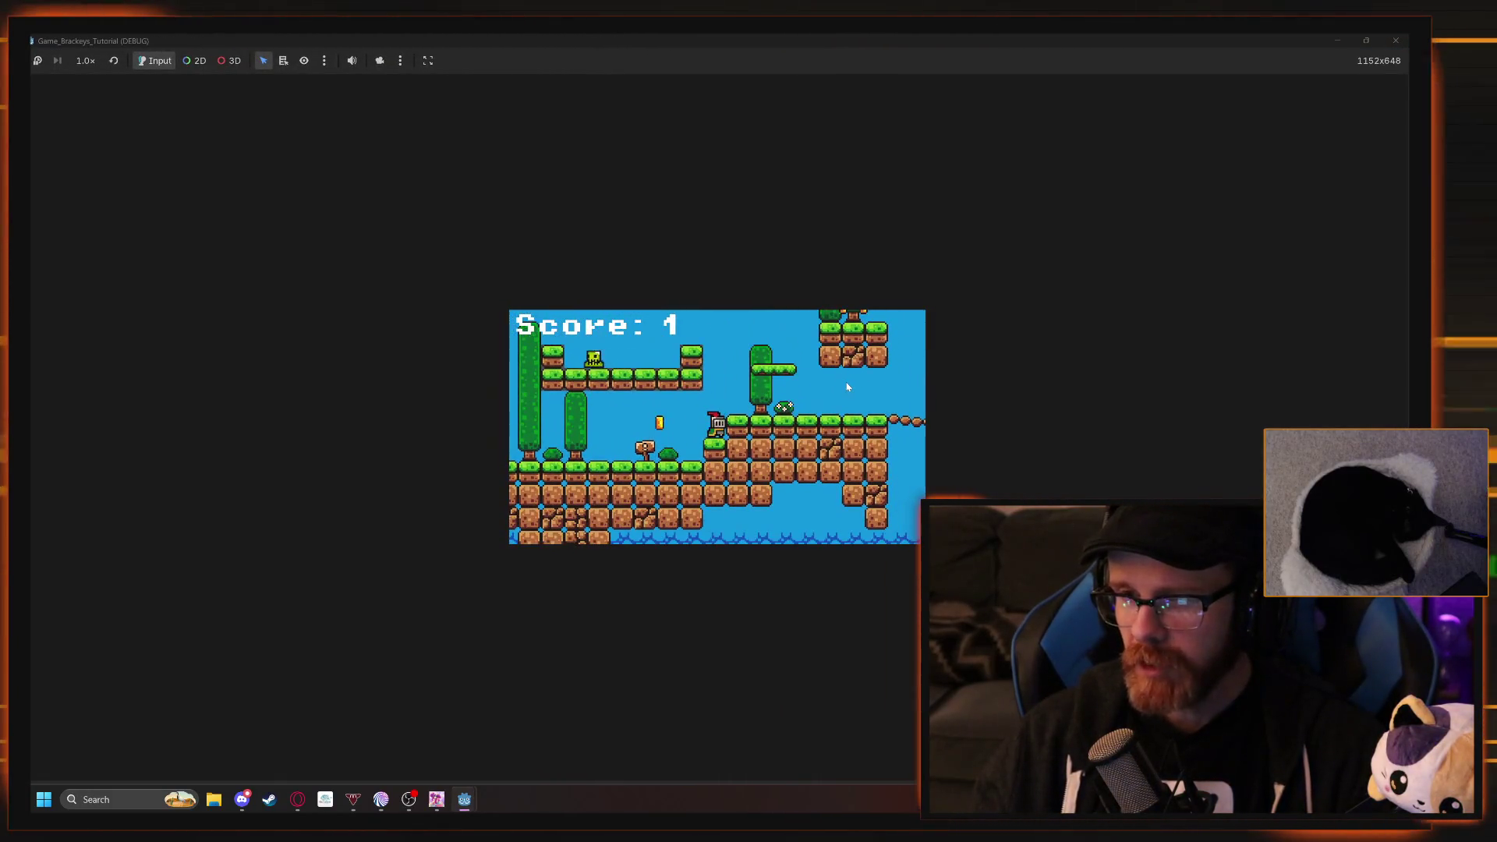
{"action": "key", "text": "Right"}
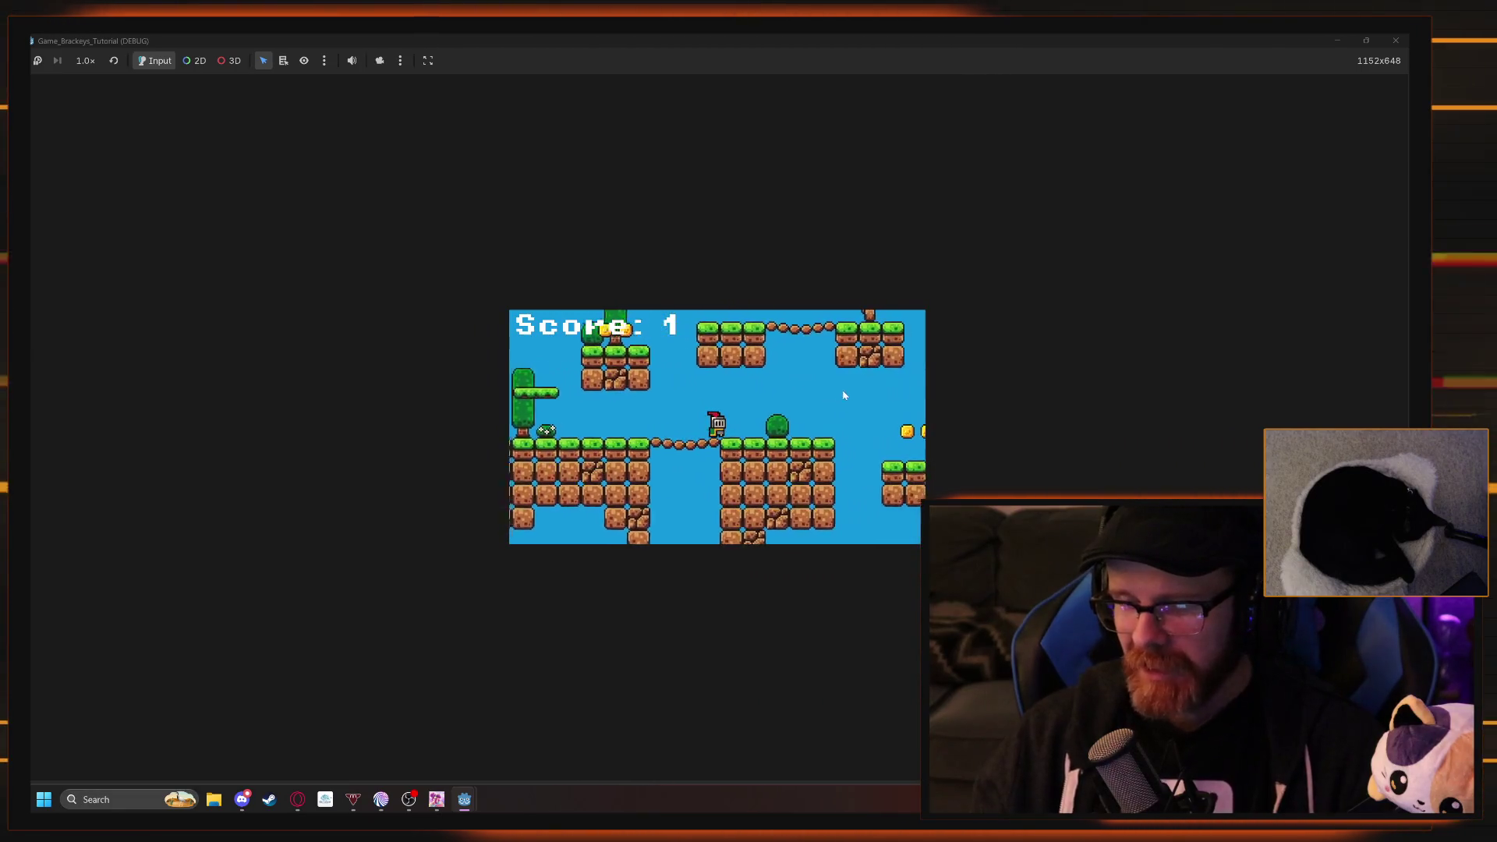
{"action": "key", "text": "space"}
{"action": "key", "text": "Right"}
{"action": "key", "text": "space"}
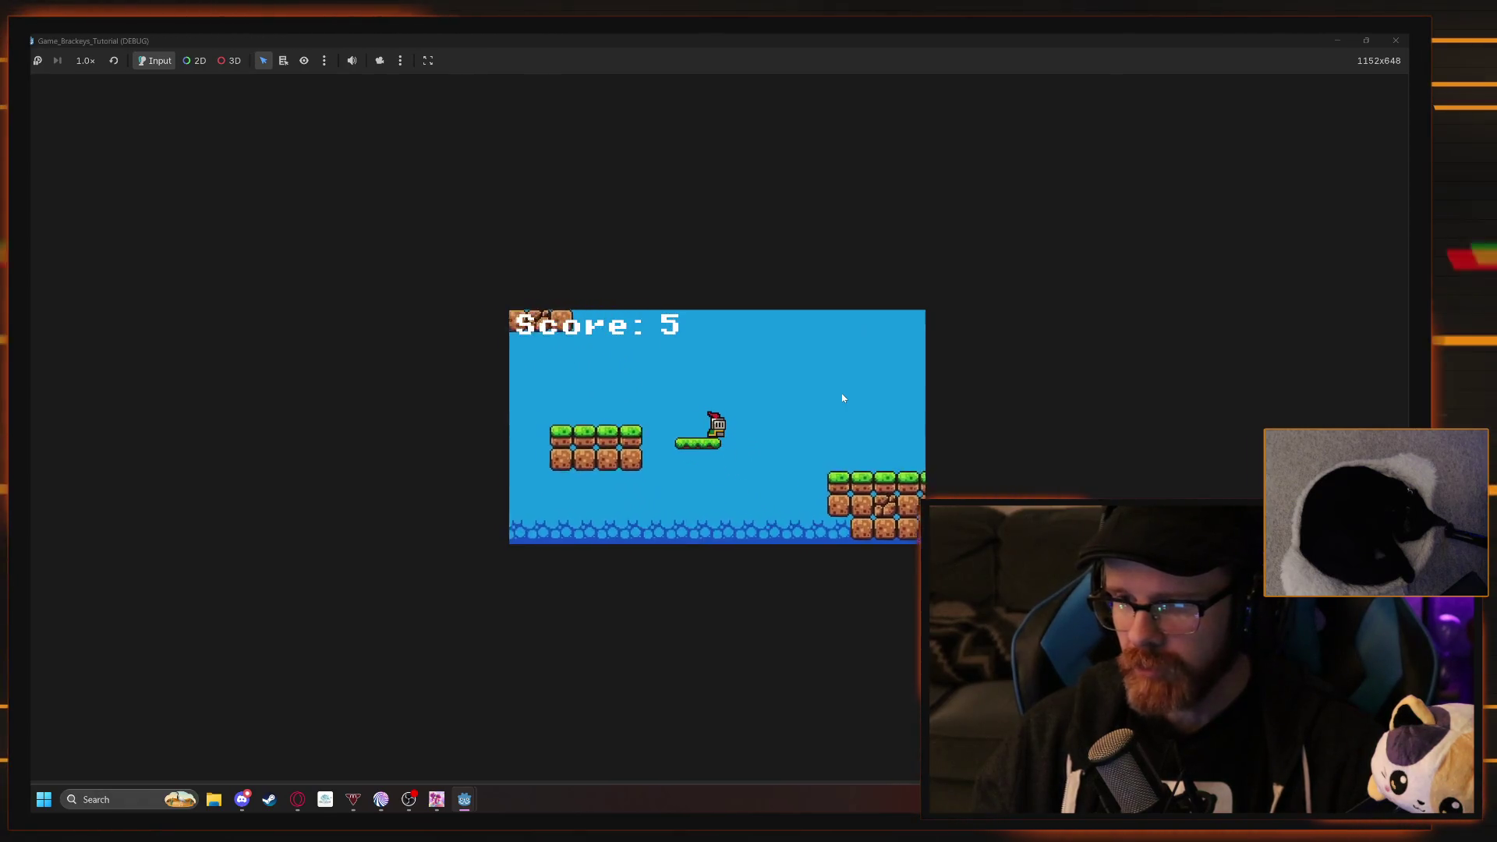
{"action": "key", "text": "Right"}
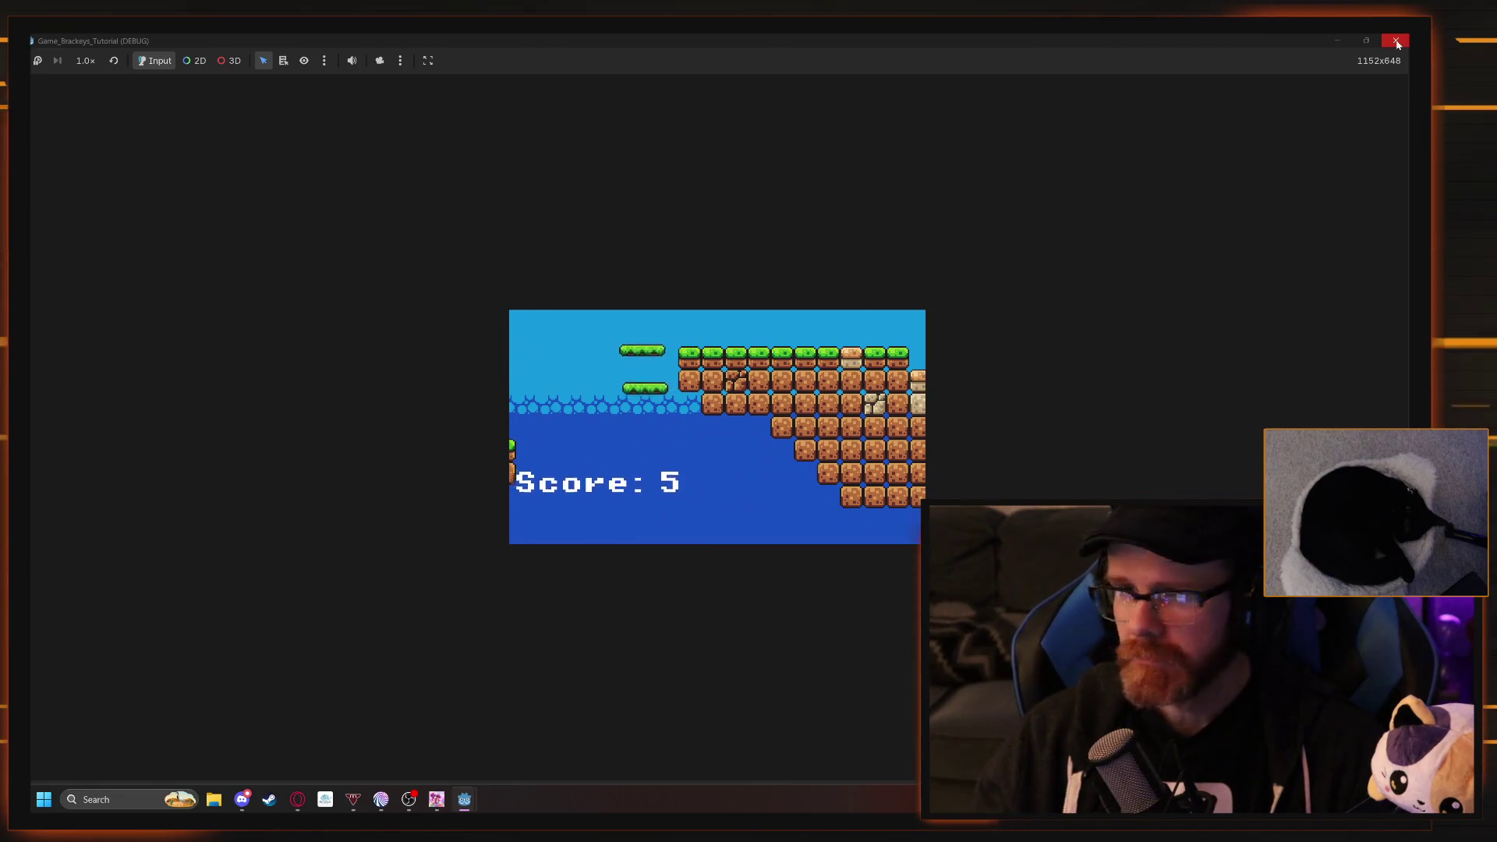
{"action": "left_click", "coordinate": [1397, 44]}
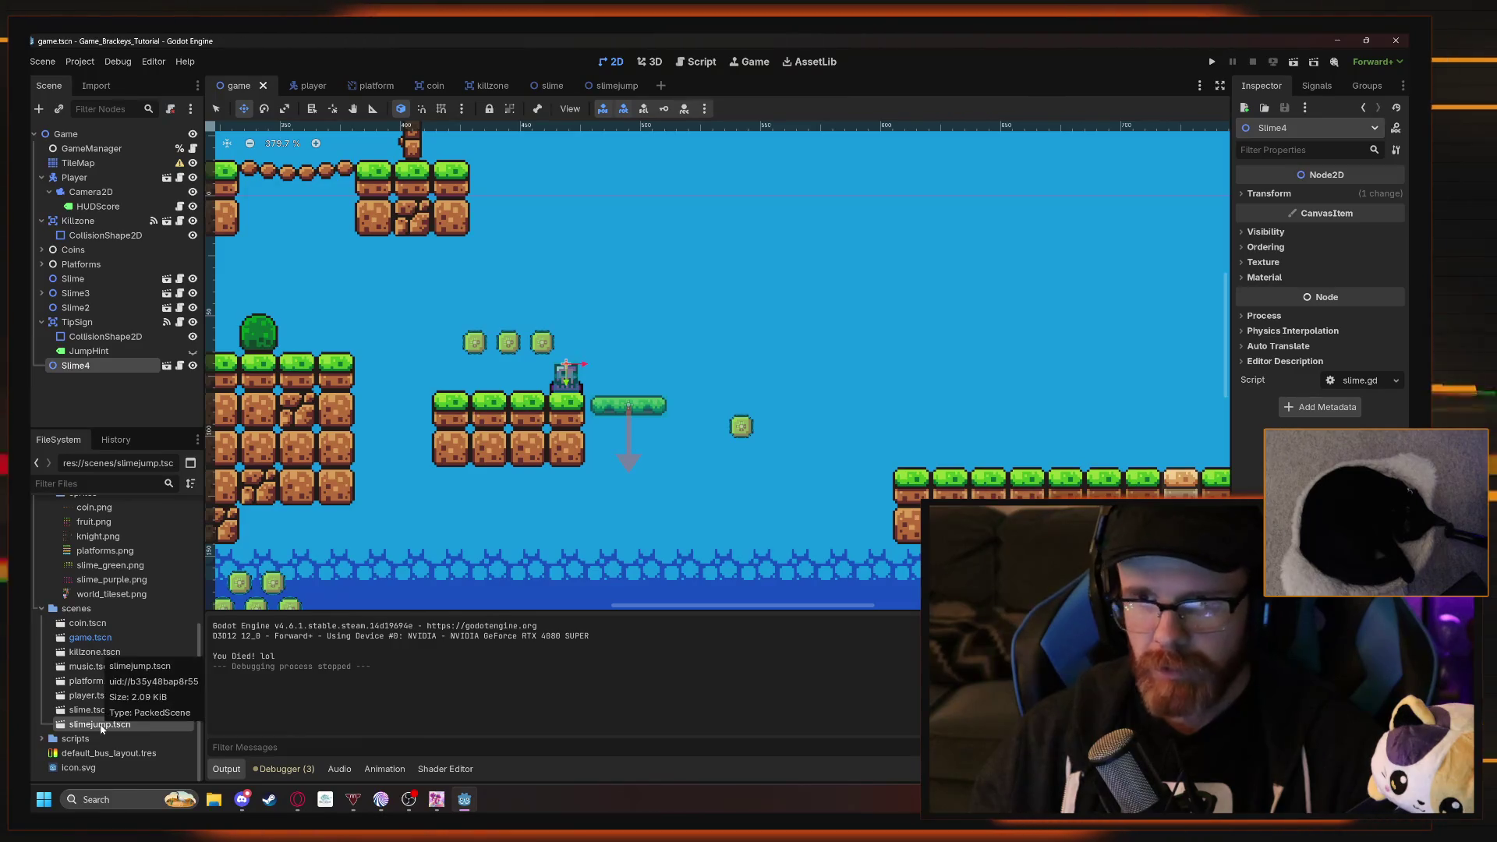
Open Slime4's attached slime.gd script in the Script workspace, then return to the slimejump scene.
{"action": "left_click", "coordinate": [696, 62]}
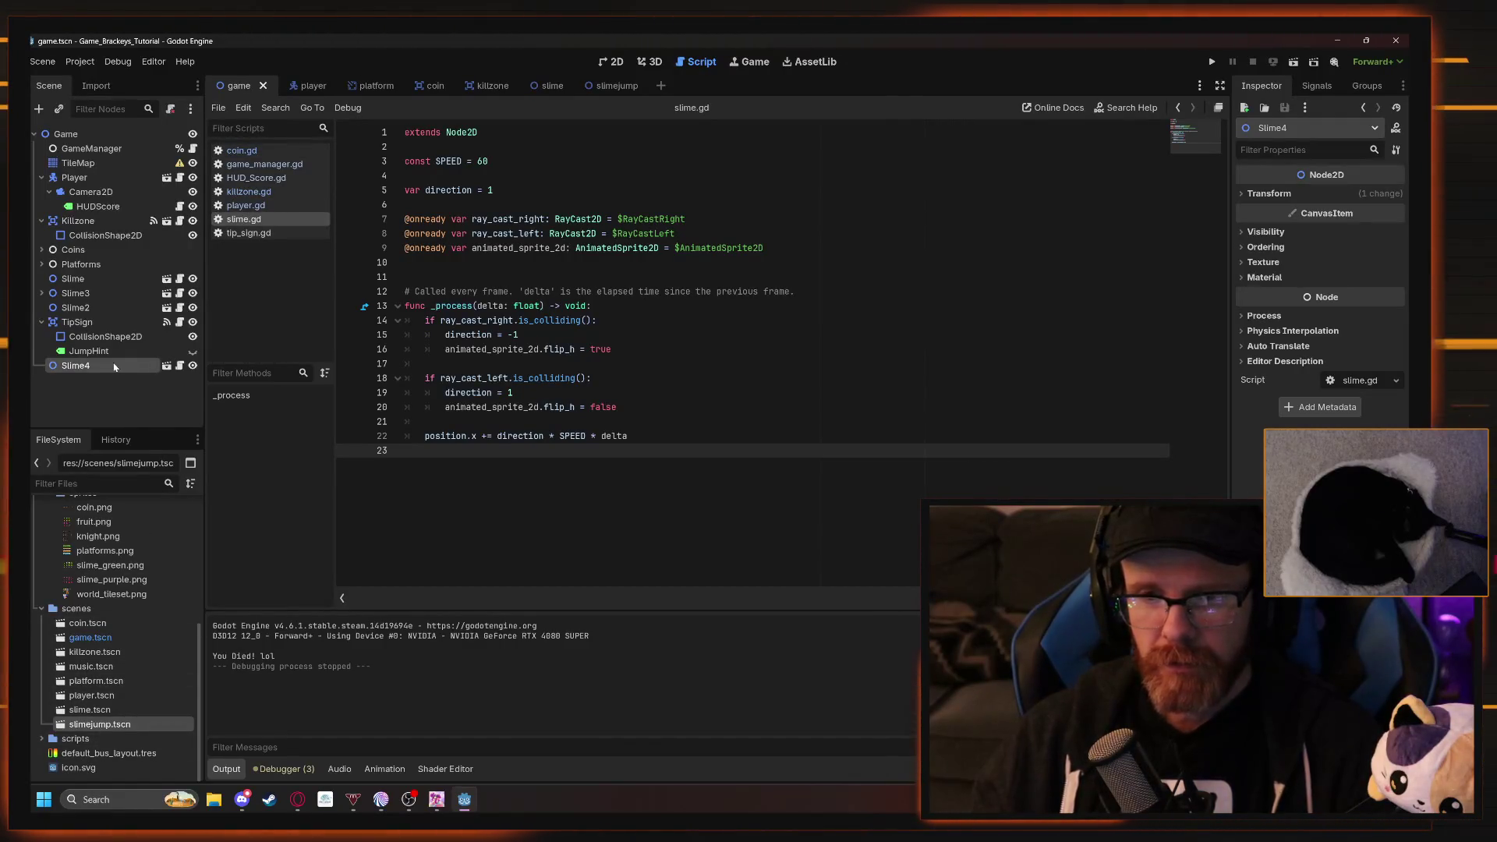
{"action": "left_click", "coordinate": [145, 384]}
{"action": "left_click", "coordinate": [182, 369]}
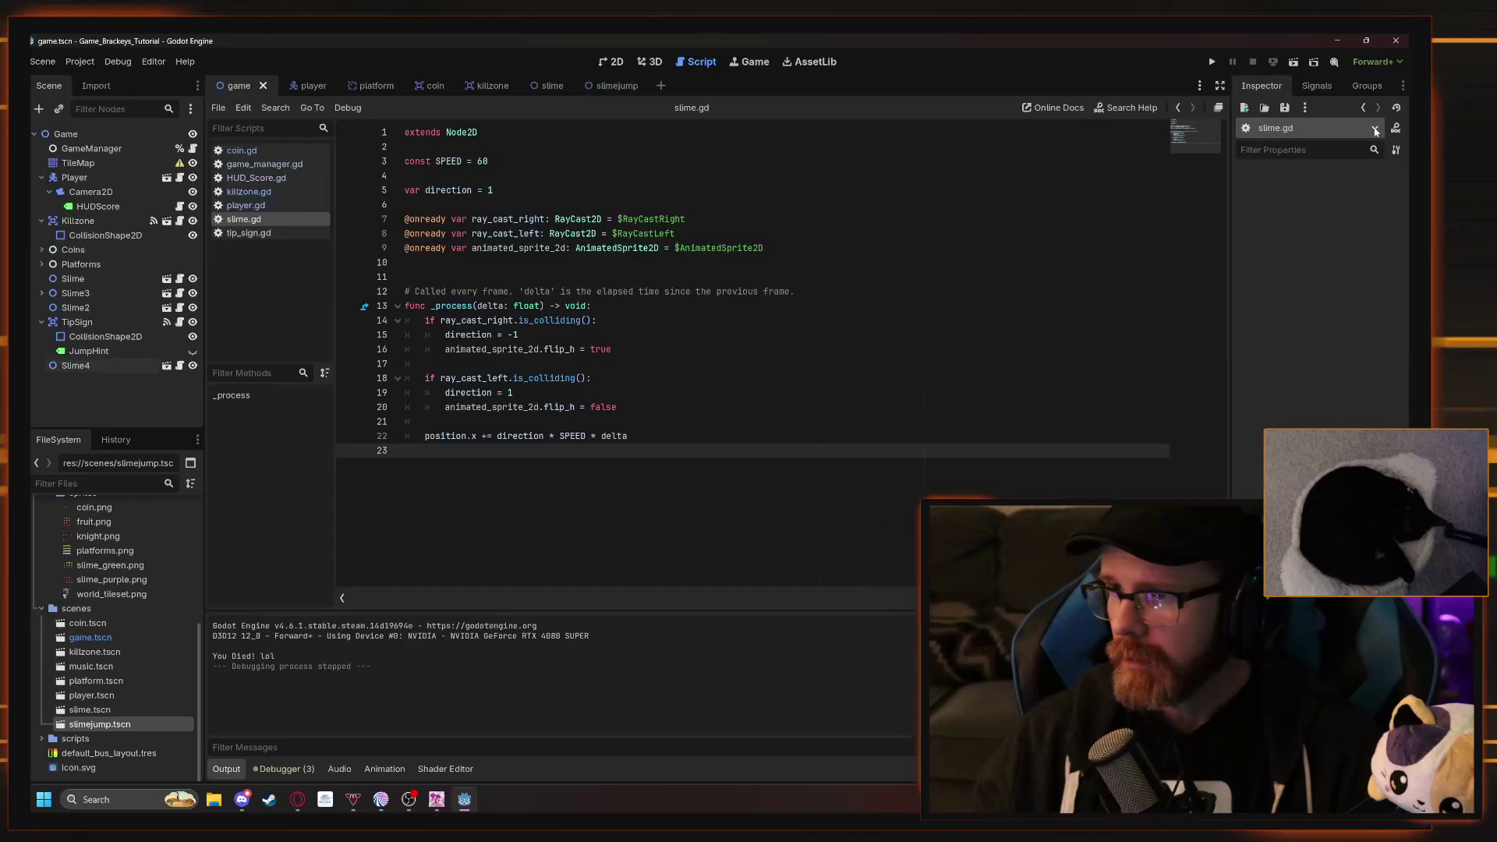
{"action": "left_click", "coordinate": [661, 86]}
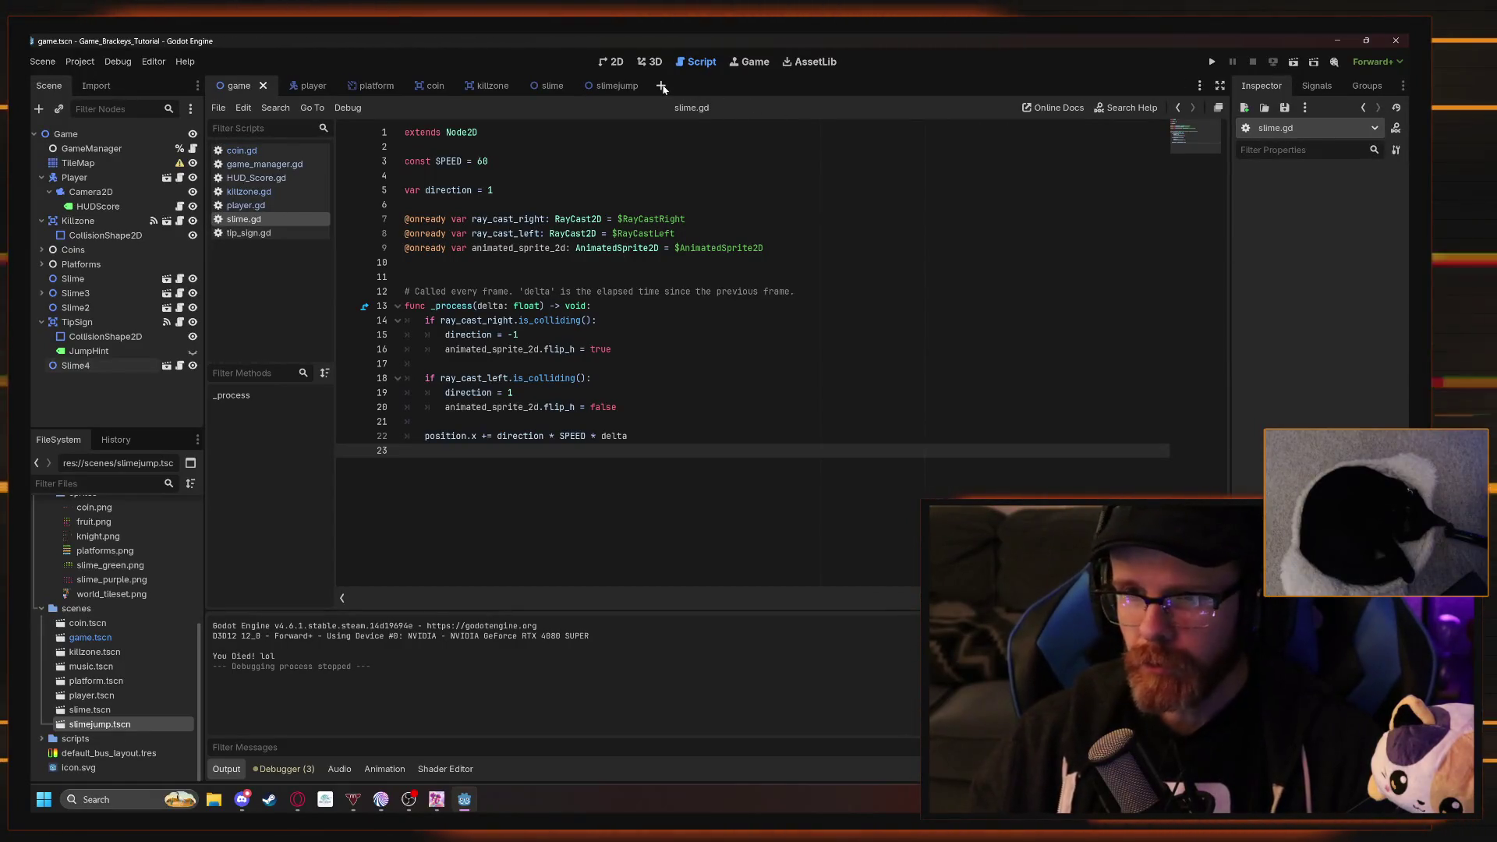
{"action": "left_click", "coordinate": [686, 86]}
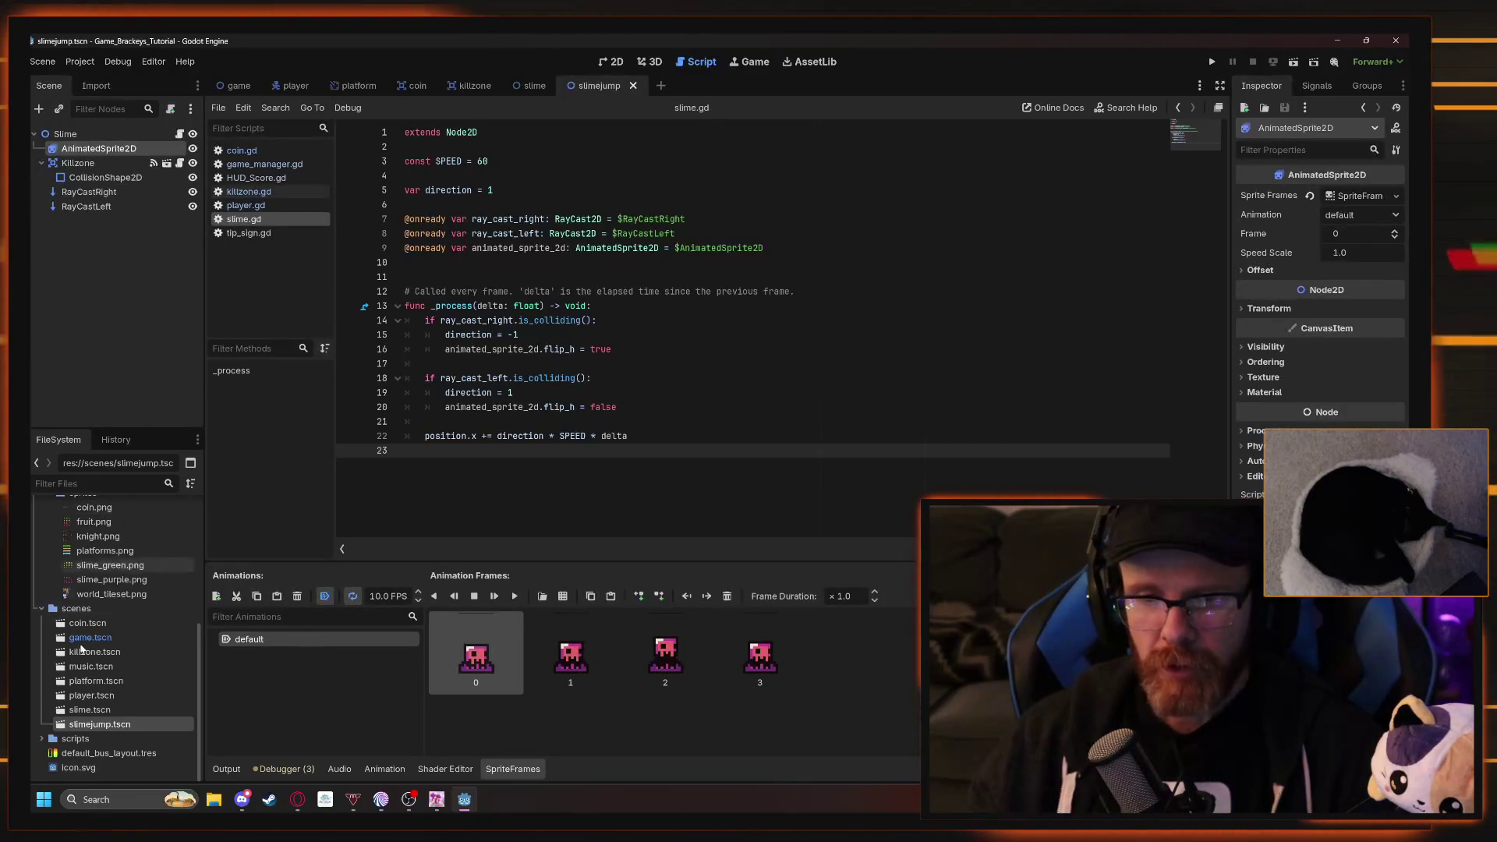
With the Slime root selected, review the full slime.gd code in the editor.
{"action": "right_click", "coordinate": [91, 725]}
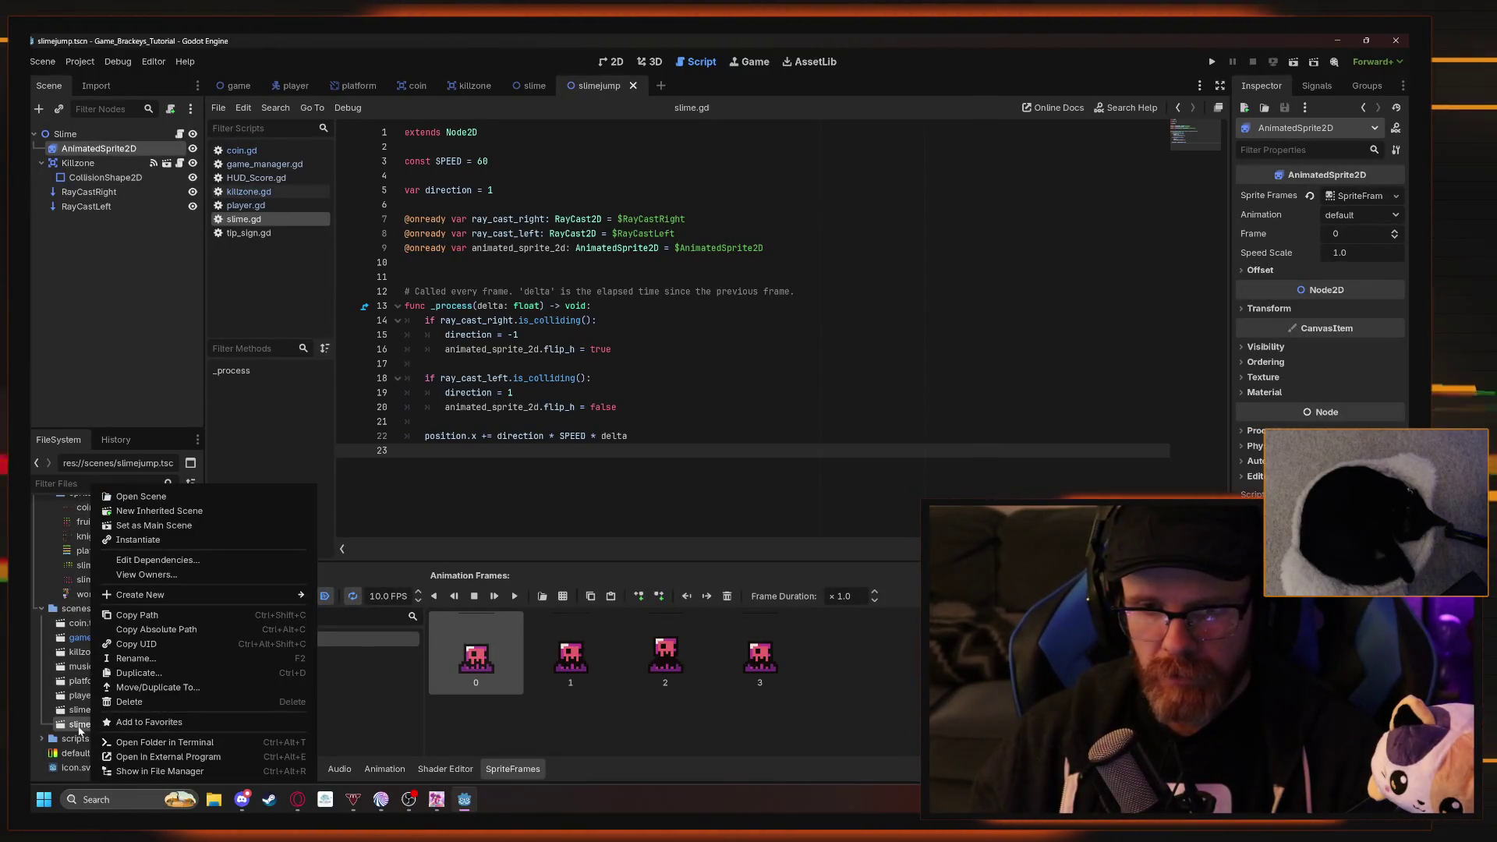
{"action": "left_click", "coordinate": [164, 212]}
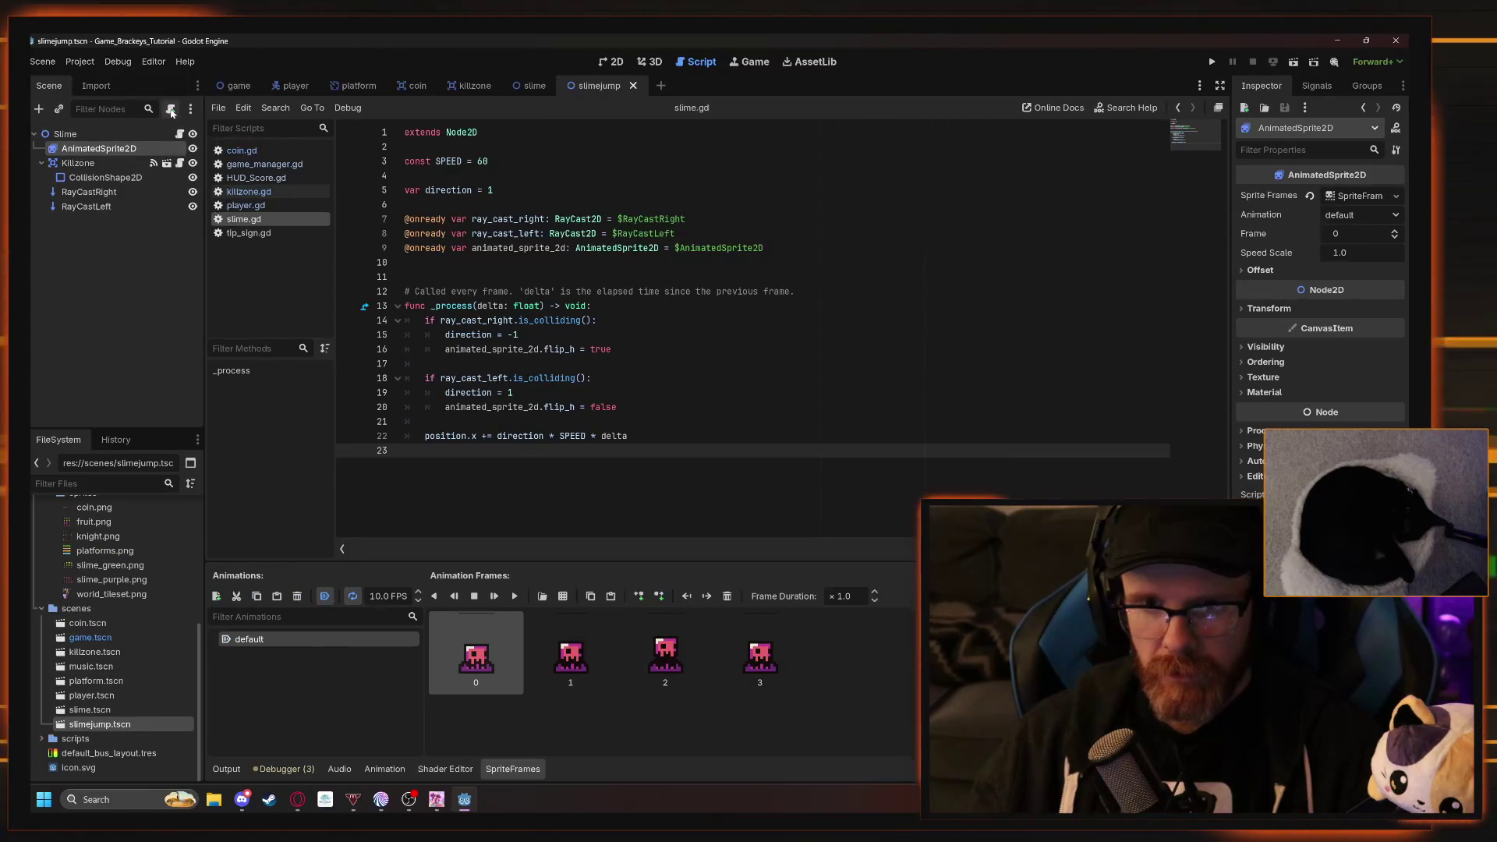
{"action": "left_click", "coordinate": [130, 133]}
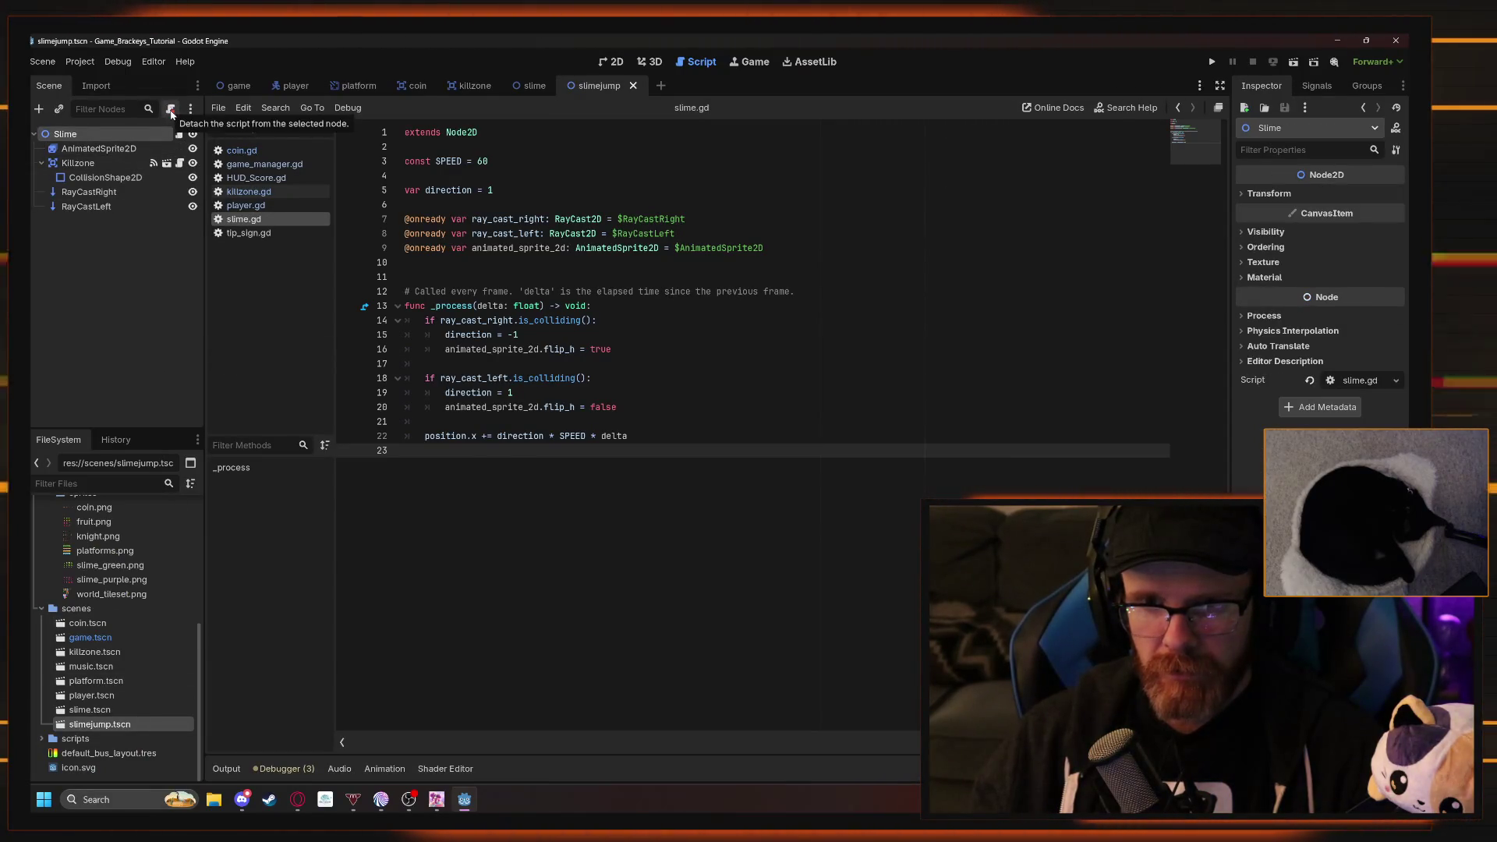
{"action": "left_click", "coordinate": [617, 407]}
{"action": "key", "text": "ctrl+a"}
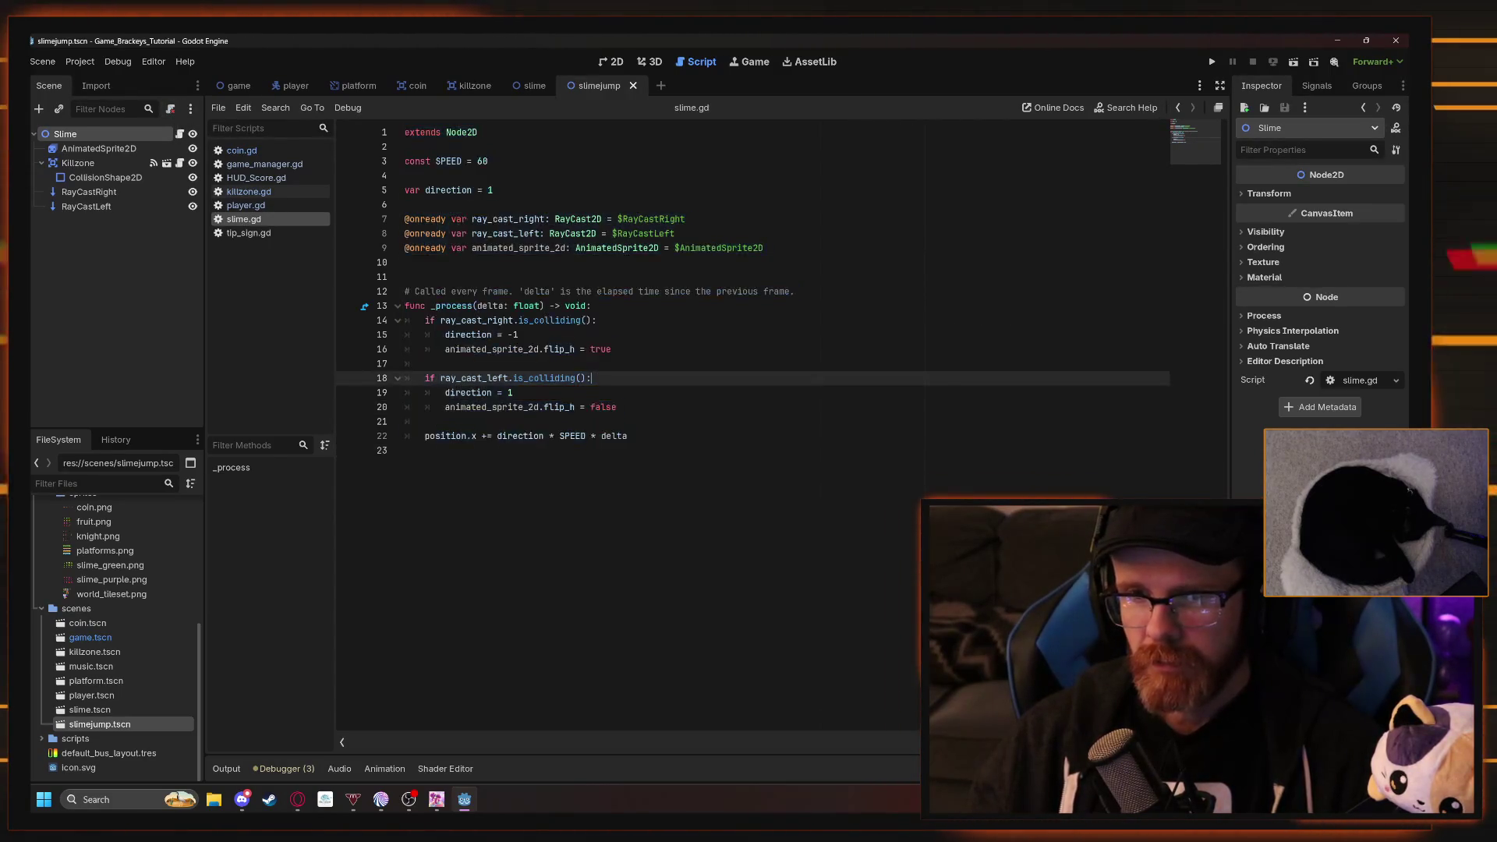
{"action": "left_click", "coordinate": [546, 378]}
{"action": "left_click", "coordinate": [117, 234]}
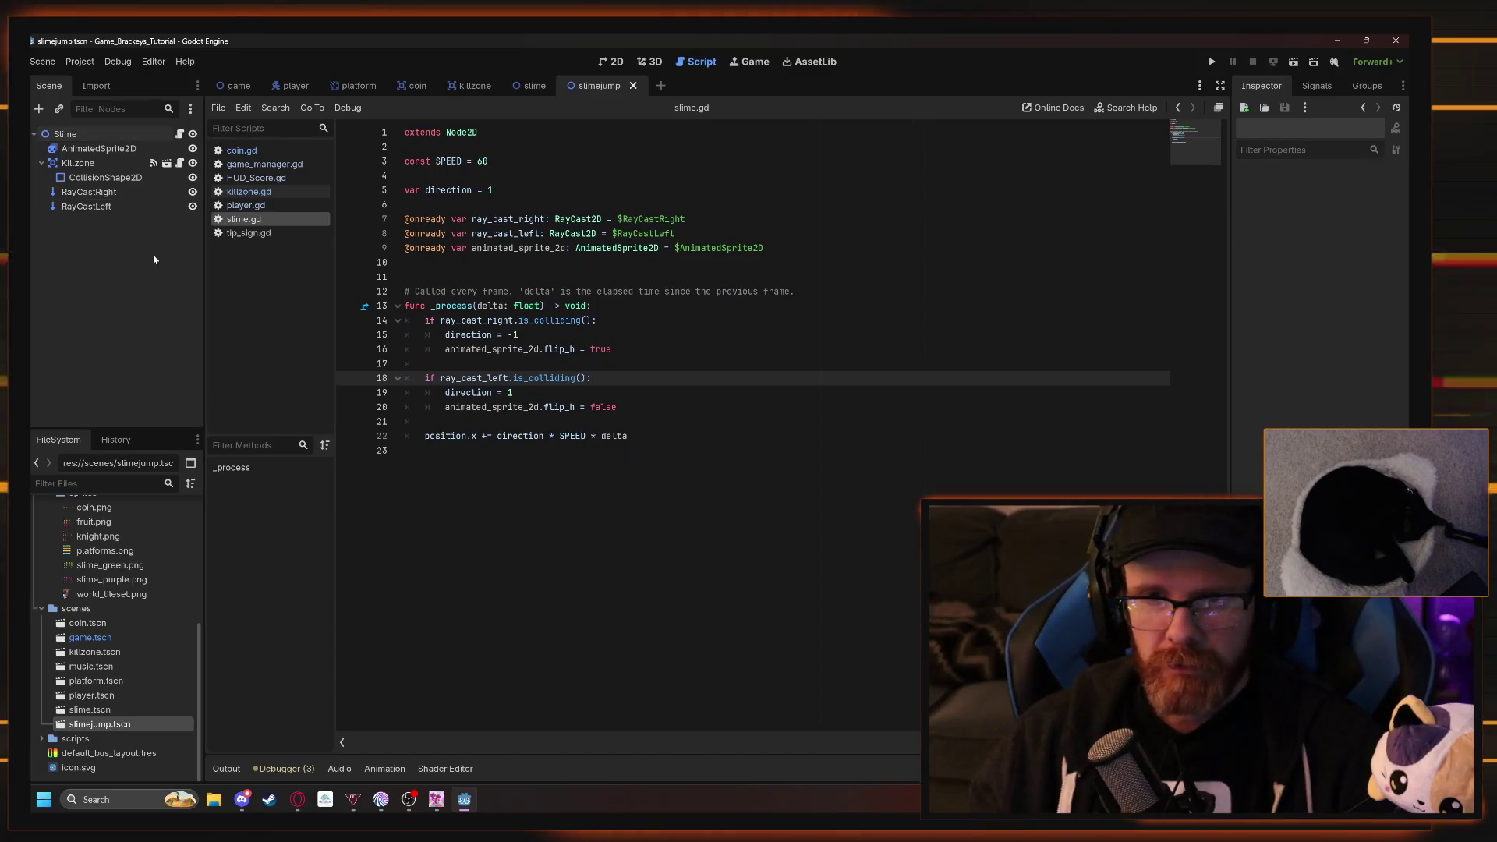
Detach slime.gd from the Slime root node and begin attaching a new slimejump.gd script.
{"action": "right_click", "coordinate": [234, 225]}
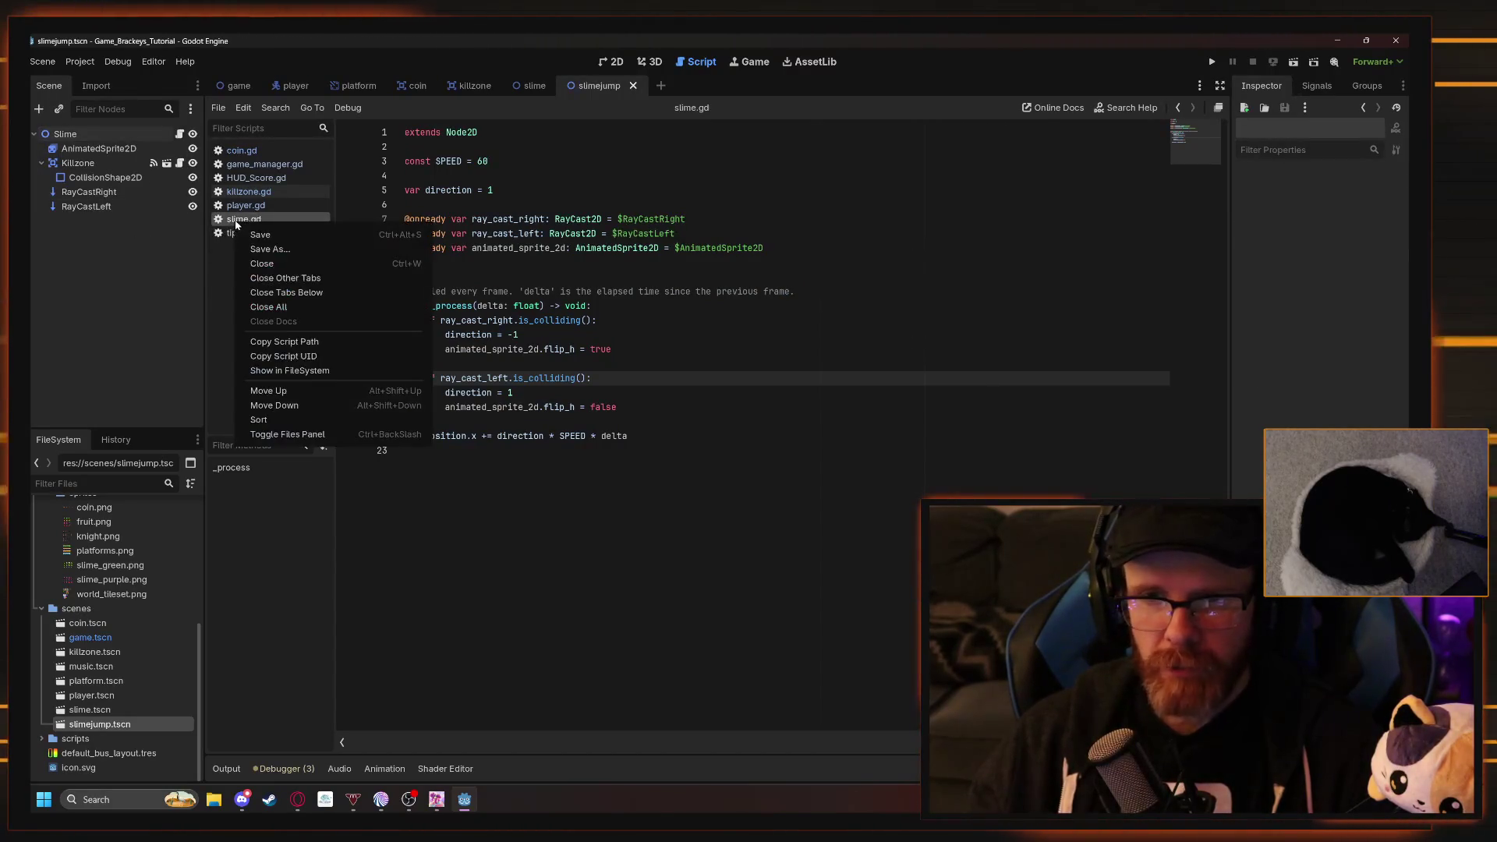
{"action": "left_click", "coordinate": [227, 327]}
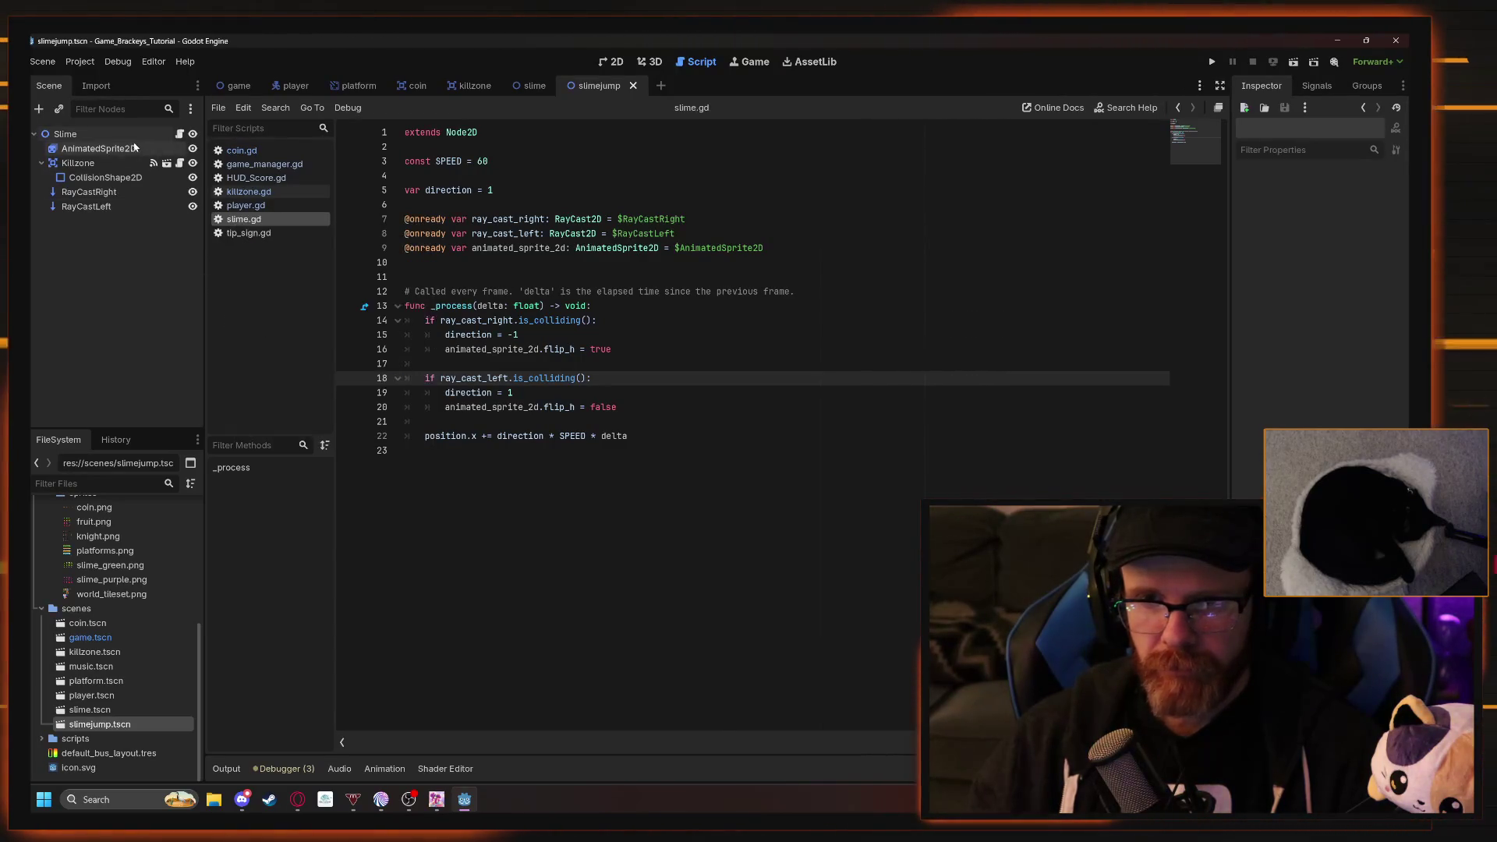
{"action": "left_click", "coordinate": [65, 134]}
{"action": "left_click", "coordinate": [171, 109]}
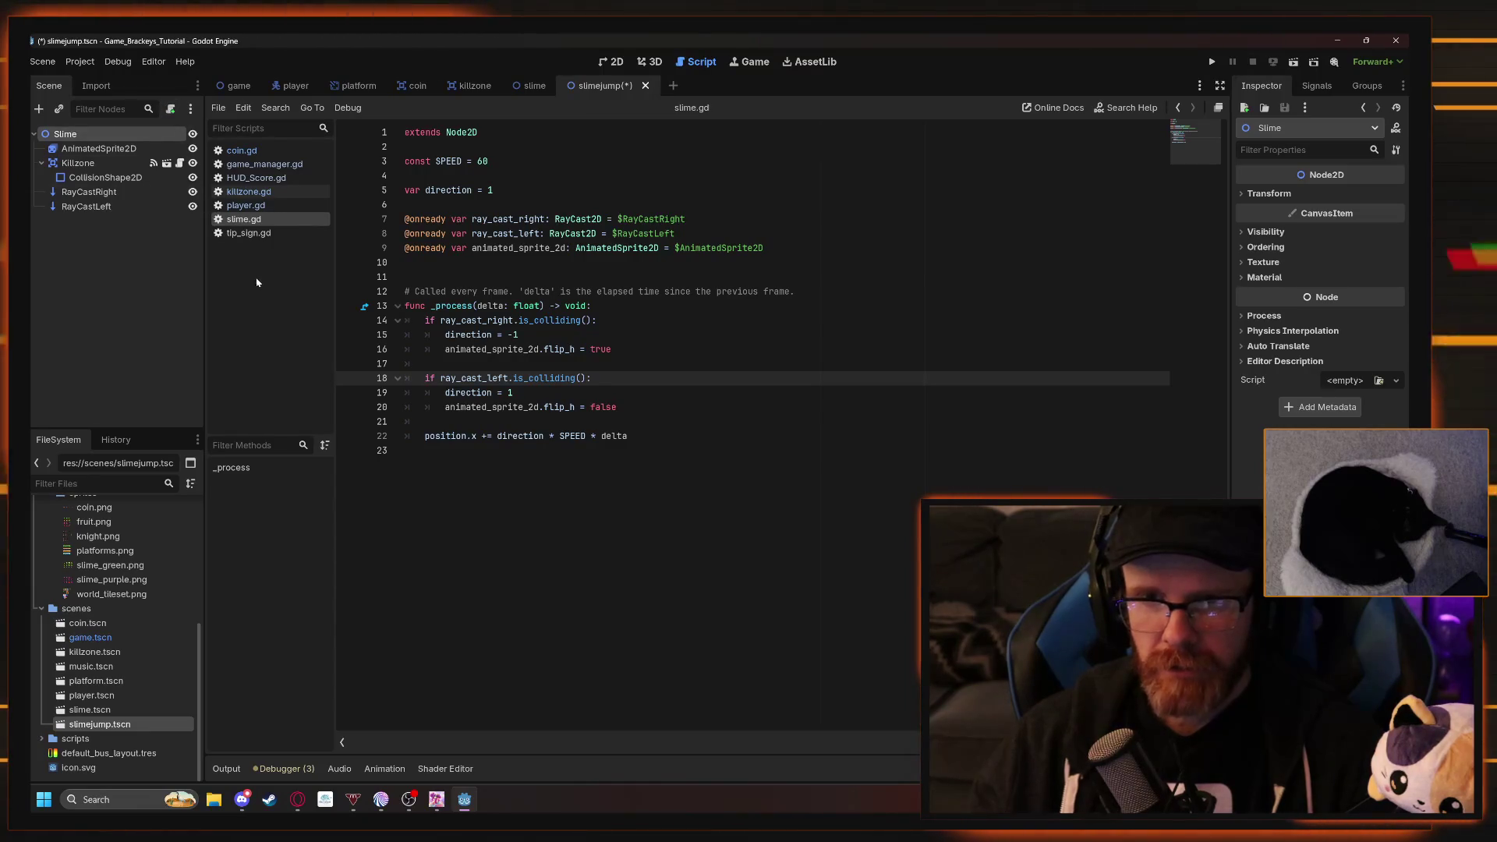
{"action": "left_click", "coordinate": [170, 109]}
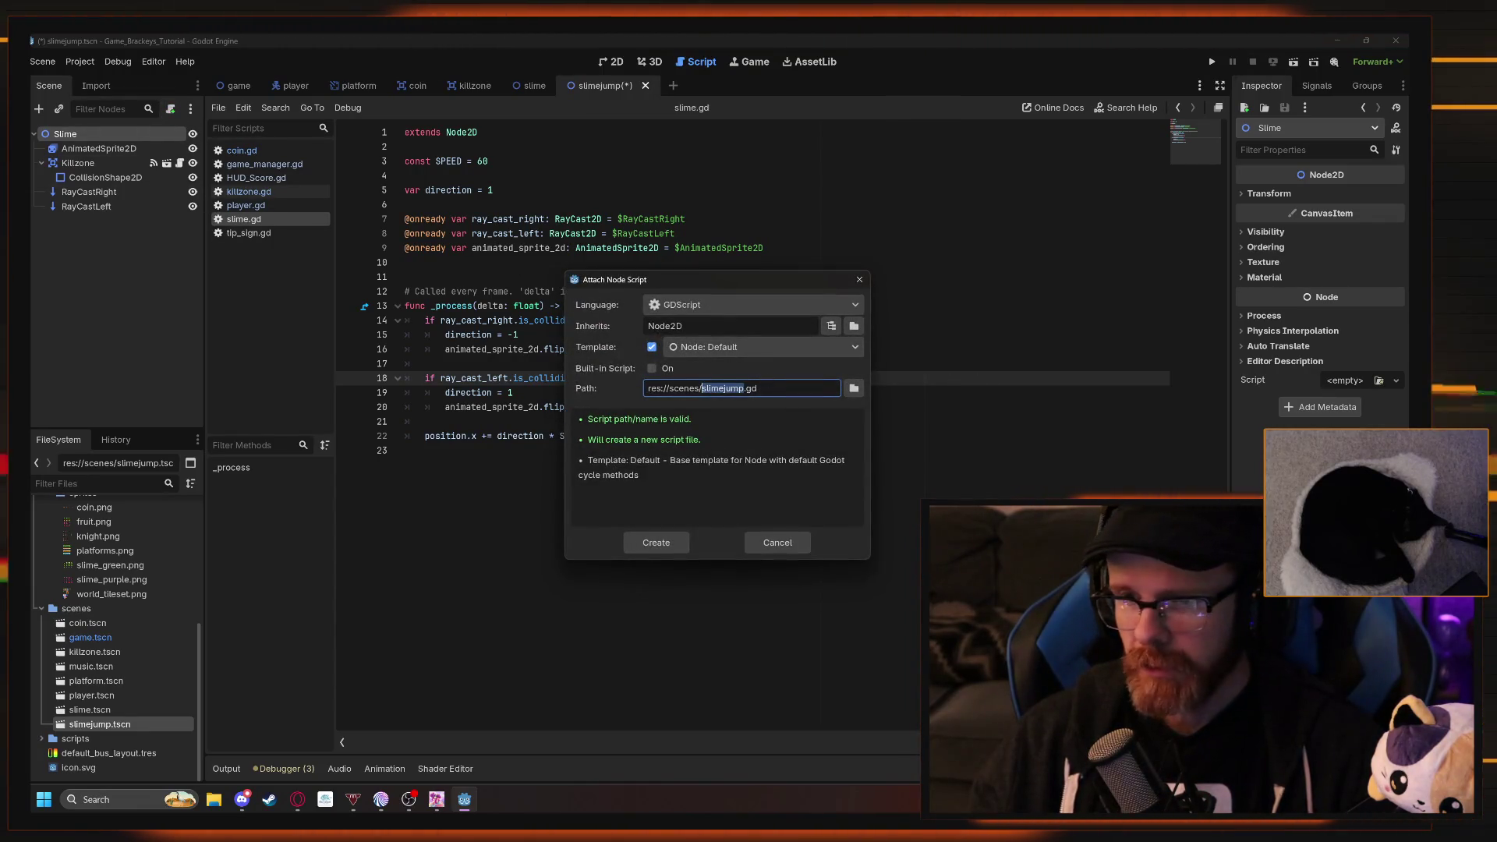
Create slimejump.gd in res://scripts using the empty Object template.
{"action": "left_click", "coordinate": [854, 388]}
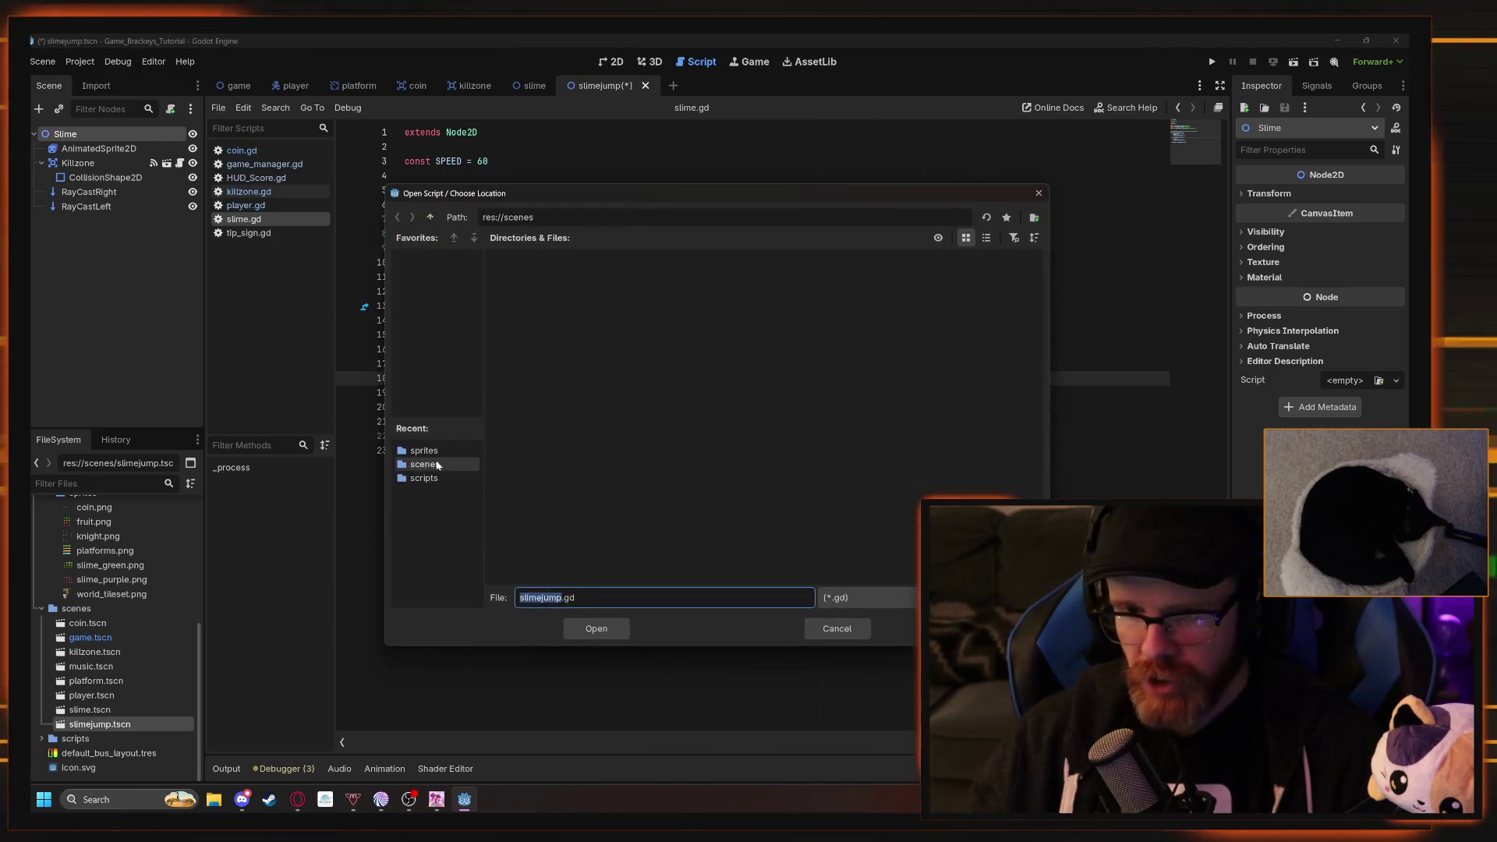
{"action": "left_click", "coordinate": [424, 479]}
{"action": "left_click", "coordinate": [612, 636]}
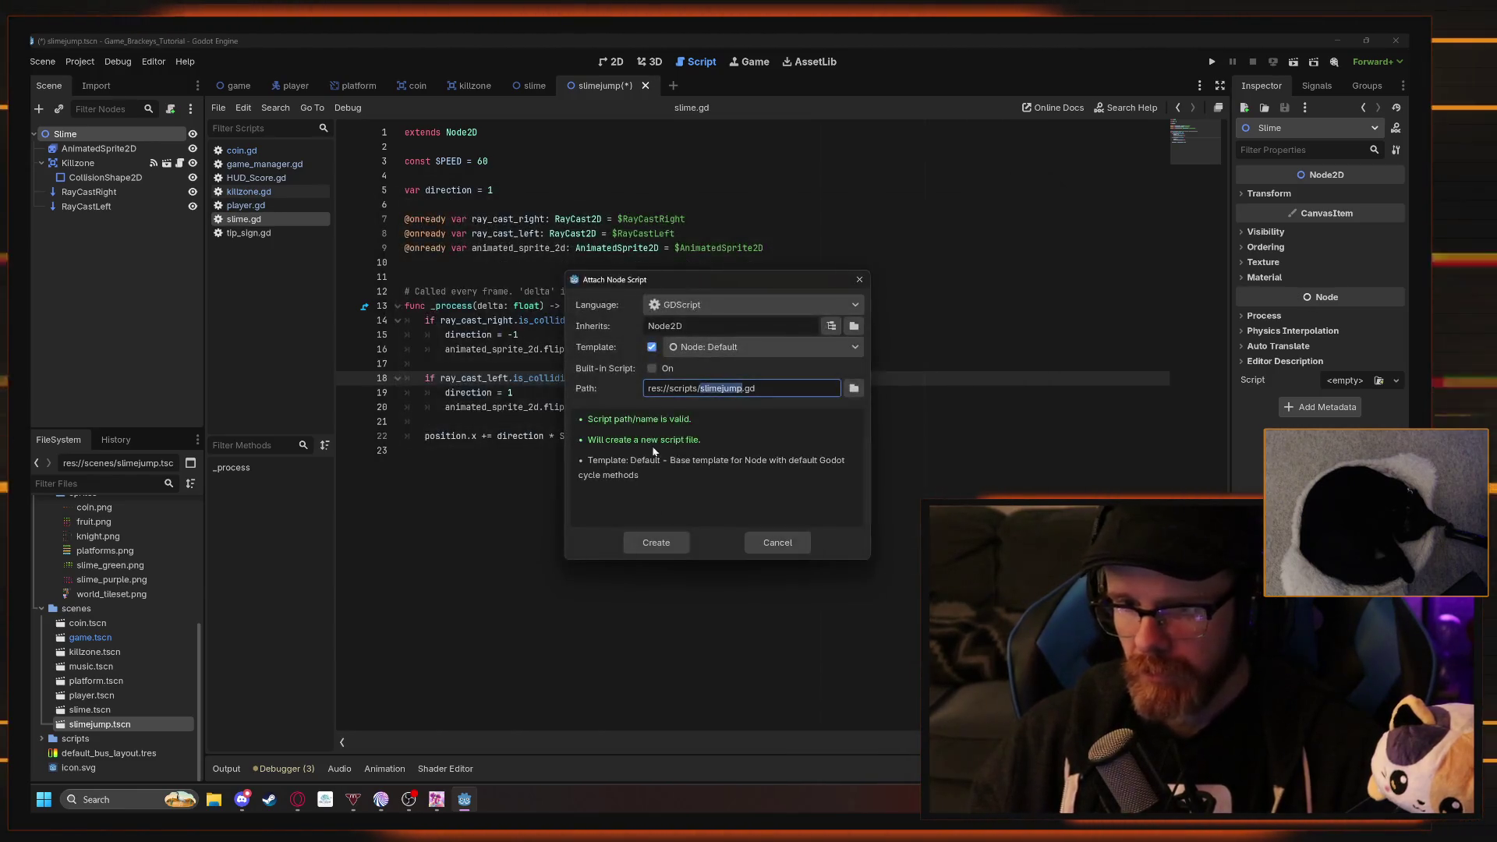
{"action": "left_click", "coordinate": [744, 349]}
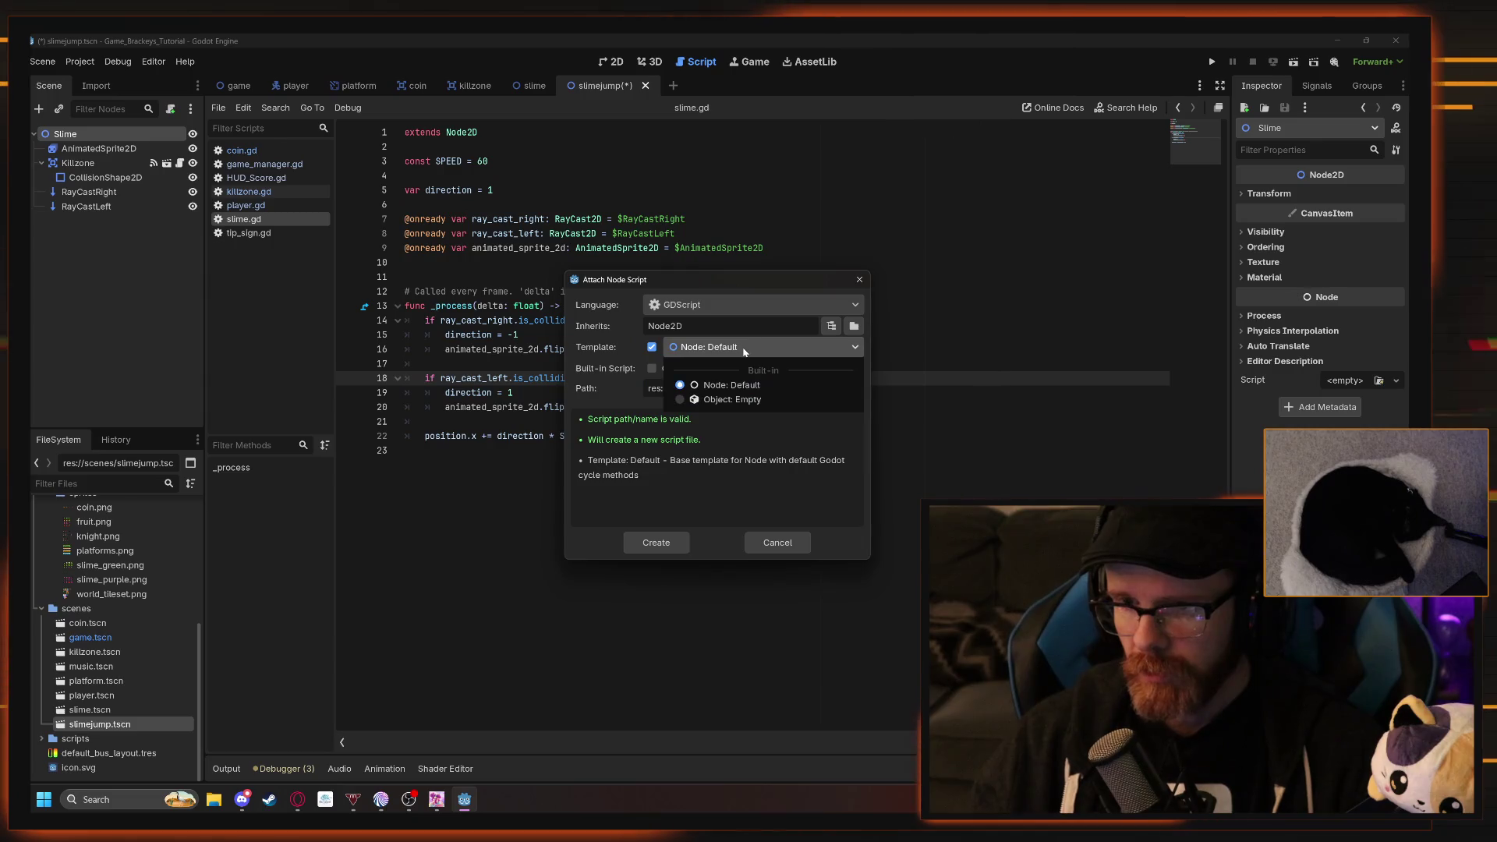
{"action": "left_click", "coordinate": [725, 399]}
{"action": "left_click", "coordinate": [656, 542]}
Replace the placeholder code with the copied slime movement code.
{"action": "key", "text": "ctrl+a"}
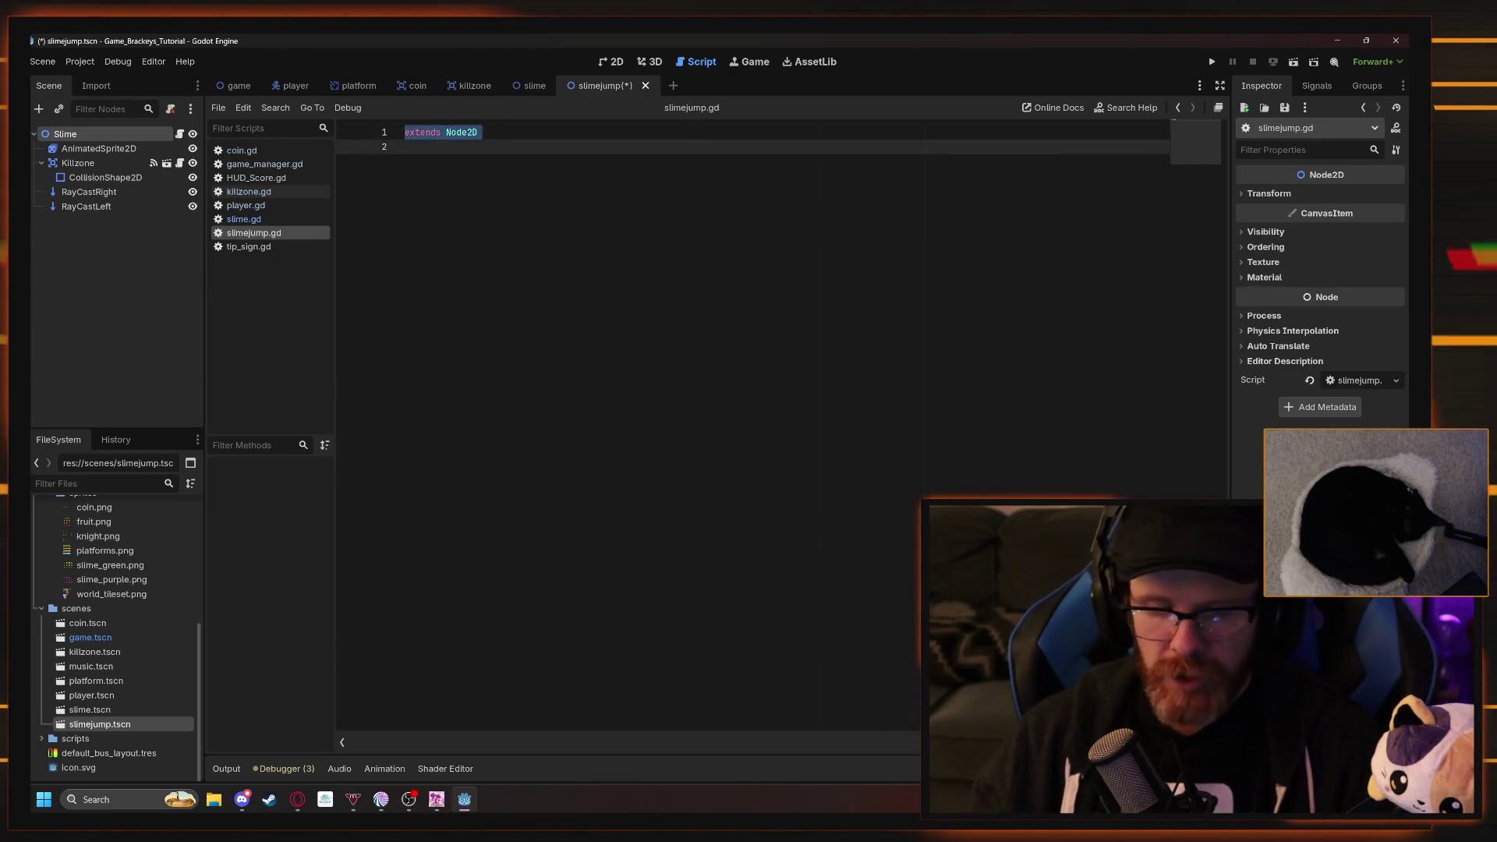
{"action": "type", "text": "extends Node2D  const SPEED = 60  var direction = 1  @onready var ray_cast_right: RayCast2D = $RayCastRight @onready var ray_cast_left: RayCast2D = $RayCastLeft @onready var animated_sprite_2d: AnimatedSprite2D = $AnimatedSprite2D   # Called every frame. 'delta' is the elapsed time since the previous frame. func _process(delta: float) -> void: \tif ray_cast_right.is_colliding(): \t\tdirection = -1 \t\tanimated_sprite_2d.flip_h = true  \tif ray_cast_left.is_colliding(): \t\tdirection = 1 \t\tanimated_sprite_2d.flip_h = false \t \tposition.x += direction * SPEED * delta"}
{"action": "left_click", "coordinate": [613, 349]}
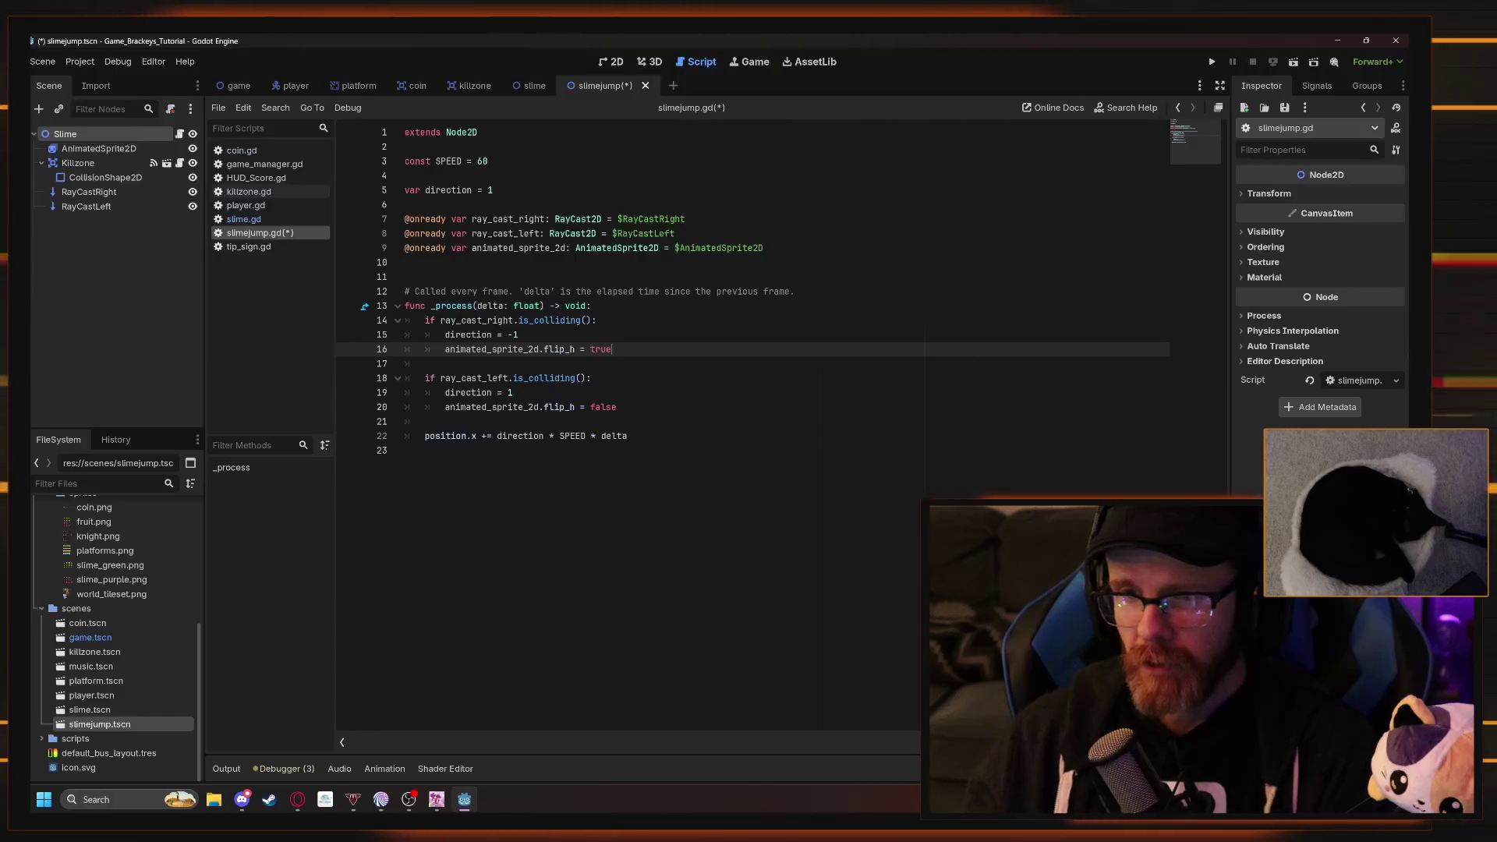
Delete the two RayCast declarations and both ray-cast if-blocks from slimejump.gd.
{"action": "left_click_drag", "start_coordinate": [675, 233], "coordinate": [405, 219]}
{"action": "key", "text": "Delete"}
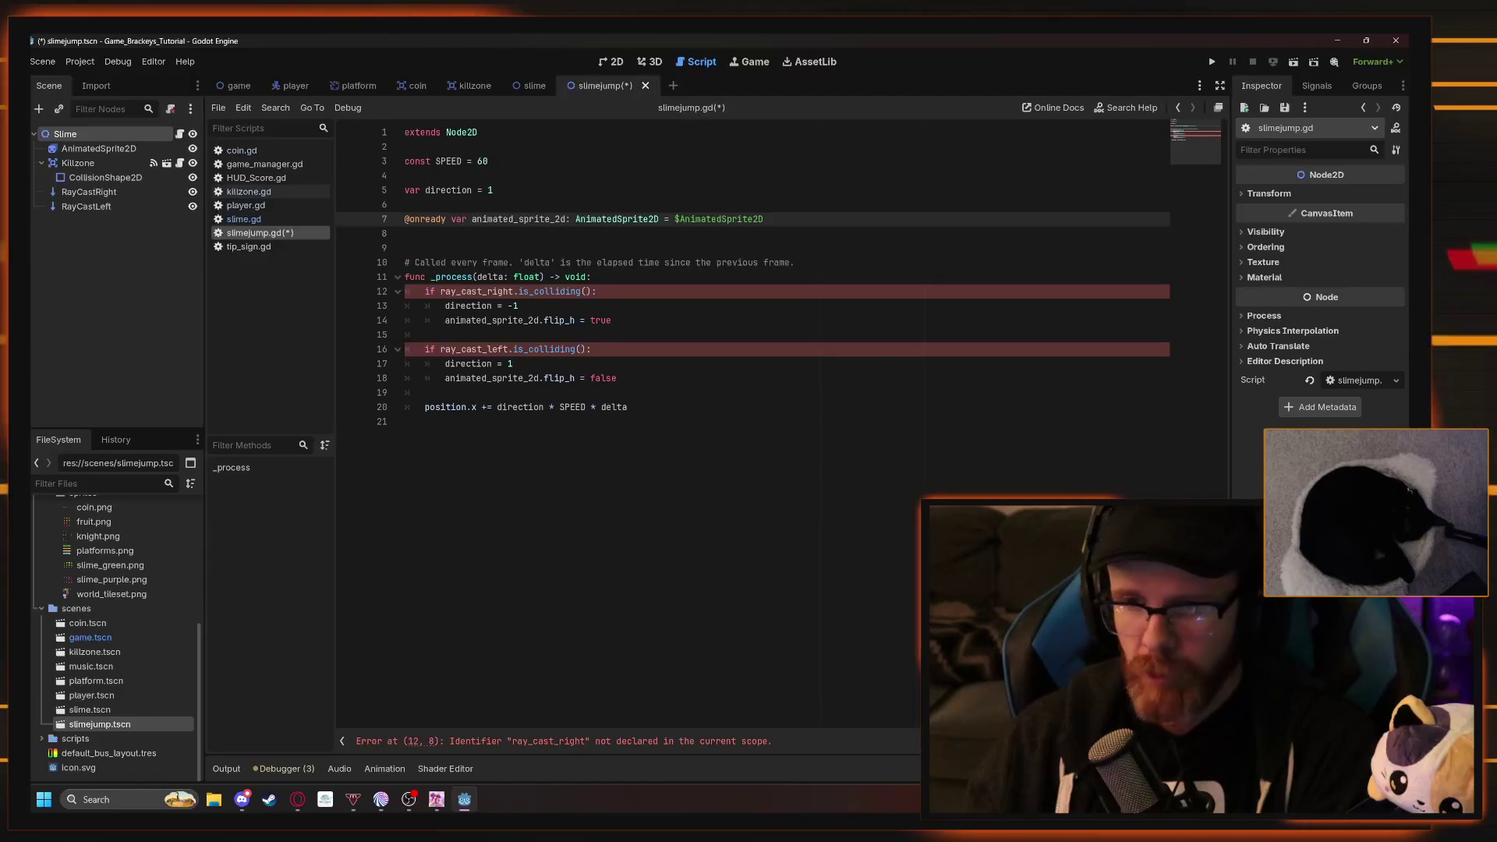
{"action": "left_click", "coordinate": [590, 319]}
{"action": "mouse_move", "coordinate": [425, 291]}
{"action": "left_mouse_down"}
{"action": "mouse_move", "coordinate": [597, 290]}
{"action": "mouse_move", "coordinate": [613, 320]}
{"action": "mouse_move", "coordinate": [425, 377]}
{"action": "left_mouse_up"}
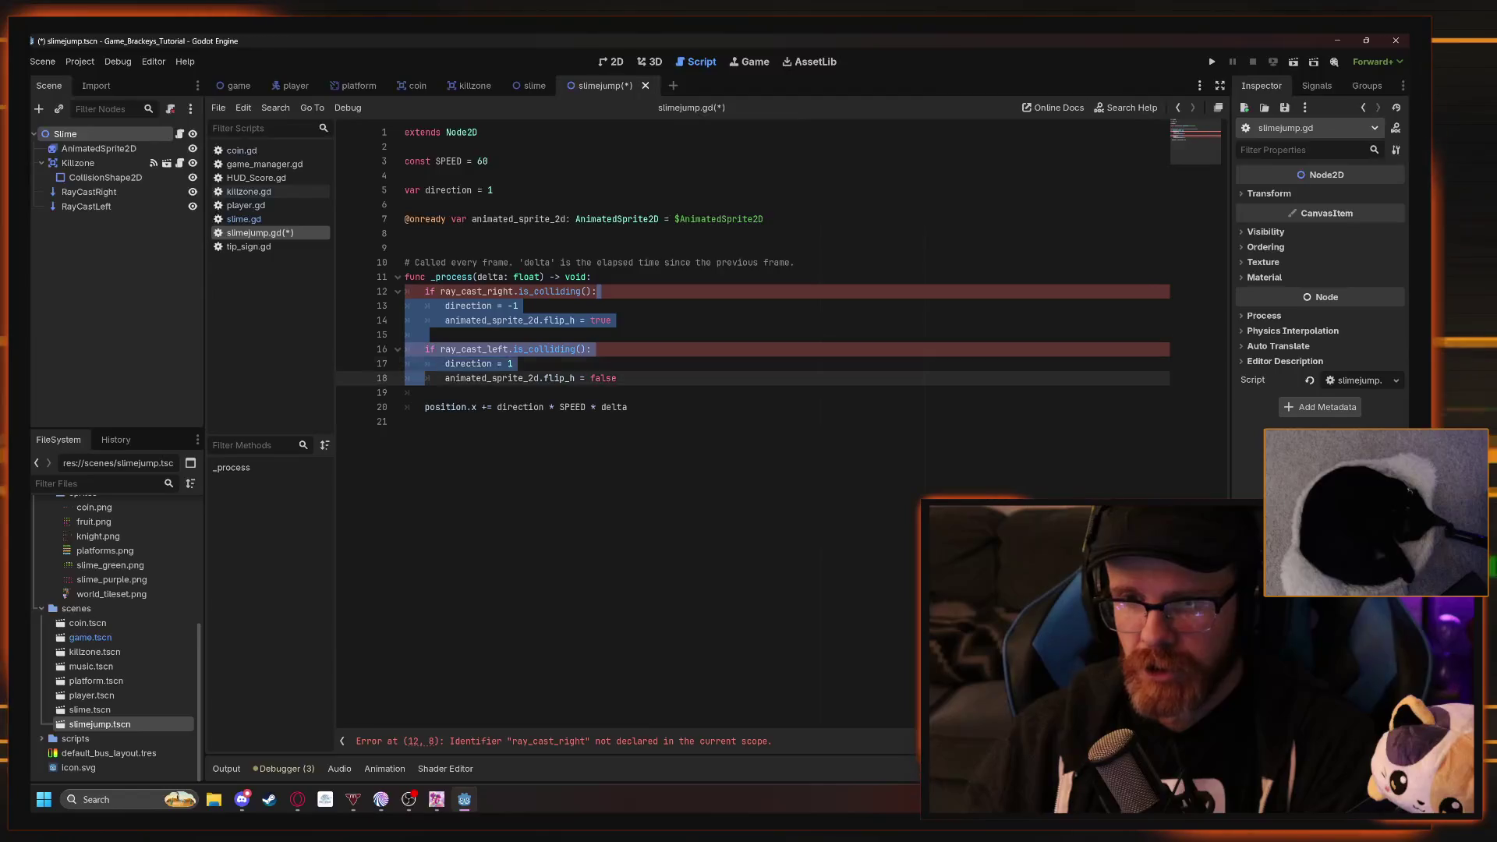
{"action": "mouse_move", "coordinate": [616, 378]}
{"action": "left_mouse_down"}
{"action": "mouse_move", "coordinate": [437, 320]}
{"action": "mouse_move", "coordinate": [425, 291]}
{"action": "left_mouse_up"}
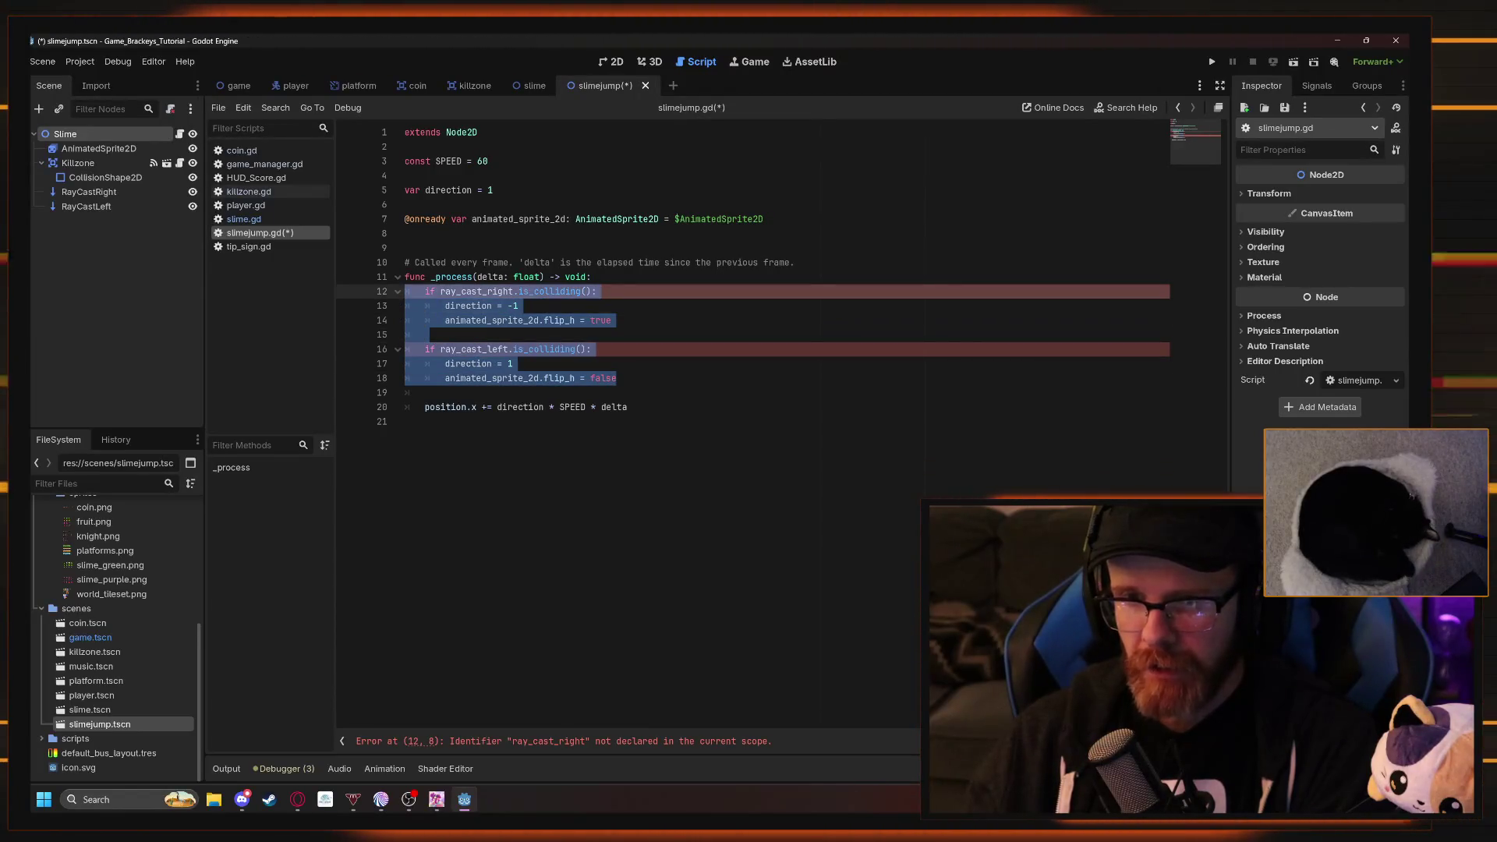
{"action": "key", "text": "BackSpace"}
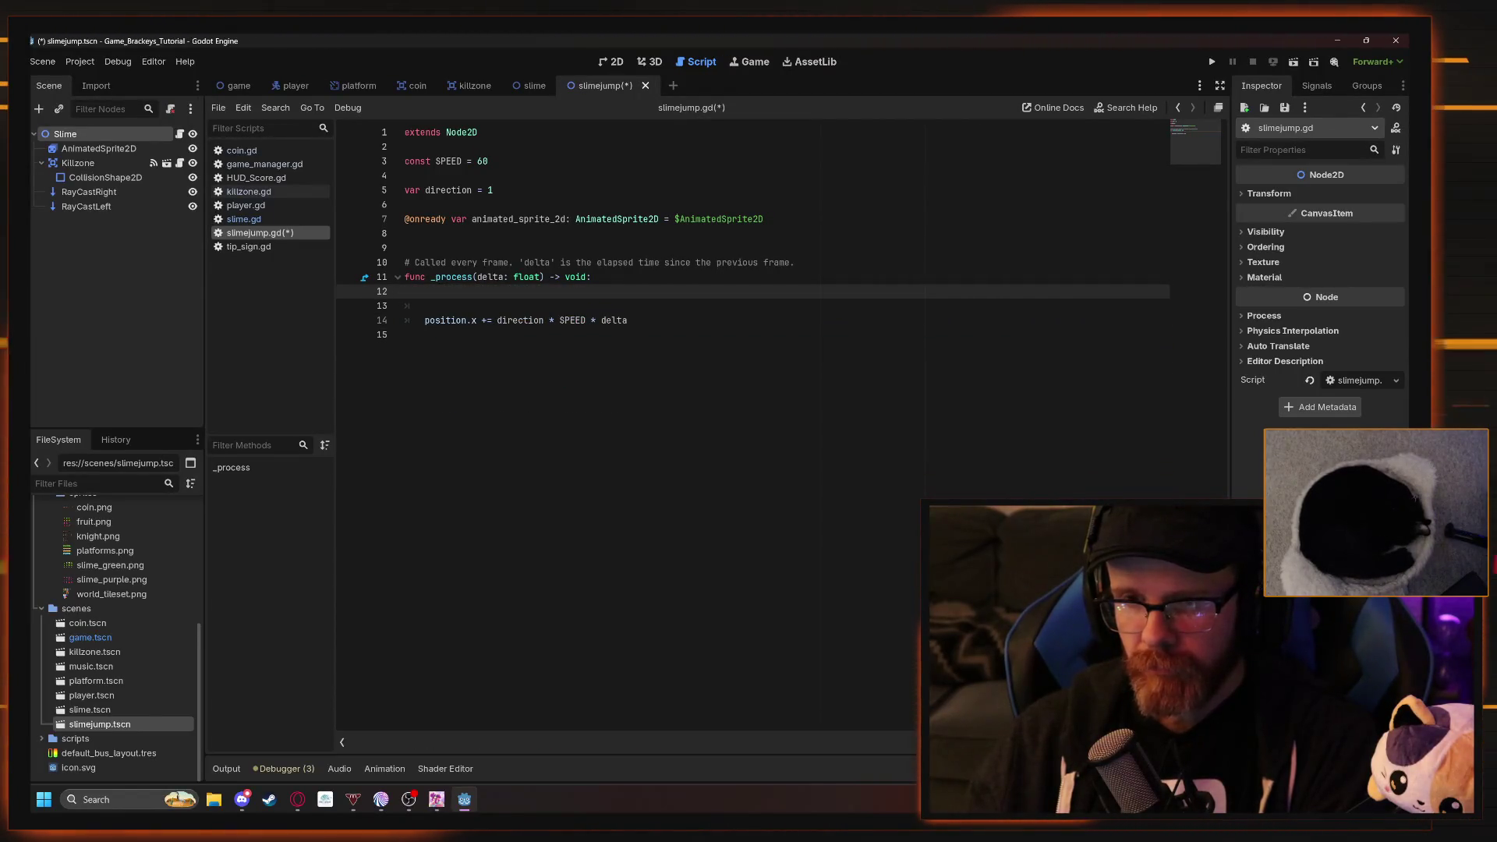
Cut the position update line, then get back the restored patrol code.
{"action": "left_click_drag", "start_coordinate": [461, 319], "coordinate": [628, 319]}
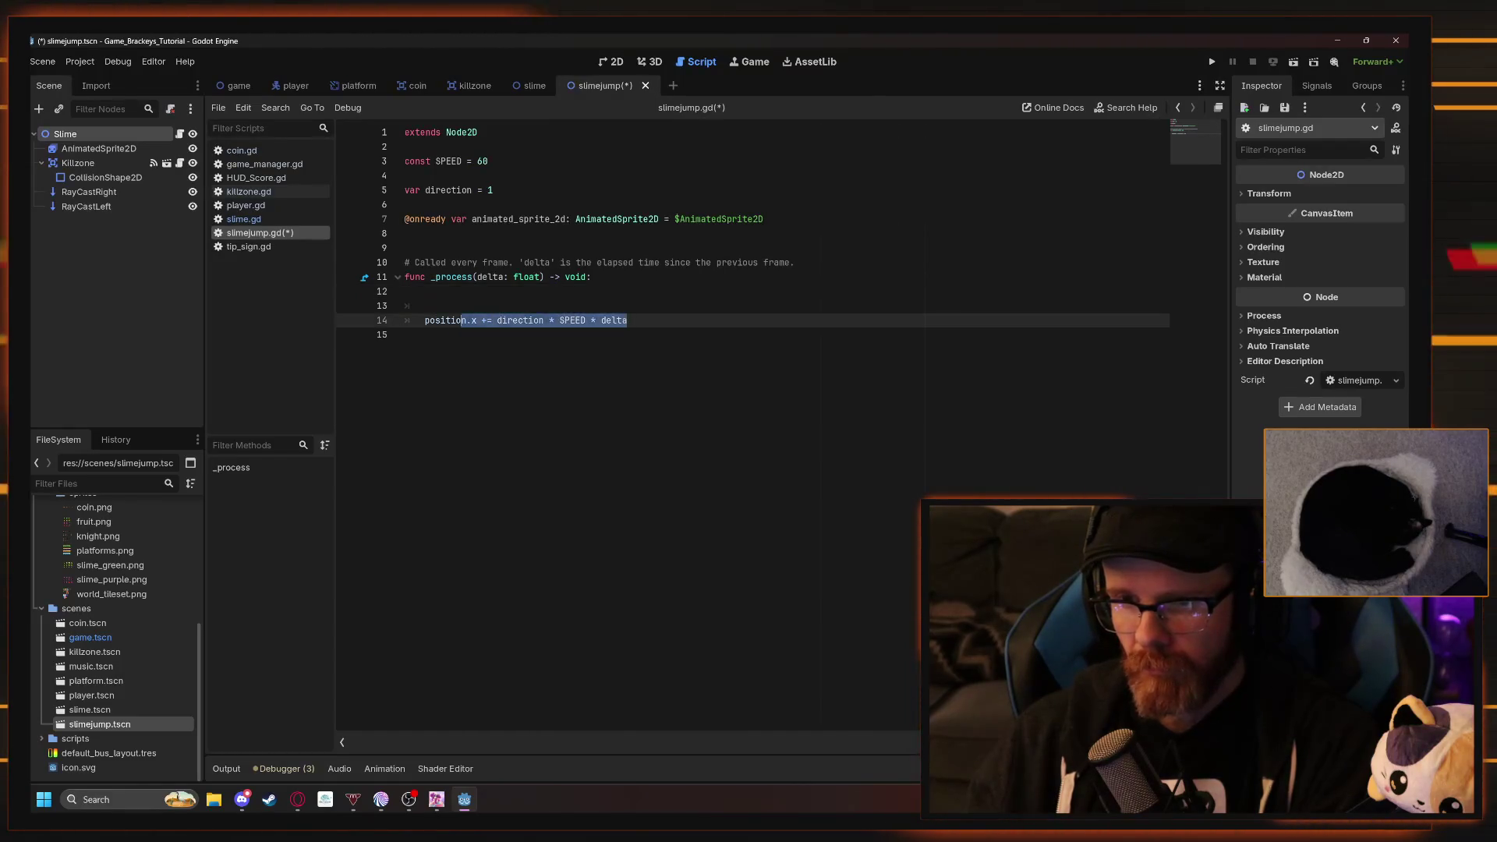
{"action": "key", "text": "ctrl+x"}
{"action": "key", "text": "BackSpace"}
{"action": "key", "text": "BackSpace"}
{"action": "key", "text": "Up"}
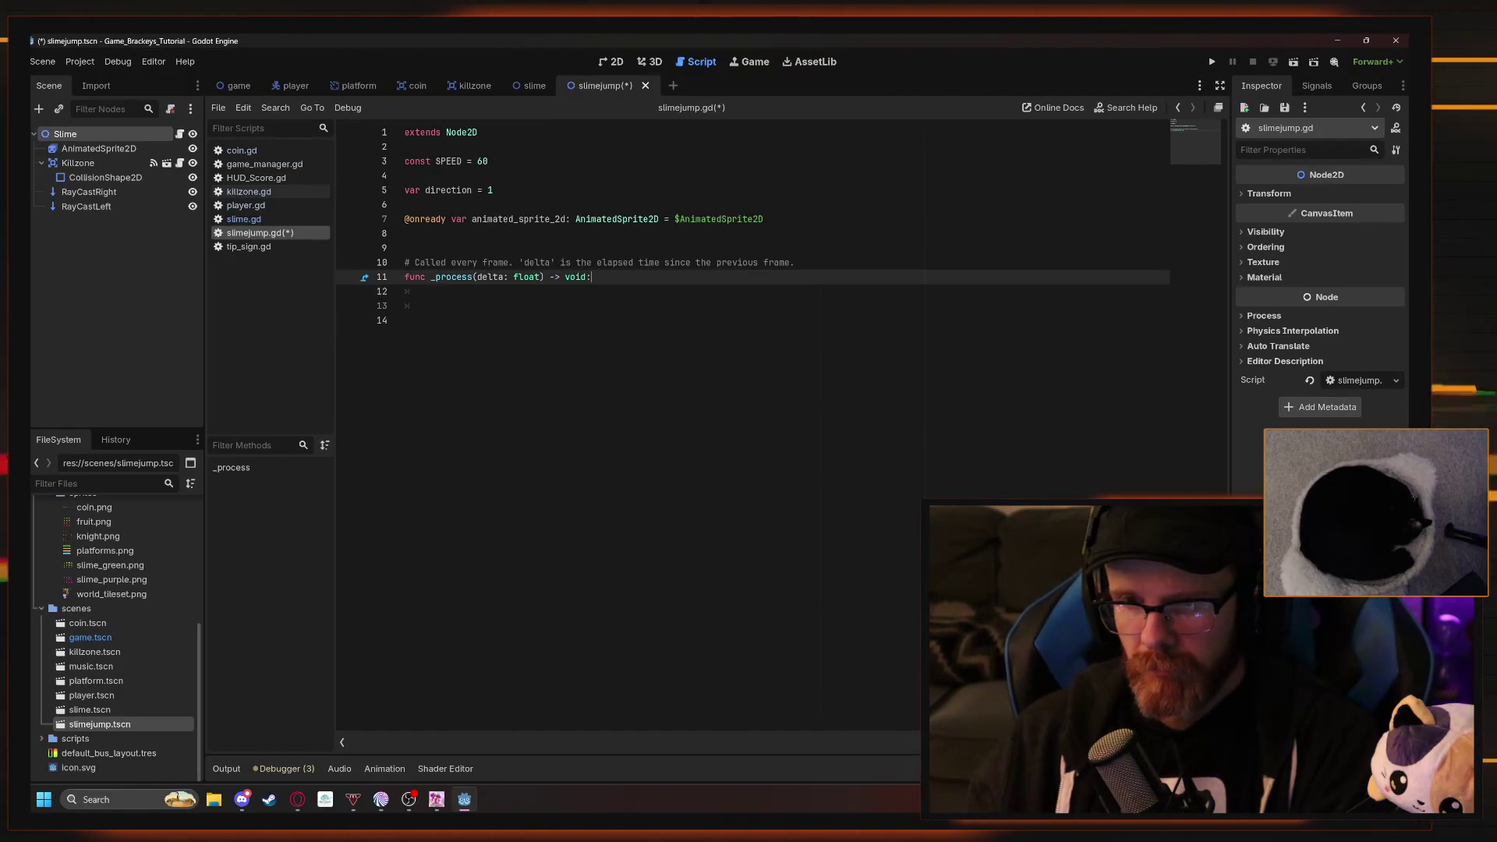
{"action": "key", "text": "Down"}
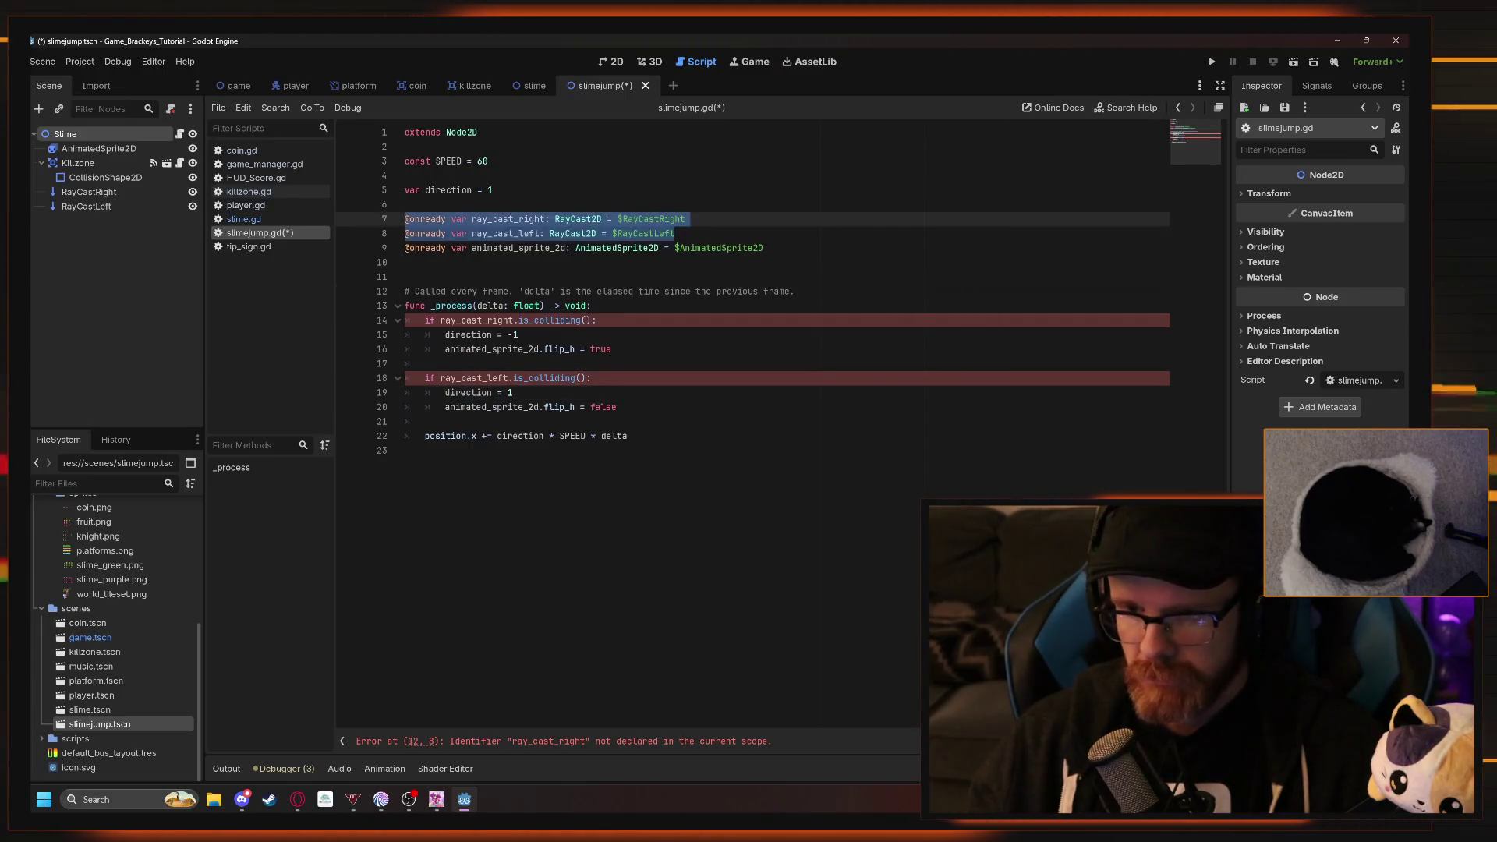
{"action": "left_click", "coordinate": [592, 378]}
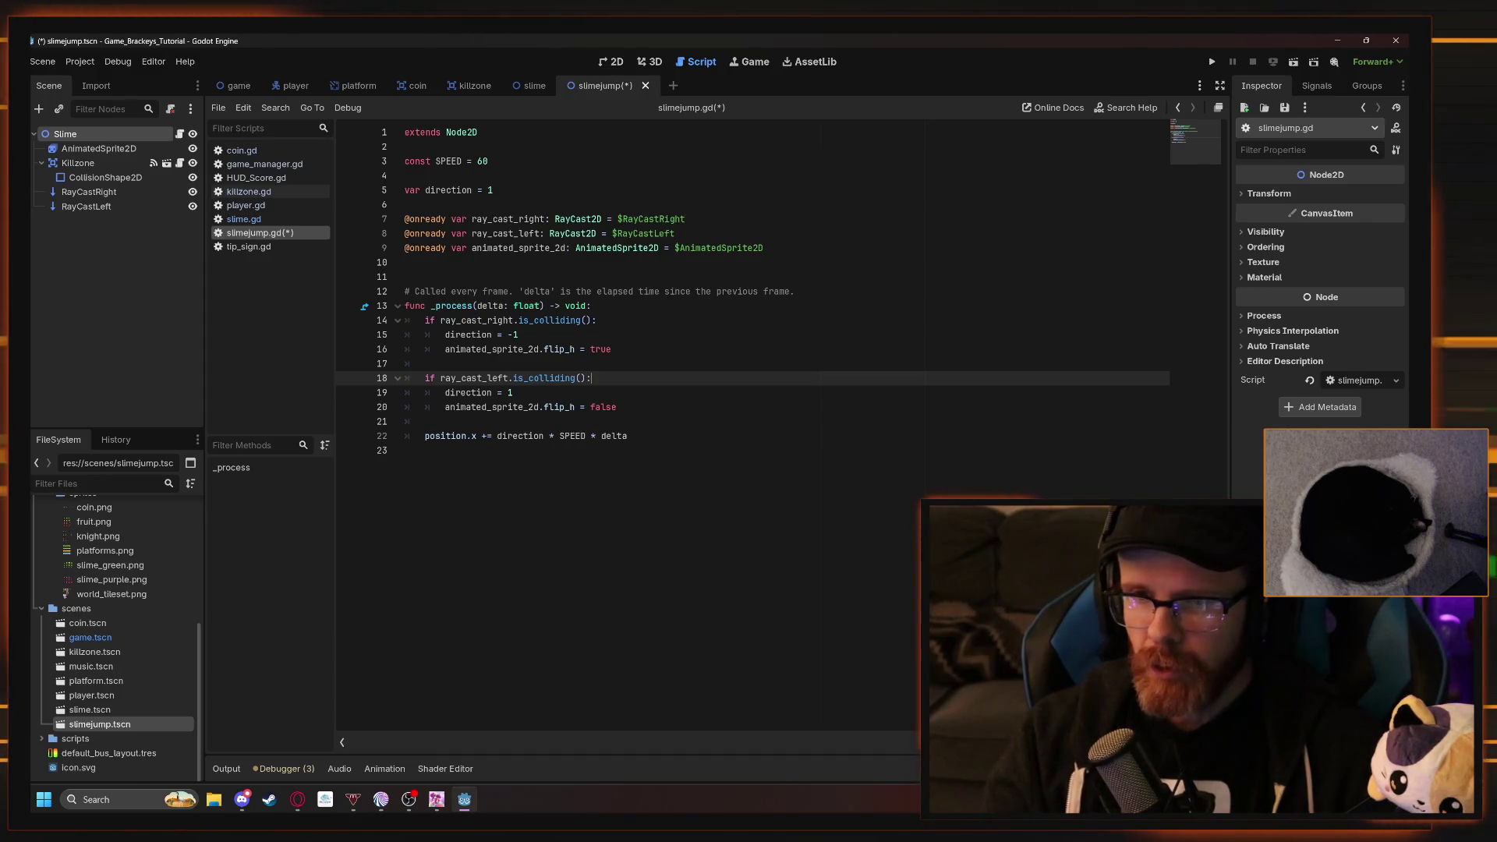
Review the right ray-cast if-block by selecting it.
{"action": "left_click_drag", "start_coordinate": [611, 349], "coordinate": [451, 320]}
{"action": "left_click", "coordinate": [612, 350]}
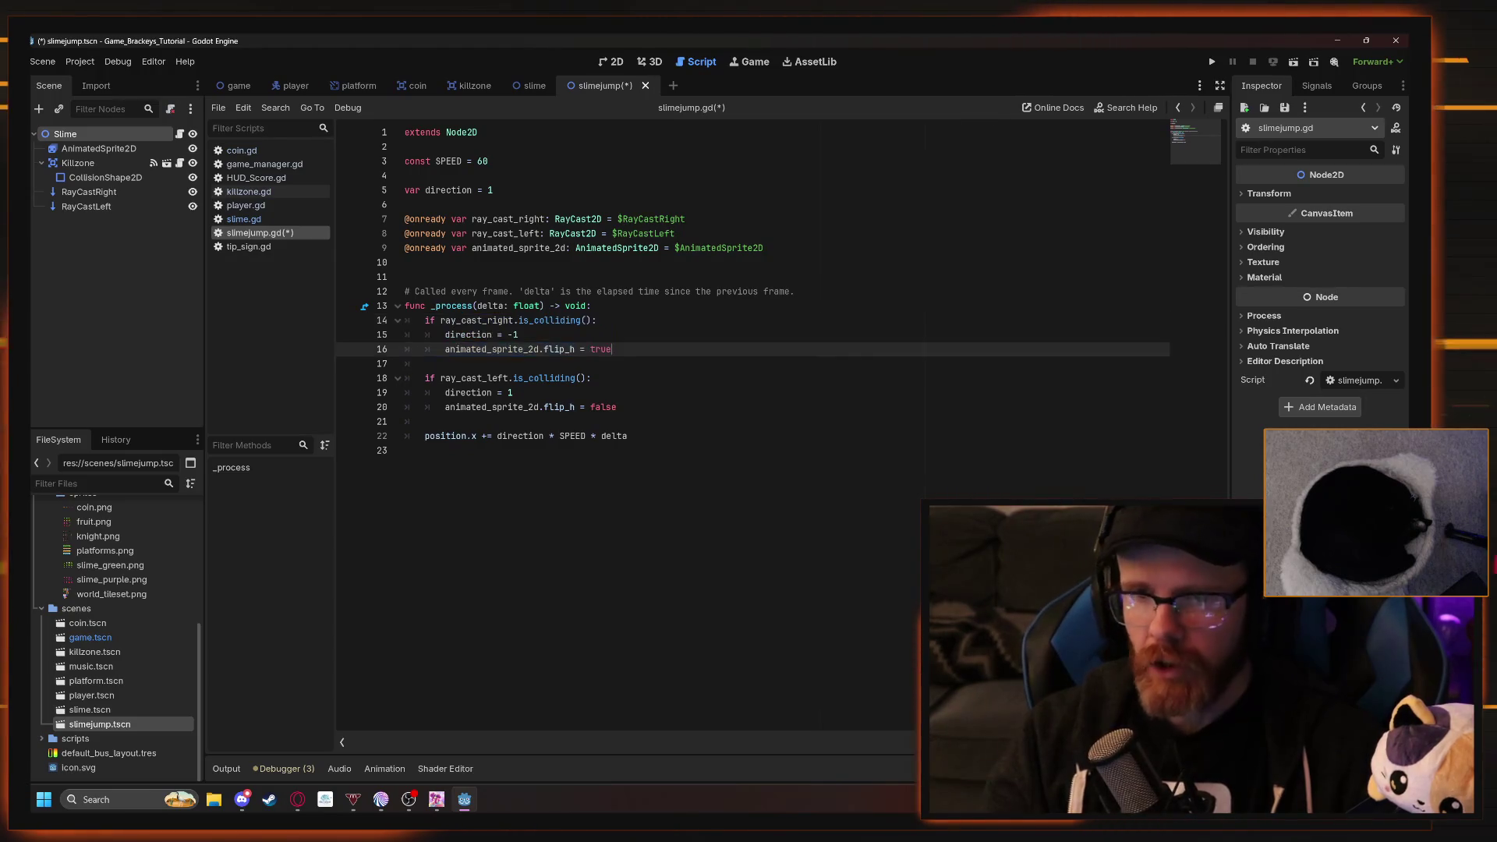
{"action": "left_click_drag", "start_coordinate": [612, 349], "coordinate": [439, 320]}
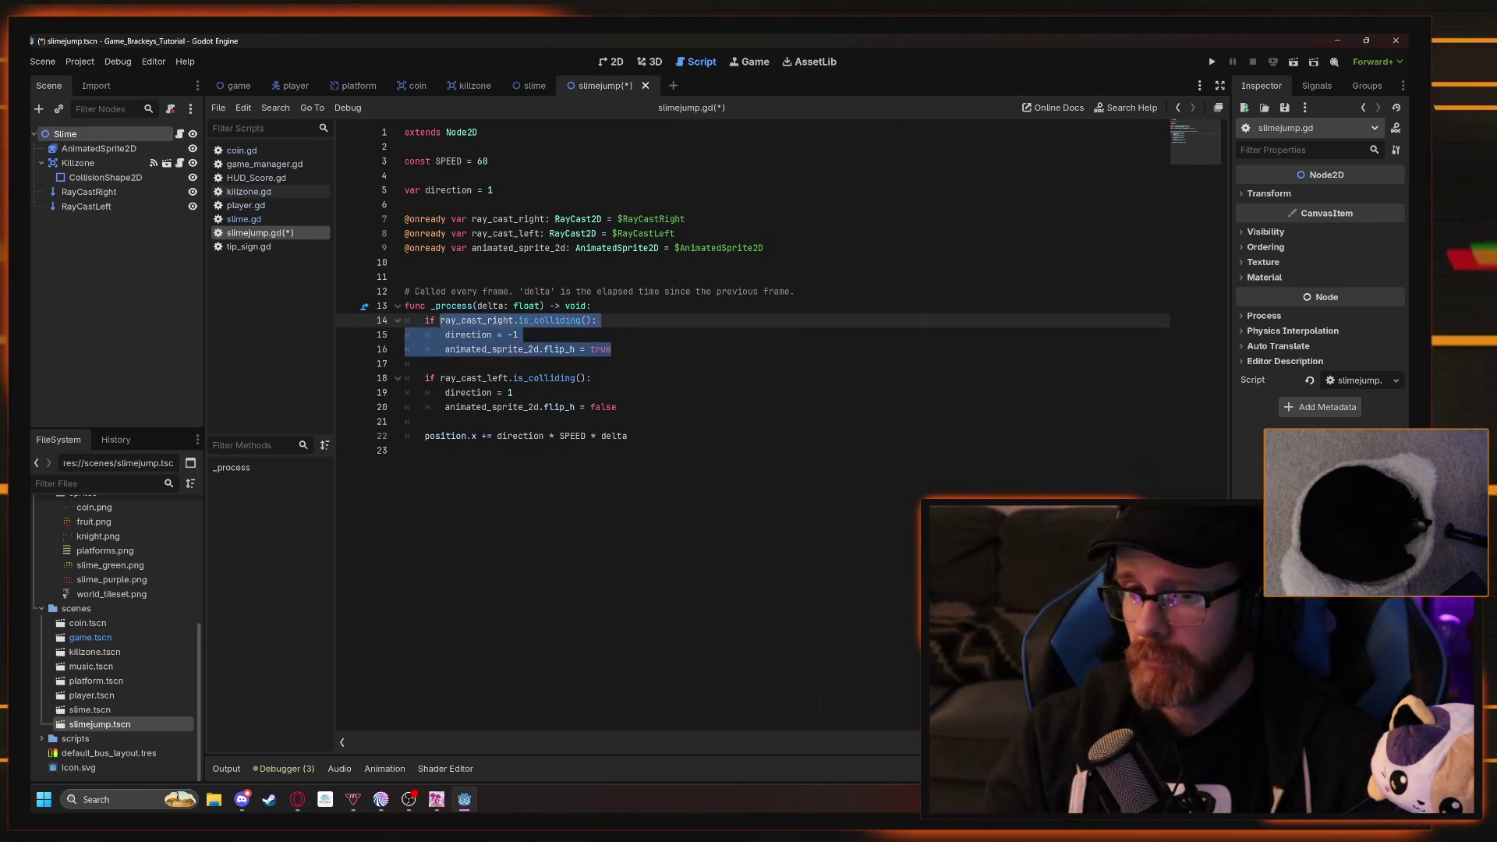
{"action": "left_click", "coordinate": [593, 305]}
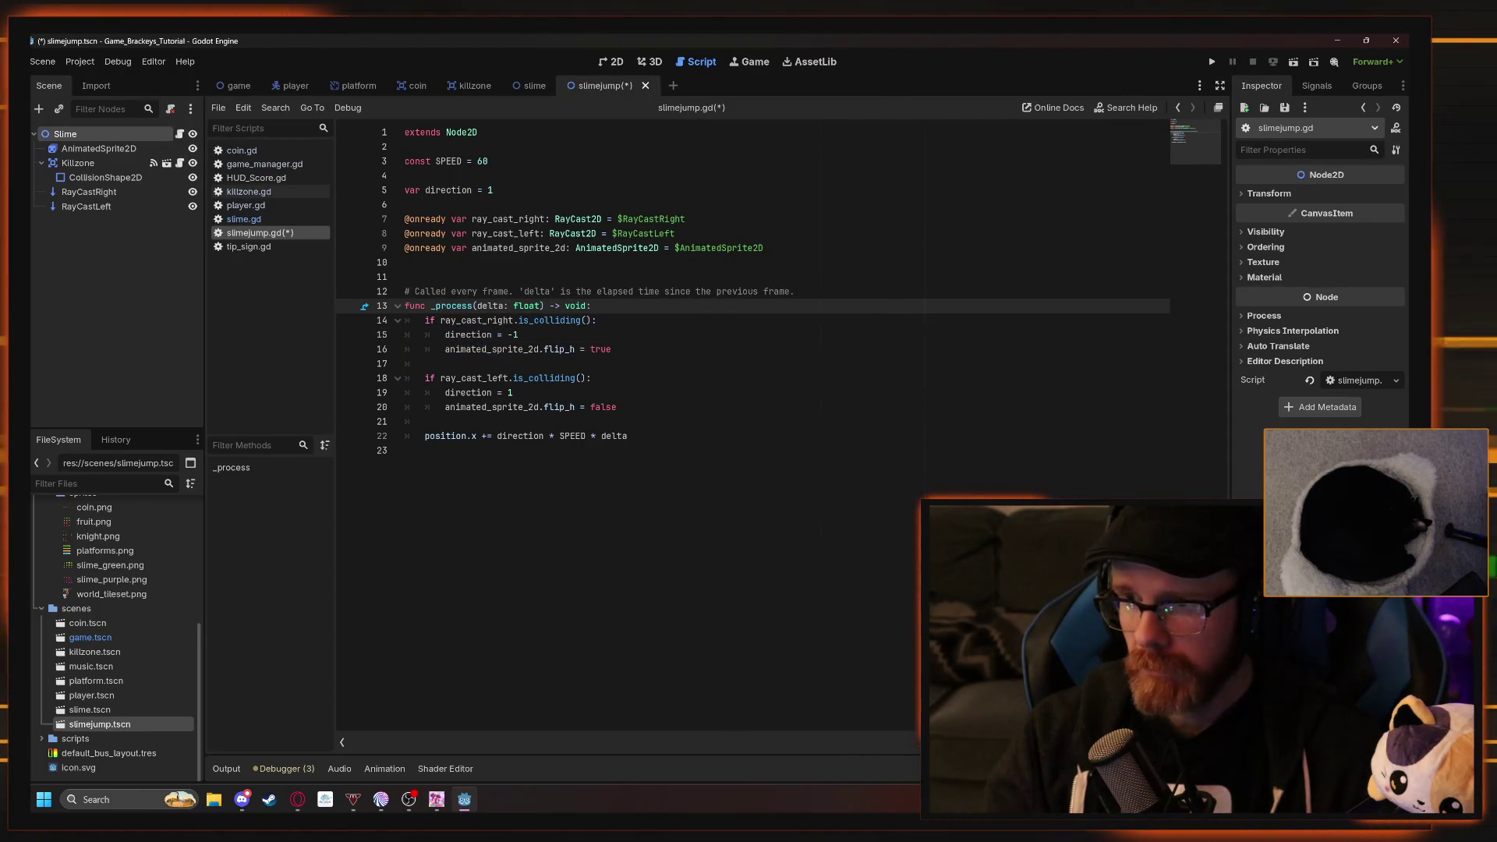
Check the node's Signals list, then switch to the player scene.
{"action": "left_click", "coordinate": [1315, 85]}
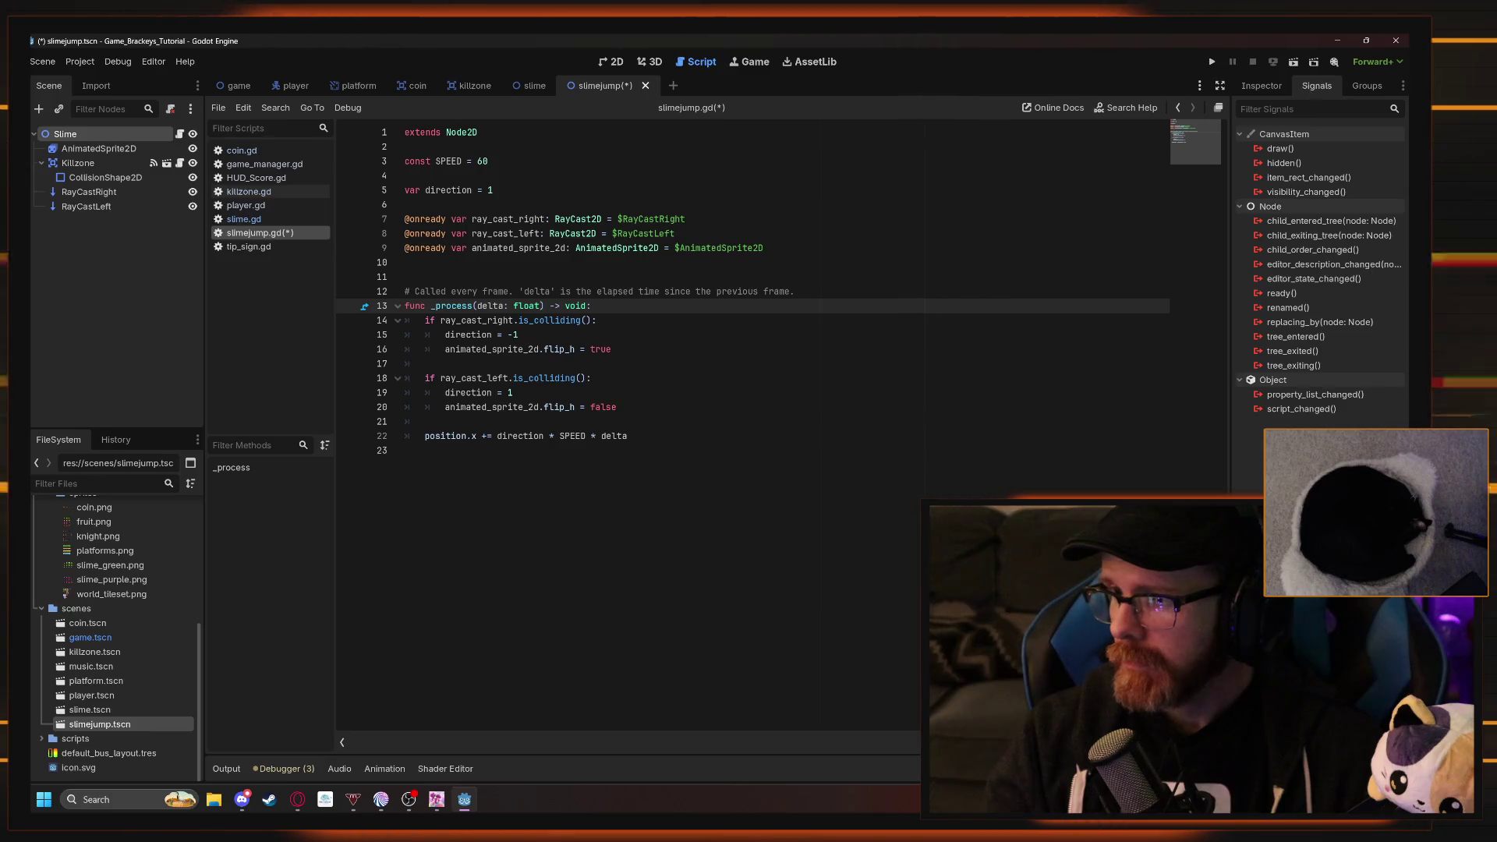
{"action": "mouse_move", "coordinate": [1318, 178]}
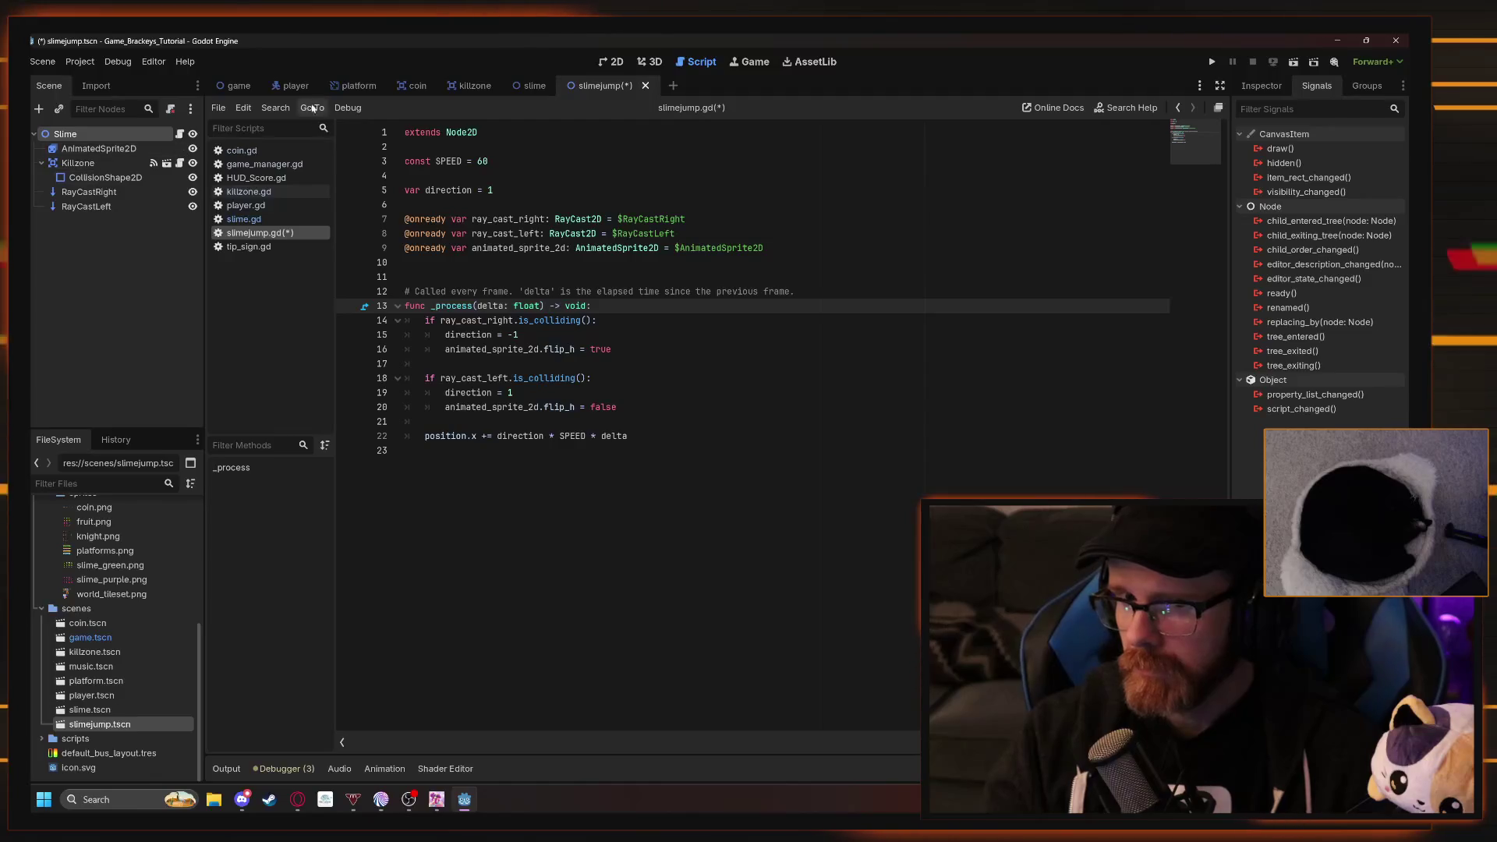
{"action": "left_click", "coordinate": [295, 86]}
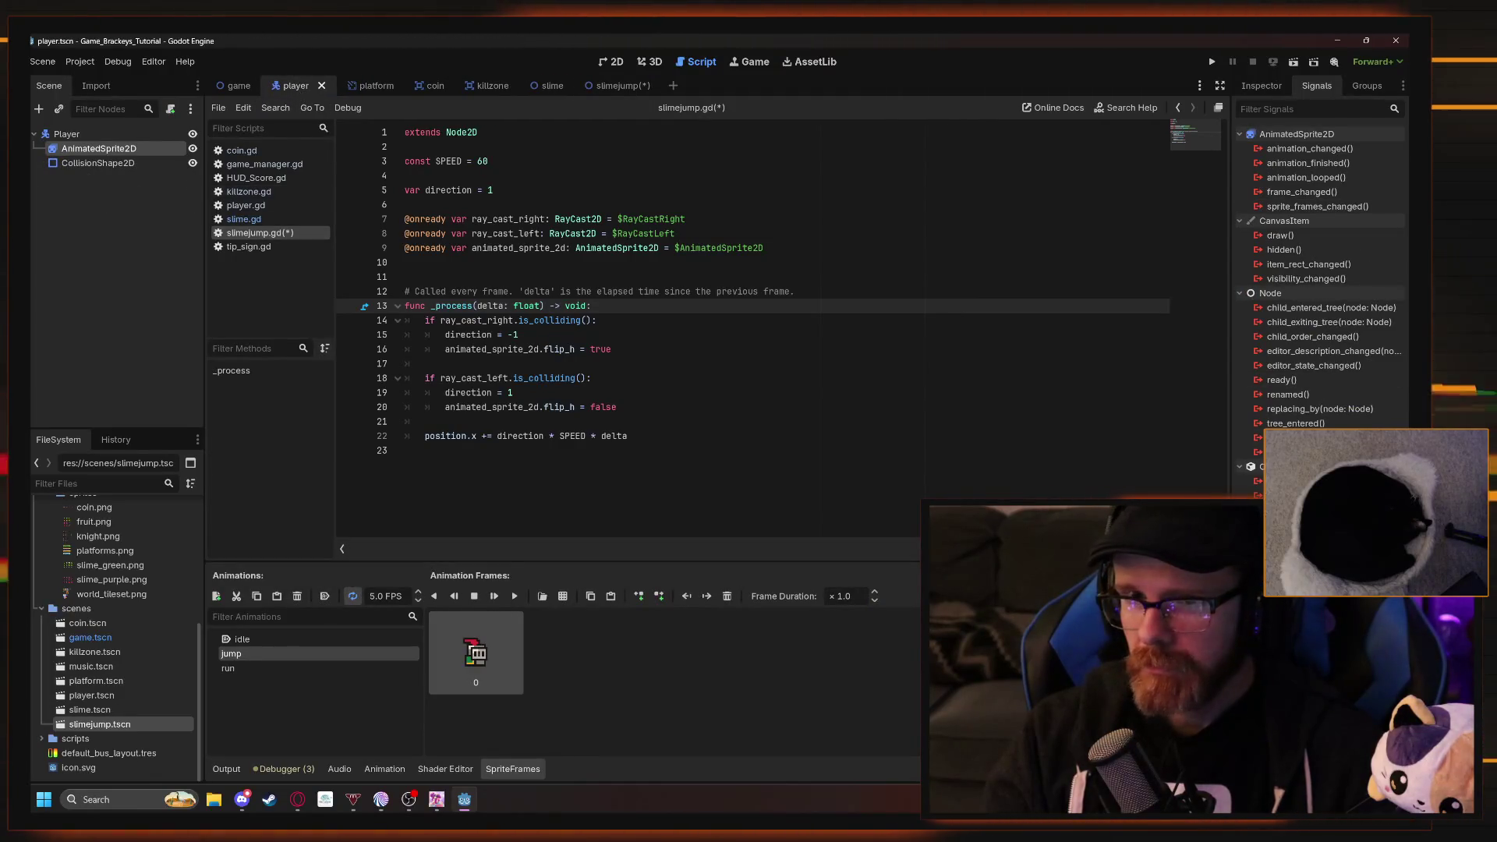
{"action": "left_click", "coordinate": [258, 206]}
{"action": "scroll", "coordinate": [702, 327], "scroll_direction": "up", "scroll_amount": 2}
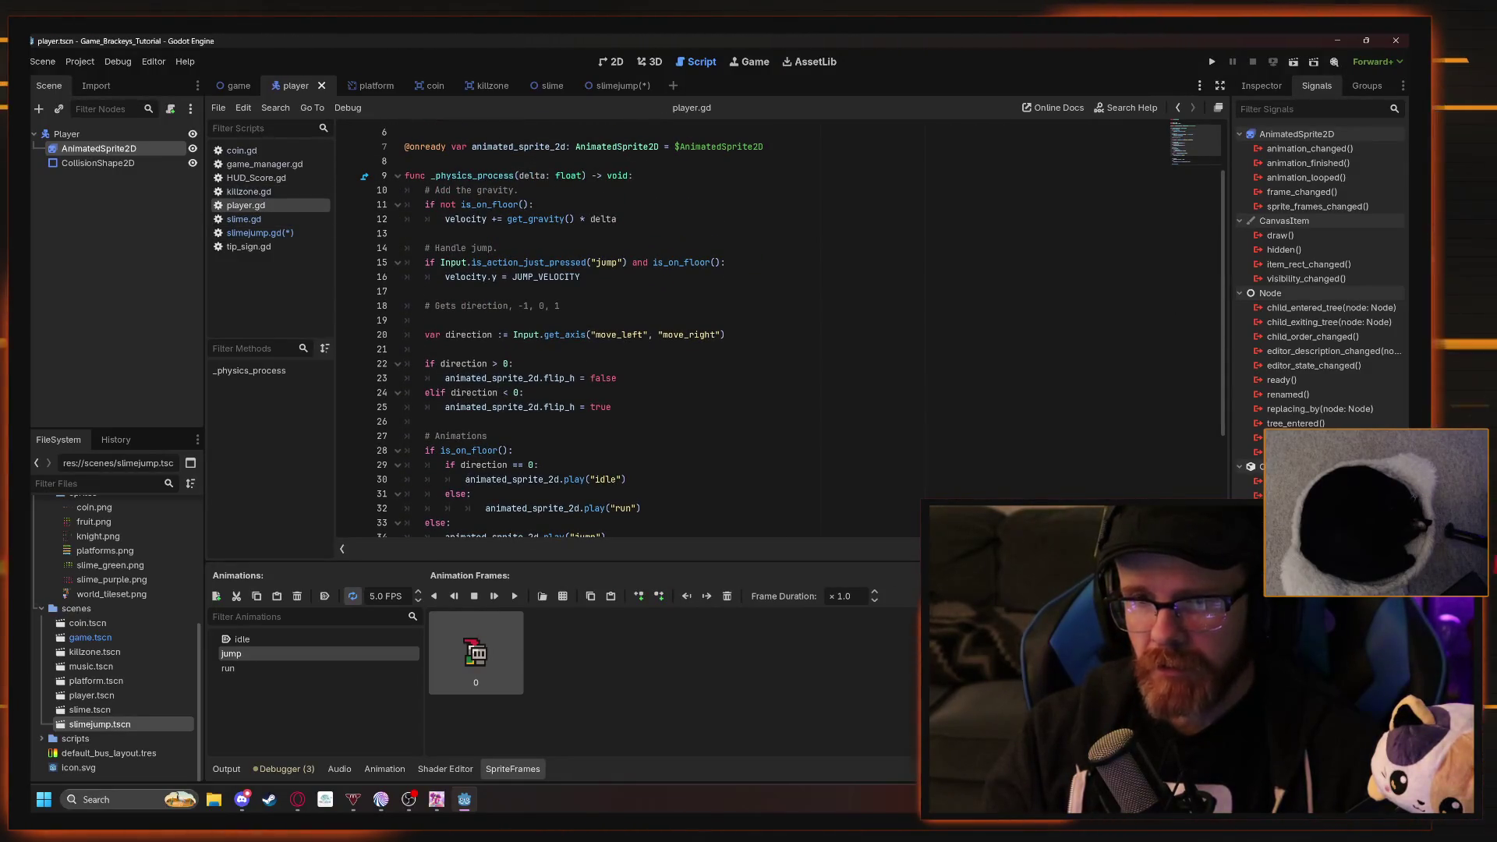
{"action": "left_click", "coordinate": [534, 205]}
{"action": "left_click", "coordinate": [500, 248]}
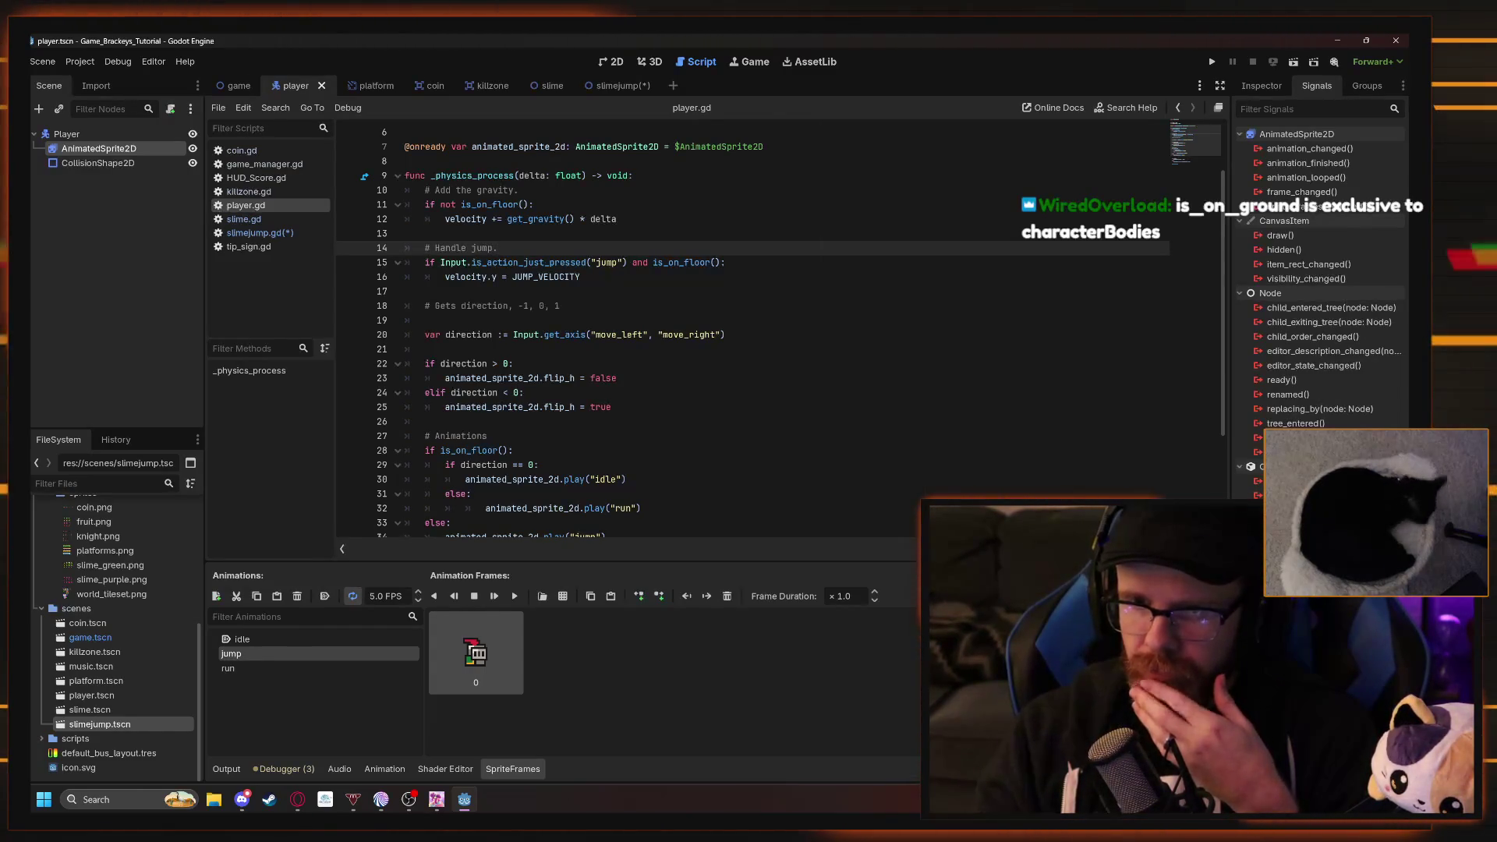
{"action": "left_click", "coordinate": [254, 233]}
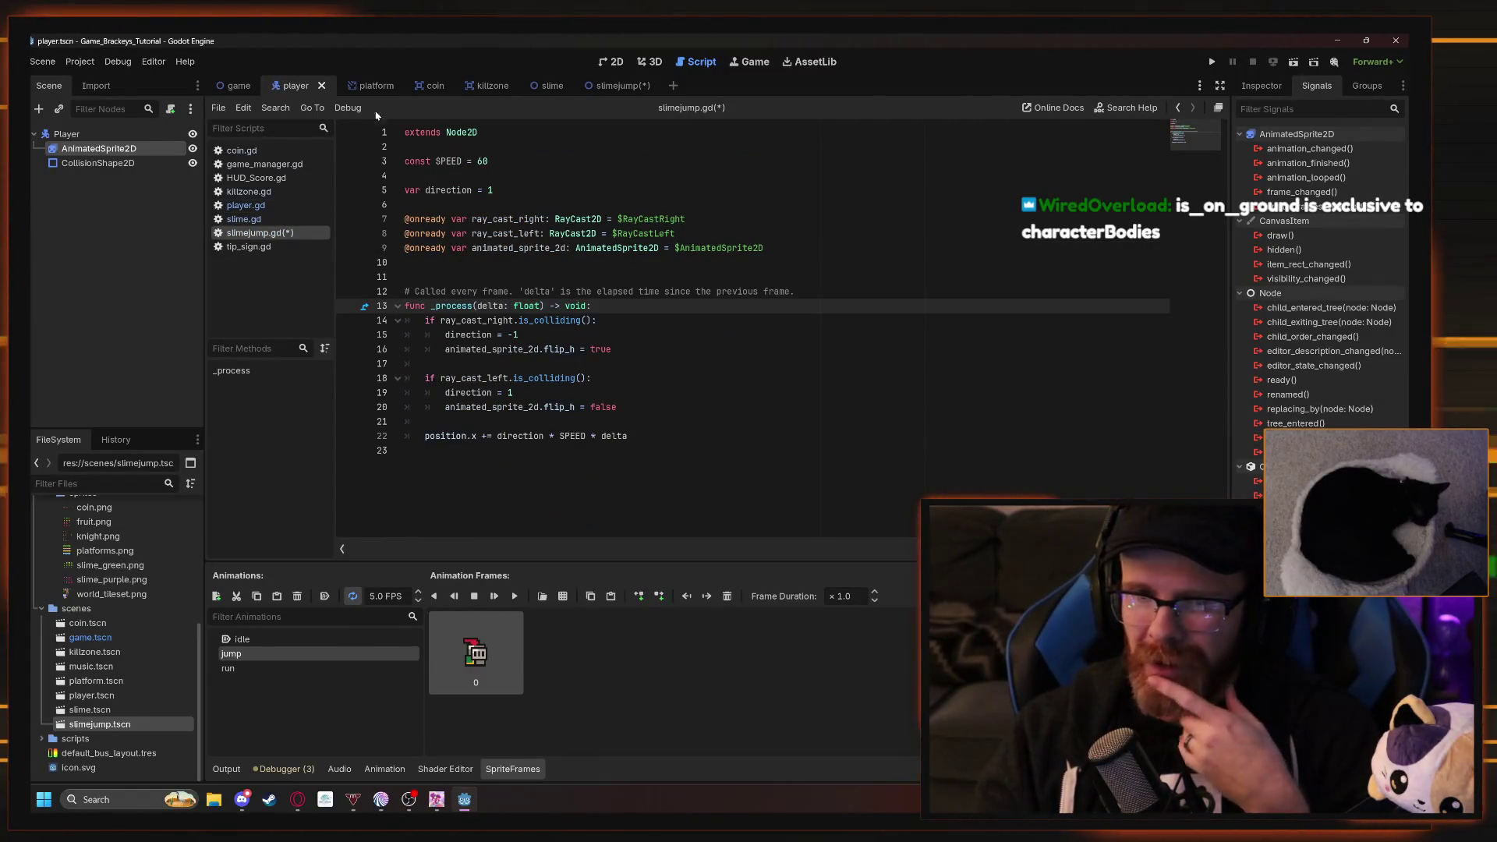
{"action": "left_click", "coordinate": [618, 85]}
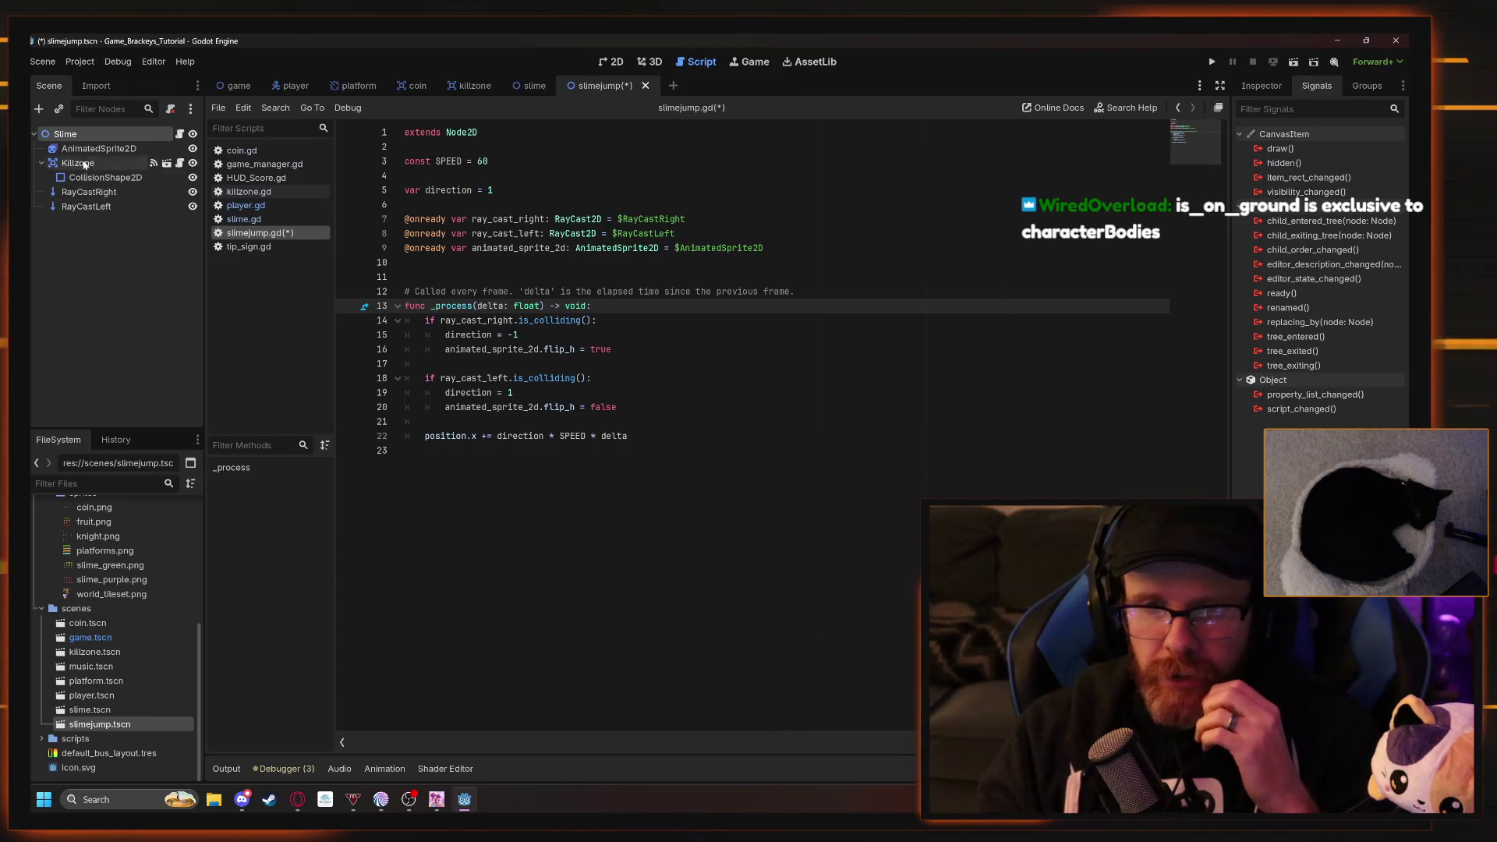
{"action": "left_click", "coordinate": [287, 87]}
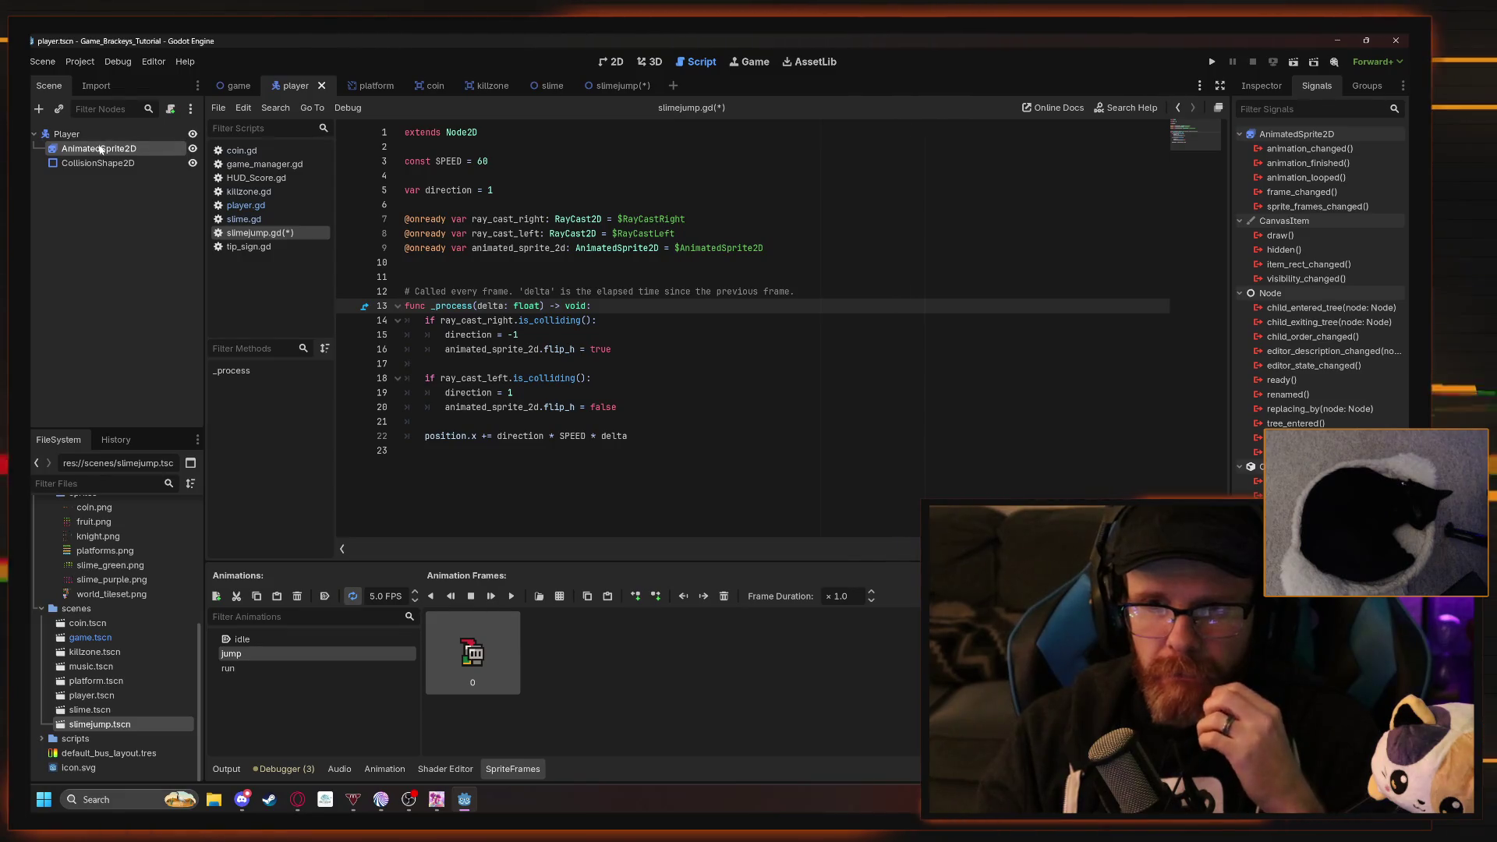
{"action": "left_click", "coordinate": [119, 255]}
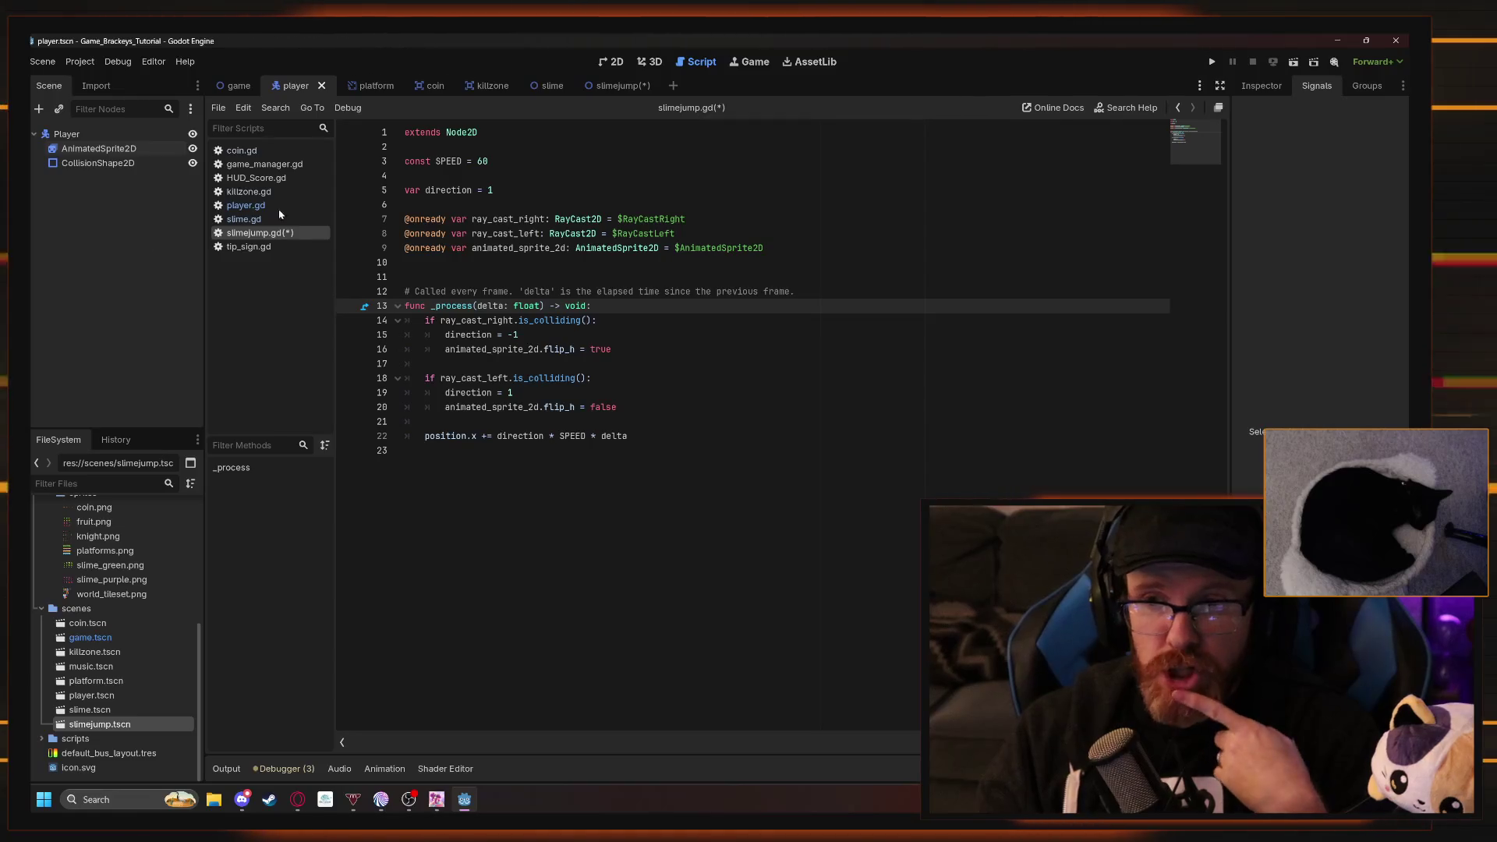
{"action": "left_click", "coordinate": [614, 86]}
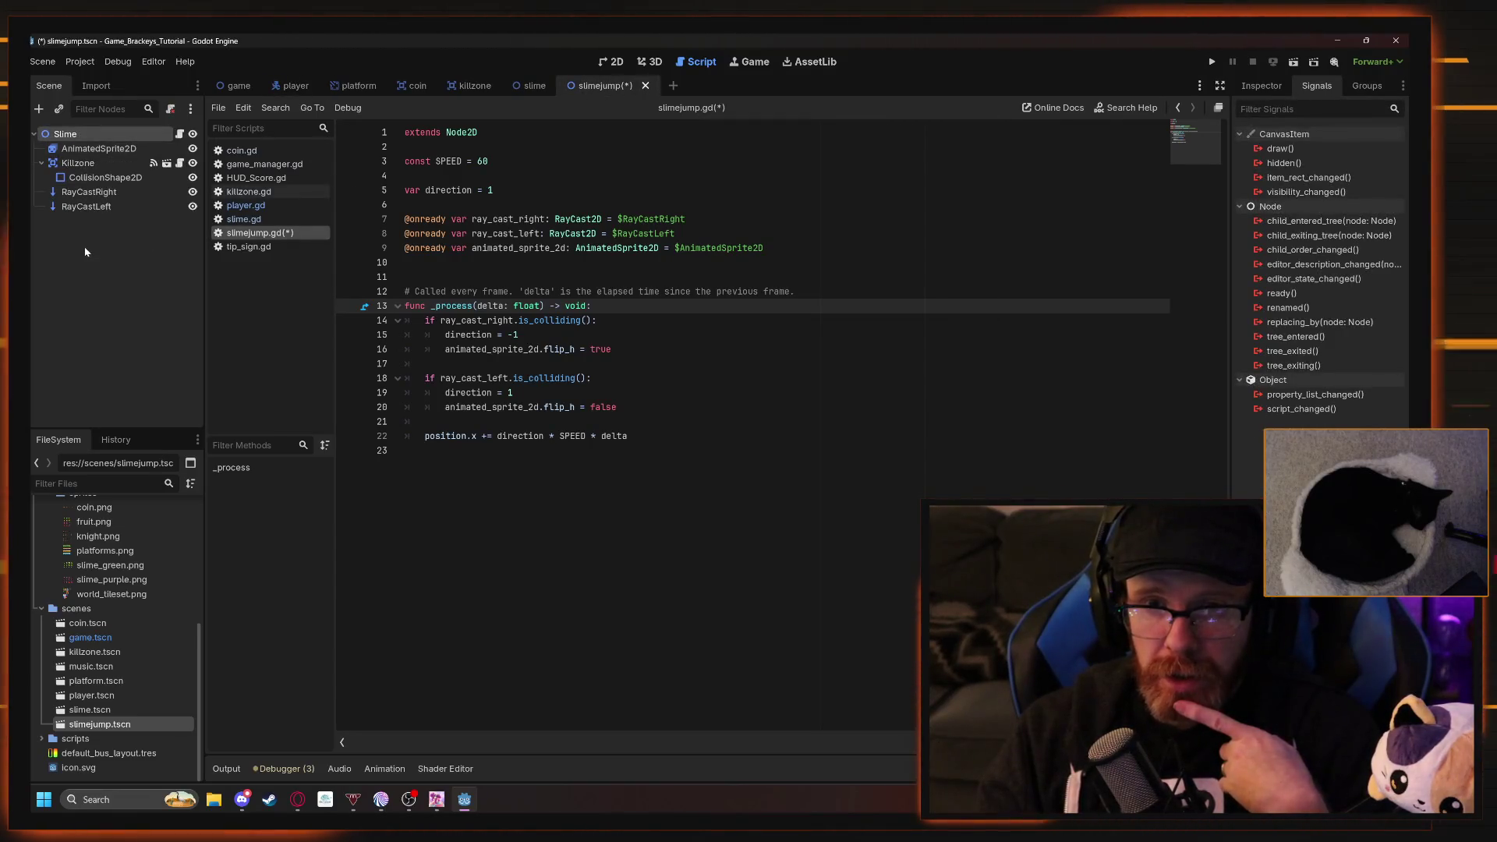
{"action": "left_click", "coordinate": [87, 206]}
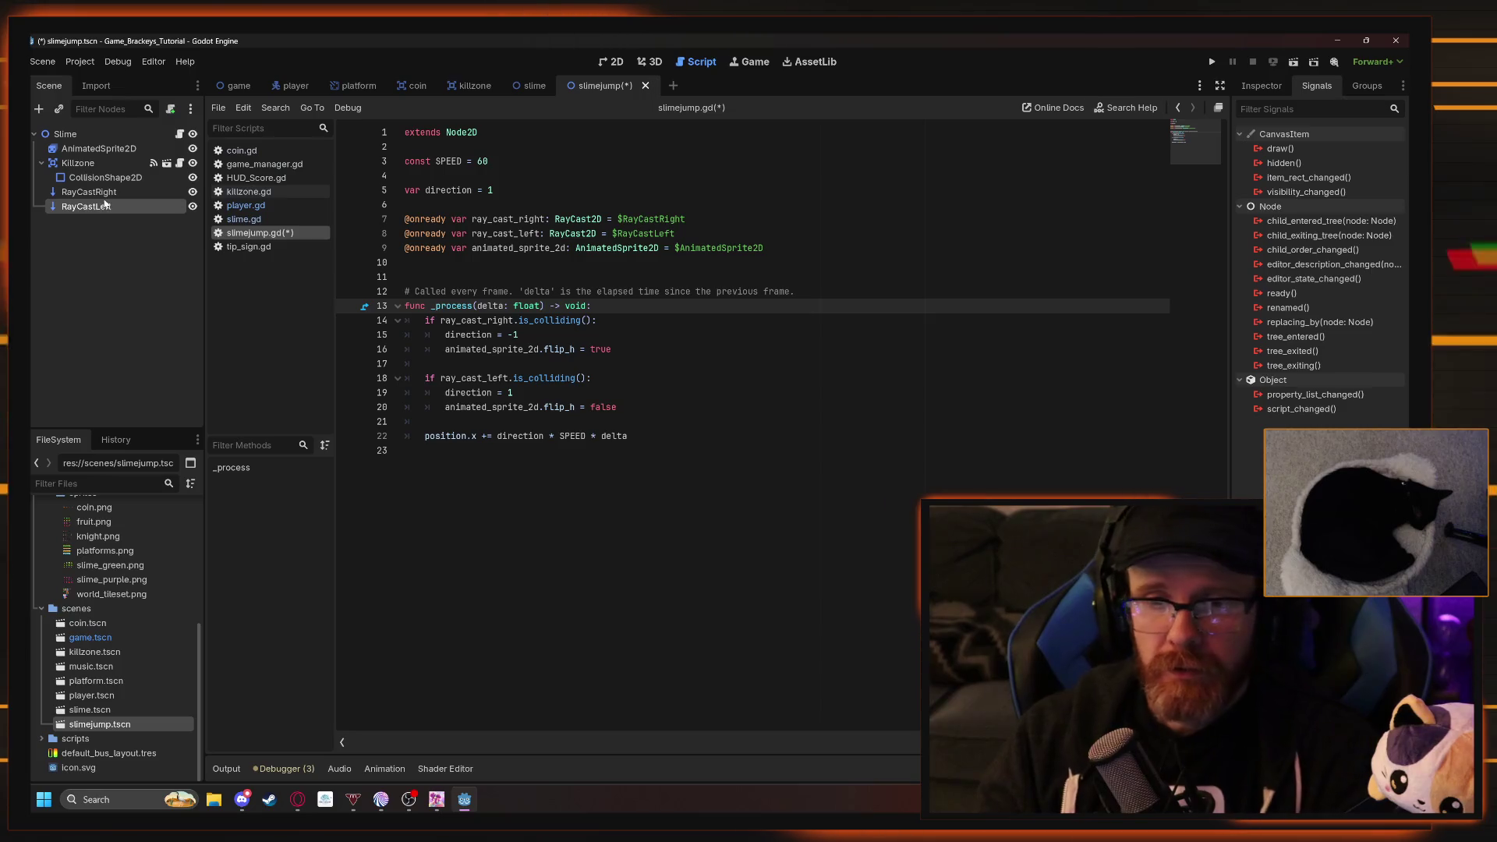
{"action": "key", "text": "Delete"}
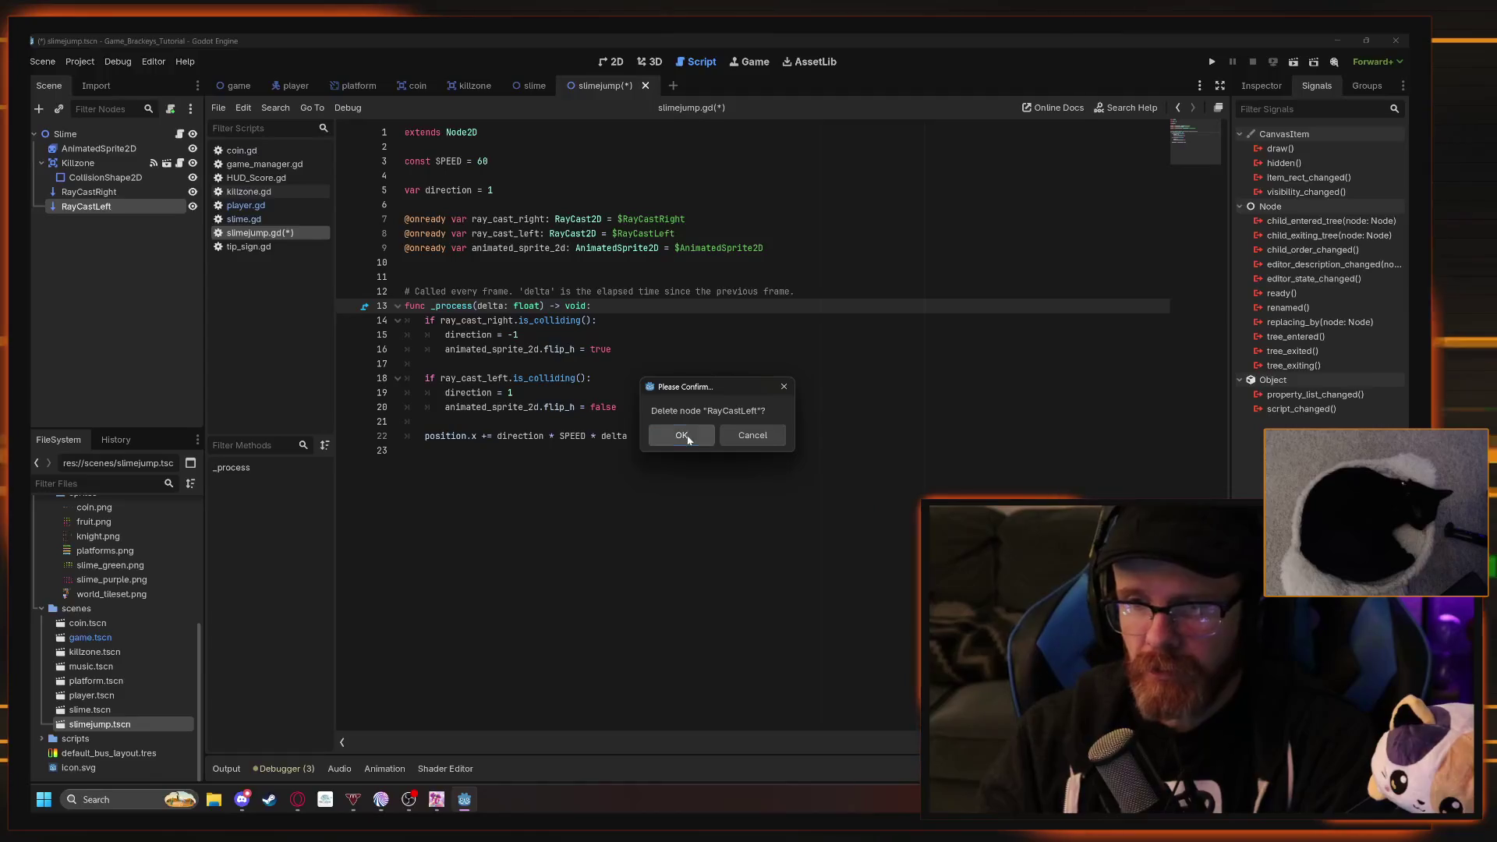
Delete the RayCastLeft and RayCastRight nodes, confirming each deletion.
{"action": "left_click", "coordinate": [682, 437]}
{"action": "left_click", "coordinate": [92, 193]}
{"action": "key", "text": "Delete"}
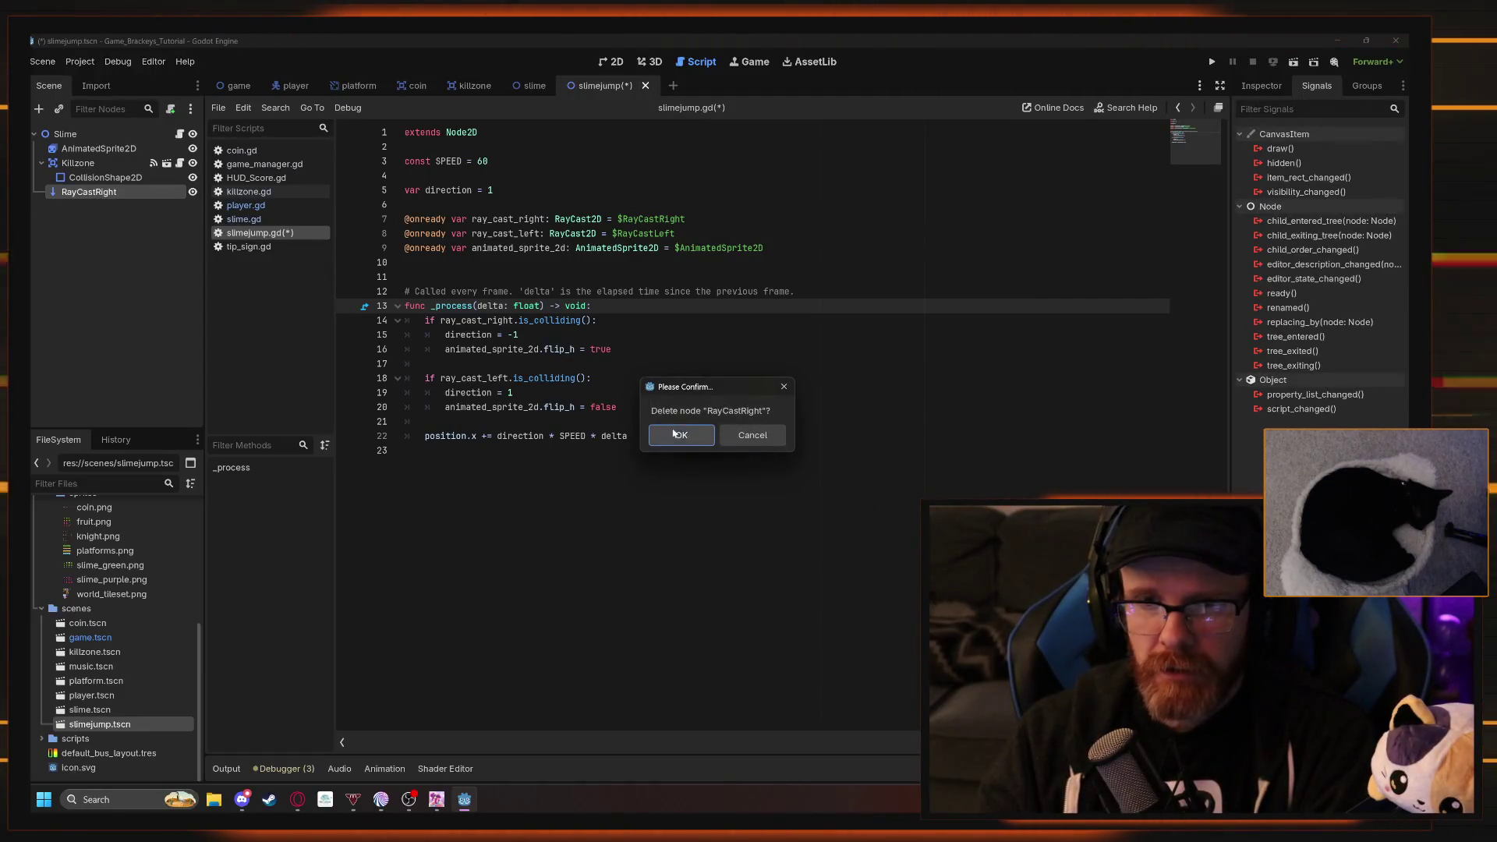
{"action": "left_click", "coordinate": [681, 435]}
{"action": "left_click", "coordinate": [437, 451]}
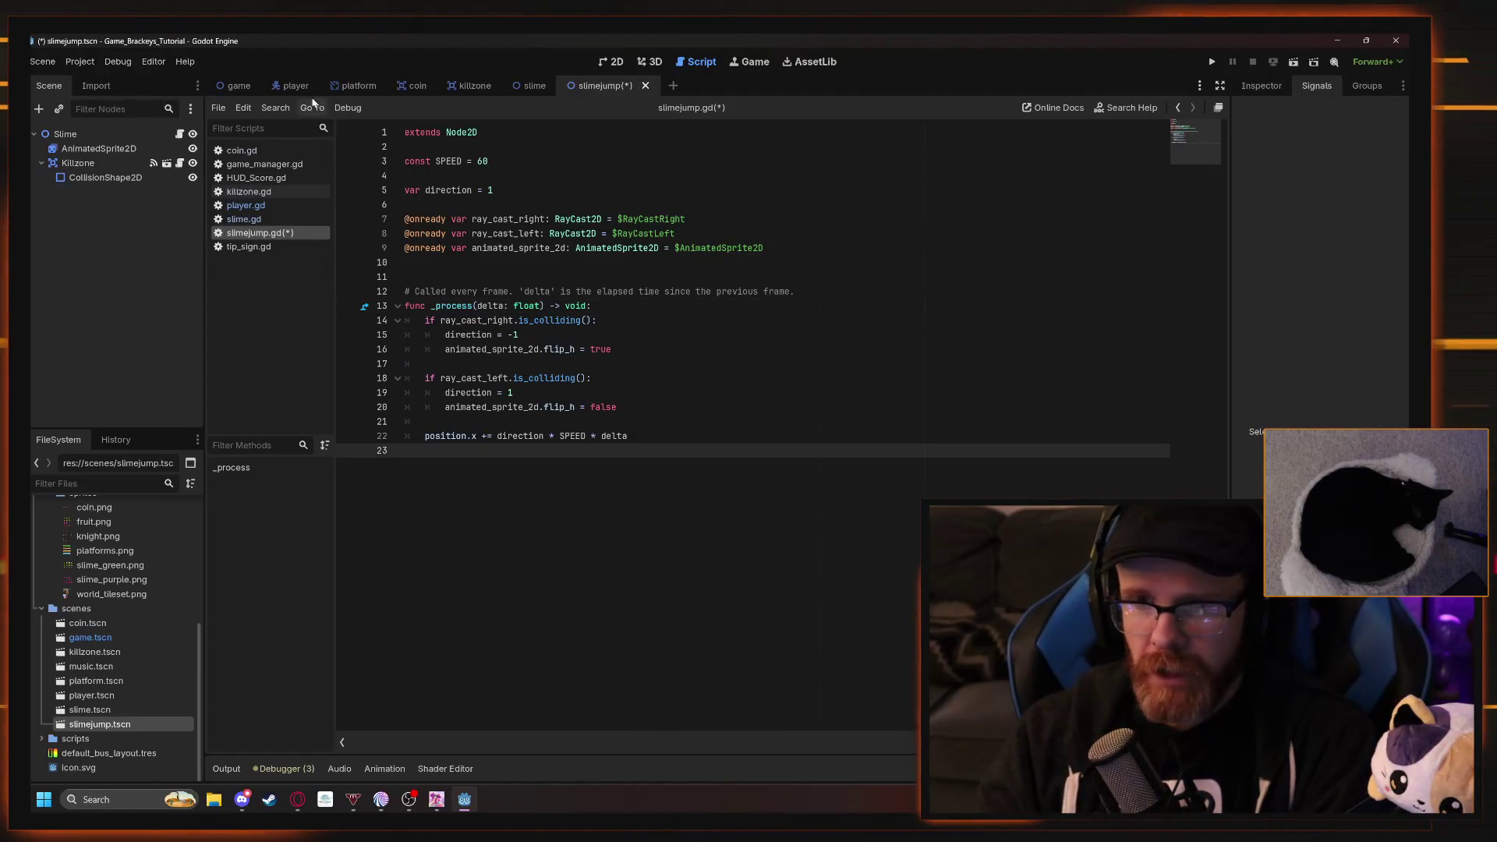
View the slime in 2D and inspect the Killzone collision shape and animated sprite.
{"action": "left_click", "coordinate": [613, 64]}
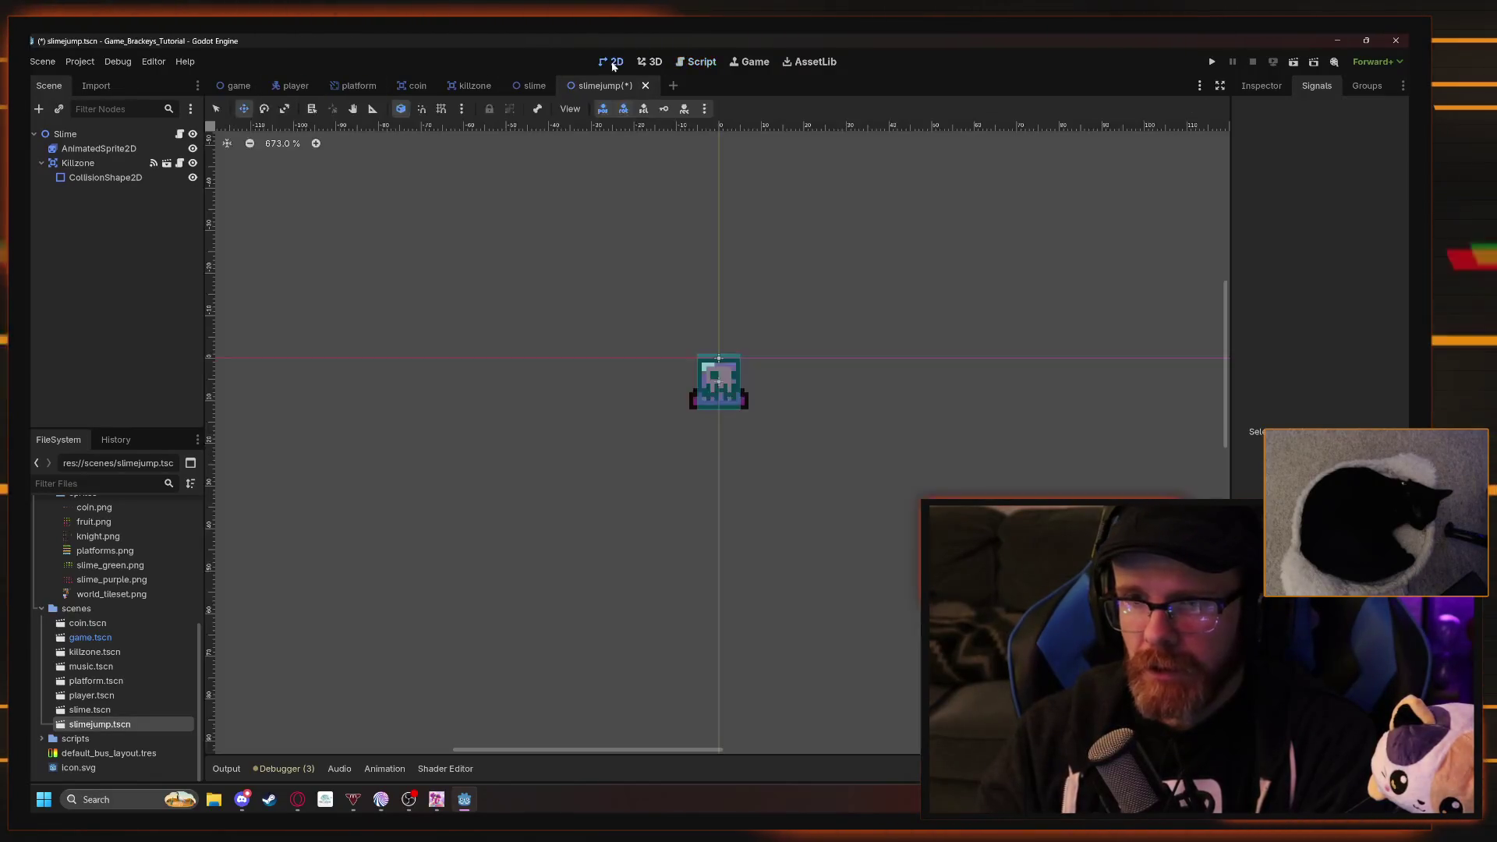
{"action": "left_click", "coordinate": [83, 166]}
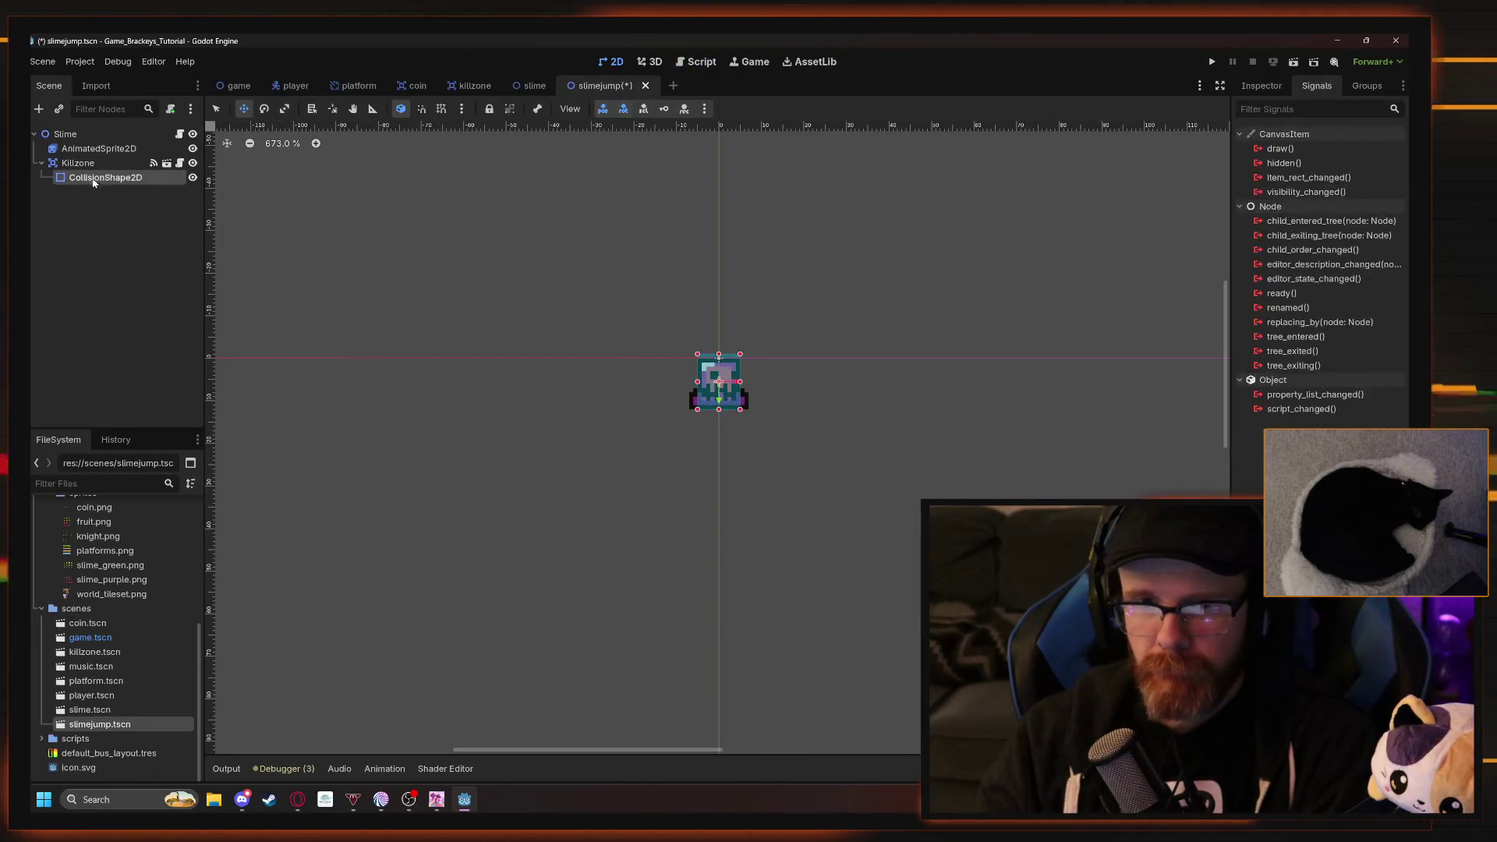
{"action": "left_click", "coordinate": [95, 180]}
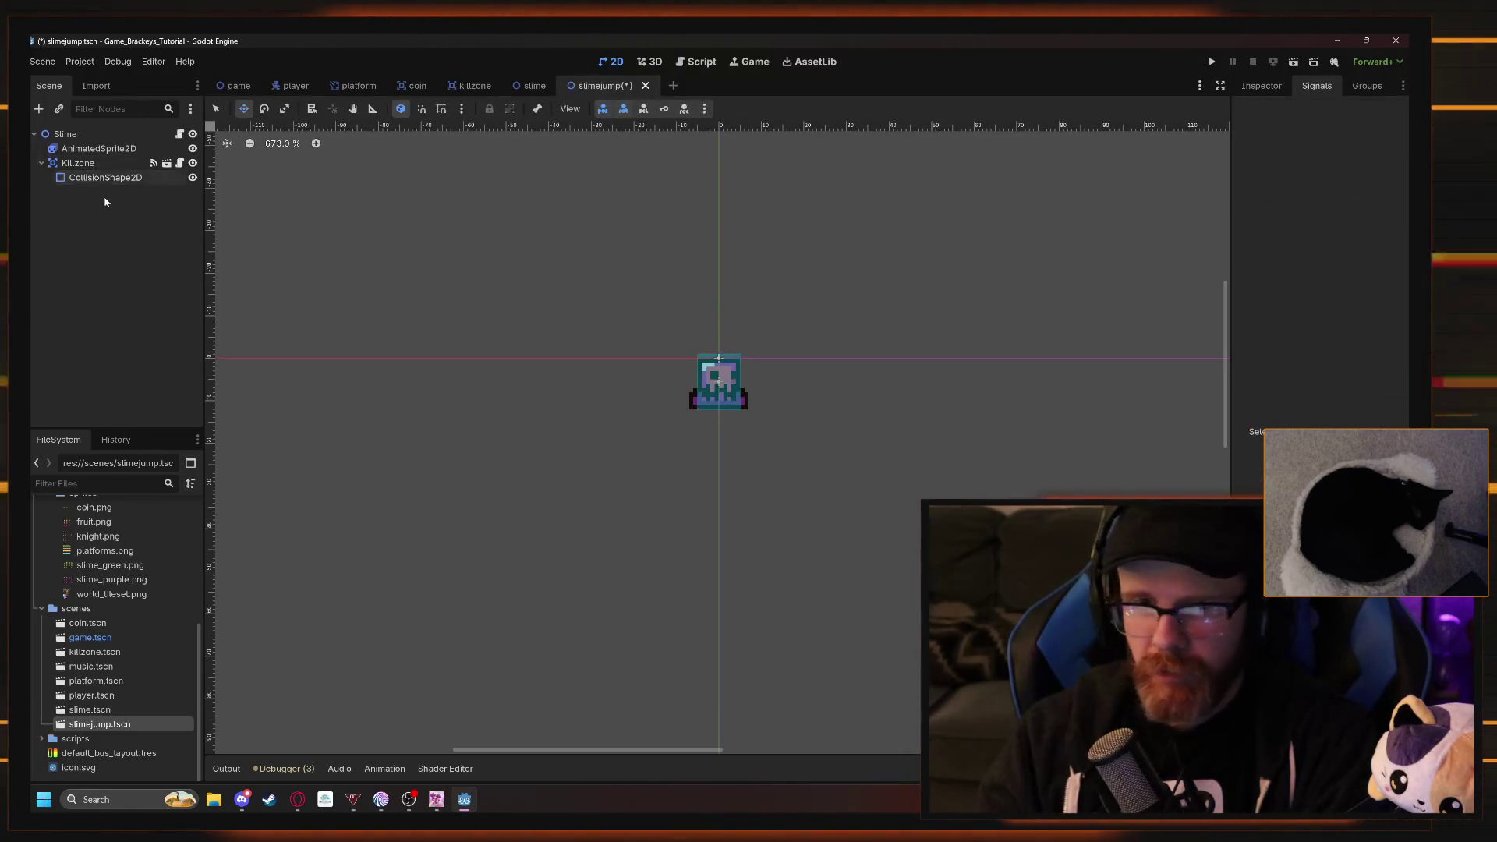
{"action": "left_click", "coordinate": [82, 164]}
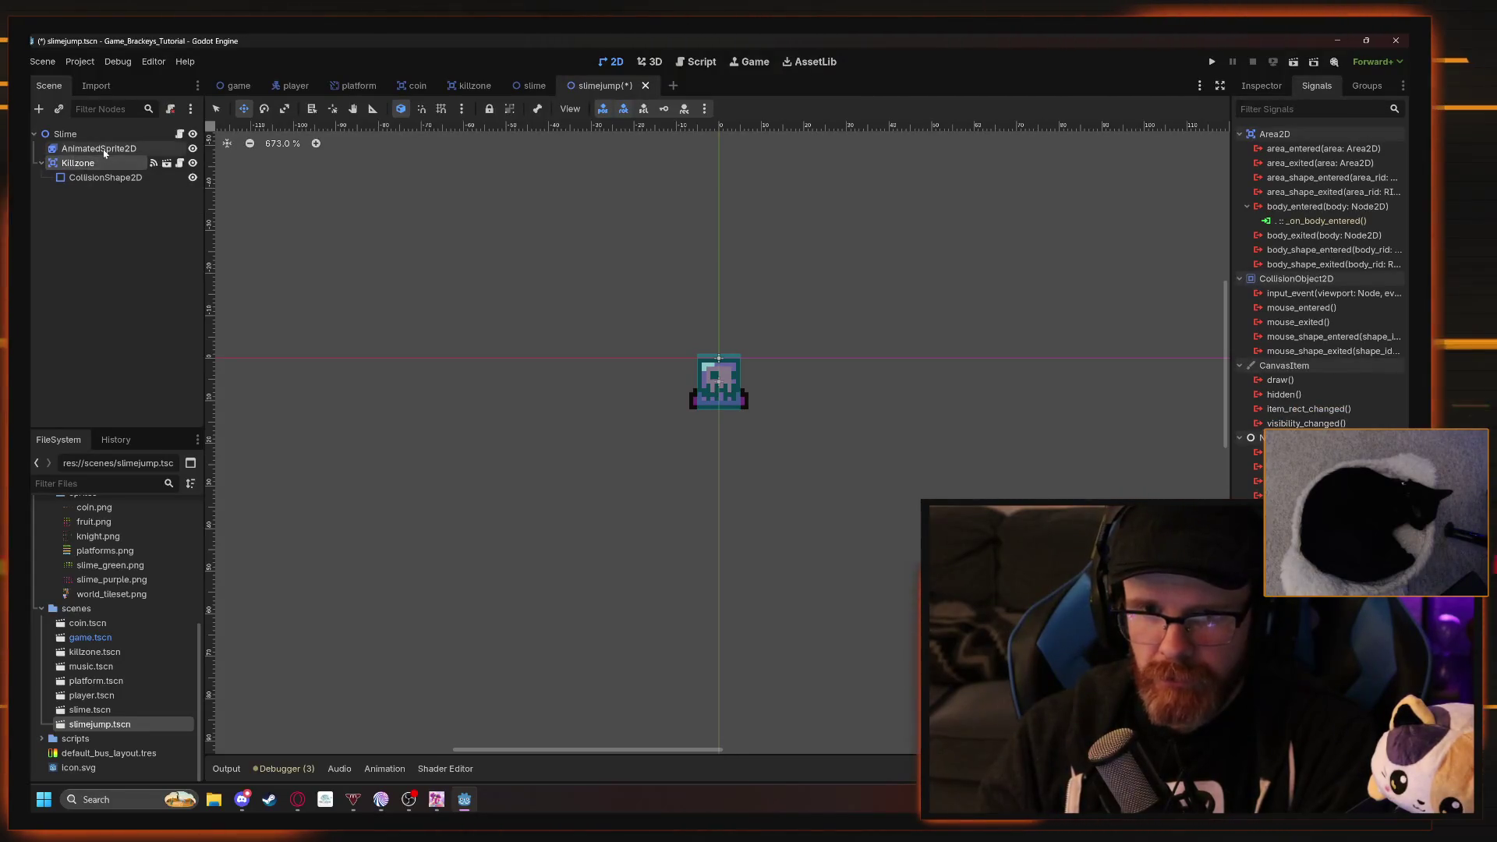
{"action": "left_click", "coordinate": [103, 150]}
{"action": "left_click", "coordinate": [109, 210]}
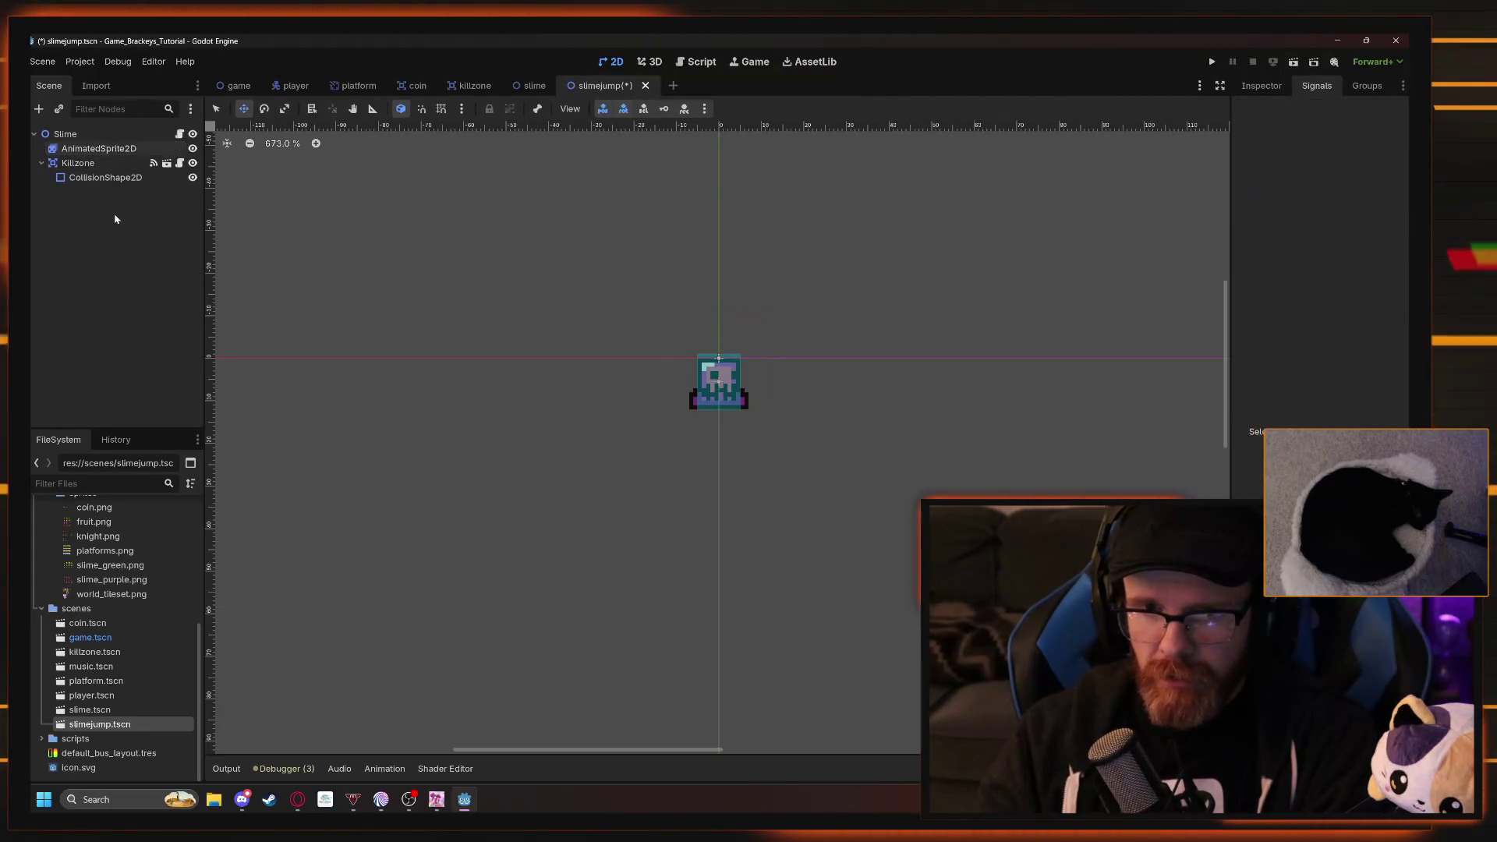
Cancel adding a child node under Slime and return to the slimejump.gd script.
{"action": "right_click", "coordinate": [69, 141]}
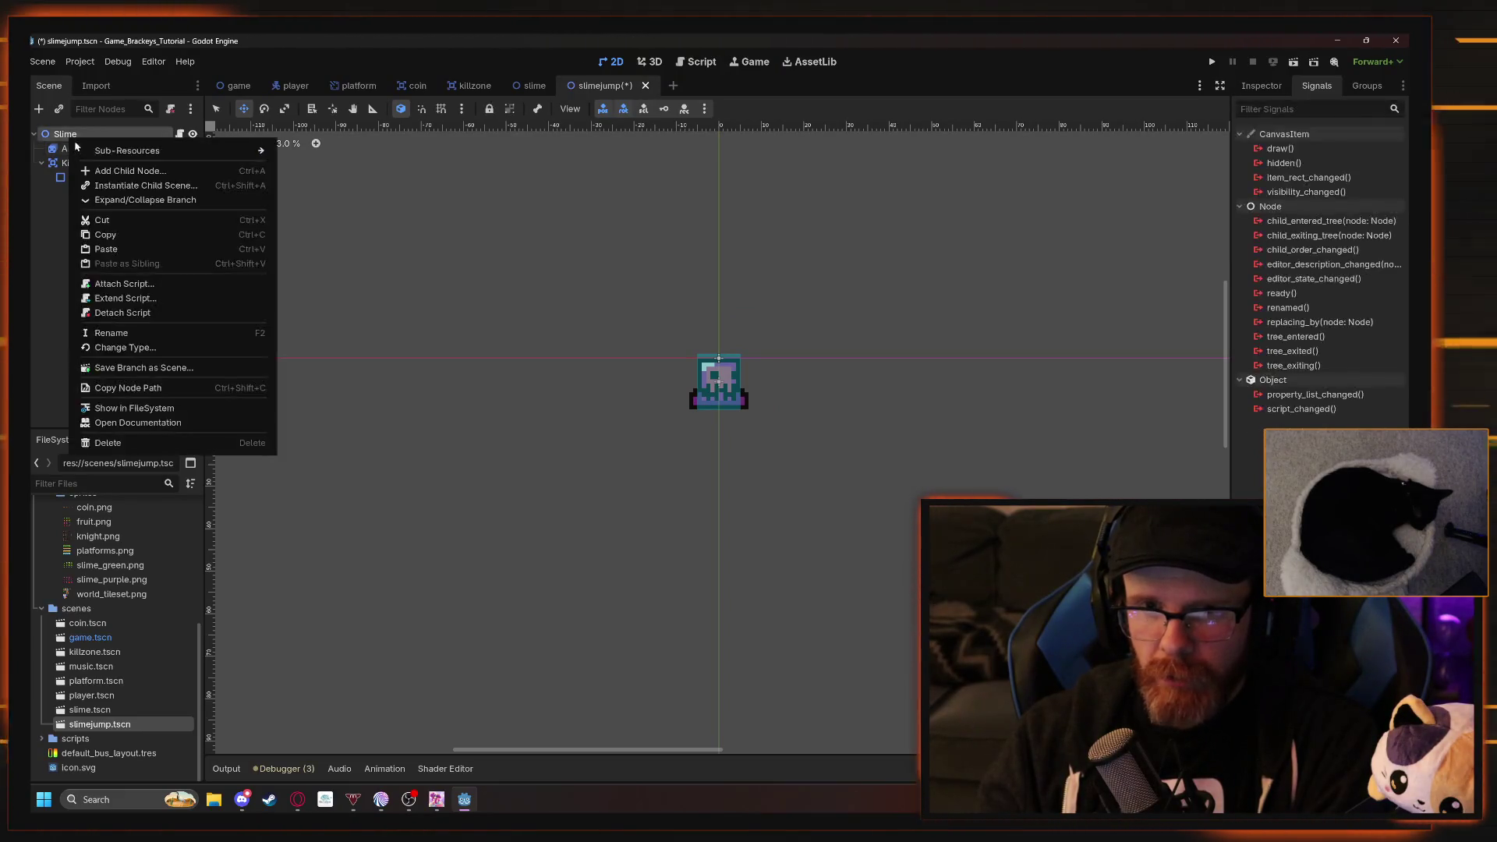
{"action": "left_click", "coordinate": [129, 173]}
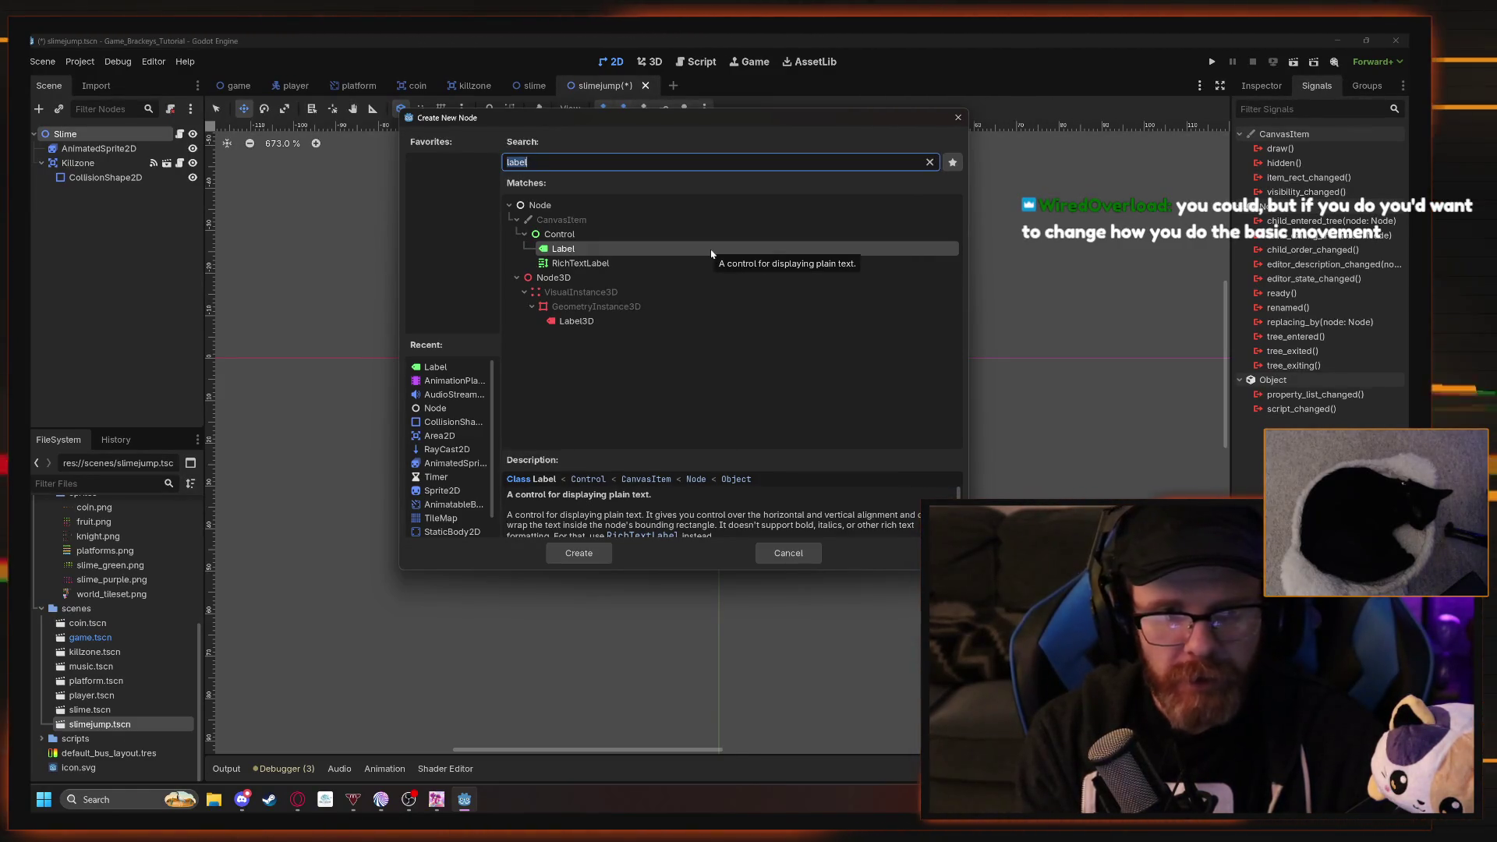
{"action": "left_click", "coordinate": [787, 553]}
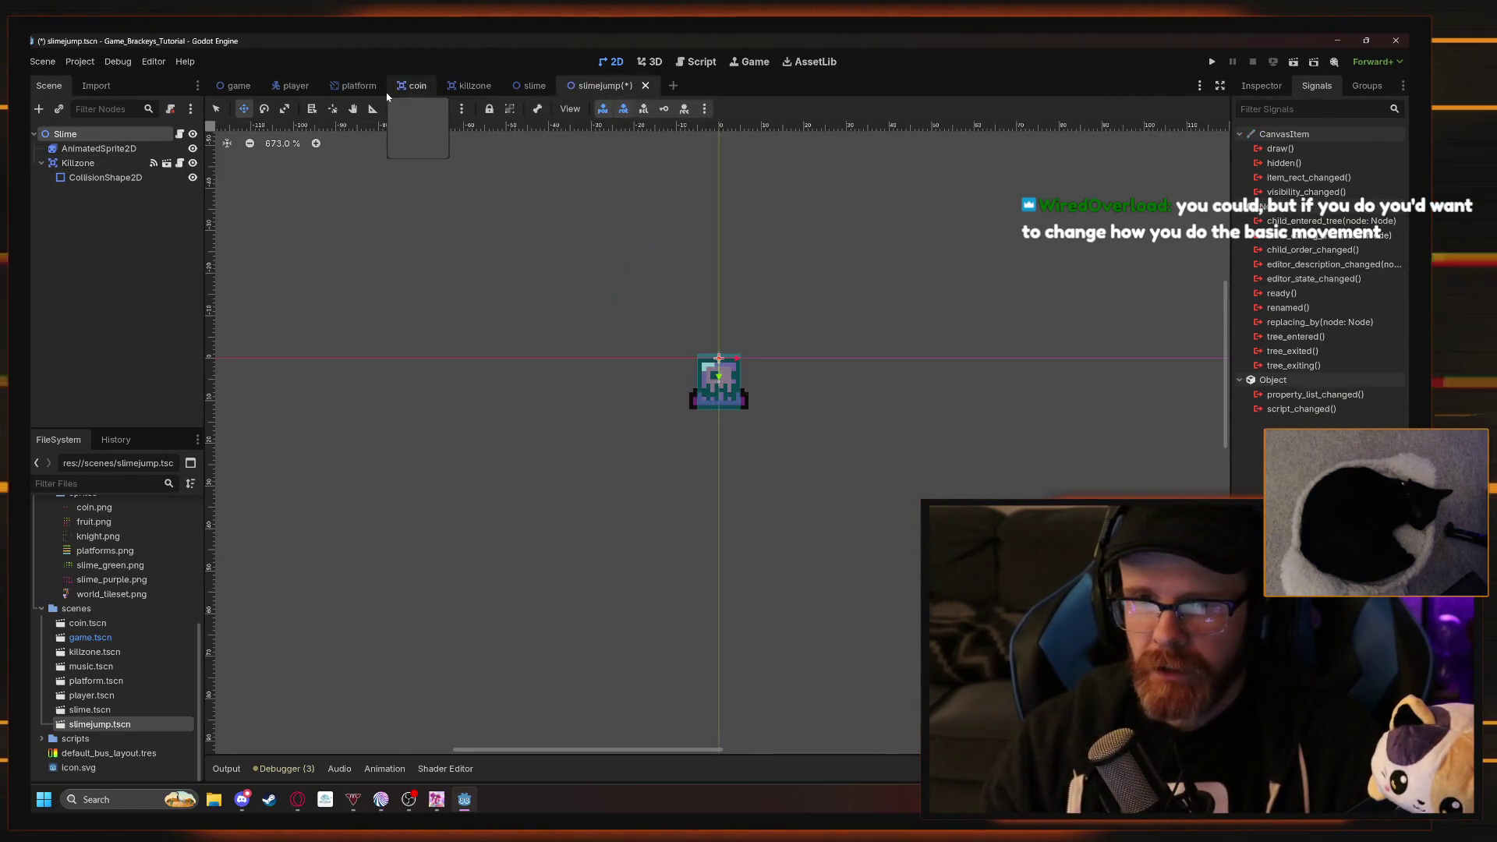
{"action": "left_click", "coordinate": [699, 62]}
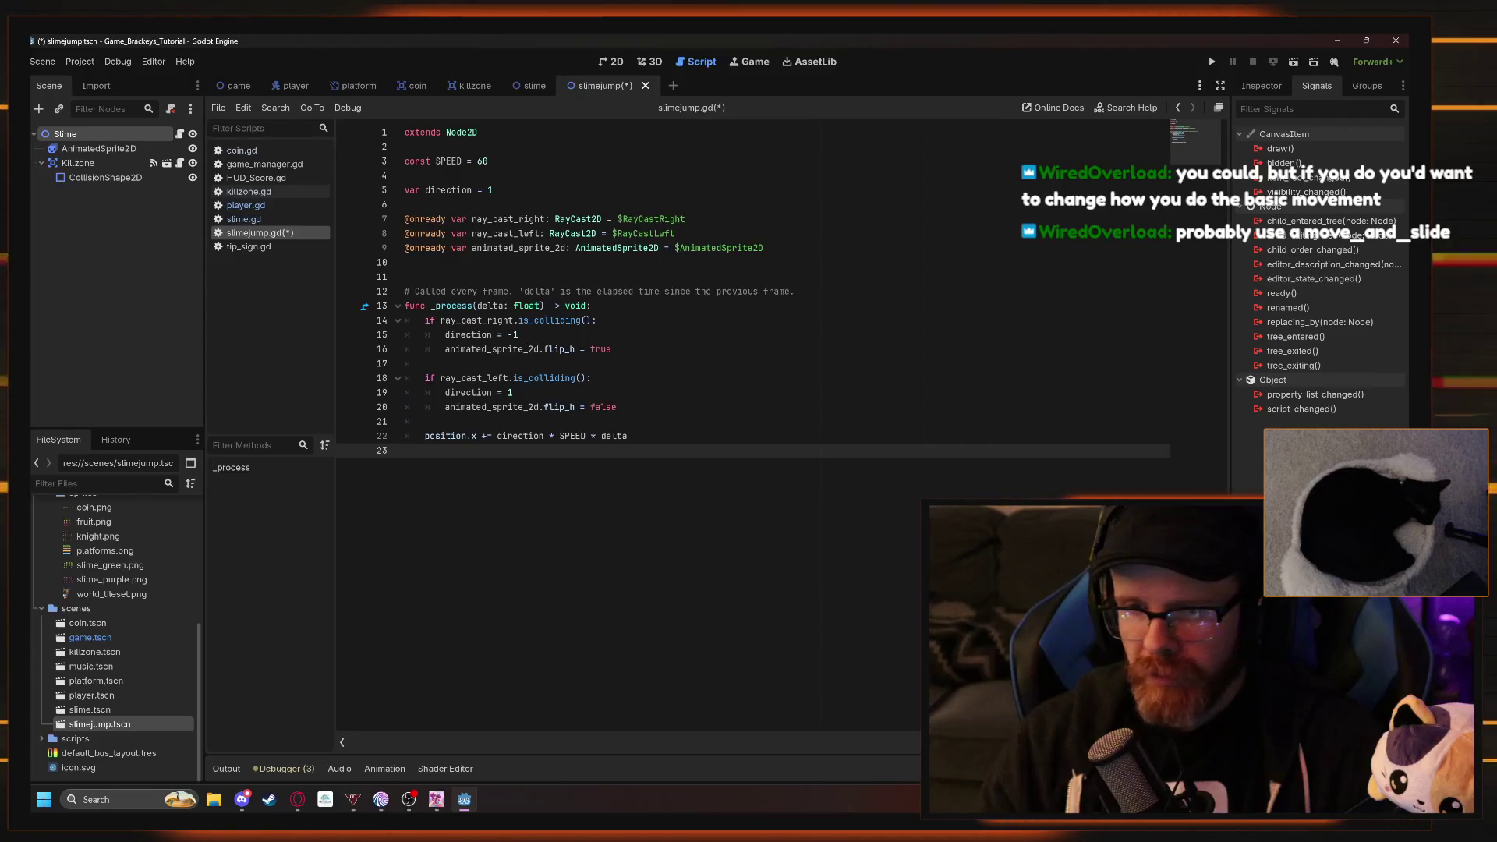
Search the help for move_and_slide and open its CharacterBody2D documentation.
{"action": "key", "text": "Up"}
{"action": "key", "text": "Up"}
{"action": "key", "text": "Up"}
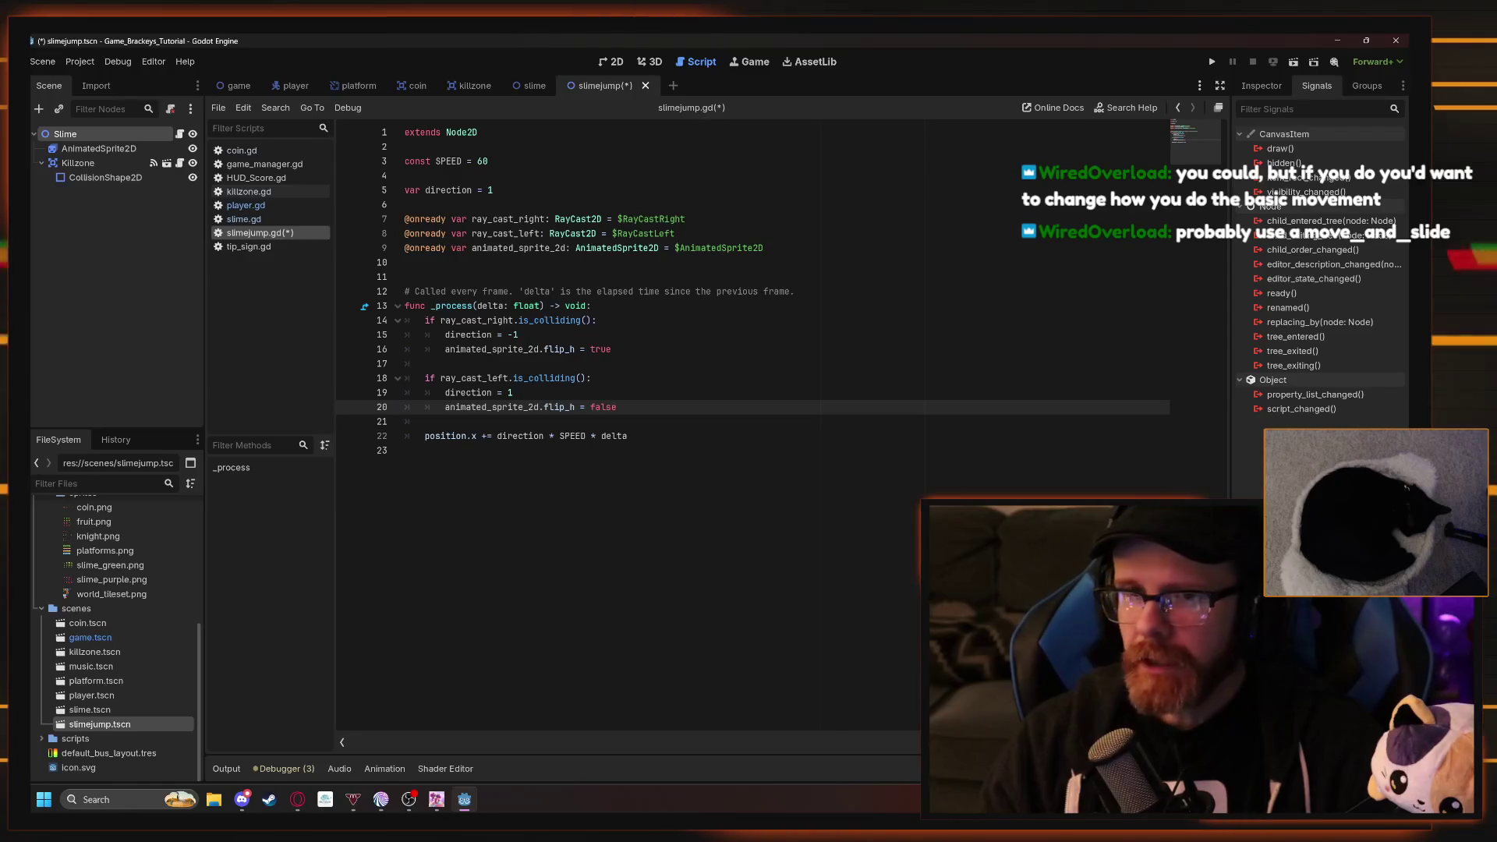
{"action": "left_click", "coordinate": [184, 62]}
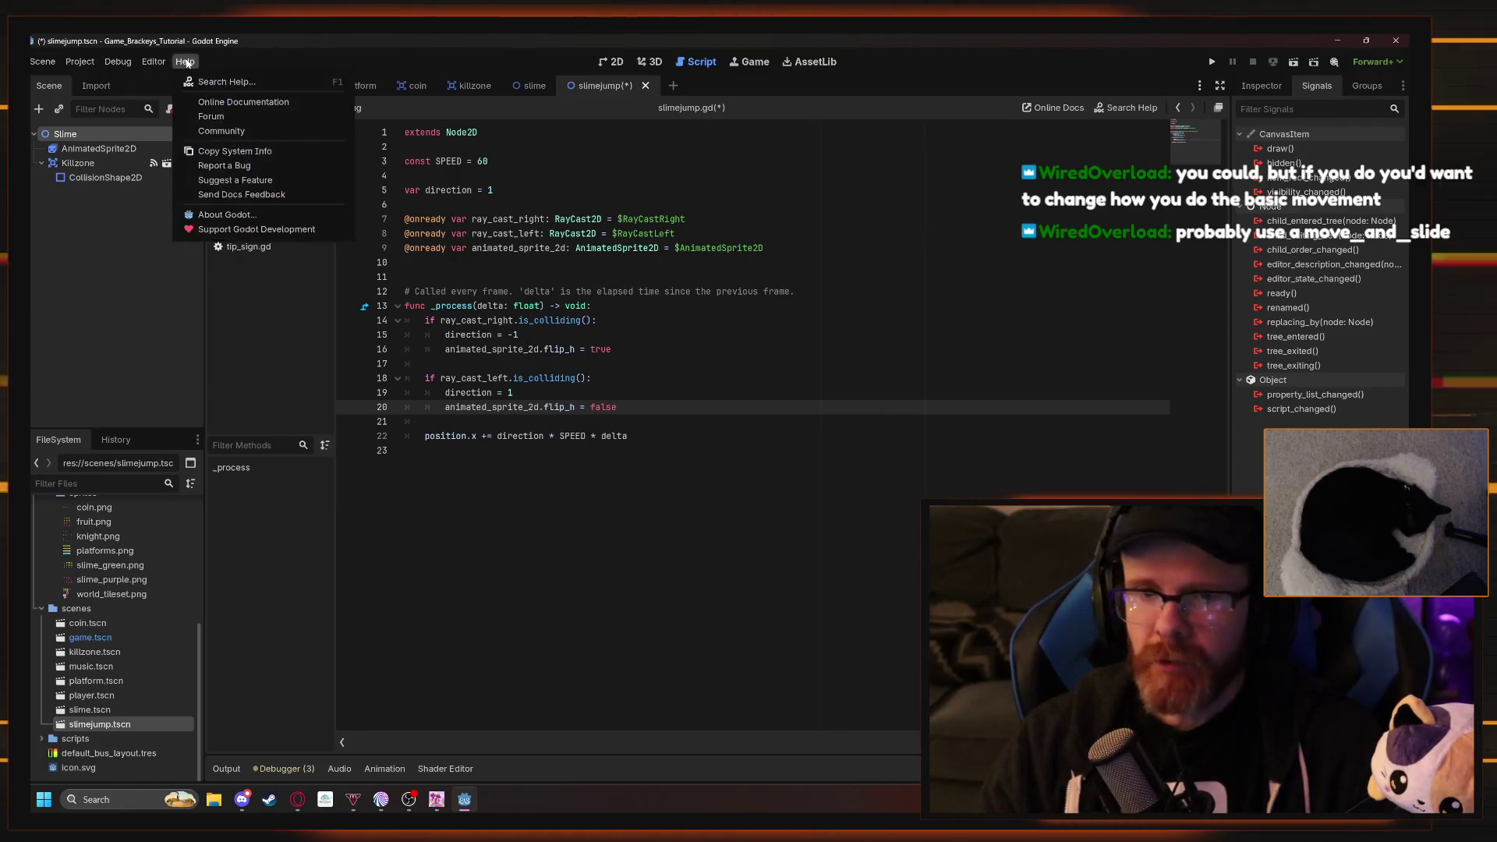
{"action": "left_click", "coordinate": [219, 83]}
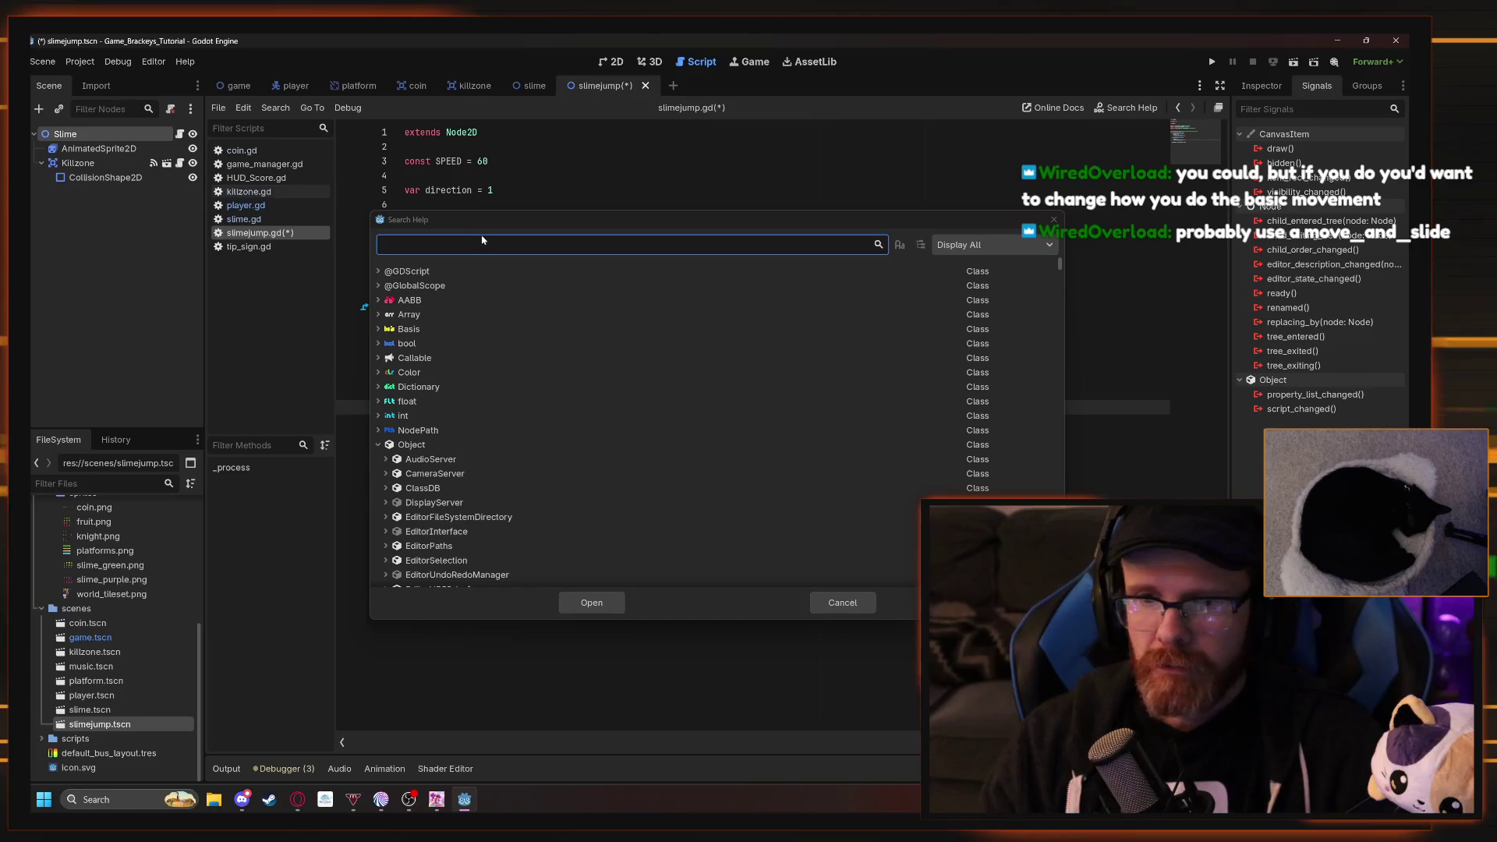
{"action": "type", "text": "move_and_"}
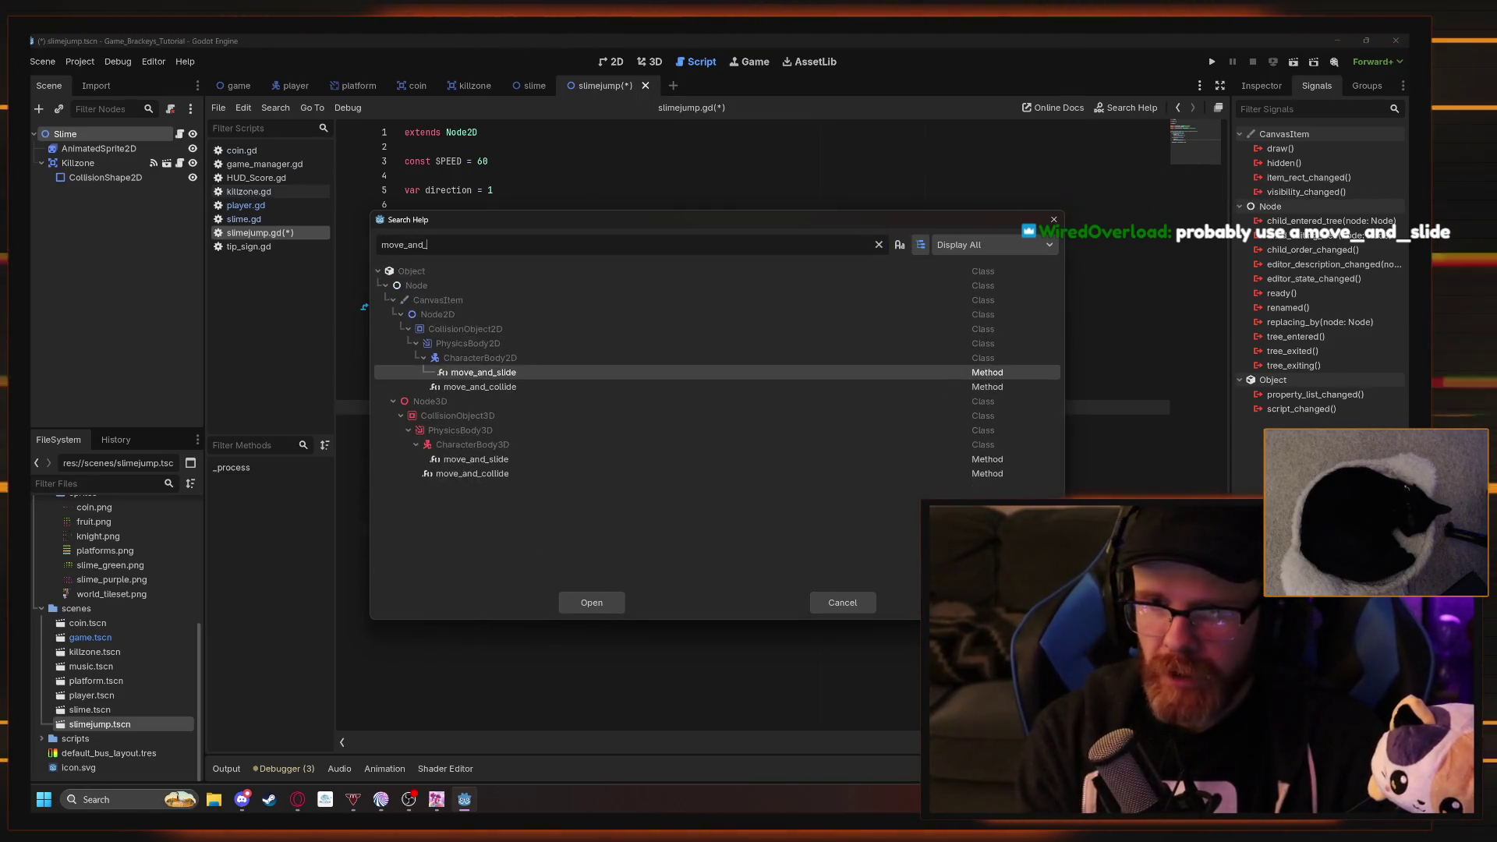
{"action": "type", "text": "slide"}
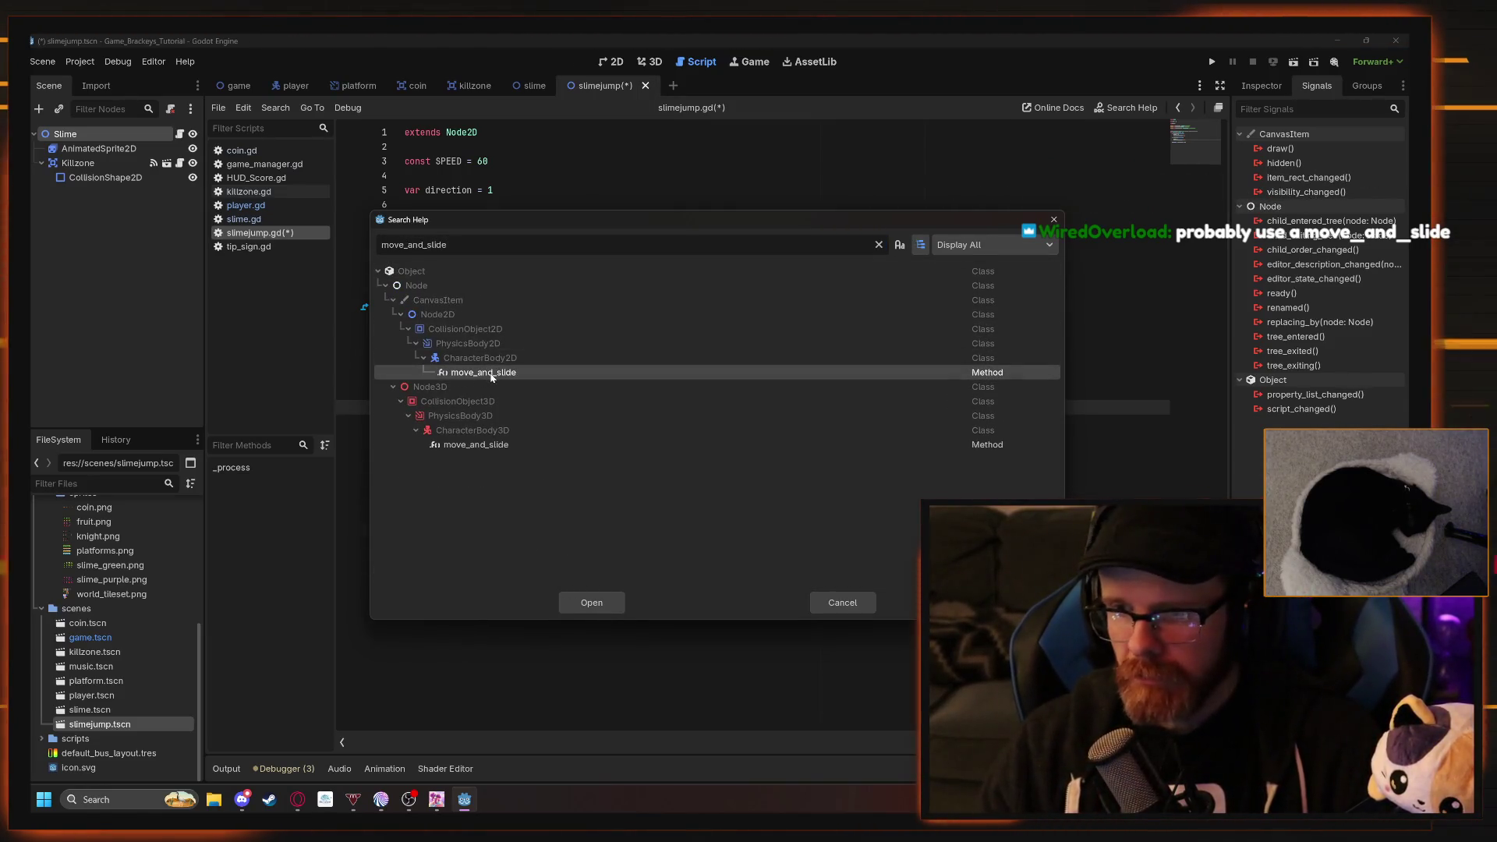
{"action": "left_click", "coordinate": [591, 602]}
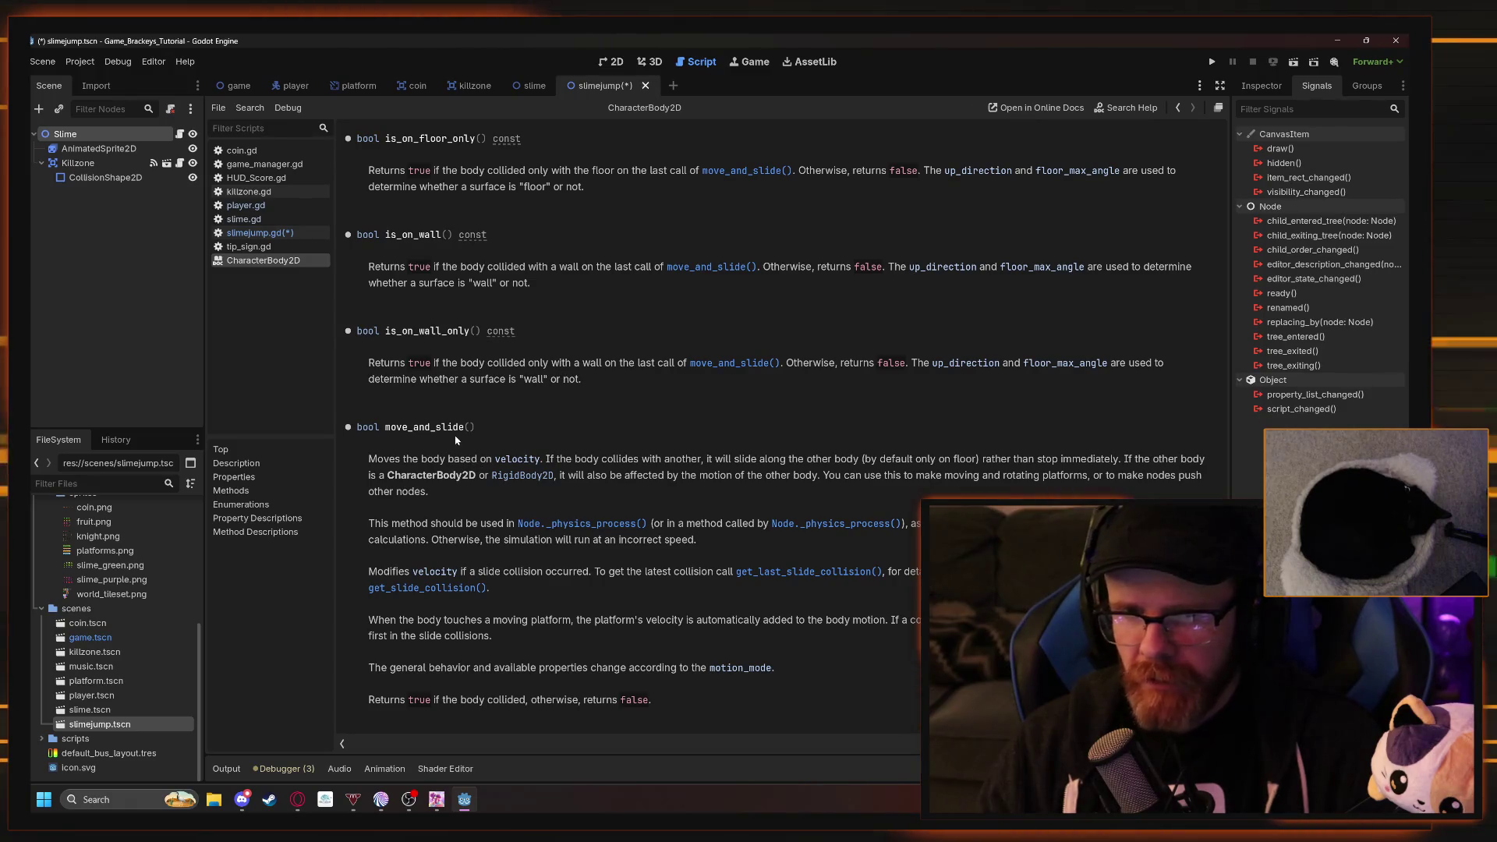
{"action": "scroll", "coordinate": [435, 465], "scroll_direction": "up", "scroll_amount": 2}
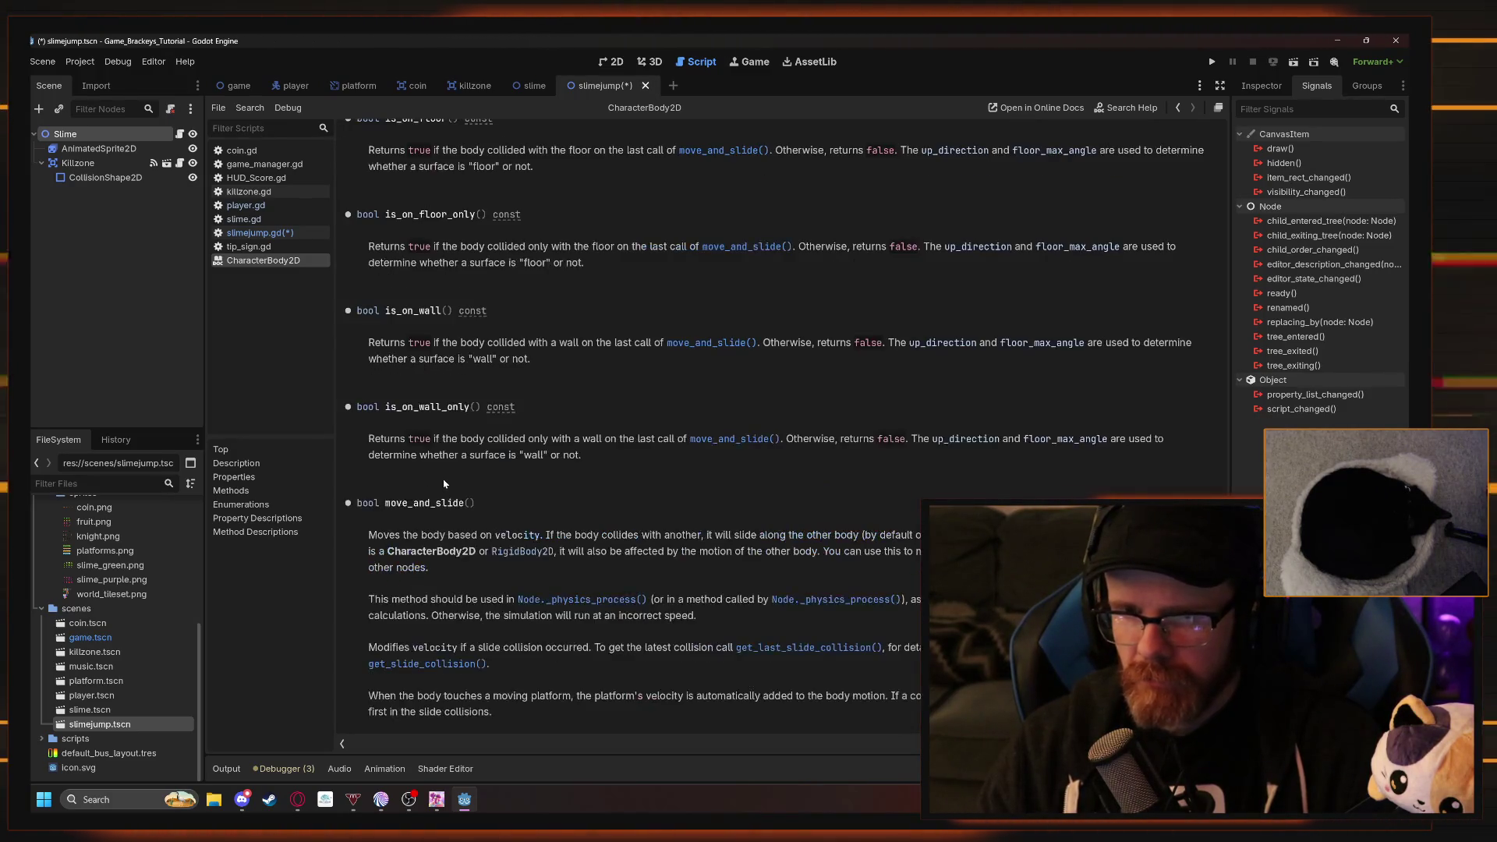
{"action": "scroll", "coordinate": [446, 500], "scroll_direction": "down", "scroll_amount": 2}
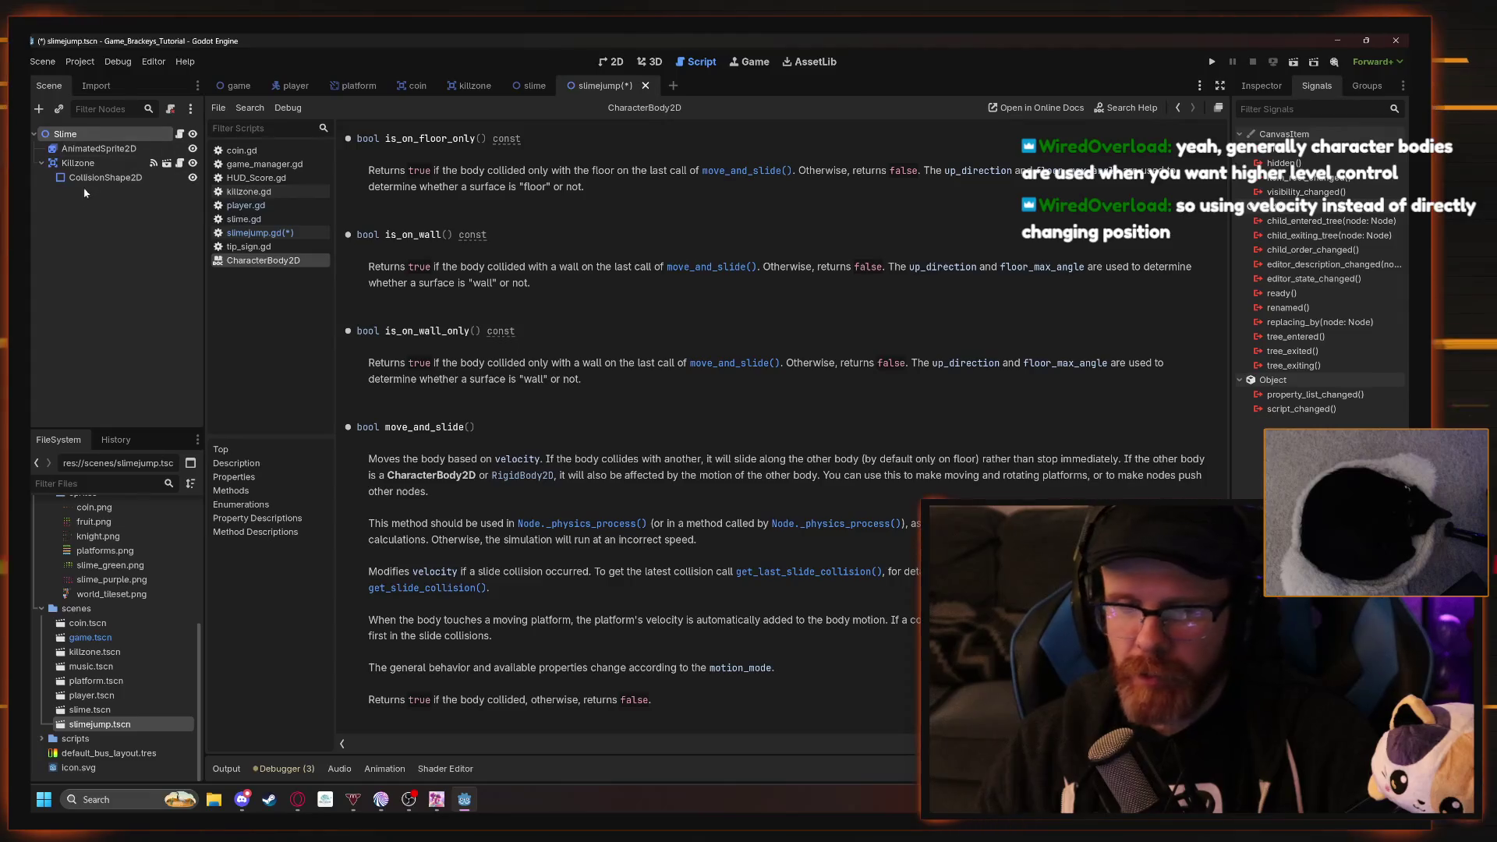
{"action": "left_click", "coordinate": [74, 151]}
{"action": "left_click", "coordinate": [70, 135]}
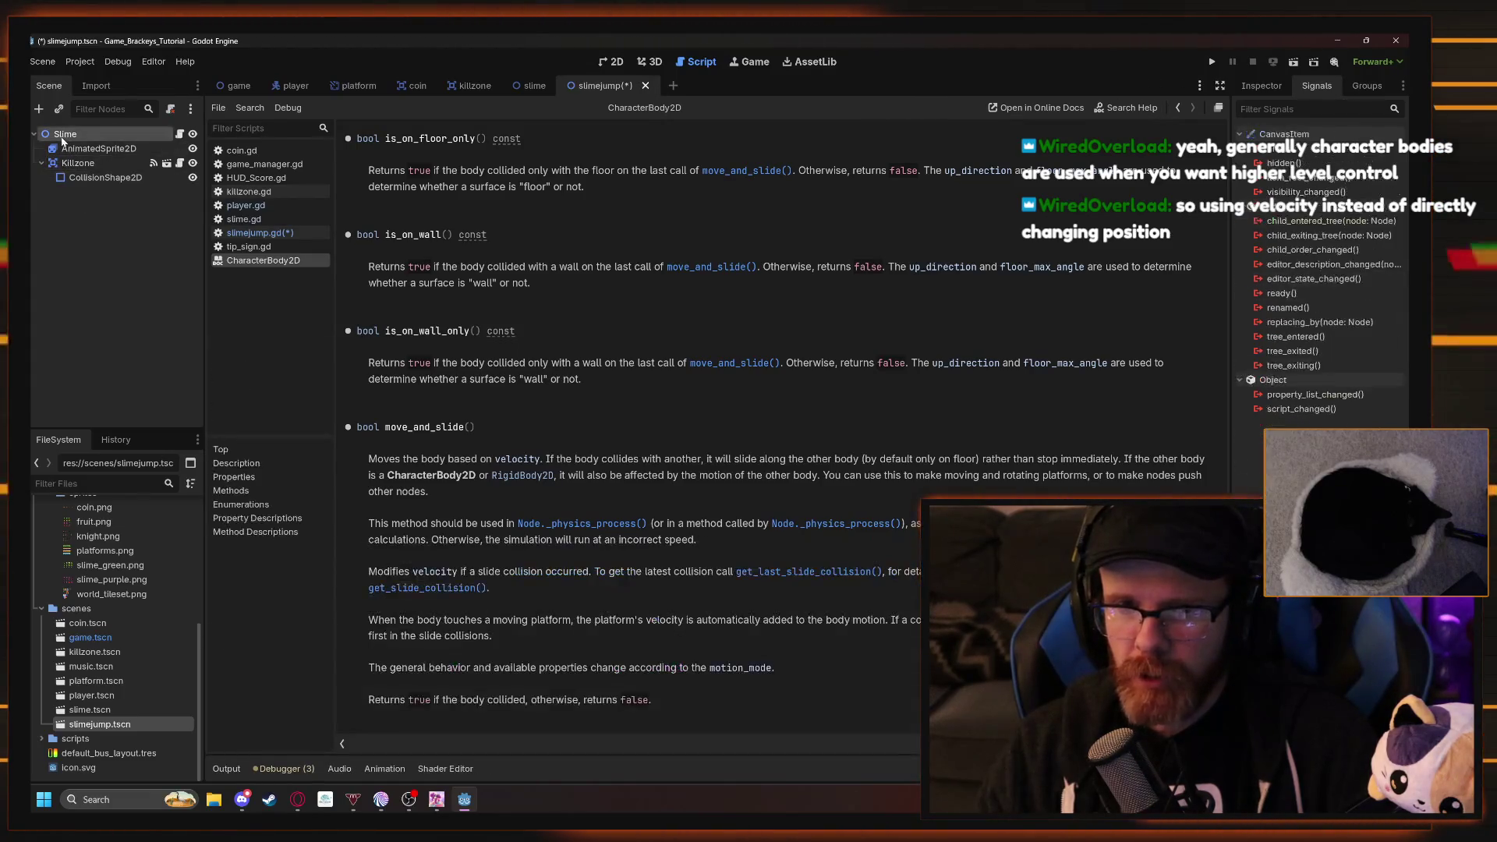
Add a CharacterBody2D child under Slime, above AnimatedSprite2D, keeping its default name.
{"action": "right_click", "coordinate": [67, 138]}
{"action": "left_click", "coordinate": [117, 171]}
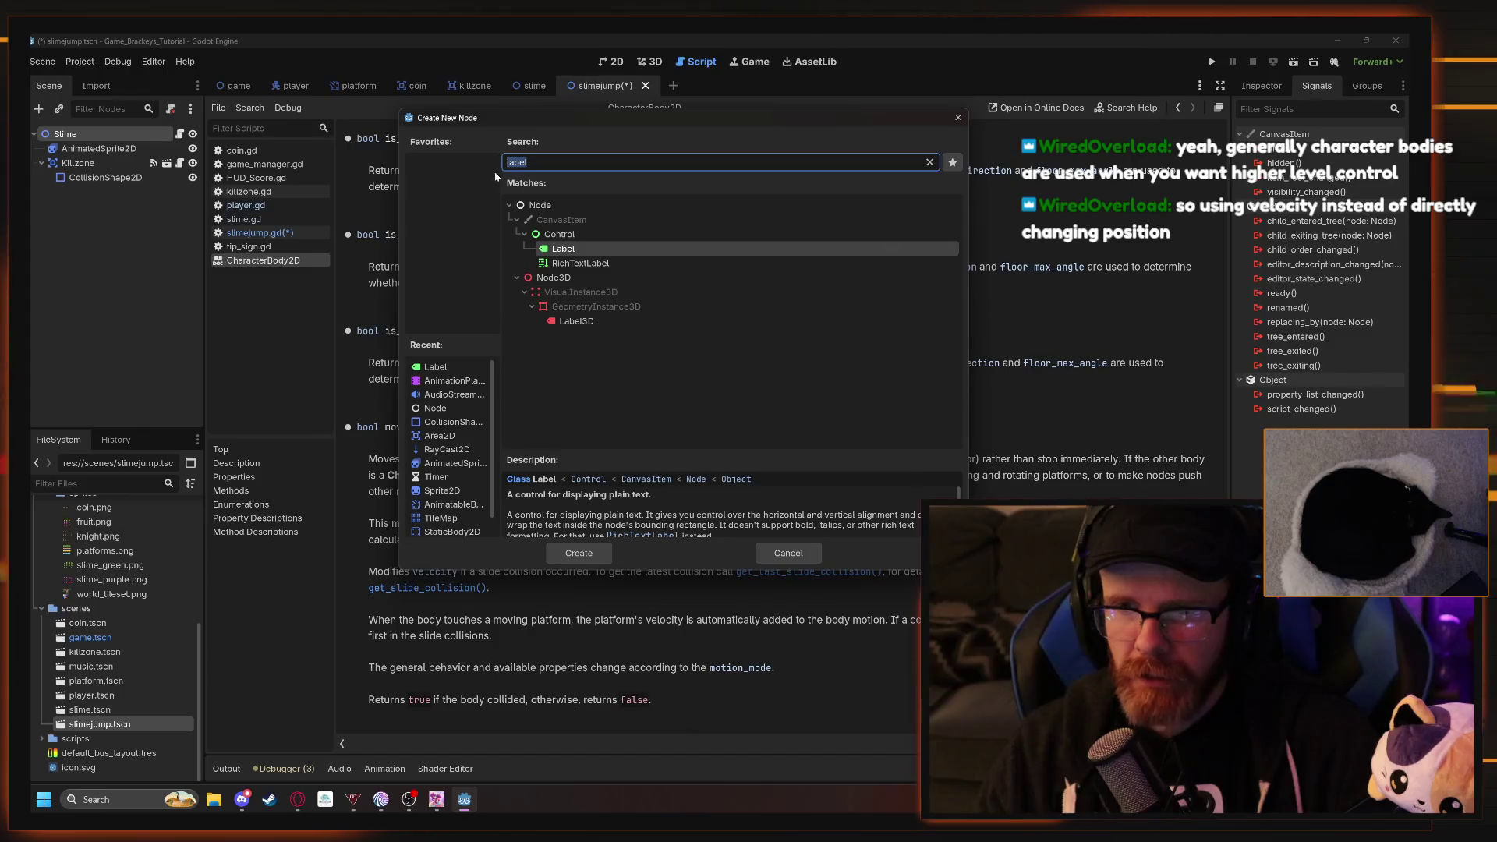
{"action": "key", "text": "BackSpace"}
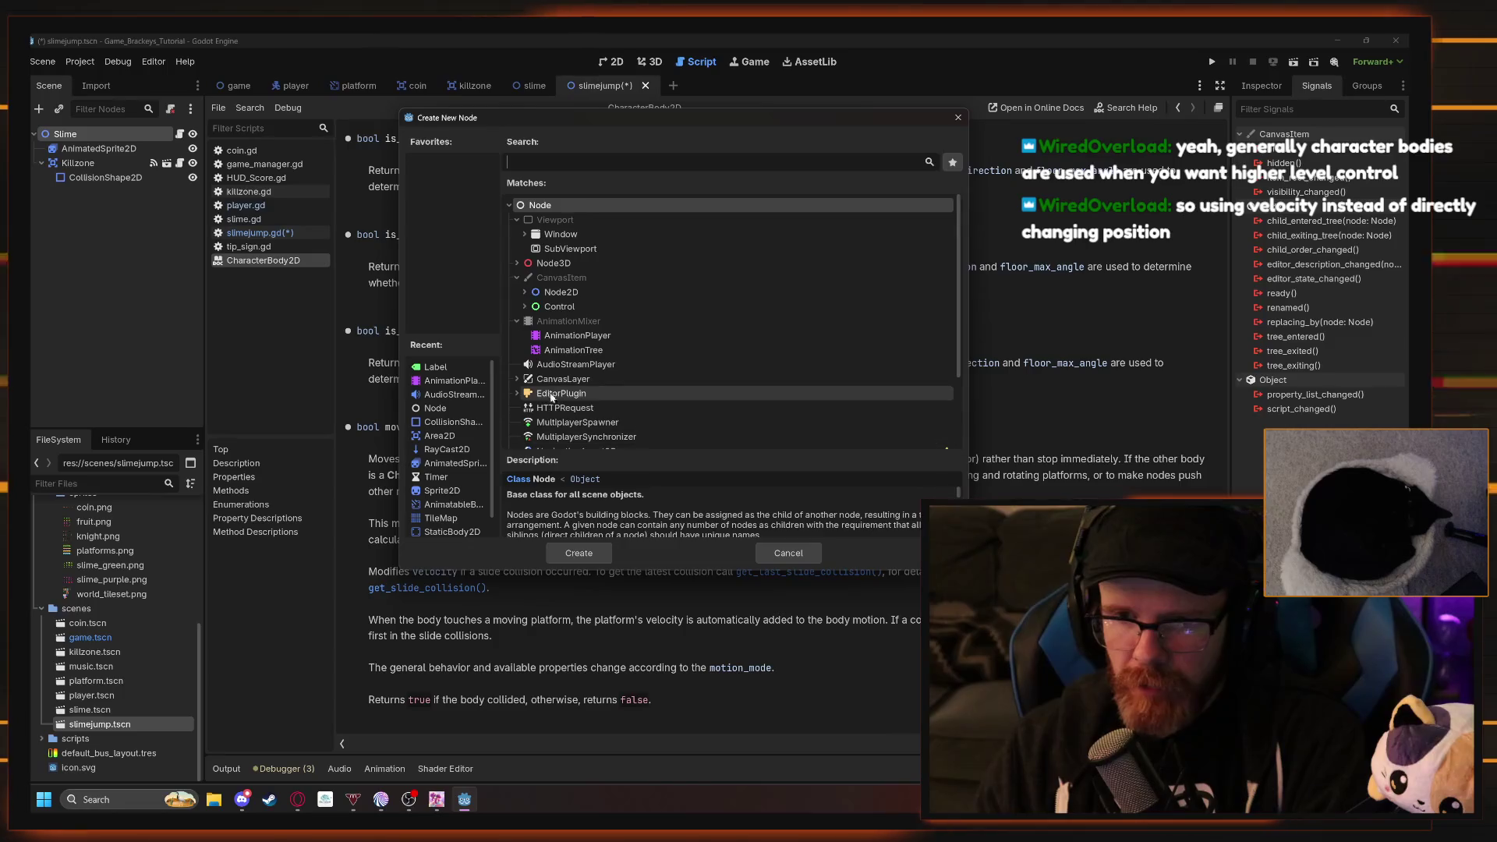
{"action": "type", "text": "chara"}
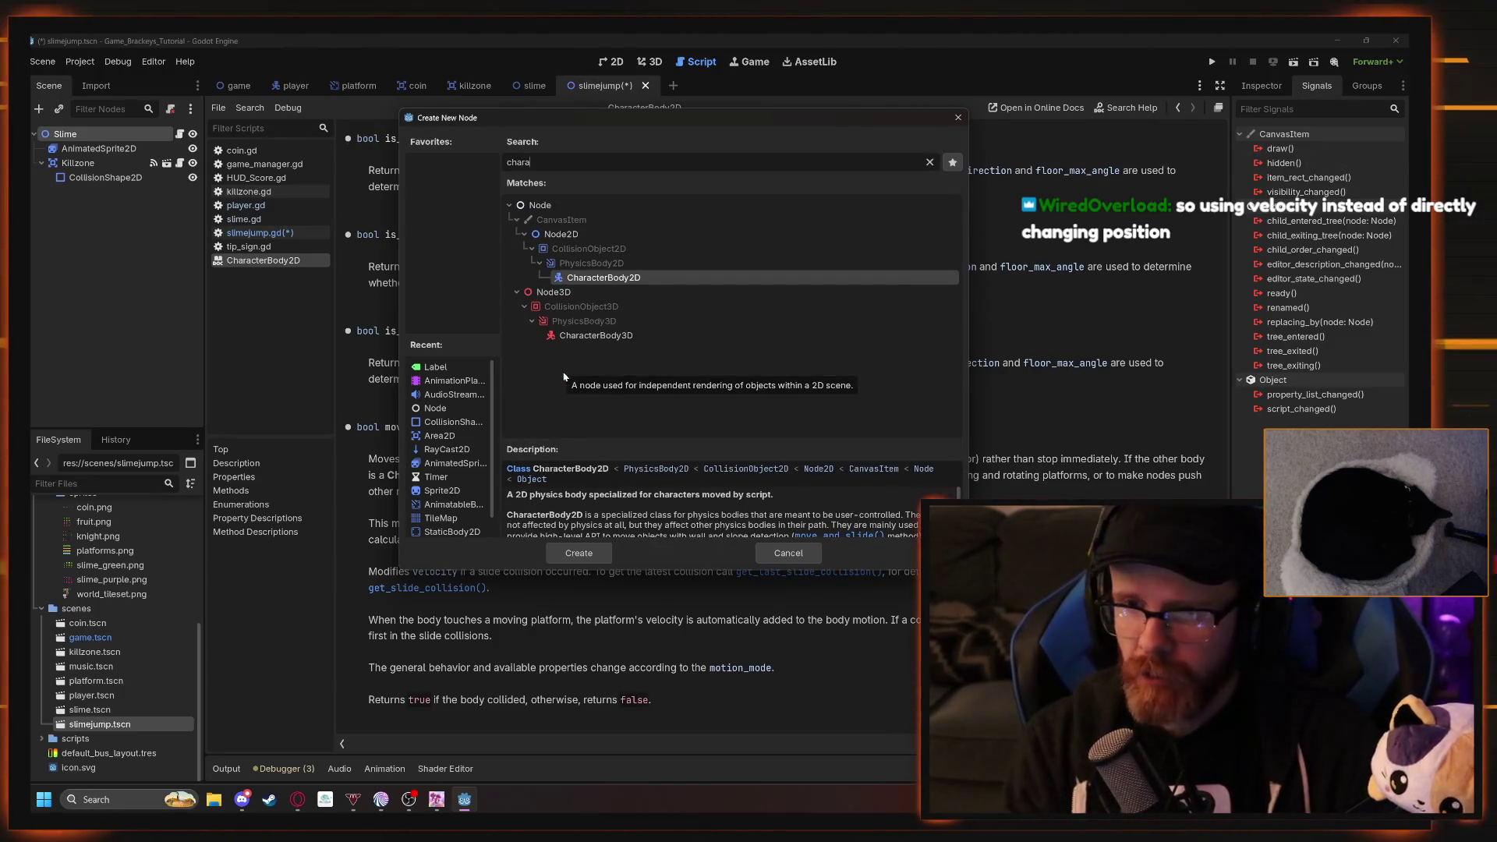
{"action": "double_click", "coordinate": [574, 278]}
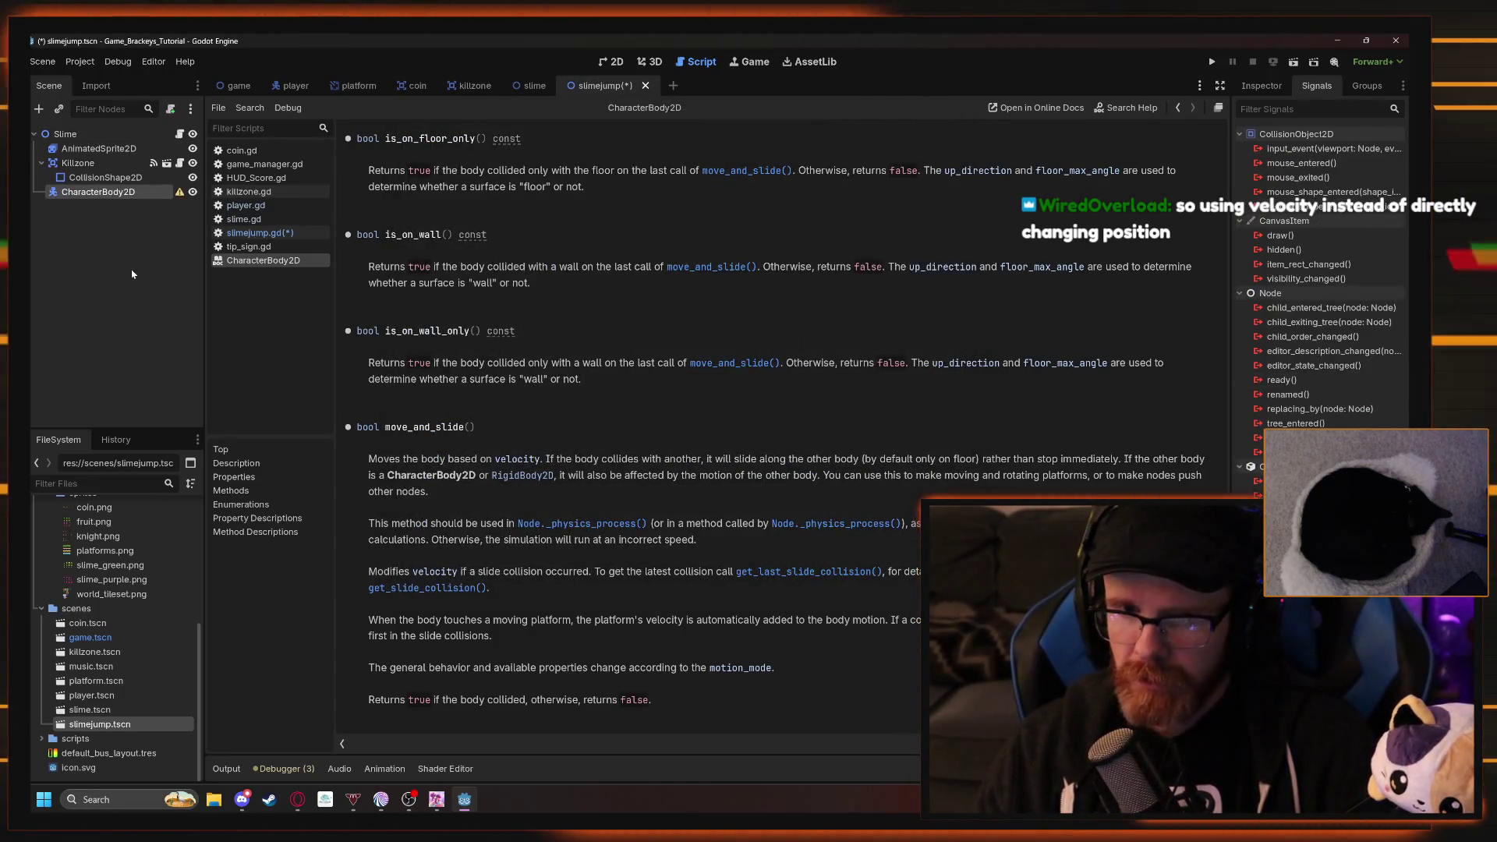
{"action": "left_click_drag", "start_coordinate": [97, 192], "coordinate": [100, 153]}
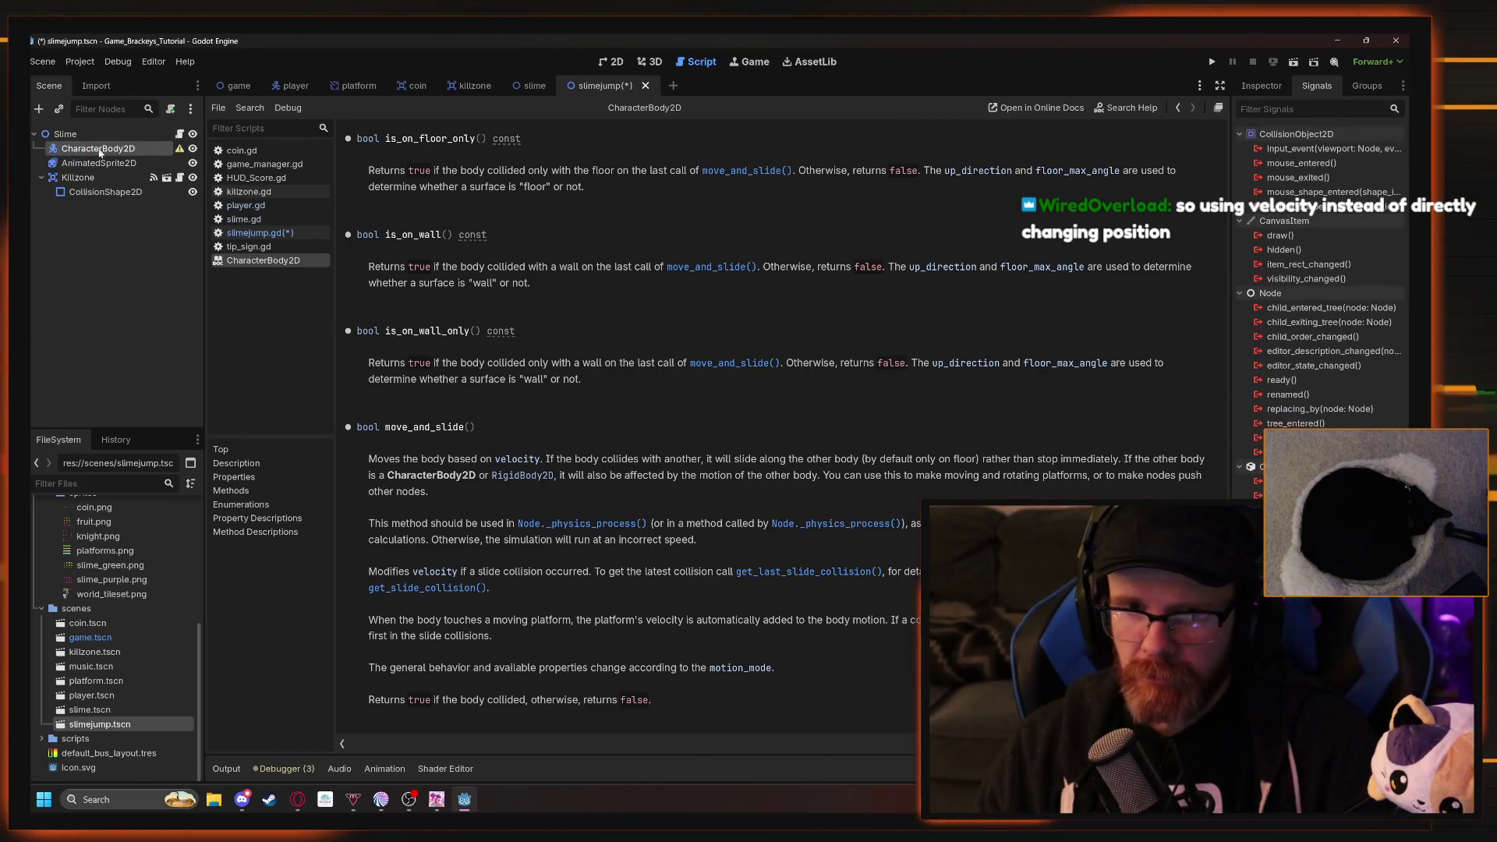
{"action": "mouse_move", "coordinate": [180, 155]}
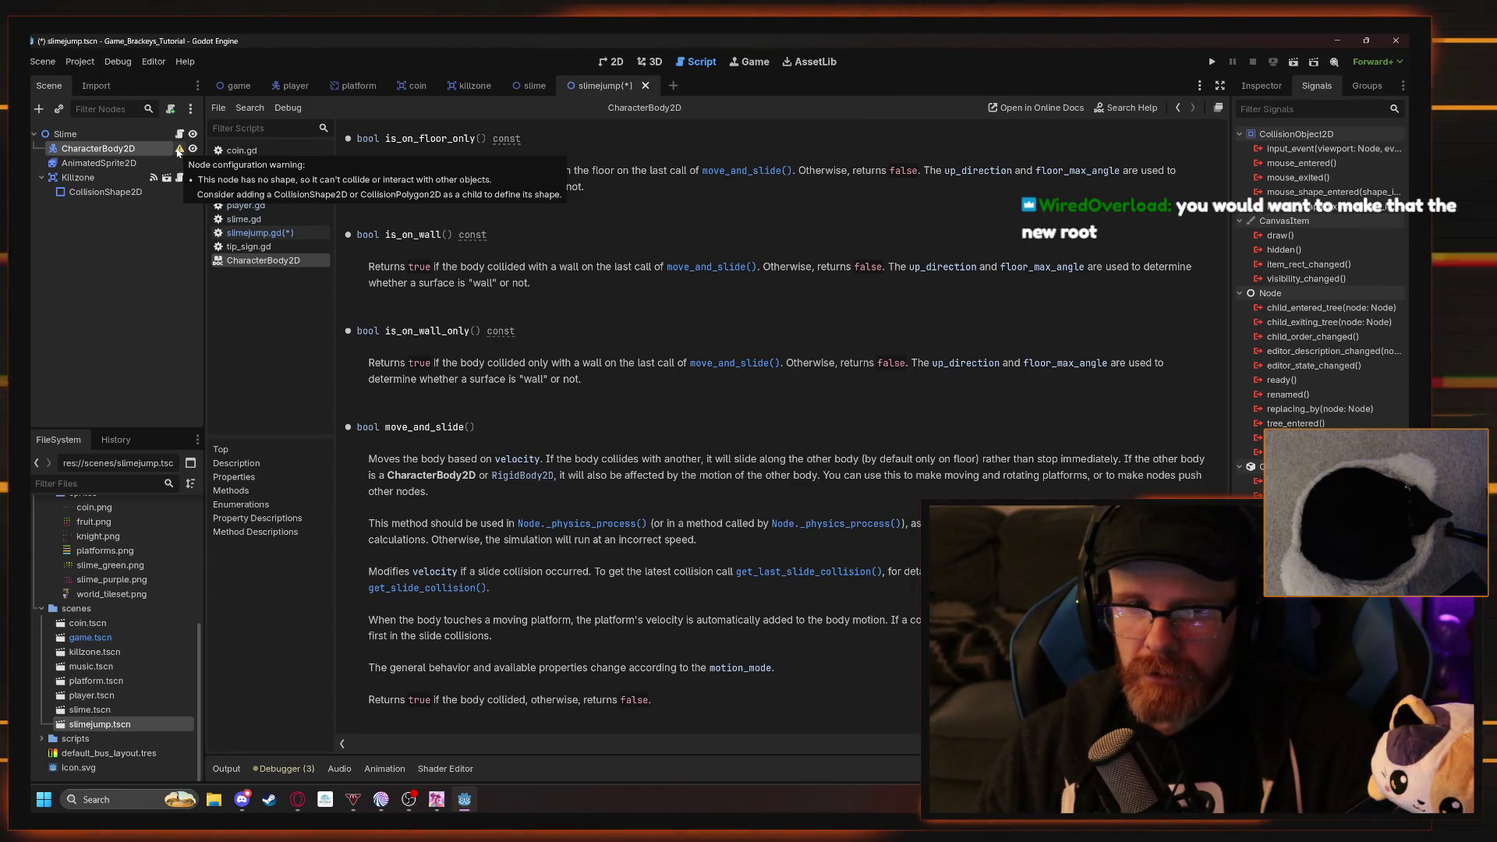
{"action": "key", "text": "F2"}
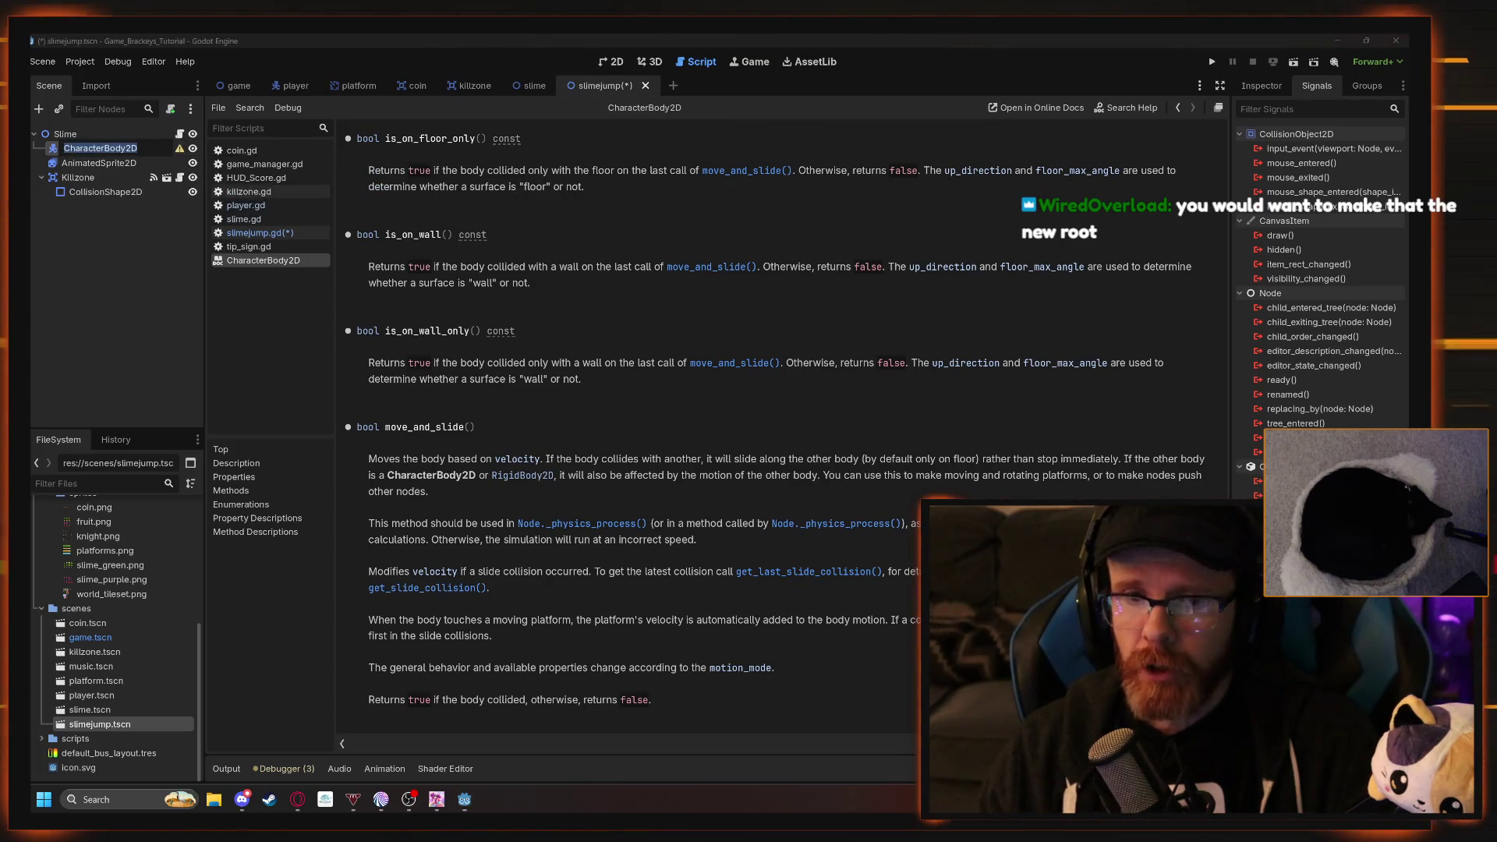
{"action": "key", "text": "Escape"}
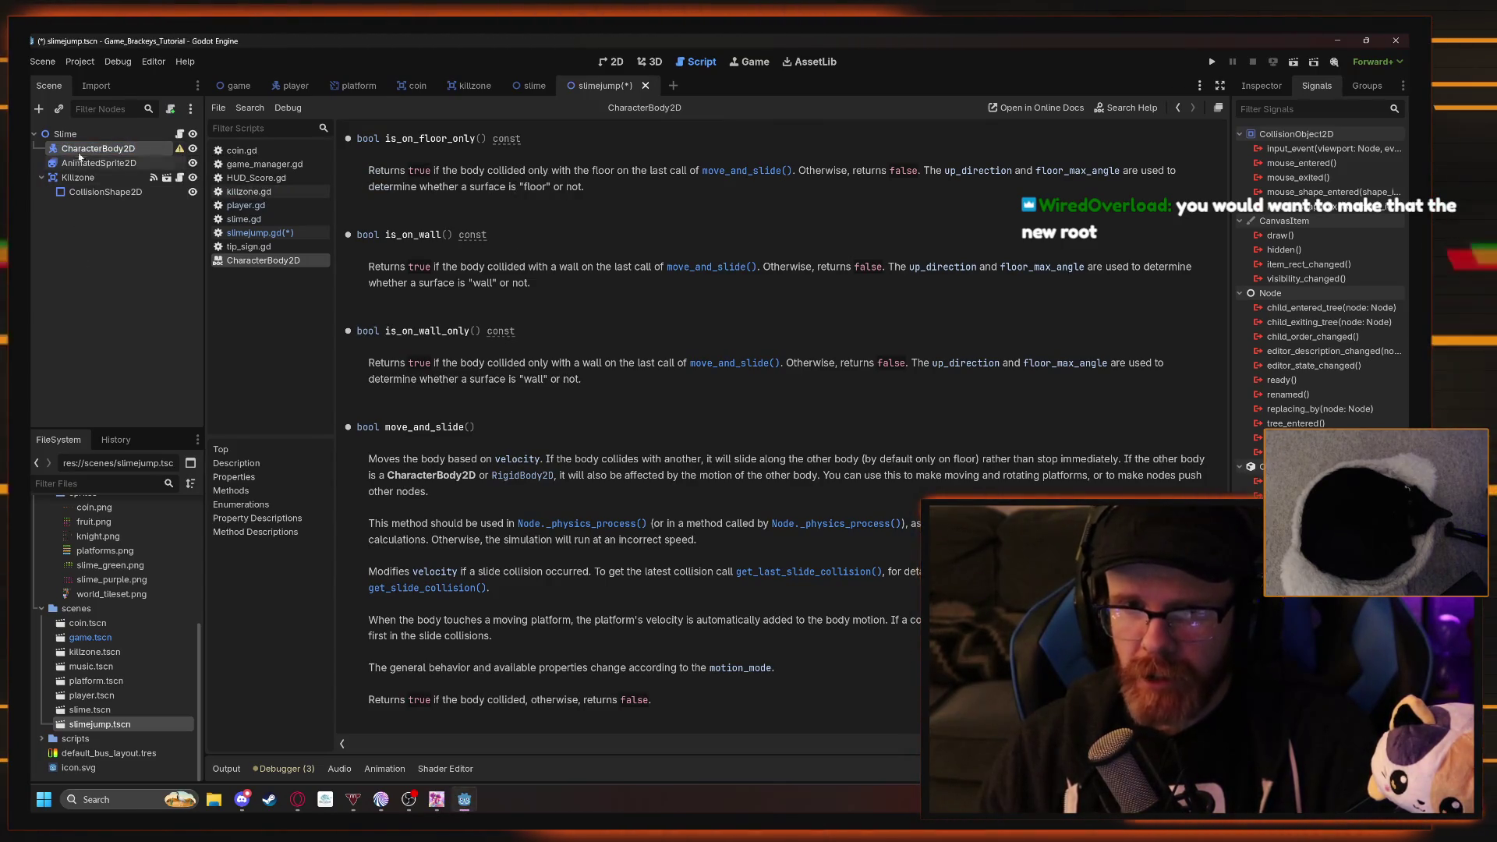
{"action": "key", "text": "Up"}
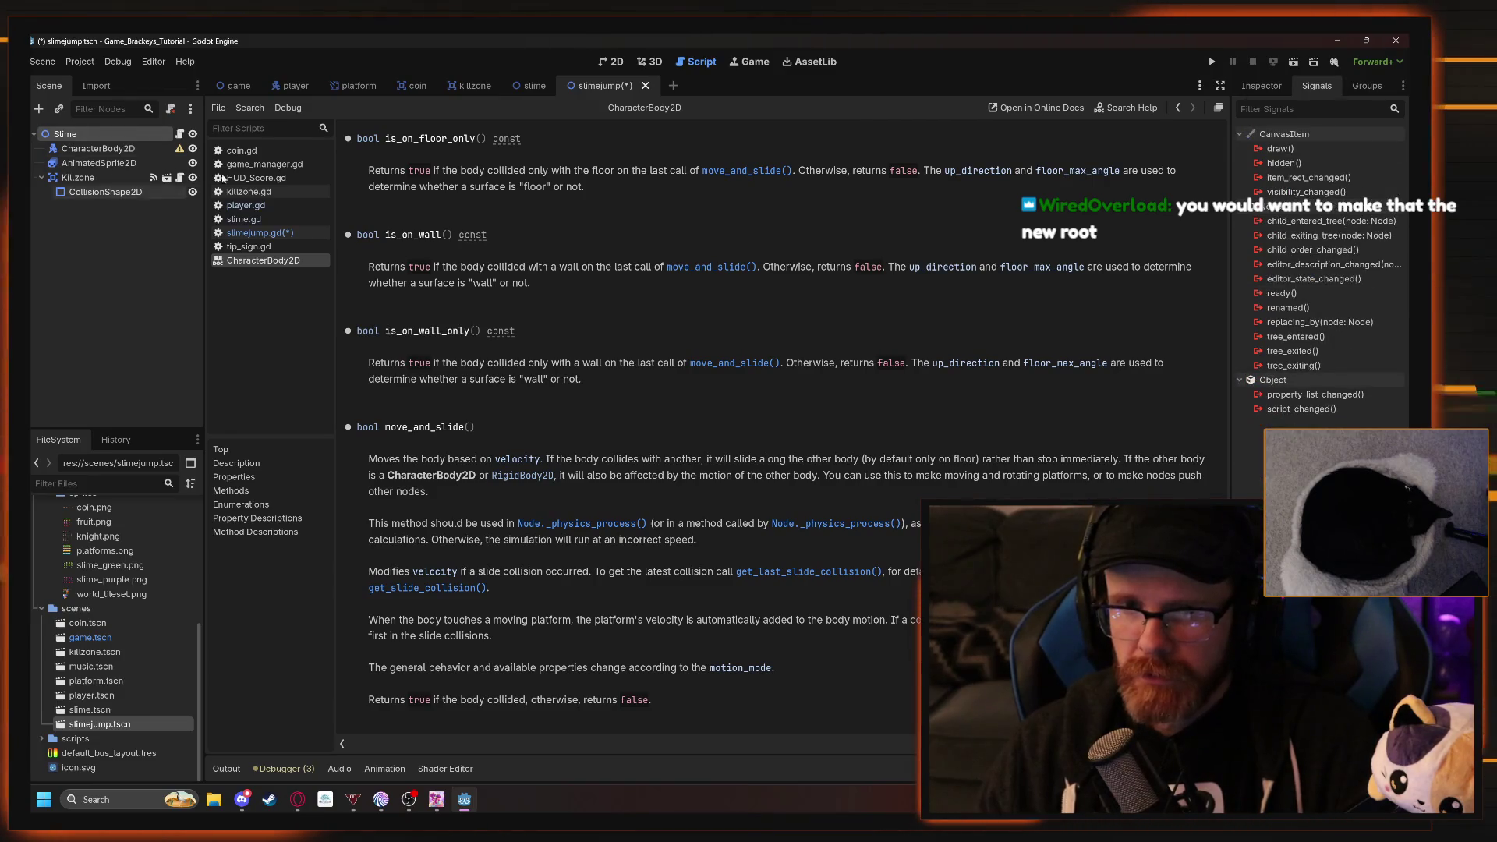
Show the slime scene in 2D and look over the Slime node's actions and AnimatedSprite2D.
{"action": "left_click", "coordinate": [613, 62]}
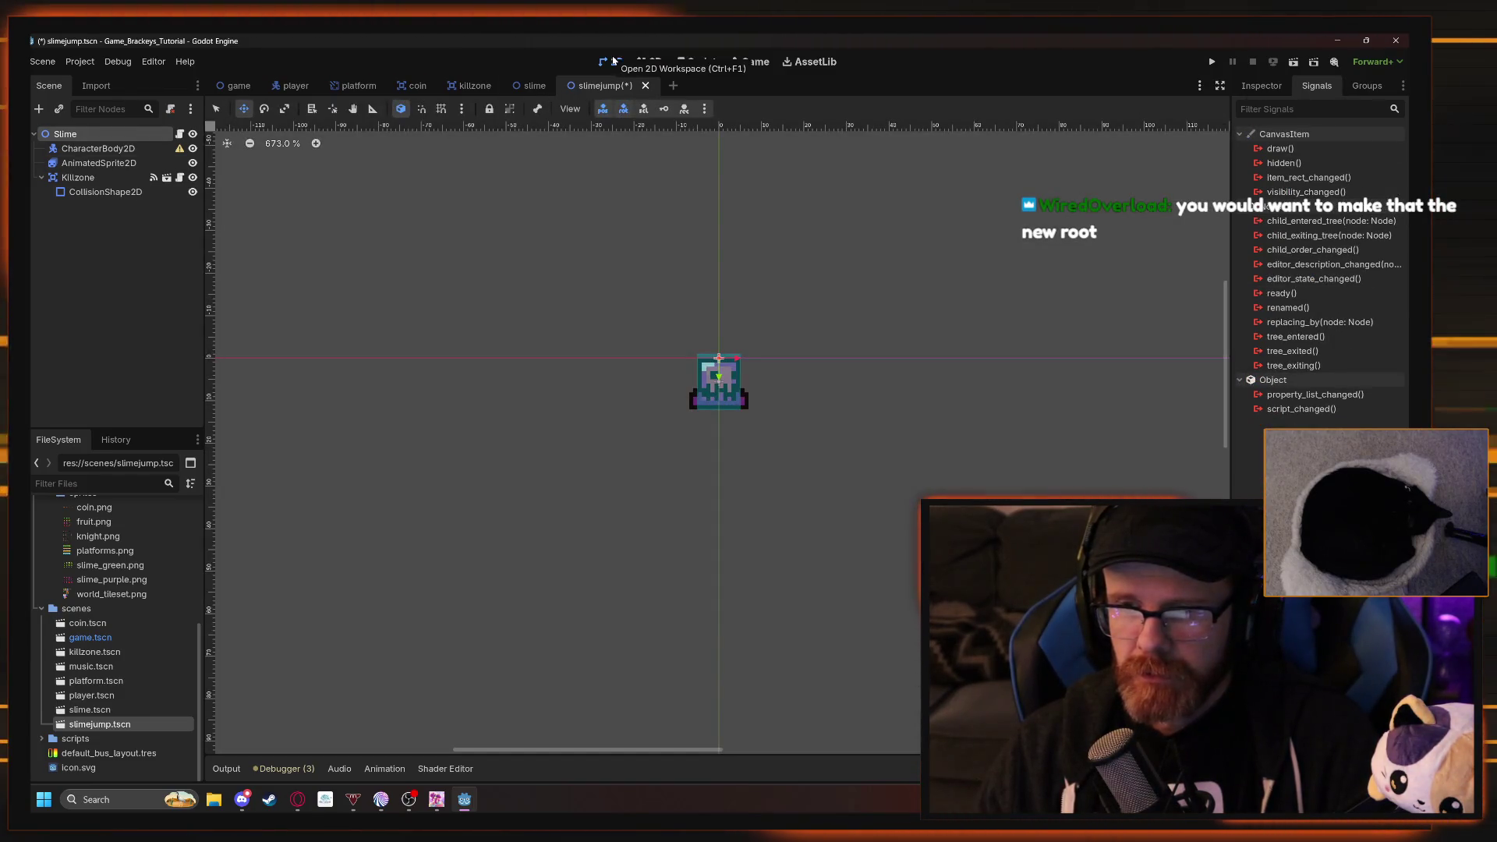
{"action": "right_click", "coordinate": [70, 136]}
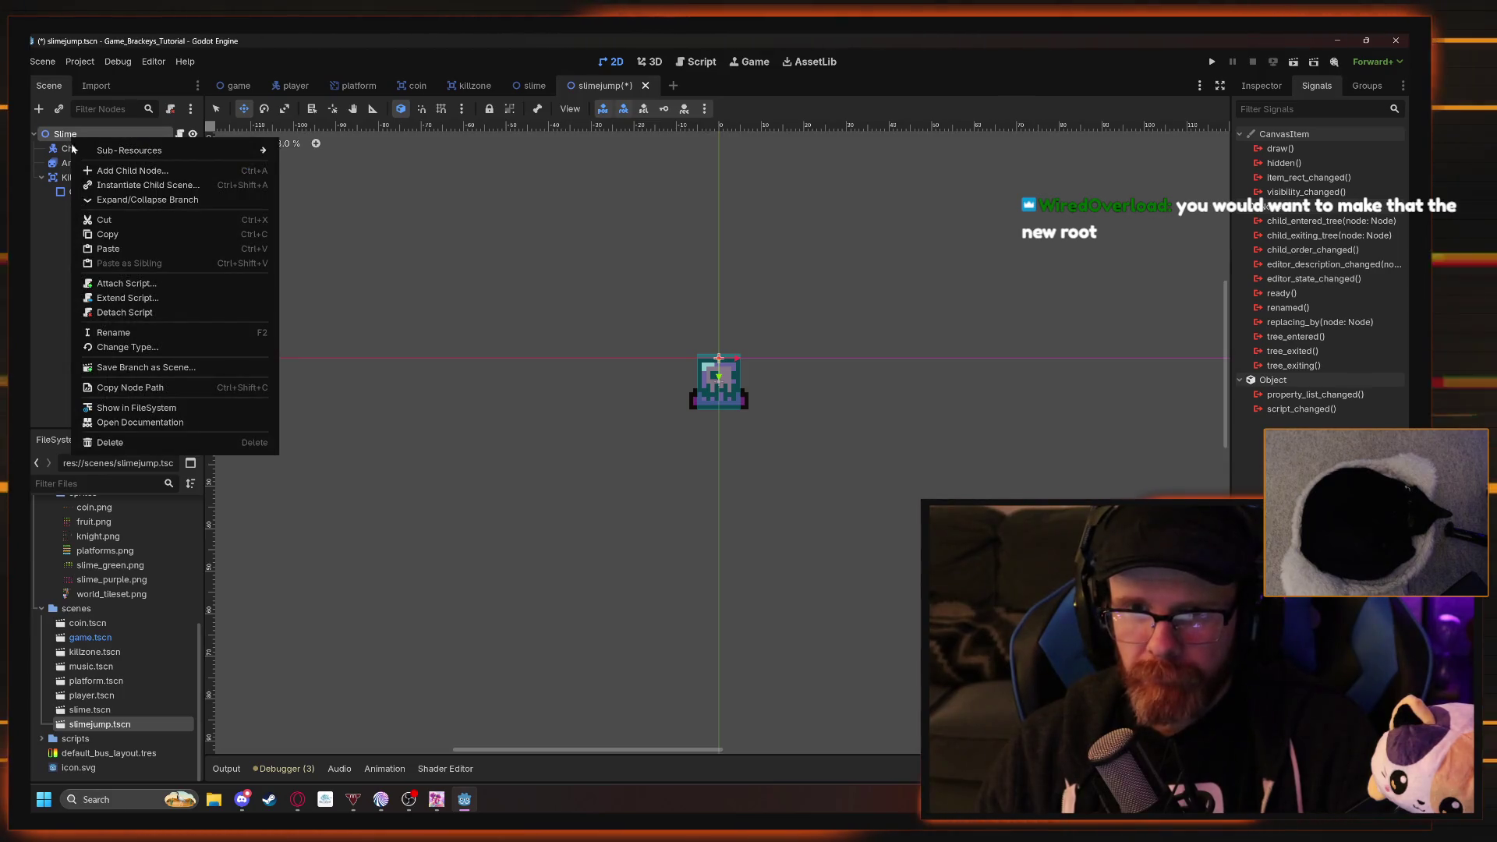
{"action": "left_click", "coordinate": [50, 247]}
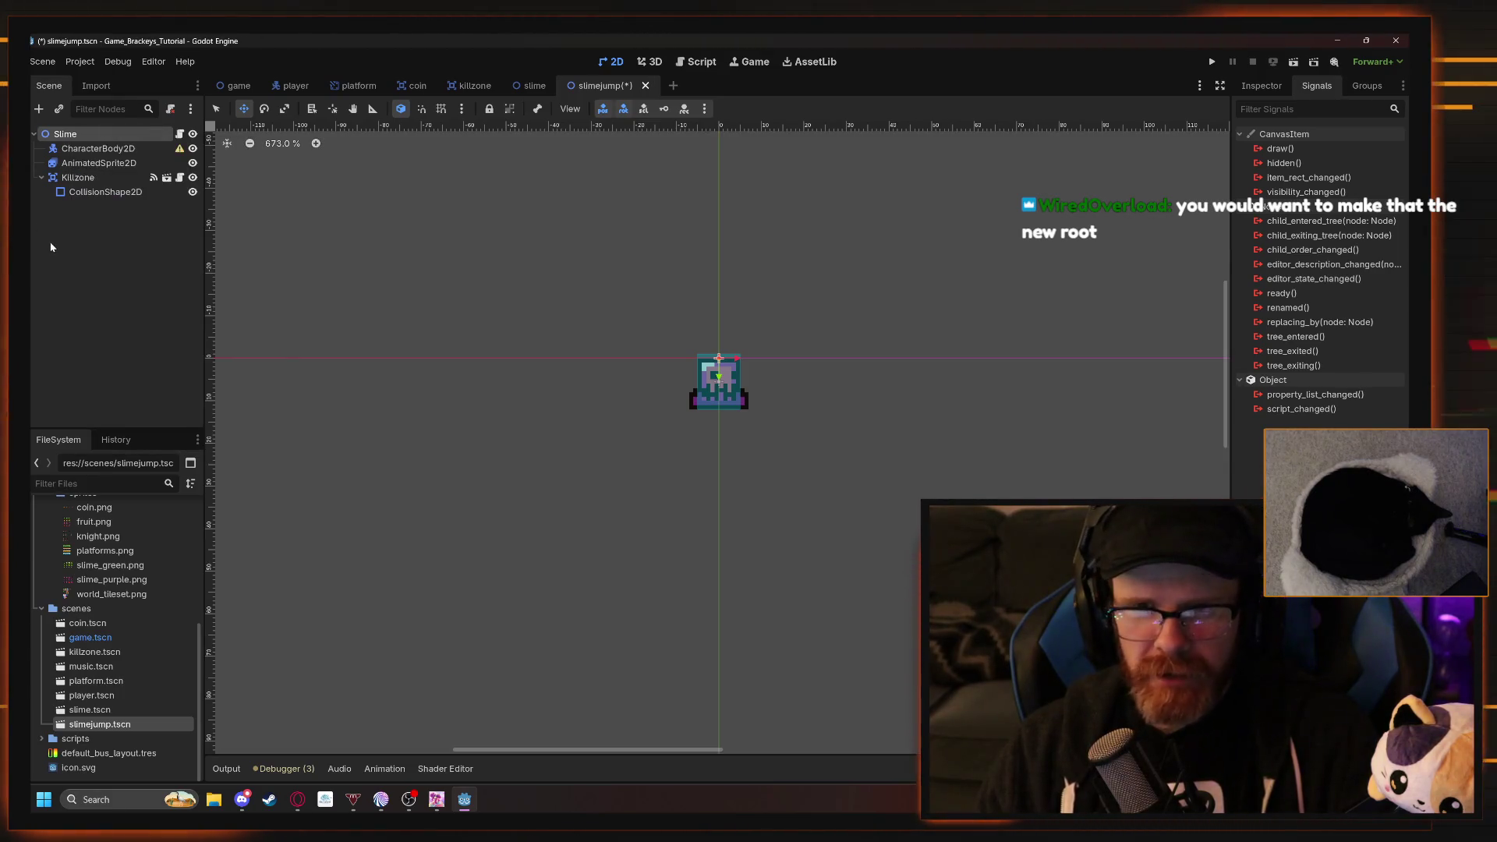
{"action": "right_click", "coordinate": [69, 140]}
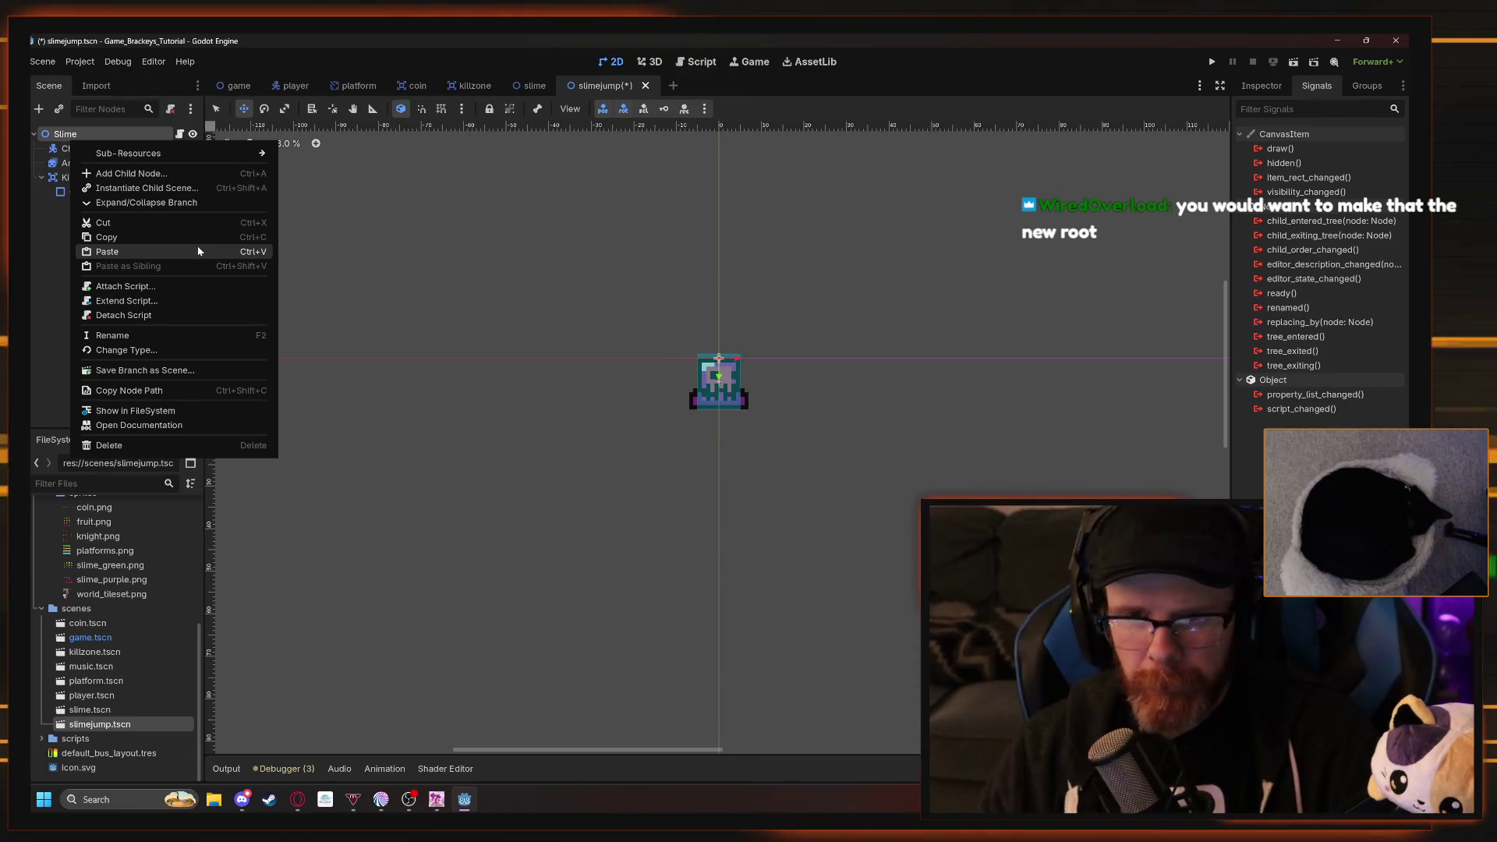
{"action": "left_click", "coordinate": [52, 258]}
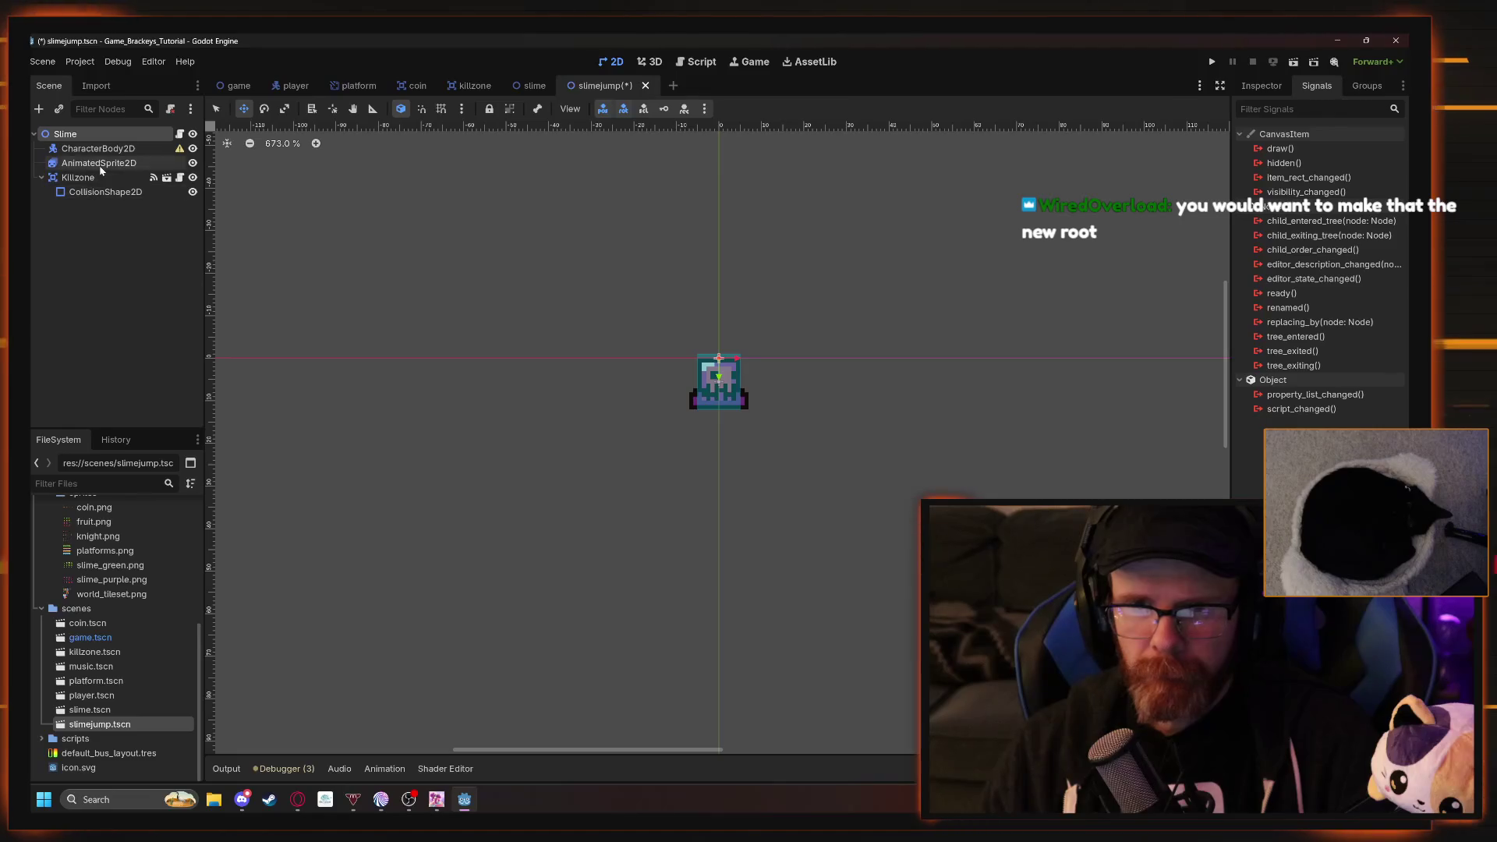
{"action": "left_click", "coordinate": [99, 163]}
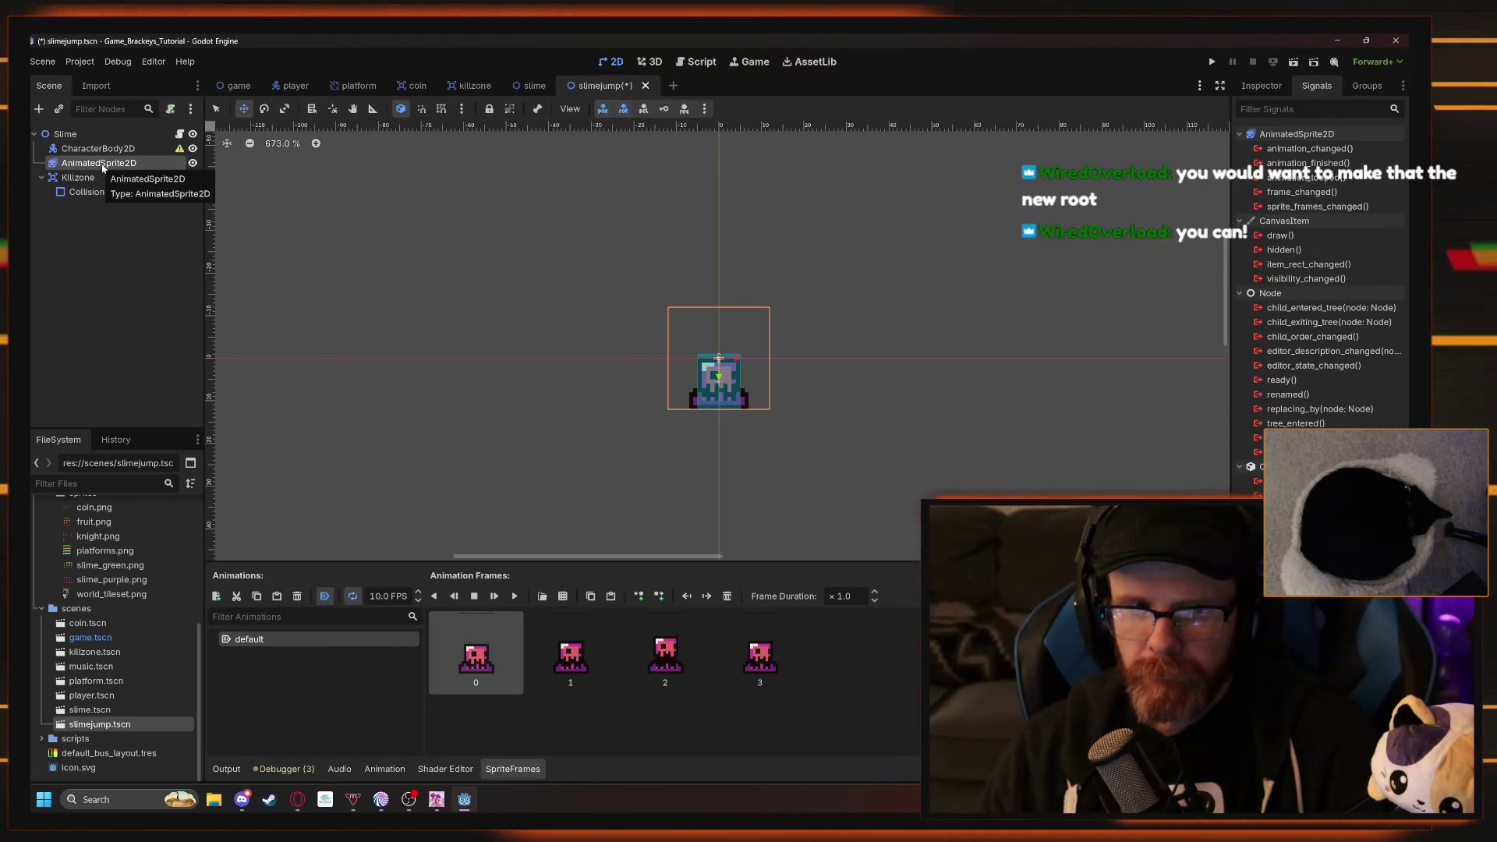
{"action": "left_click", "coordinate": [65, 134]}
{"action": "right_click", "coordinate": [82, 140]}
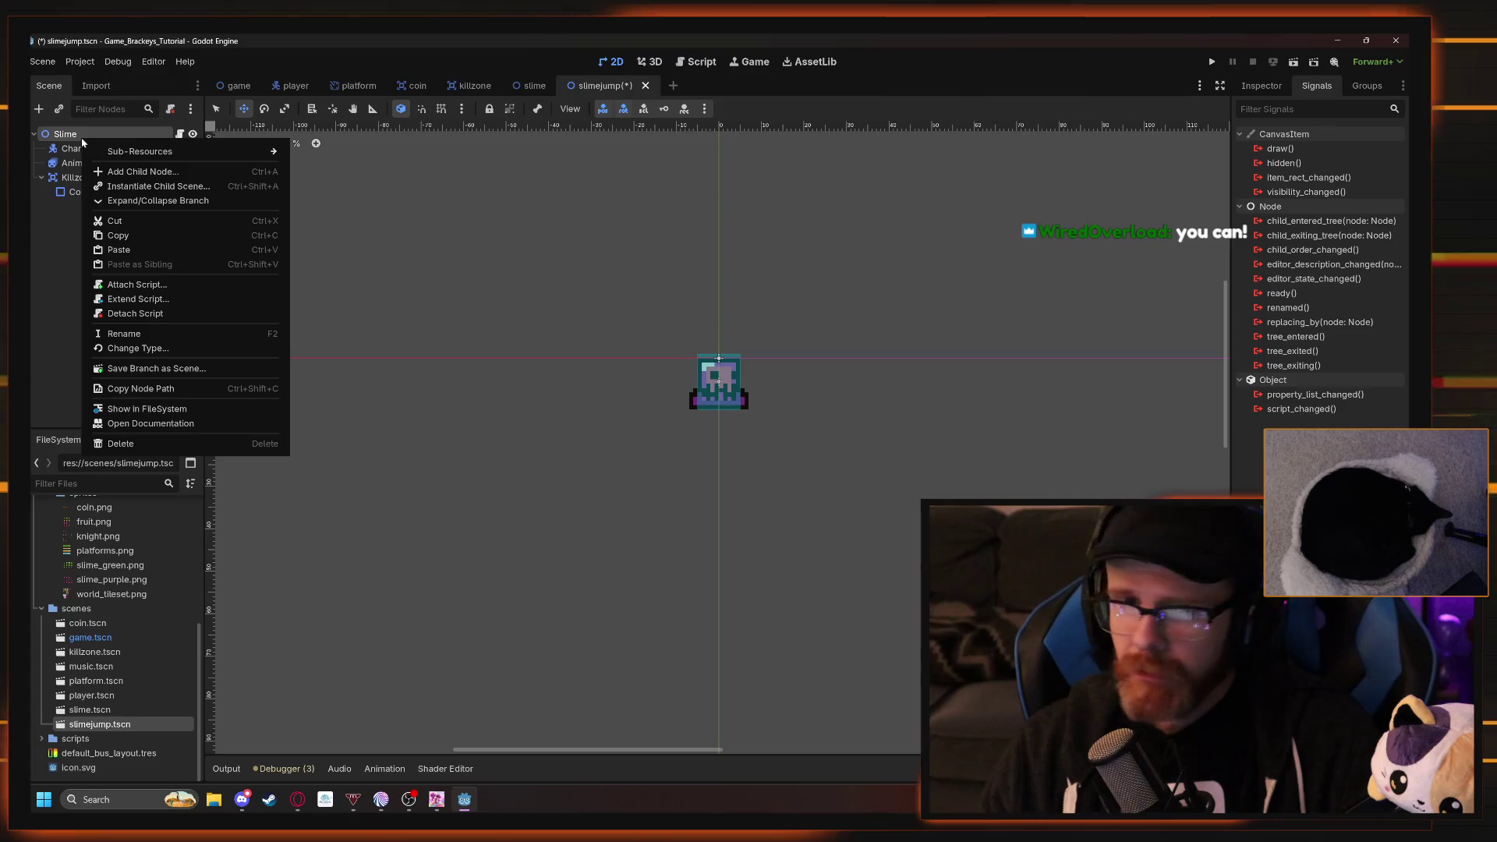
{"action": "mouse_move", "coordinate": [114, 153]}
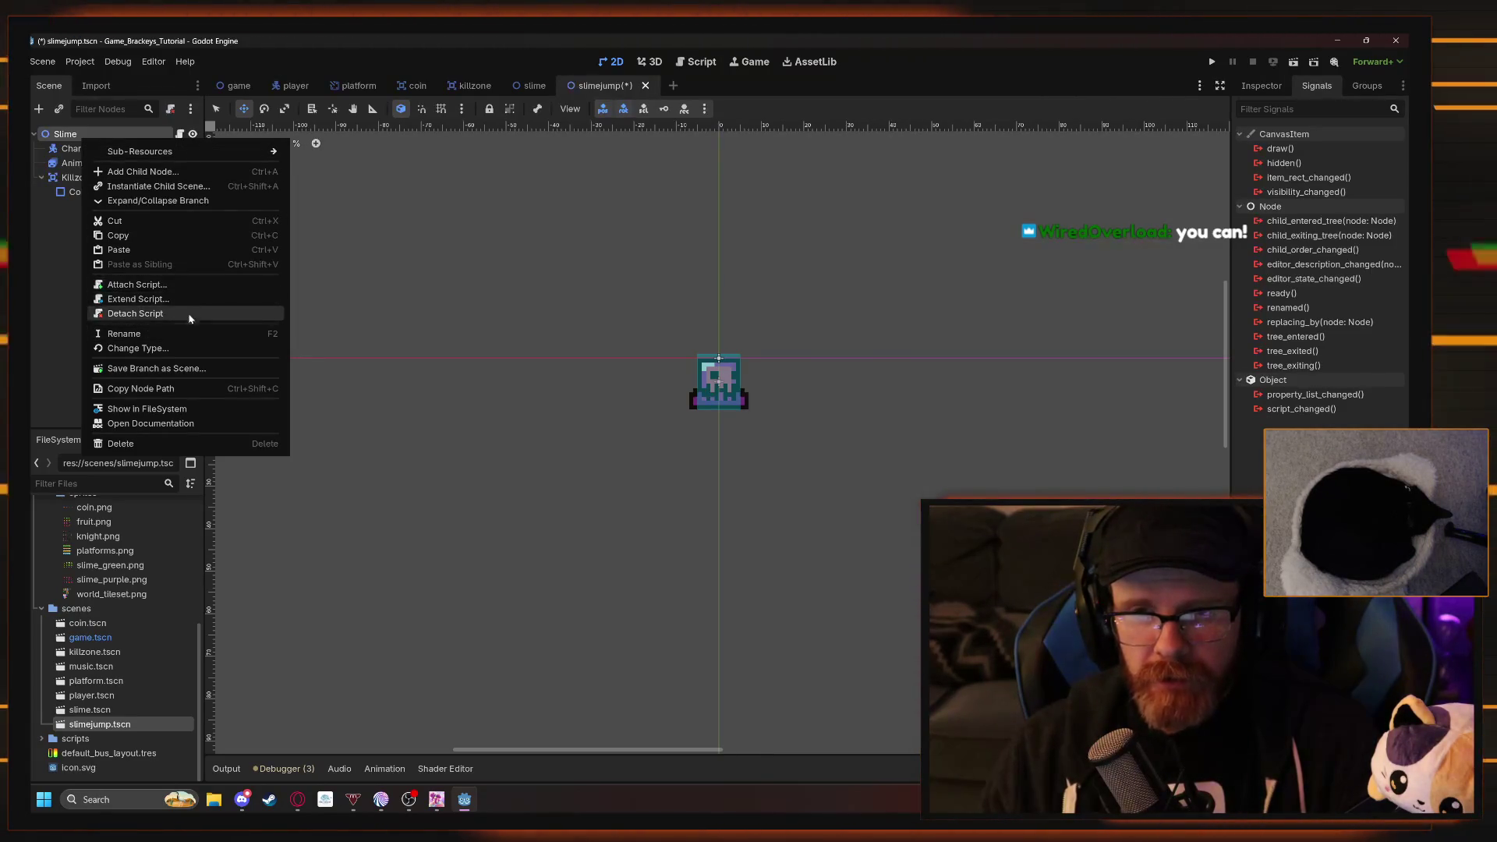
Change the Slime root node's type to CharacterBody2D.
{"action": "left_click", "coordinate": [195, 348]}
{"action": "type", "text": "character"}
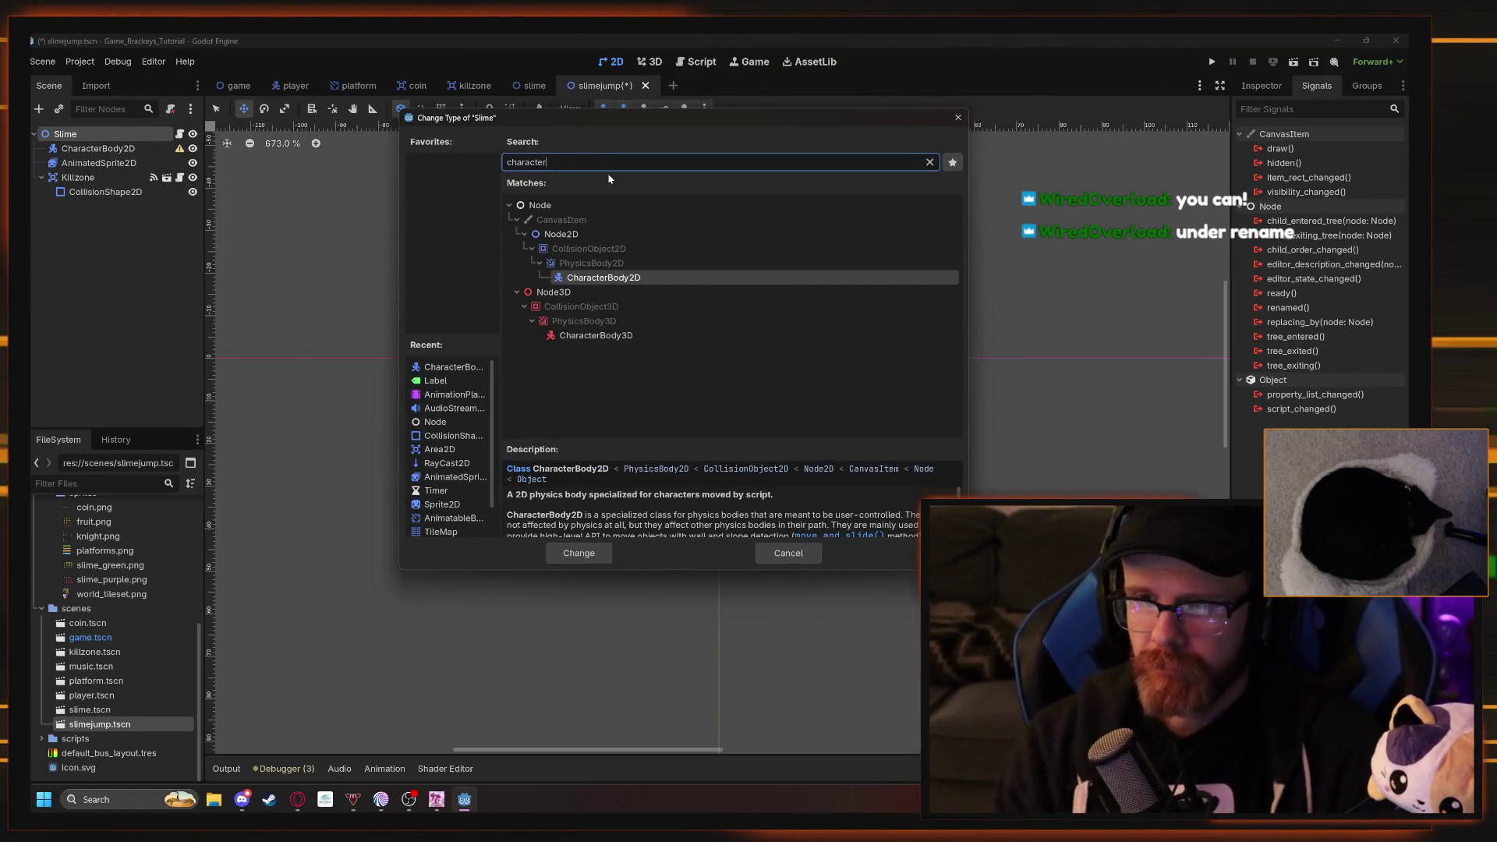
{"action": "left_click", "coordinate": [579, 553]}
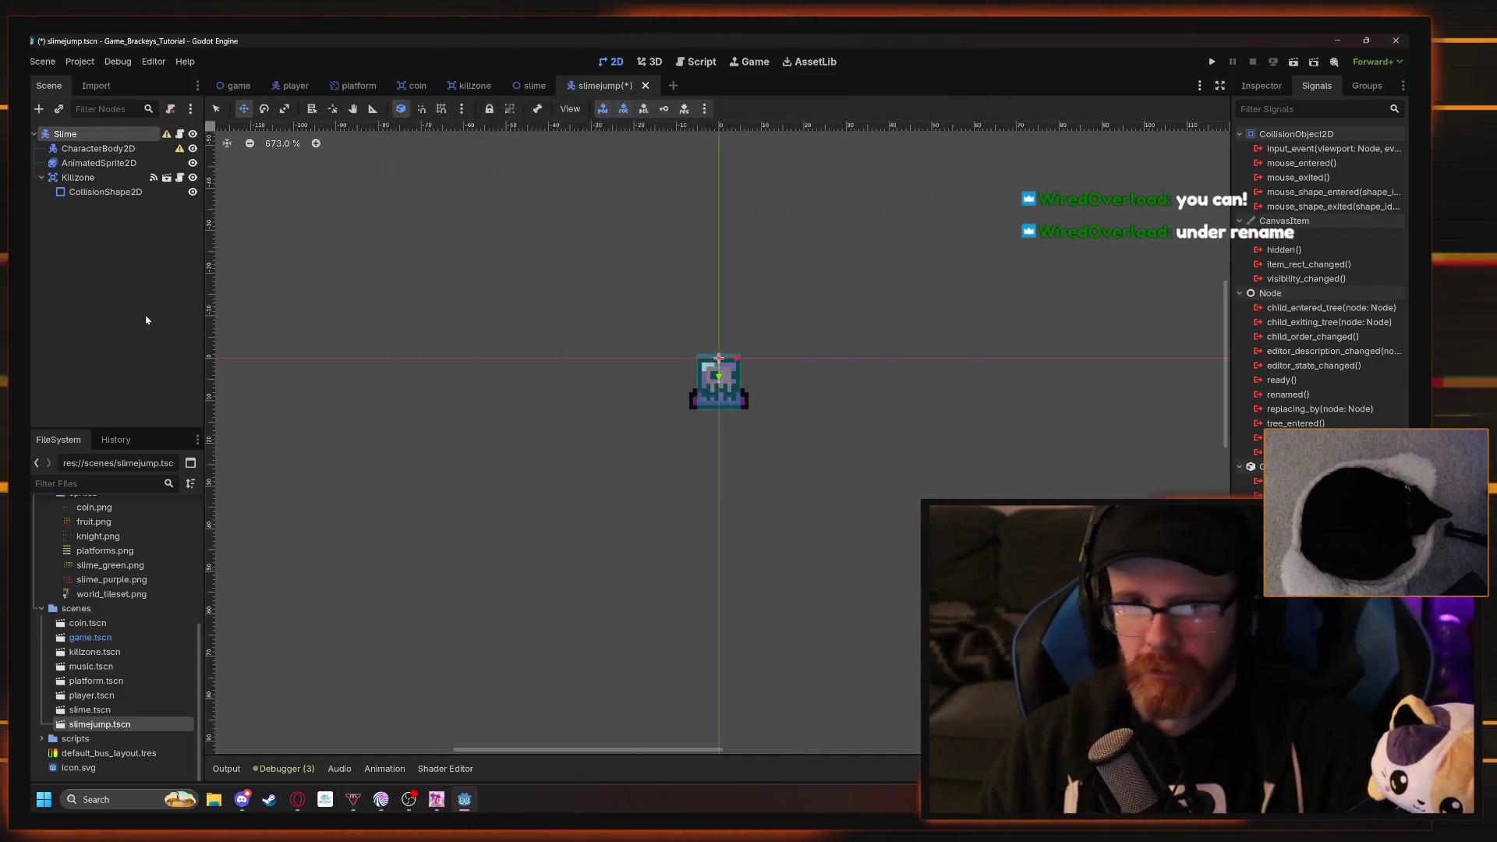
{"action": "left_click", "coordinate": [142, 311]}
Delete the separate CharacterBody2D child node and confirm the deletion.
{"action": "left_click", "coordinate": [98, 148]}
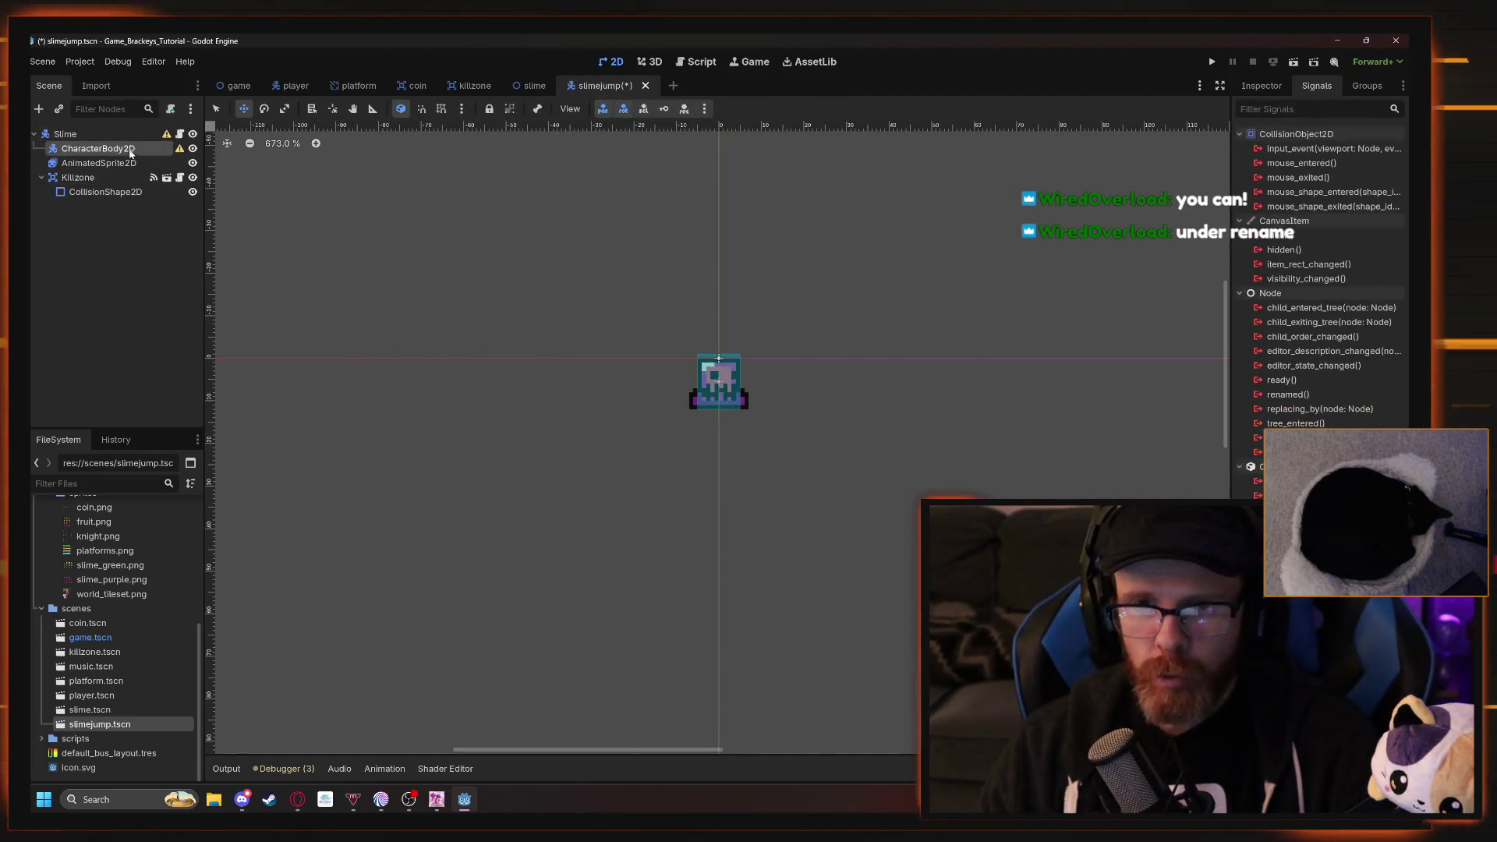
{"action": "right_click", "coordinate": [126, 149]}
{"action": "left_click", "coordinate": [179, 498]}
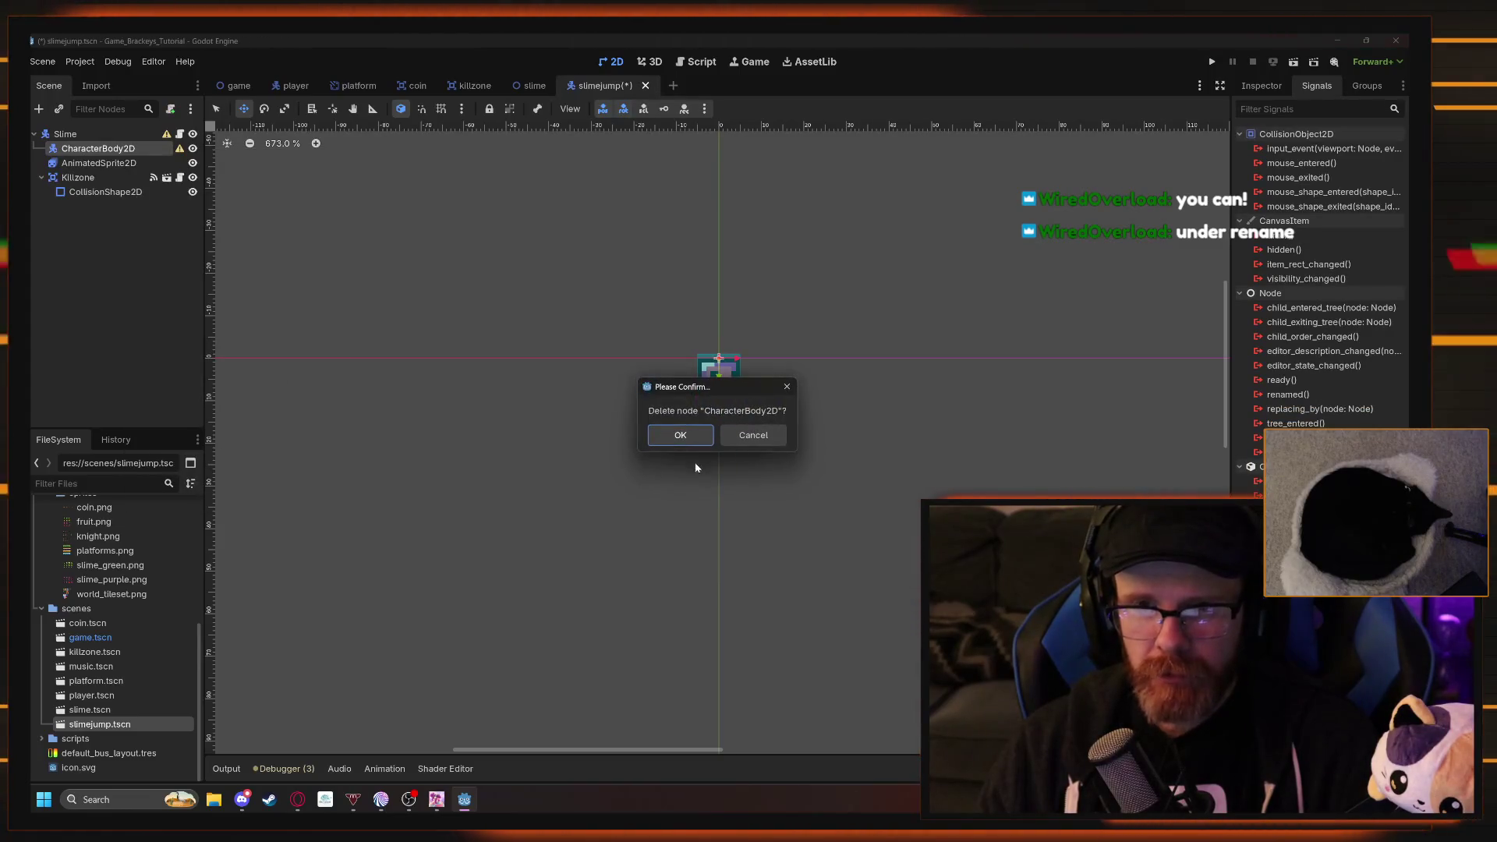
{"action": "left_click", "coordinate": [682, 431]}
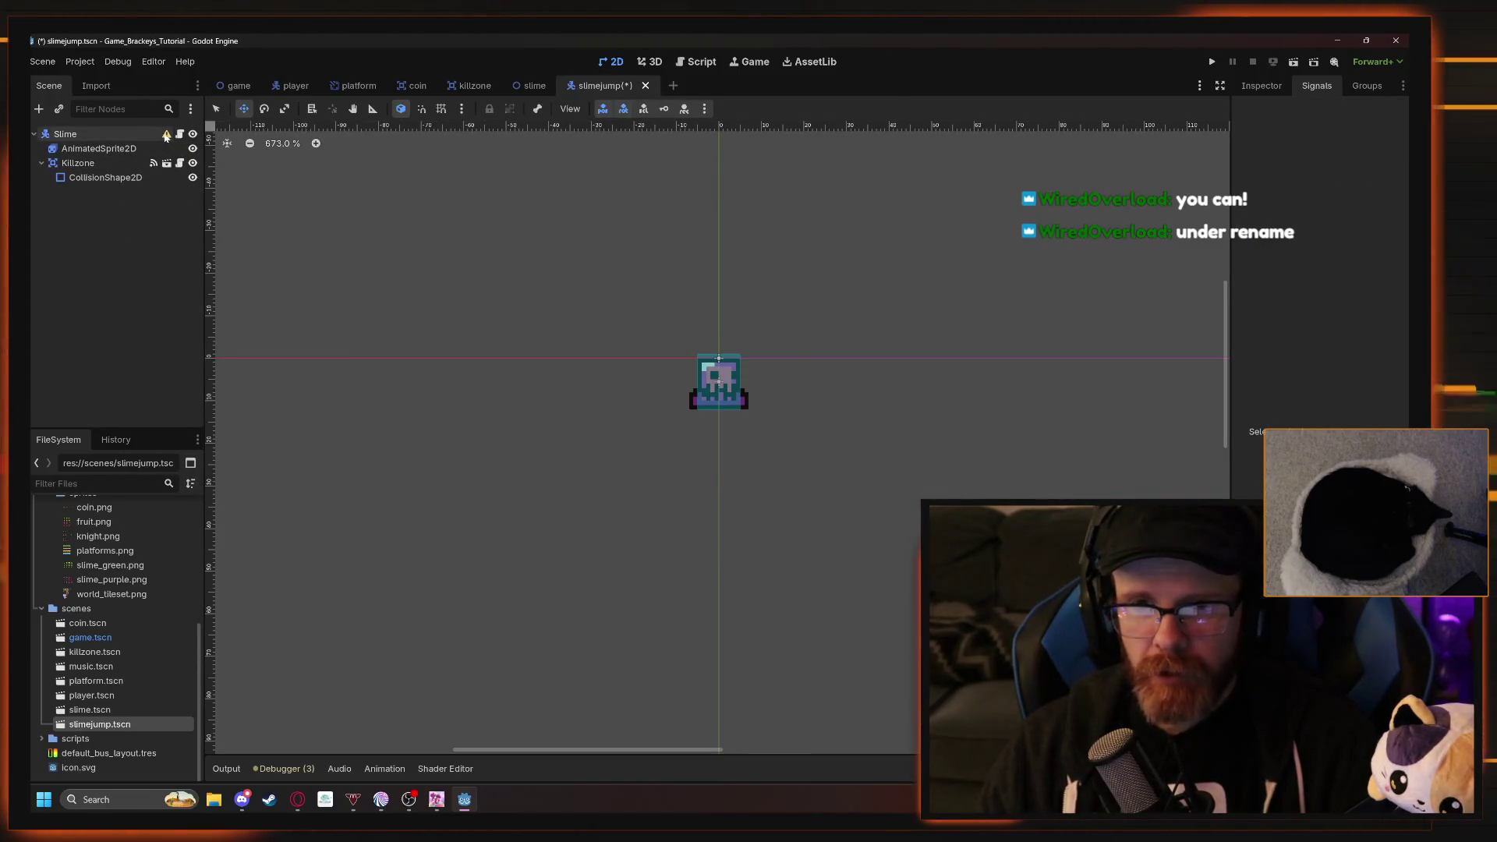
{"action": "mouse_move", "coordinate": [166, 135]}
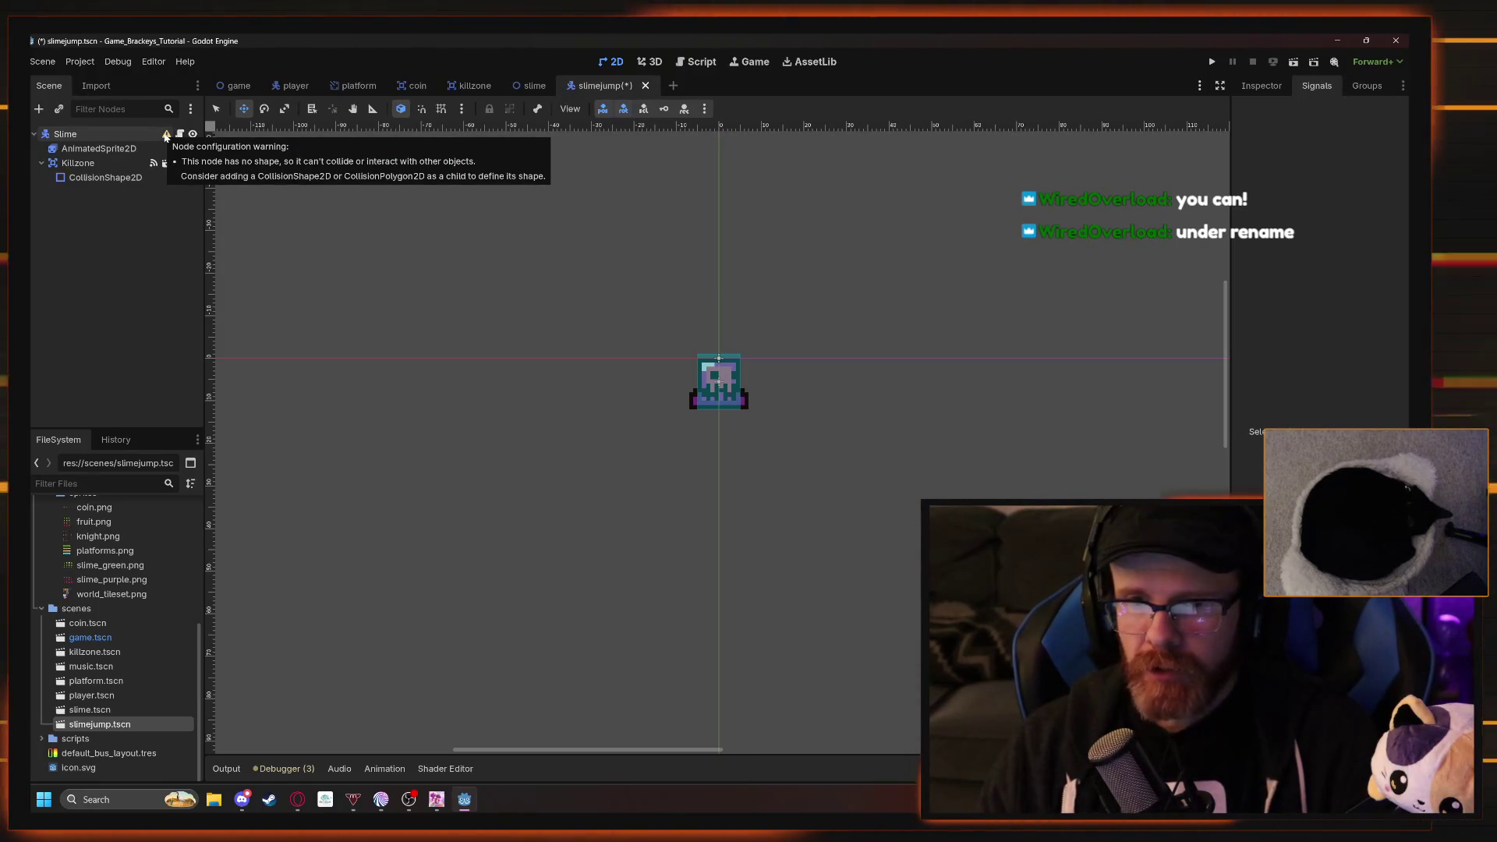
{"action": "left_click", "coordinate": [106, 178]}
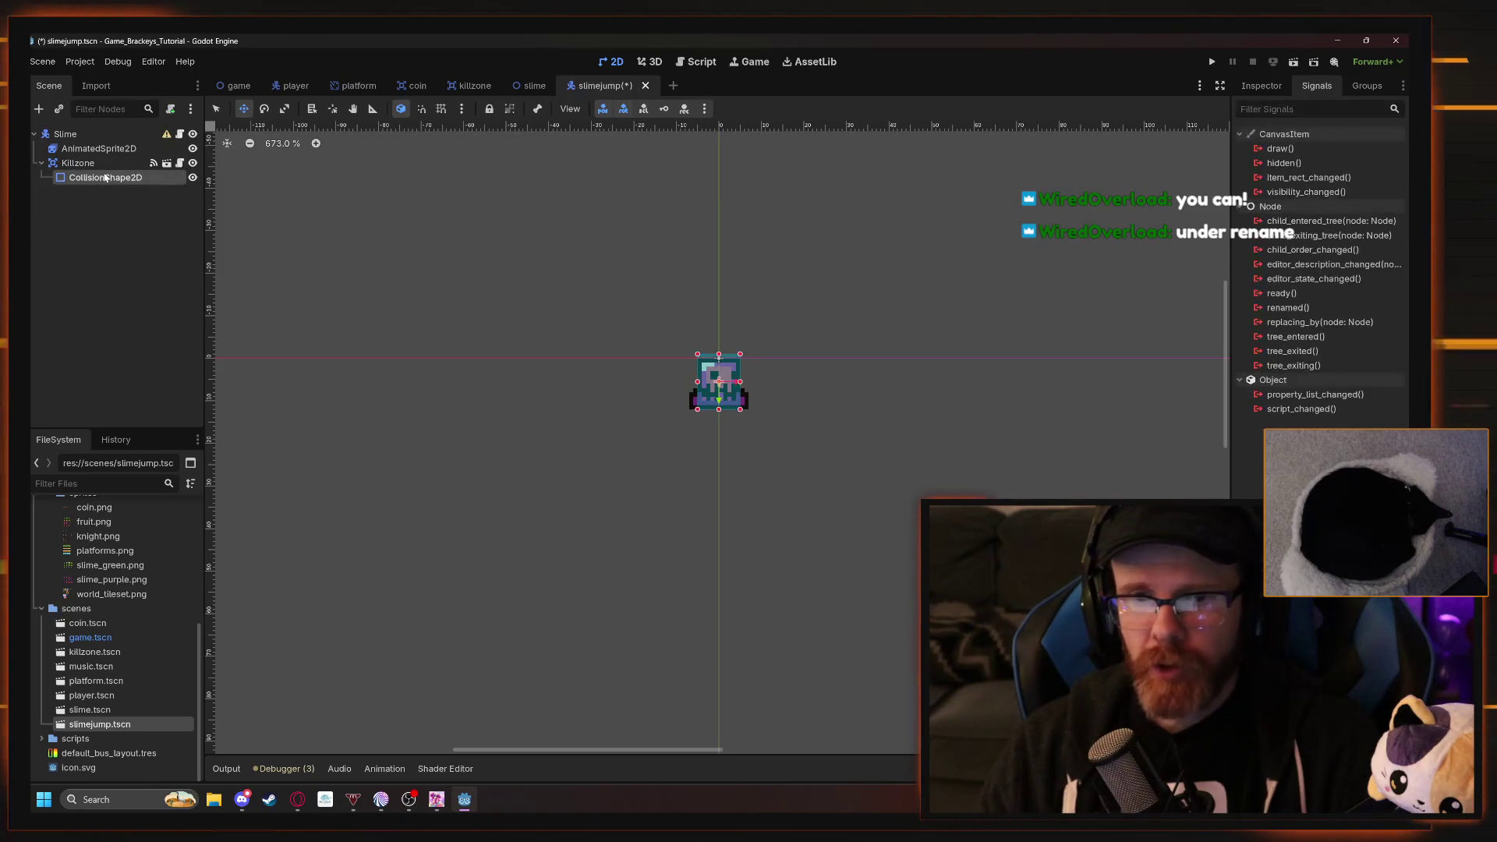
{"action": "left_click", "coordinate": [84, 136]}
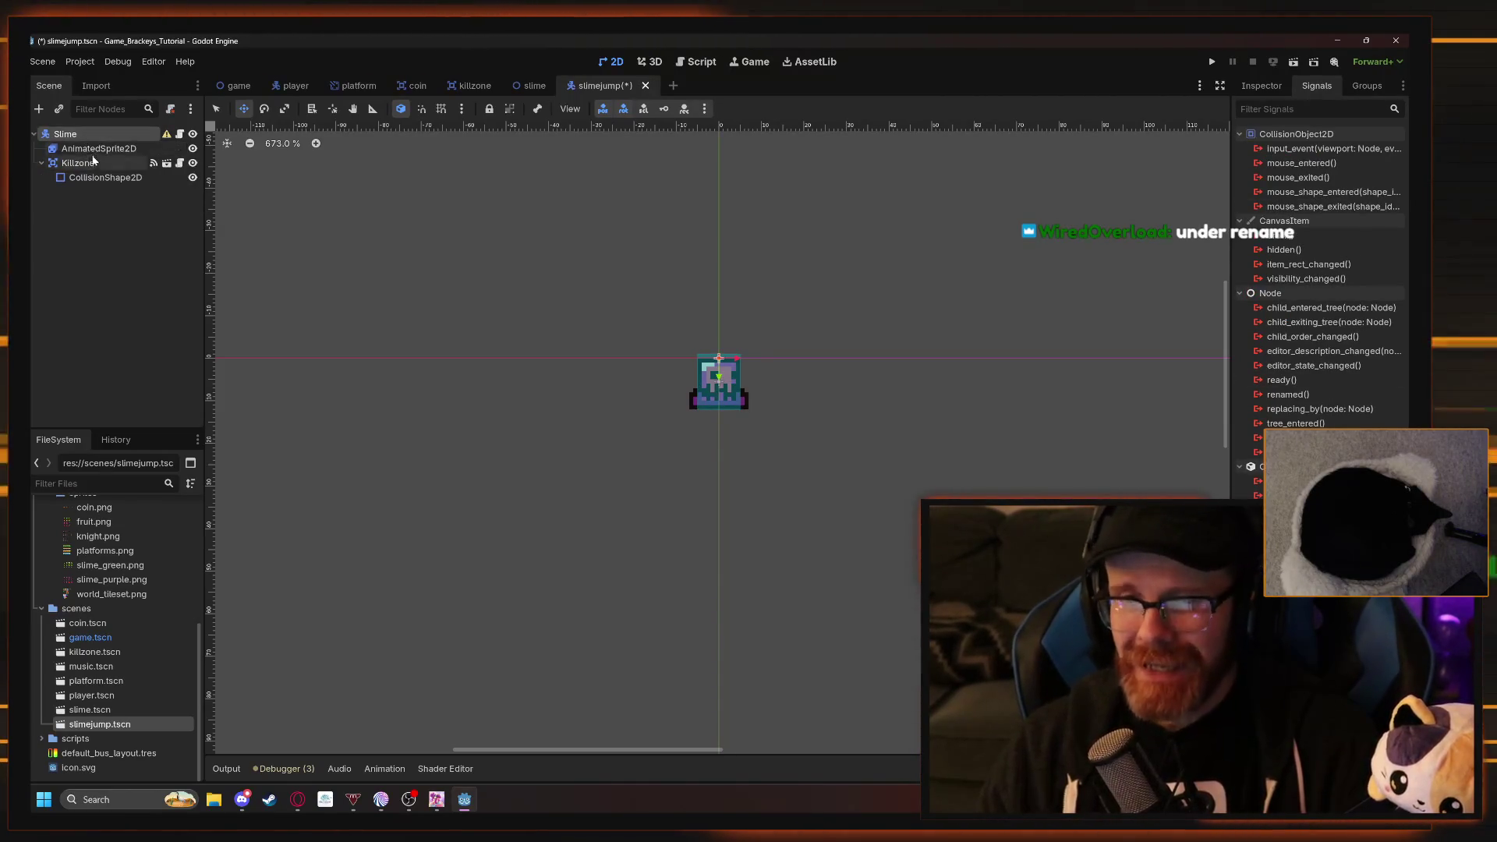
{"action": "left_click", "coordinate": [95, 164]}
{"action": "left_click", "coordinate": [97, 148]}
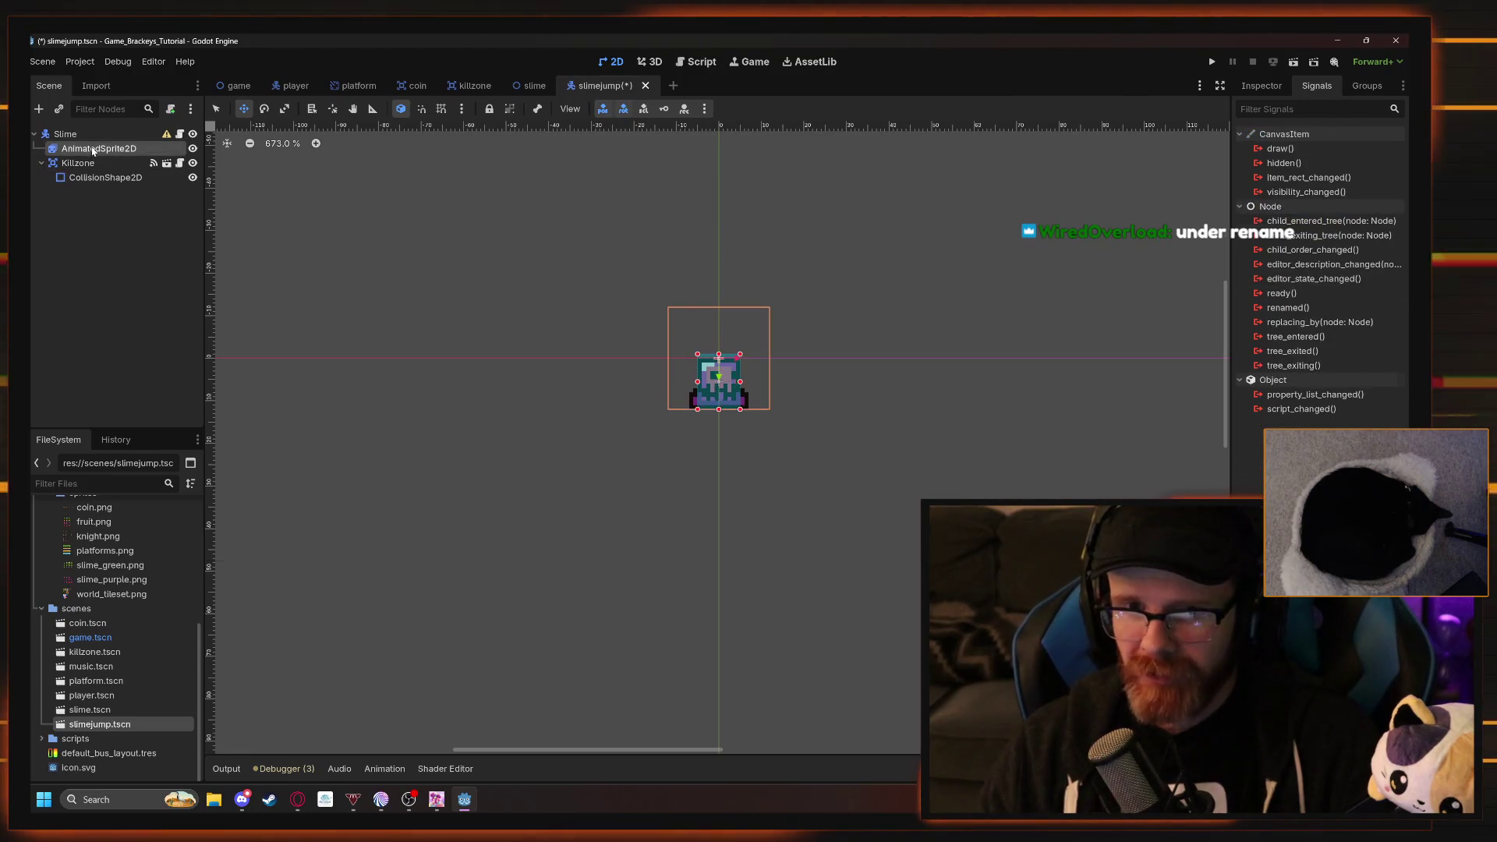
{"action": "left_click", "coordinate": [166, 136]}
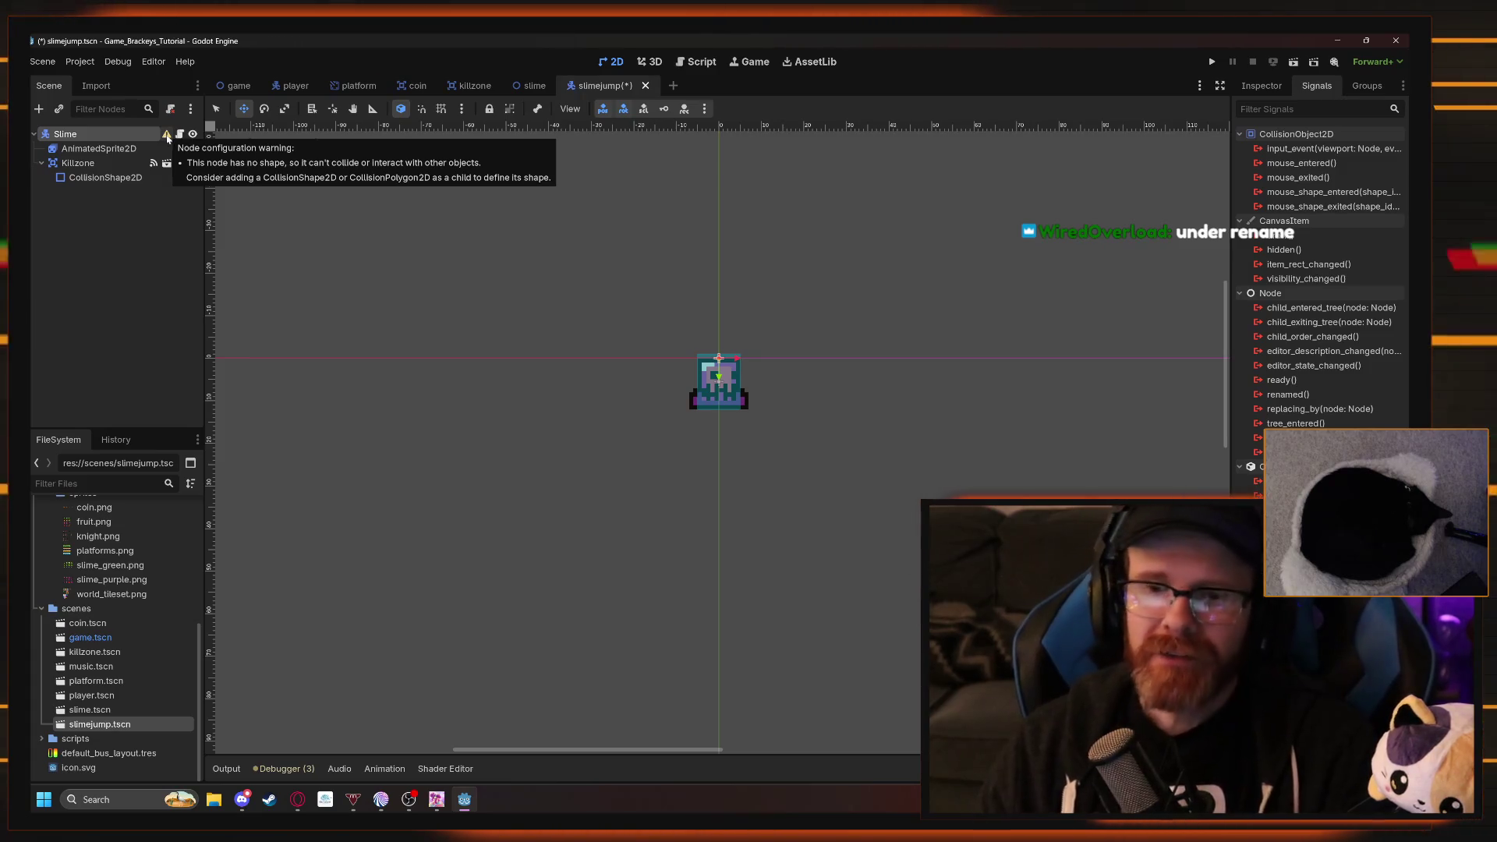
{"action": "right_click", "coordinate": [103, 136]}
Add a CollisionShape2D under Slime and move it above AnimatedSprite2D, keeping its default name.
{"action": "mouse_move", "coordinate": [146, 153]}
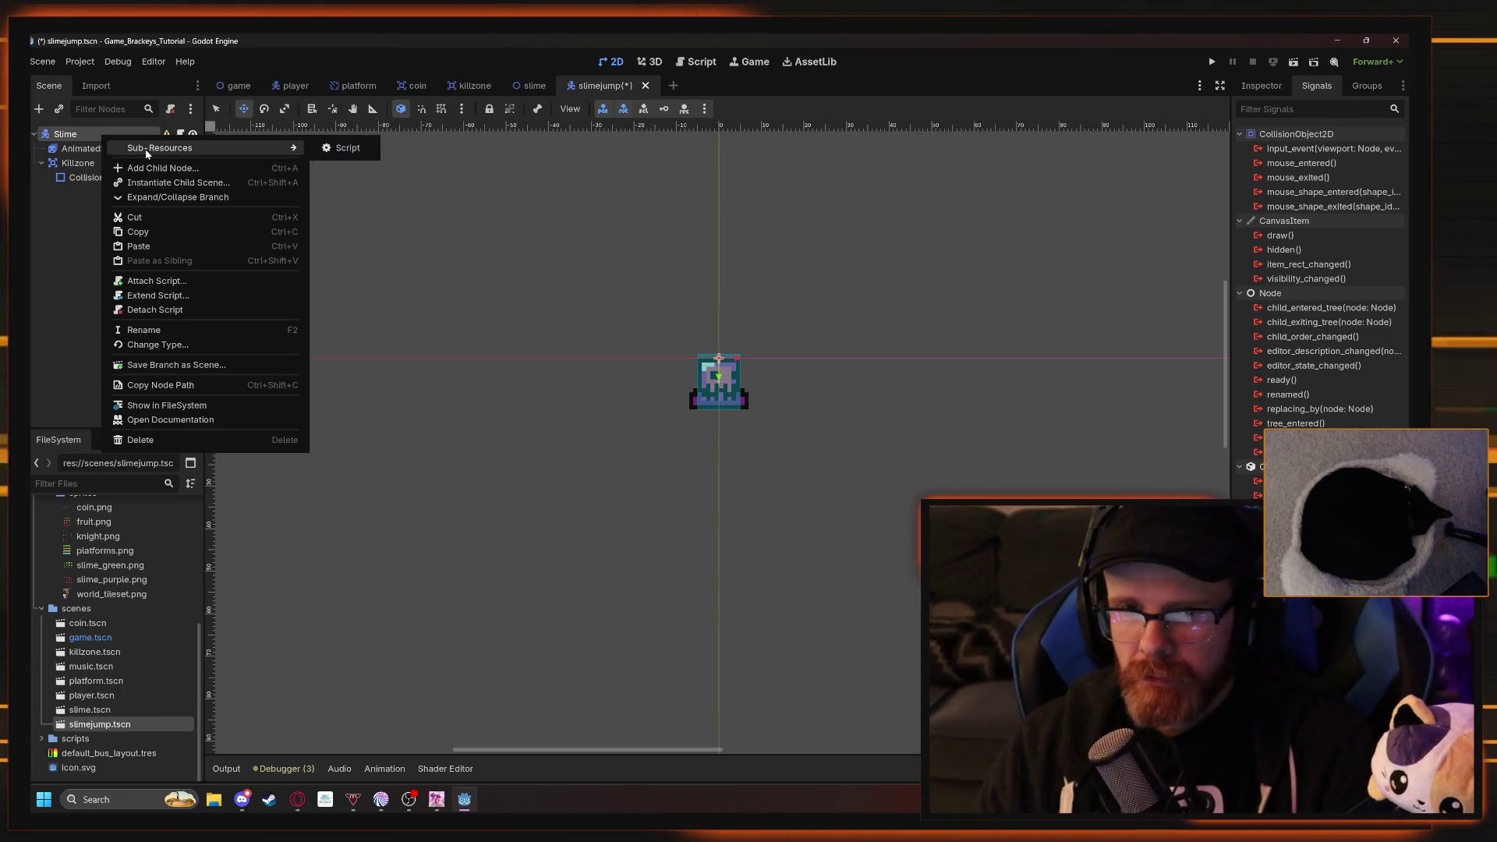
{"action": "left_click", "coordinate": [66, 139]}
{"action": "right_click", "coordinate": [65, 139]}
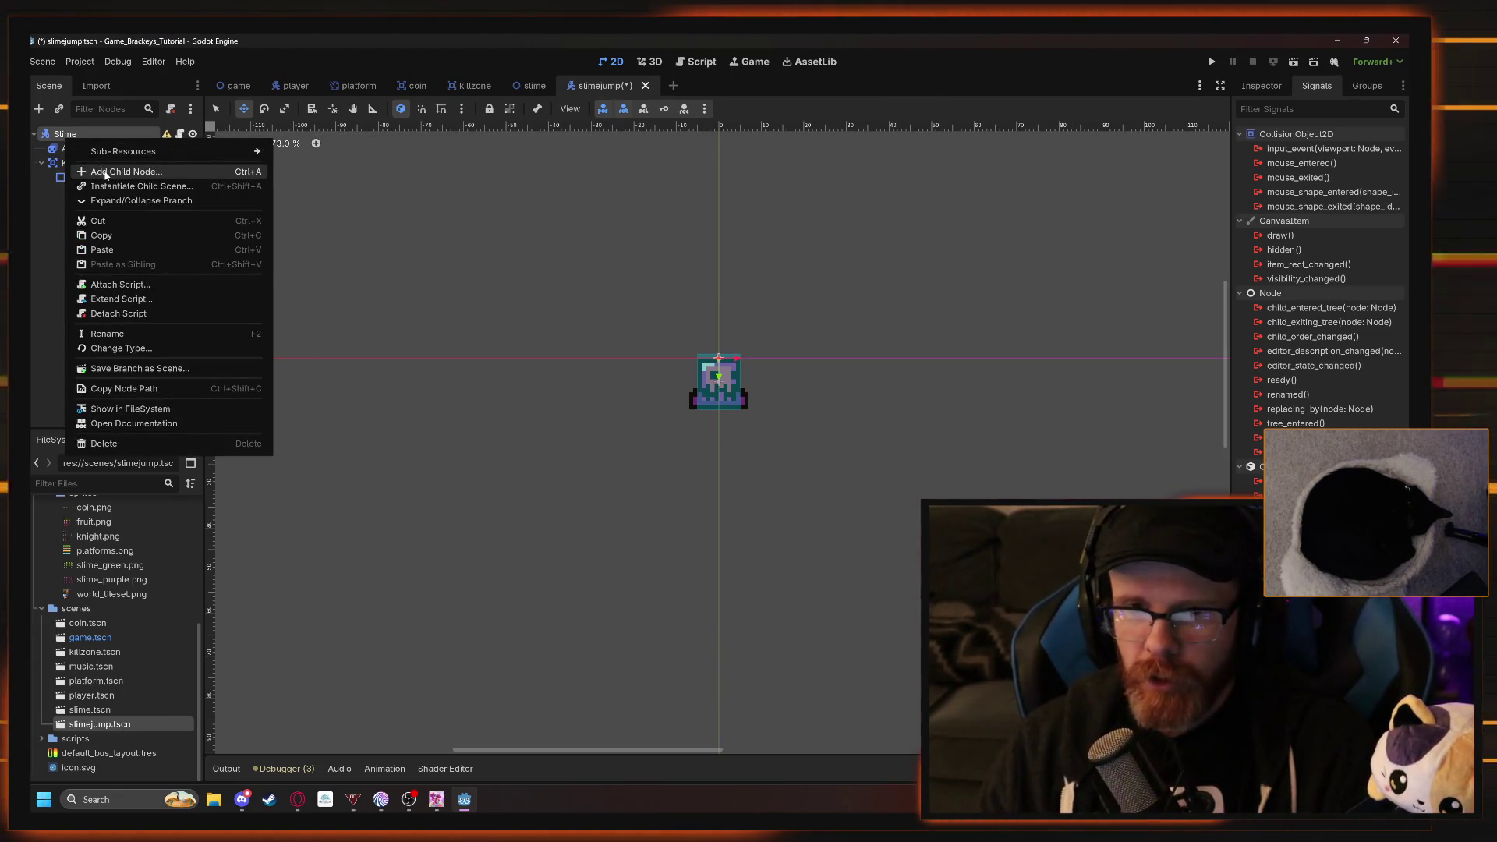
{"action": "left_click", "coordinate": [107, 174]}
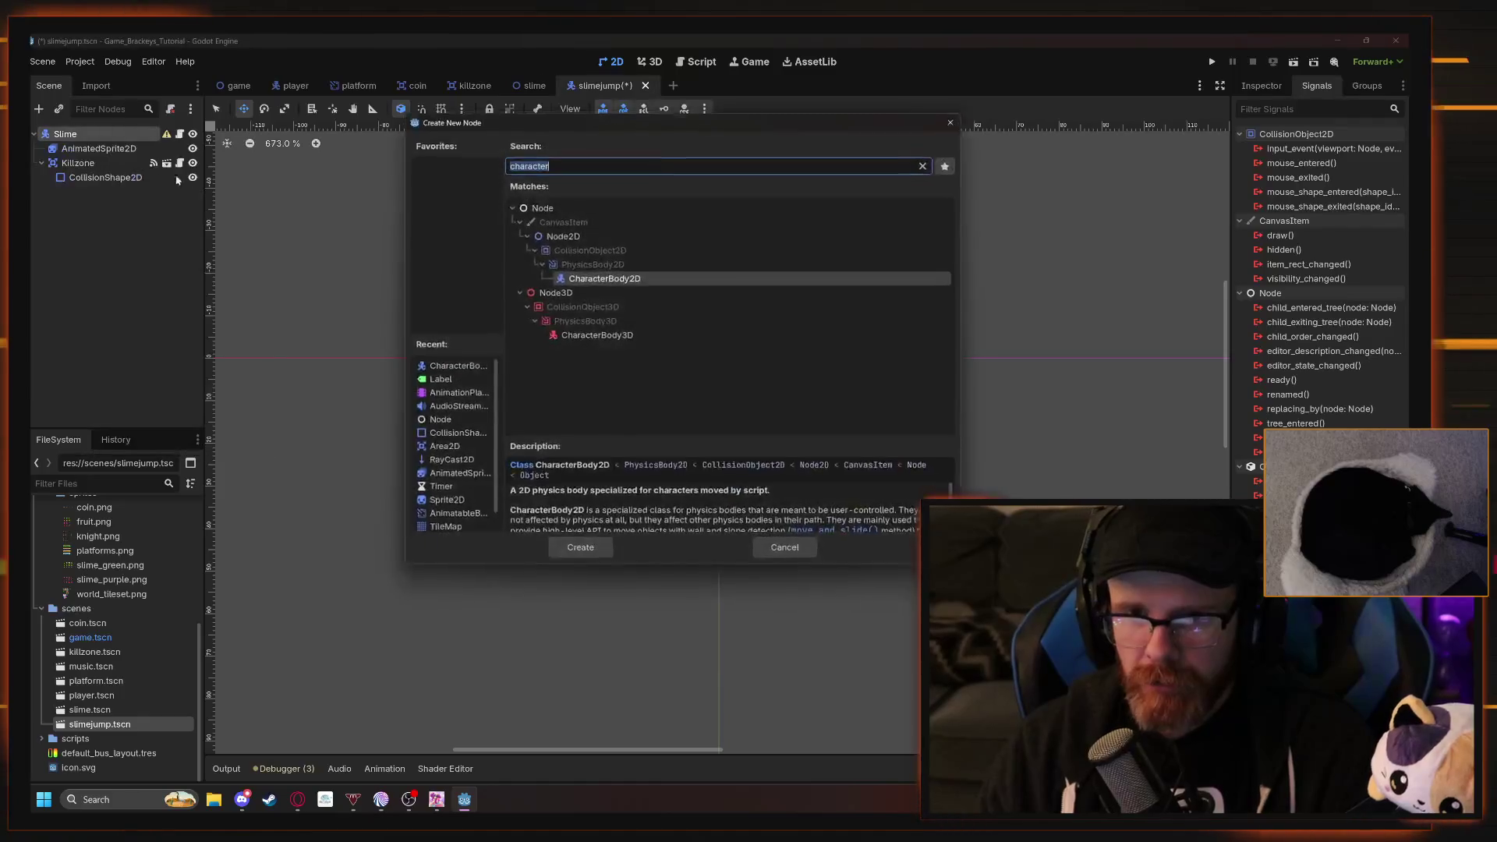
{"action": "type", "text": "collision"}
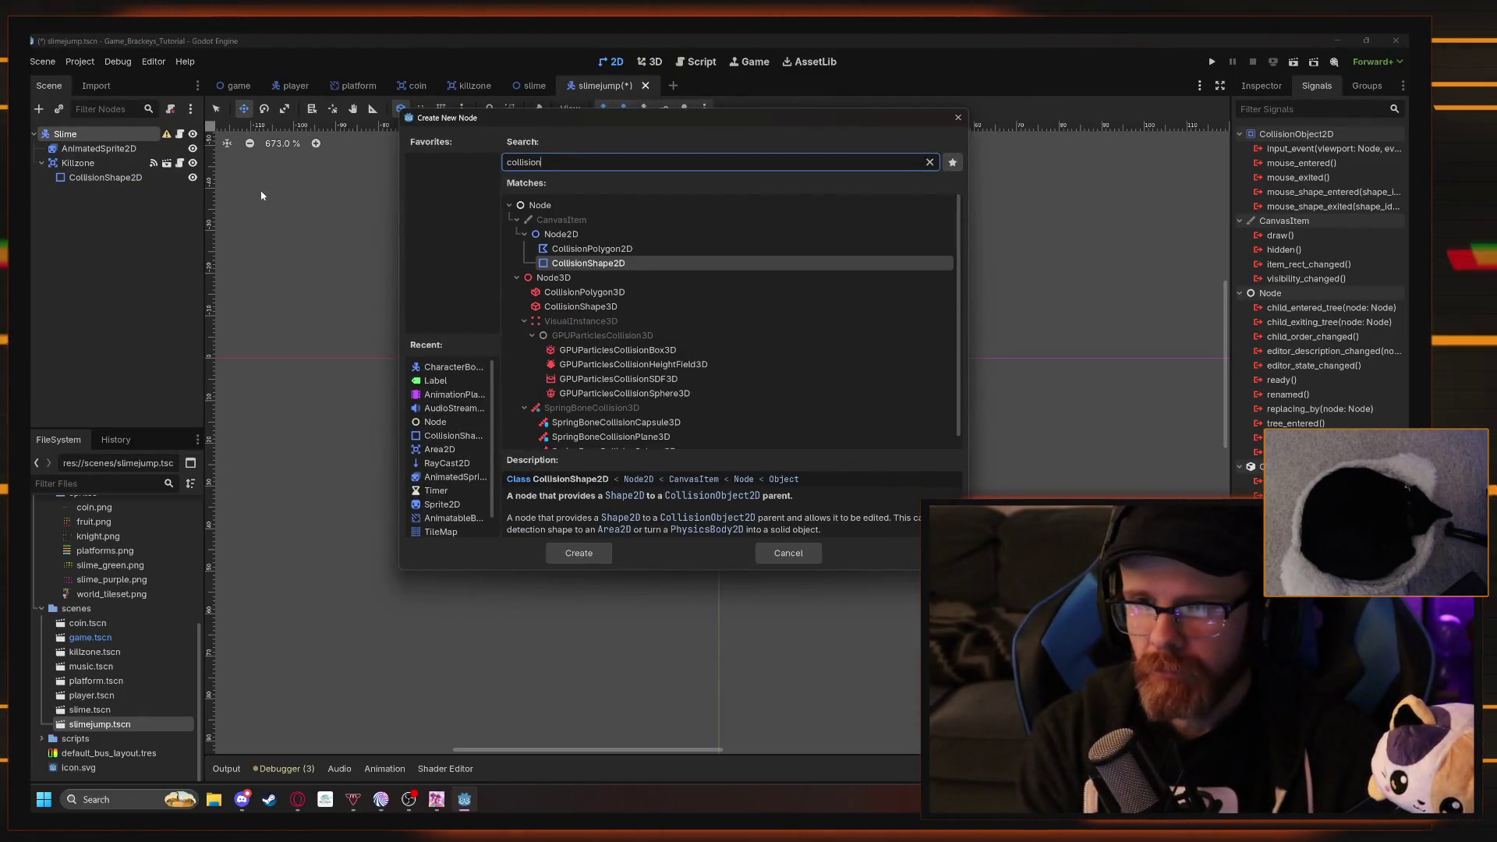
{"action": "left_click", "coordinate": [588, 263]}
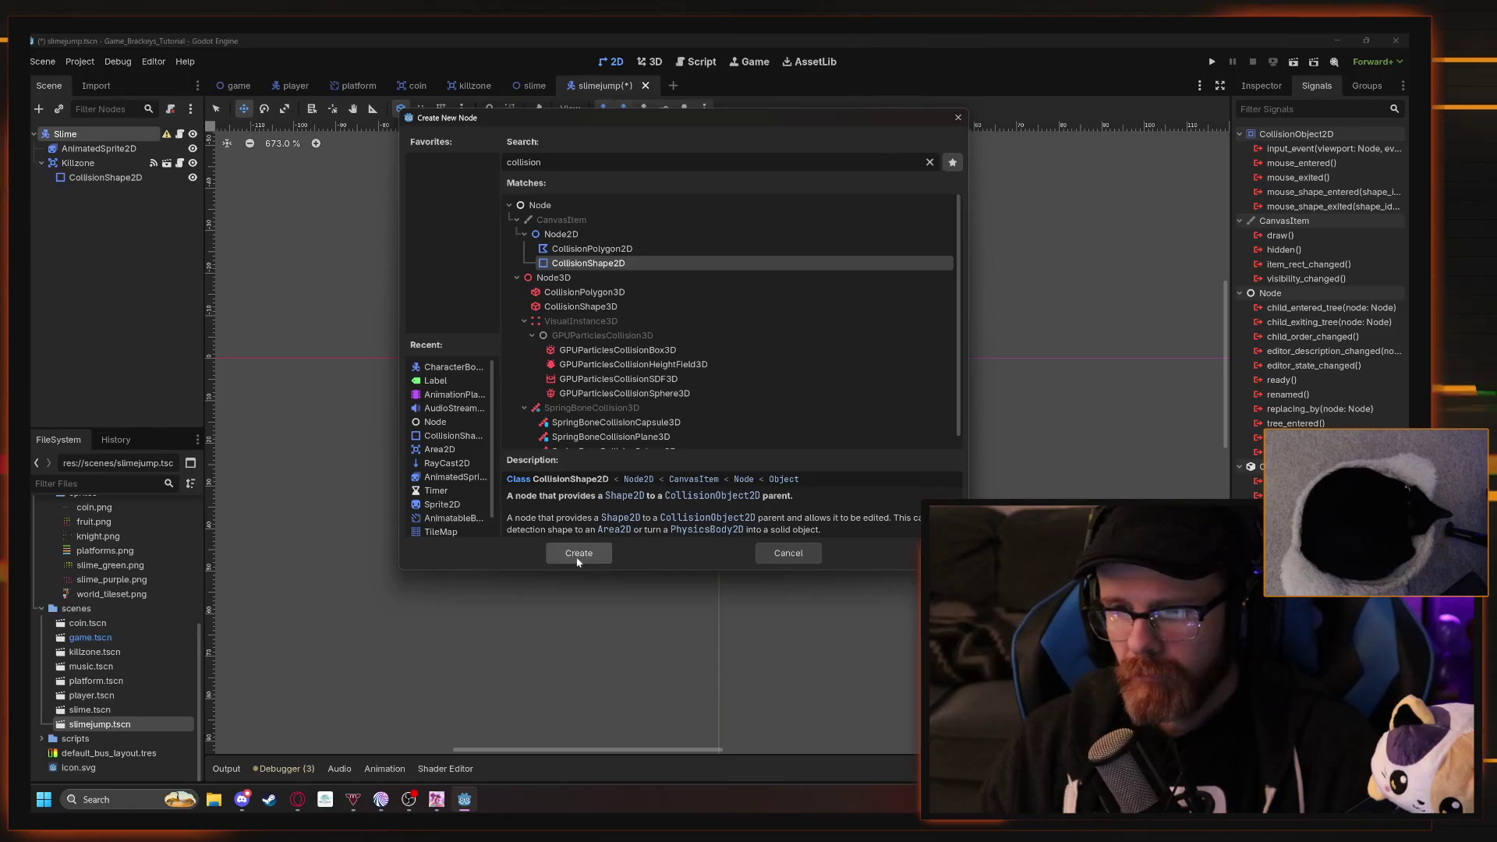
{"action": "left_click", "coordinate": [579, 554]}
{"action": "left_click_drag", "start_coordinate": [84, 156], "coordinate": [89, 148]}
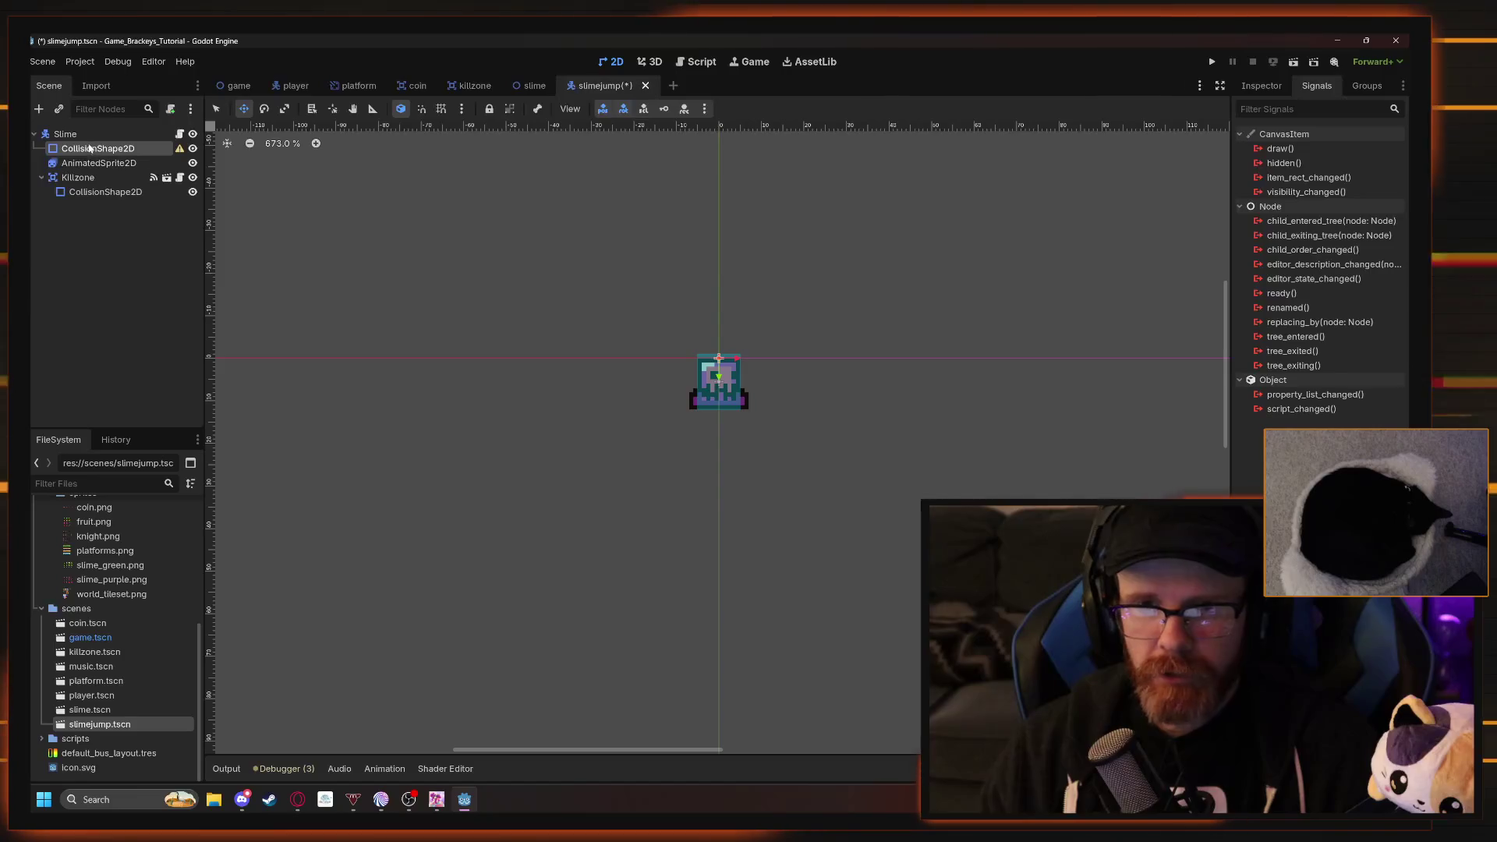
{"action": "double_click", "coordinate": [88, 147]}
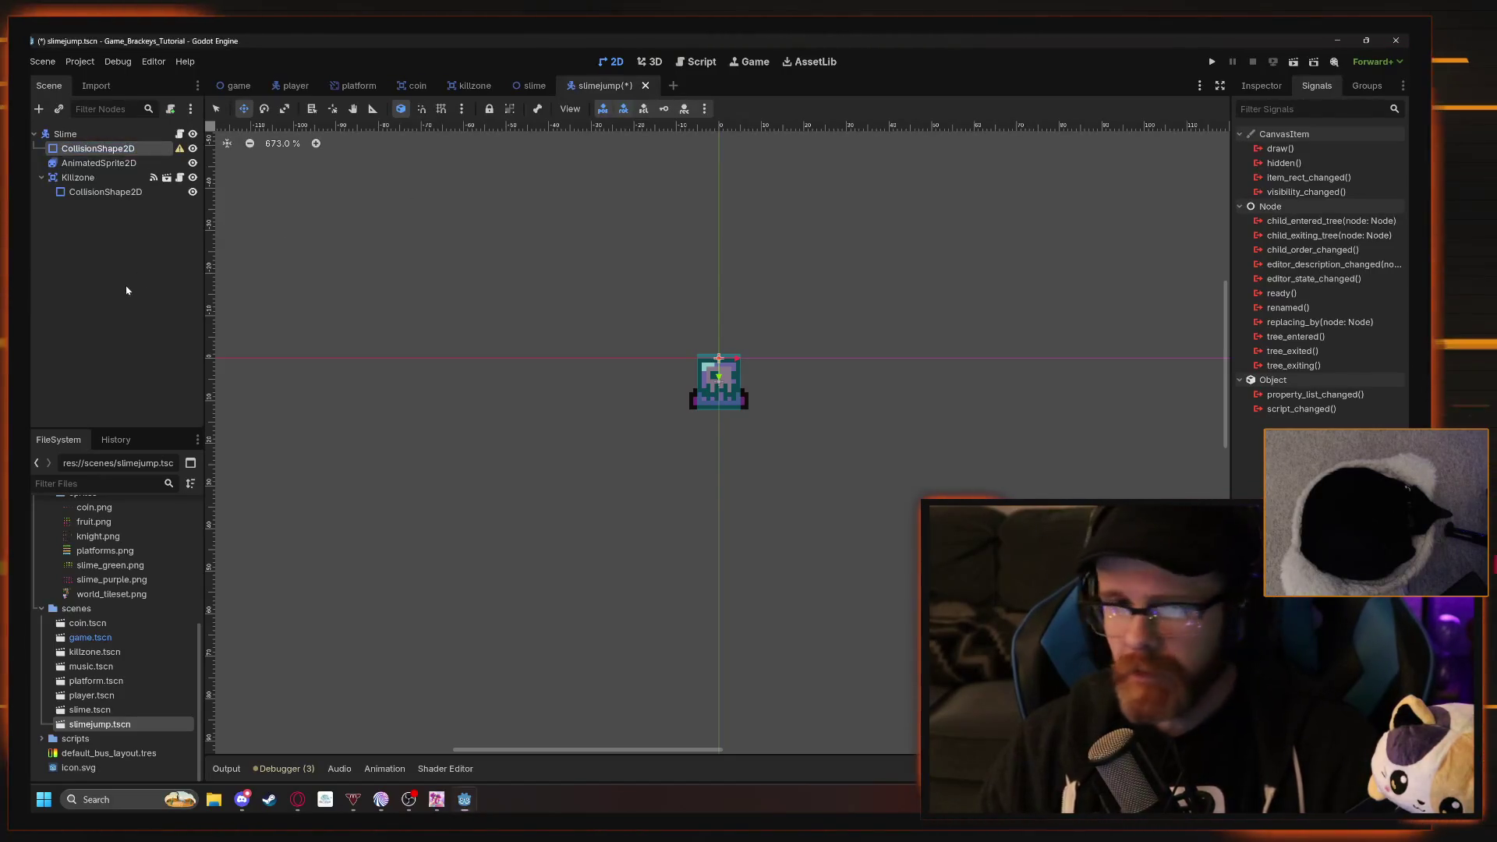
{"action": "key", "text": "Return"}
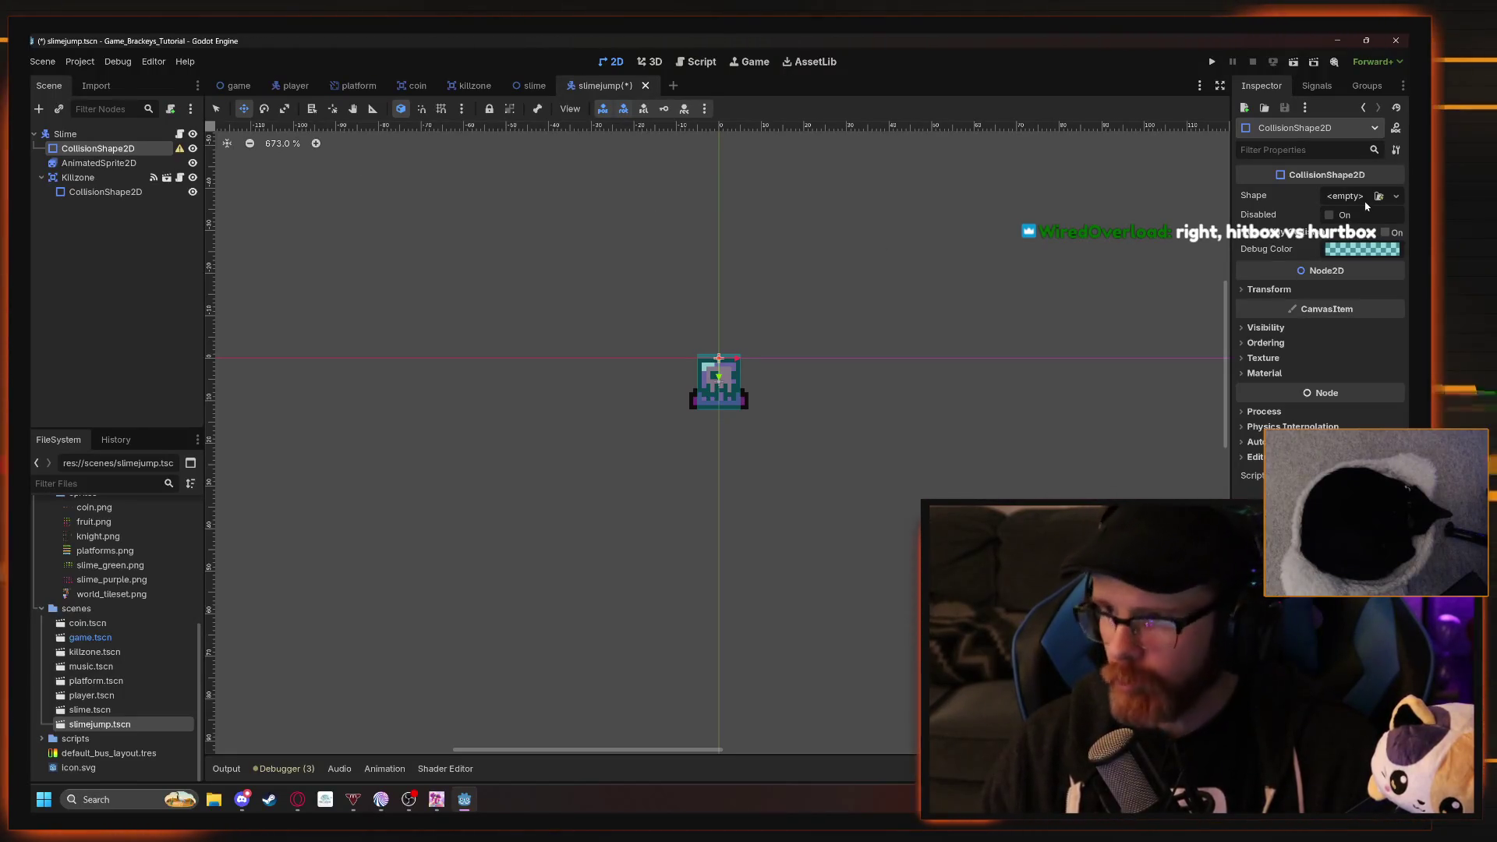
Give the CollisionShape2D a new RectangleShape2D and nudge it slightly.
{"action": "left_click", "coordinate": [1396, 195]}
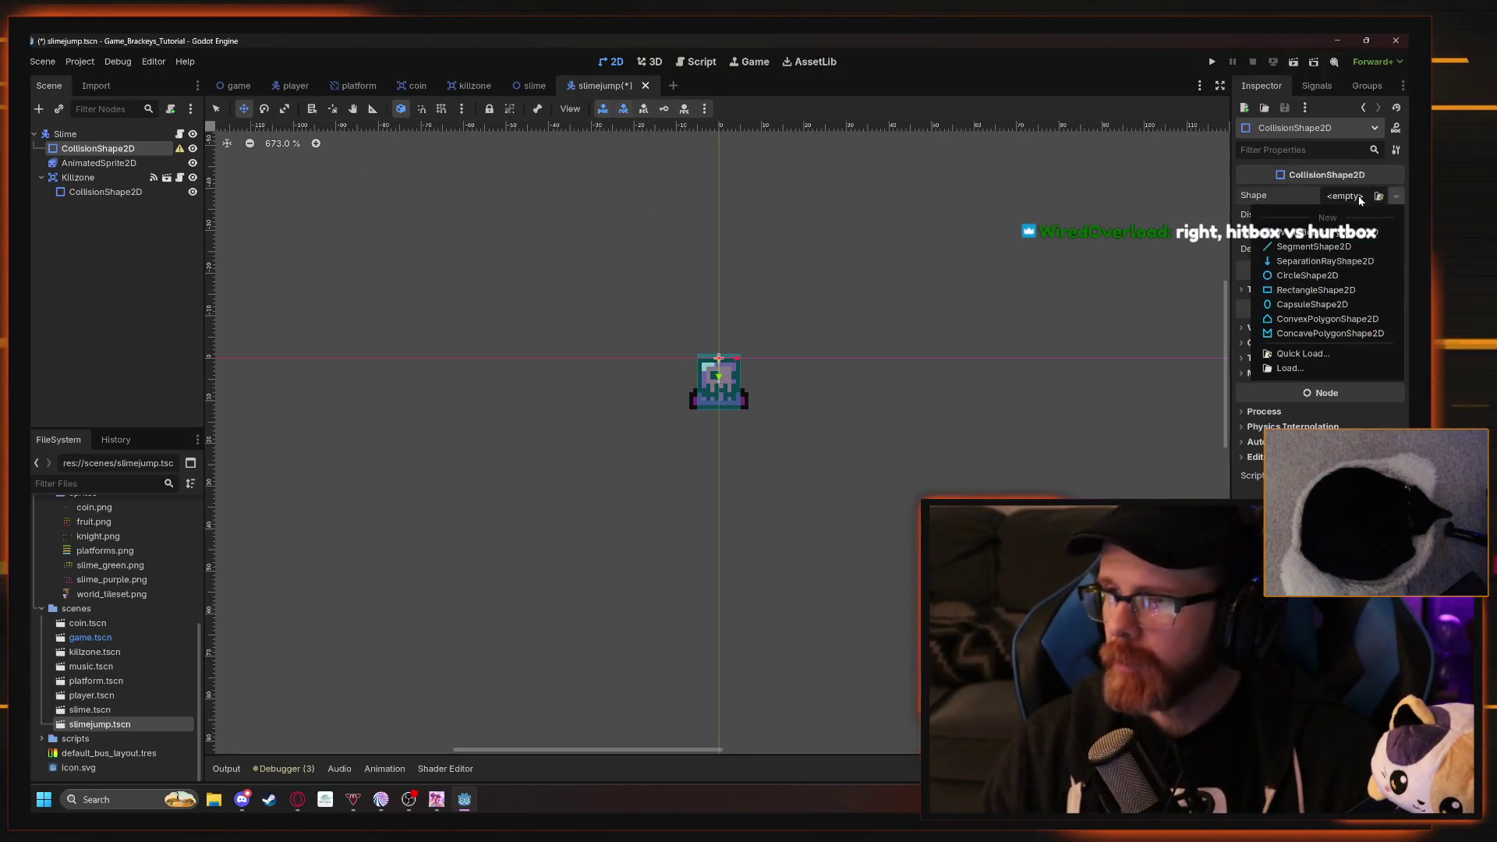
{"action": "left_click", "coordinate": [1297, 290]}
{"action": "left_click_drag", "start_coordinate": [742, 383], "coordinate": [745, 393]}
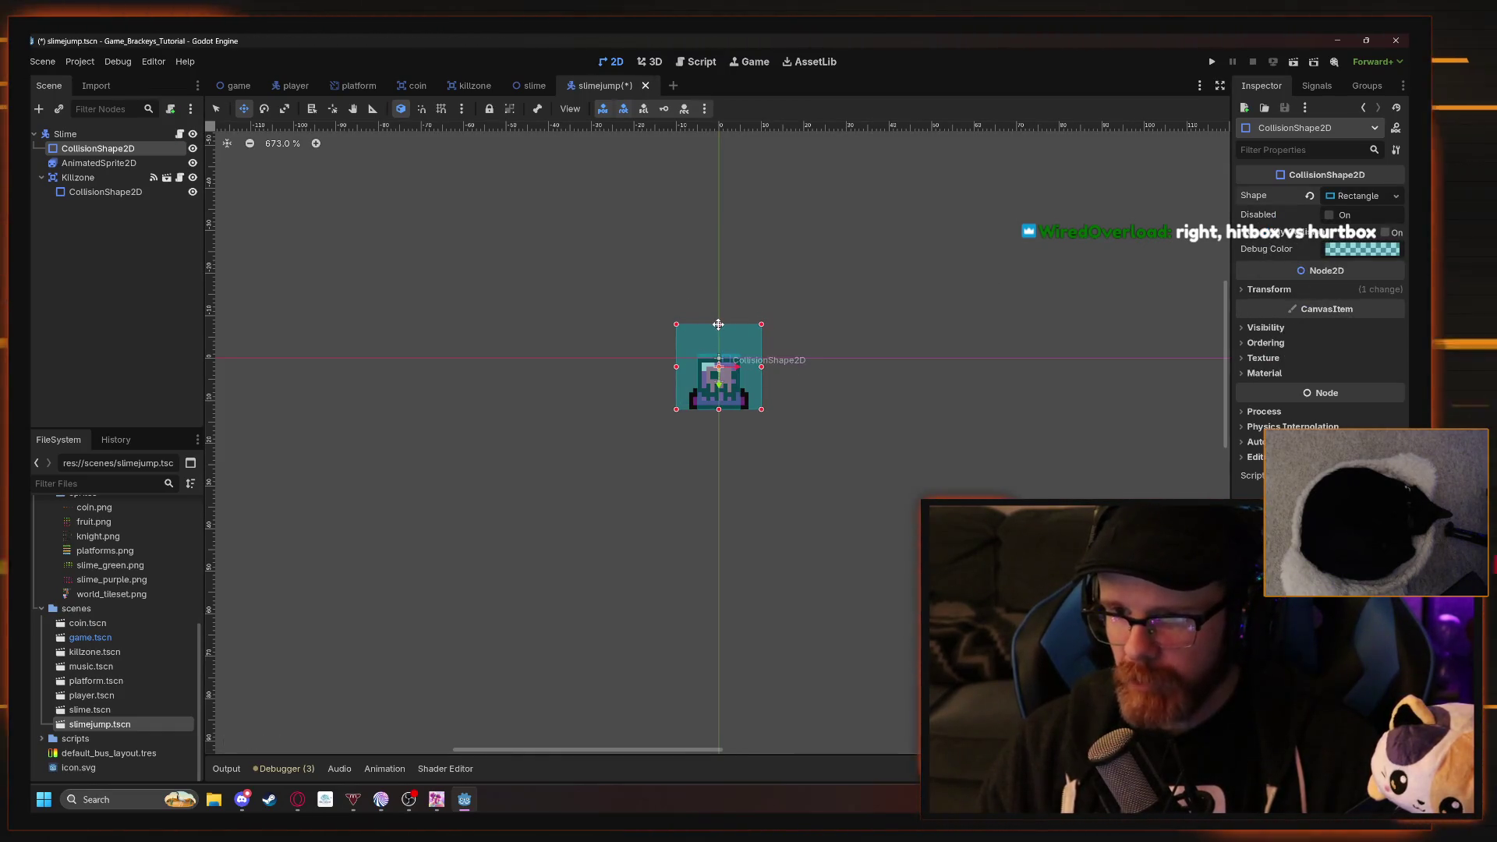
In select mode, reselect the collision shape and shift it up over the slime.
{"action": "key", "text": "q"}
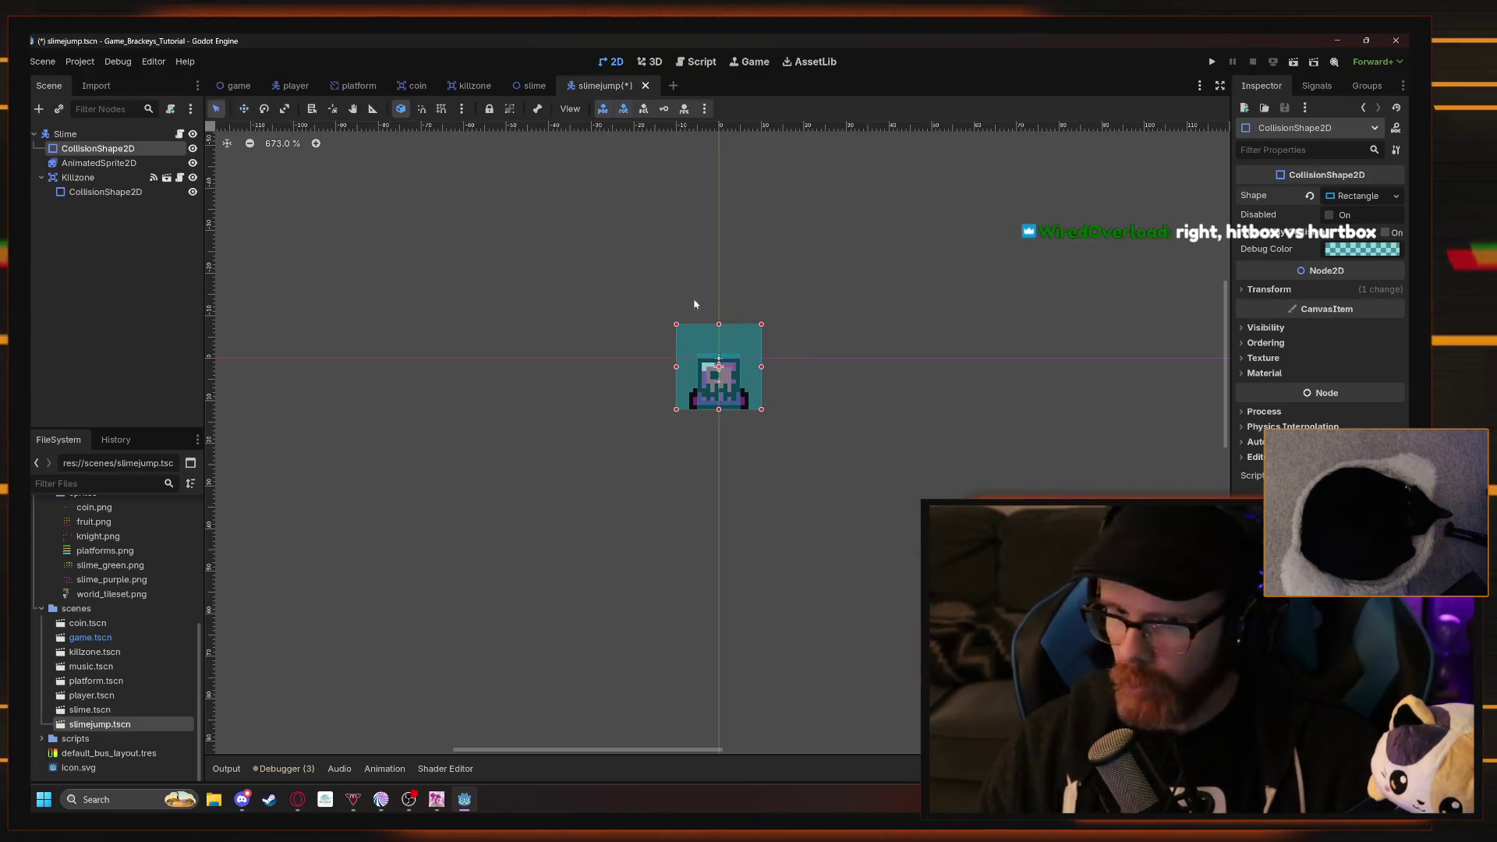
{"action": "left_click", "coordinate": [719, 325]}
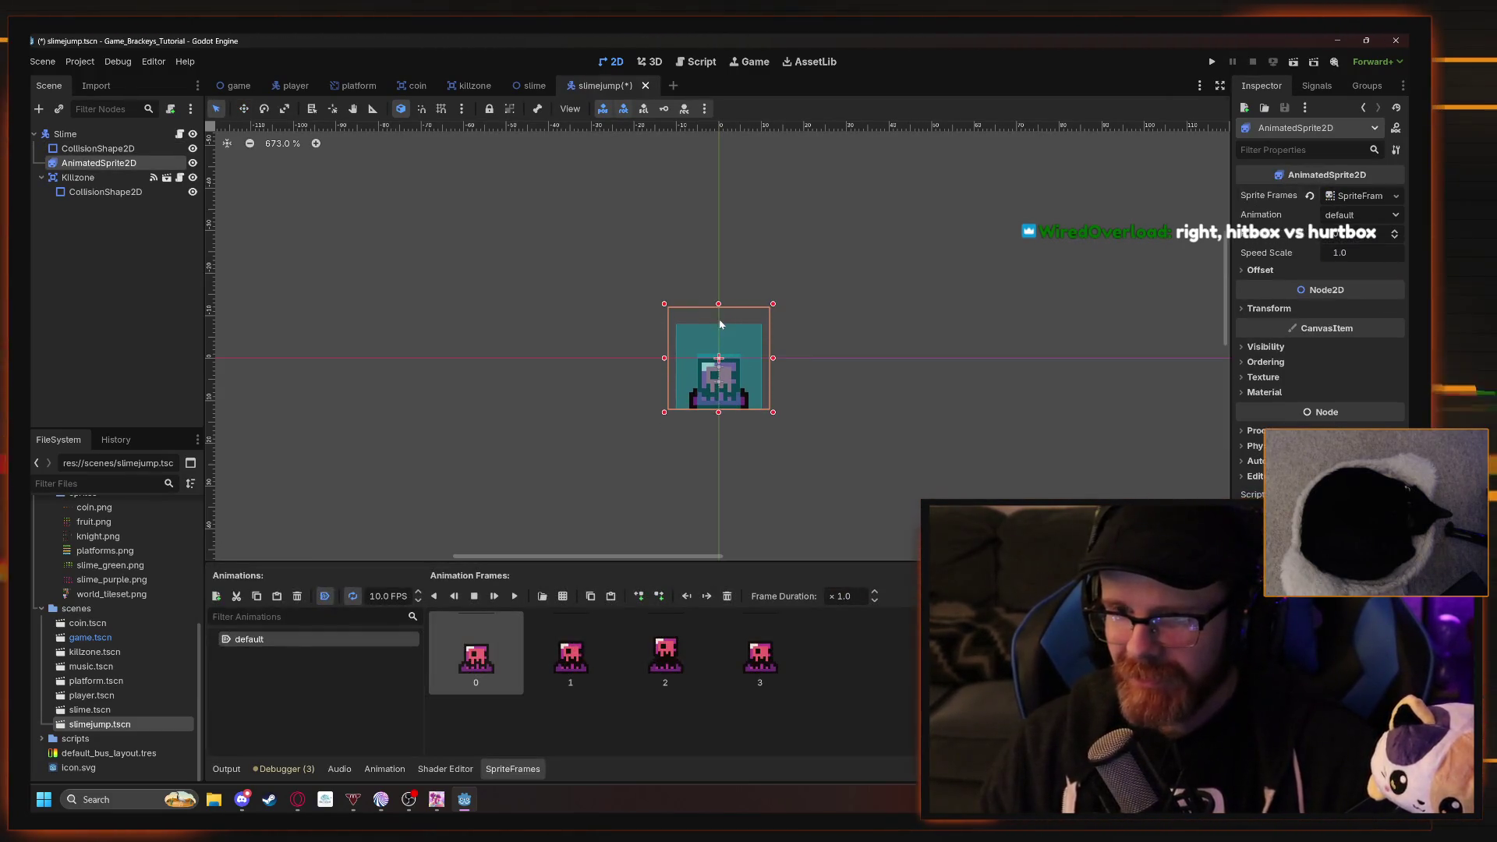
{"action": "left_click", "coordinate": [847, 320]}
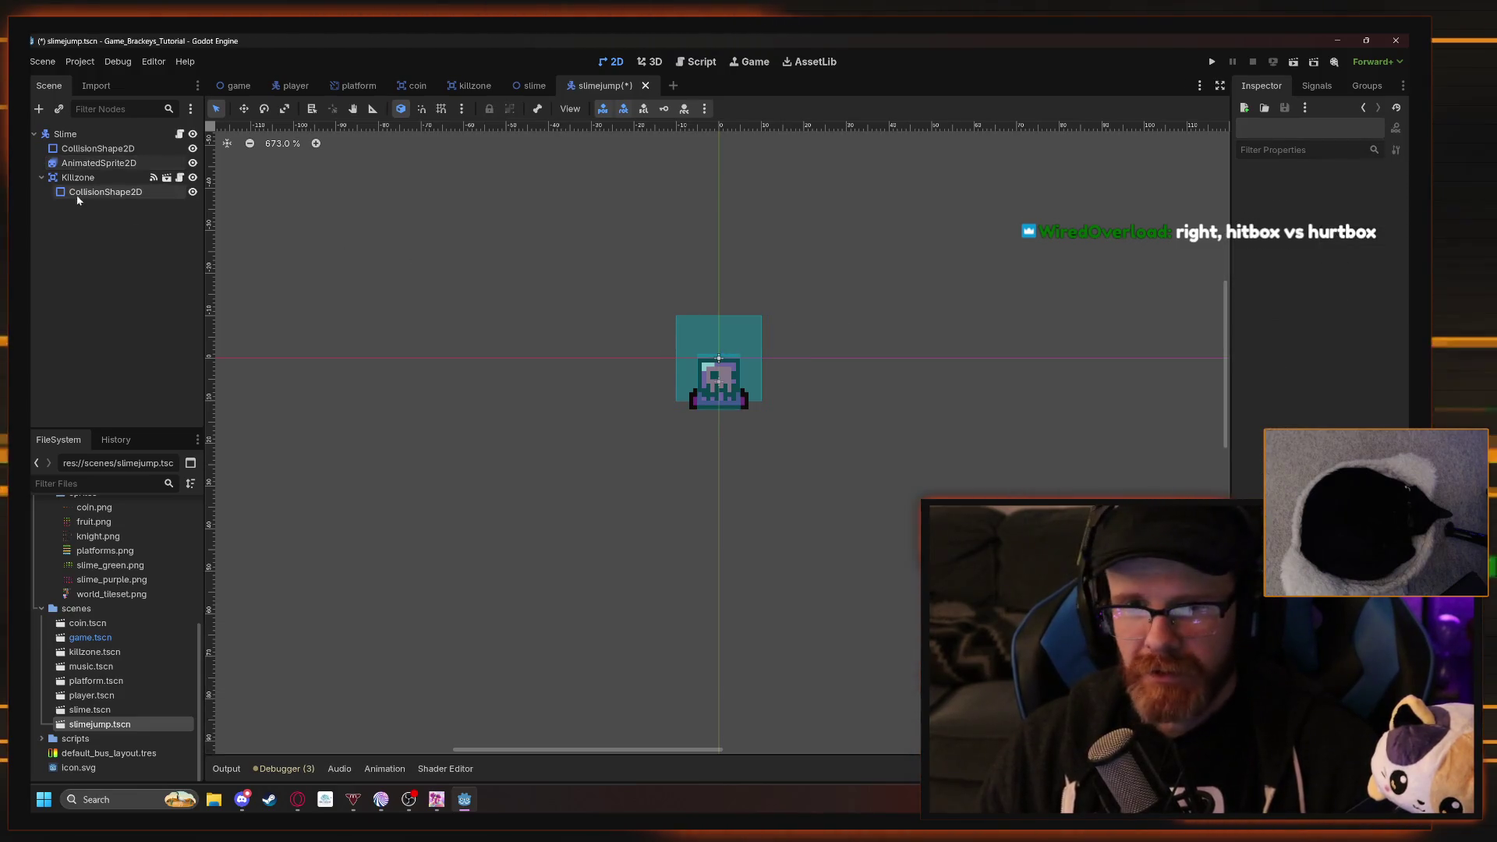
{"action": "left_click", "coordinate": [94, 148]}
{"action": "left_click_drag", "start_coordinate": [742, 358], "coordinate": [749, 331]}
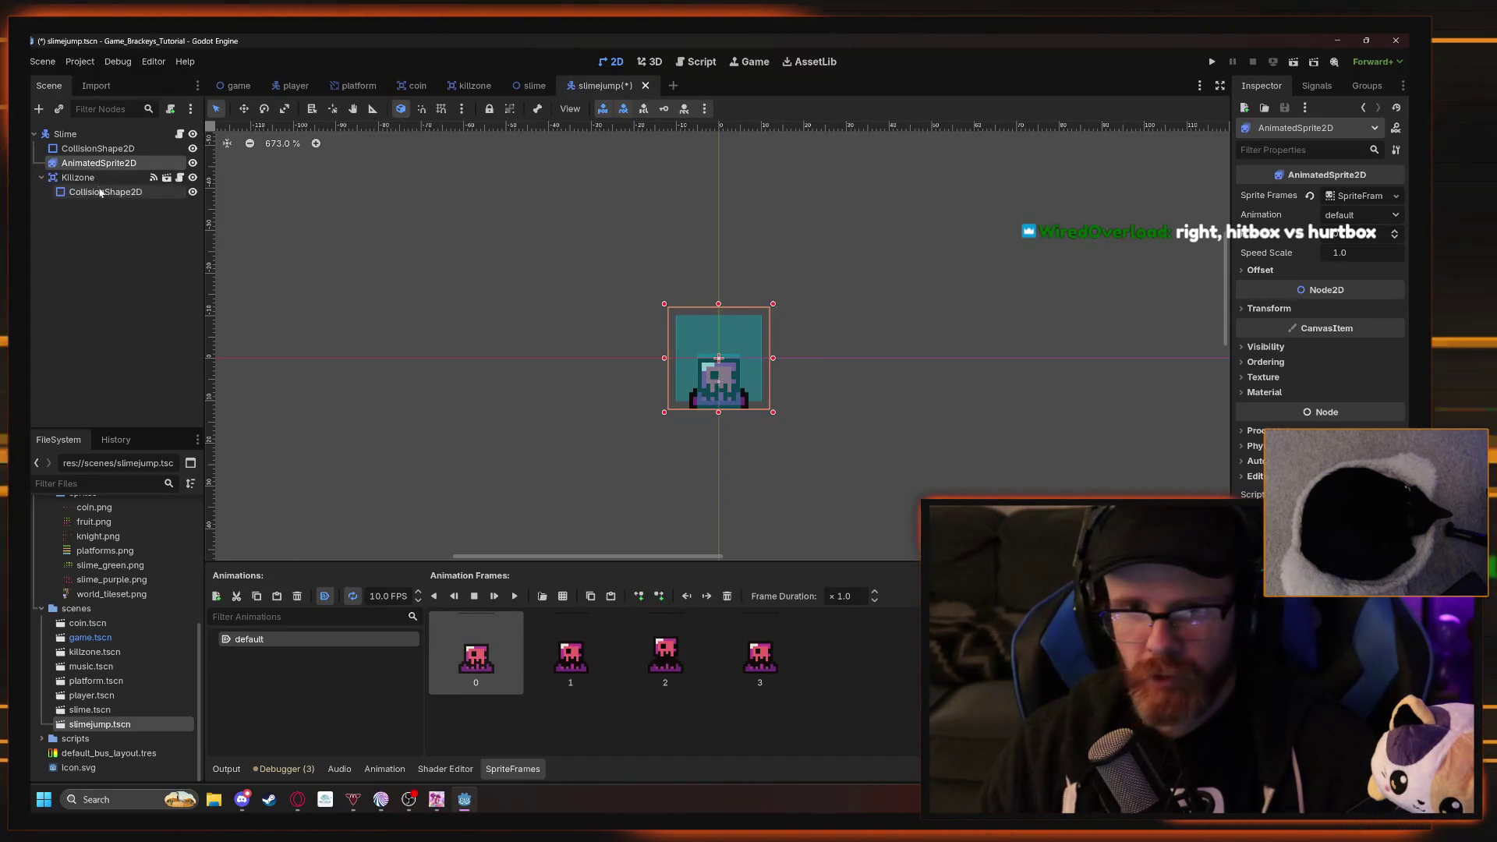
{"action": "left_click", "coordinate": [719, 316]}
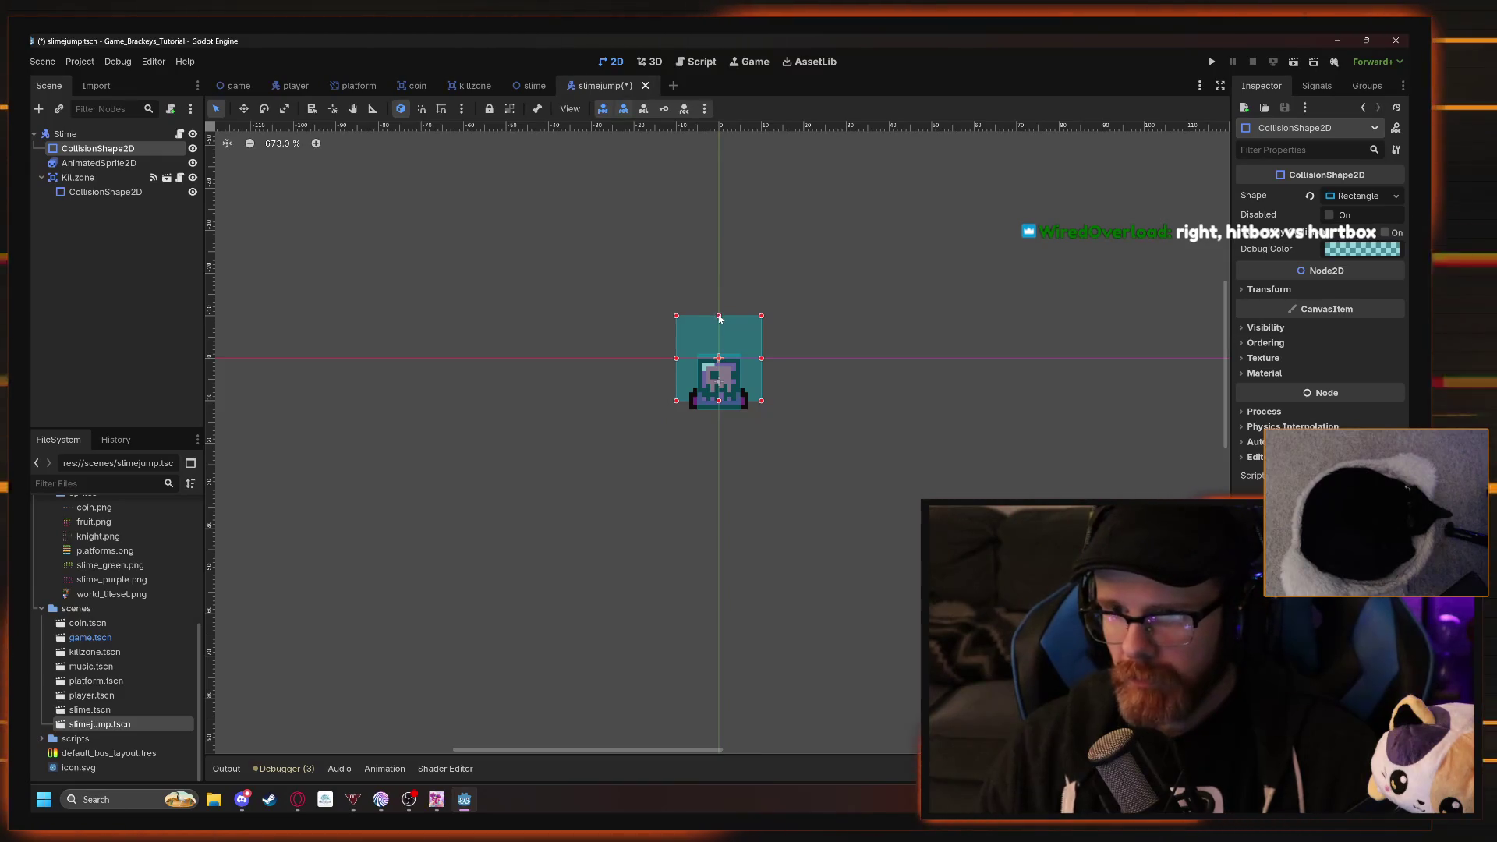
Fit the collision rectangle to the slime by moving its top and bottom edges and pulling both sides inward.
{"action": "left_click_drag", "start_coordinate": [719, 317], "coordinate": [719, 335]}
{"action": "scroll", "coordinate": [737, 374], "scroll_direction": "up", "scroll_amount": 5}
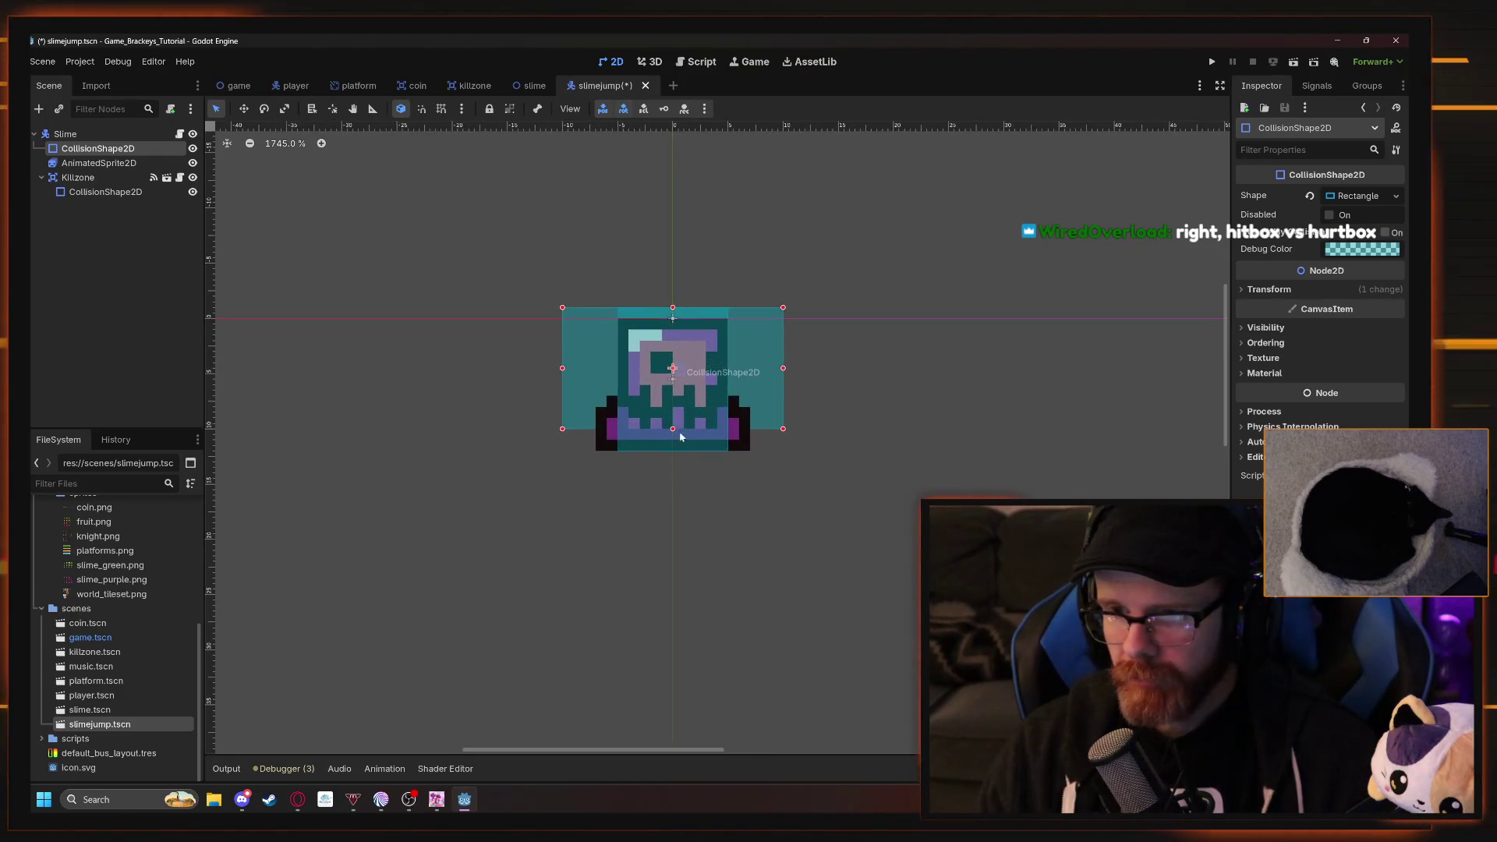
{"action": "left_click_drag", "start_coordinate": [674, 433], "coordinate": [676, 450]}
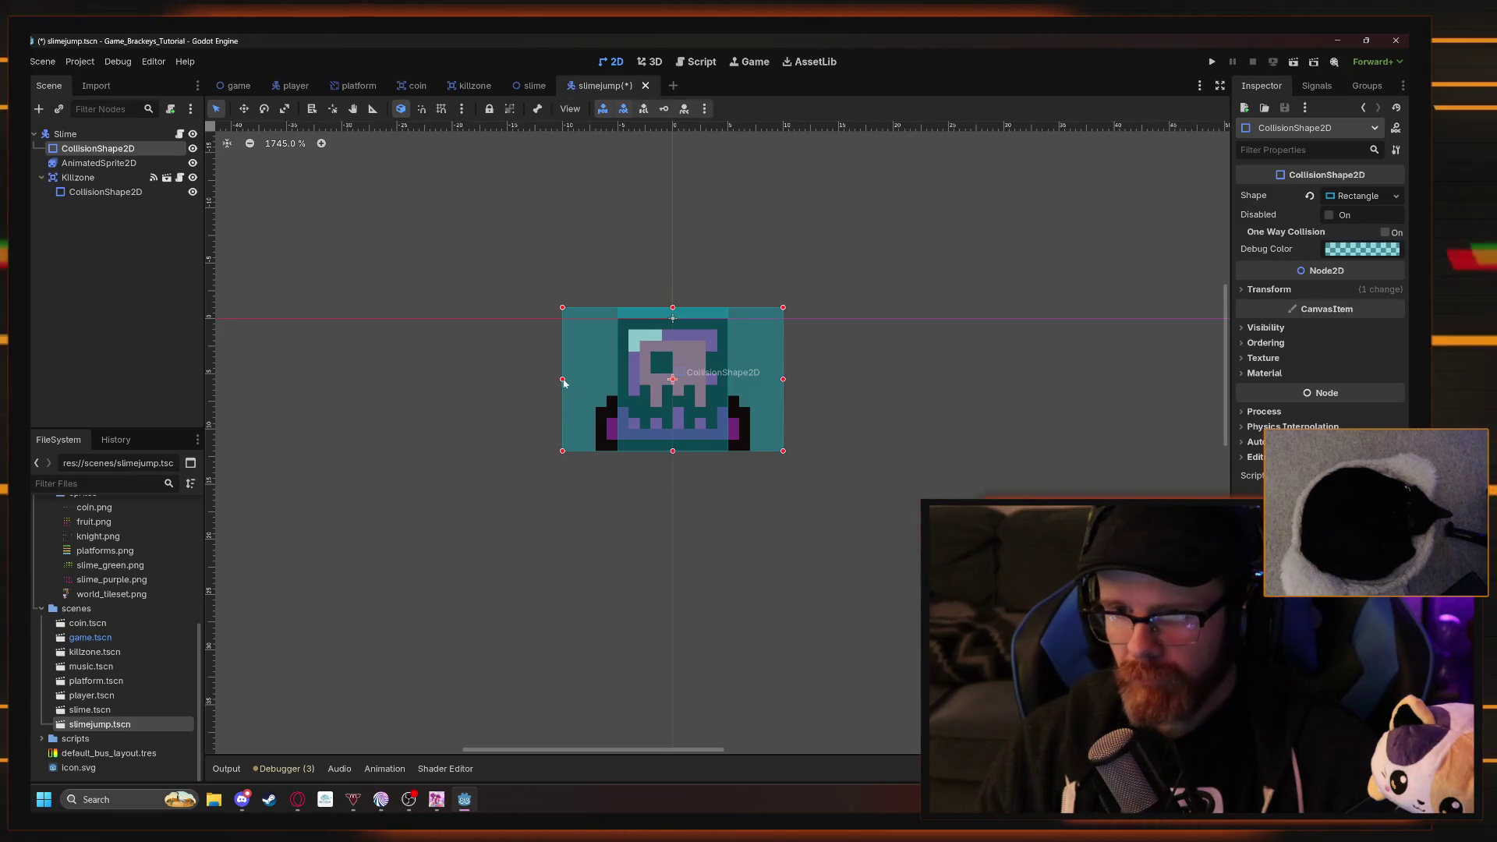
{"action": "left_click_drag", "start_coordinate": [563, 380], "coordinate": [619, 380]}
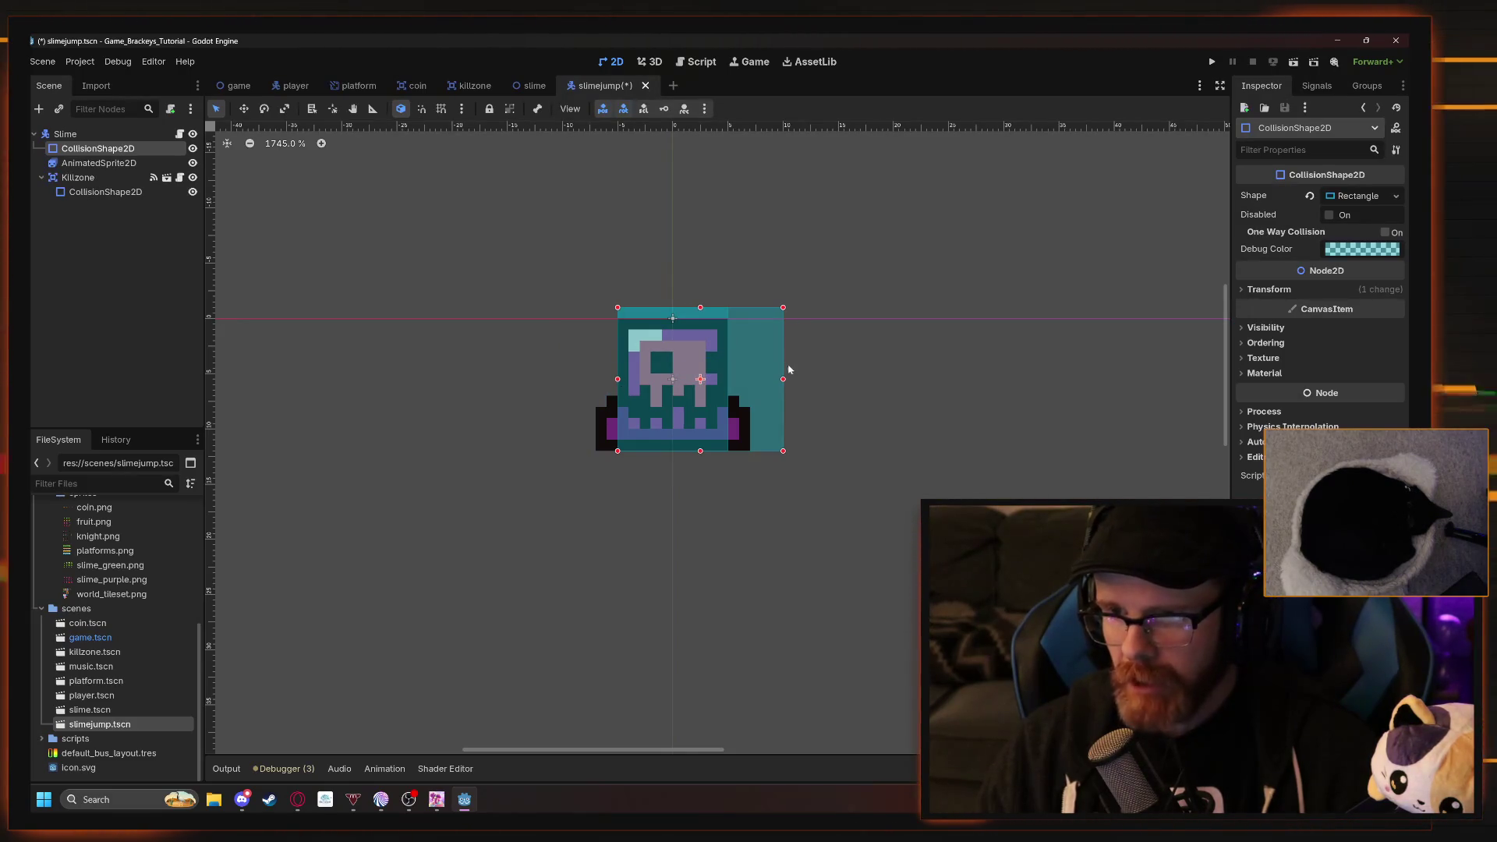
{"action": "left_click_drag", "start_coordinate": [784, 380], "coordinate": [728, 380]}
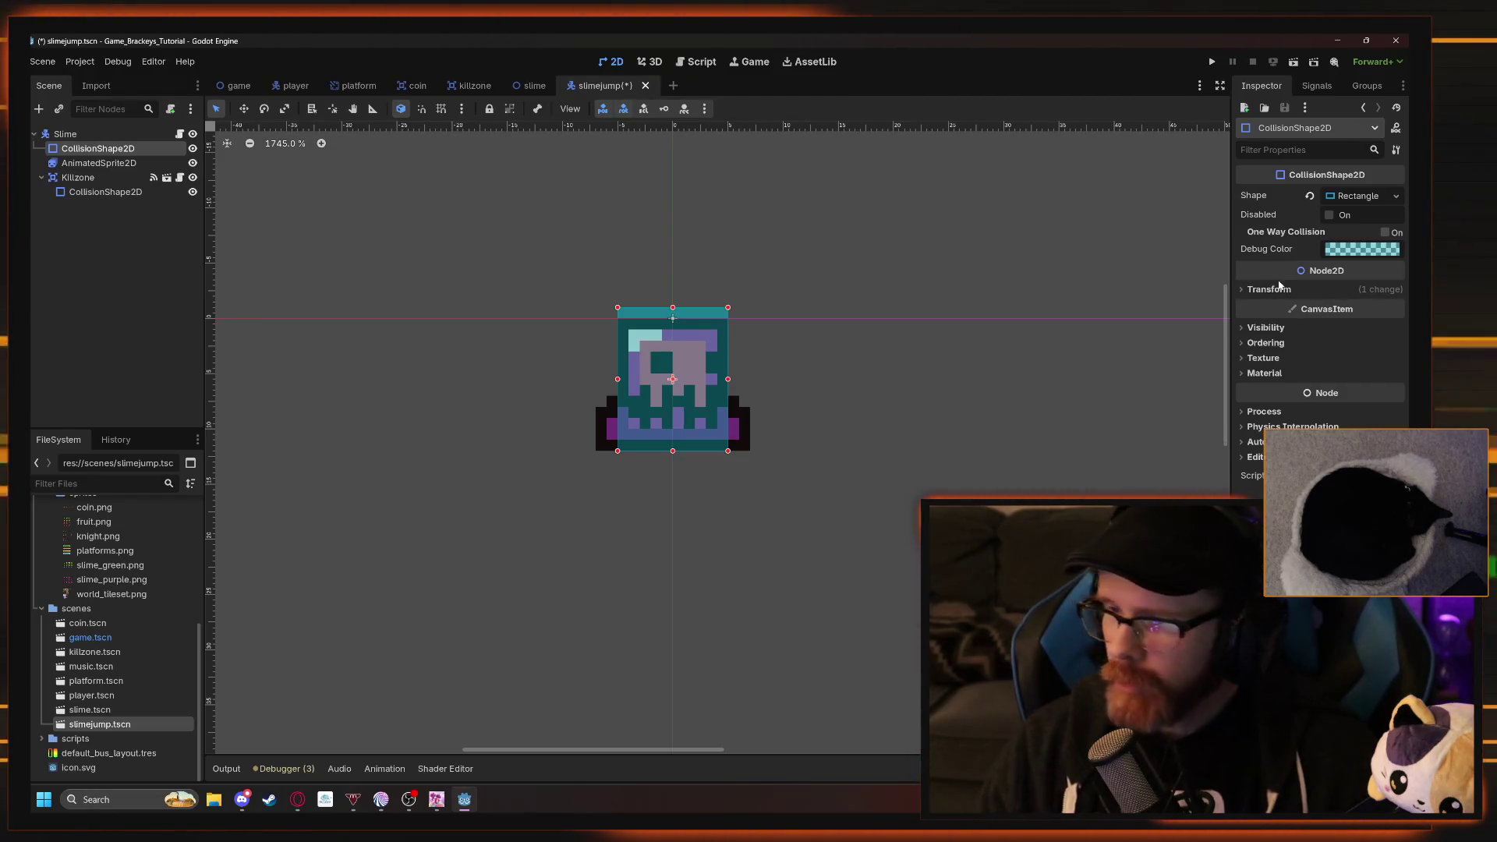
Turn off collision mask bit 1 on the Slime root, keeping it on layer 1.
{"action": "left_click", "coordinate": [82, 136]}
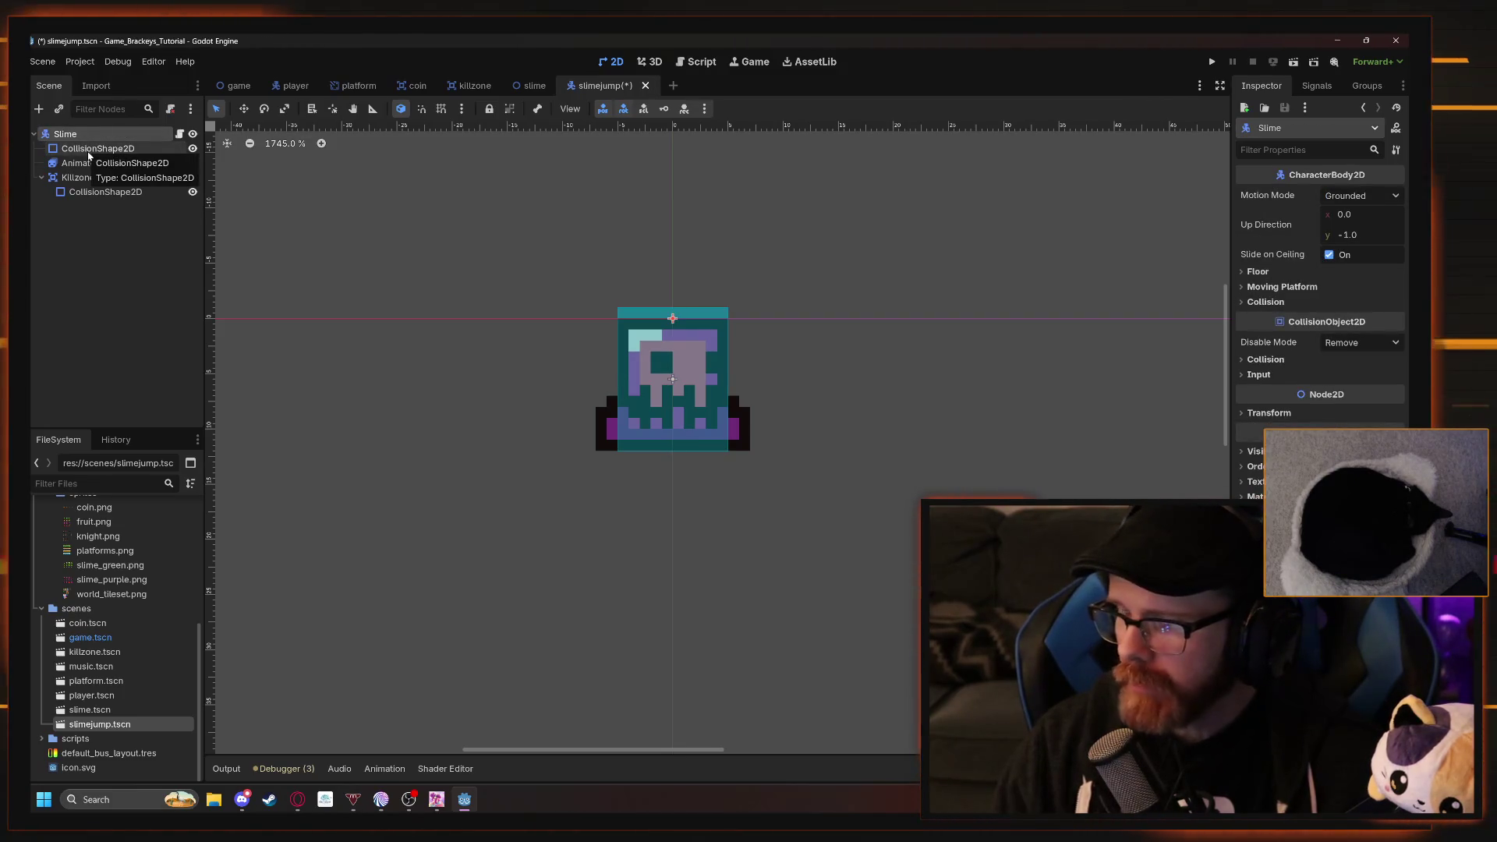
{"action": "left_click", "coordinate": [1242, 360]}
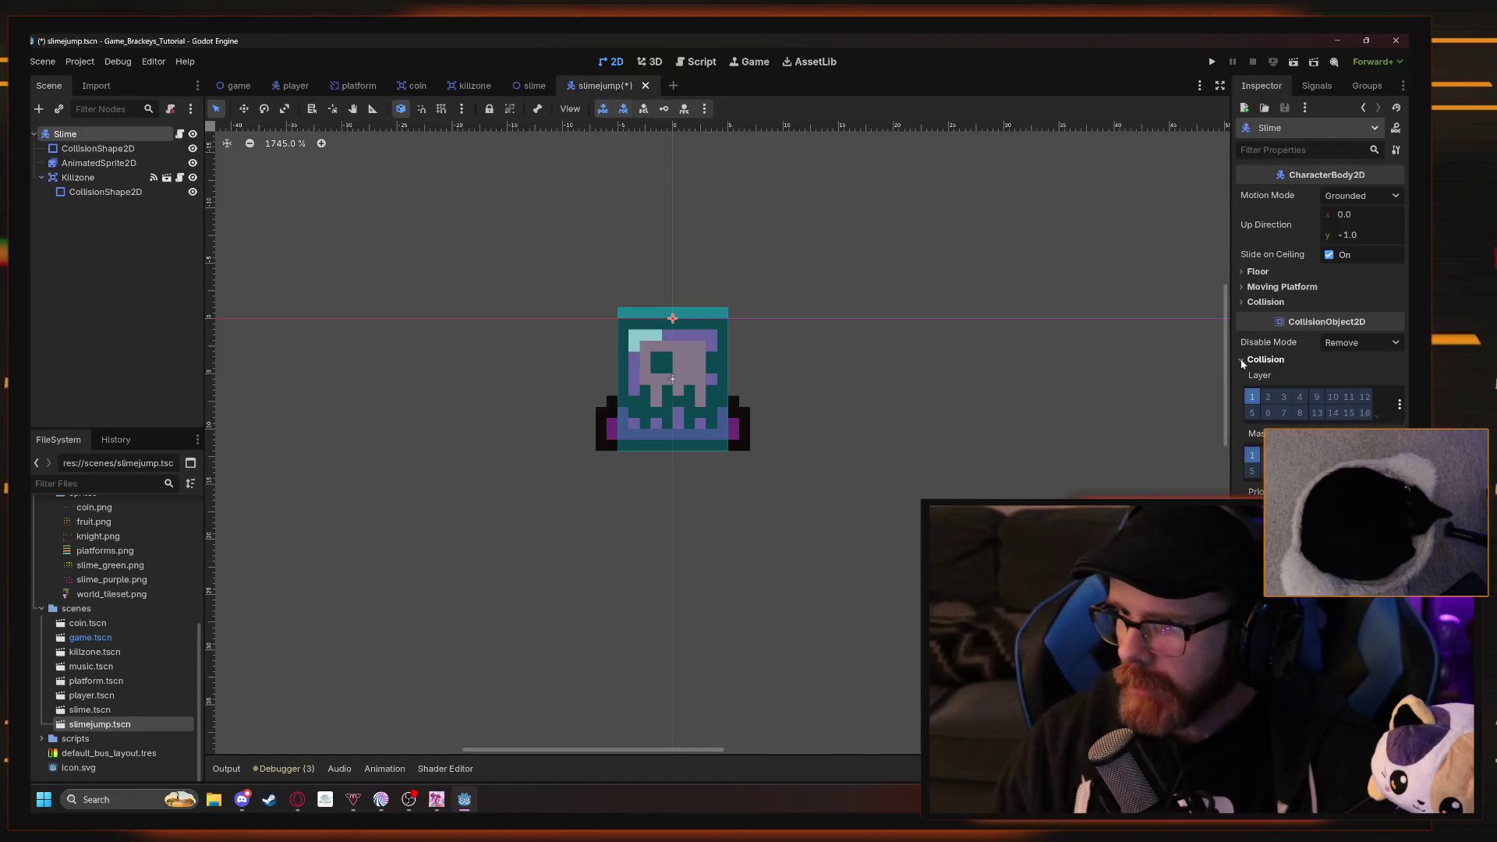
{"action": "left_click", "coordinate": [1255, 457]}
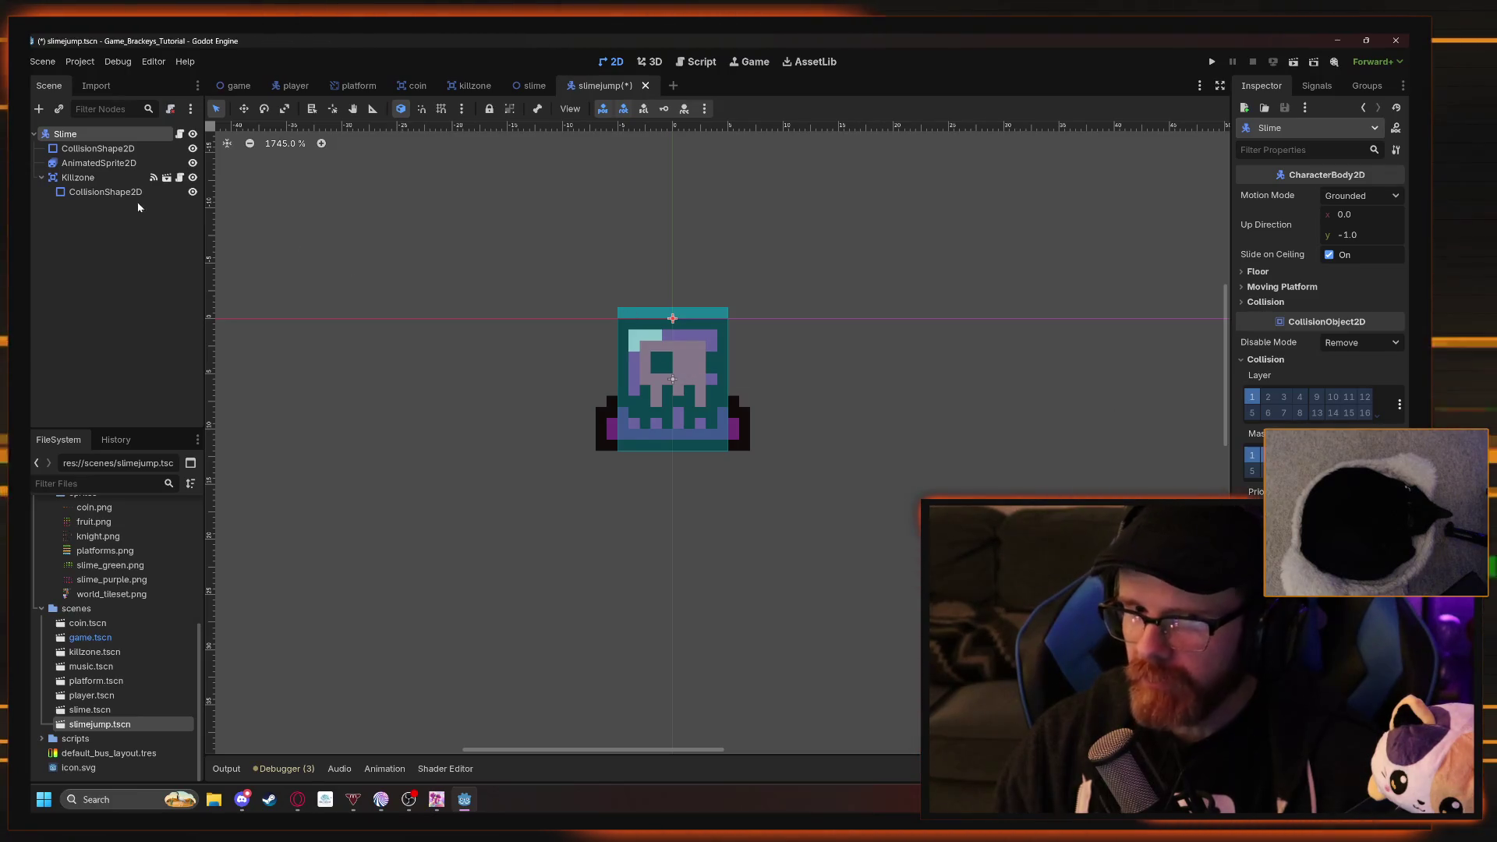
{"action": "left_click", "coordinate": [989, 412]}
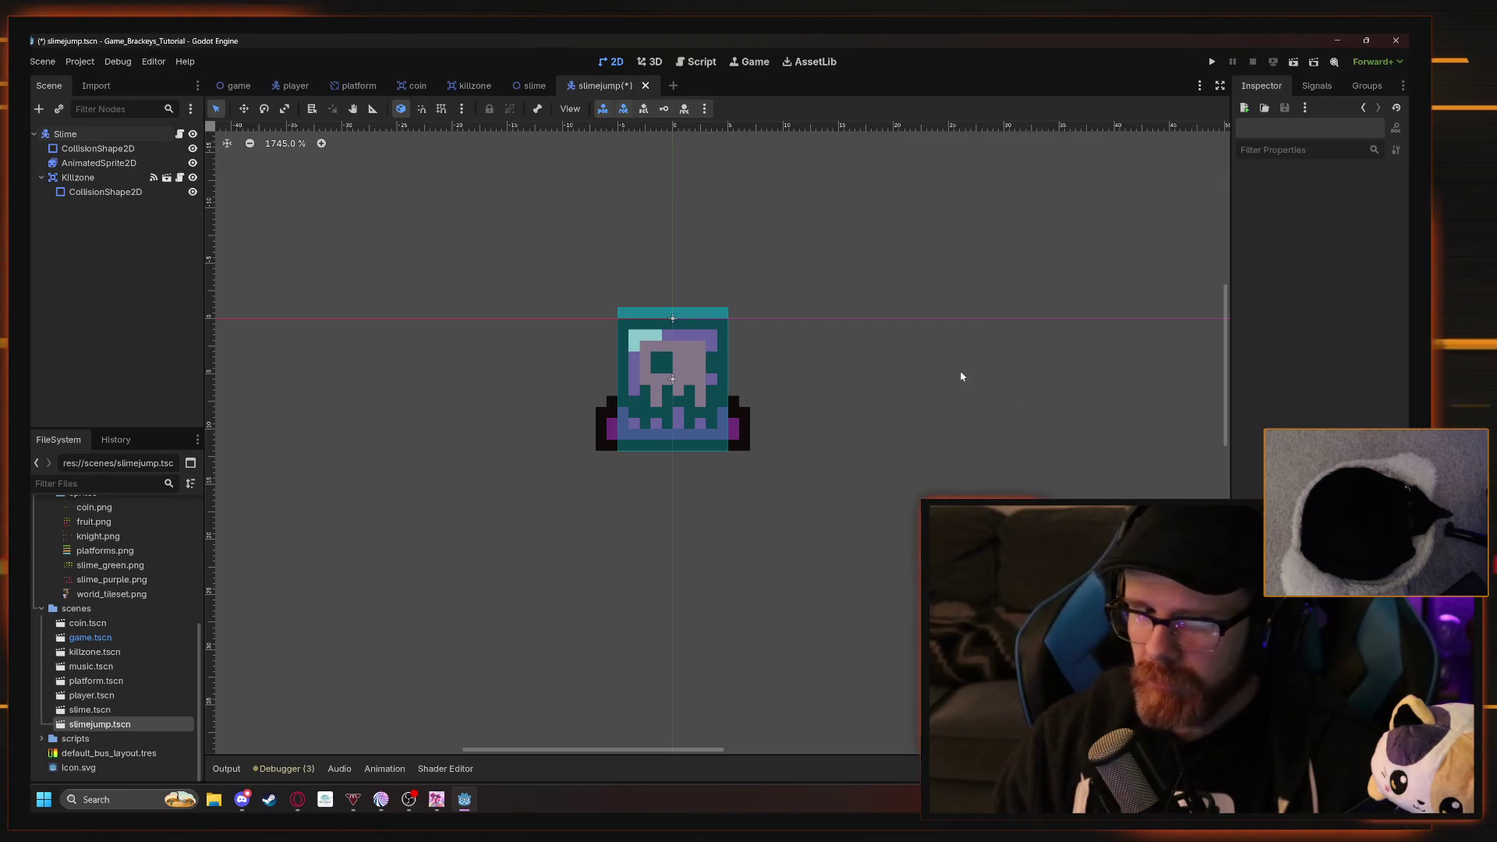
{"action": "left_click", "coordinate": [63, 150]}
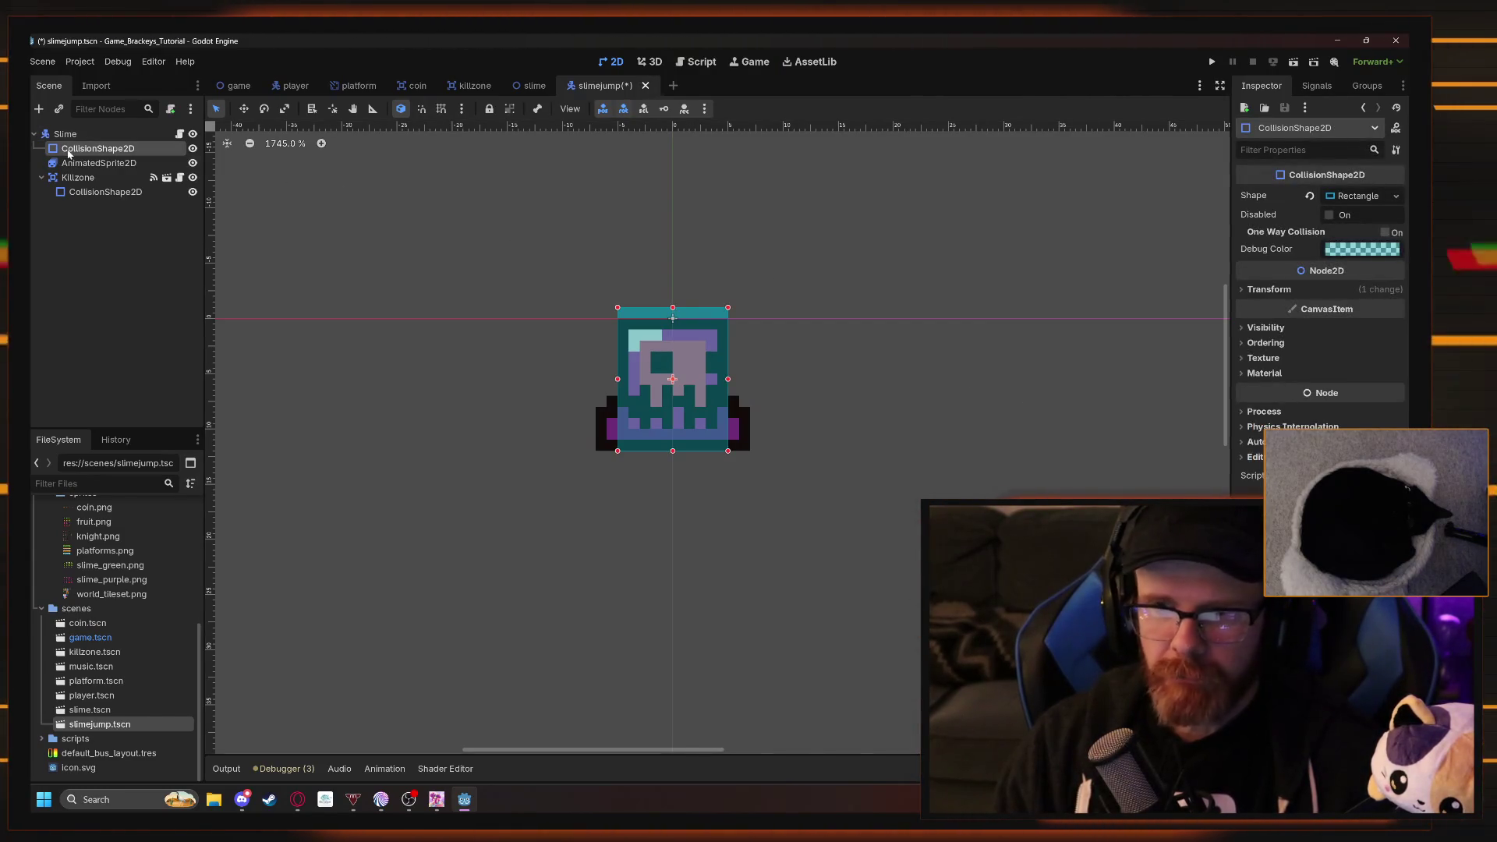
{"action": "left_click", "coordinate": [70, 137]}
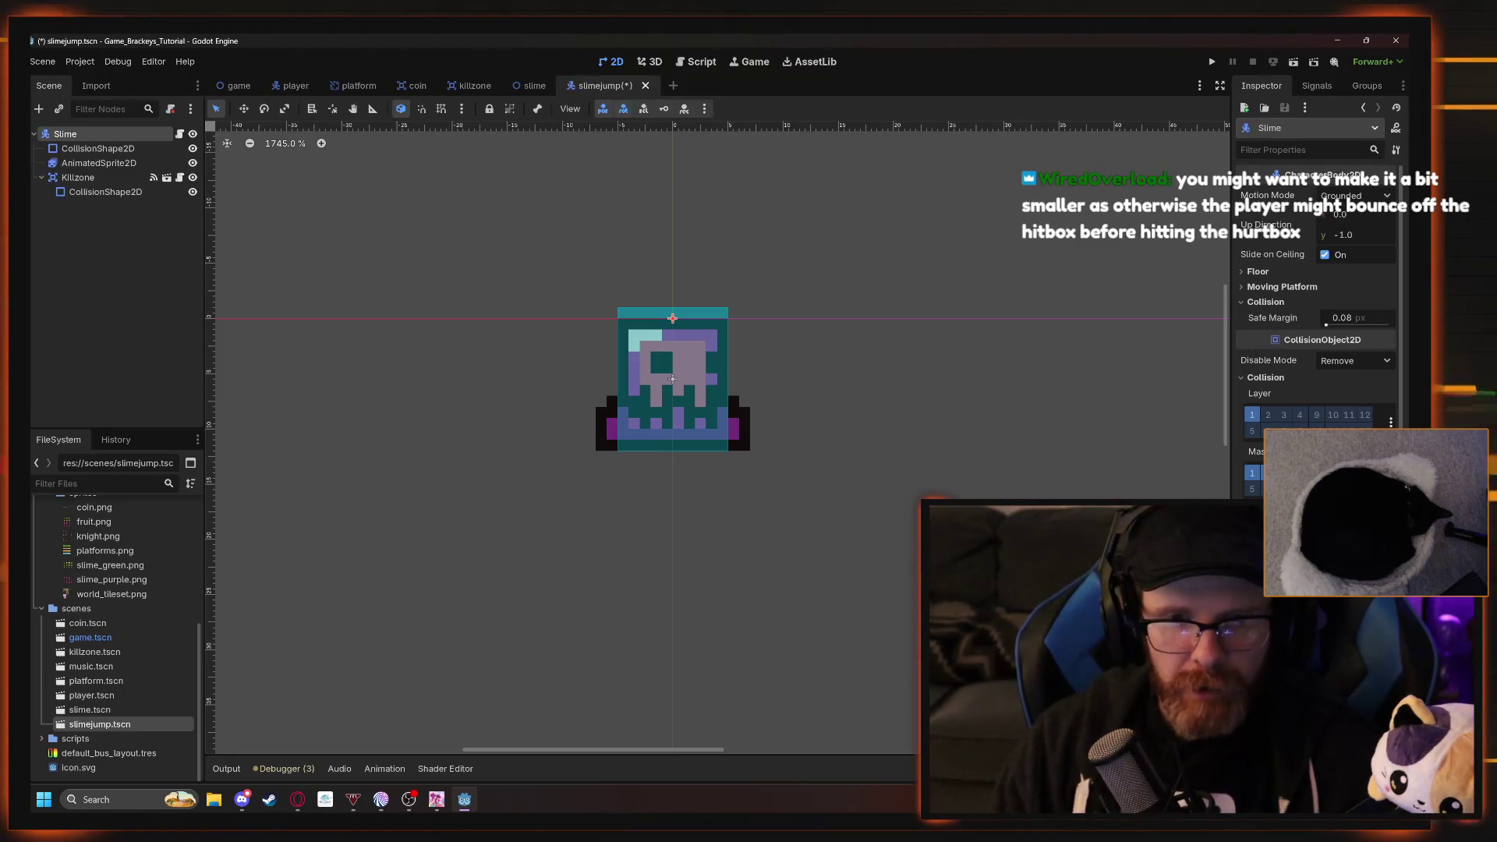
Pull the collision rectangle's left, right and bottom edges inward so it sits inside the slime's body.
{"action": "left_click", "coordinate": [99, 148]}
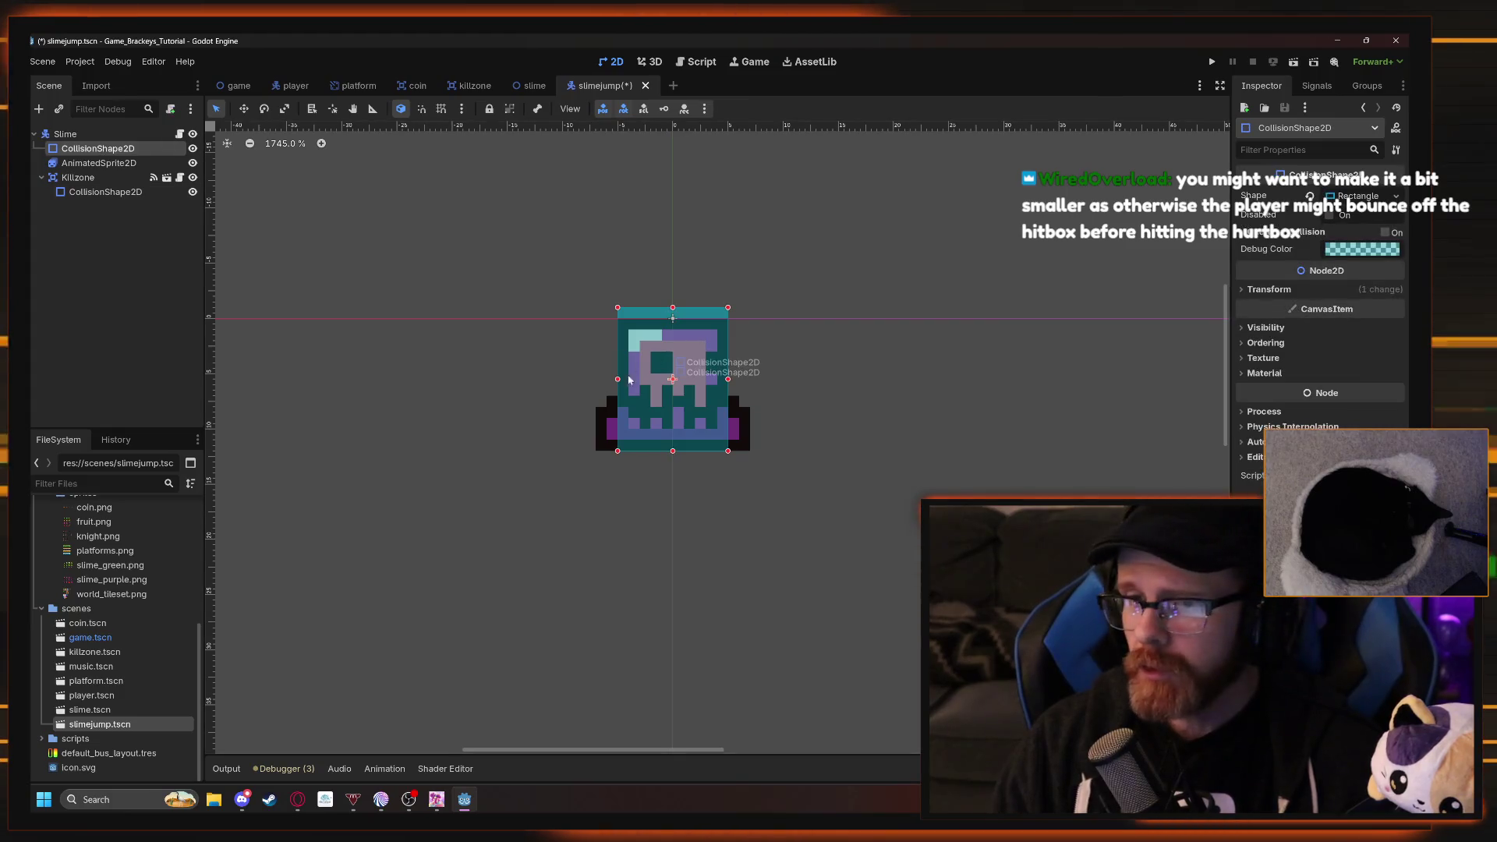
{"action": "left_click_drag", "start_coordinate": [618, 379], "coordinate": [639, 379]}
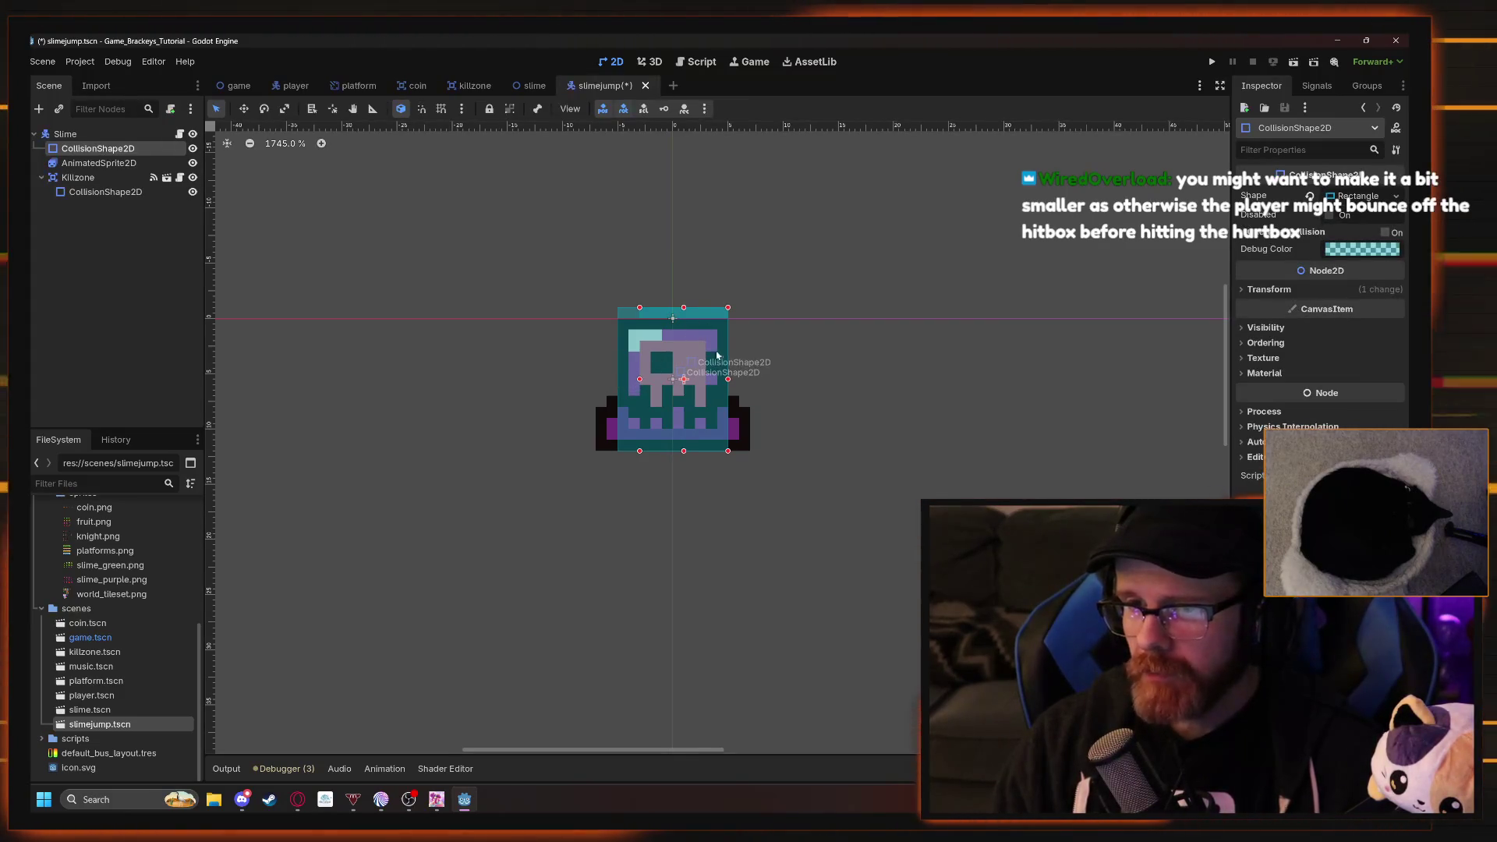
{"action": "left_click_drag", "start_coordinate": [717, 380], "coordinate": [707, 380]}
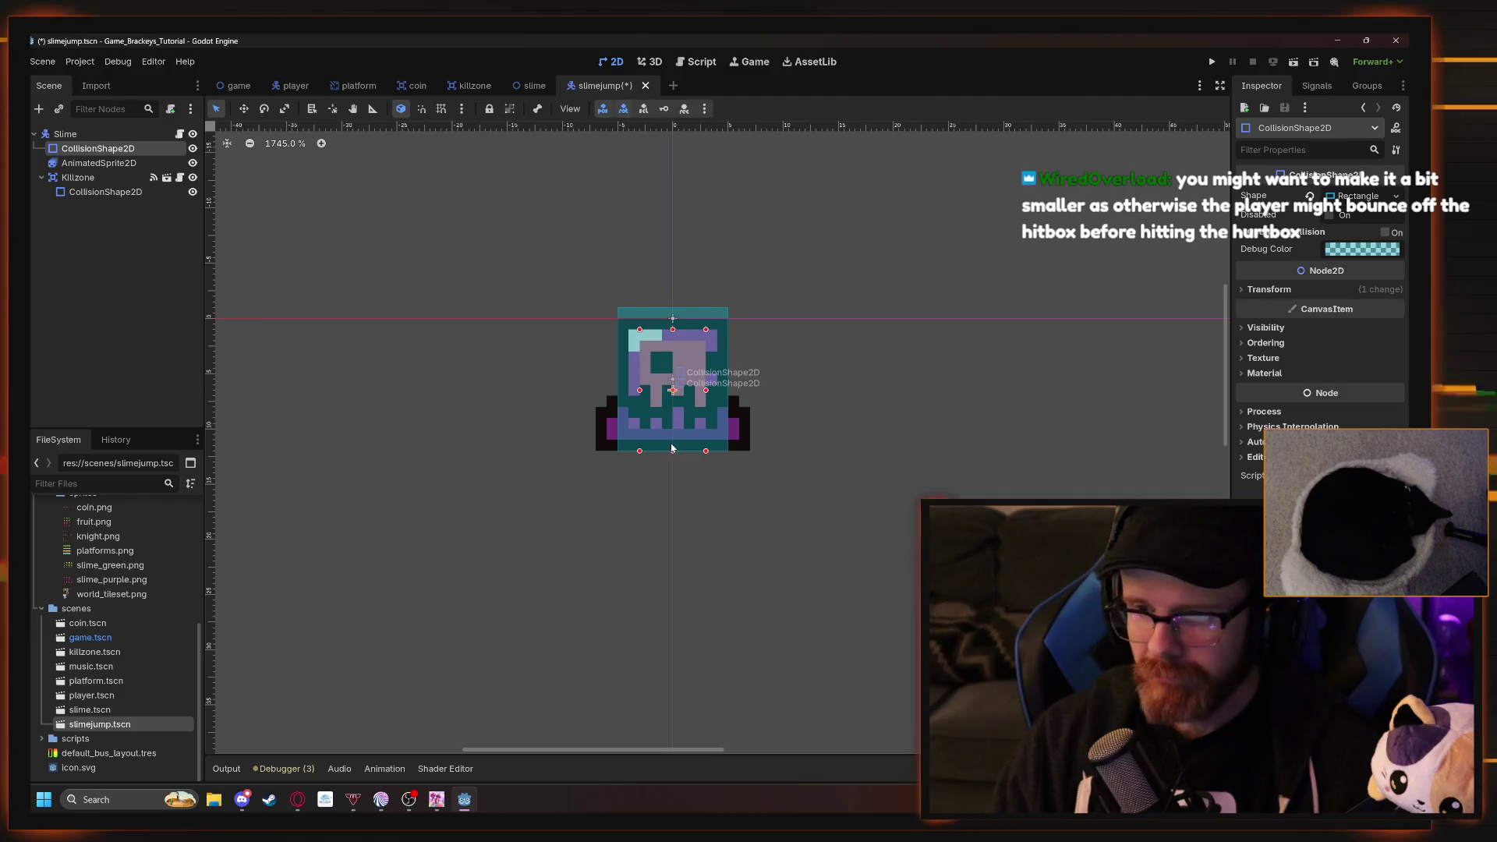
{"action": "left_click_drag", "start_coordinate": [672, 448], "coordinate": [673, 437]}
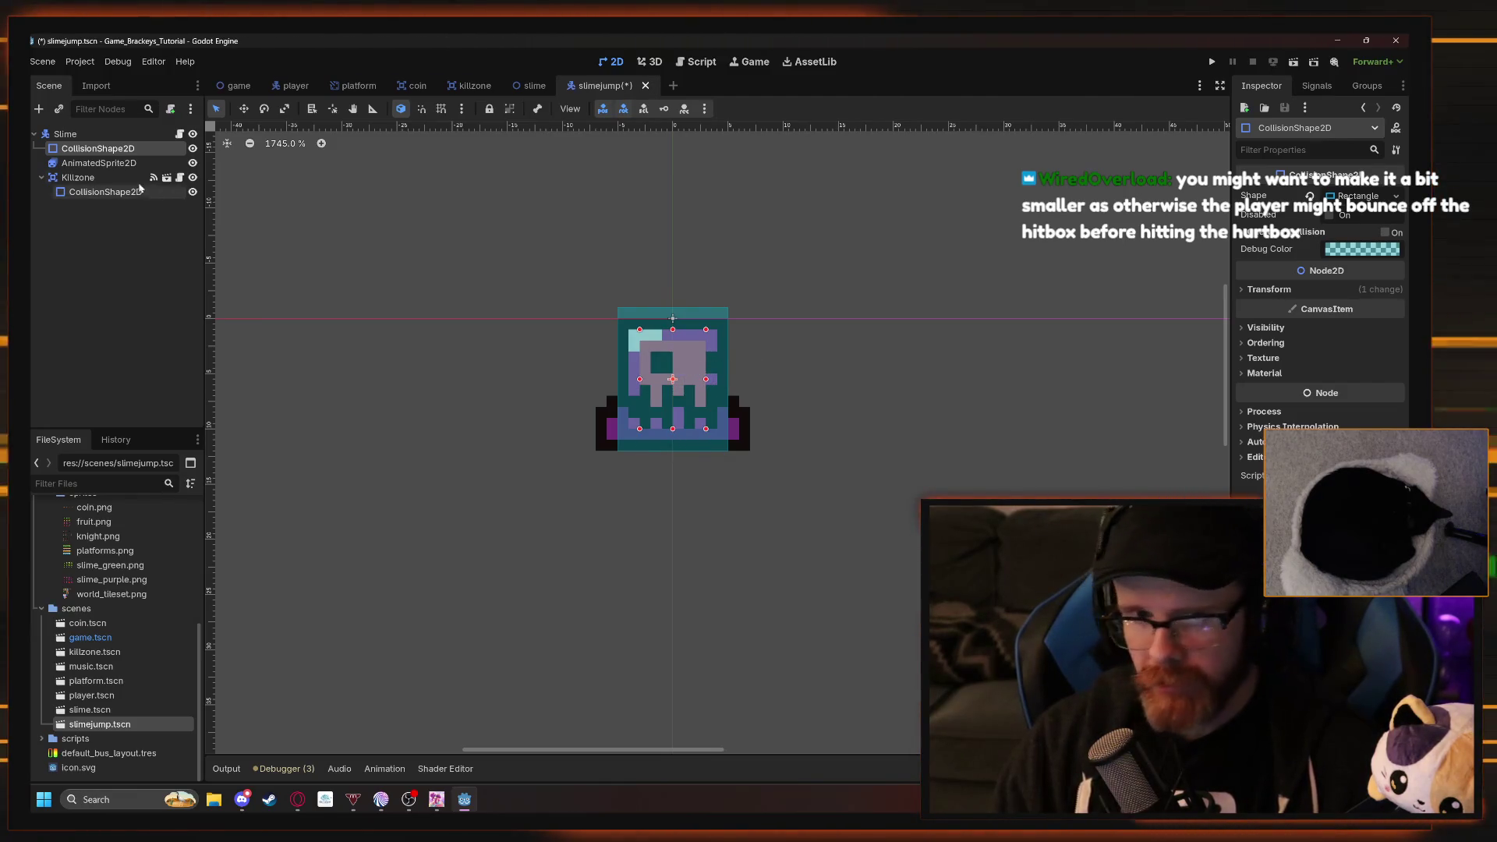
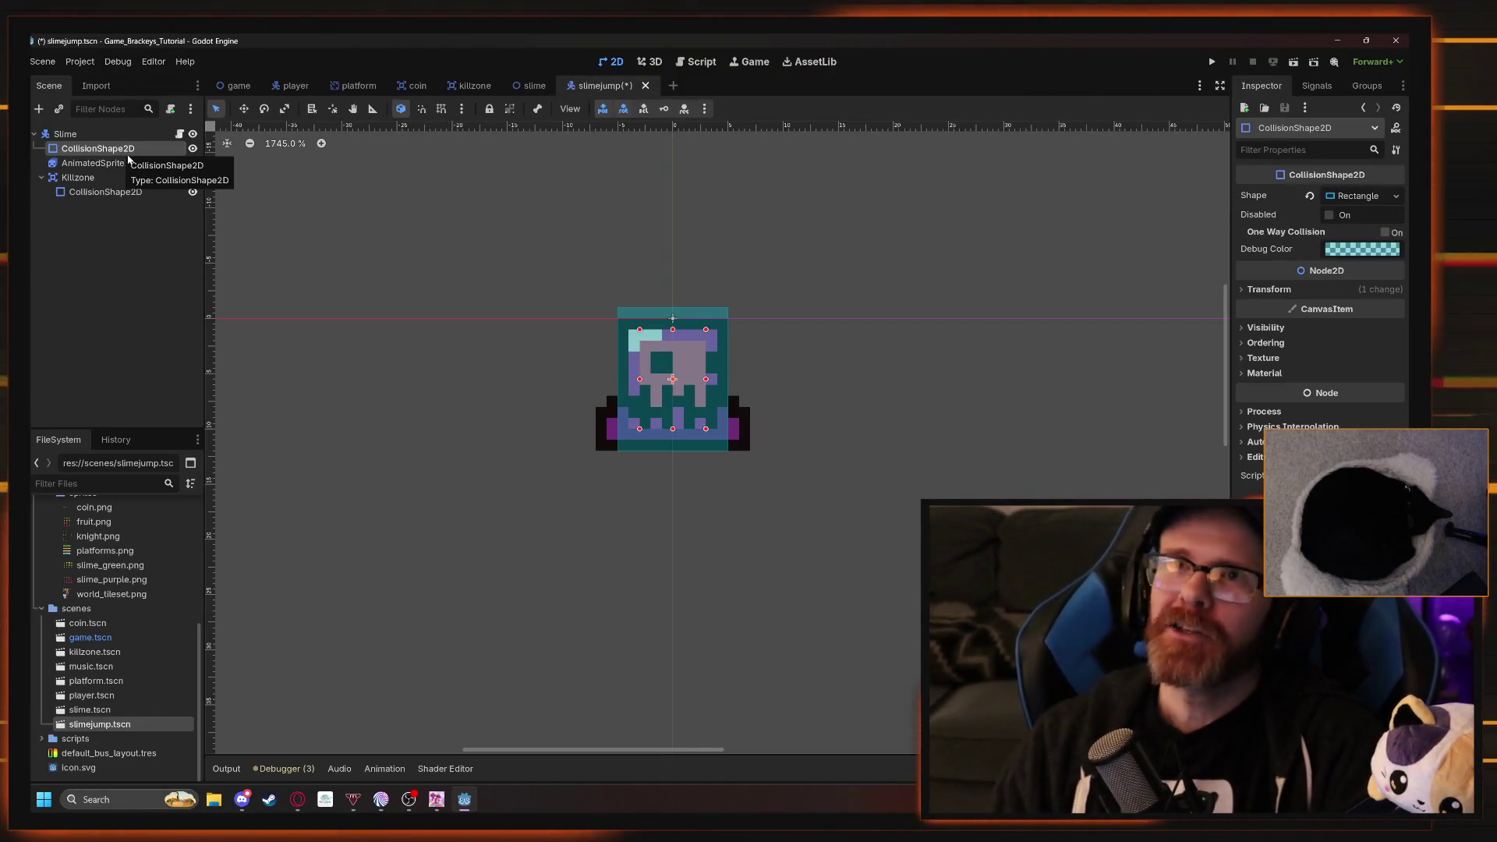
Raise the bottom edge of the Killzone's CollisionShape2D to shorten it.
{"action": "left_click", "coordinate": [100, 193]}
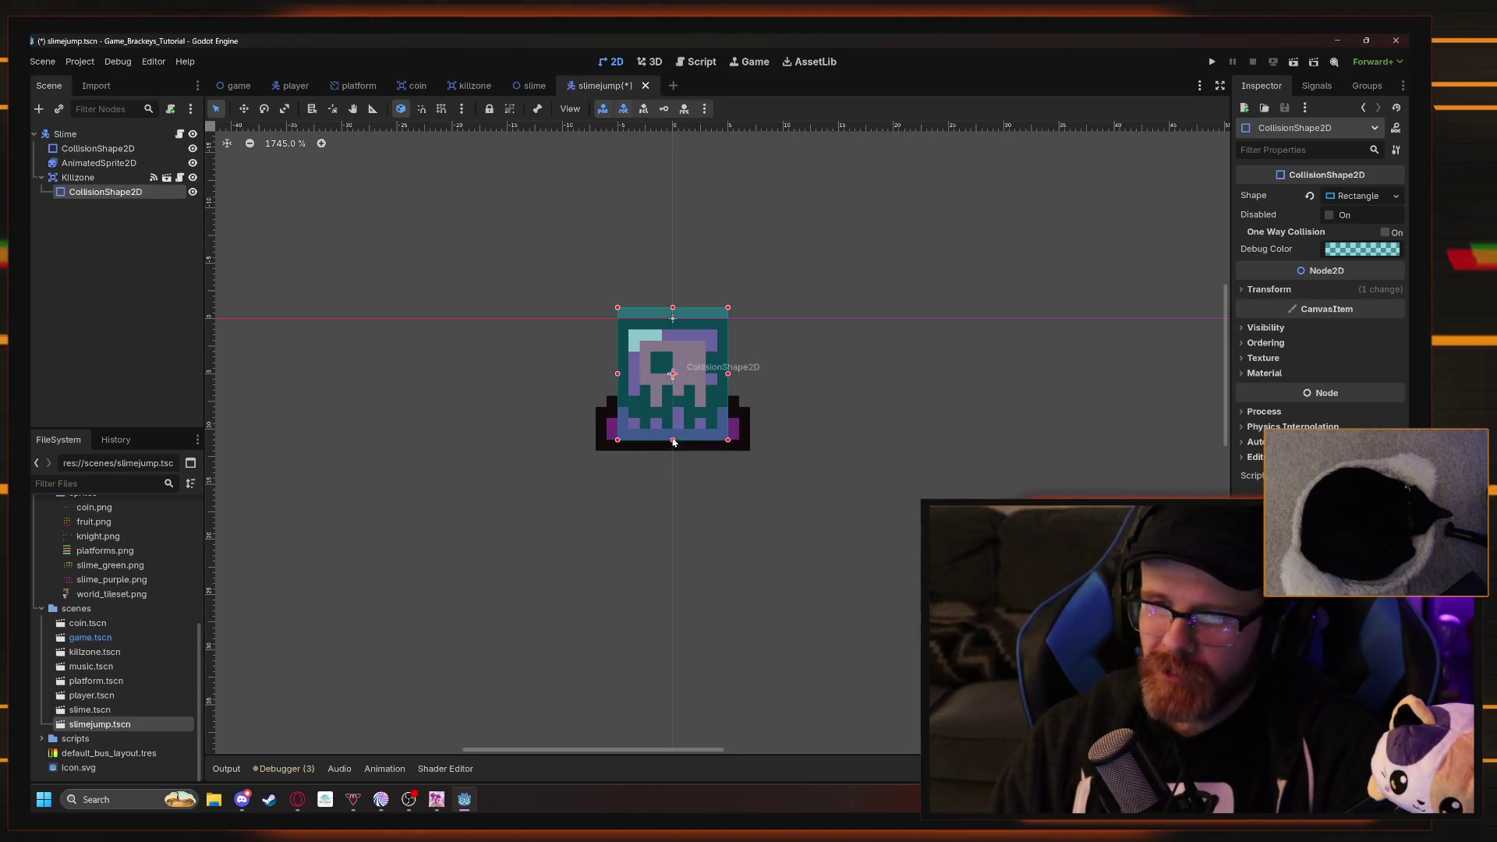
{"action": "left_click_drag", "start_coordinate": [674, 453], "coordinate": [674, 429]}
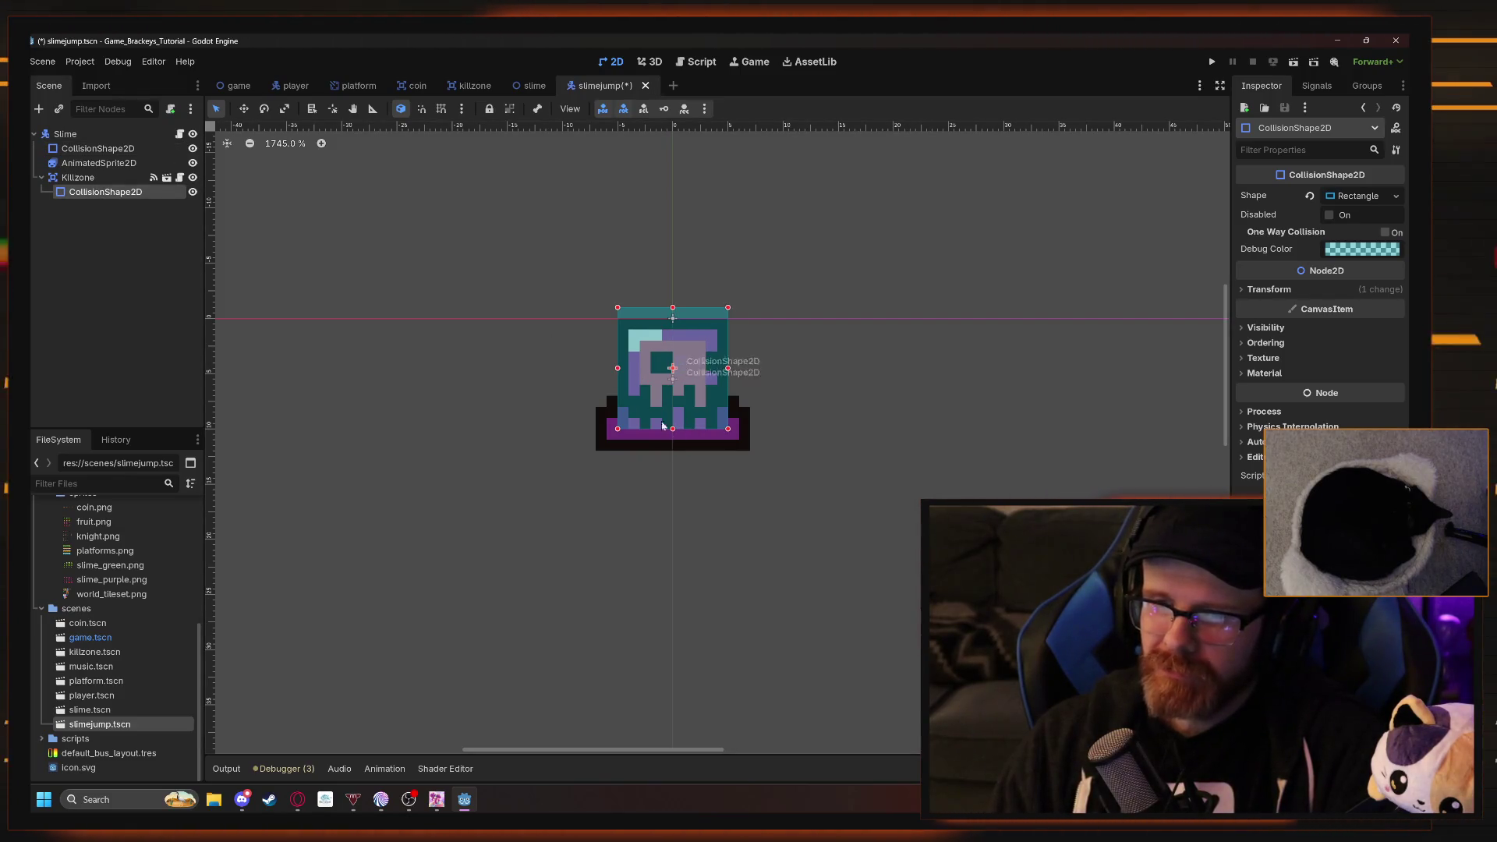
{"action": "left_click", "coordinate": [93, 153]}
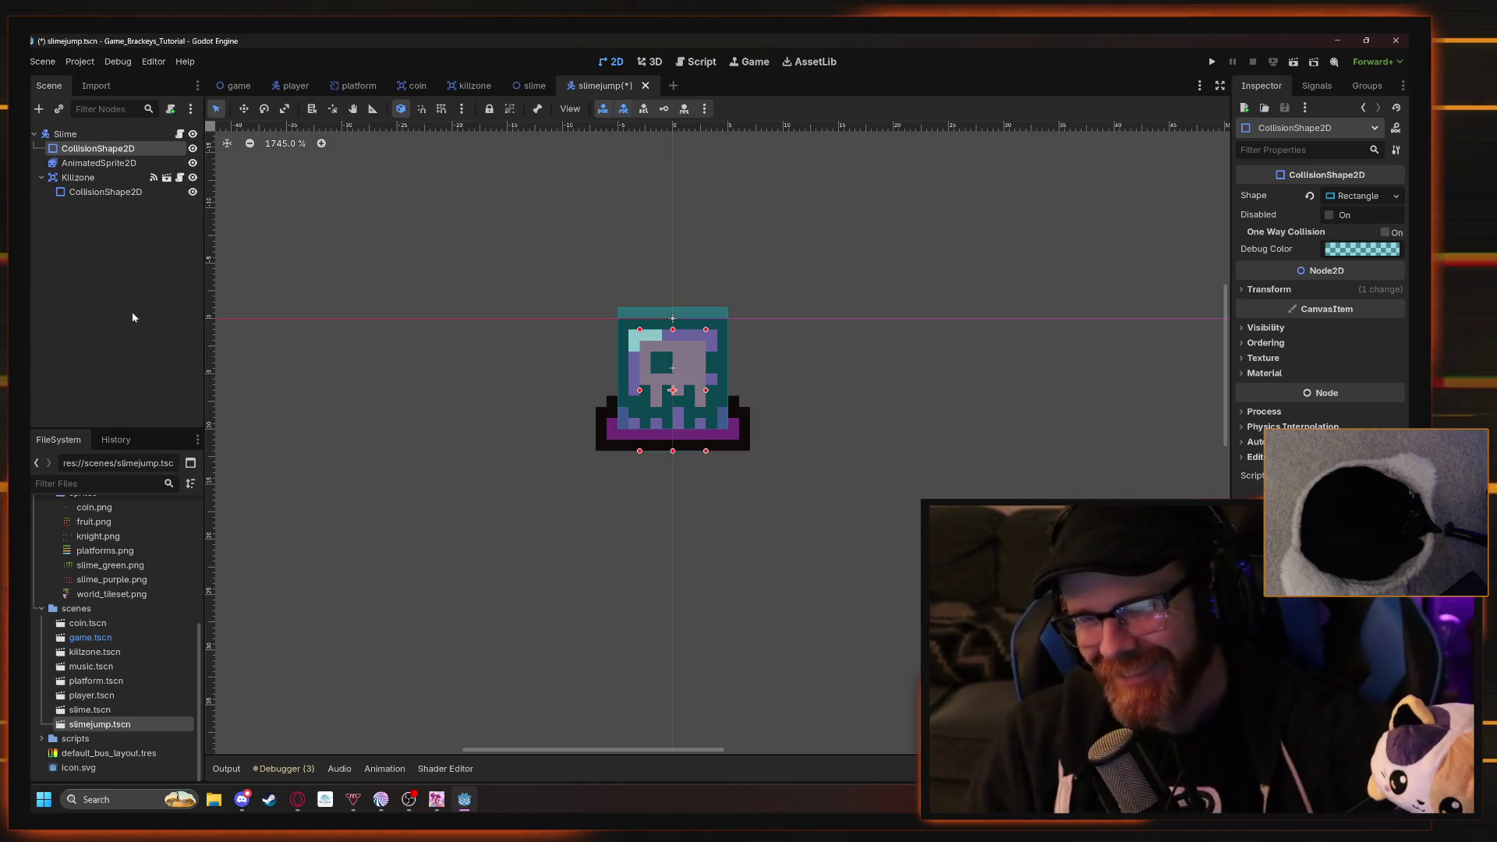
{"action": "left_click", "coordinate": [95, 164]}
{"action": "left_click", "coordinate": [92, 153]}
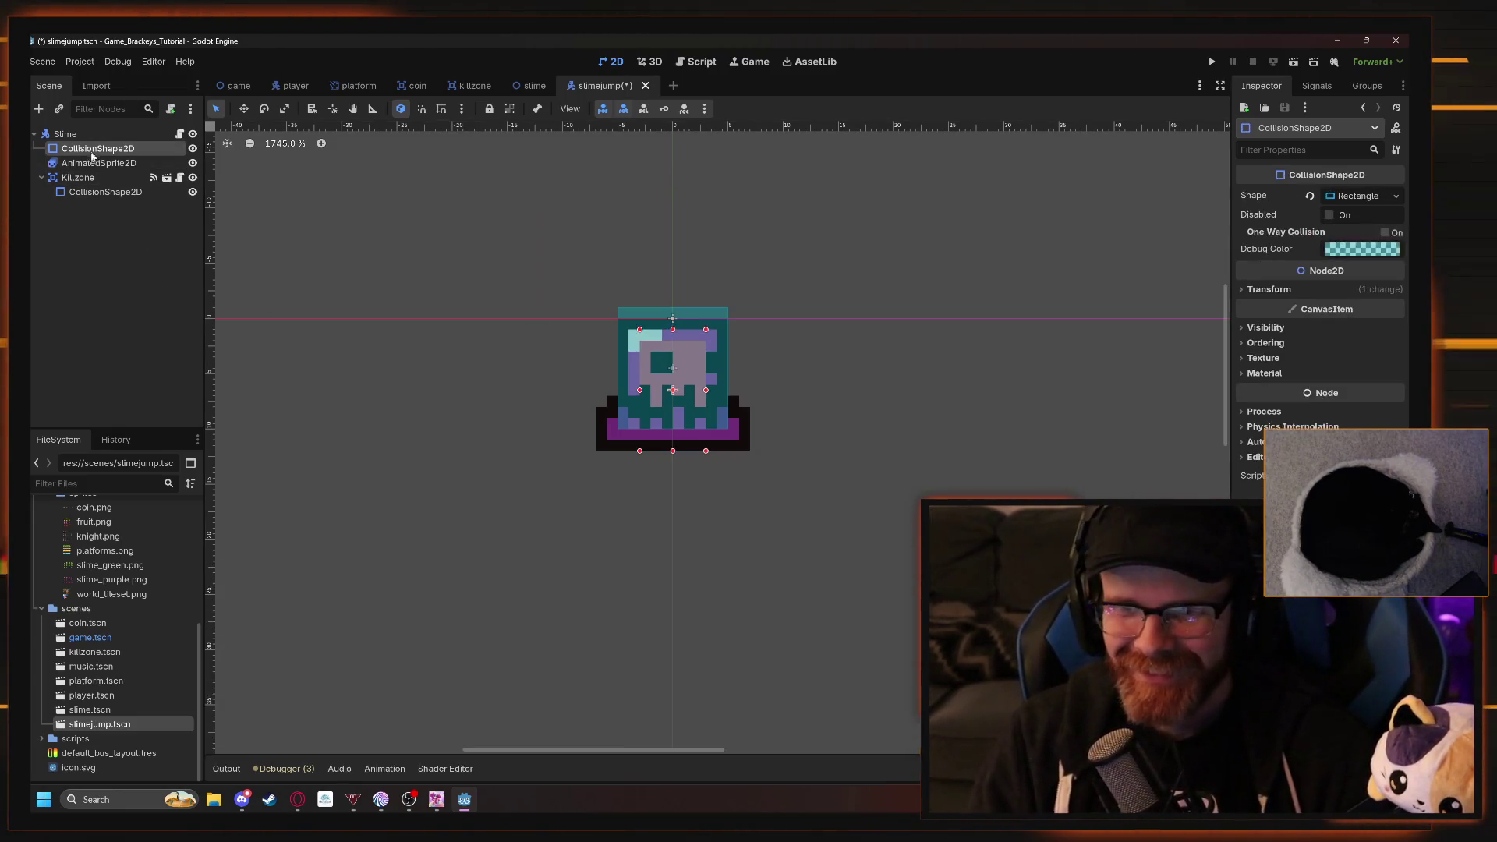
{"action": "left_click", "coordinate": [94, 194]}
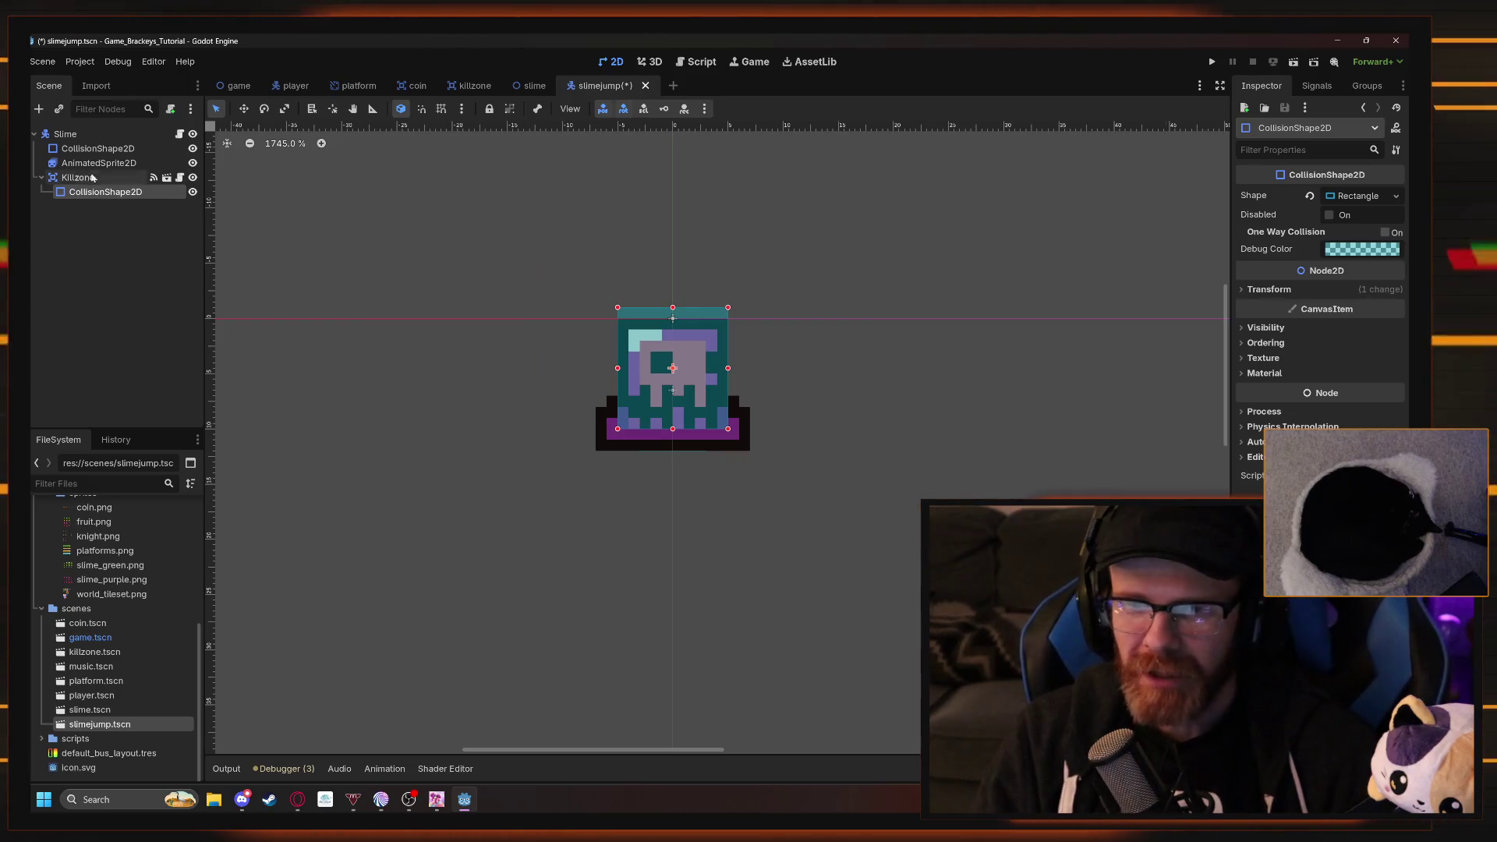
Select the root Slime node and open its slimejump.gd script.
{"action": "left_click", "coordinate": [90, 153]}
{"action": "left_click", "coordinate": [84, 163]}
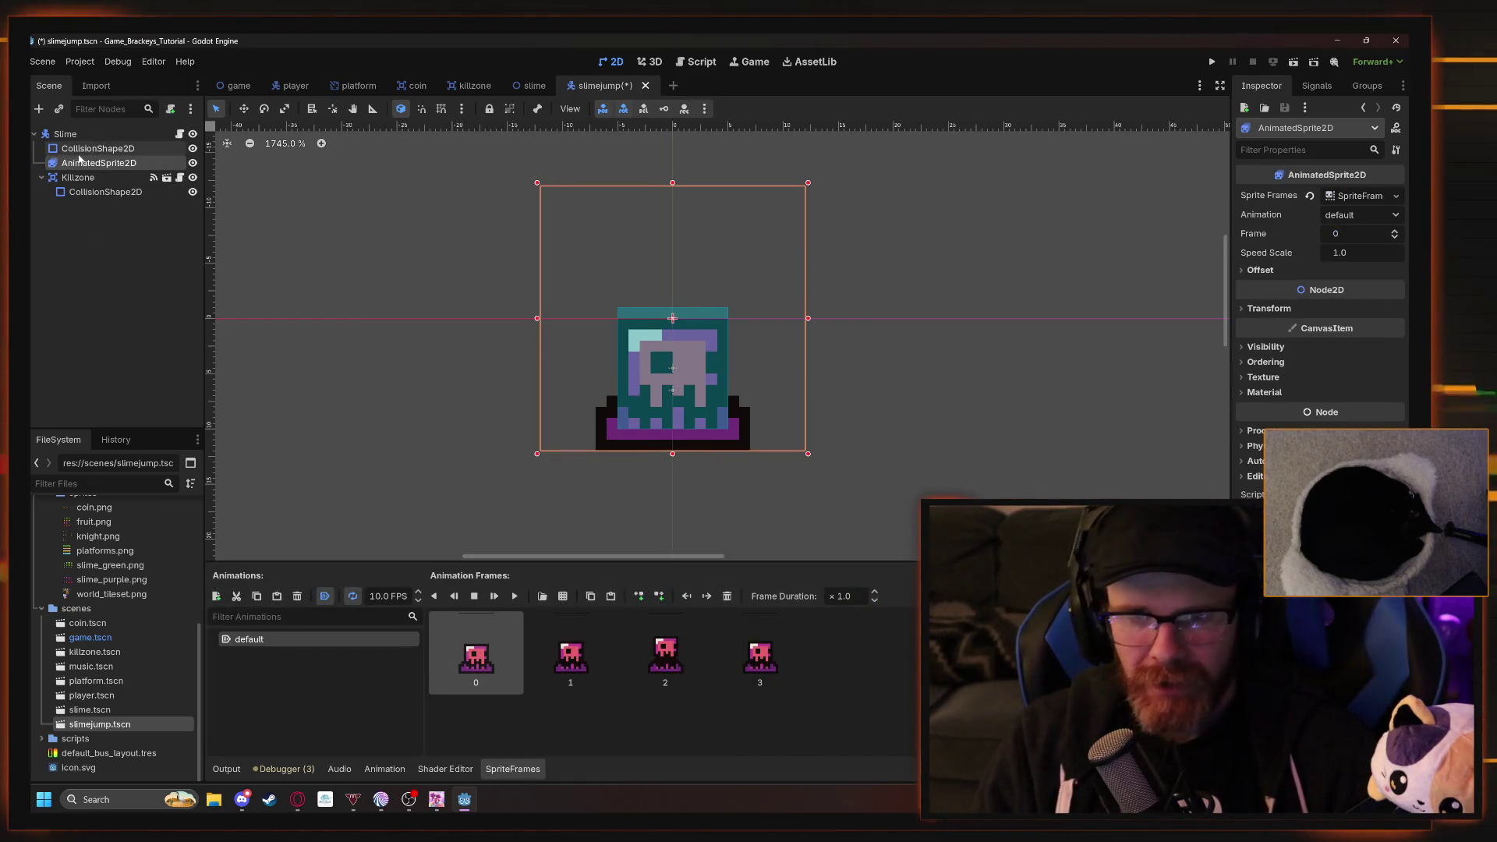
{"action": "left_click", "coordinate": [89, 149]}
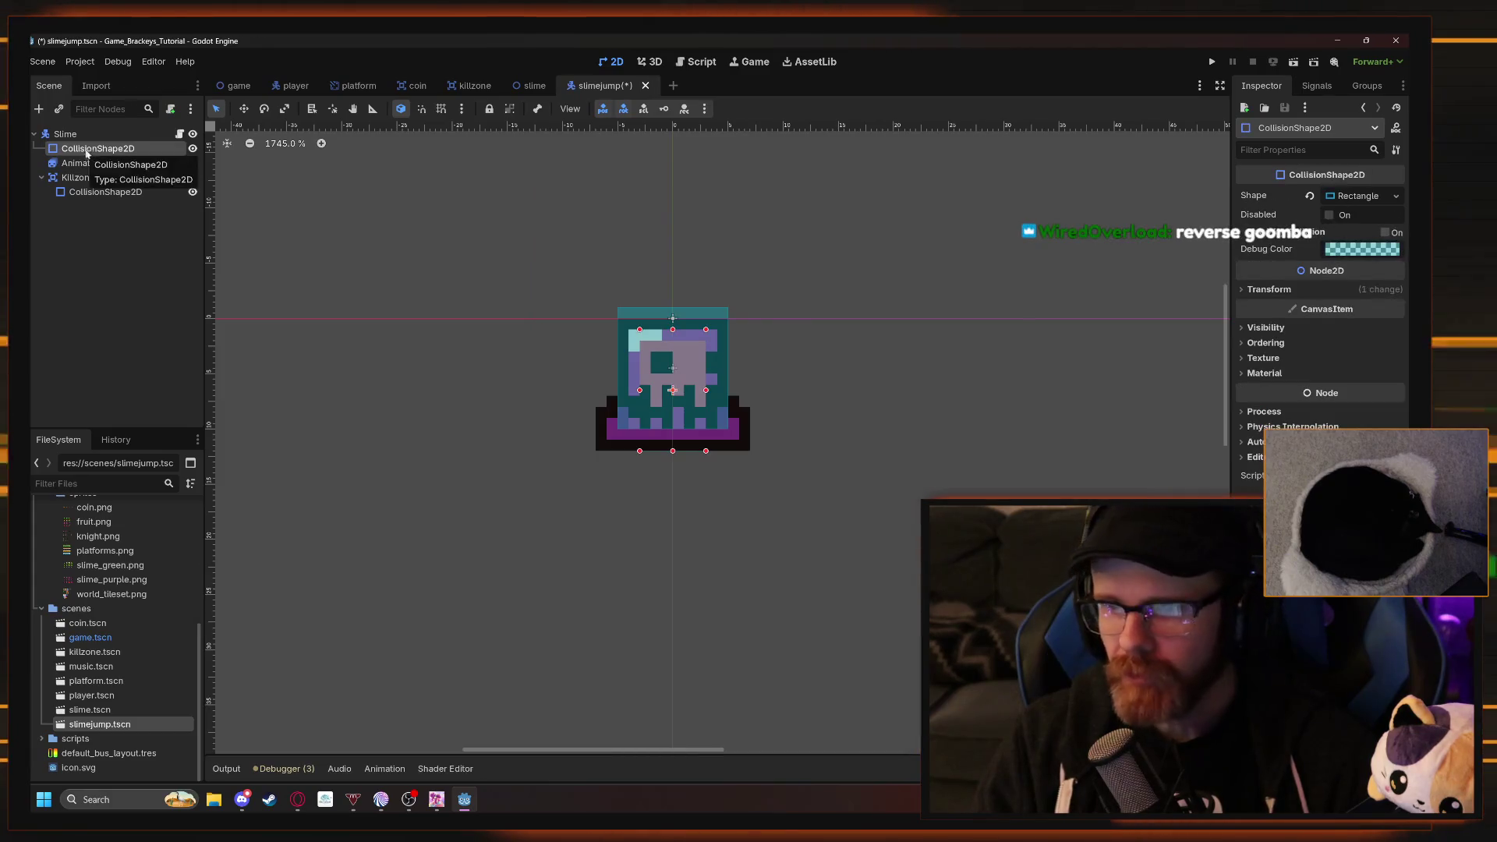
{"action": "left_click", "coordinate": [81, 137]}
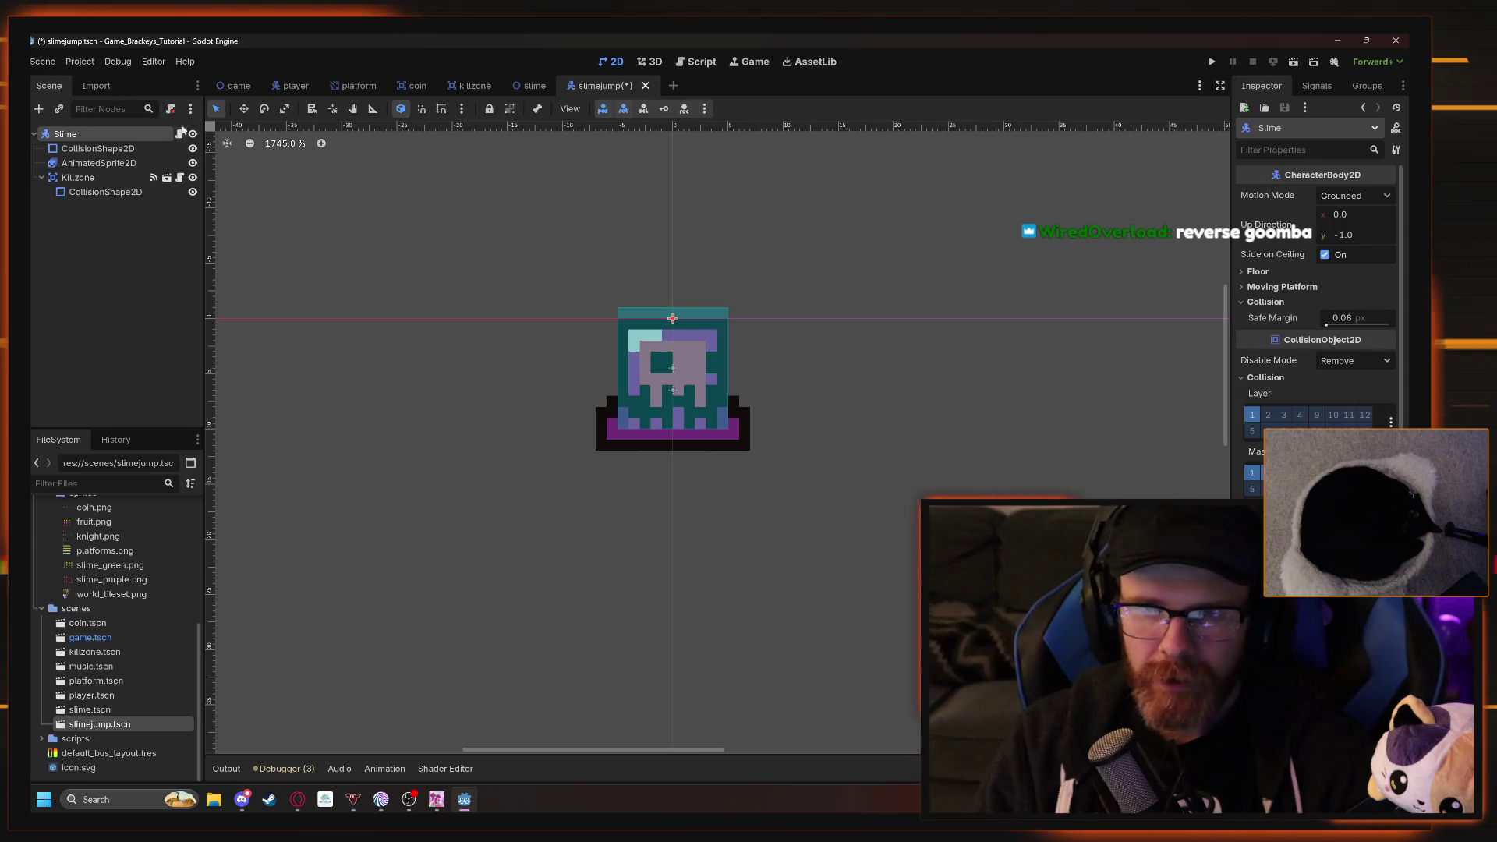
{"action": "left_click", "coordinate": [182, 134]}
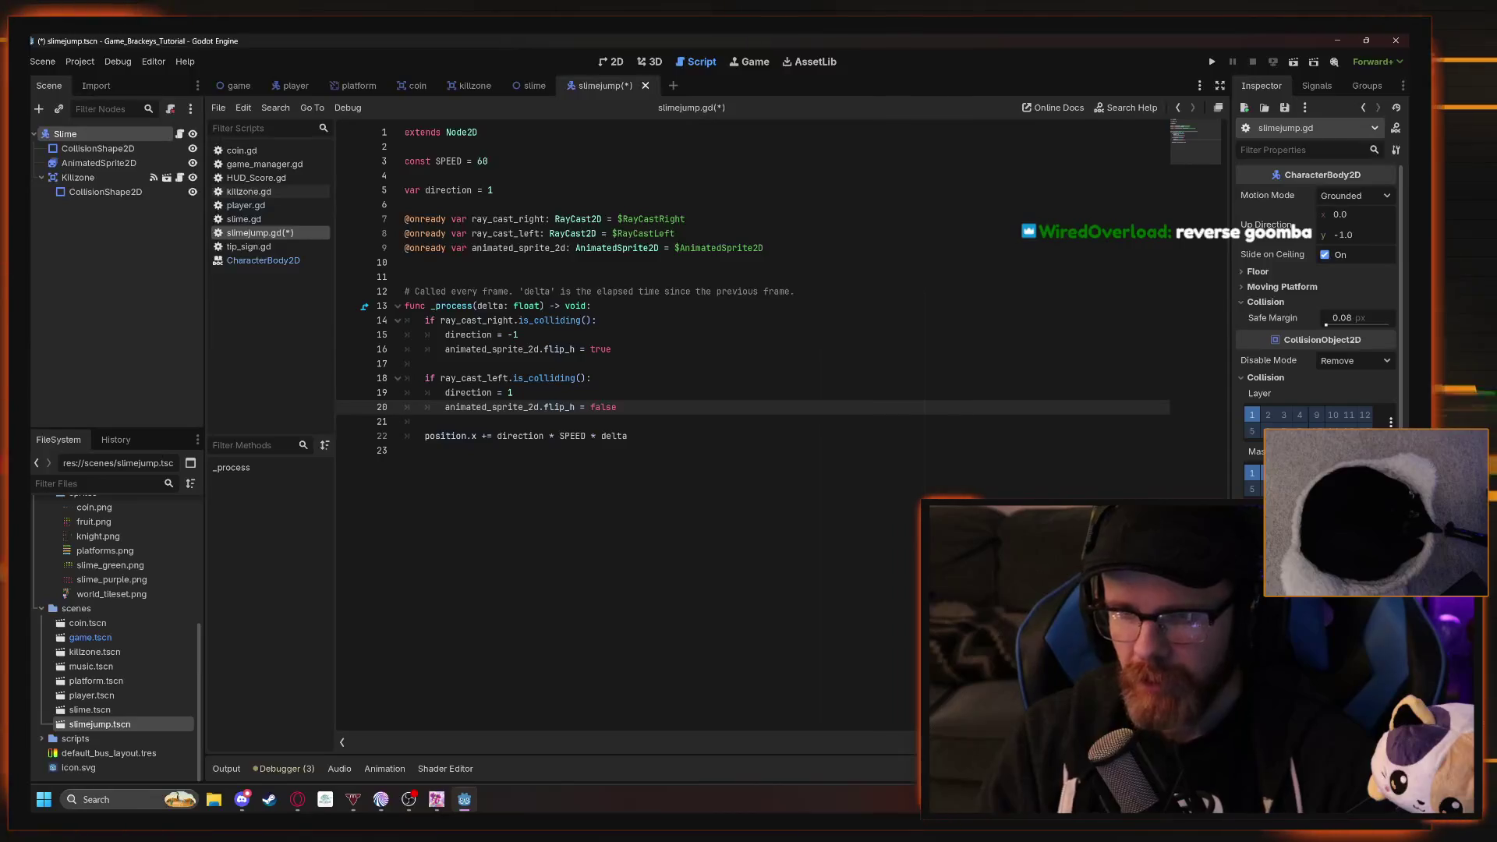
{"action": "key", "text": "shift+Up"}
{"action": "key", "text": "shift+Up"}
{"action": "key", "text": "shift+Up"}
{"action": "key", "text": "shift+Home"}
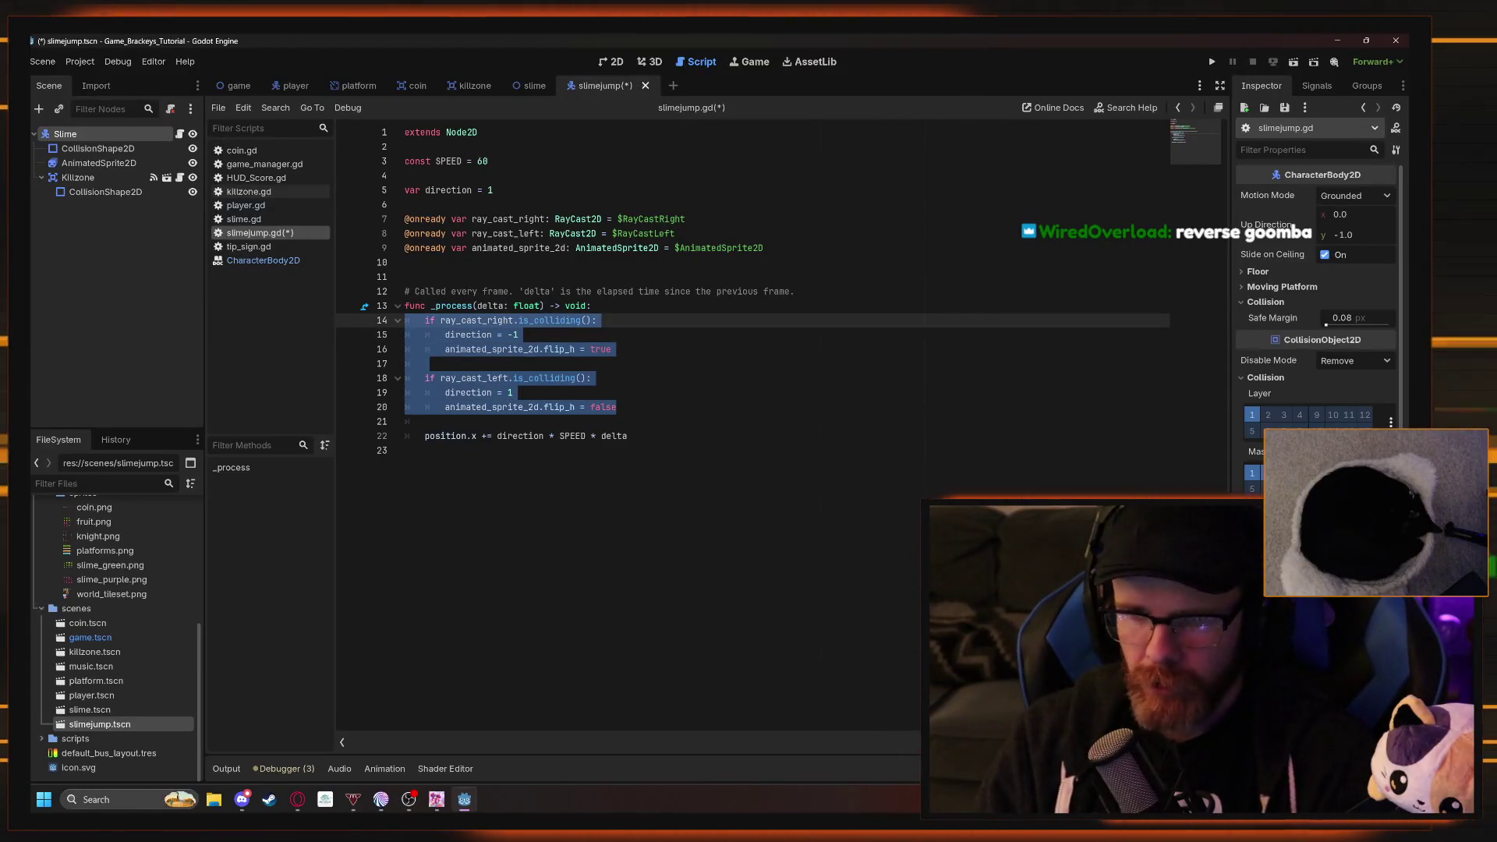
{"action": "key", "text": "BackSpace"}
{"action": "left_click", "coordinate": [763, 248]}
{"action": "key", "text": "shift+Home"}
{"action": "key", "text": "shift+Up"}
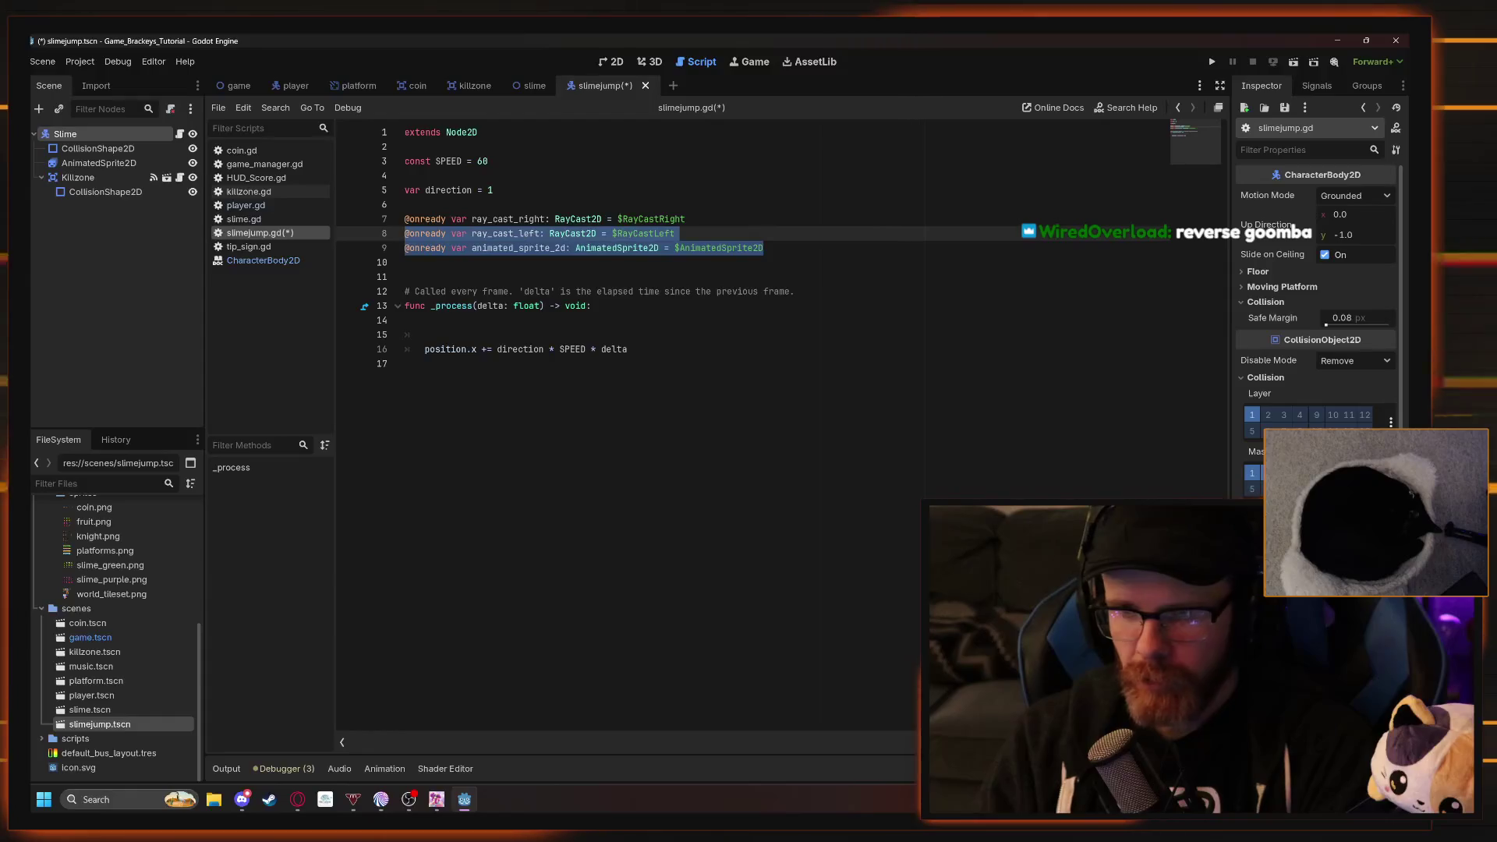
{"action": "left_click", "coordinate": [676, 234]}
{"action": "key", "text": "shift+Up"}
{"action": "key", "text": "shift+Home"}
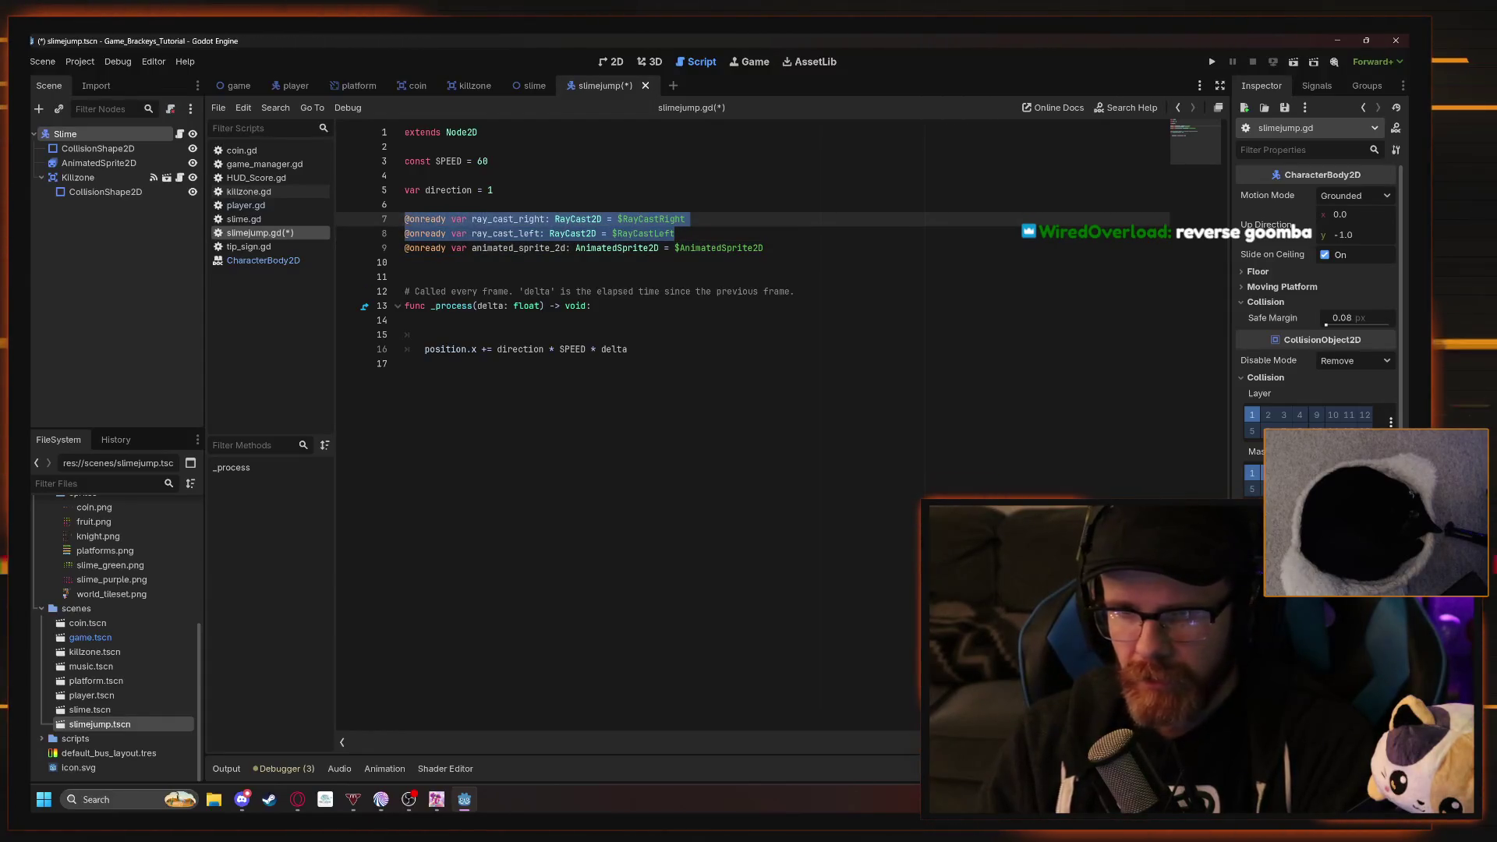
{"action": "key", "text": "BackSpace"}
Remove the direction variable and the position.x movement line.
{"action": "key", "text": "BackSpace"}
{"action": "key", "text": "Up"}
{"action": "key", "text": "End"}
{"action": "key", "text": "shift+Home"}
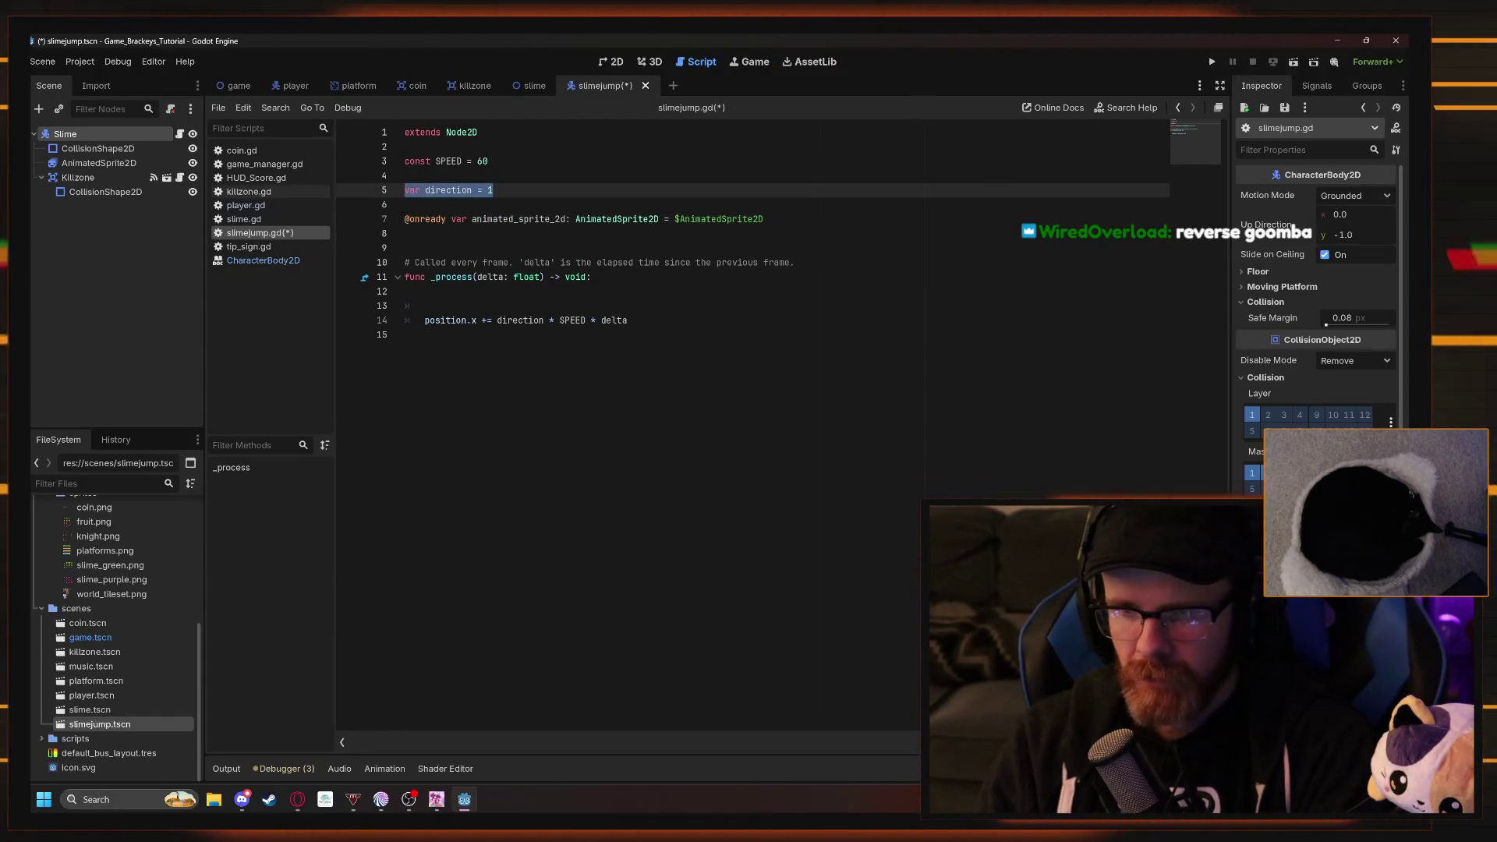
{"action": "key", "text": "BackSpace"}
{"action": "key", "text": "Delete"}
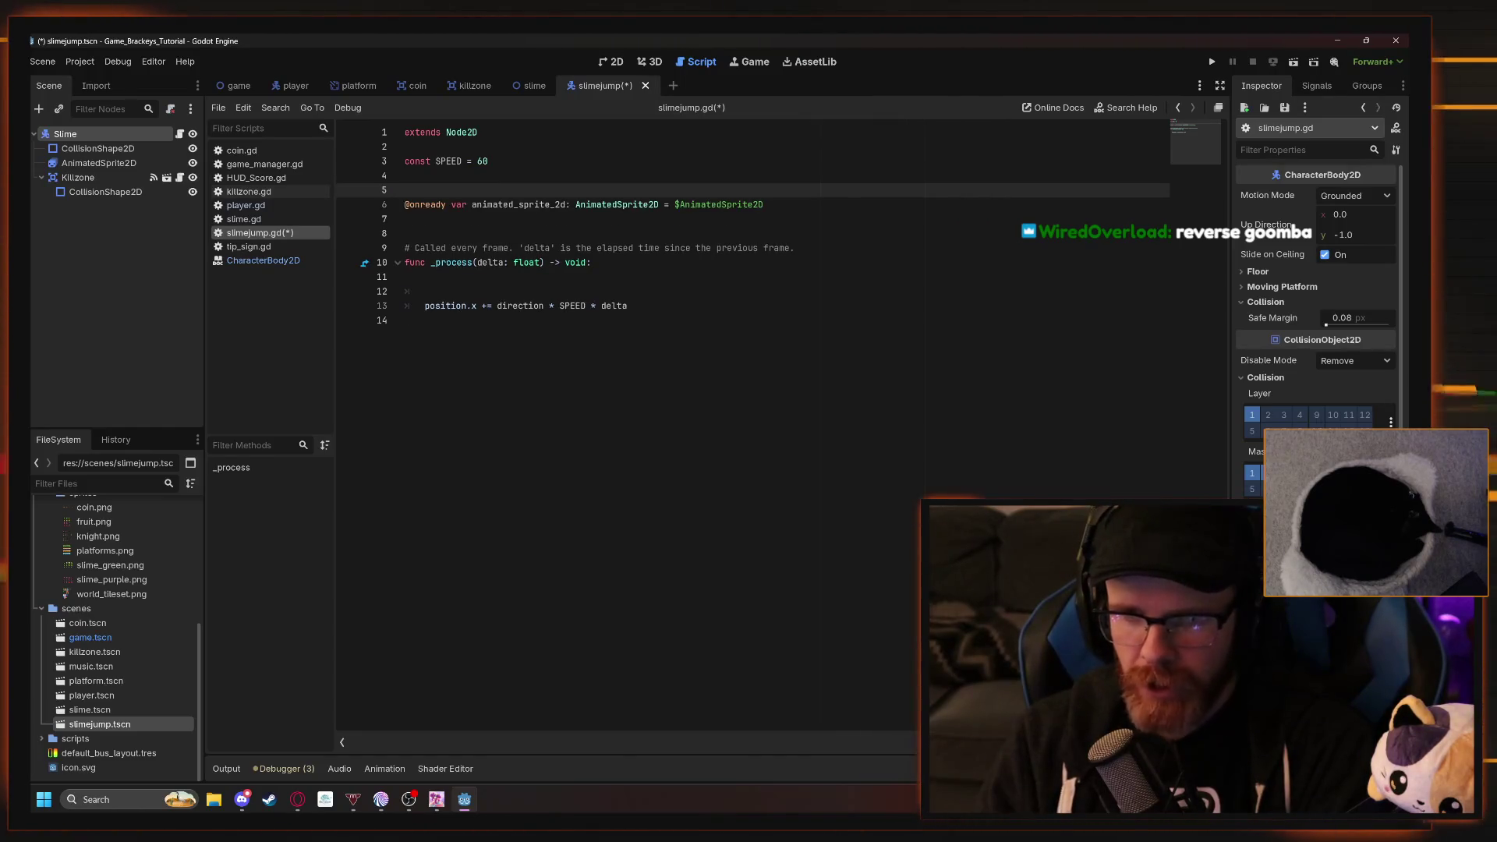
{"action": "key", "text": "BackSpace"}
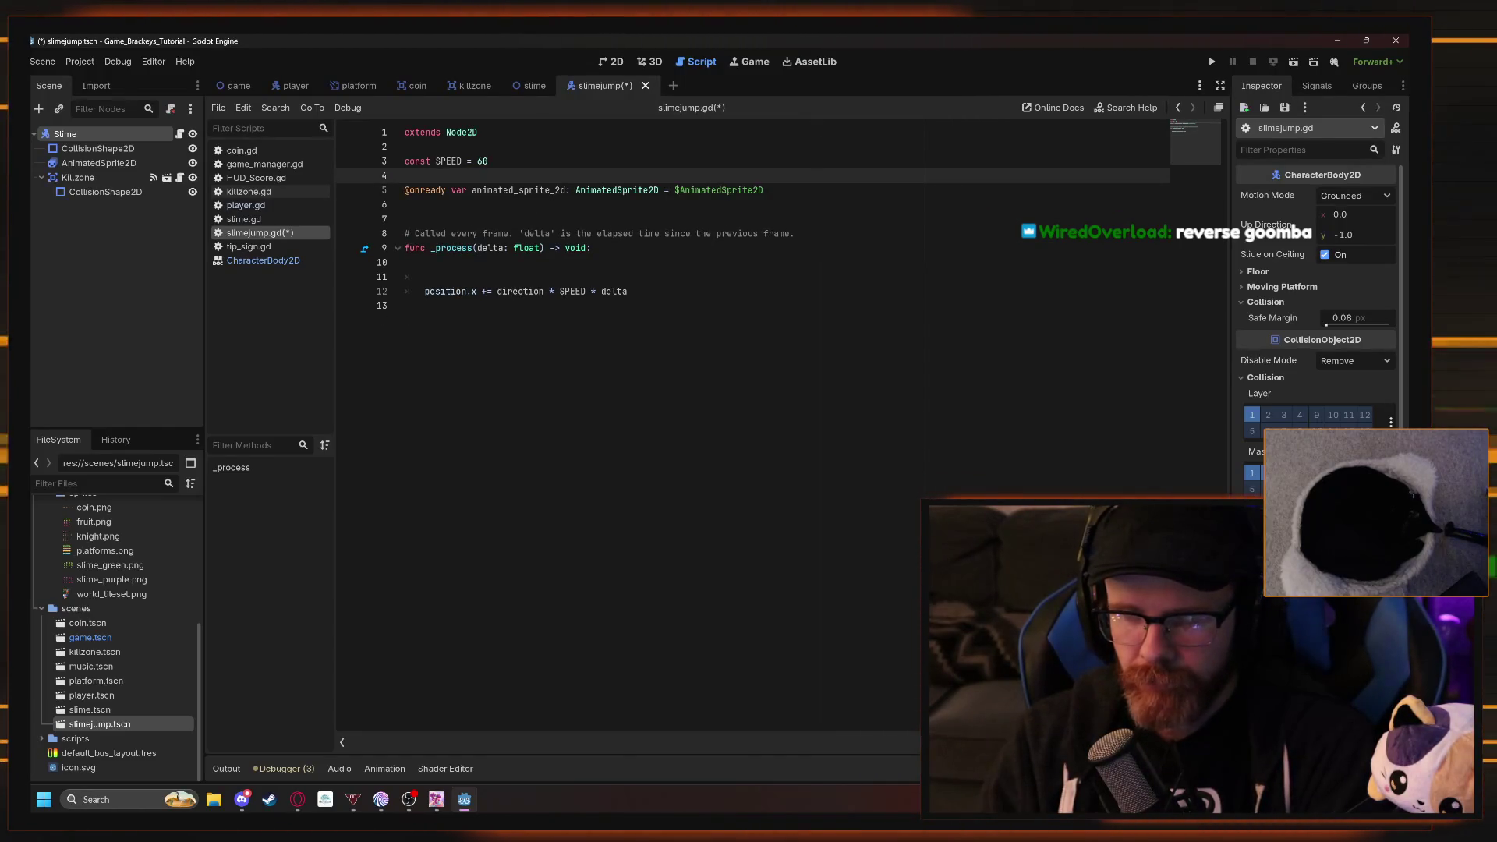
{"action": "left_click_drag", "start_coordinate": [628, 291], "coordinate": [405, 291]}
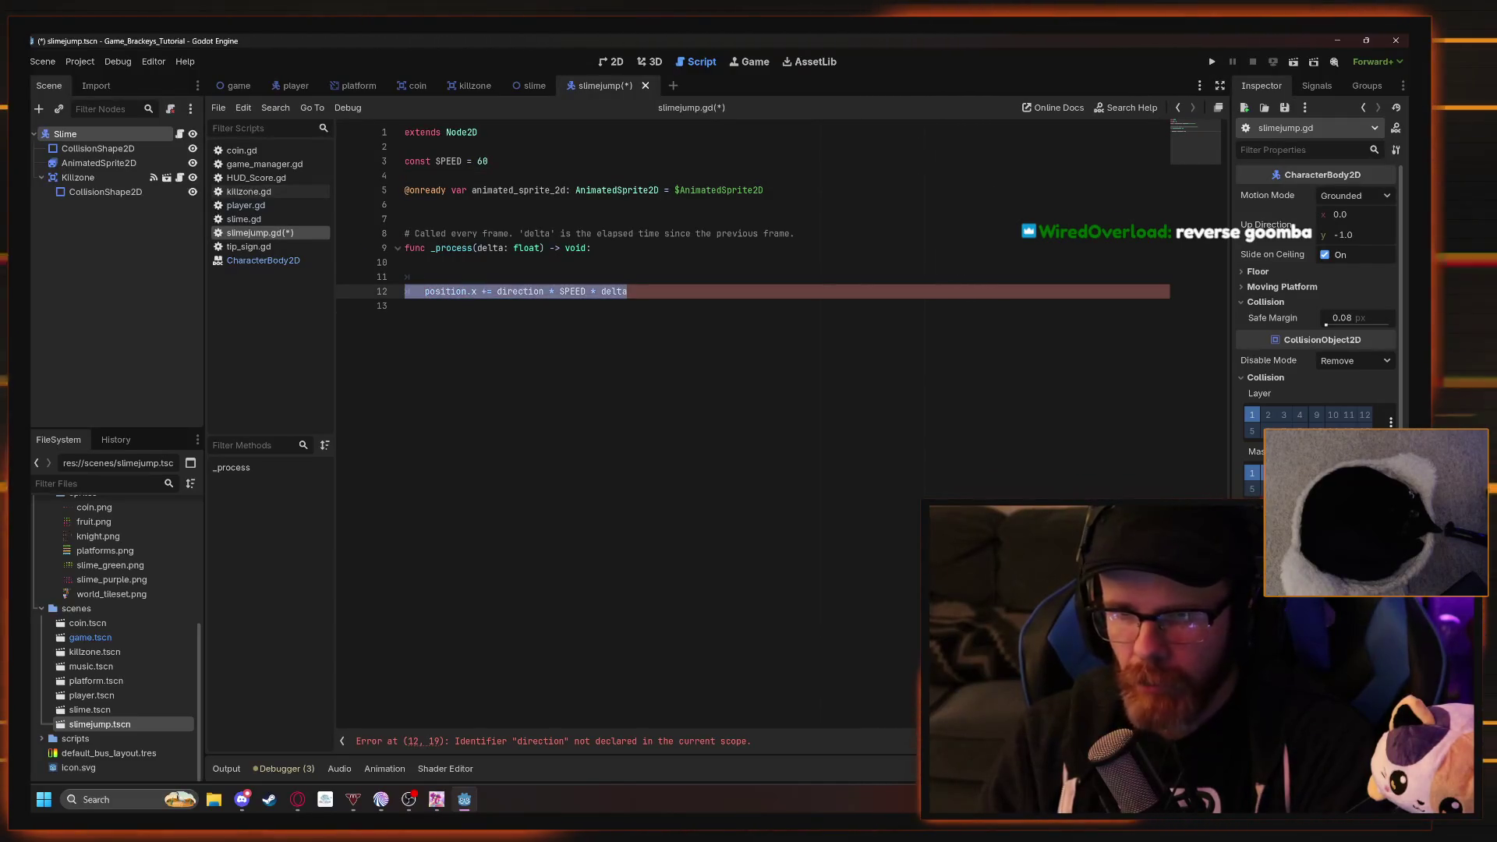
{"action": "key", "text": "BackSpace"}
Begin an 'if is_on_floor' check in the emptied _process body.
{"action": "key", "text": "Up"}
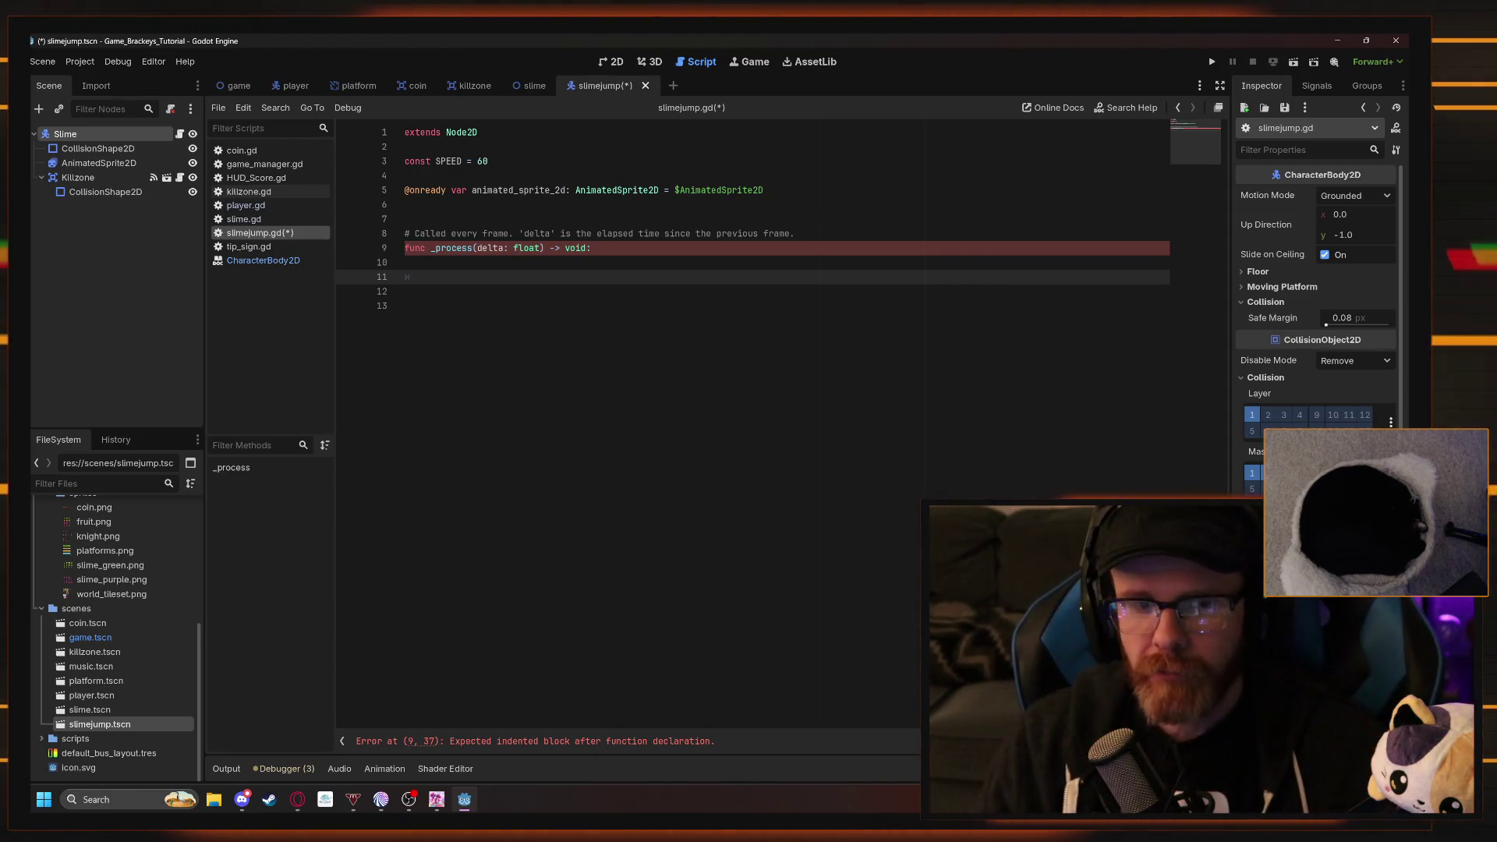
{"action": "key", "text": "Up"}
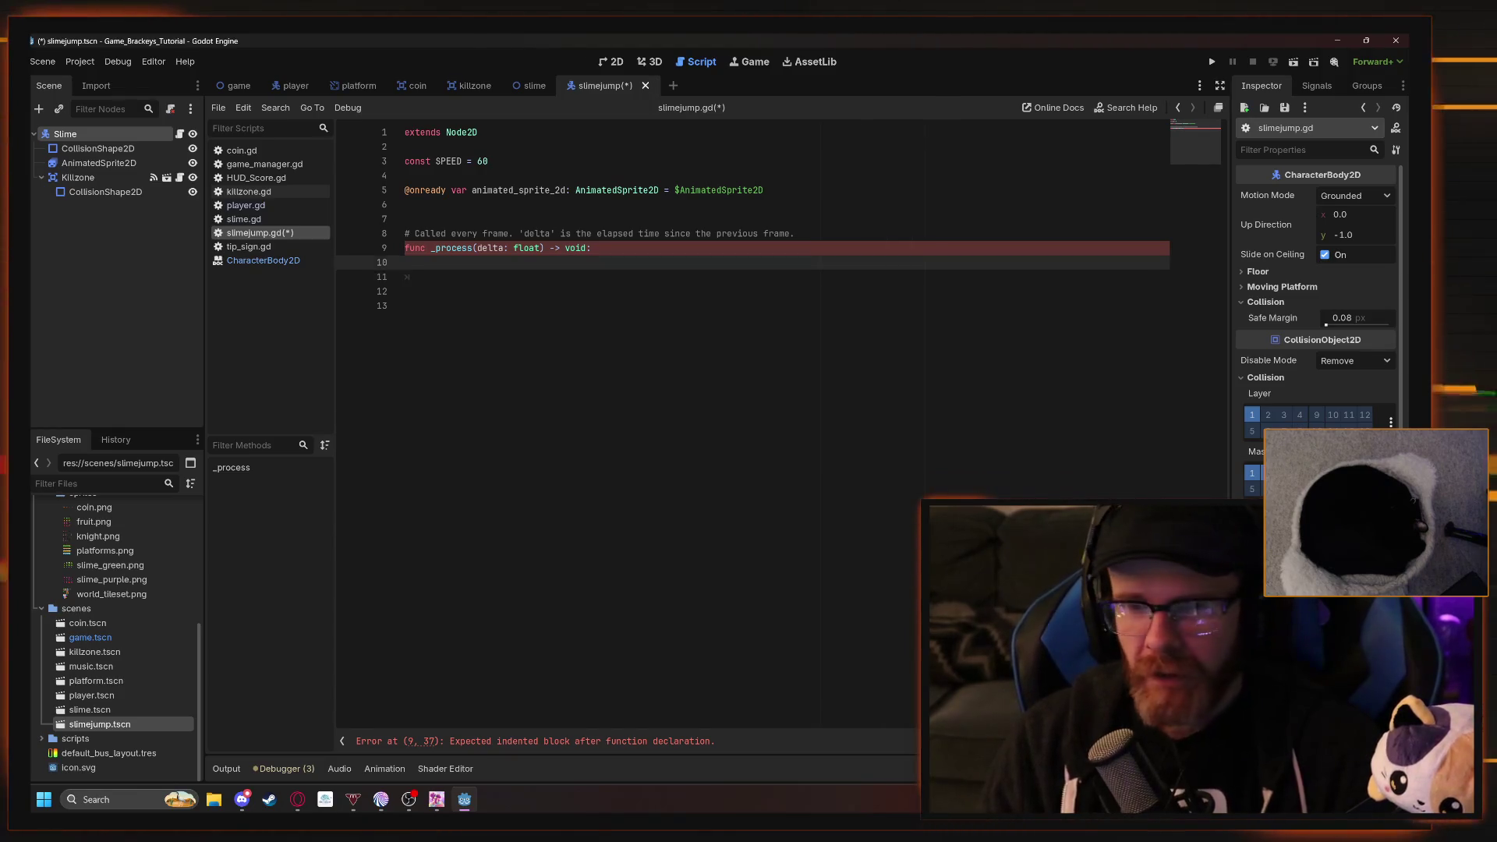
{"action": "key", "text": "Down"}
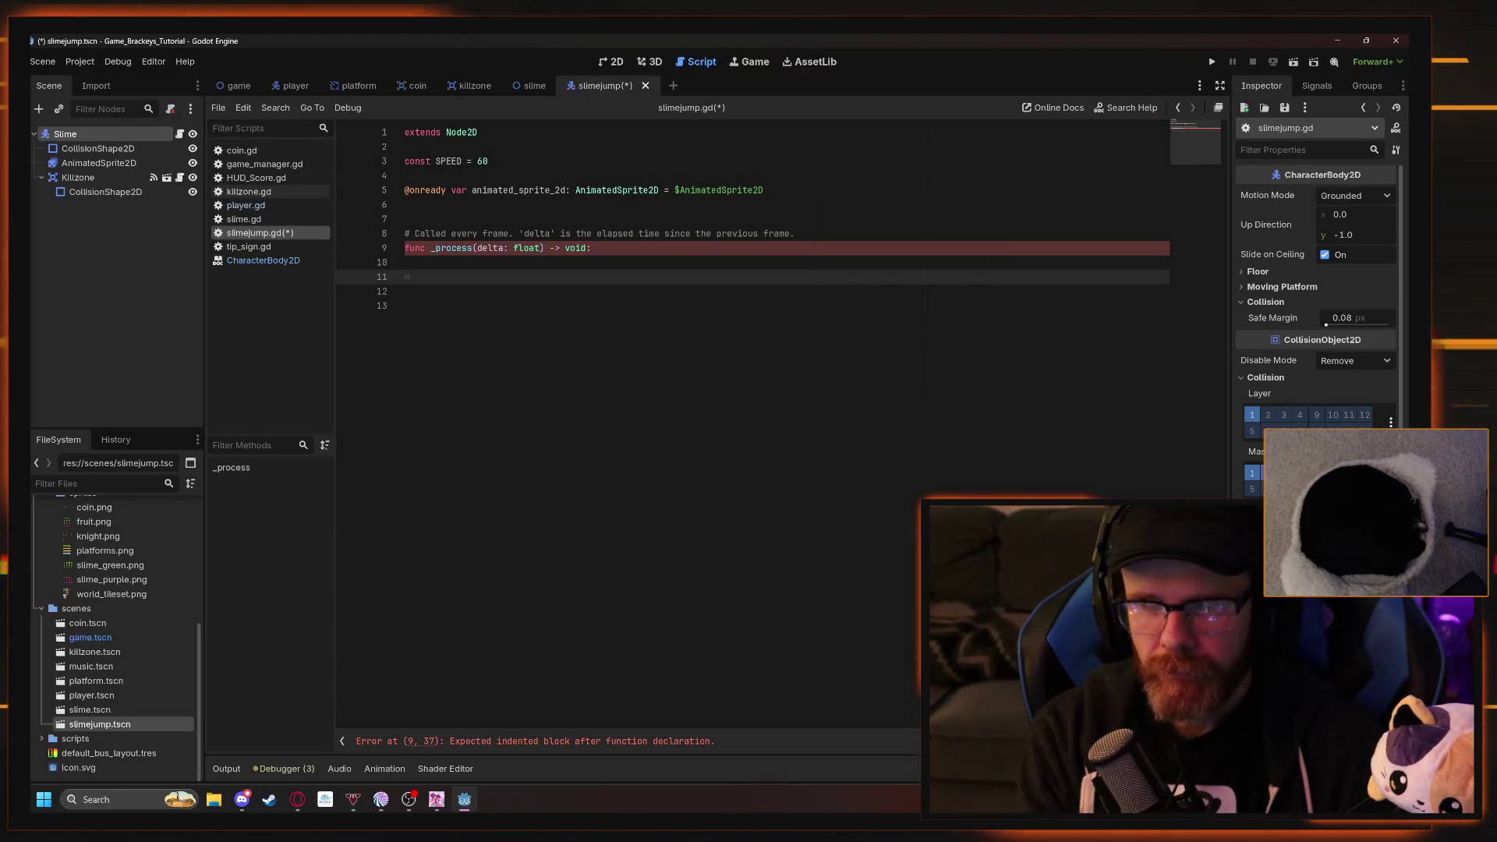
{"action": "type", "text": "if "}
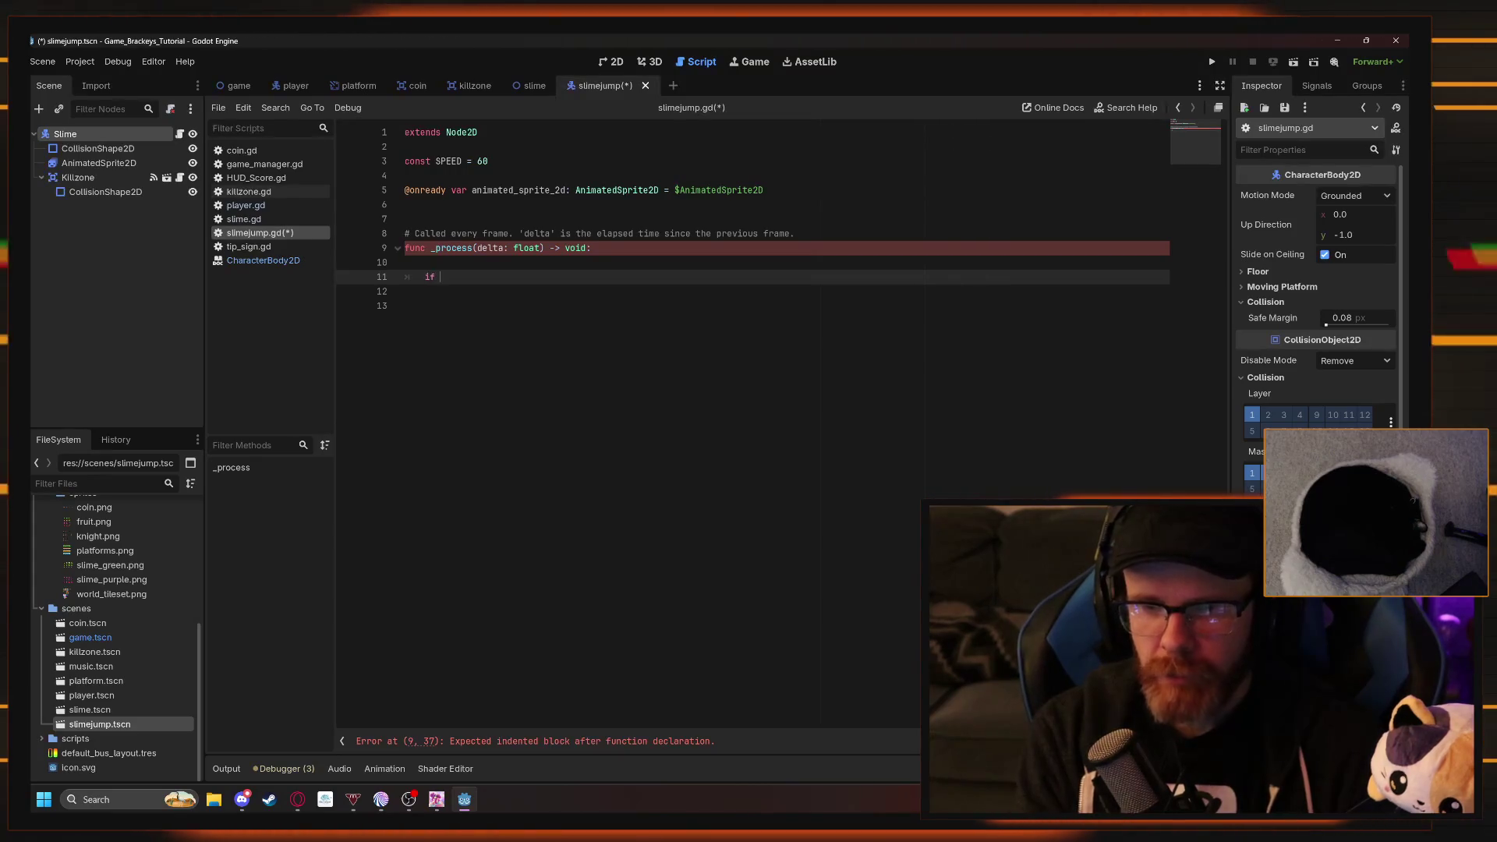
{"action": "type", "text": "is_on_floor"}
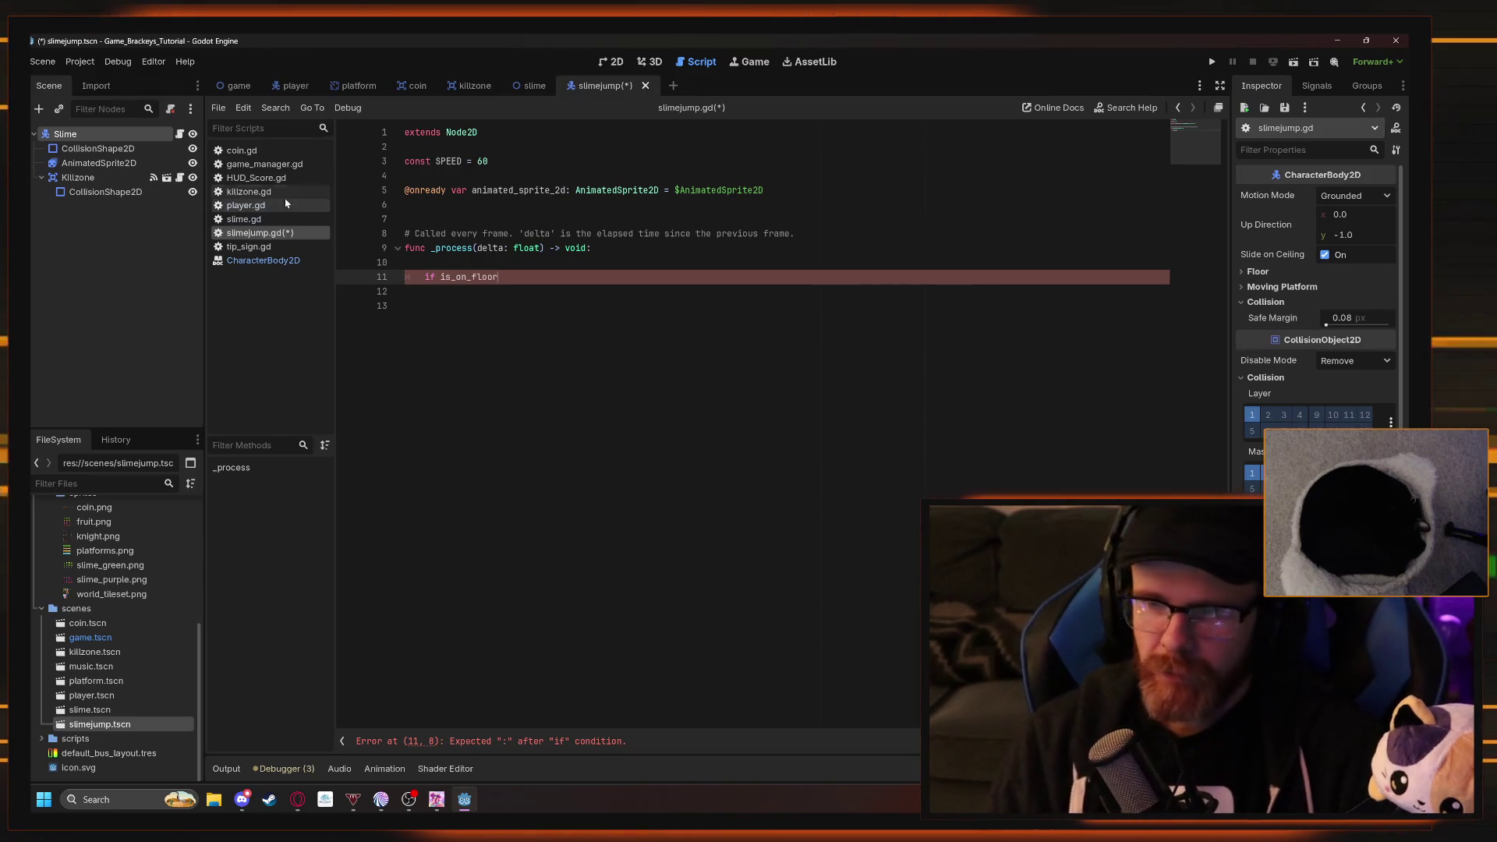
{"action": "left_click", "coordinate": [71, 139], "text": "ctrl"}
{"action": "mouse_move", "coordinate": [117, 134]}
{"action": "left_mouse_down"}
{"action": "mouse_move", "coordinate": [468, 191]}
{"action": "mouse_move", "coordinate": [468, 204]}
{"action": "left_mouse_up"}
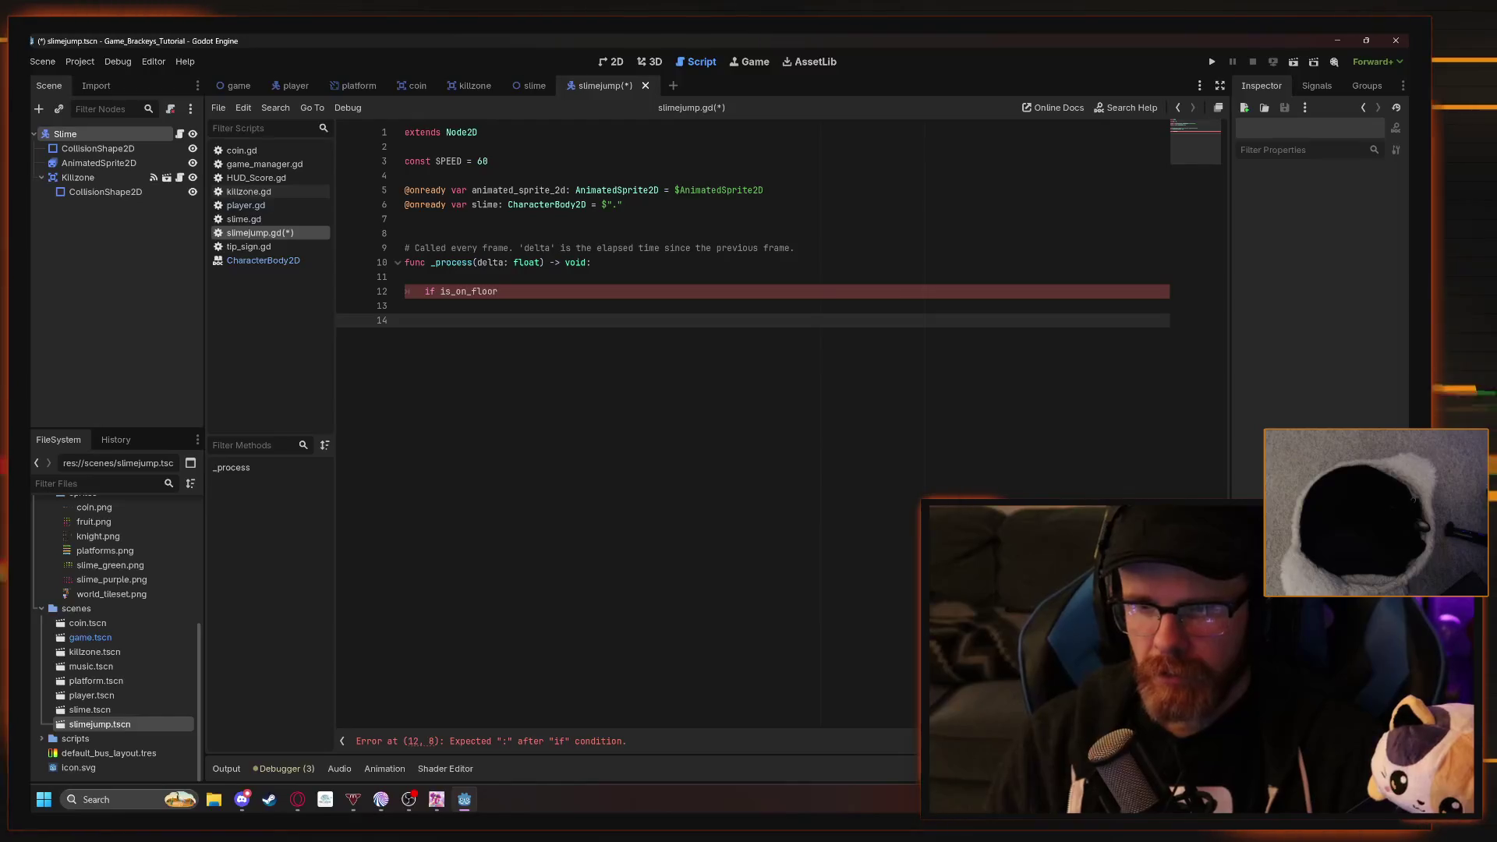
{"action": "left_click_drag", "start_coordinate": [498, 291], "coordinate": [438, 291]}
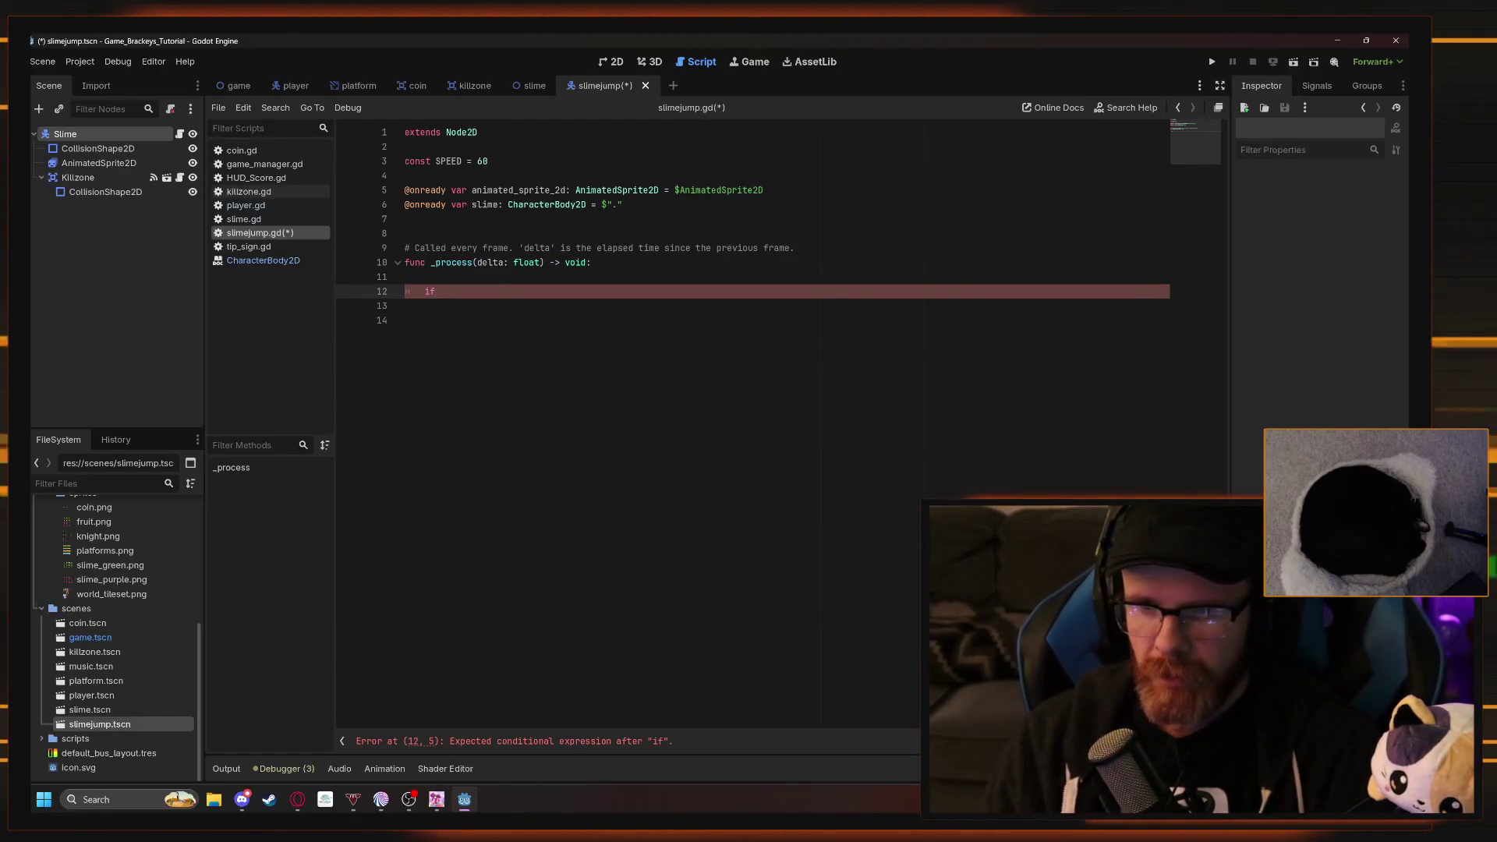
{"action": "key", "text": "BackSpace"}
{"action": "key", "text": "BackSpace"}
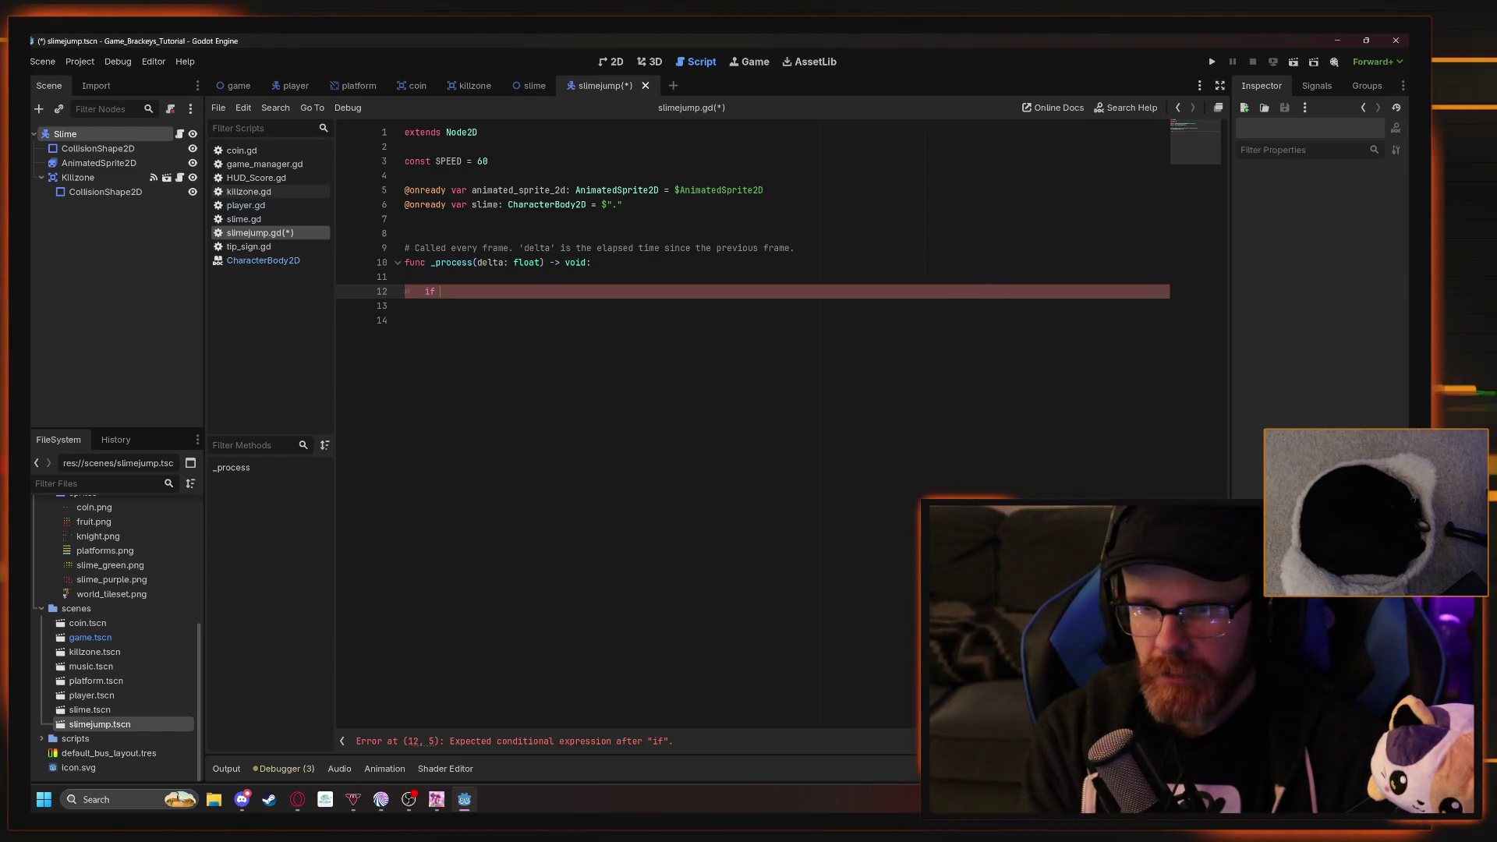
{"action": "type", "text": "slime.is_on"}
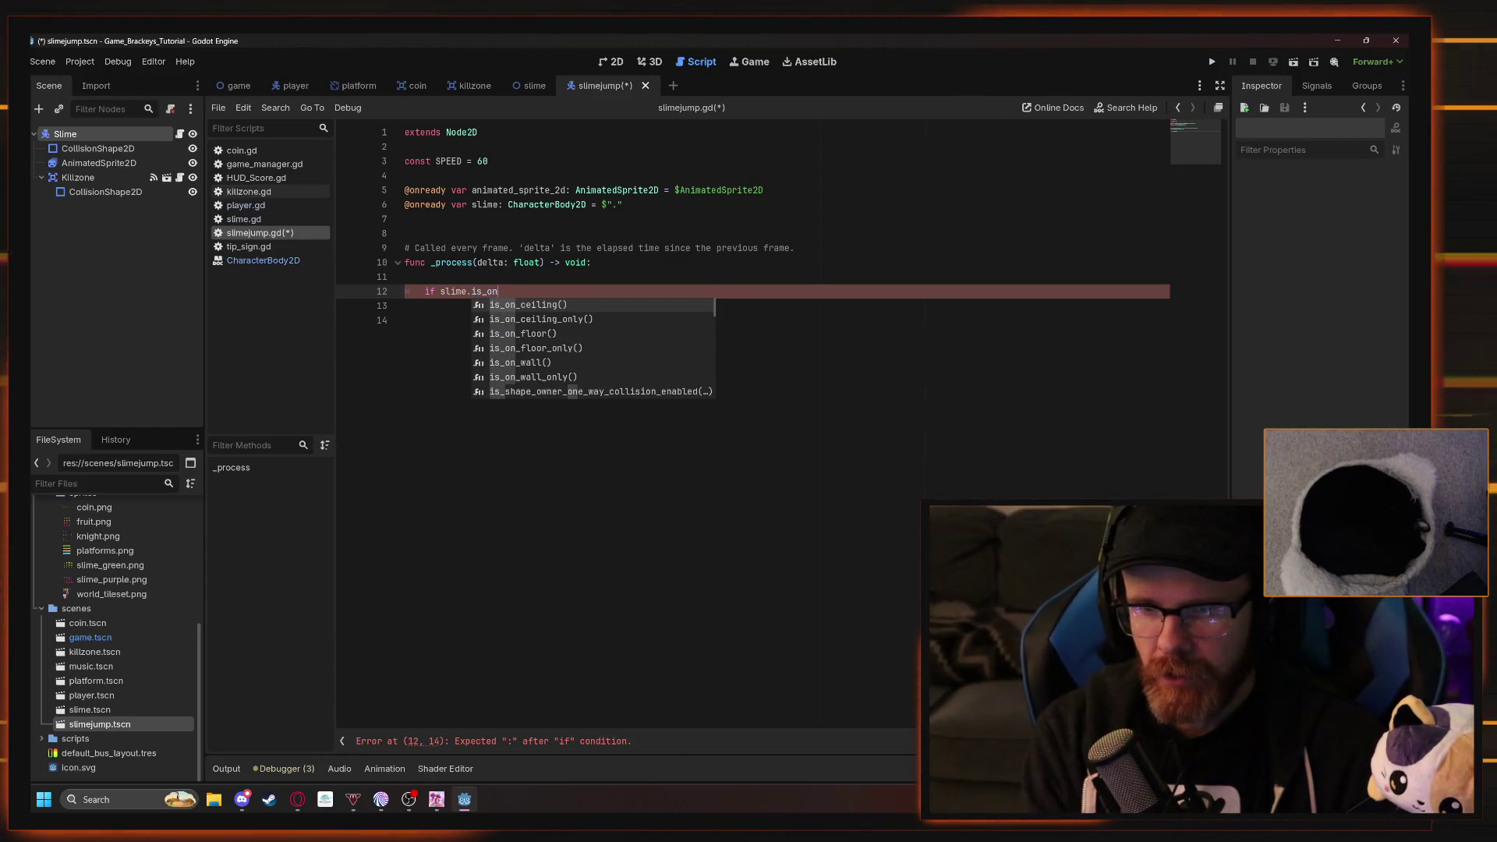
{"action": "type", "text": "_floor"}
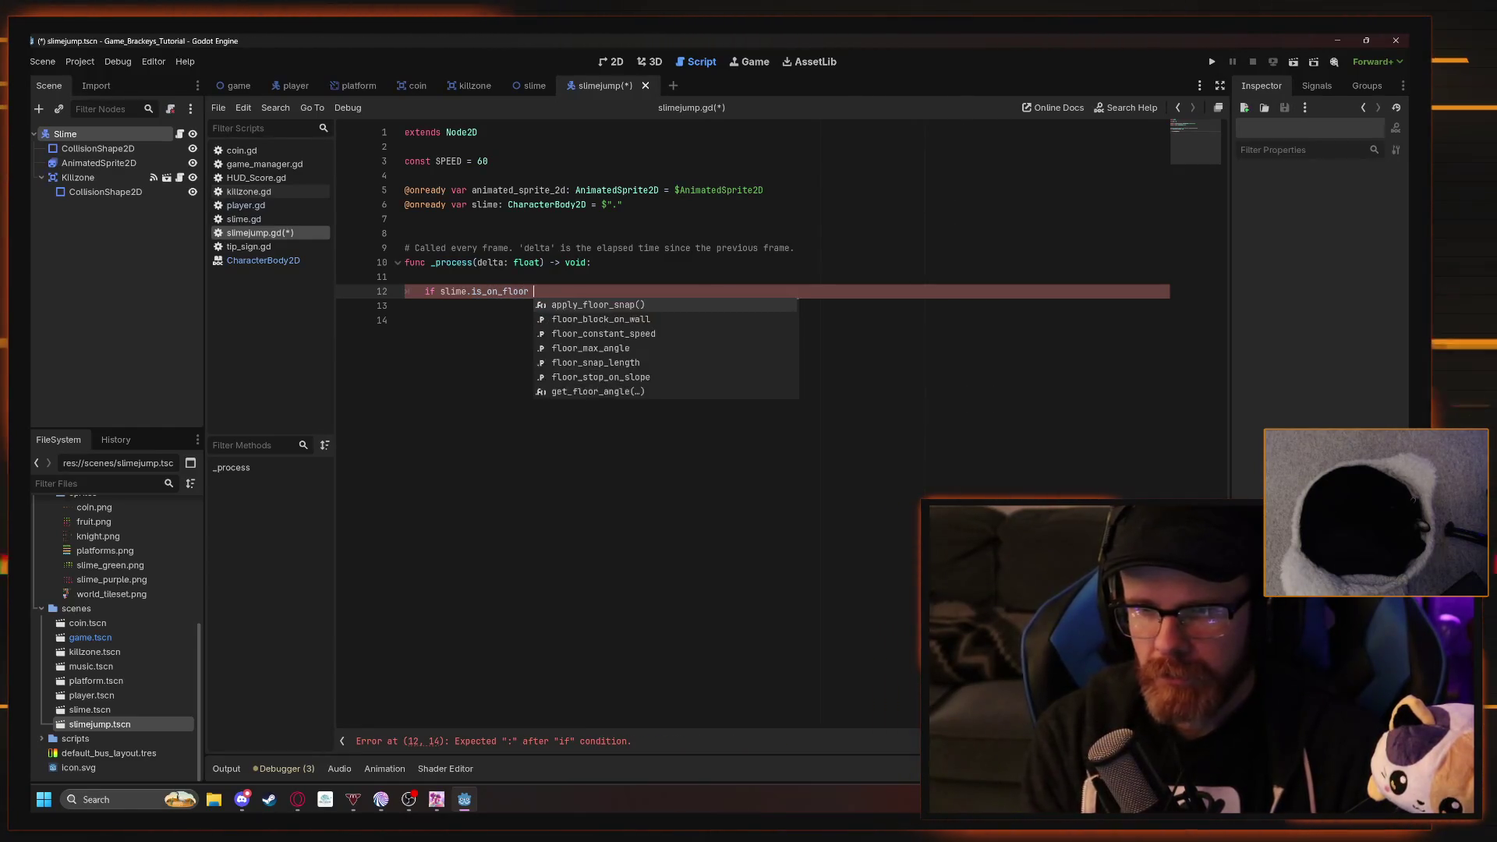
{"action": "type", "text": " = true"}
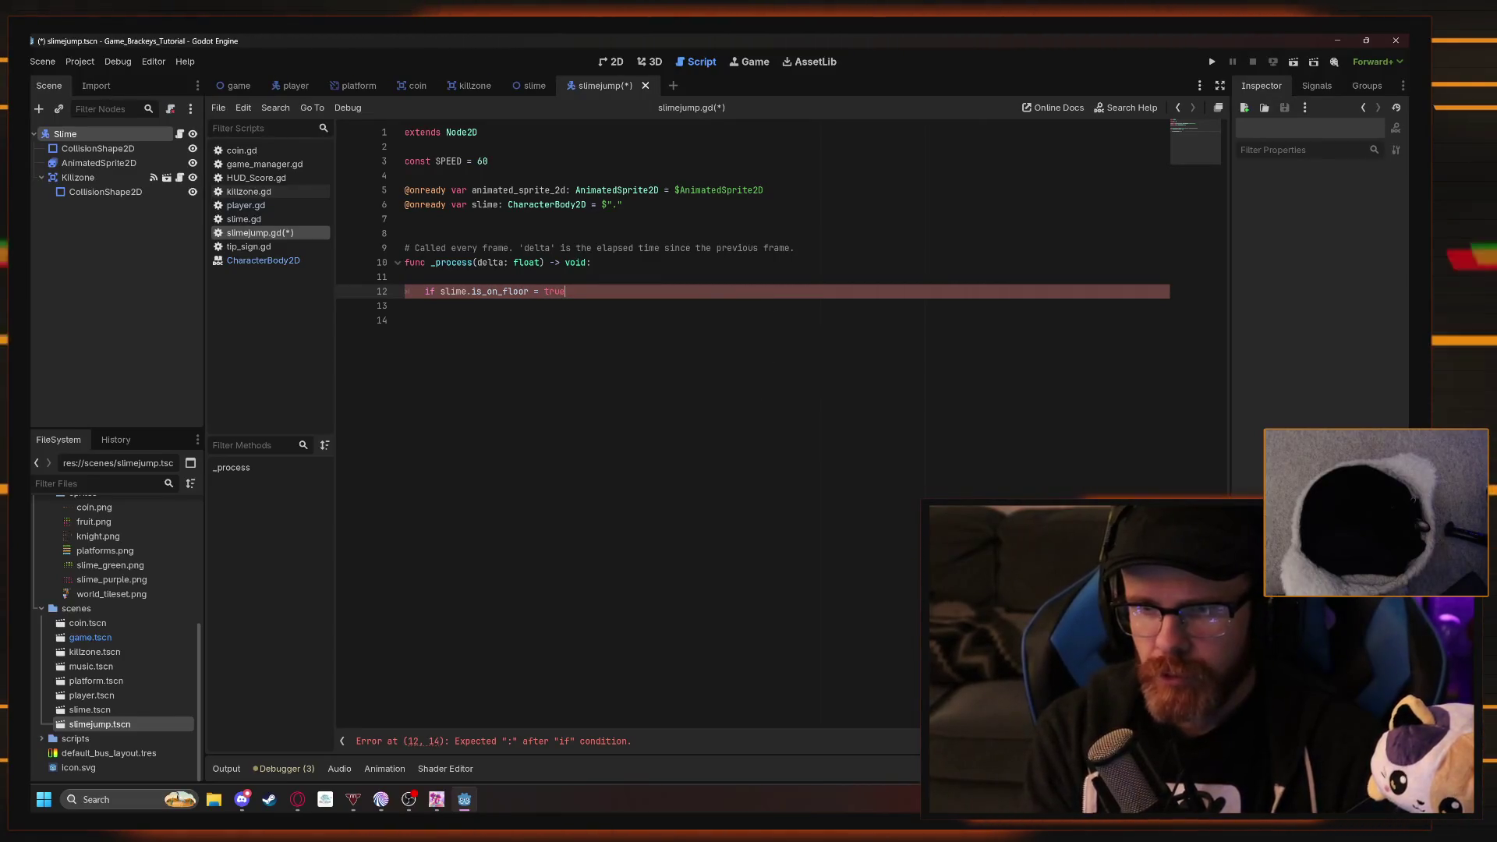
Start a 'velocity.' line under the check and view the slime scene in 2D.
{"action": "key", "text": "Return"}
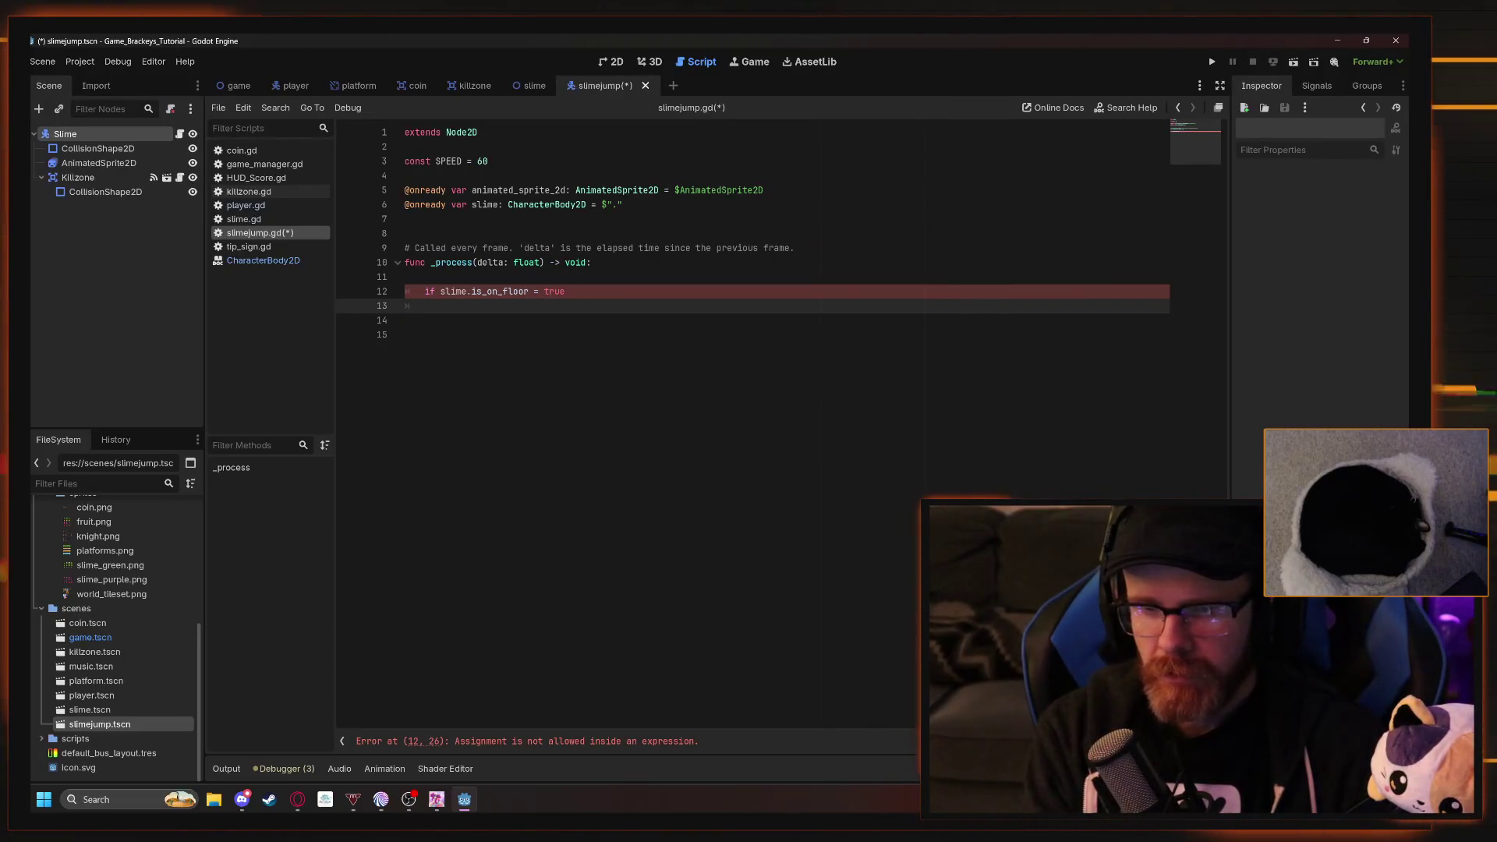
{"action": "type", "text": "velo"}
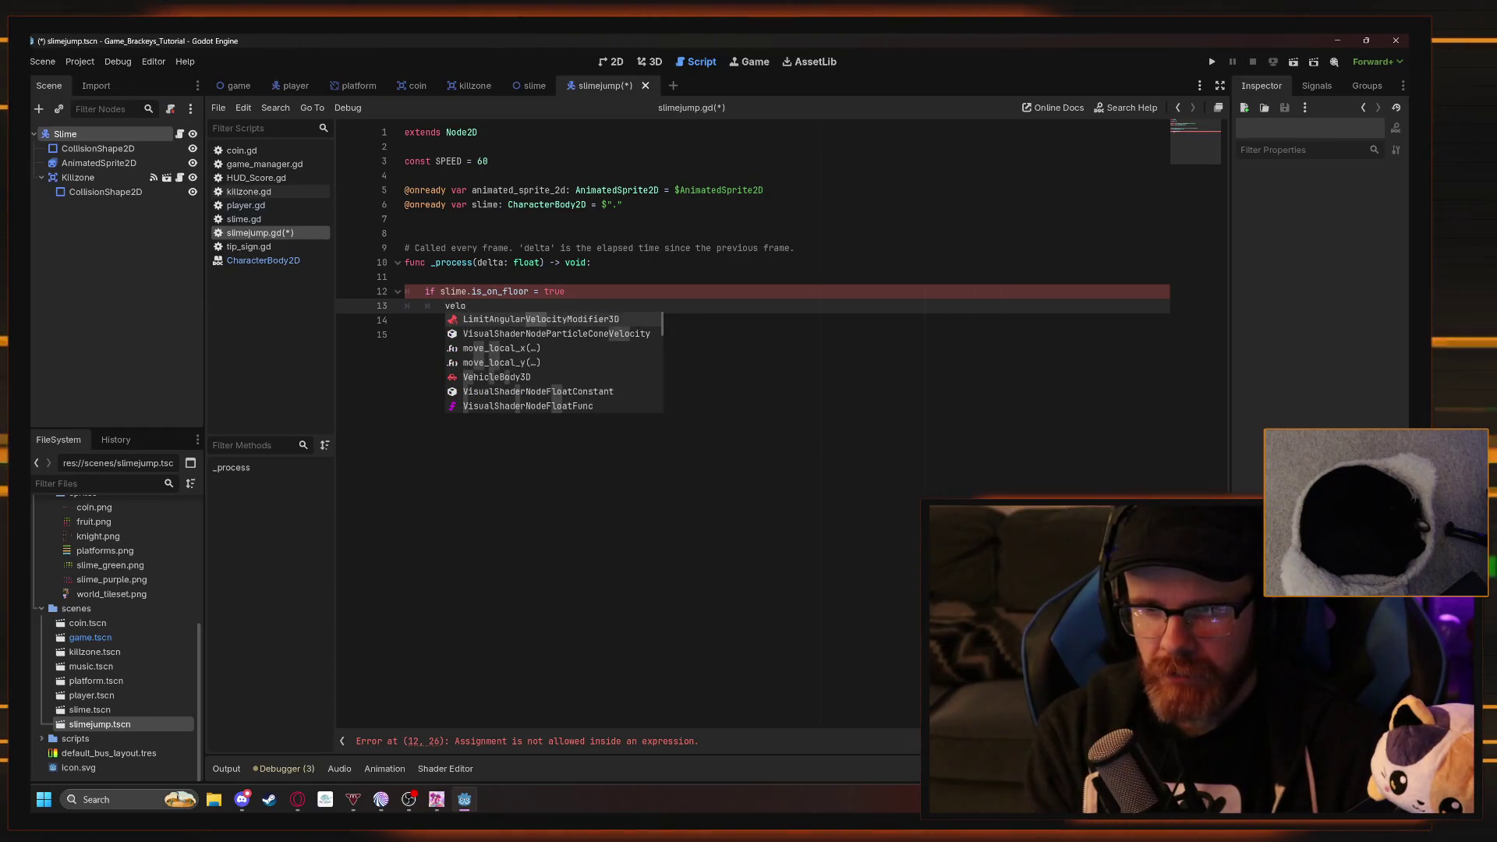
{"action": "type", "text": "ciyu"}
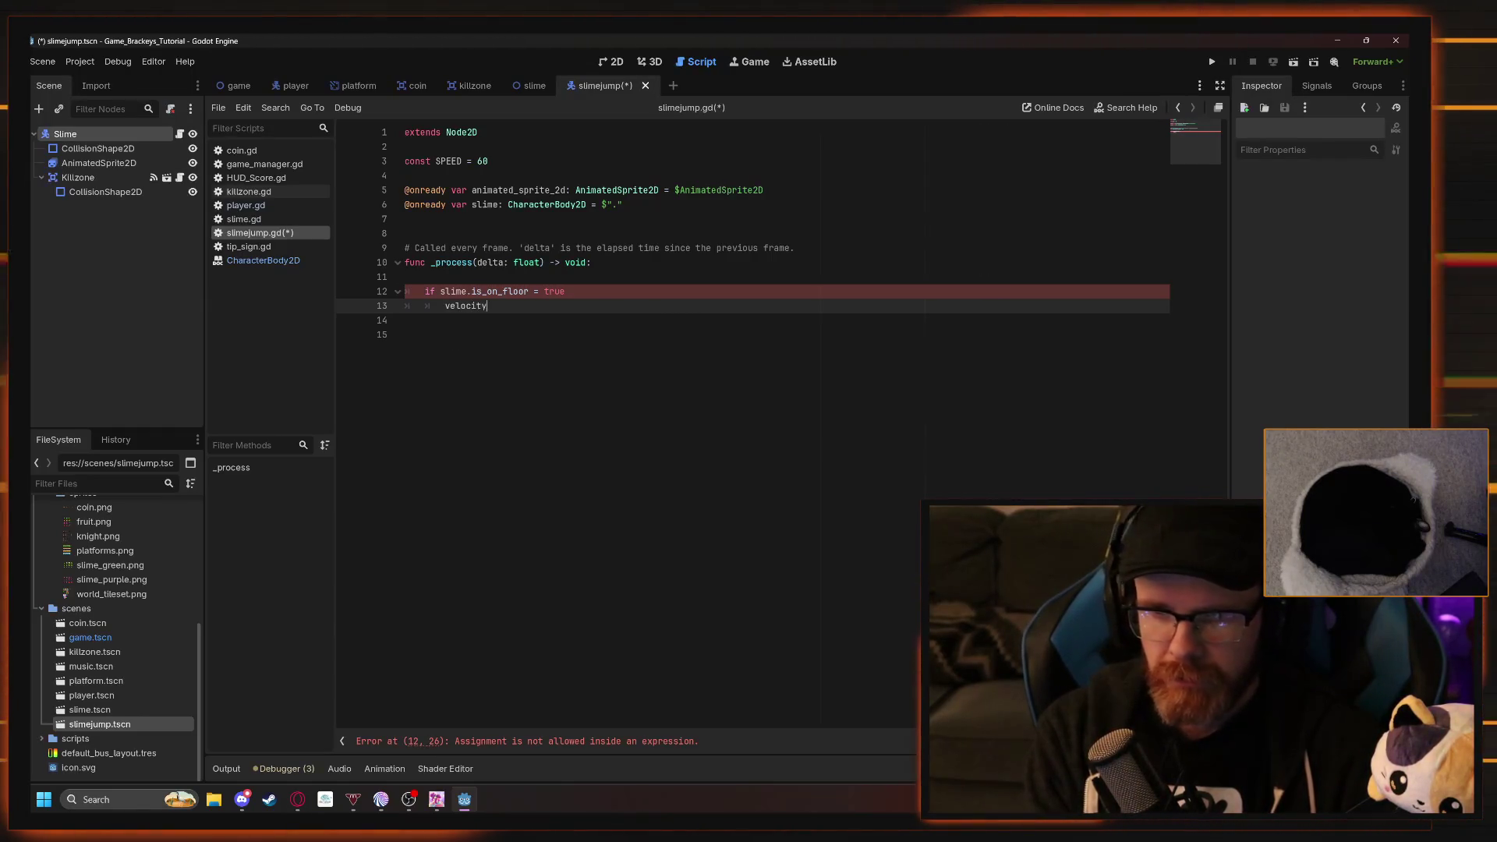
{"action": "type", "text": ".y"}
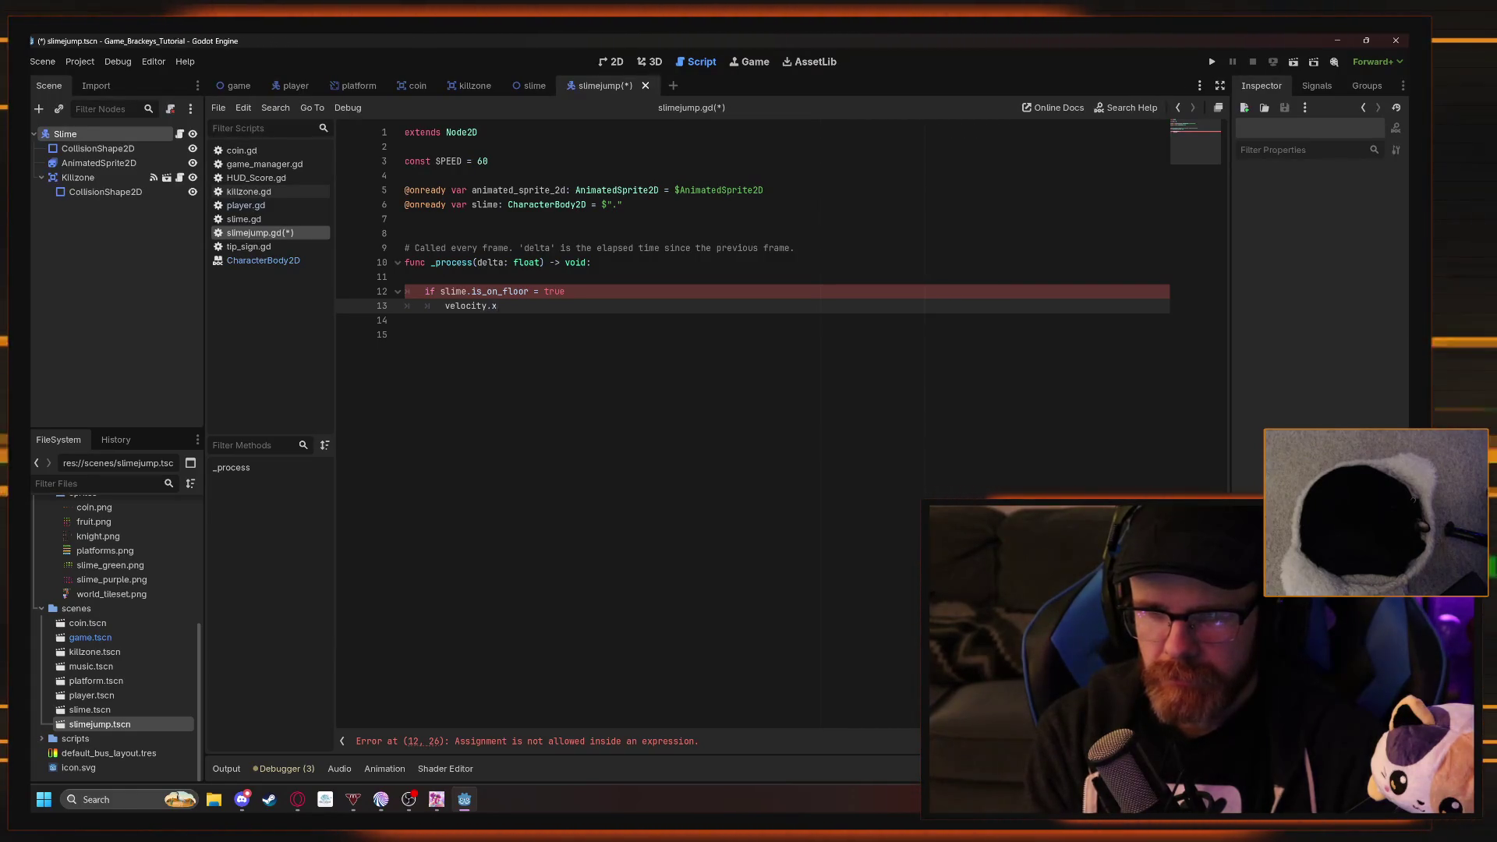
{"action": "key", "text": "BackSpace"}
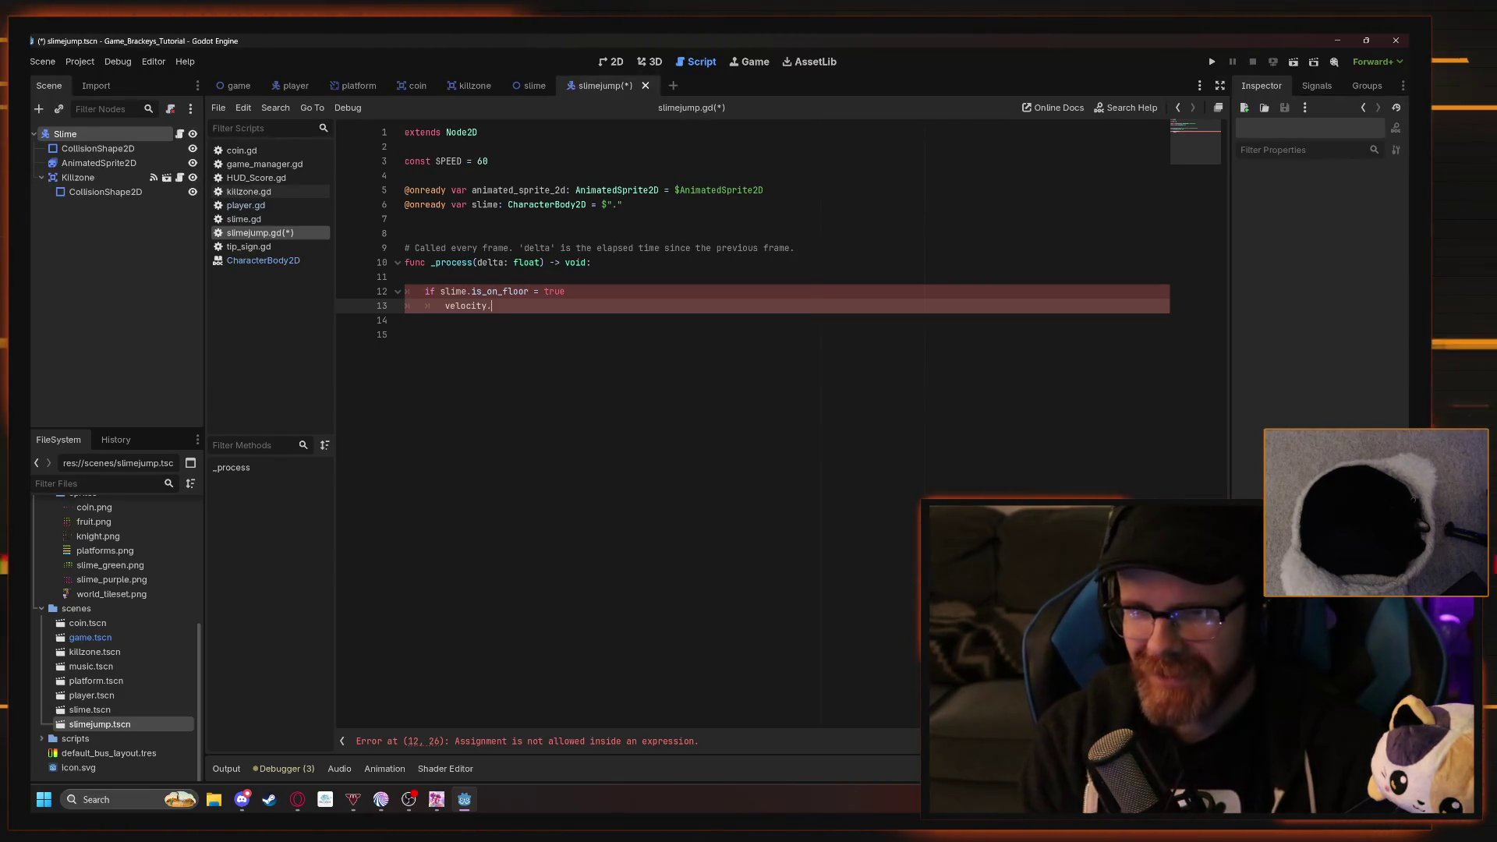
{"action": "left_click", "coordinate": [611, 62]}
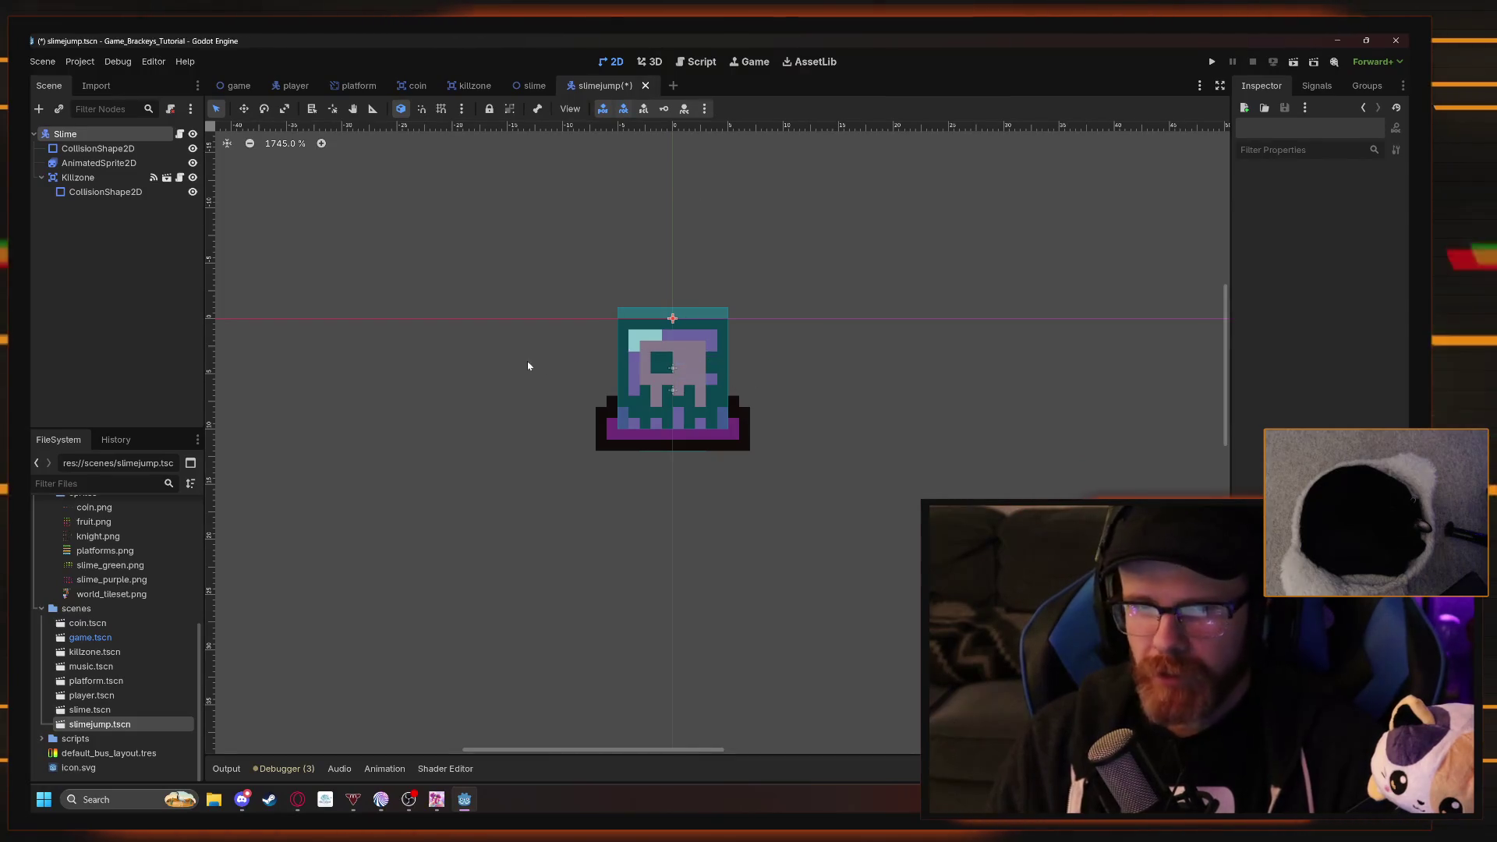
Zoom and pan around the slime sprite, then reopen slimejump.gd from the Slime node.
{"action": "scroll", "coordinate": [536, 306], "scroll_direction": "down", "scroll_amount": 7}
{"action": "scroll", "coordinate": [595, 421], "scroll_direction": "up", "scroll_amount": 6}
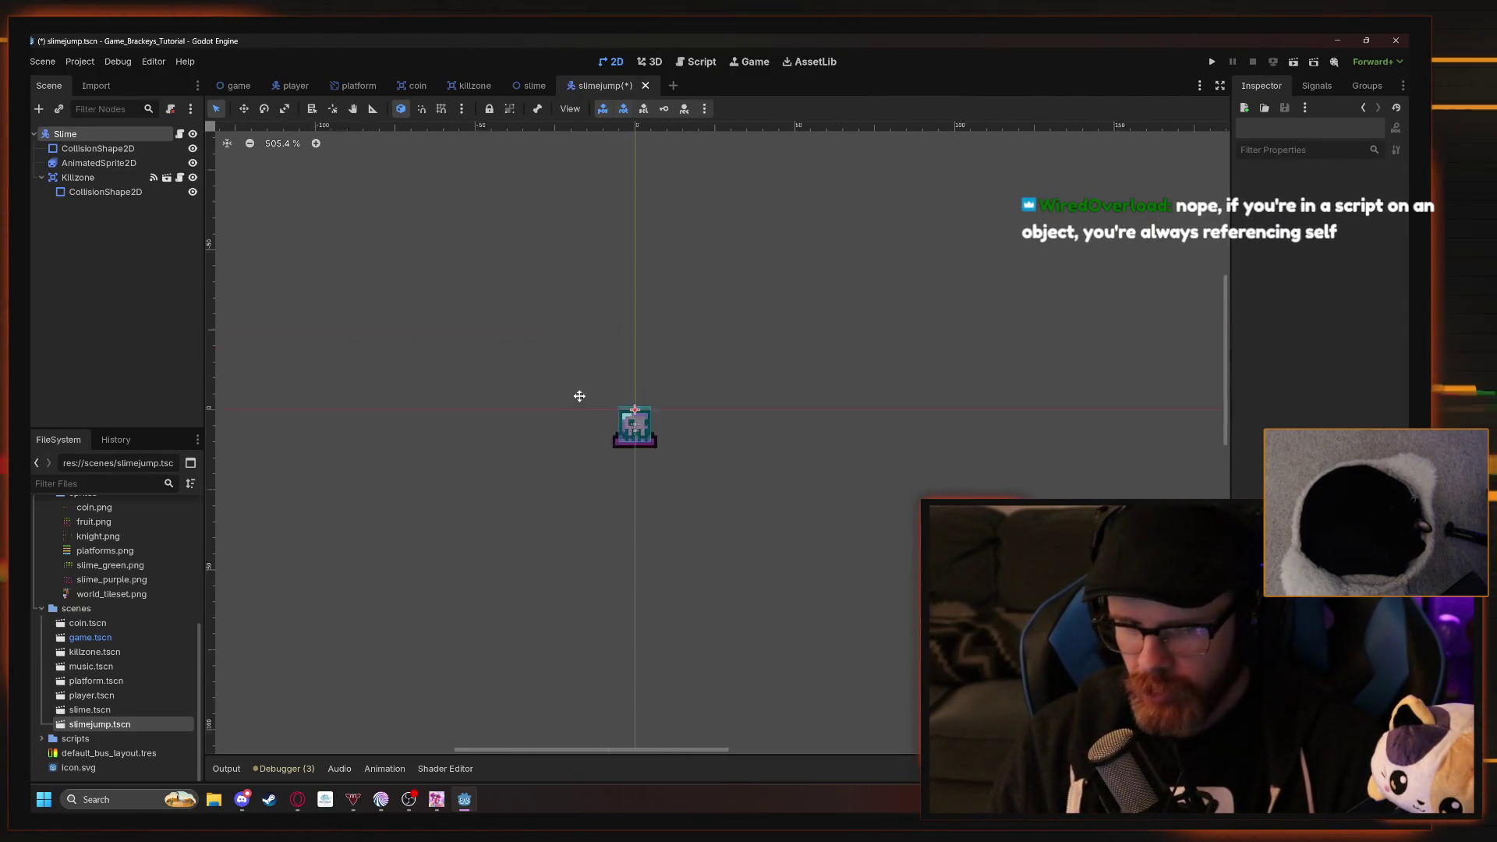
{"action": "scroll", "coordinate": [599, 423], "scroll_direction": "up", "scroll_amount": 2}
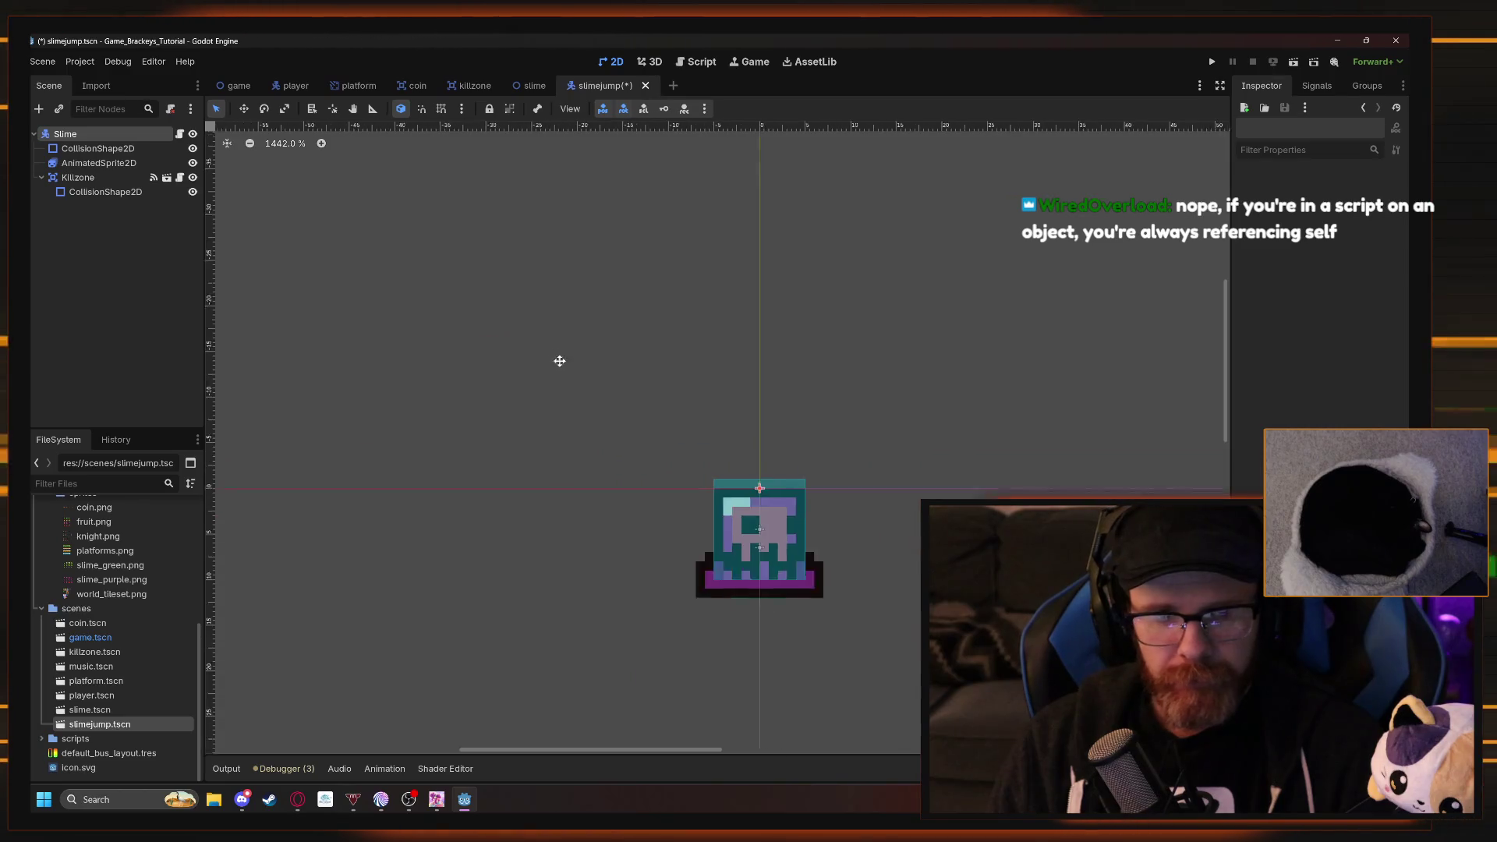
{"action": "left_click_drag", "start_coordinate": [639, 408], "coordinate": [579, 347]}
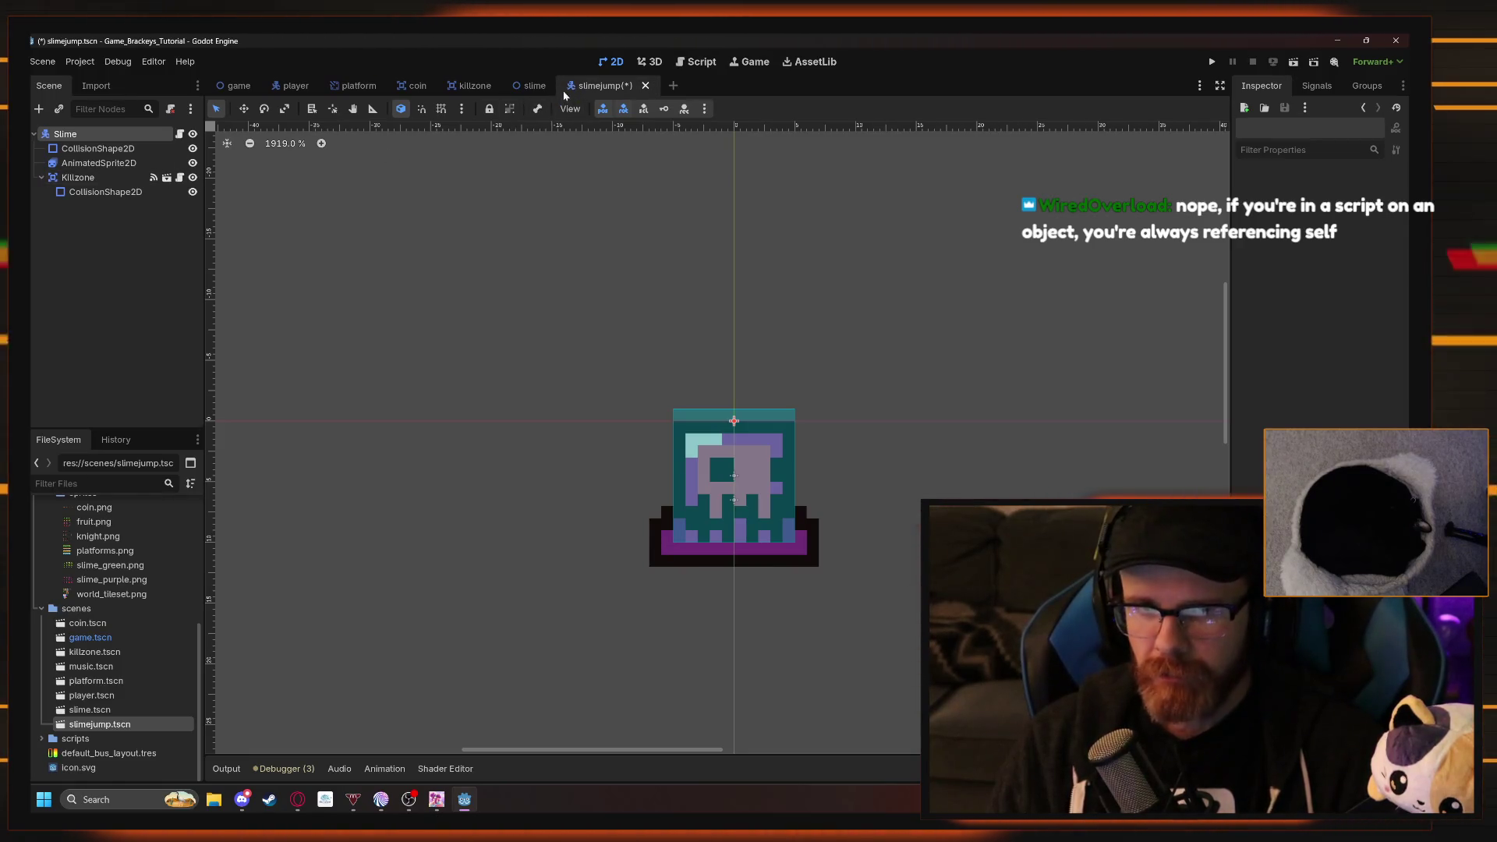
{"action": "left_click", "coordinate": [180, 134]}
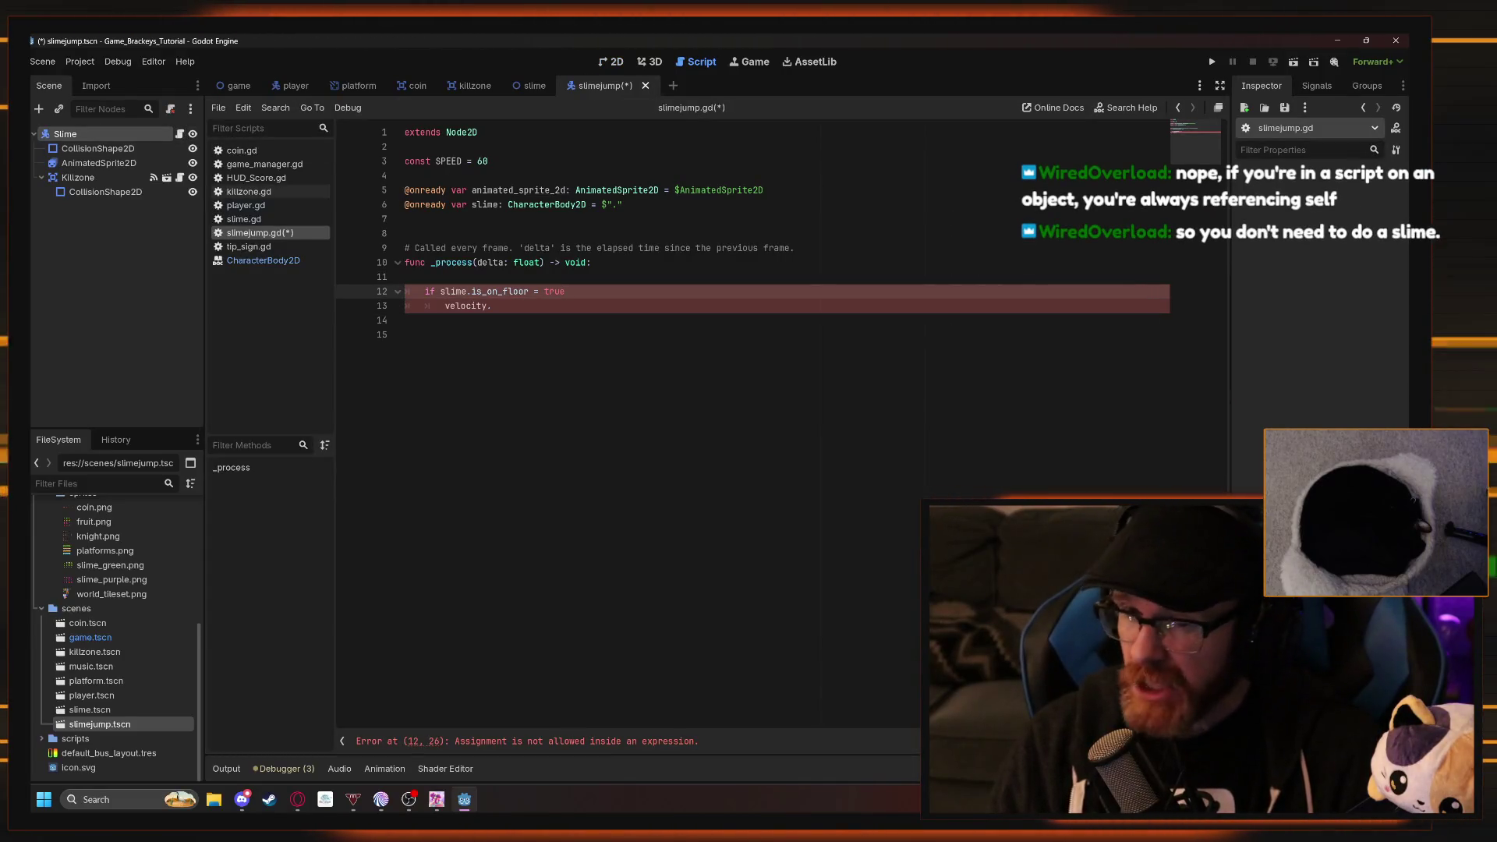
{"action": "triple_click", "coordinate": [513, 205]}
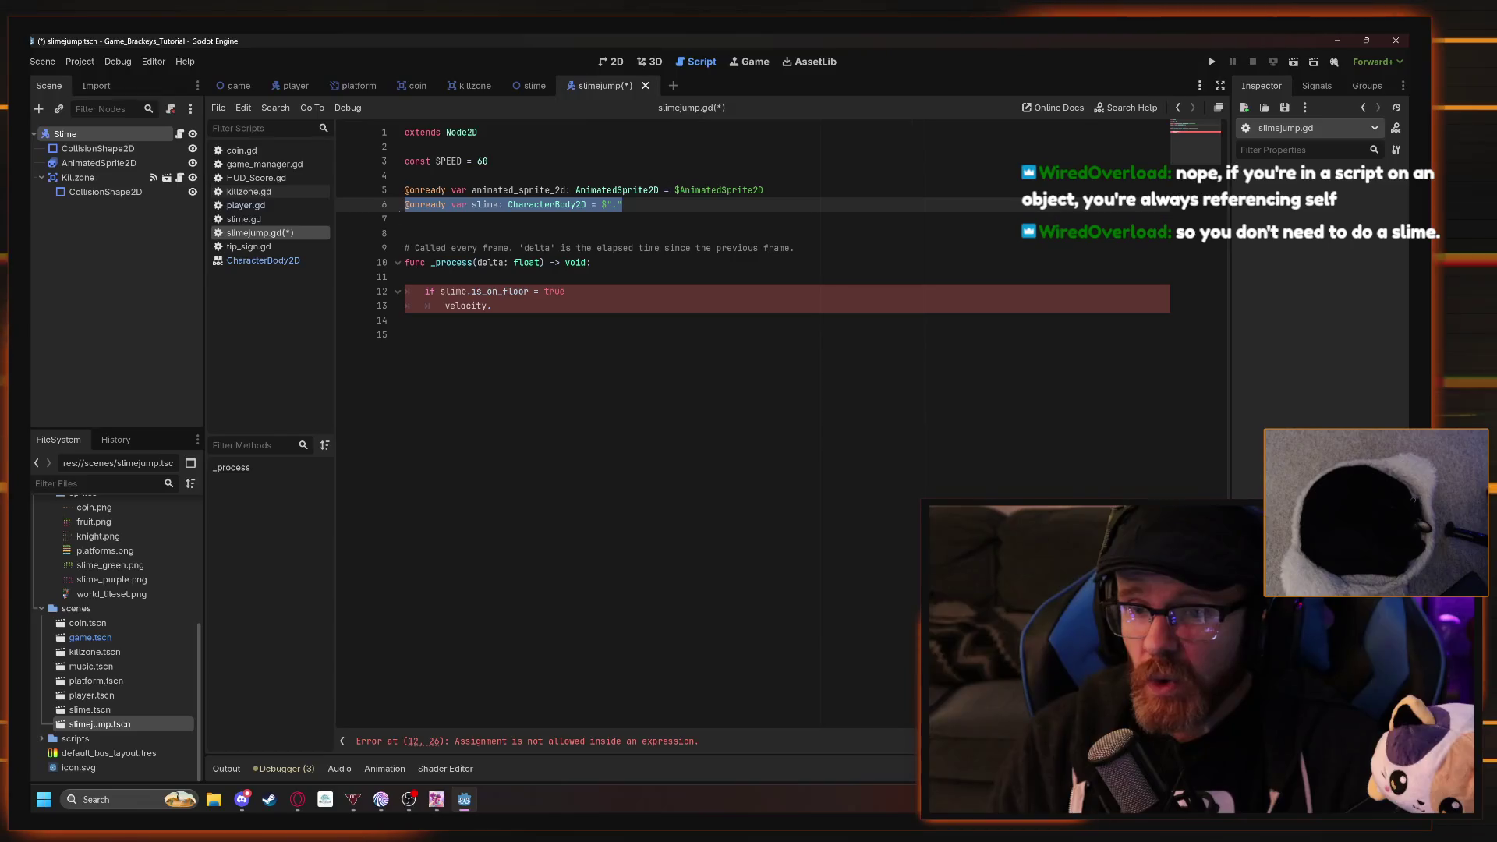
{"action": "key", "text": "BackSpace"}
{"action": "key", "text": "BackSpace"}
{"action": "key", "text": "BackSpace"}
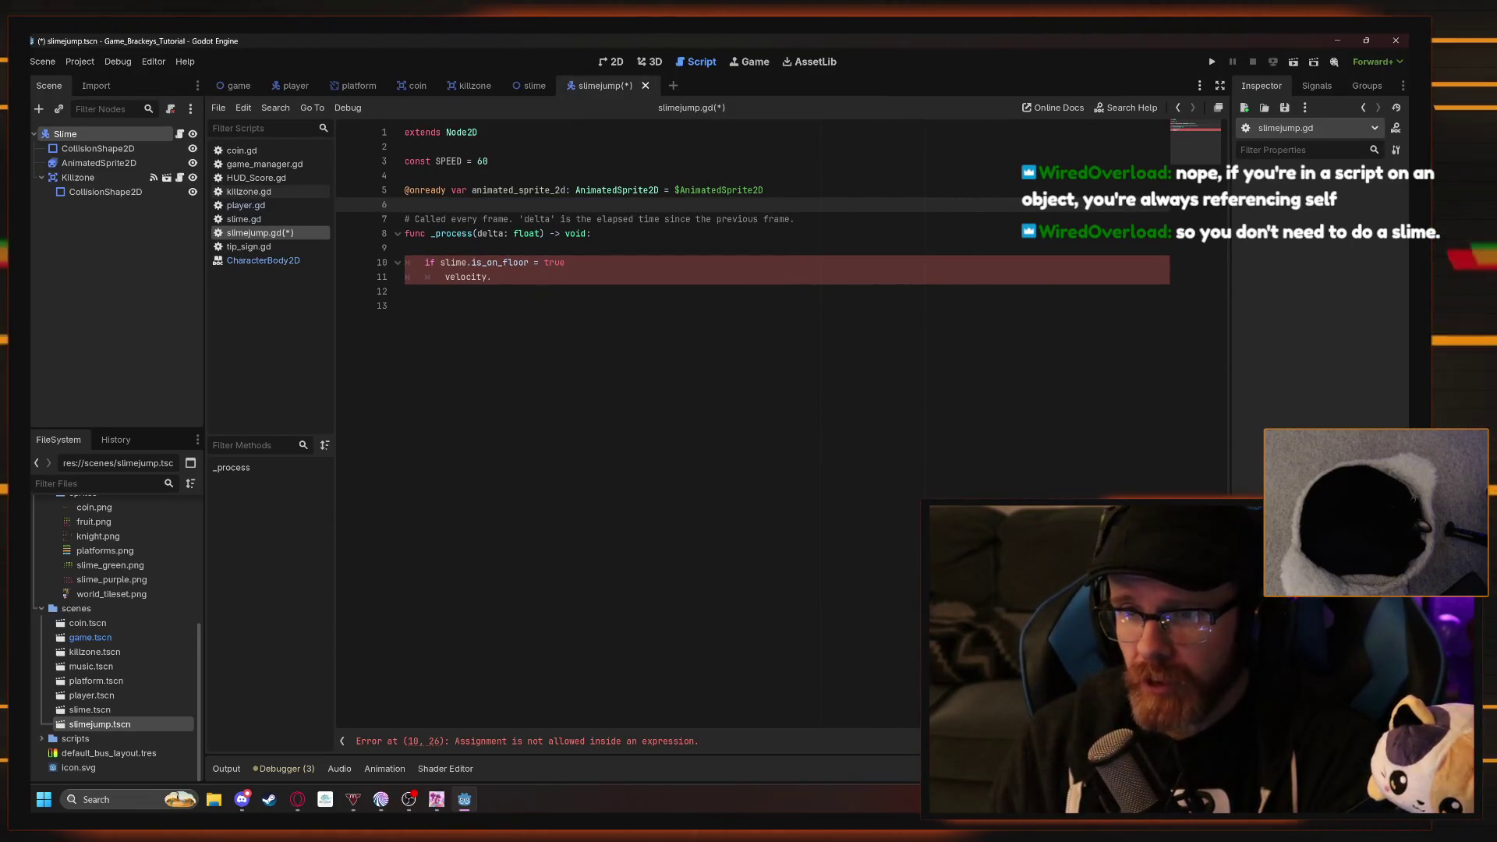
{"action": "left_click", "coordinate": [492, 277]}
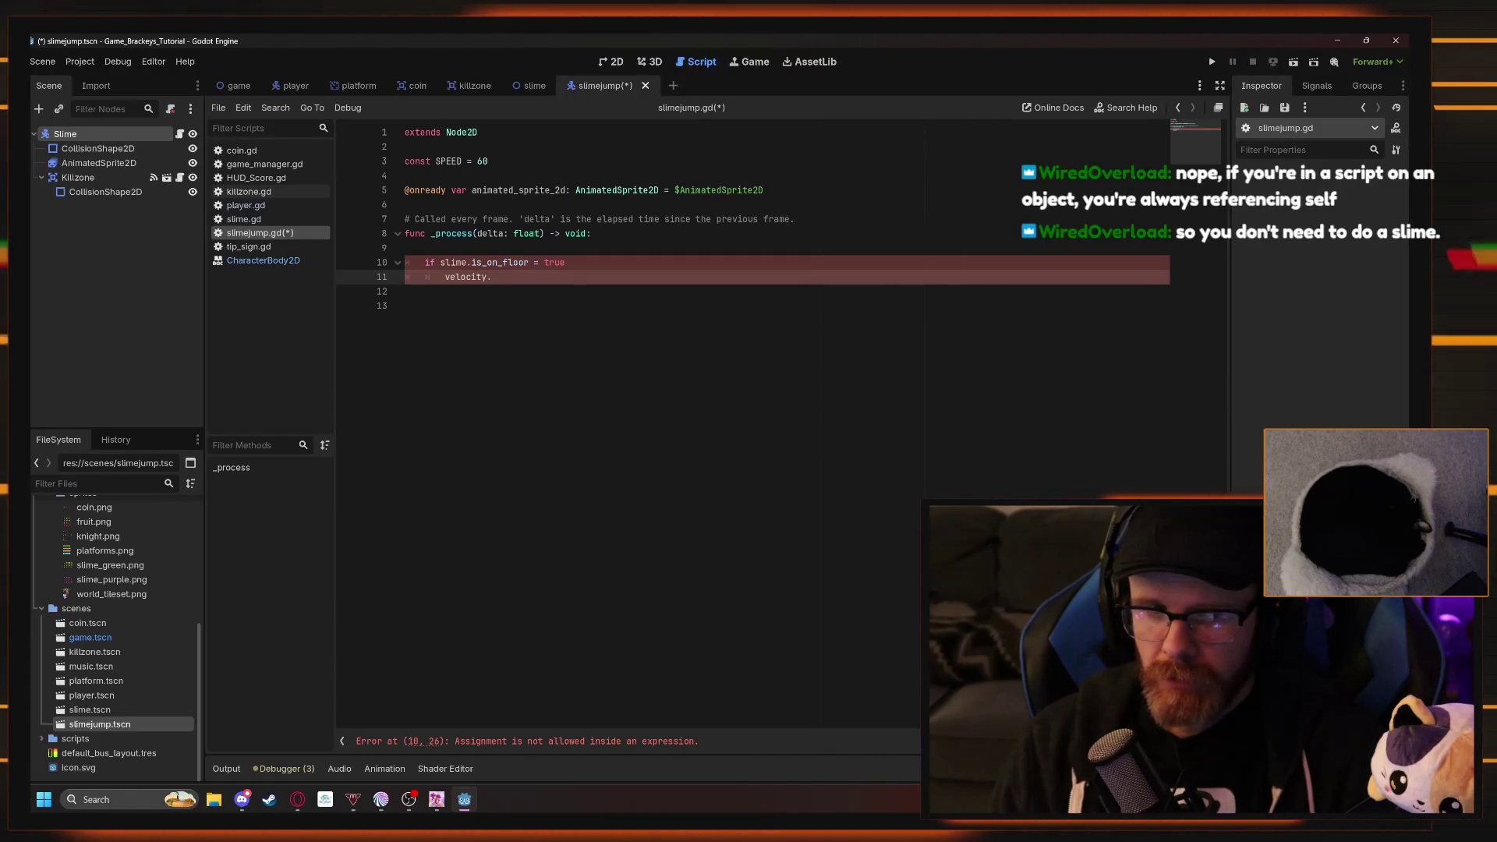
{"action": "left_click", "coordinate": [471, 263]}
{"action": "key", "text": "BackSpace"}
{"action": "key", "text": "BackSpace"}
{"action": "key", "text": "BackSpace"}
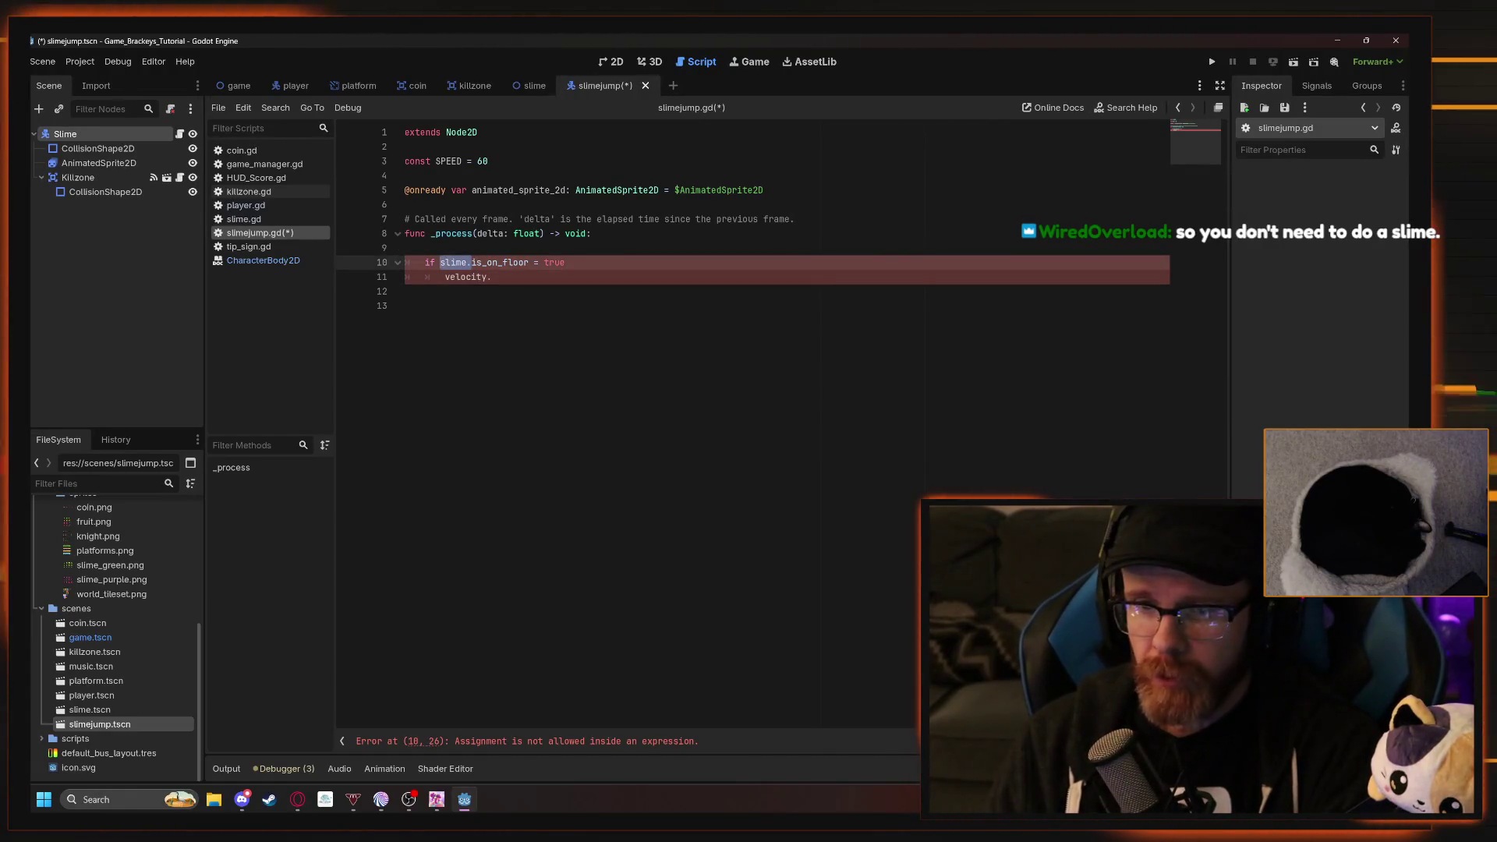
{"action": "left_click", "coordinate": [492, 276]}
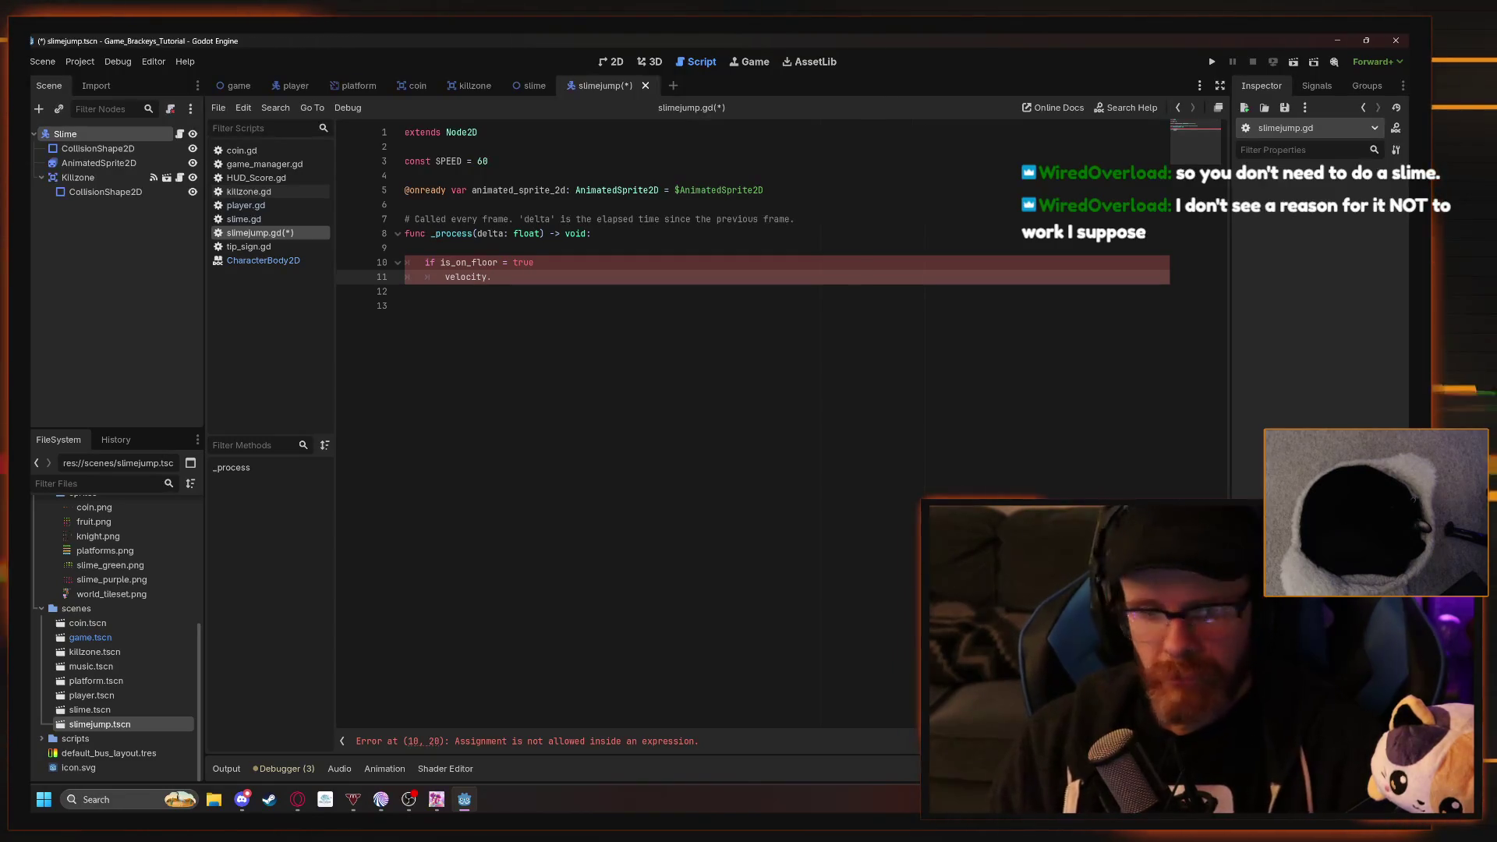
{"action": "type", "text": "y= "}
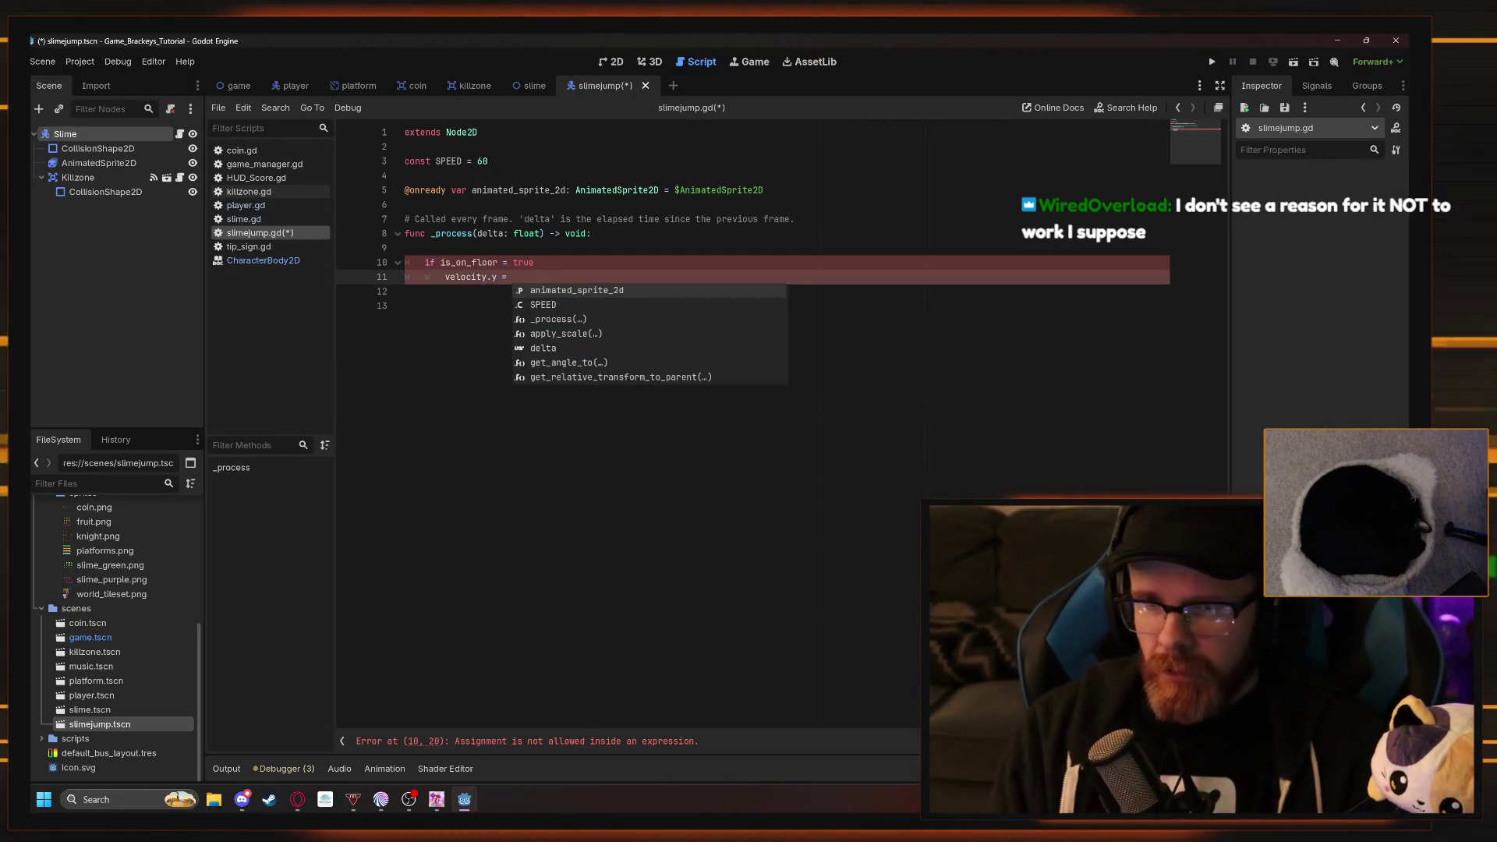
{"action": "type", "text": "SPEED"}
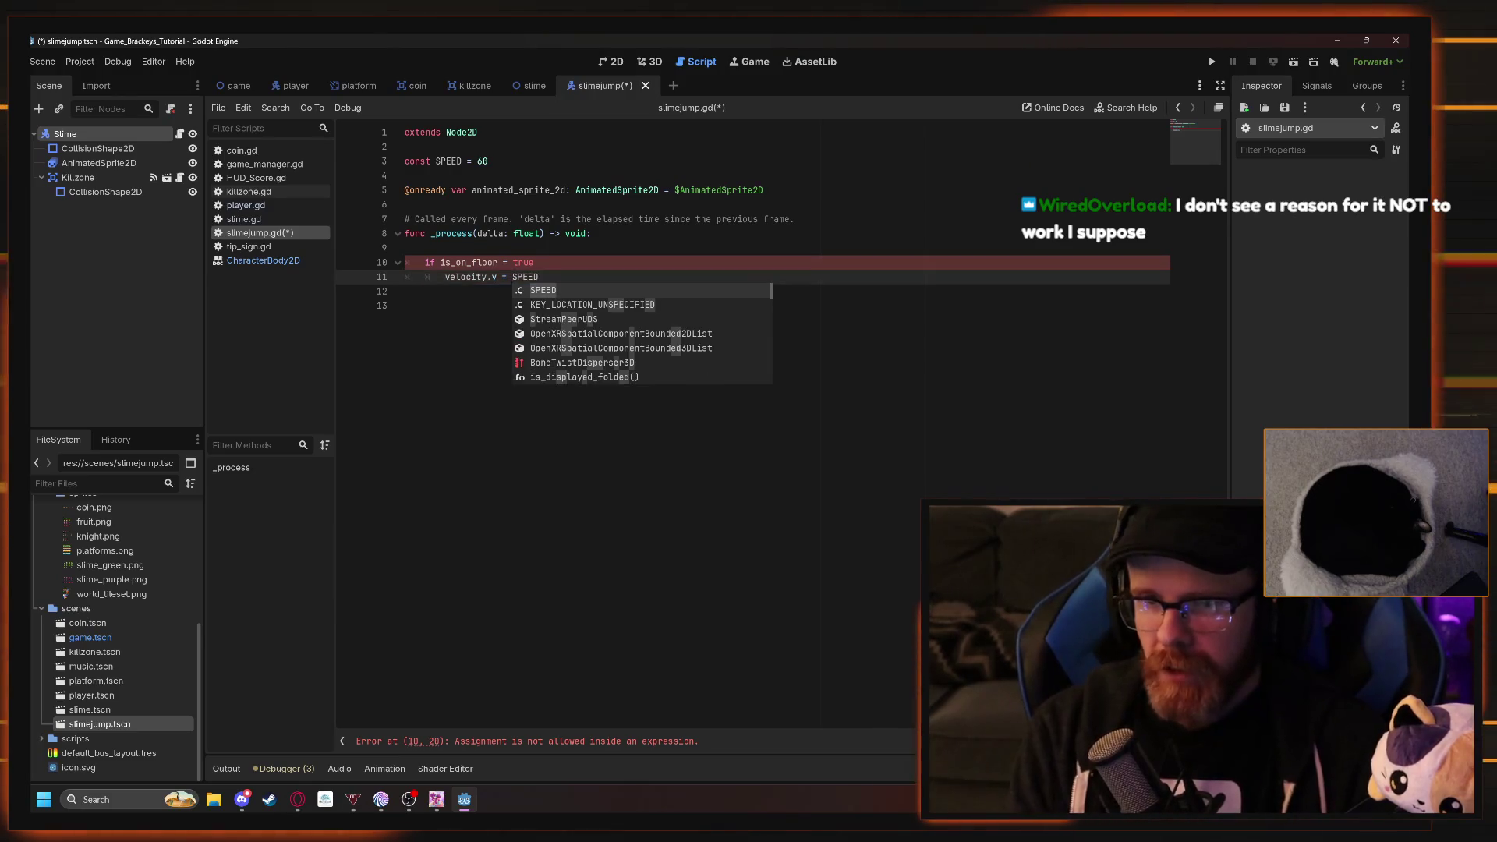
{"action": "key", "text": "Escape"}
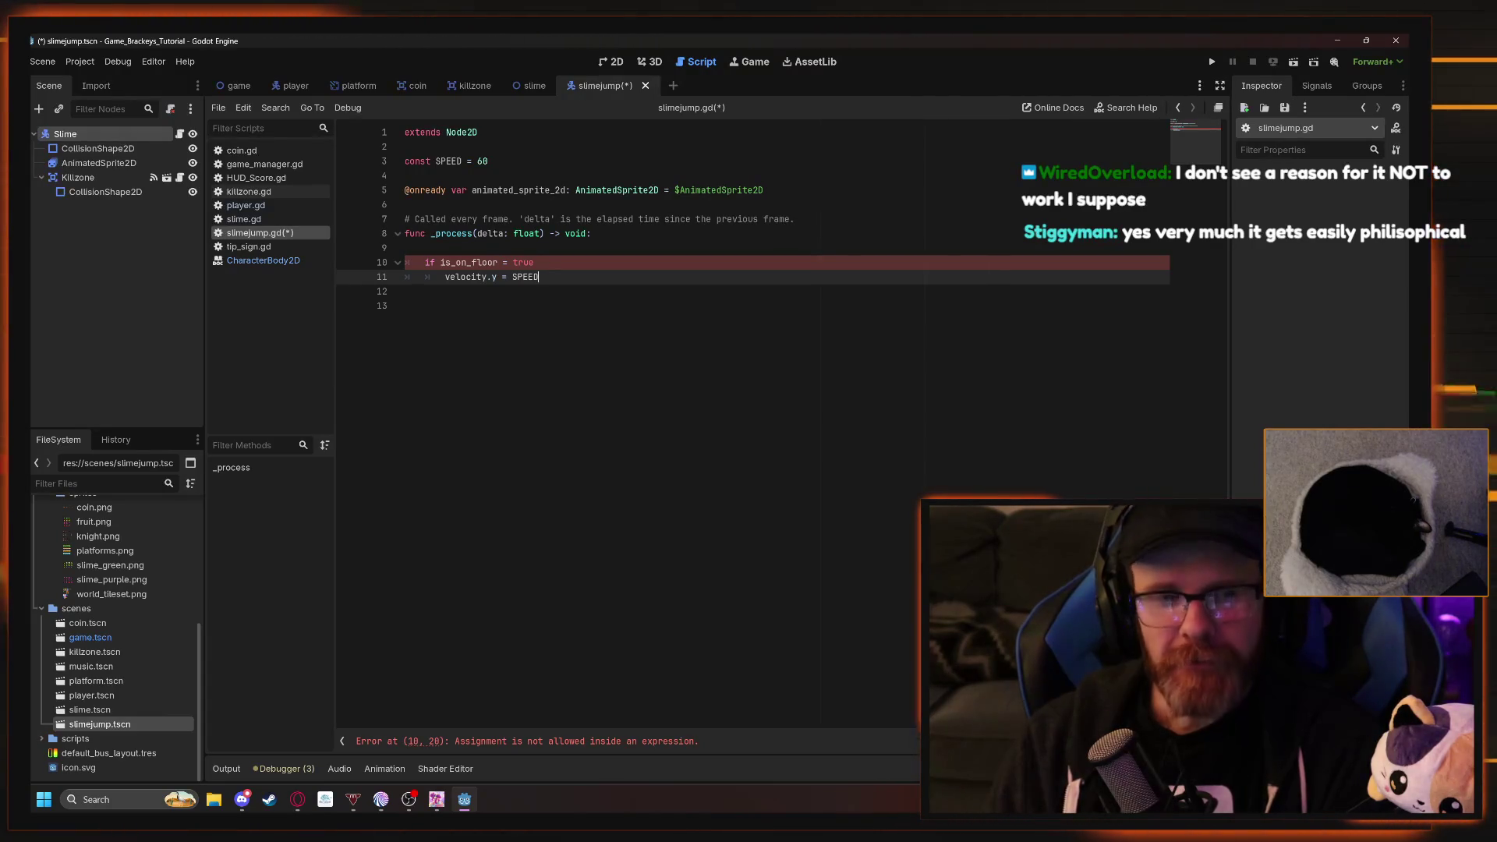
Re-add then undo 'slime.' in the condition, and save slimejump.gd.
{"action": "left_click", "coordinate": [405, 306]}
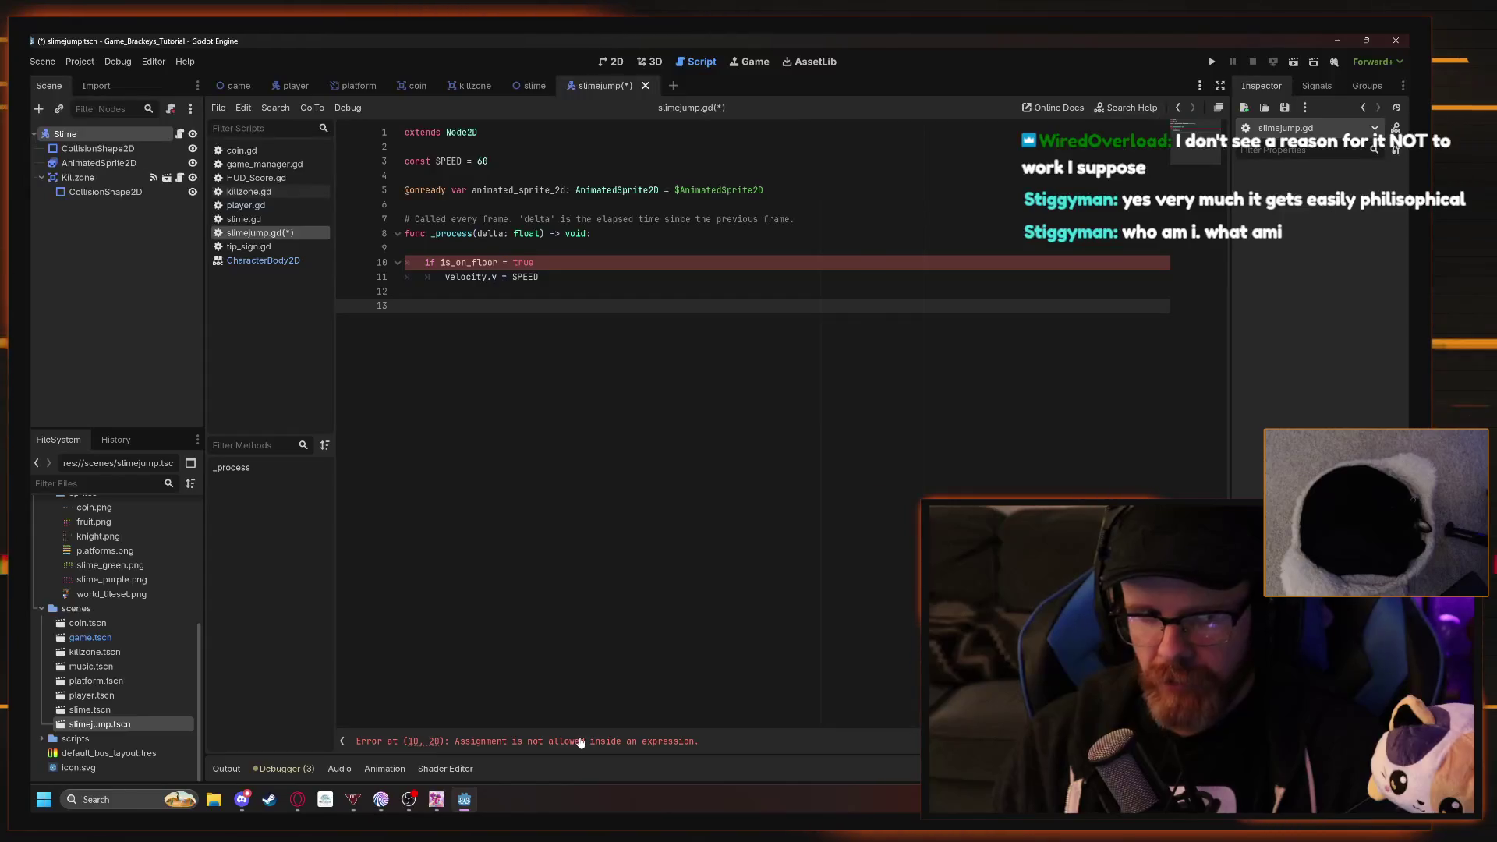
{"action": "left_click", "coordinate": [441, 262]}
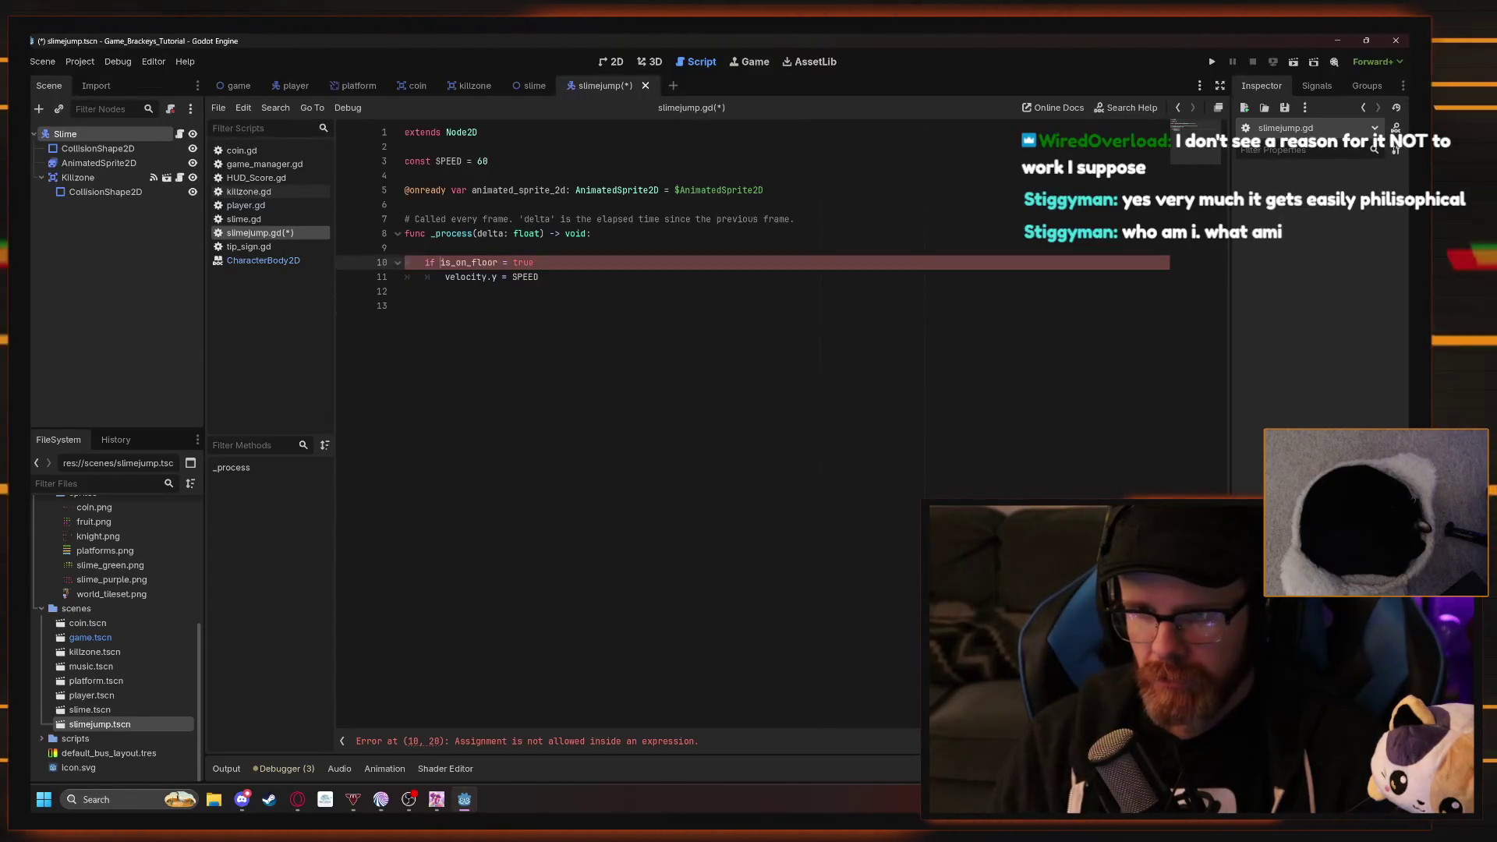
{"action": "type", "text": "slime."}
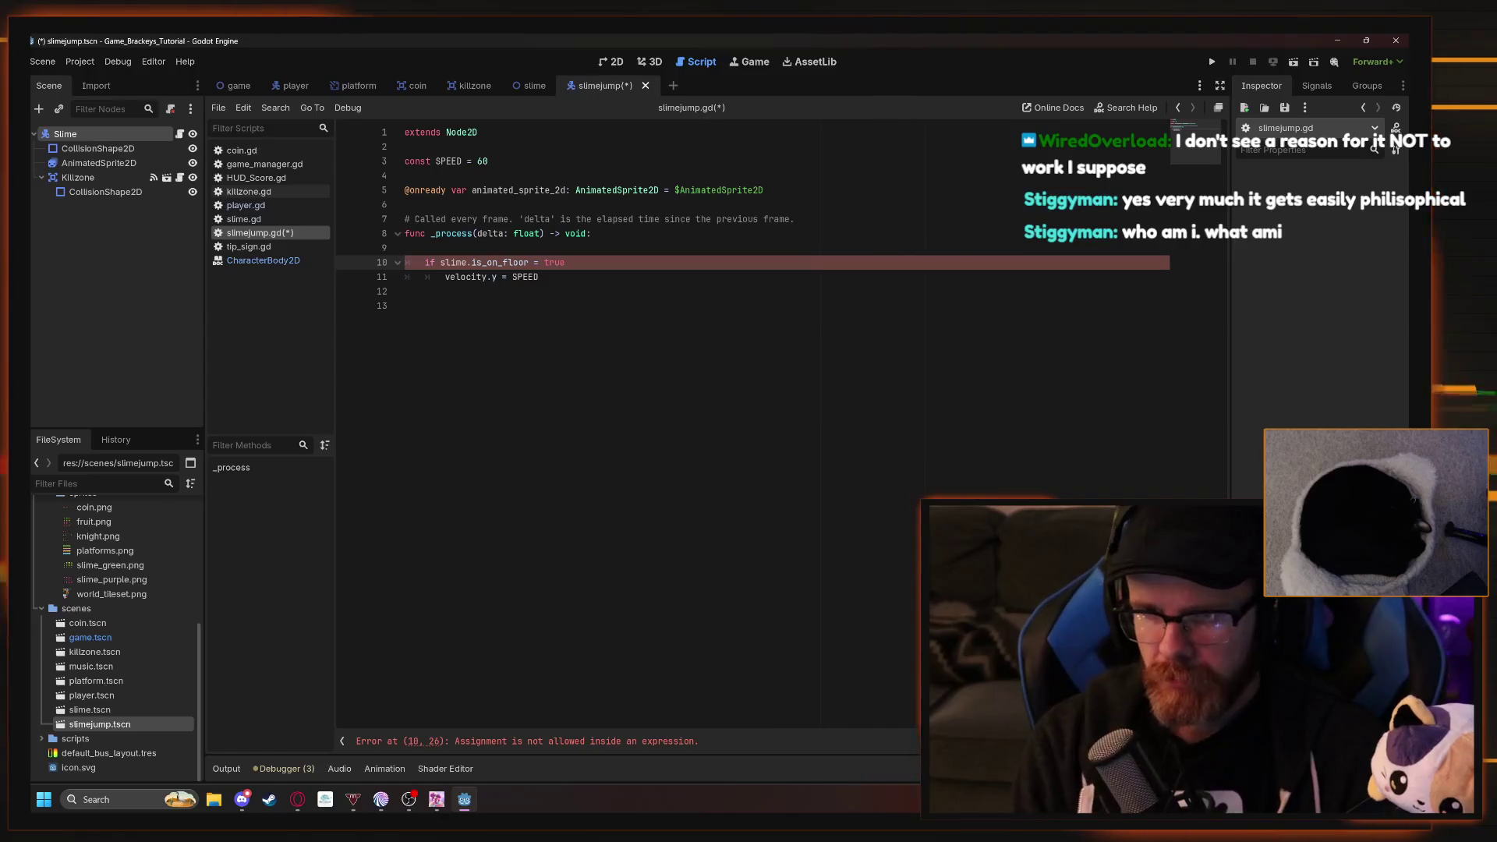
{"action": "key", "text": "shift+Left"}
{"action": "key", "text": "shift+Left"}
{"action": "key", "text": "shift+Left"}
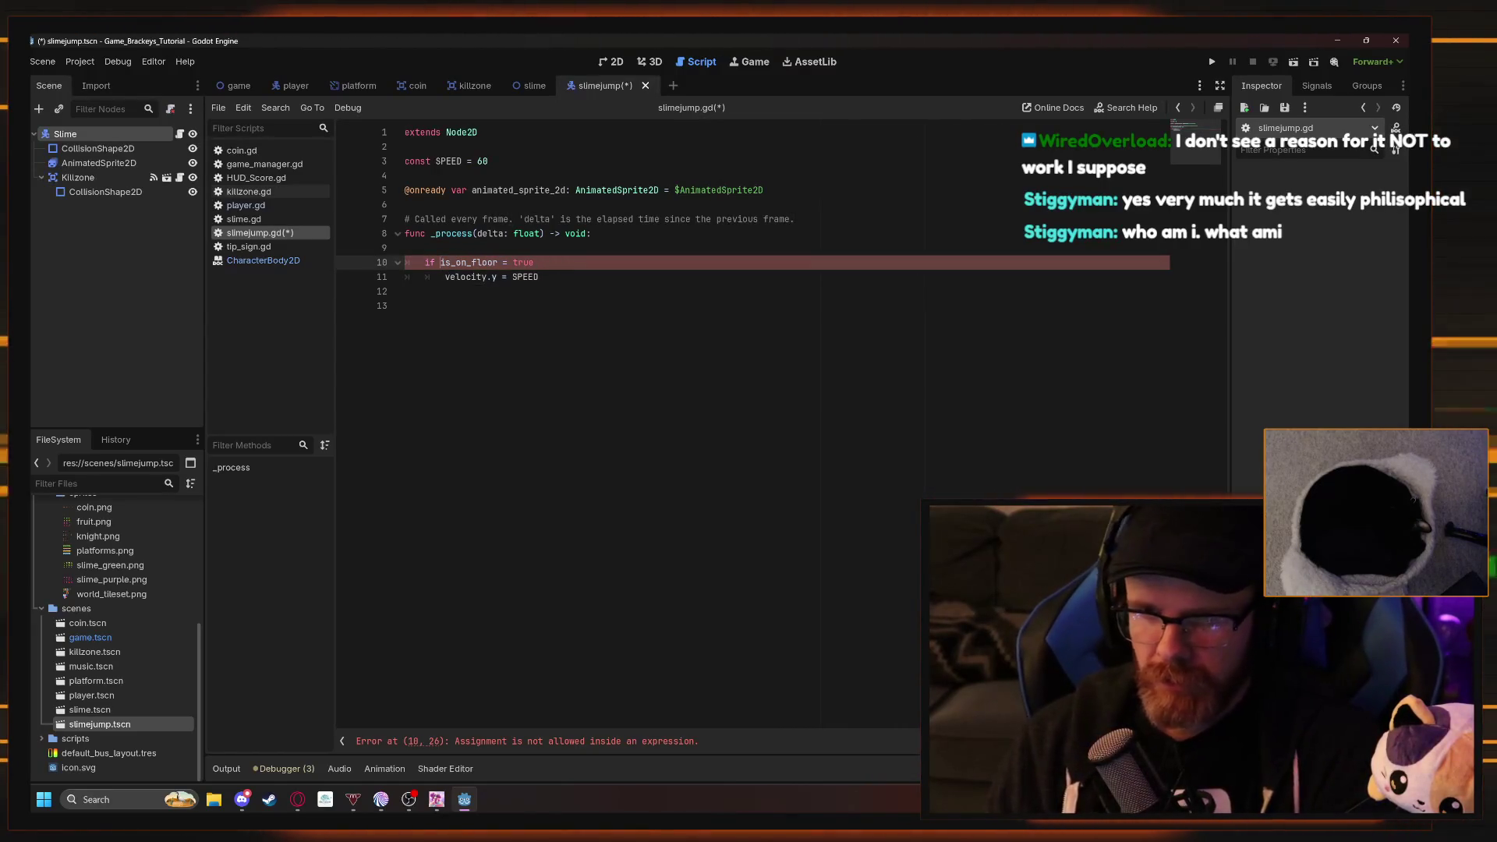
{"action": "key", "text": "ctrl+z"}
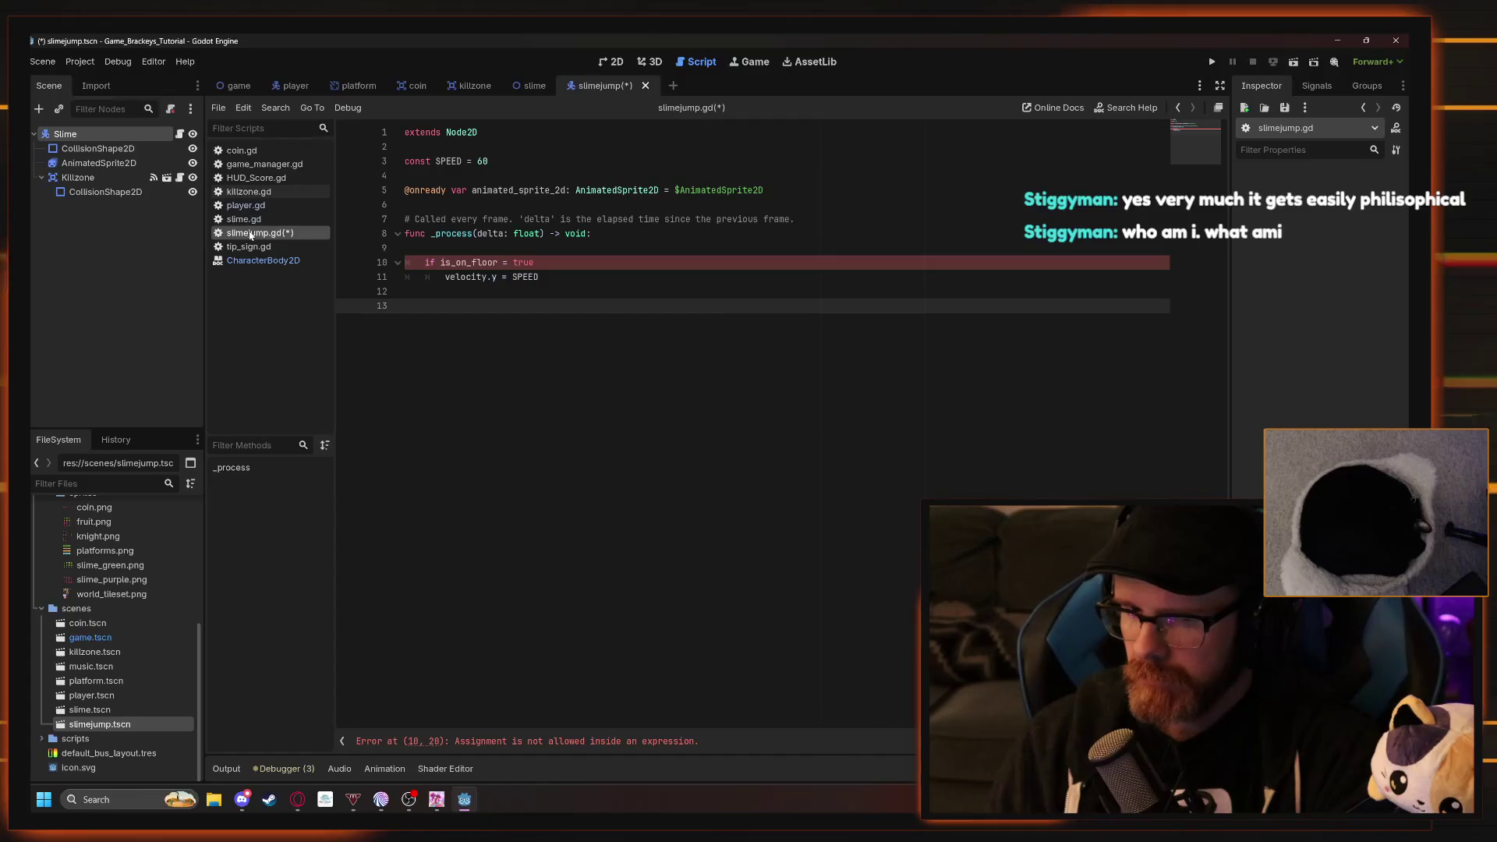
{"action": "key", "text": "ctrl+s"}
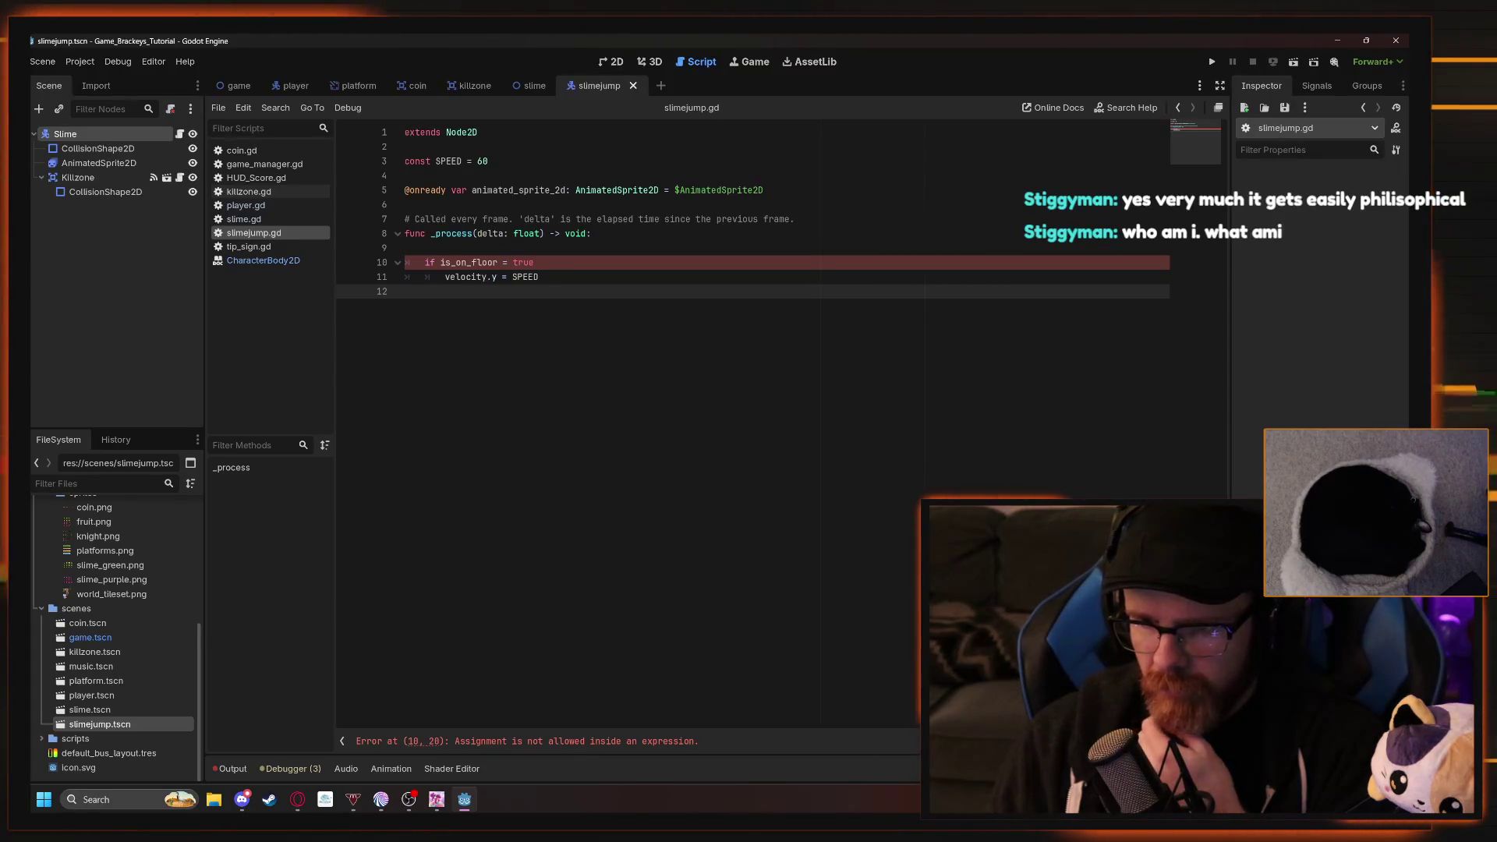
Make the check read 'if is_on_floor == true:' and view the CharacterBody2D documentation.
{"action": "left_click", "coordinate": [594, 743]}
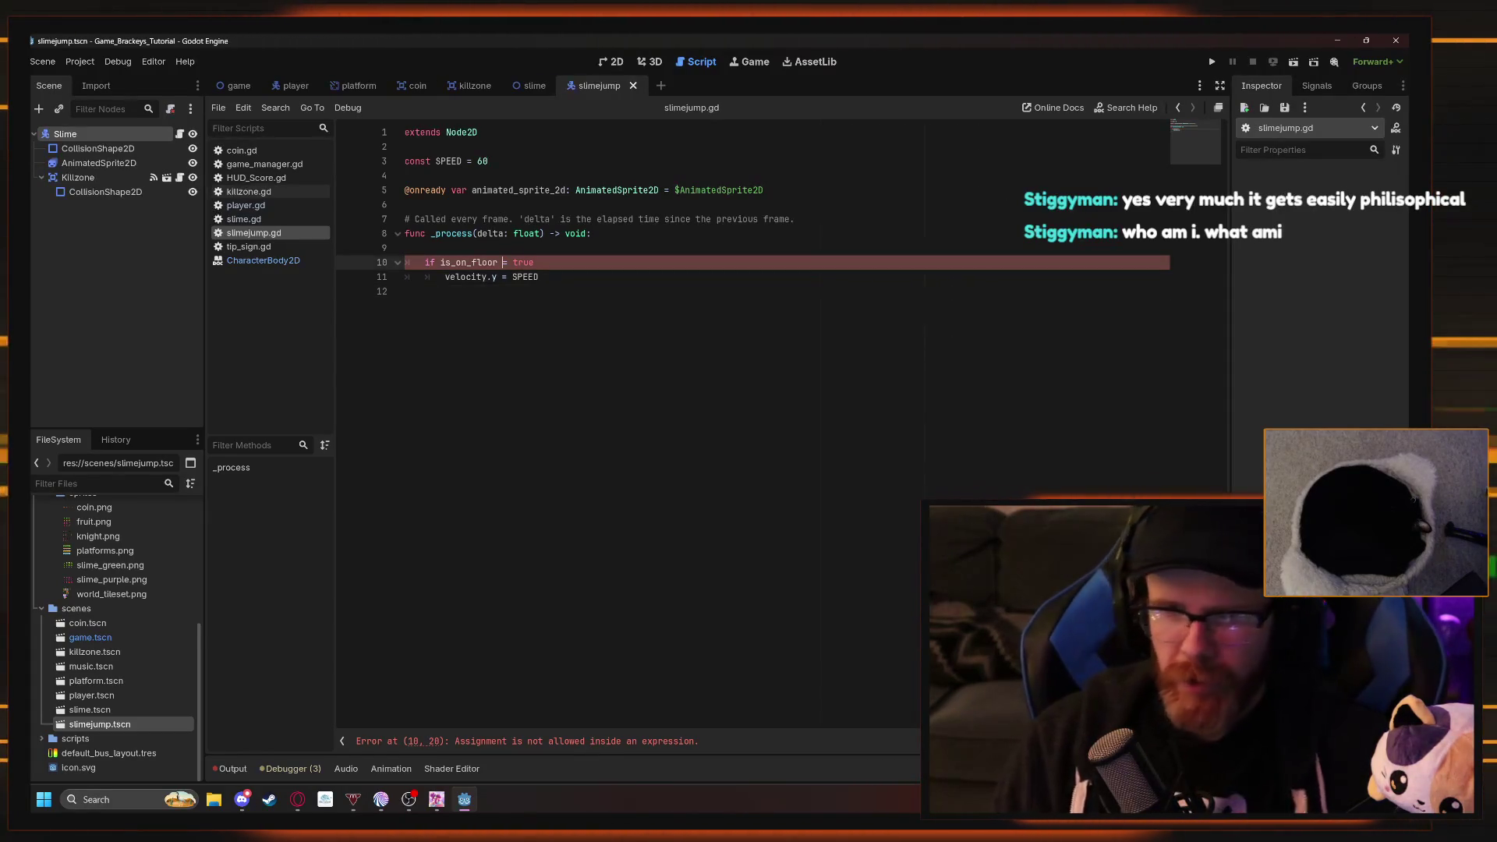
{"action": "type", "text": "="}
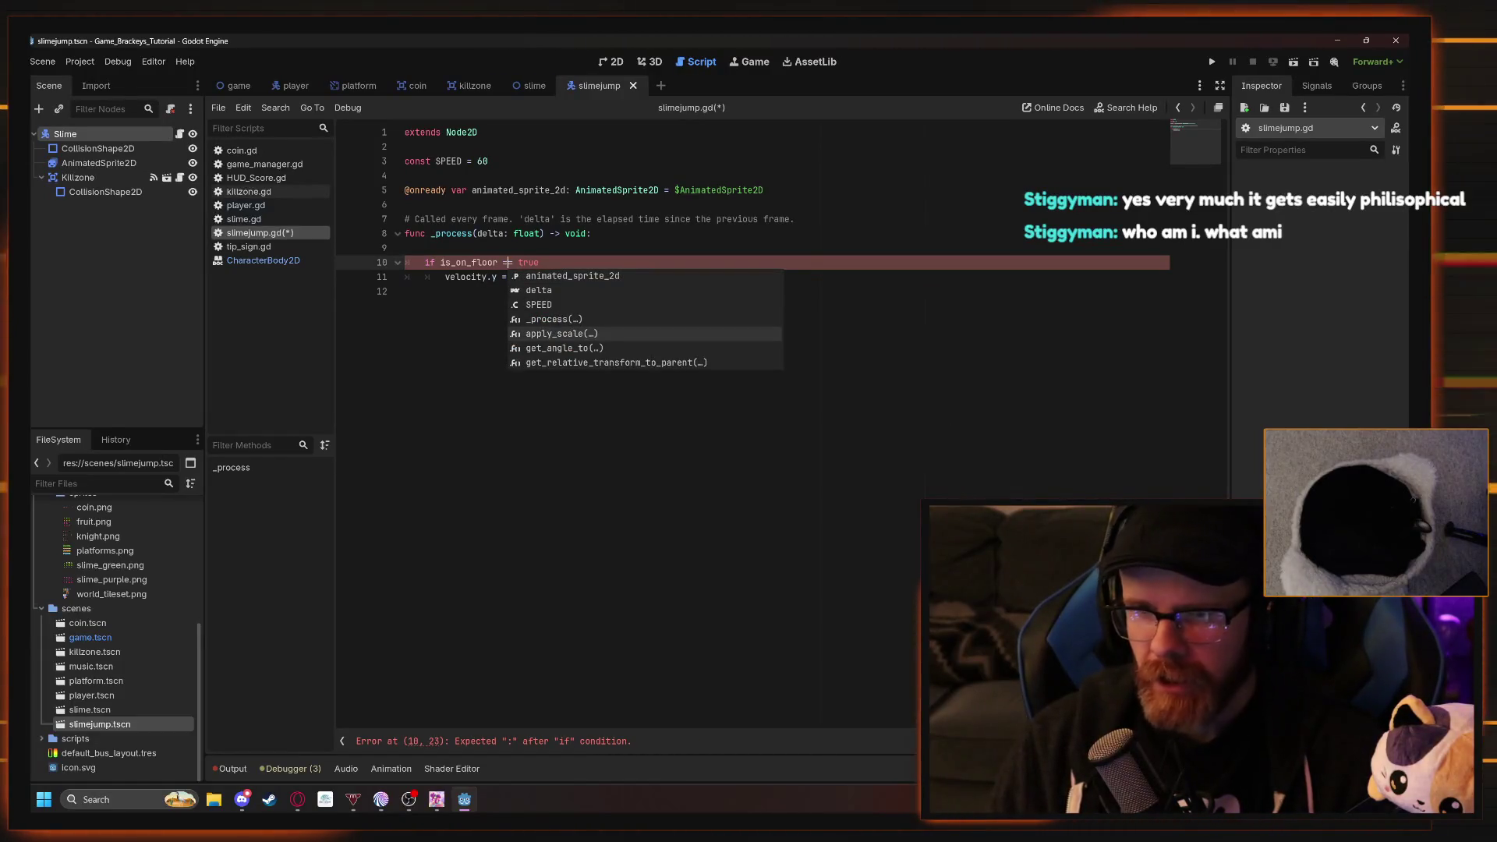
{"action": "left_click", "coordinate": [406, 291]}
{"action": "left_click", "coordinate": [405, 248]}
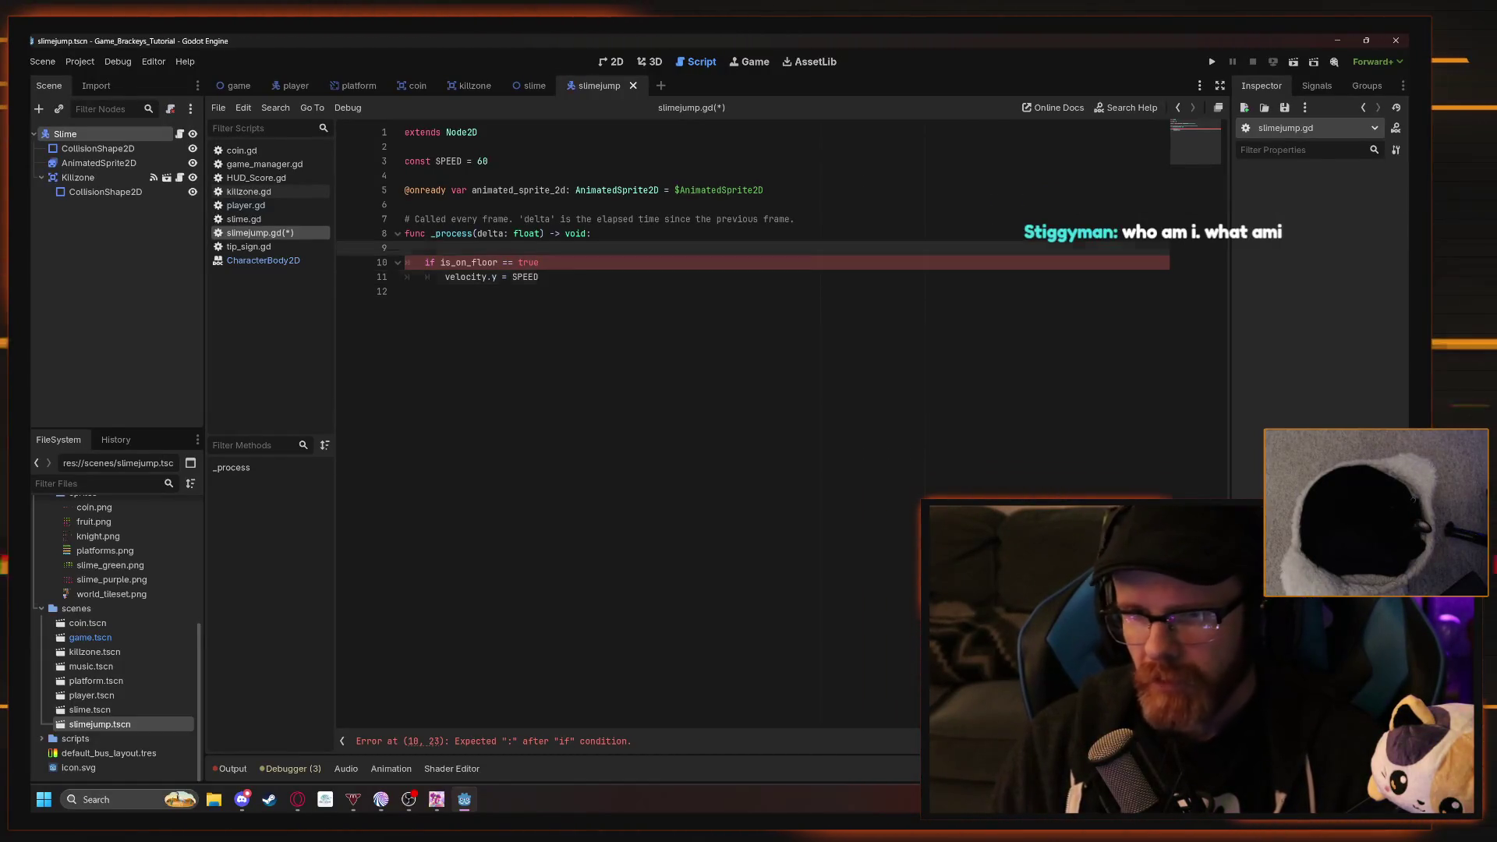
{"action": "left_click", "coordinate": [540, 262]}
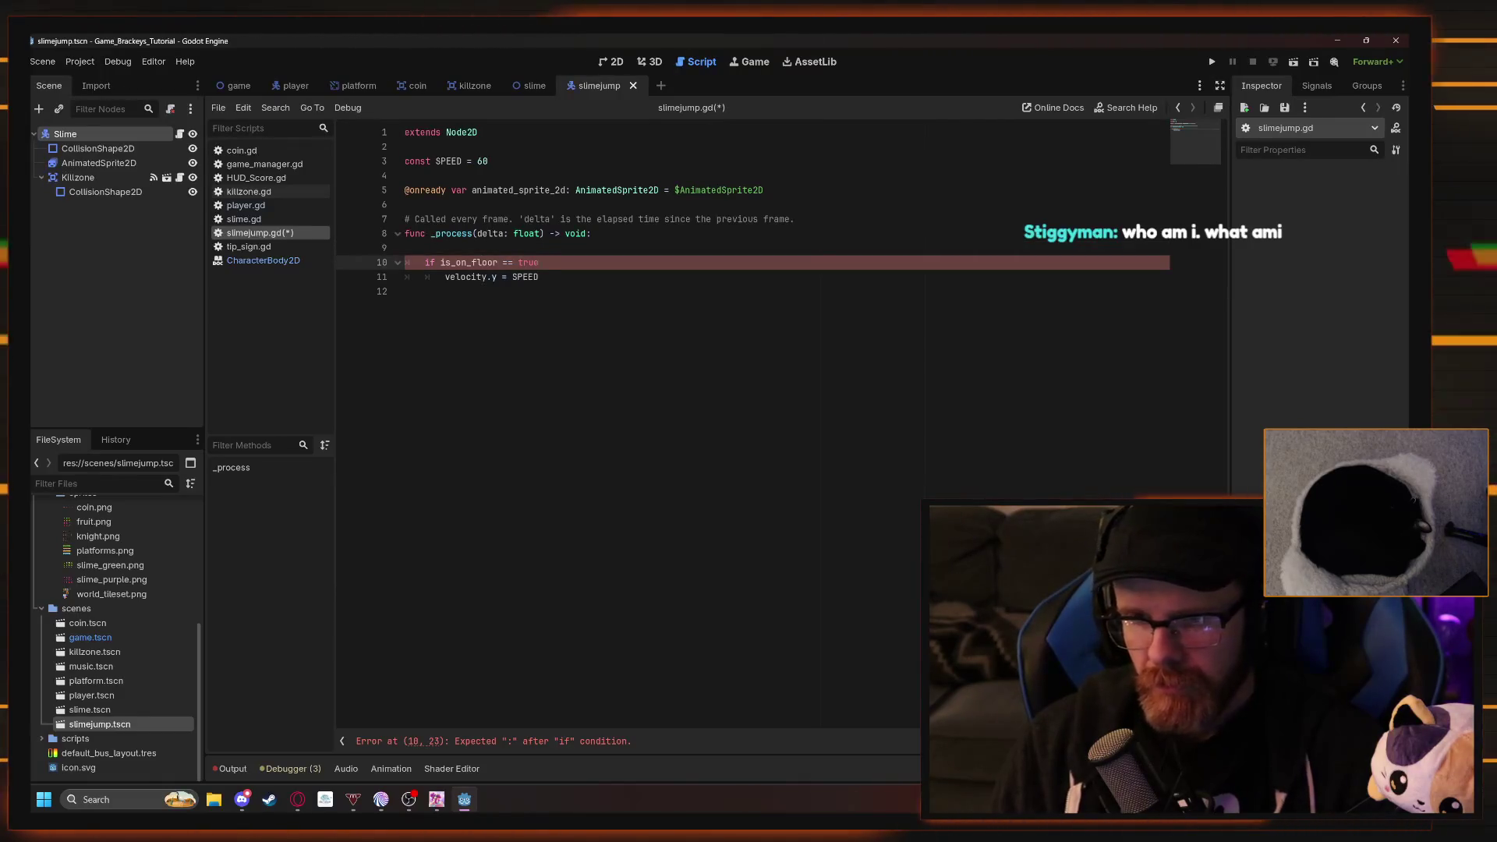
{"action": "type", "text": ":"}
{"action": "left_click", "coordinate": [406, 291]}
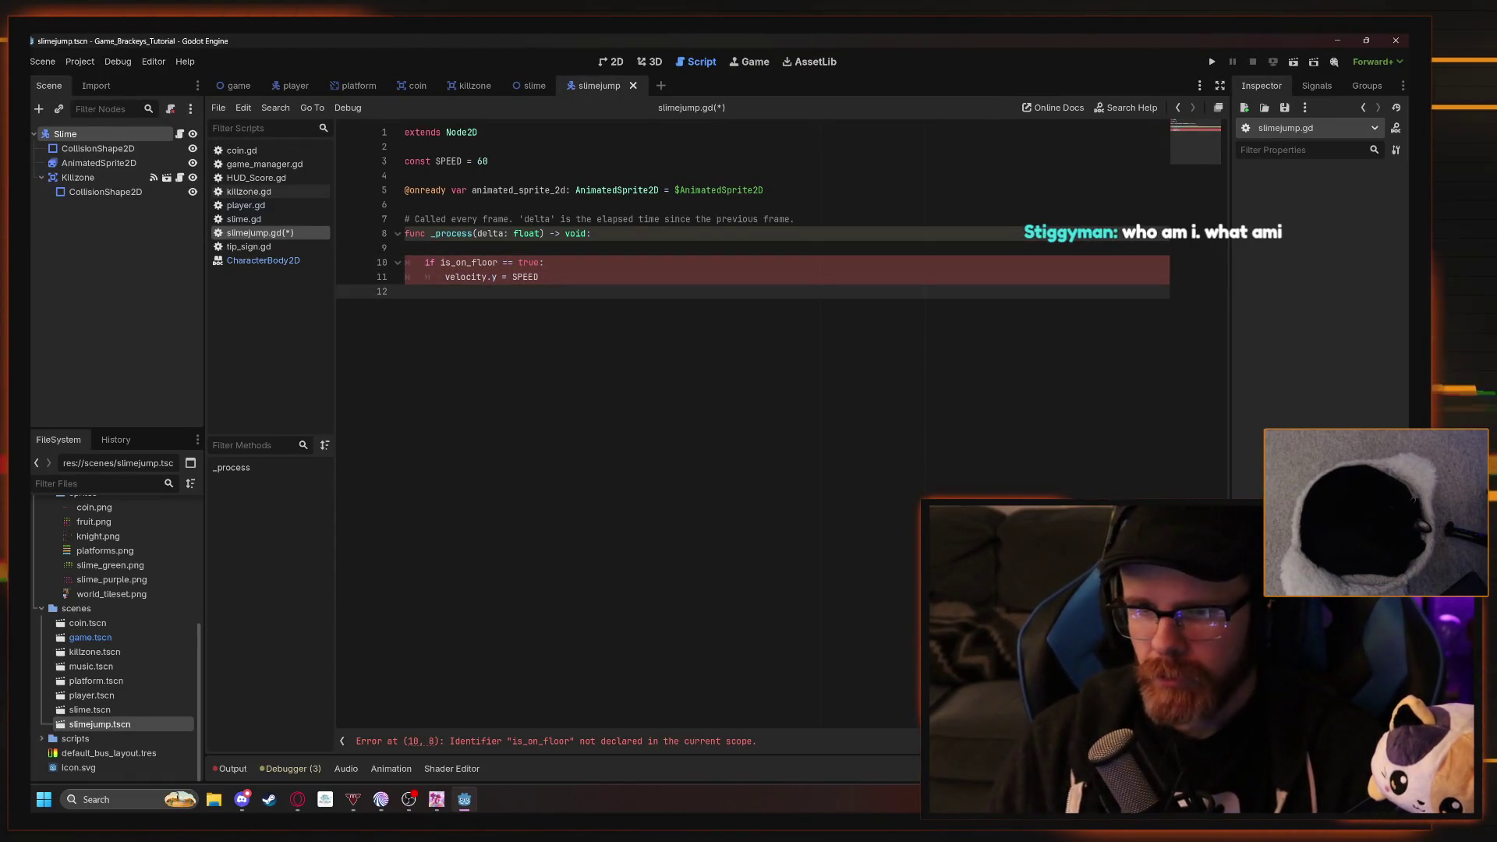
{"action": "left_click", "coordinate": [539, 277]}
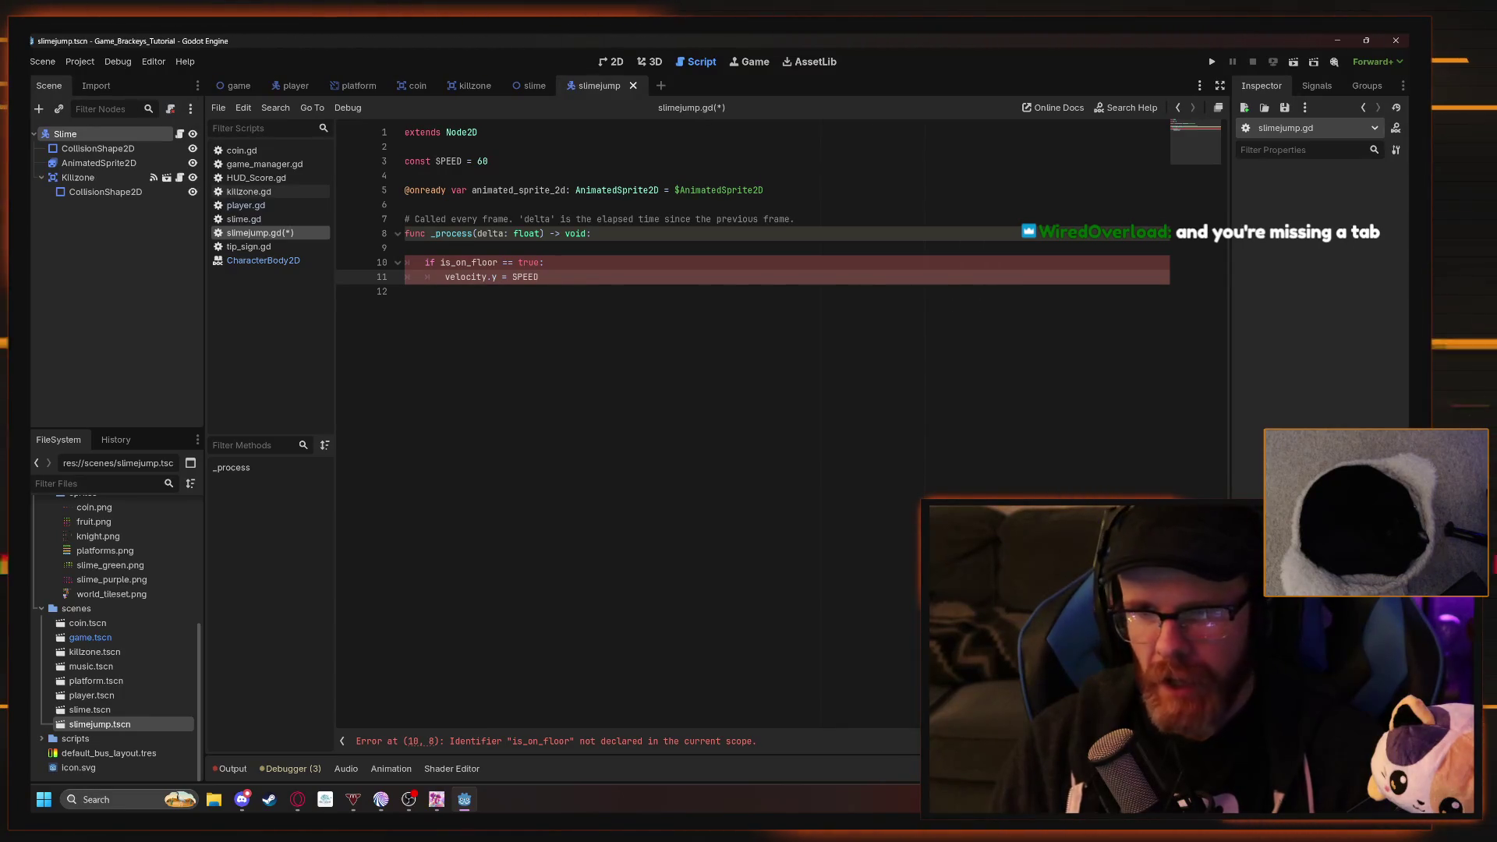
{"action": "left_click", "coordinate": [280, 262]}
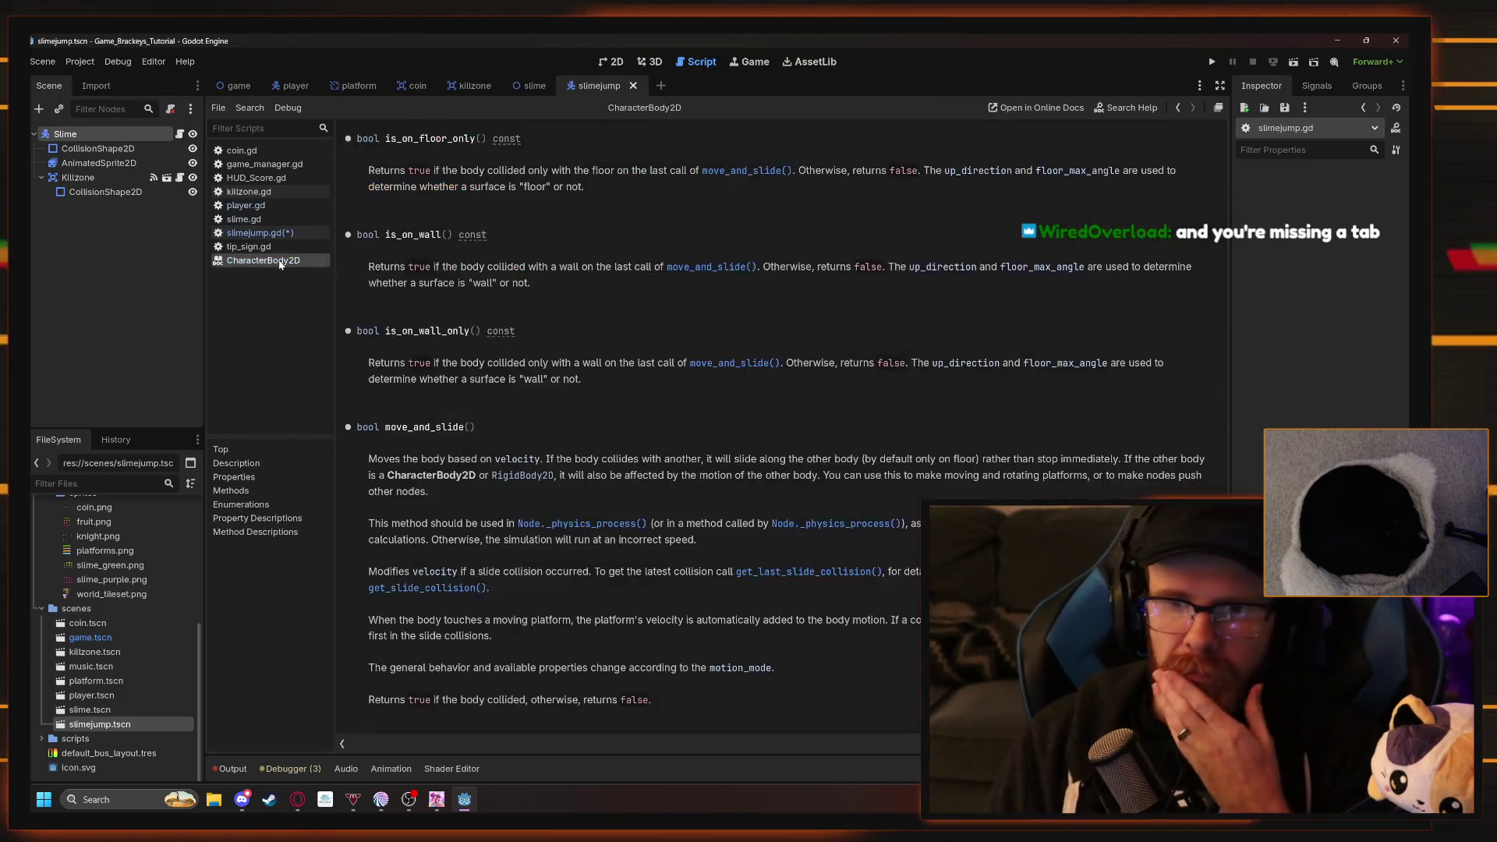
Close the CharacterBody2D page and Tab-indent the lines 10–11 if block into _process.
{"action": "middle_click", "coordinate": [261, 265]}
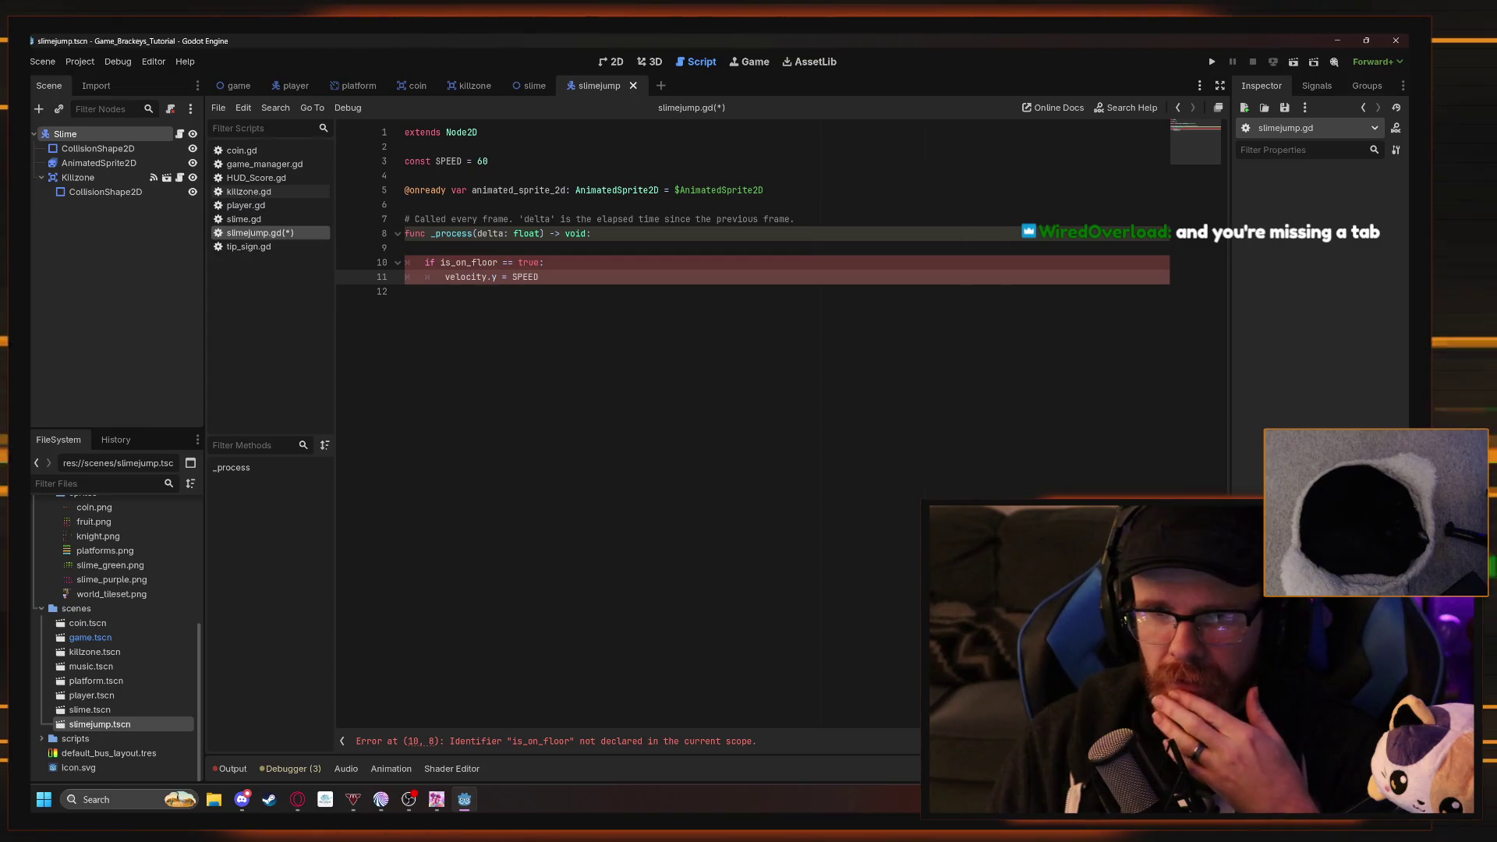
{"action": "left_click_drag", "start_coordinate": [425, 262], "coordinate": [538, 277]}
{"action": "left_click", "coordinate": [405, 291]}
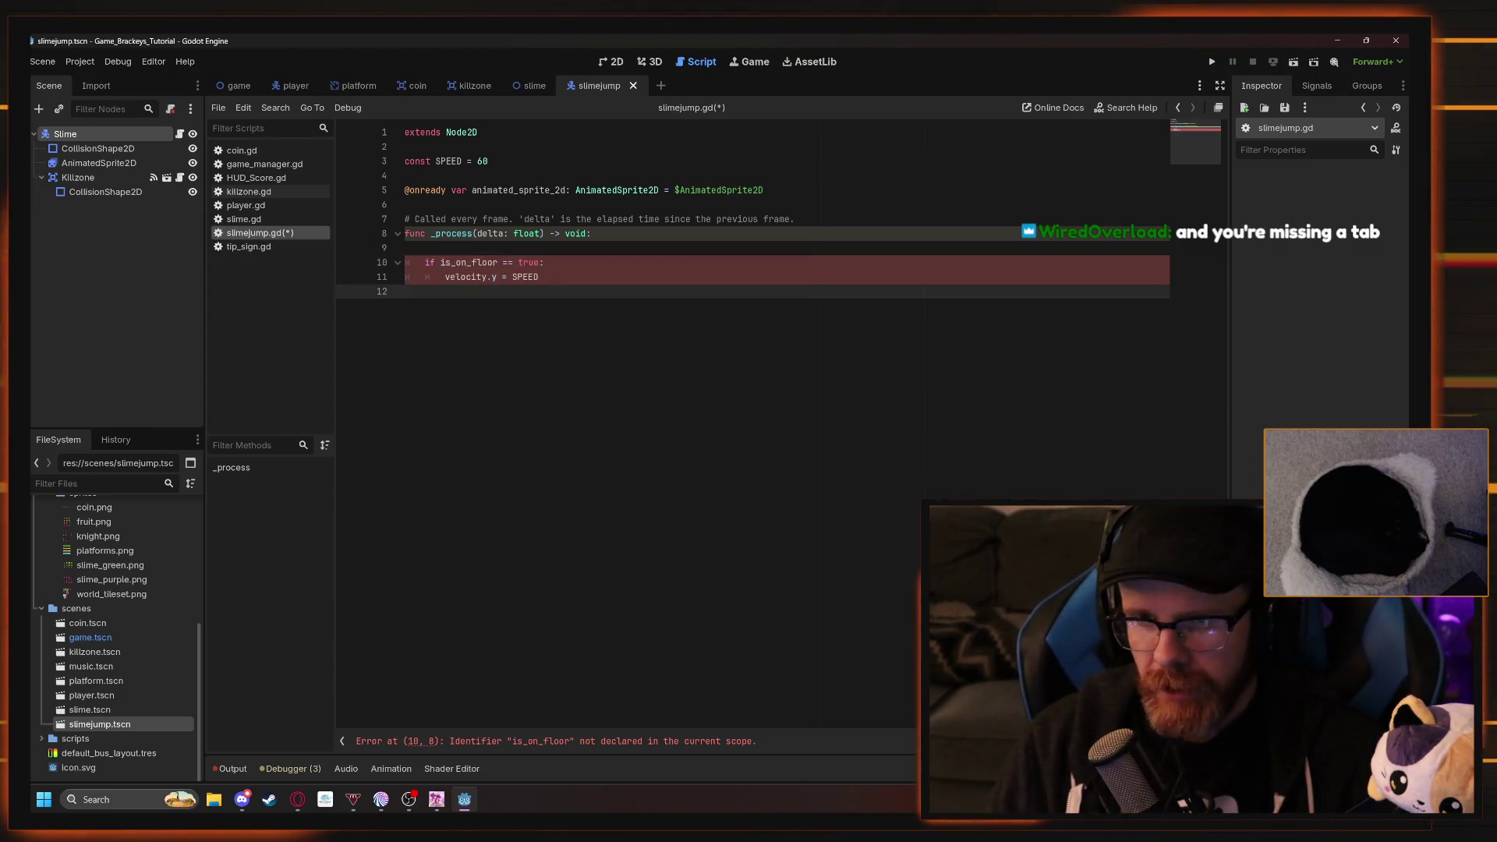
{"action": "left_click", "coordinate": [538, 277]}
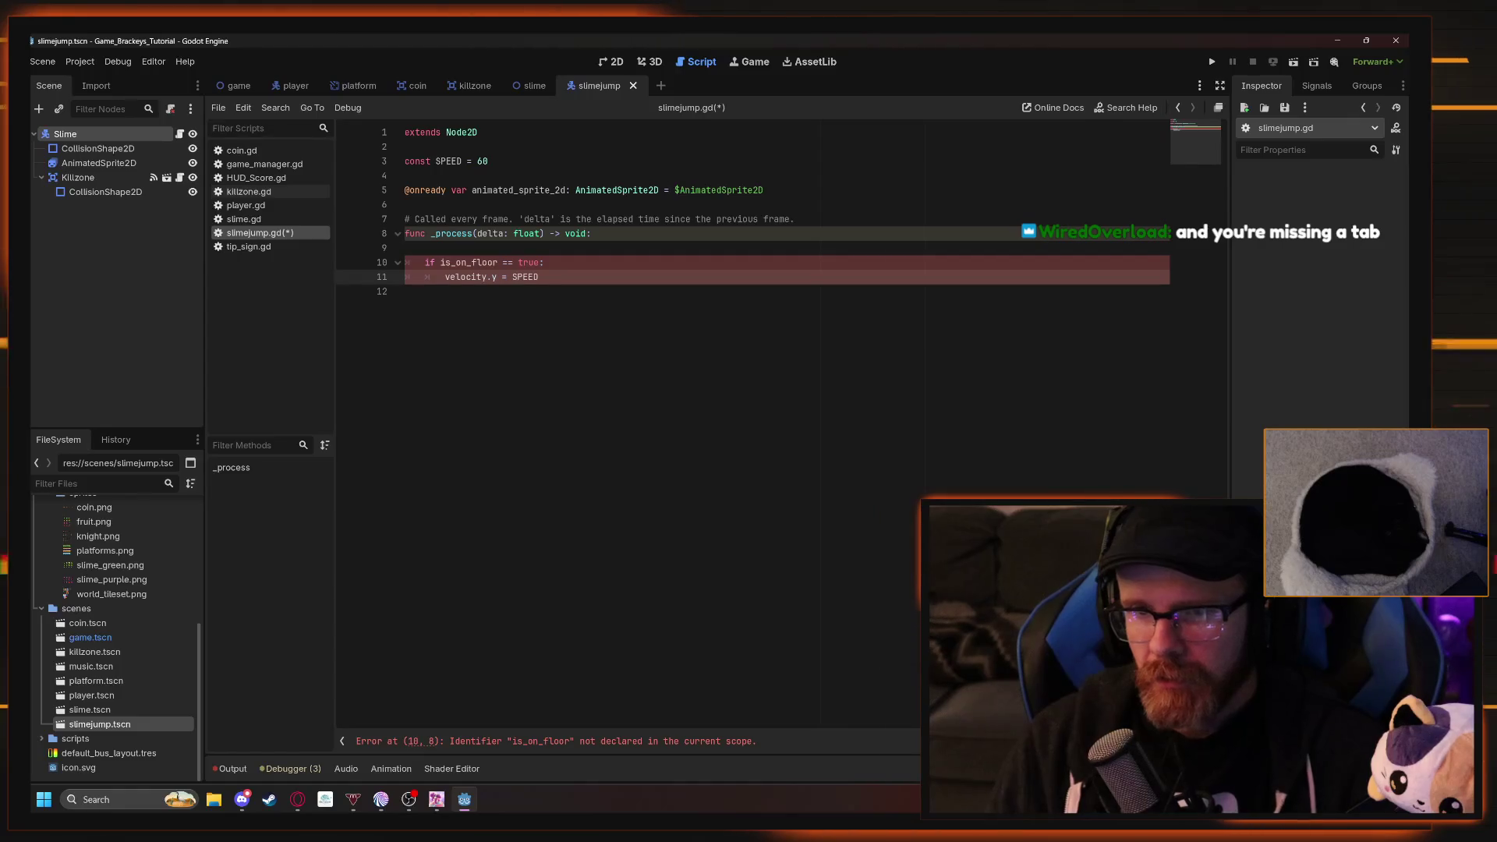
{"action": "left_click", "coordinate": [544, 262]}
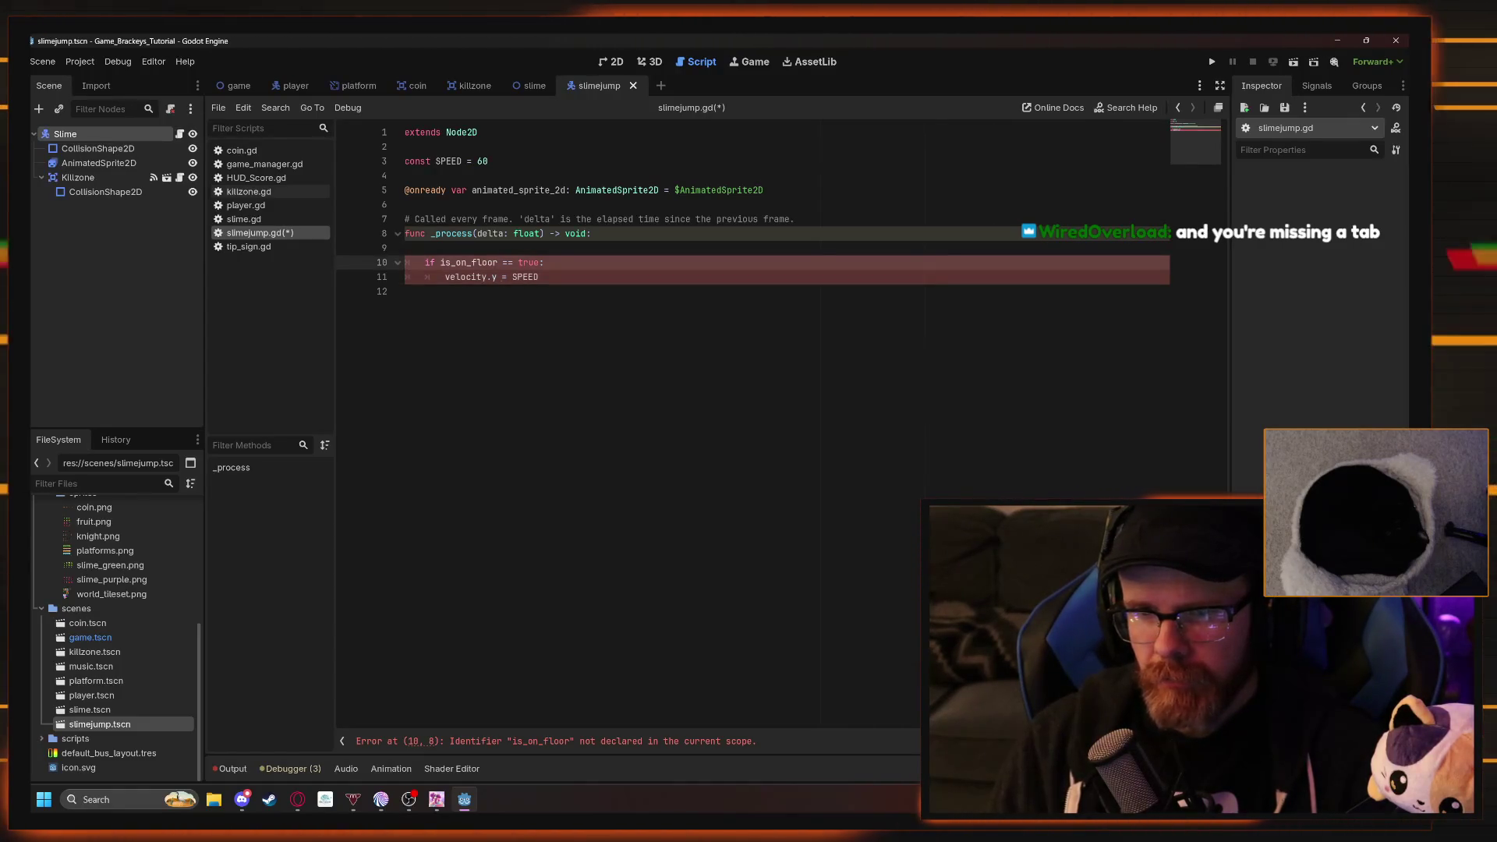
{"action": "key", "text": "Delete"}
{"action": "key", "text": "shift+Tab"}
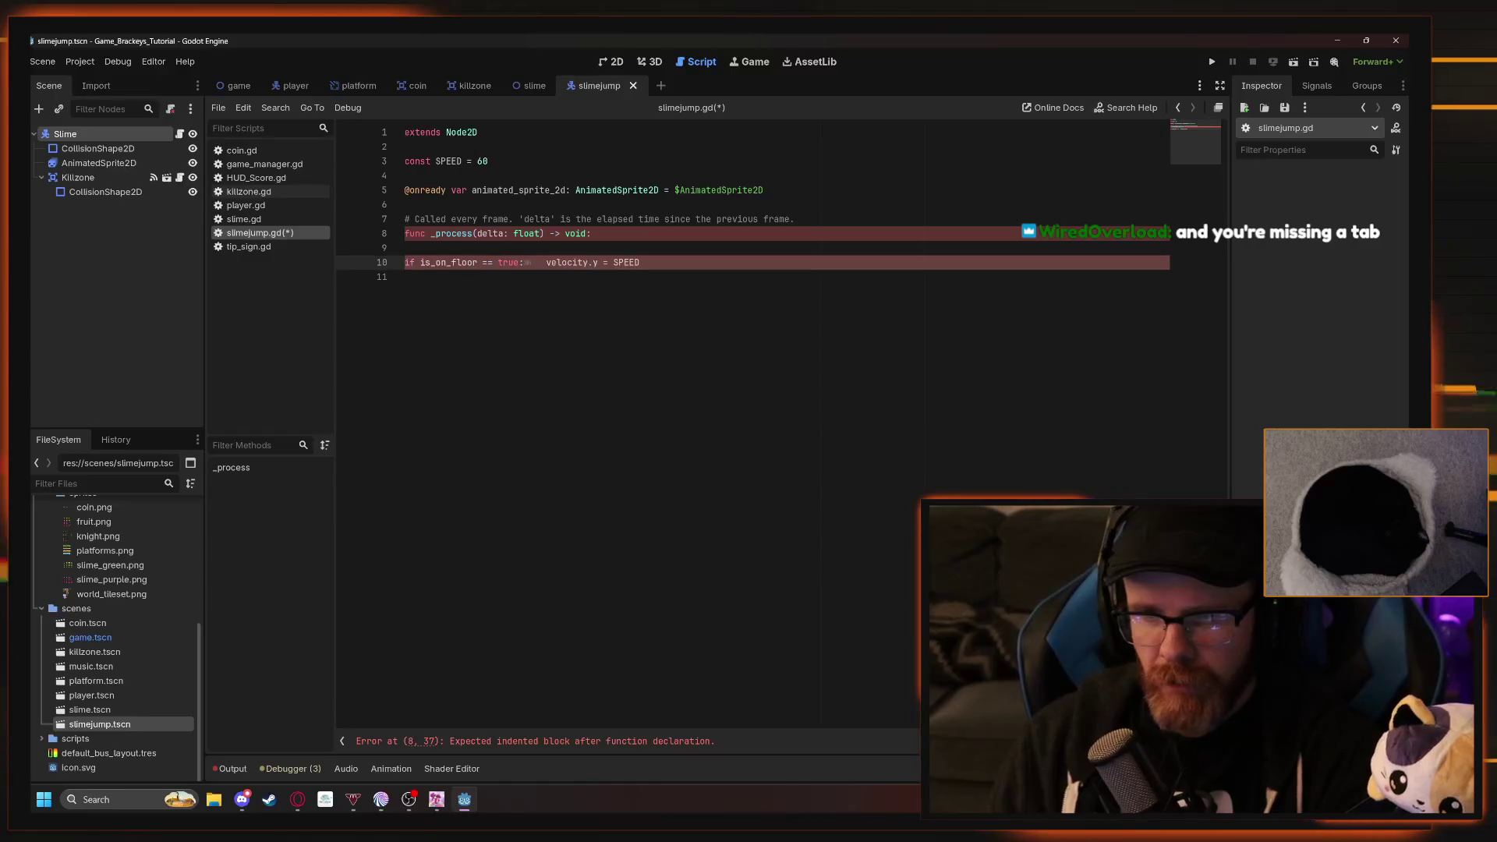
{"action": "key", "text": "Return"}
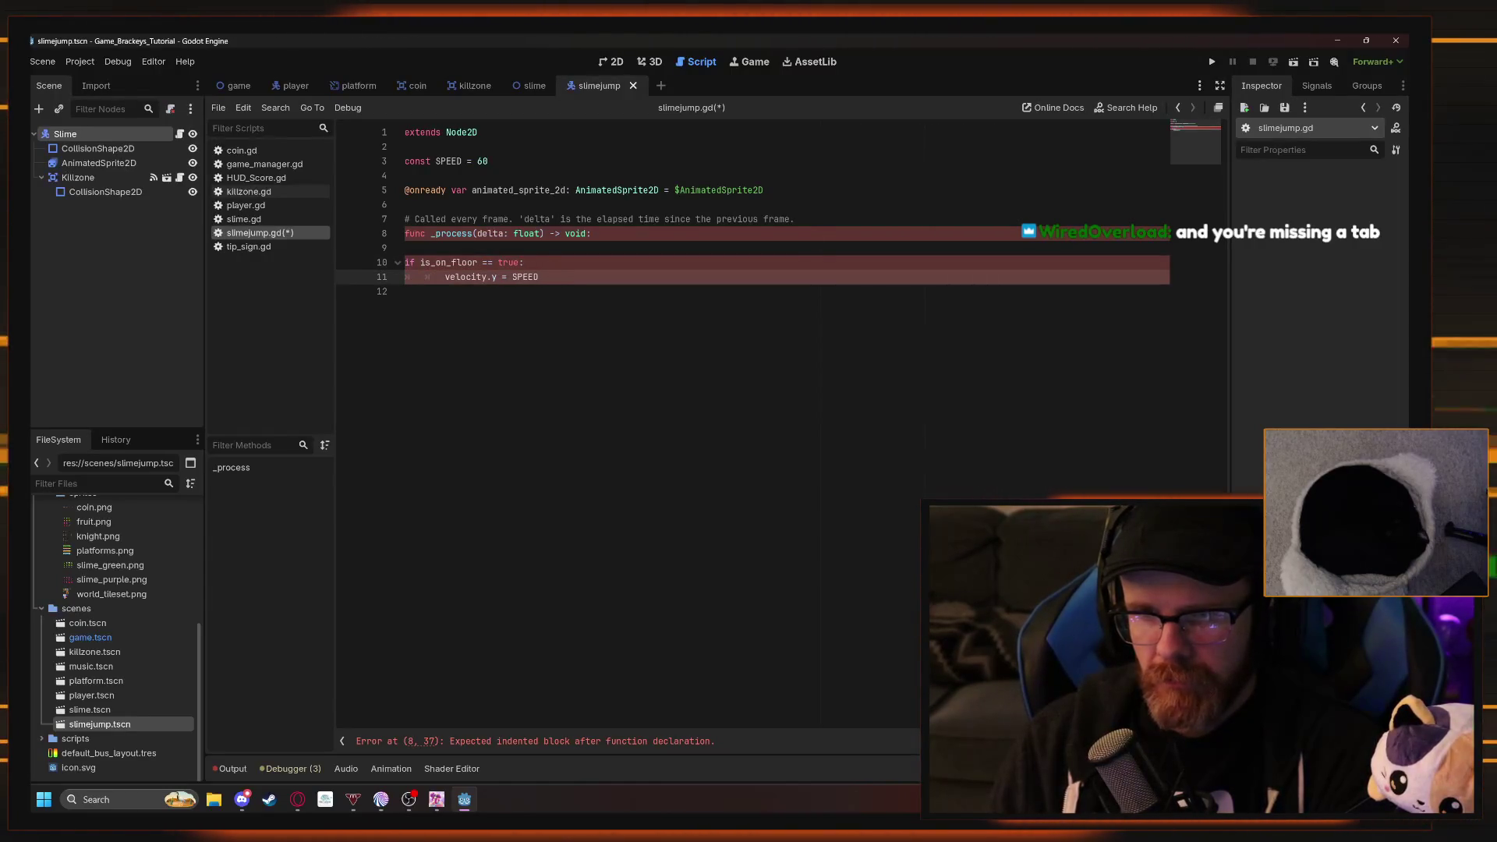
{"action": "left_click", "coordinate": [524, 262]}
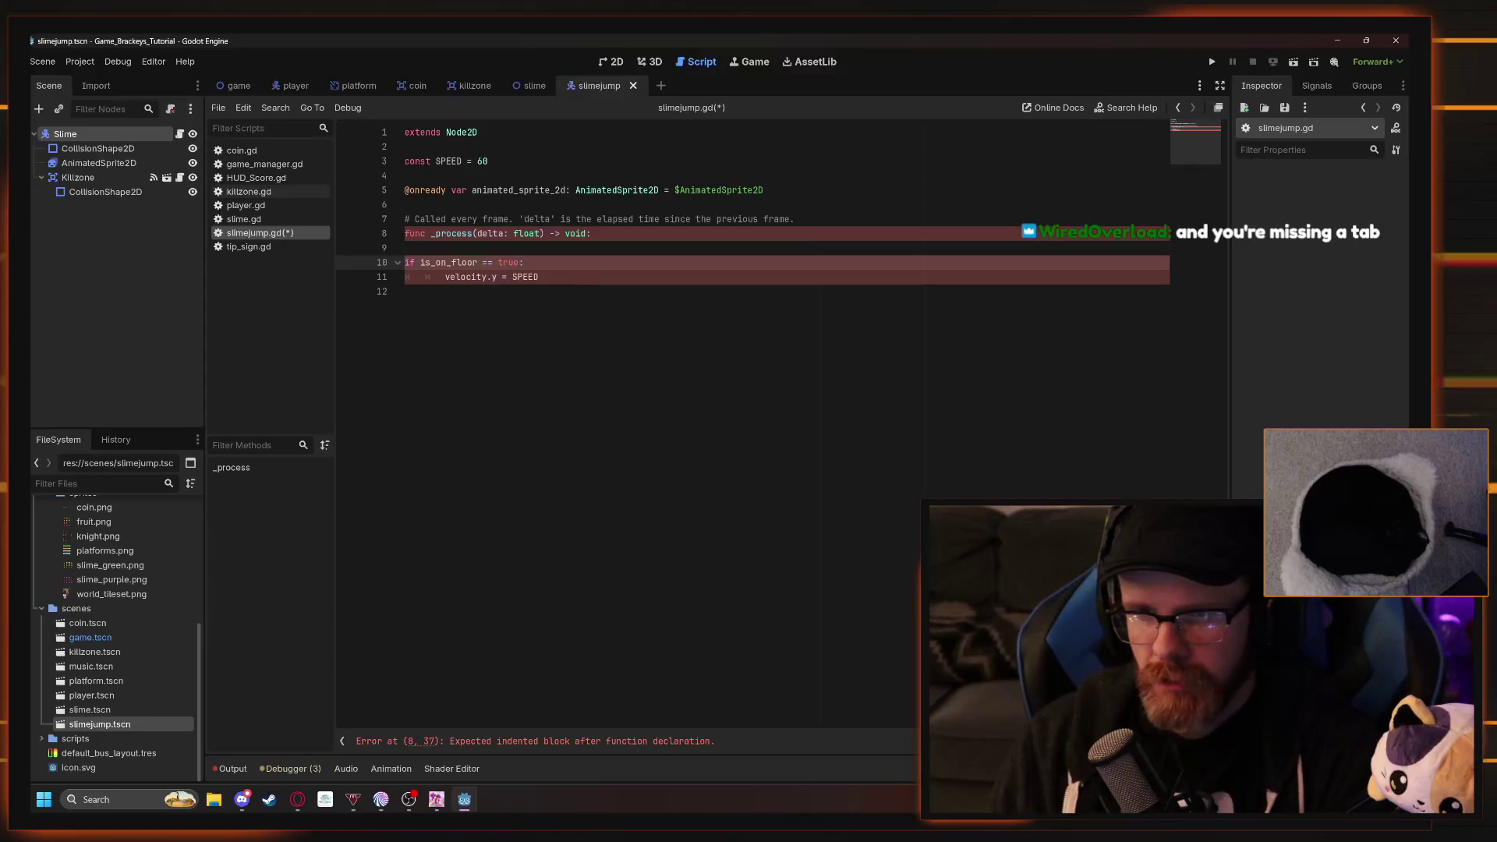
{"action": "key", "text": "Tab"}
{"action": "key", "text": "Down"}
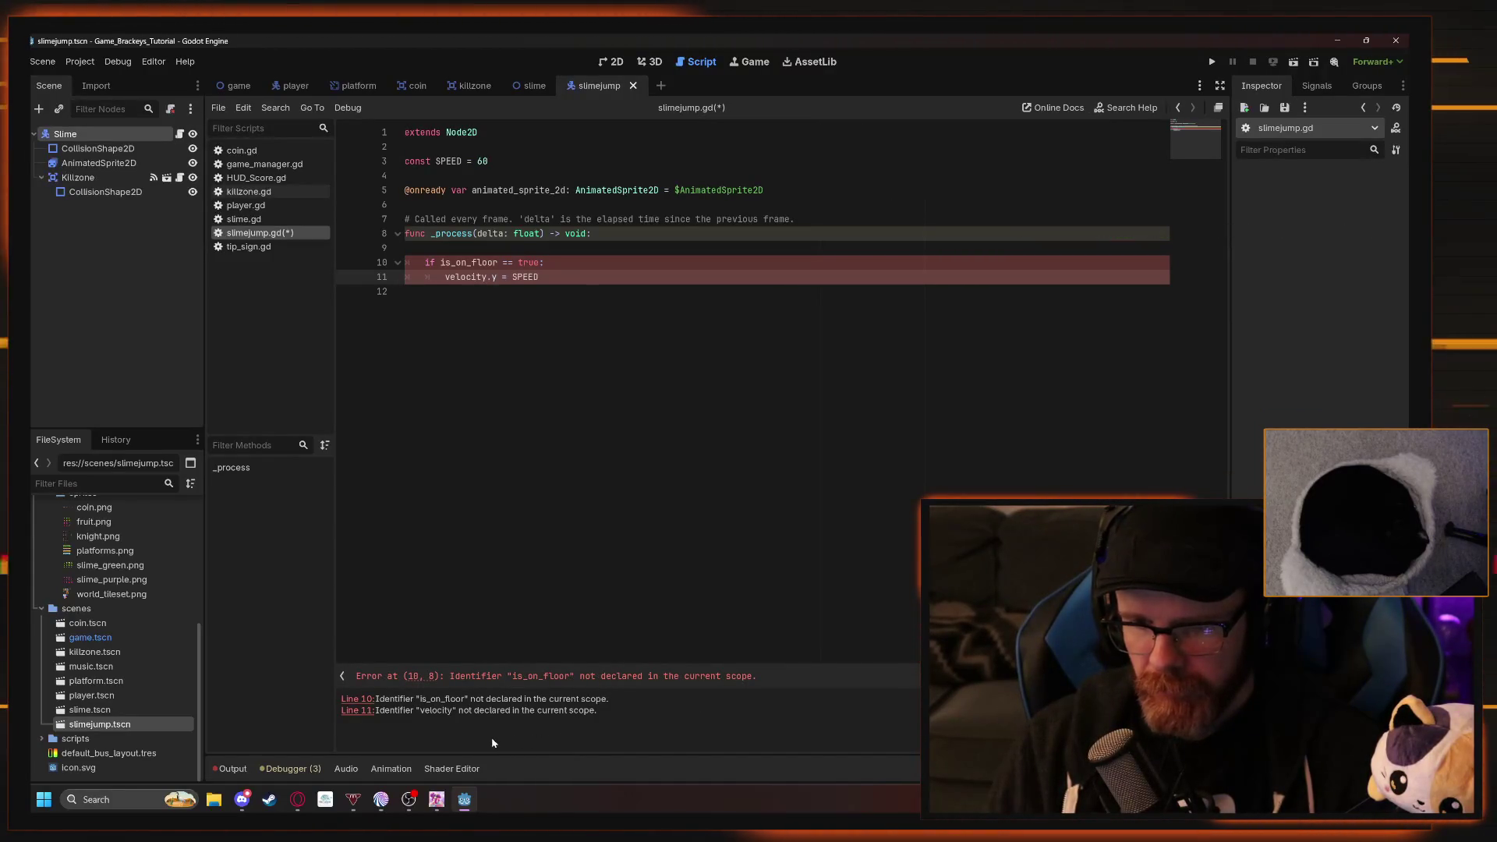
Save slimejump.gd with its is_on_floor check and velocity.y = SPEED line.
{"action": "left_click", "coordinate": [405, 291]}
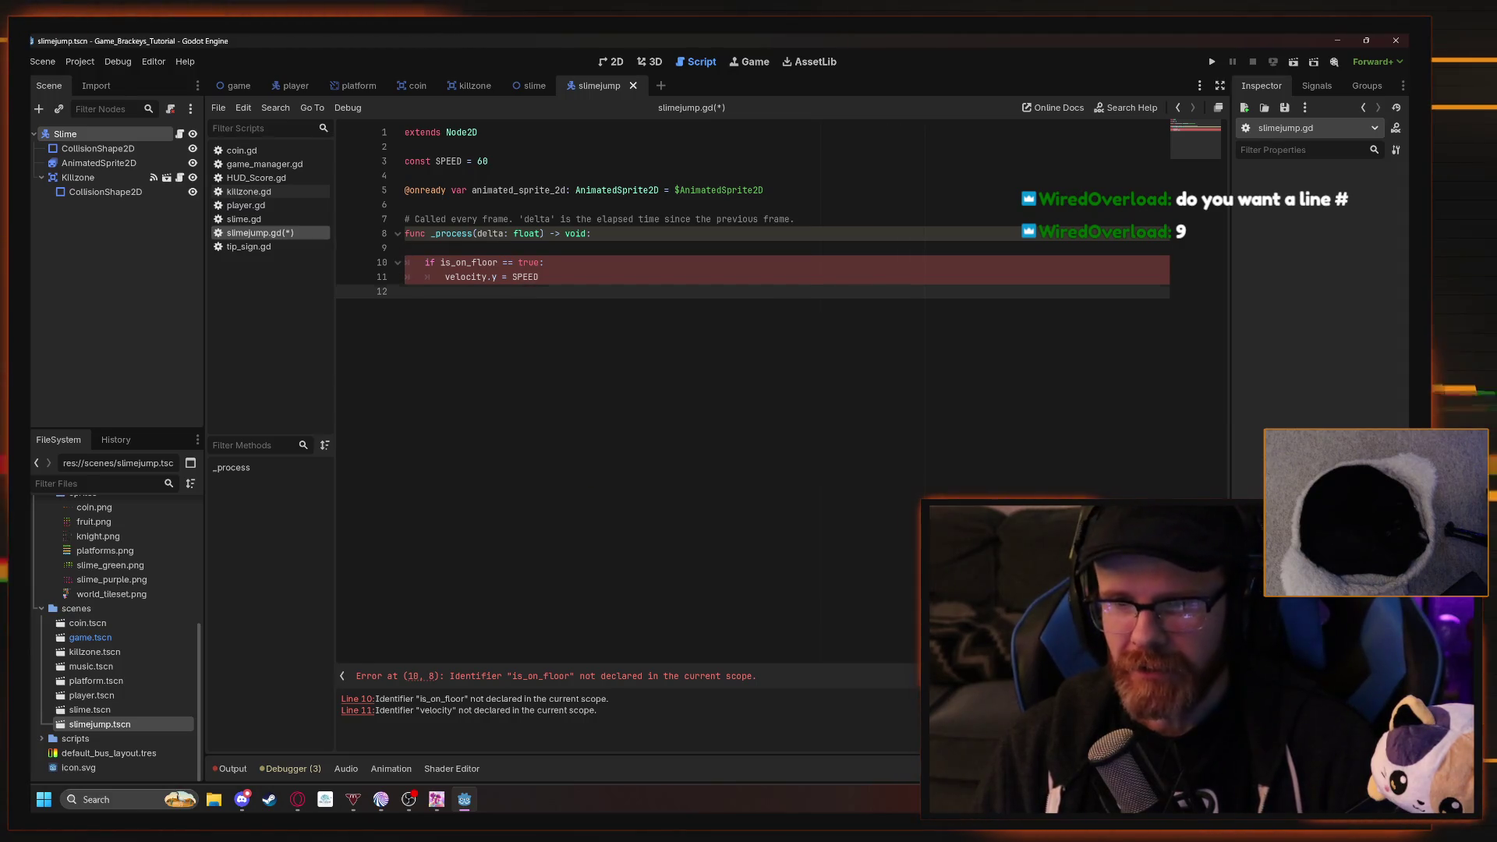
{"action": "left_click", "coordinate": [405, 247]}
{"action": "left_click", "coordinate": [406, 291]}
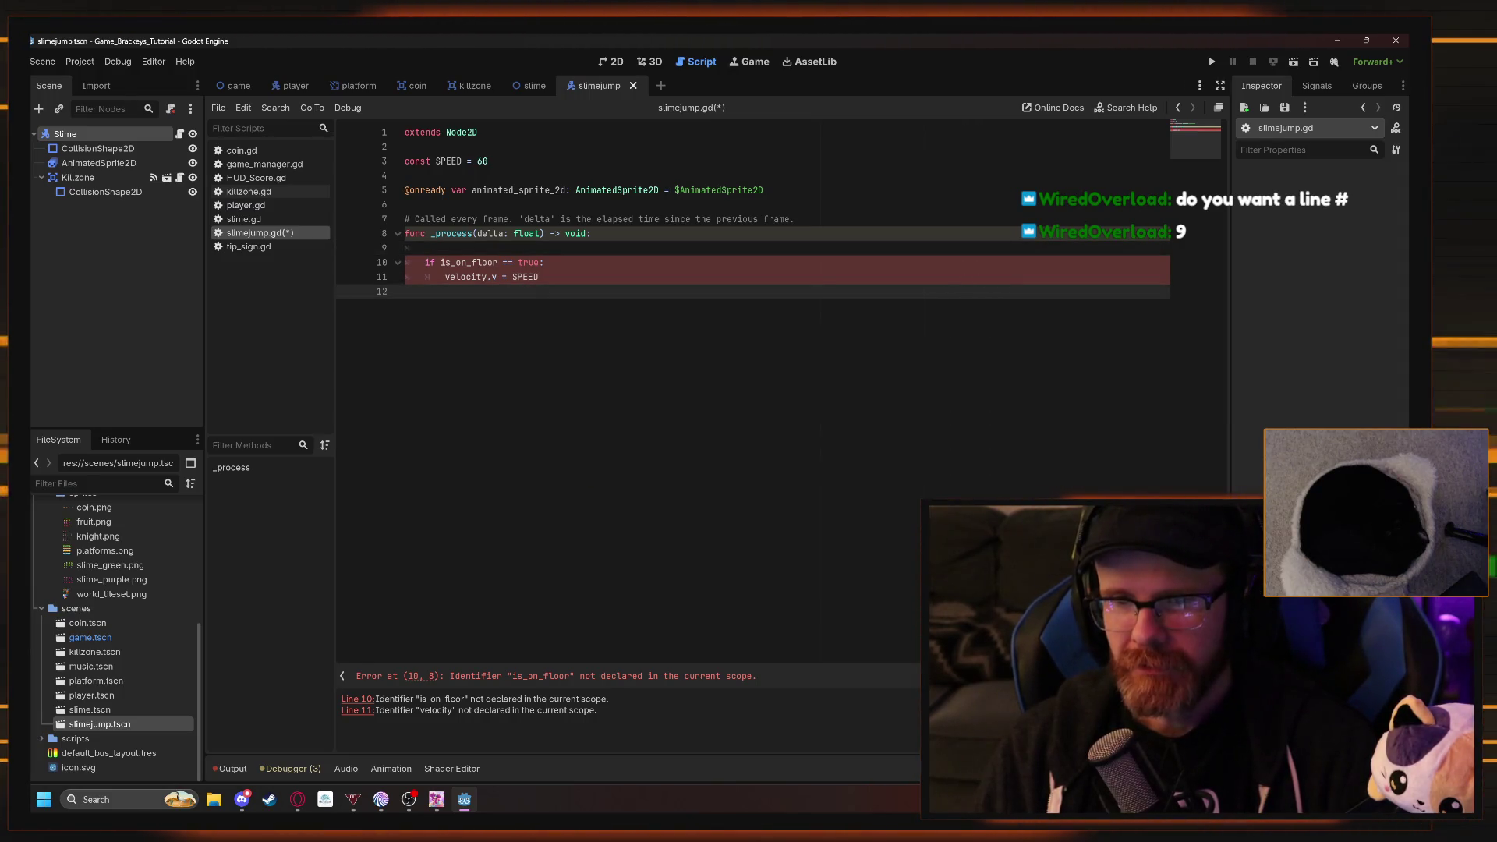
{"action": "left_click", "coordinate": [407, 247]}
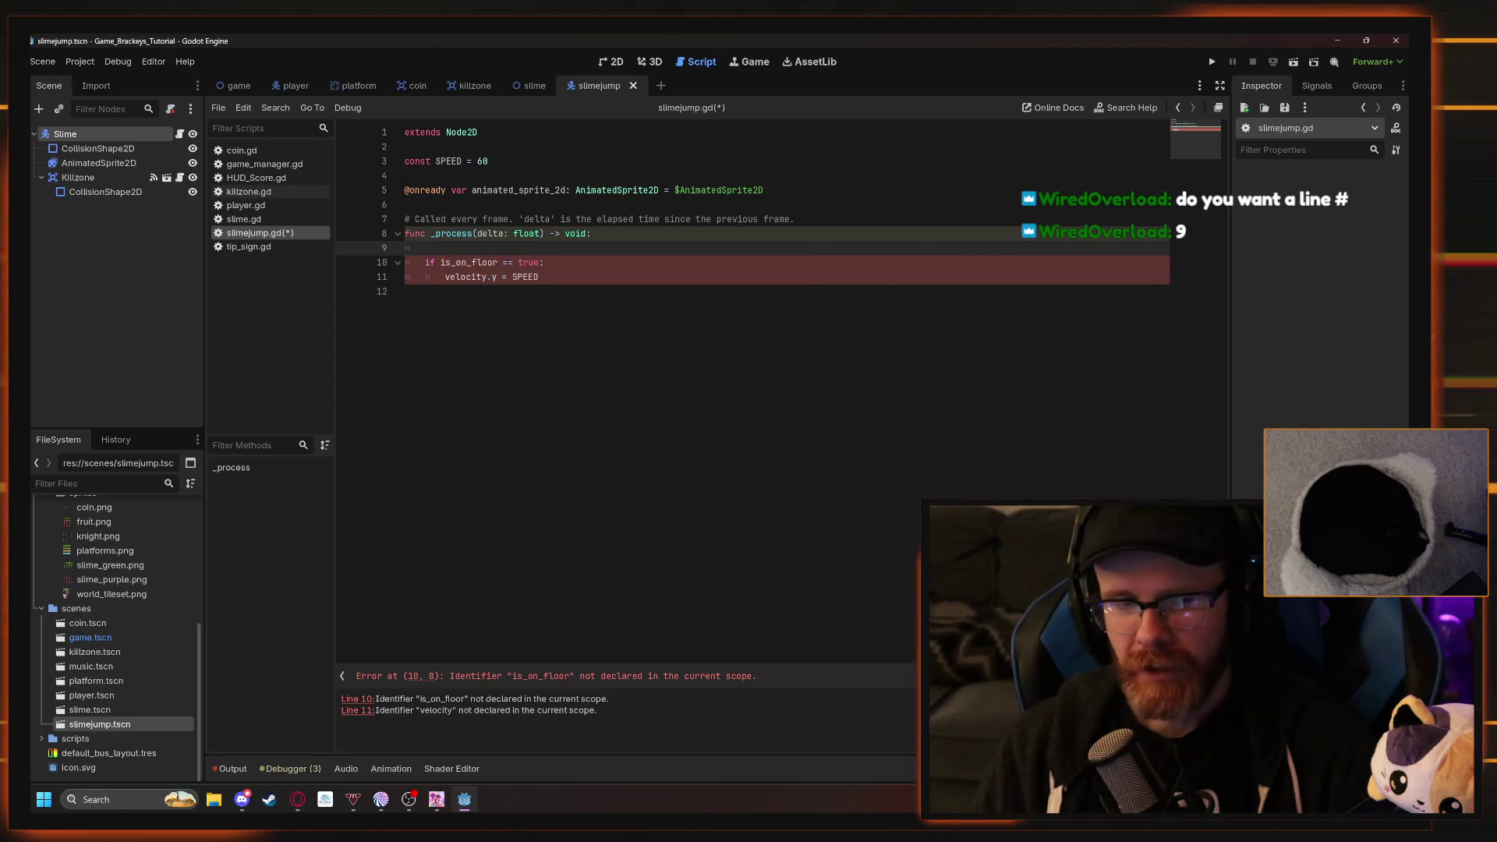
{"action": "left_click", "coordinate": [405, 291]}
{"action": "key", "text": "ctrl+s"}
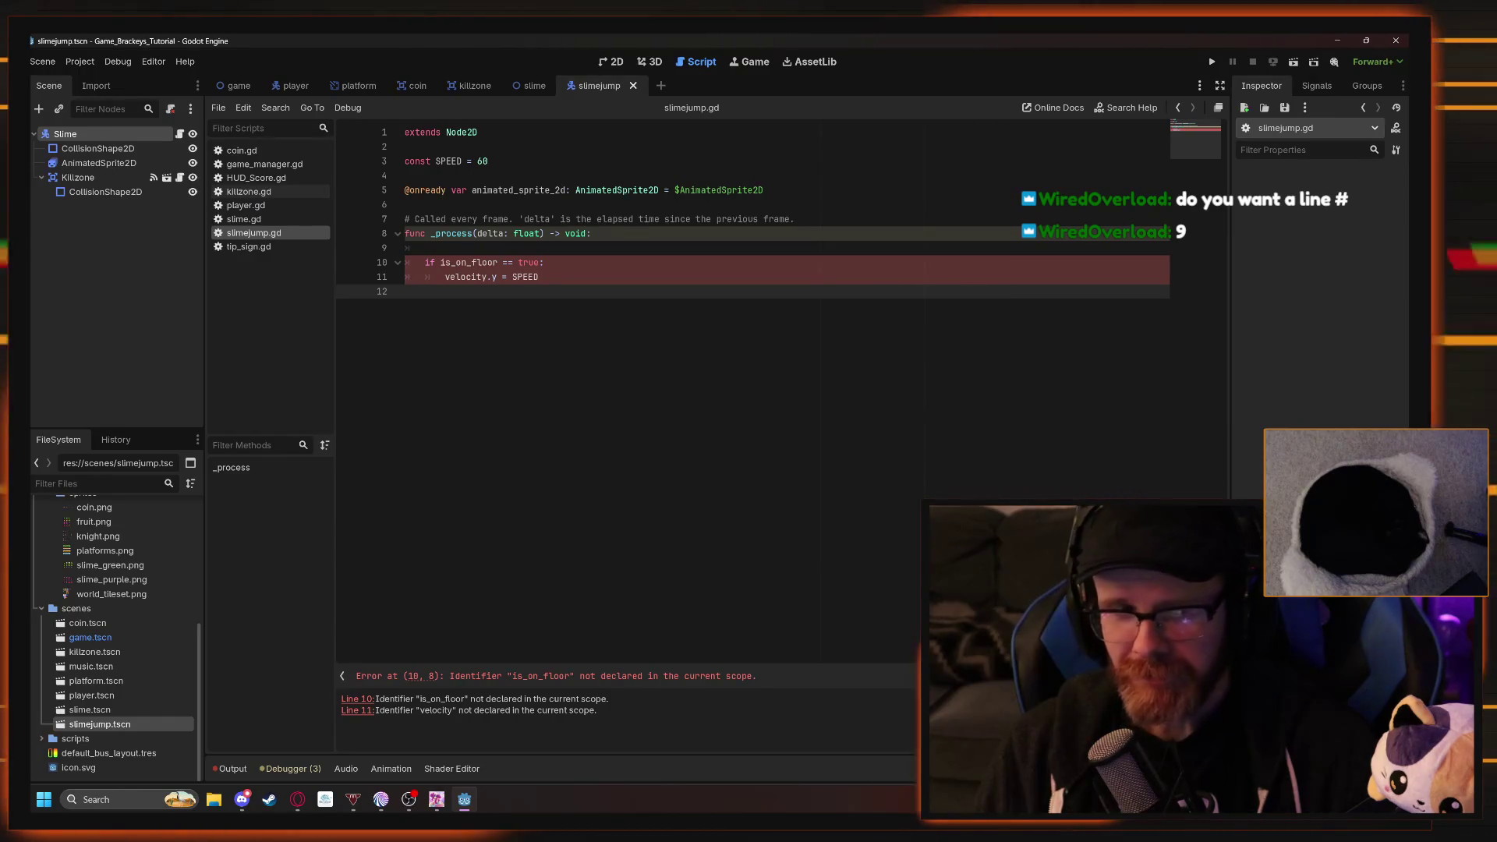
{"action": "left_click", "coordinate": [407, 247]}
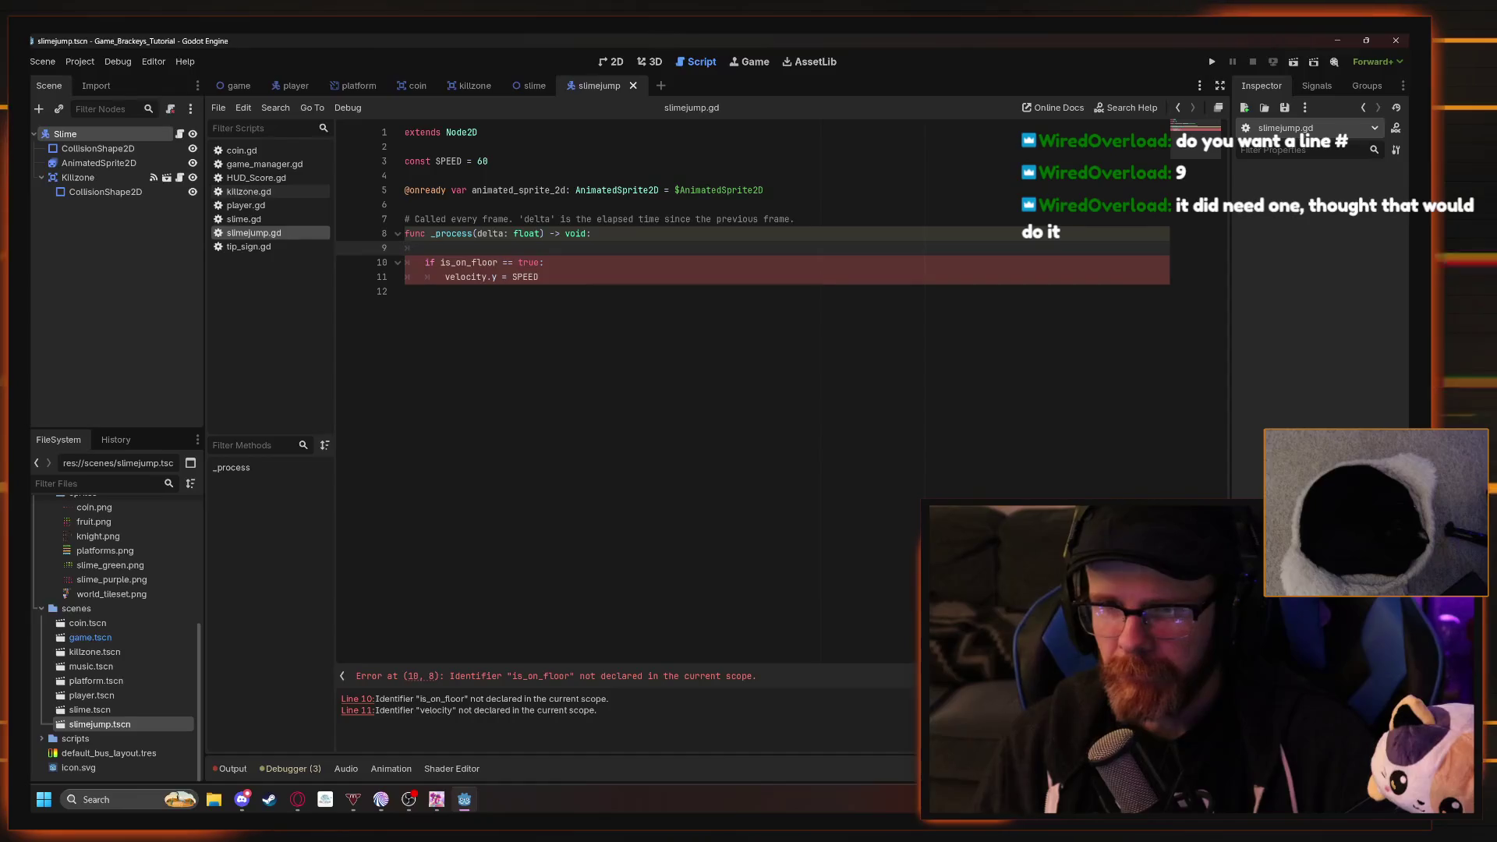
{"action": "left_click", "coordinate": [439, 263]}
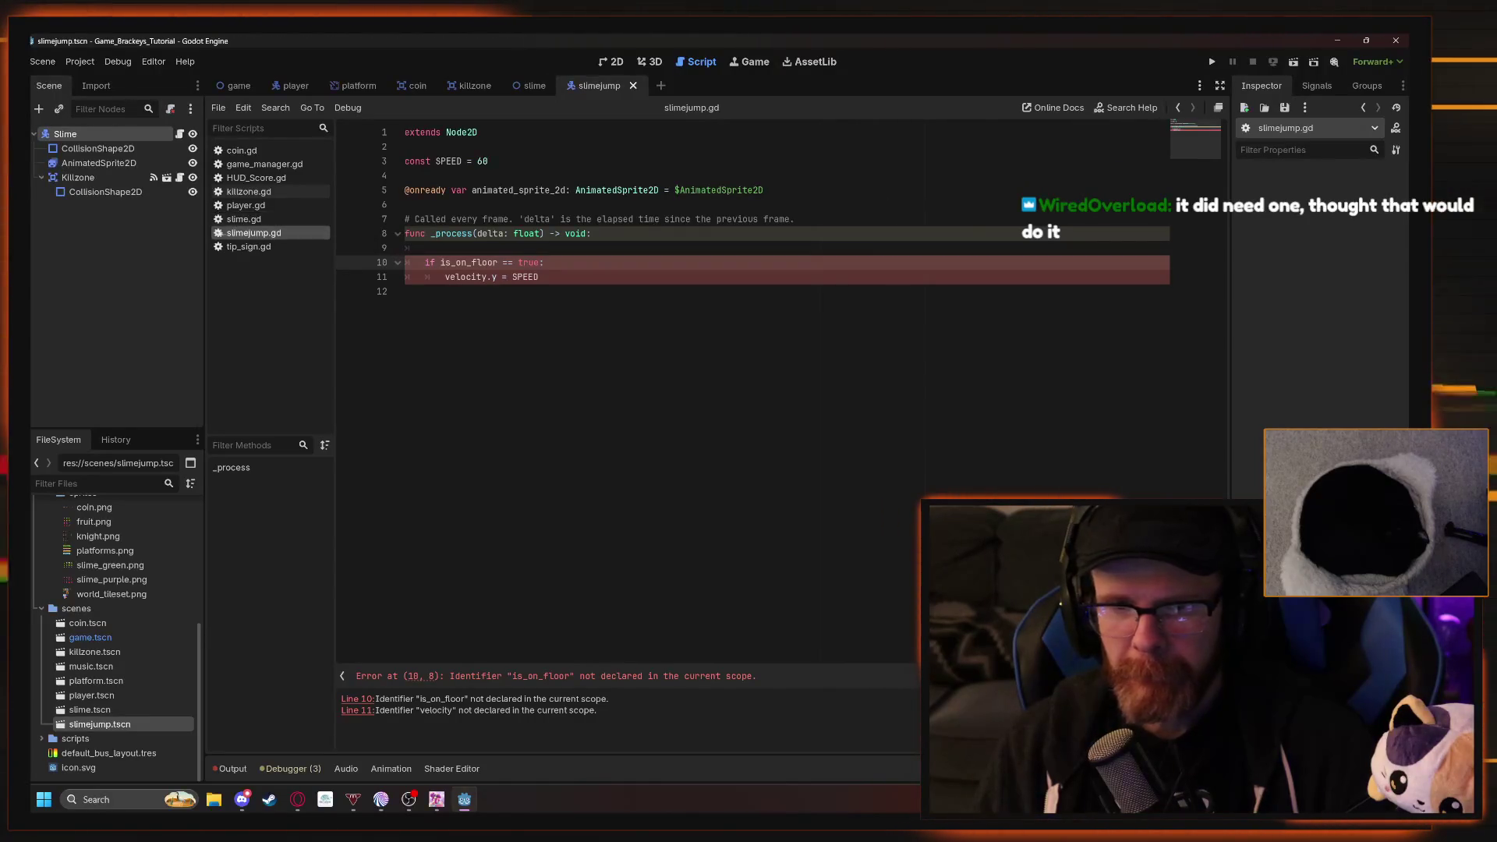
Rename the scene's root node from Slime to SlimeJump.
{"action": "left_click", "coordinate": [546, 90]}
{"action": "left_click", "coordinate": [600, 87]}
{"action": "left_click", "coordinate": [535, 87]}
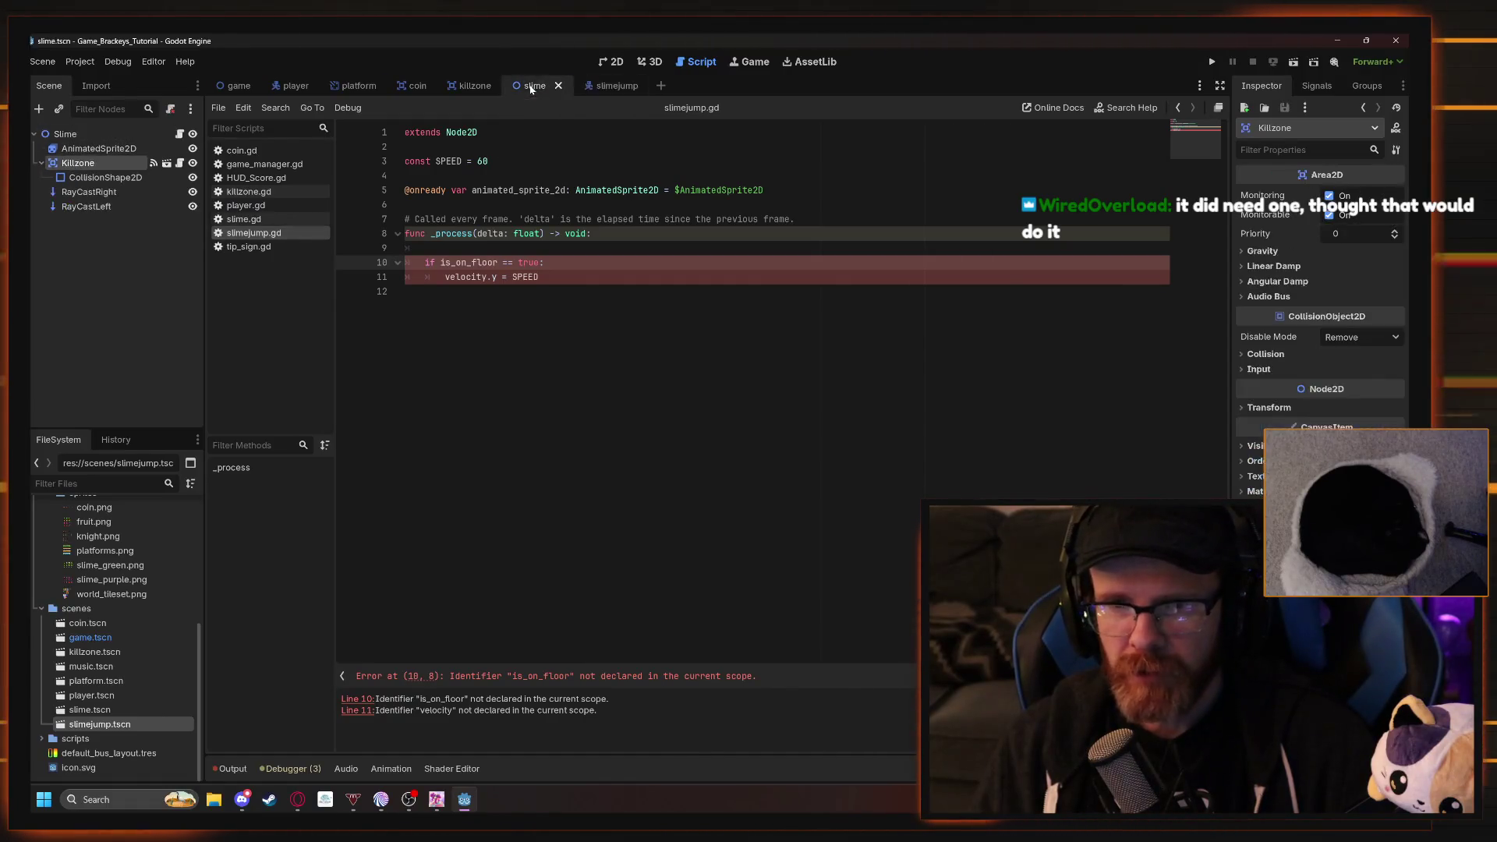
{"action": "left_click", "coordinate": [612, 90]}
{"action": "right_click", "coordinate": [87, 136]}
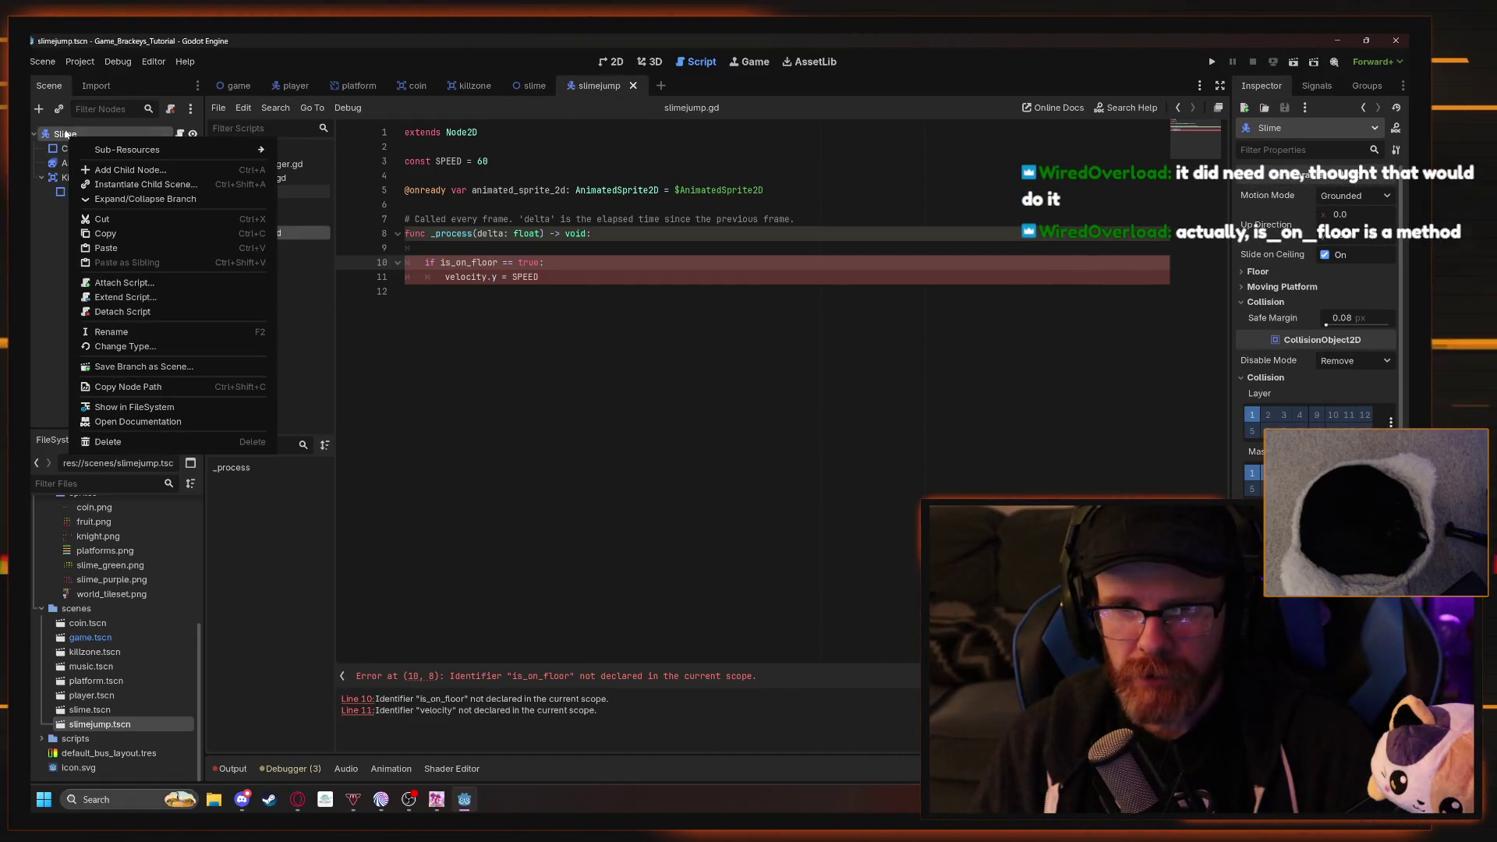
{"action": "key", "text": "Escape"}
{"action": "double_click", "coordinate": [91, 141]}
{"action": "type", "text": "SlimeJump"}
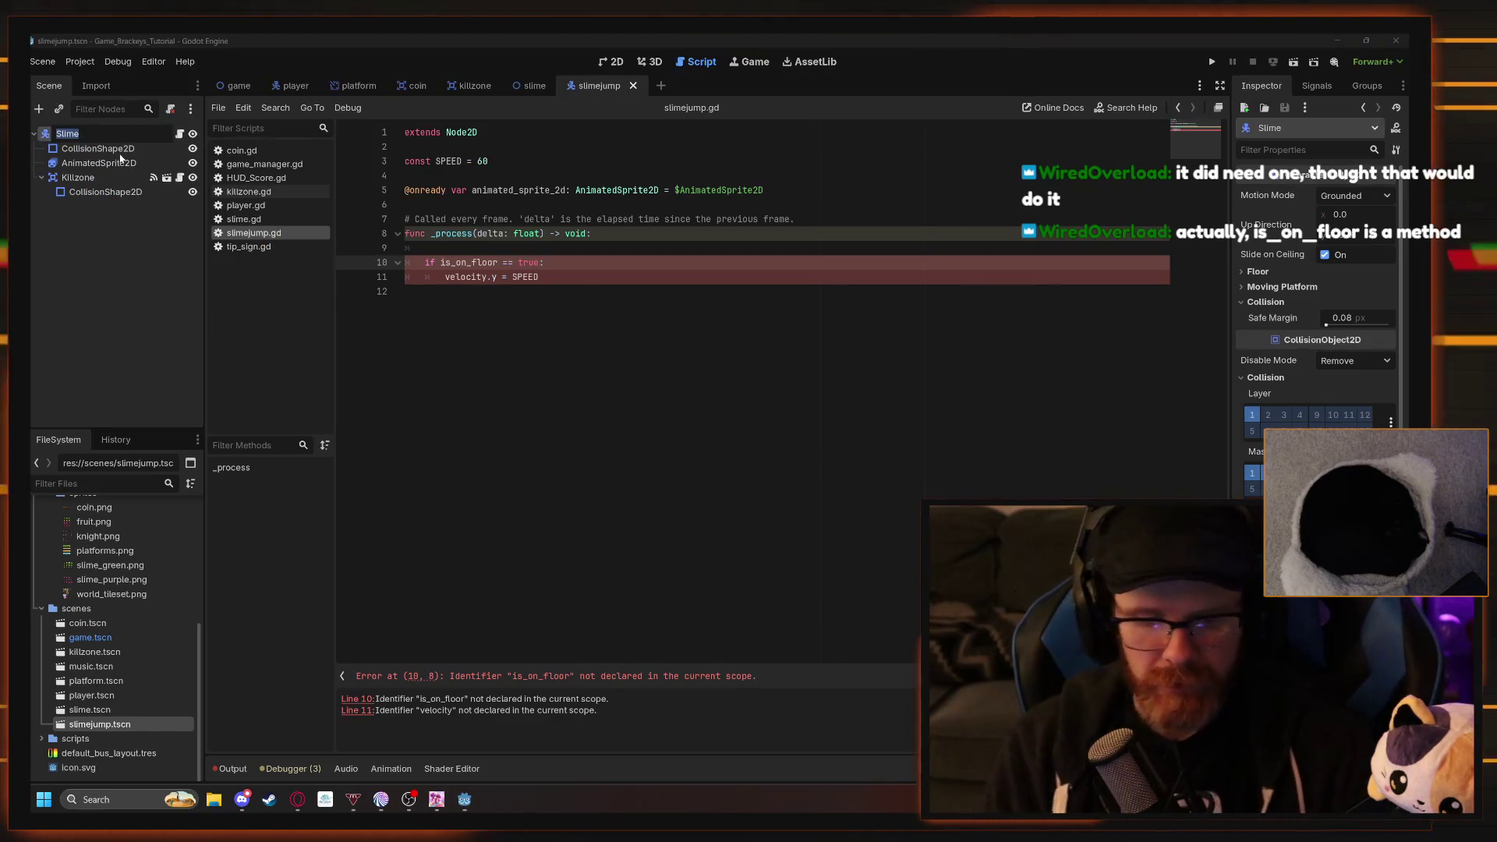
{"action": "key", "text": "Return"}
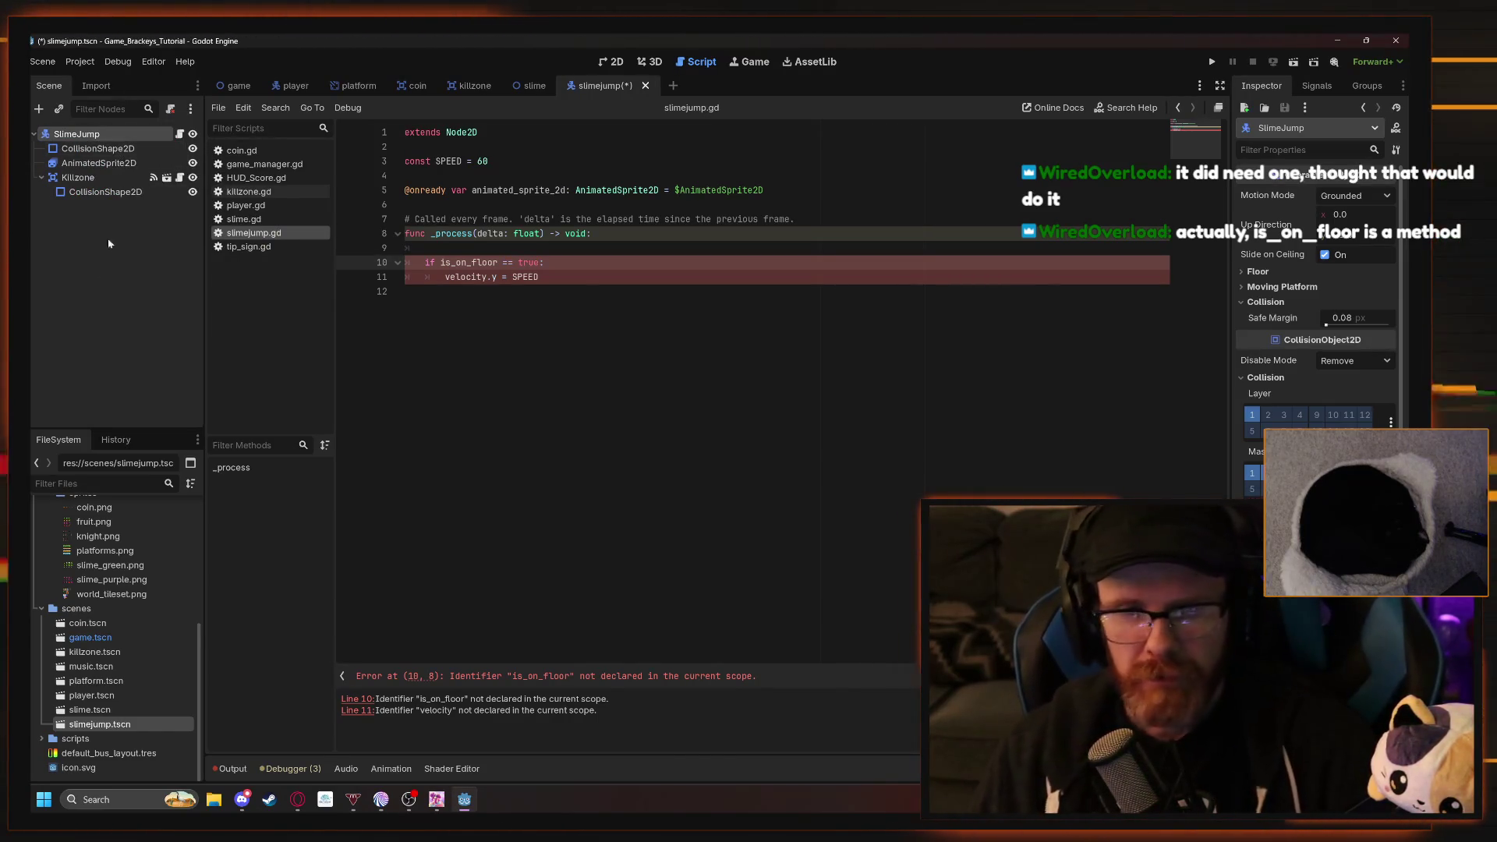
Prefix line 10's is_on_floor with 'slime' and save the script.
{"action": "left_click", "coordinate": [372, 356]}
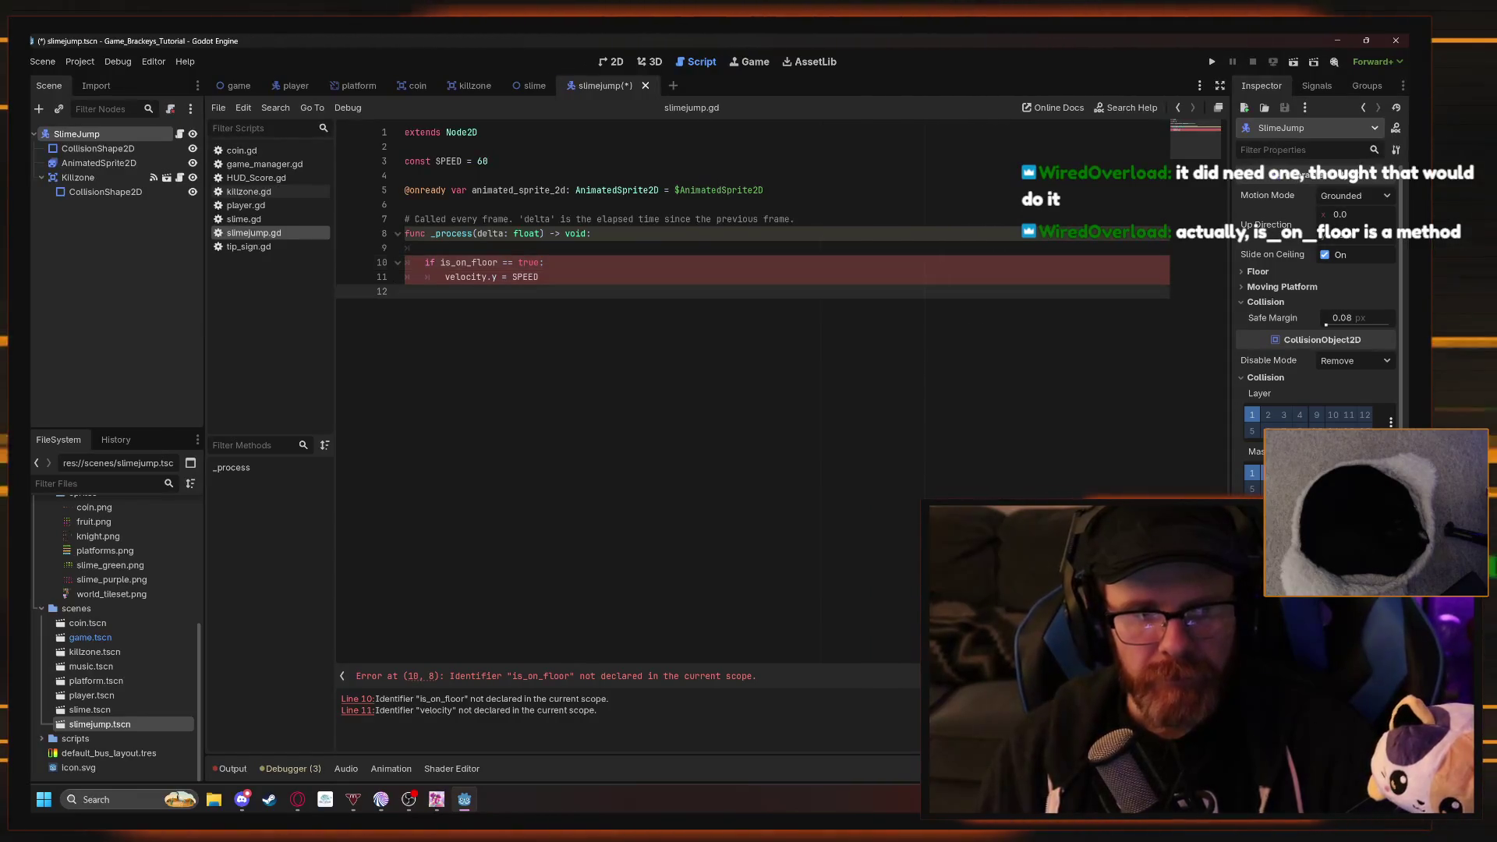
{"action": "left_click", "coordinate": [546, 262]}
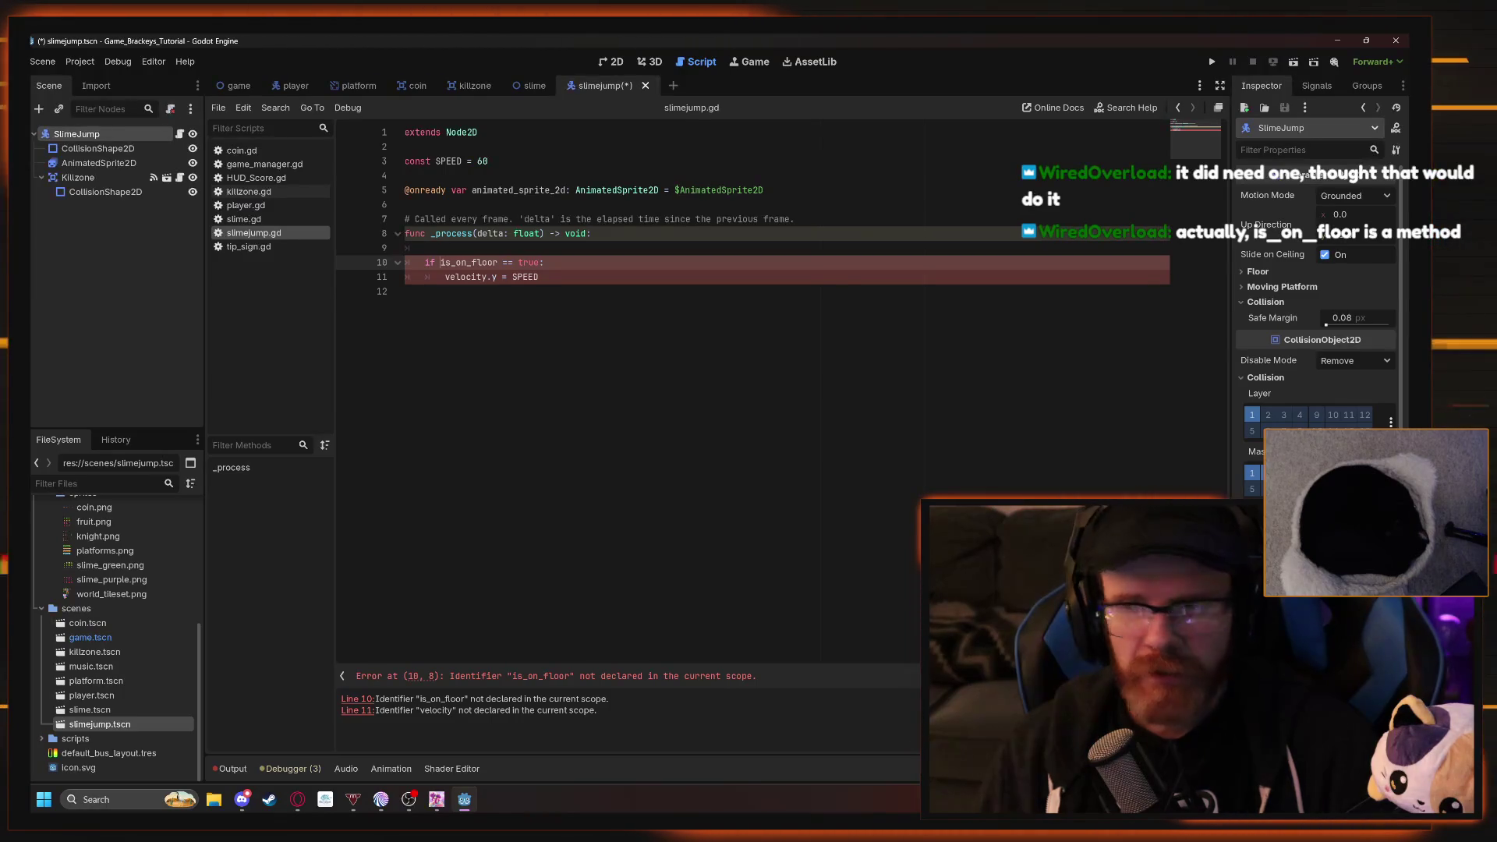
{"action": "left_click_drag", "start_coordinate": [546, 262], "coordinate": [428, 263]}
{"action": "left_click", "coordinate": [413, 291]}
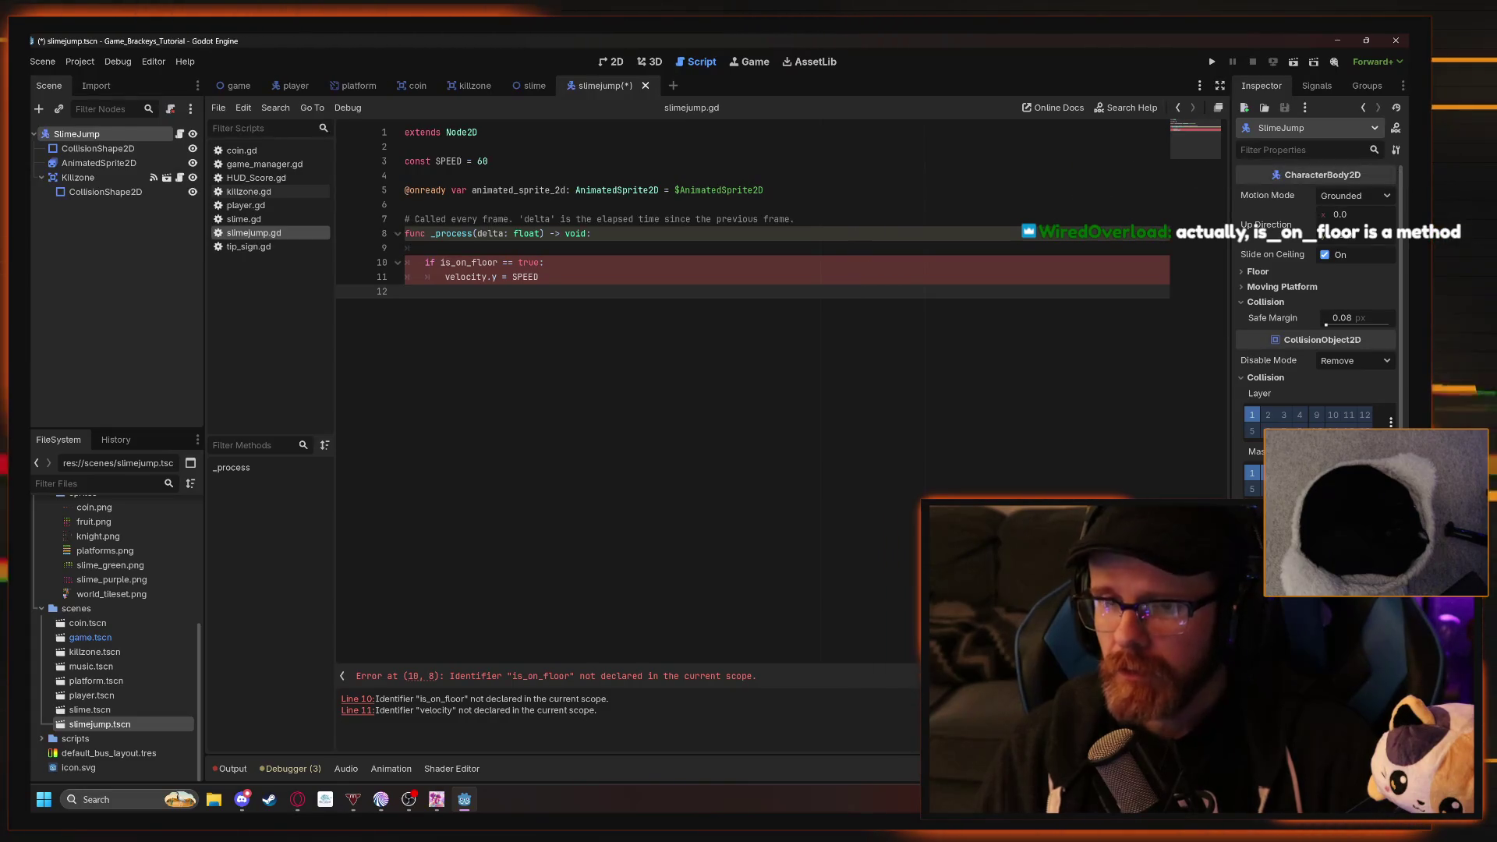
{"action": "left_click", "coordinate": [440, 262]}
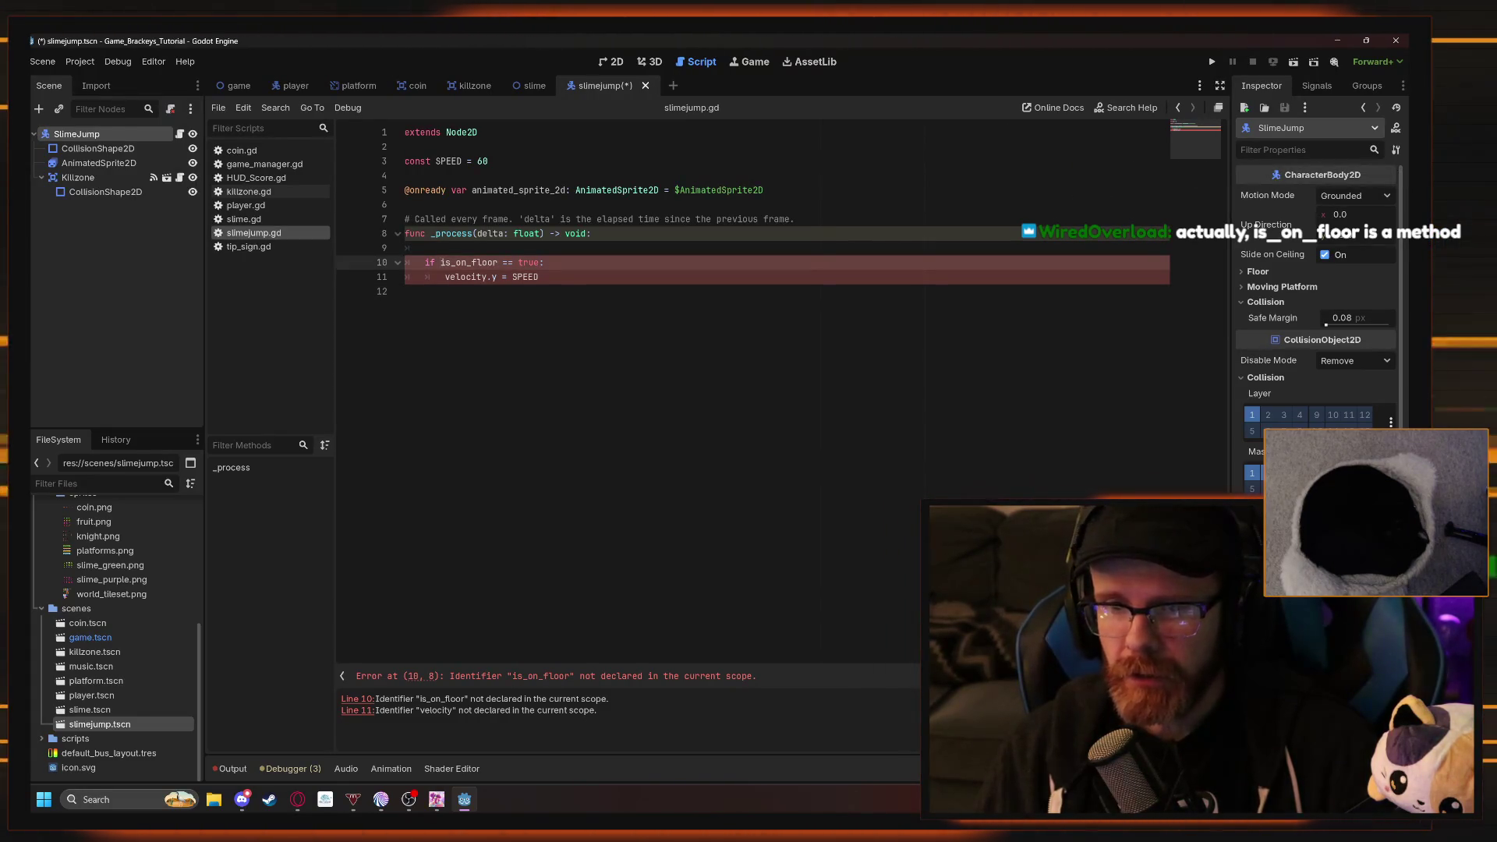
{"action": "type", "text": "slime."}
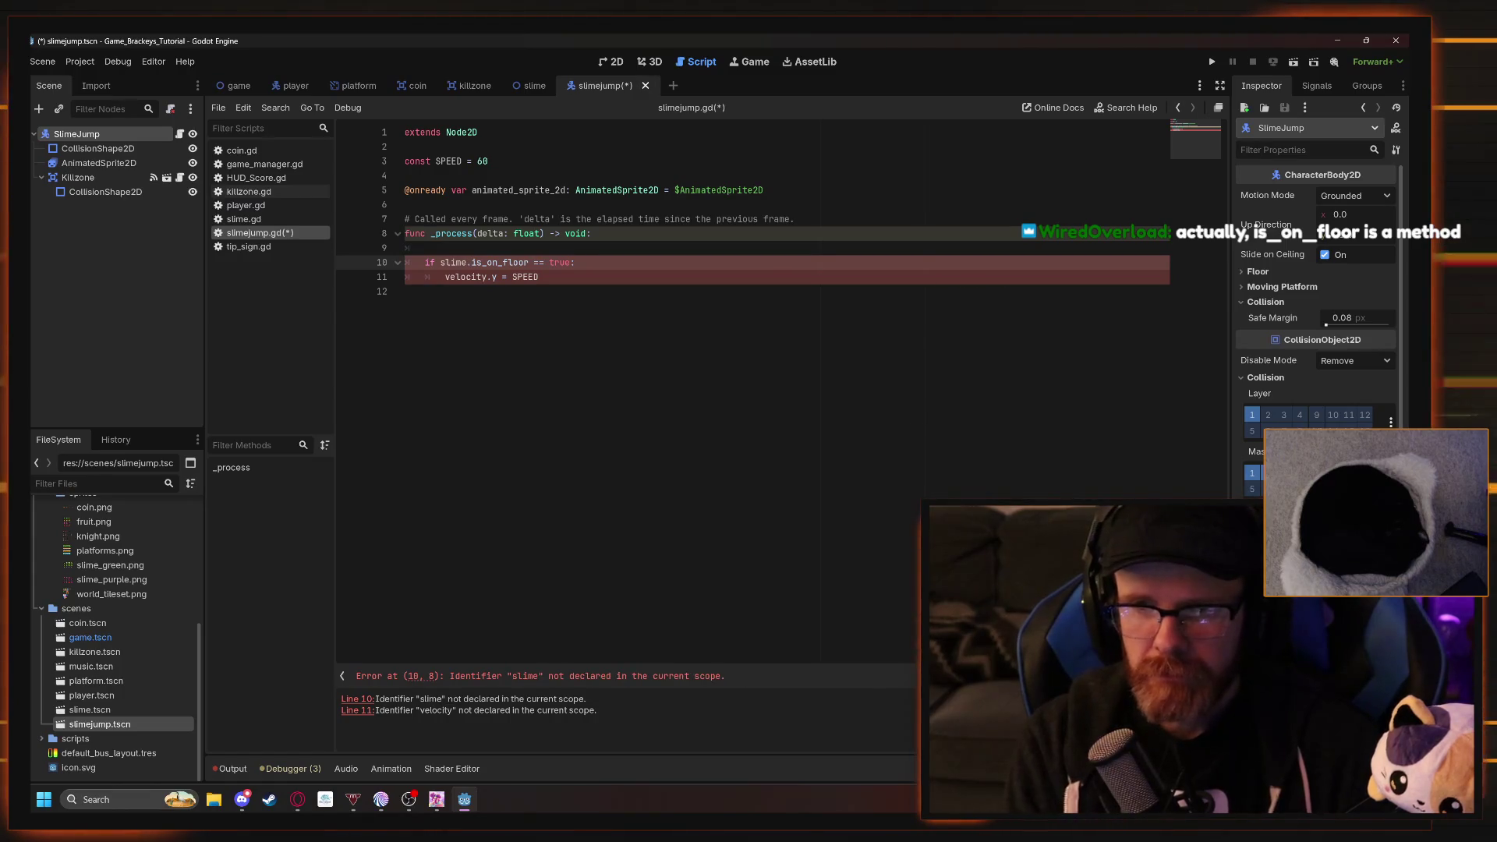
{"action": "left_click", "coordinate": [404, 291]}
{"action": "key", "text": "ctrl+s"}
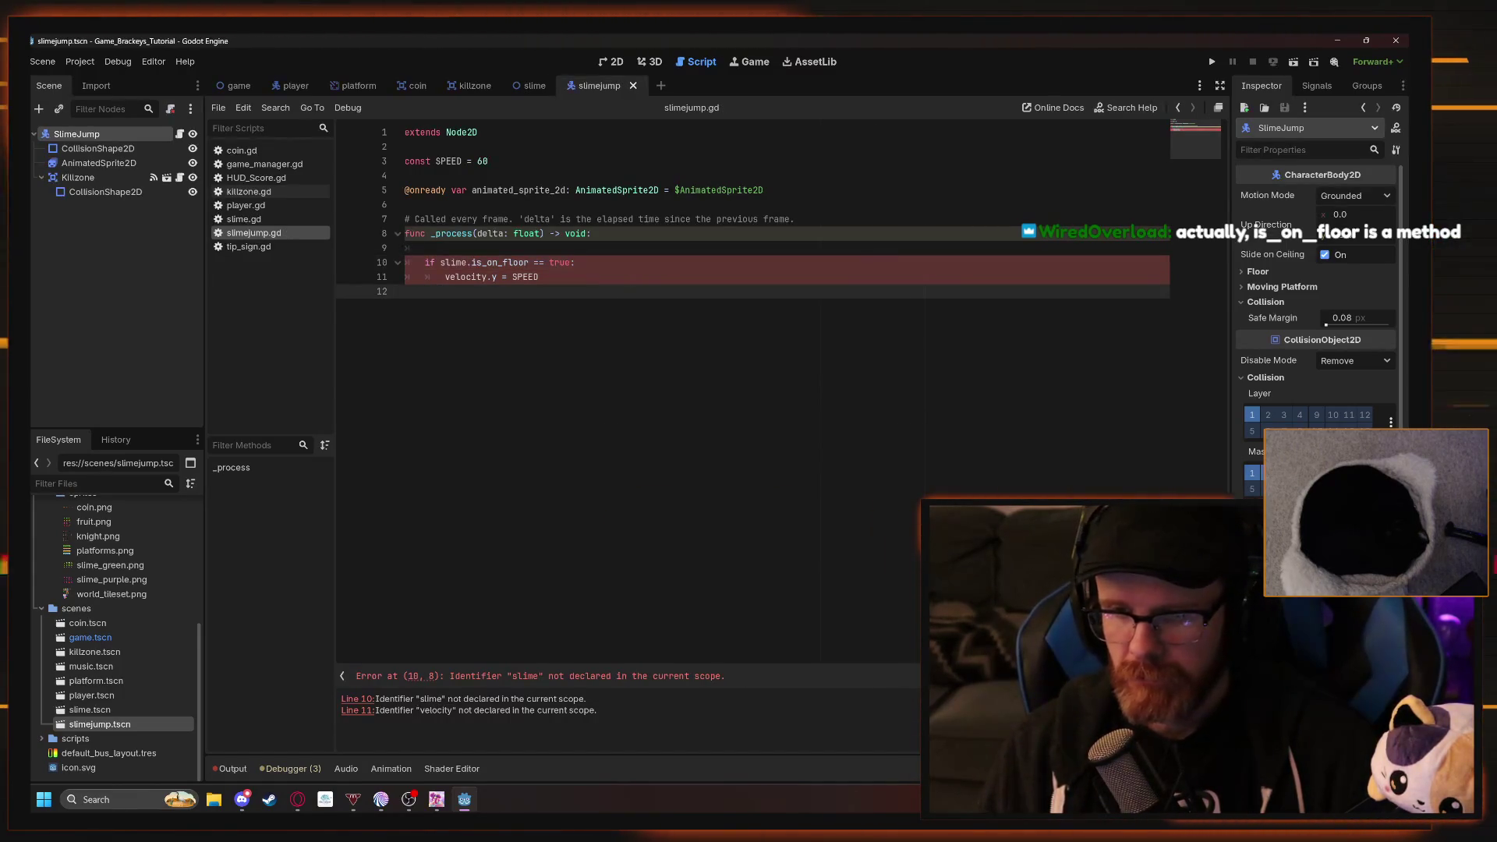
Extend line 10 to 'slimejump.is_on_floor()' and save.
{"action": "left_click", "coordinate": [575, 262]}
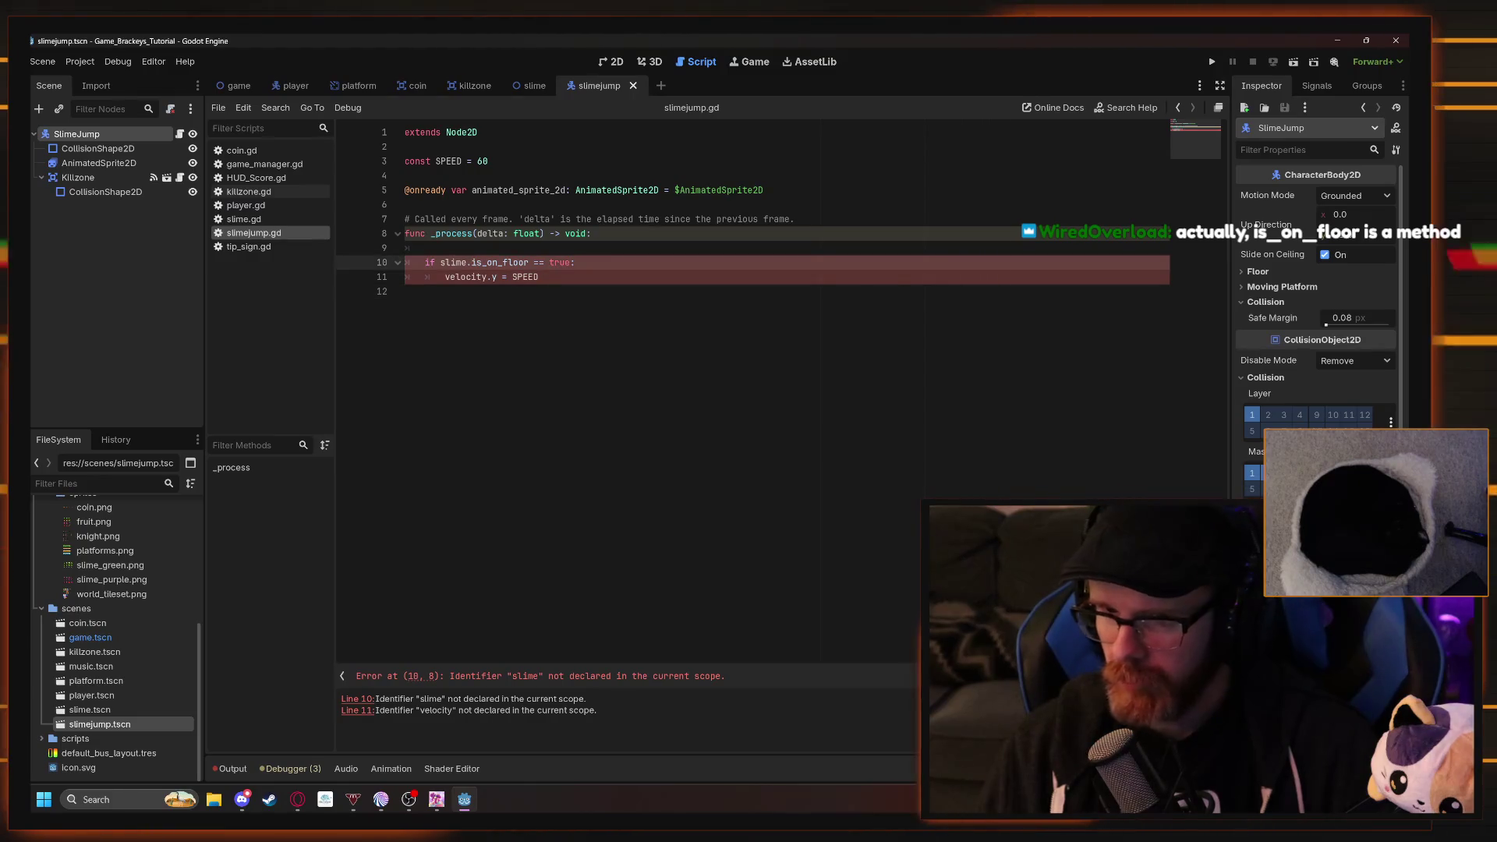
{"action": "type", "text": "jump"}
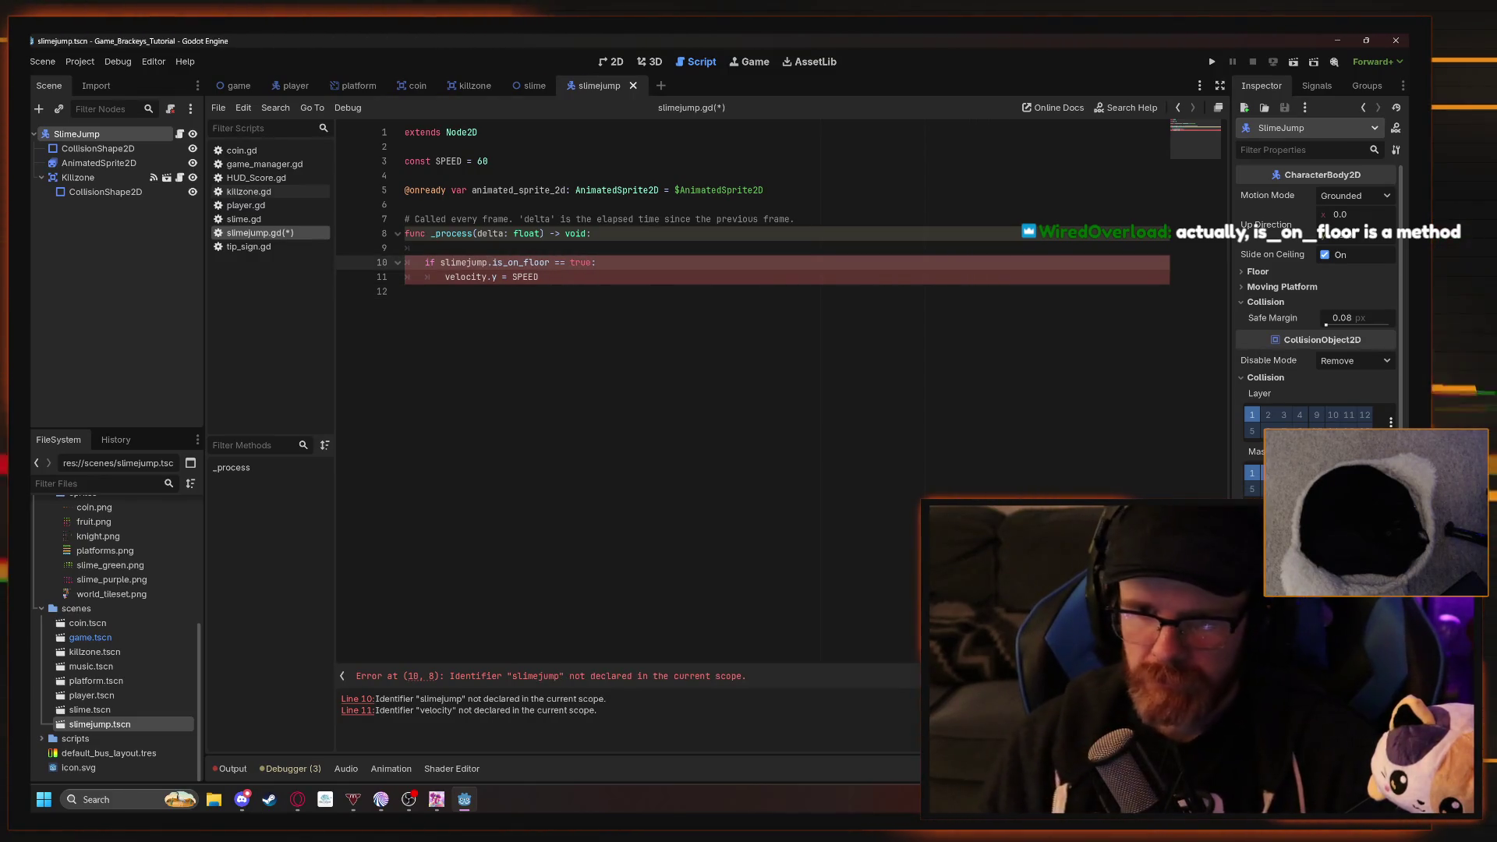
{"action": "key", "text": "ctrl+s"}
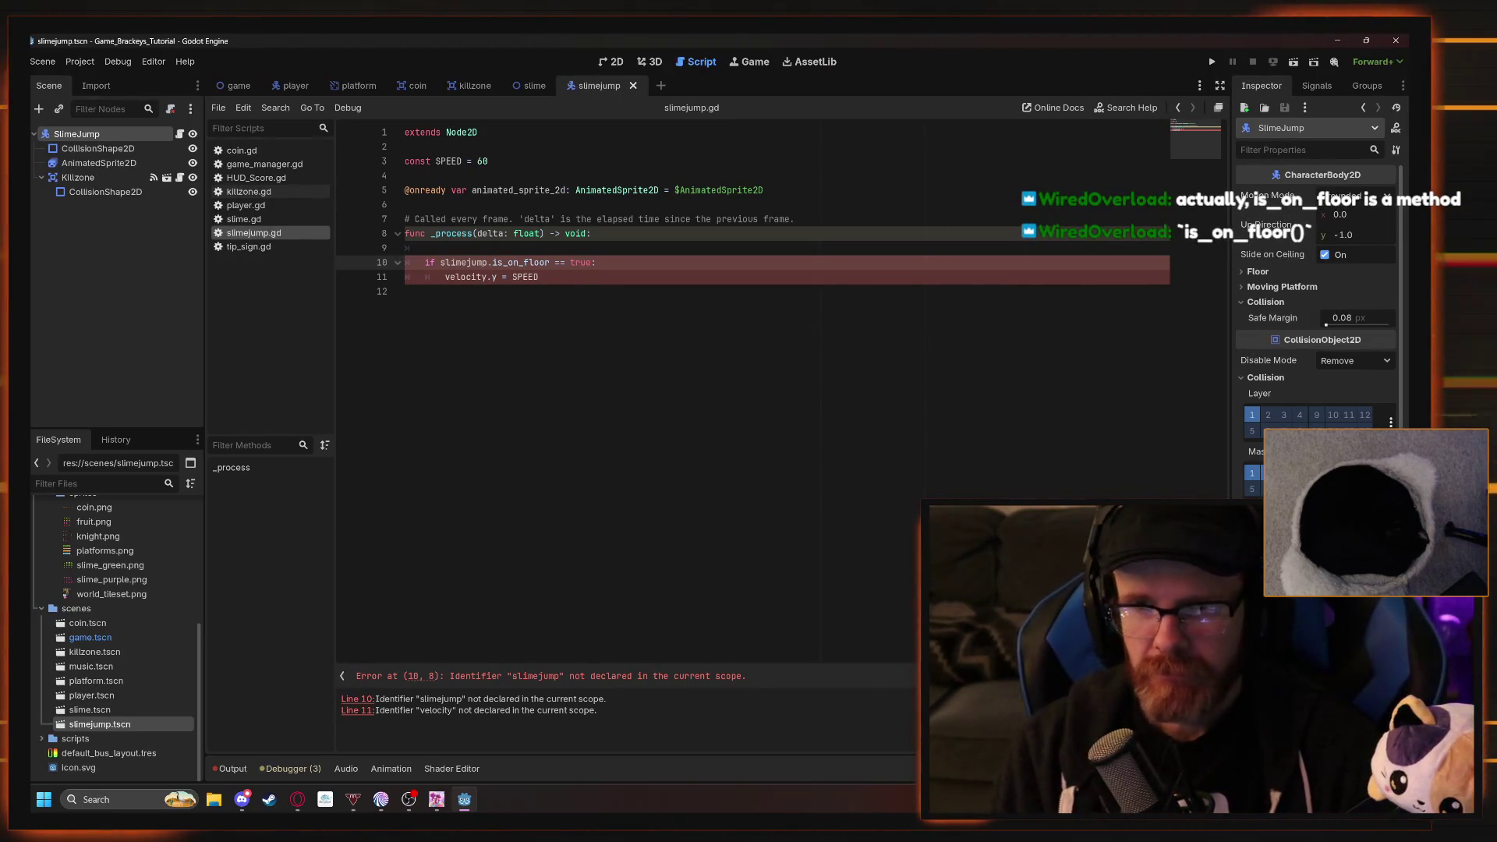
{"action": "left_click", "coordinate": [550, 262]}
{"action": "type", "text": "()"}
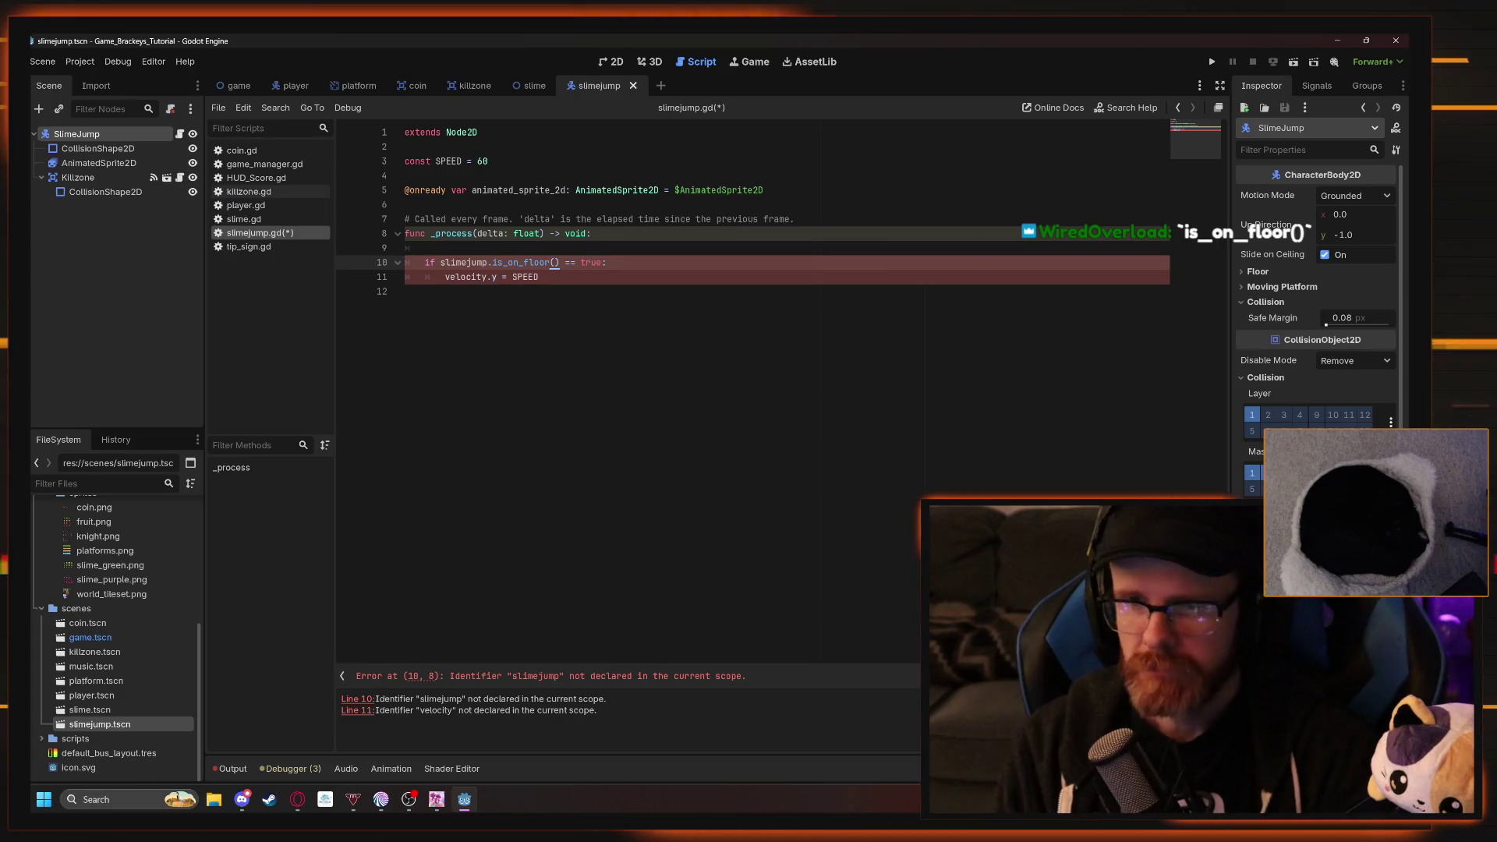
Delete the 'slimejump.' prefix from line 10 and save the script.
{"action": "left_click_drag", "start_coordinate": [493, 262], "coordinate": [455, 262]}
{"action": "key", "text": "BackSpace"}
{"action": "key", "text": "BackSpace"}
{"action": "key", "text": "BackSpace"}
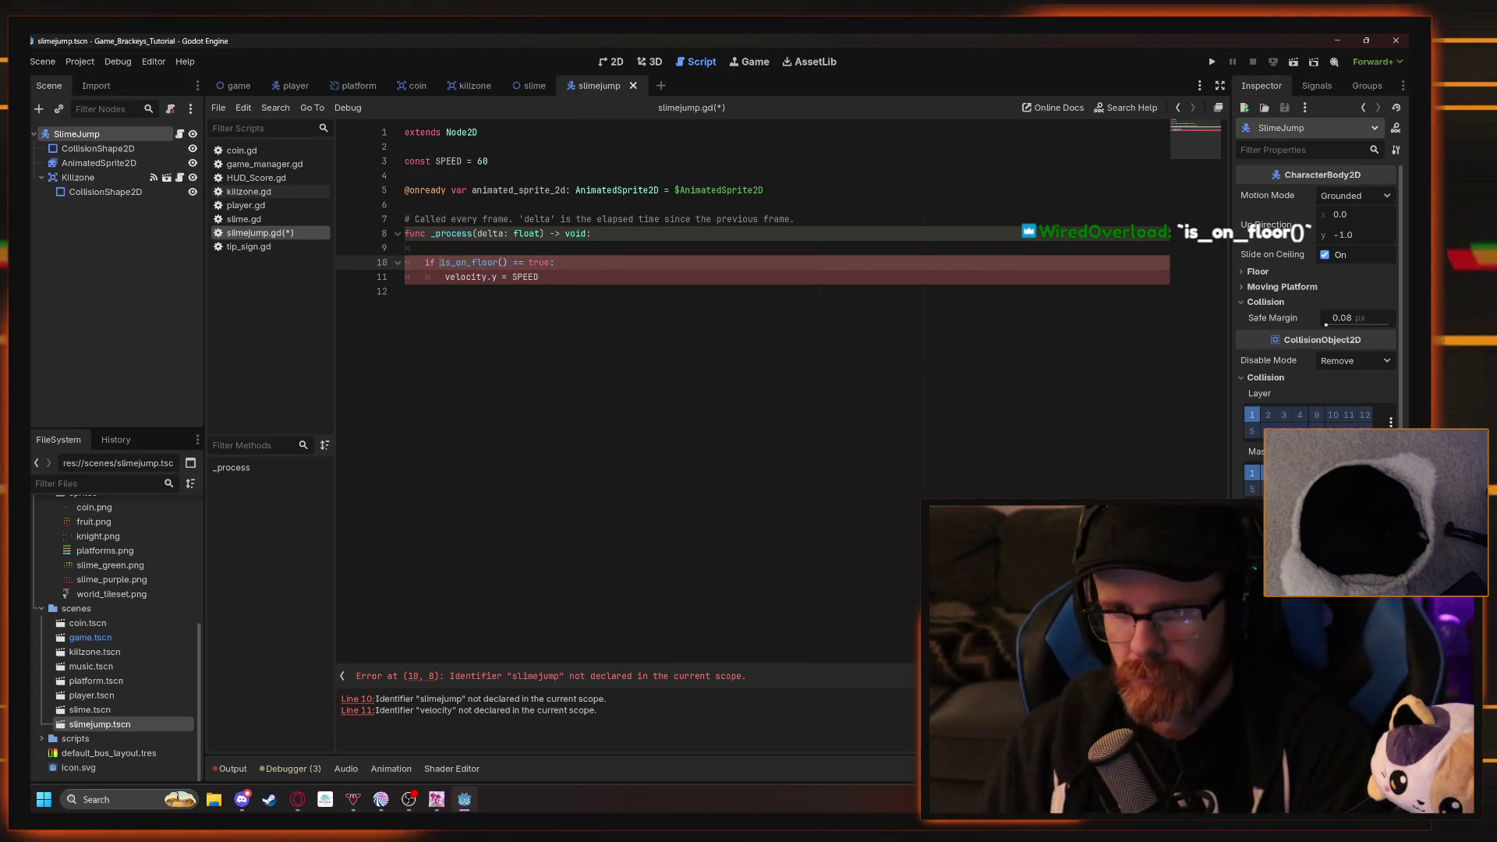
{"action": "left_click", "coordinate": [409, 291]}
{"action": "key", "text": "ctrl+s"}
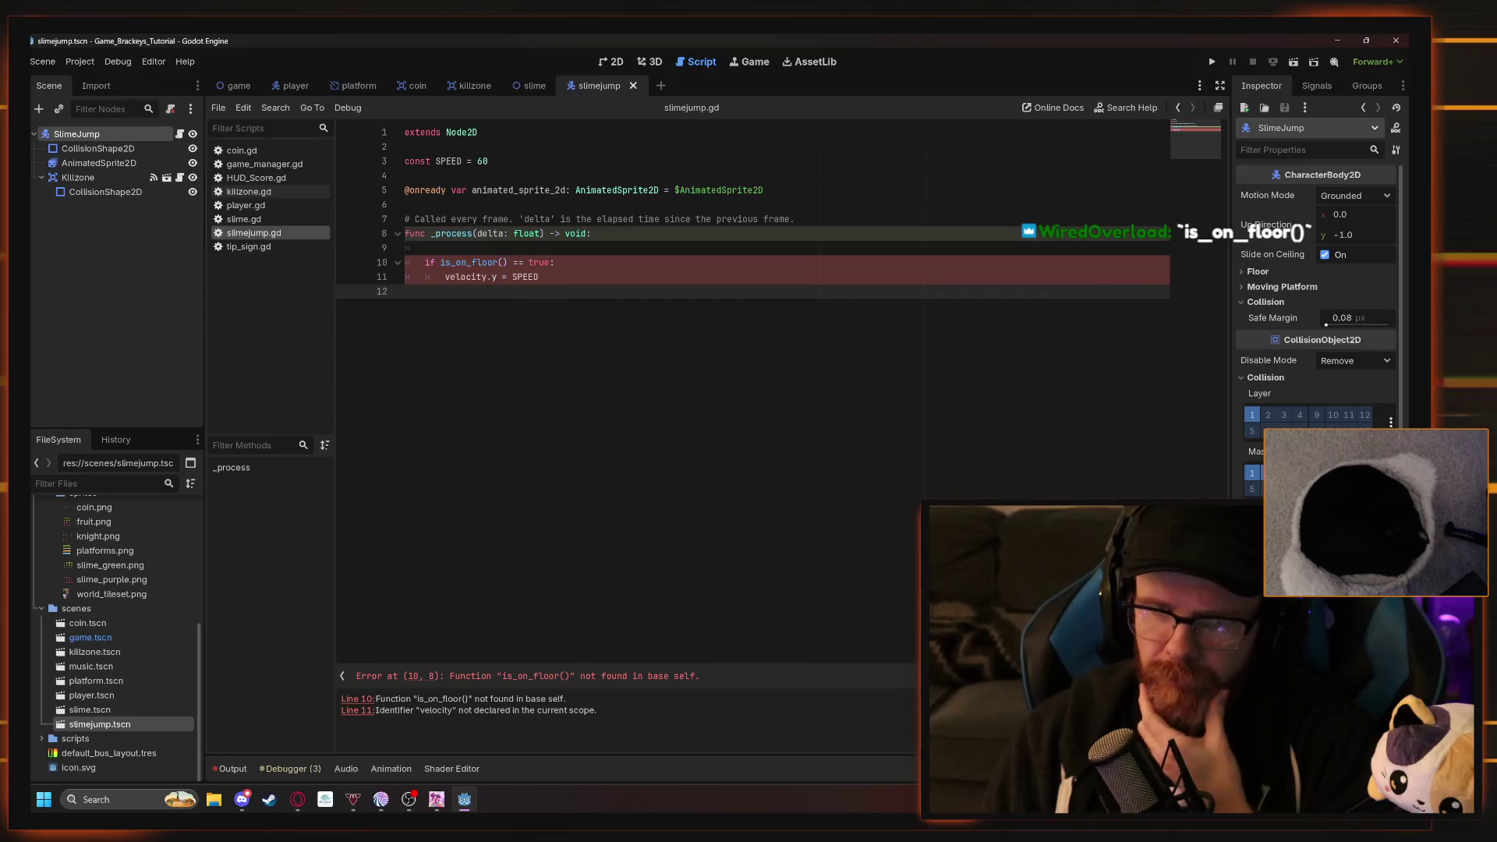
Check player.gd for reference, then replace '== true' with ':' so line 10 reads 'if is_on_floor():'.
{"action": "left_click", "coordinate": [455, 263]}
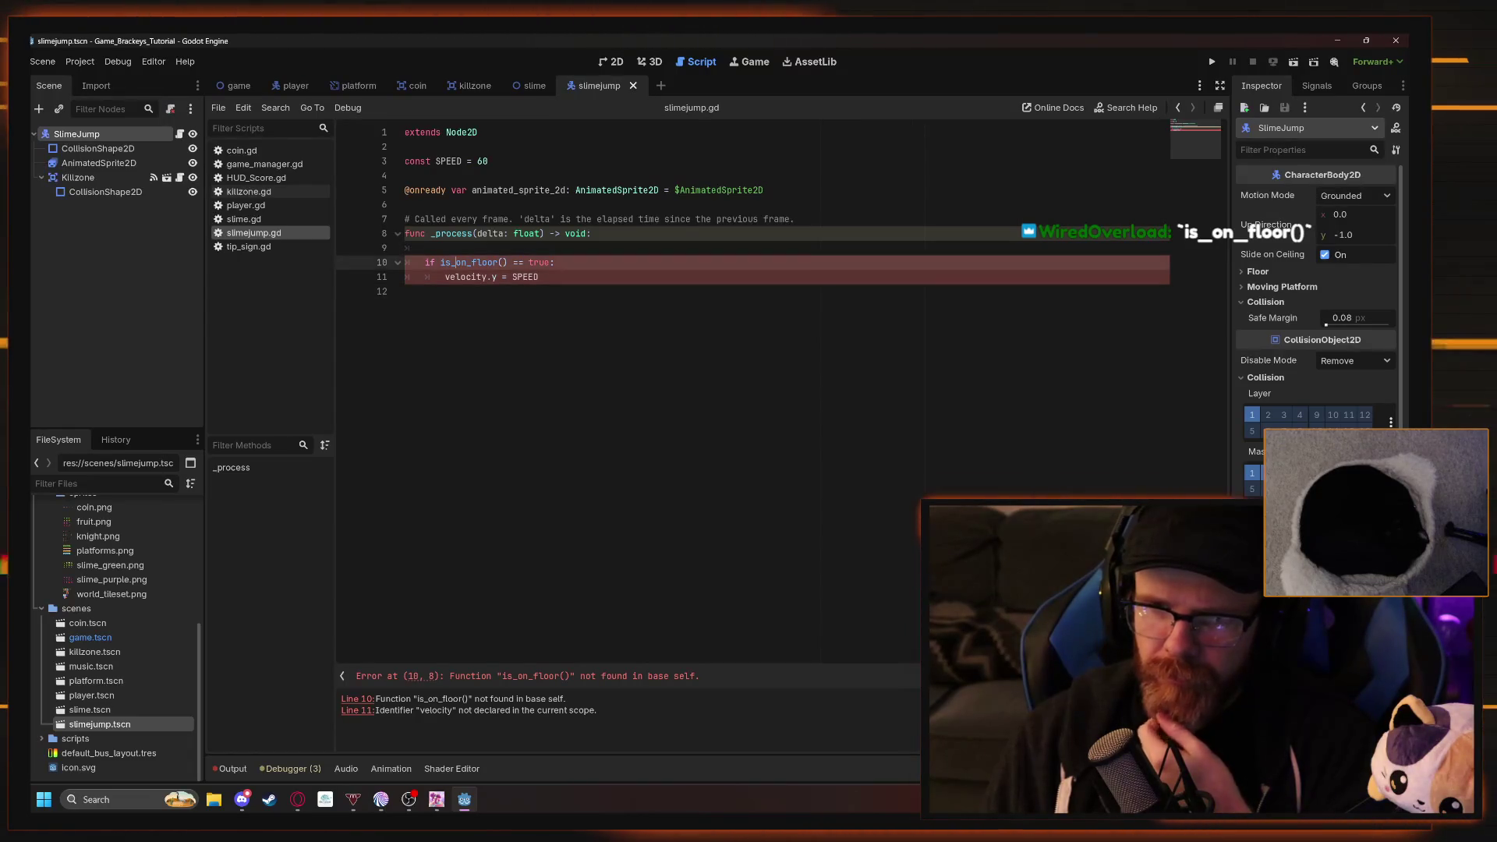
{"action": "left_click", "coordinate": [286, 90]}
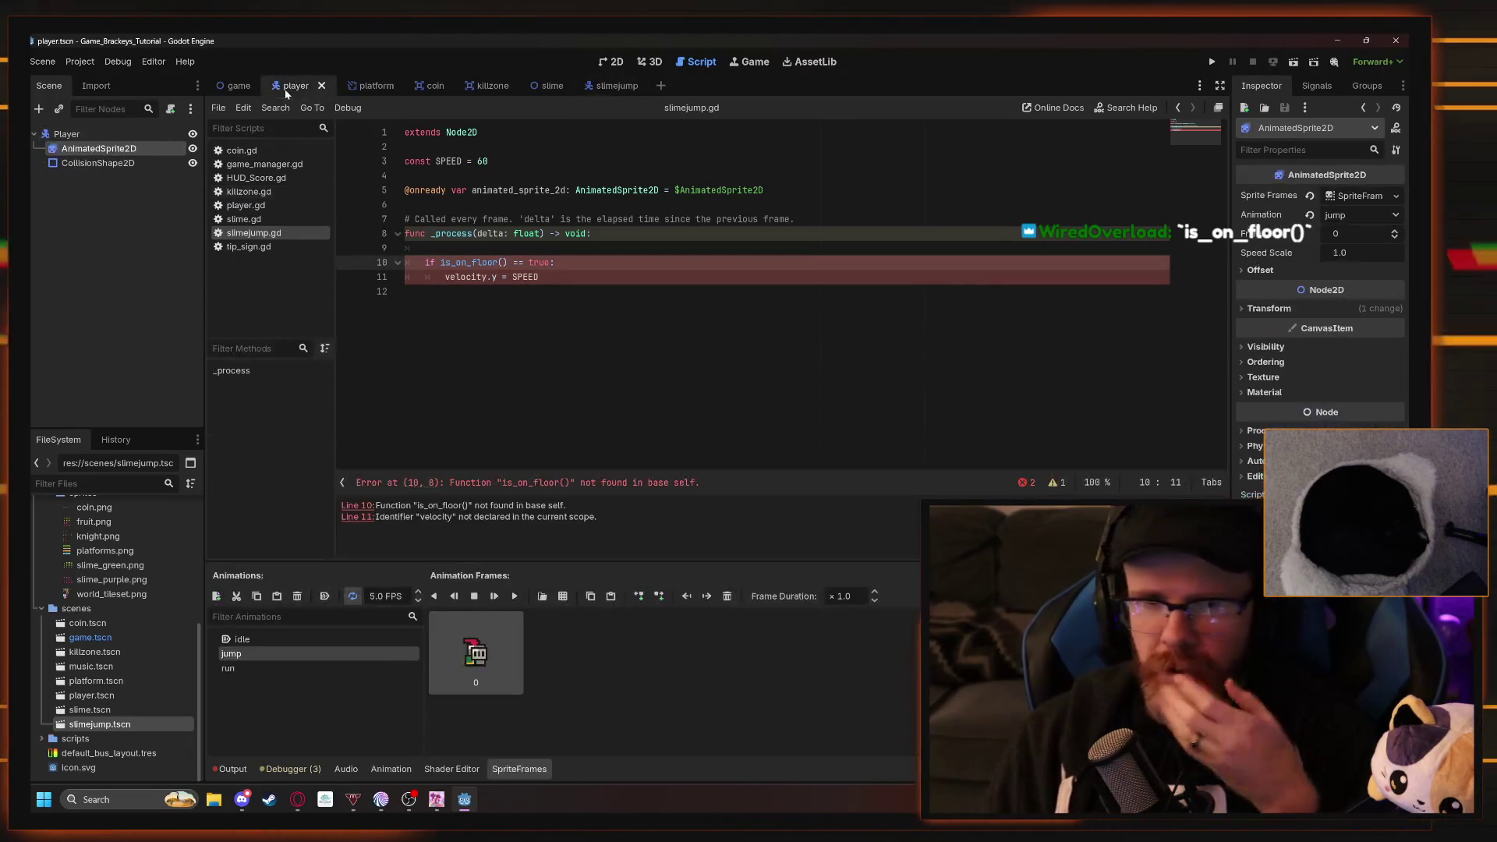
{"action": "left_click", "coordinate": [613, 91]}
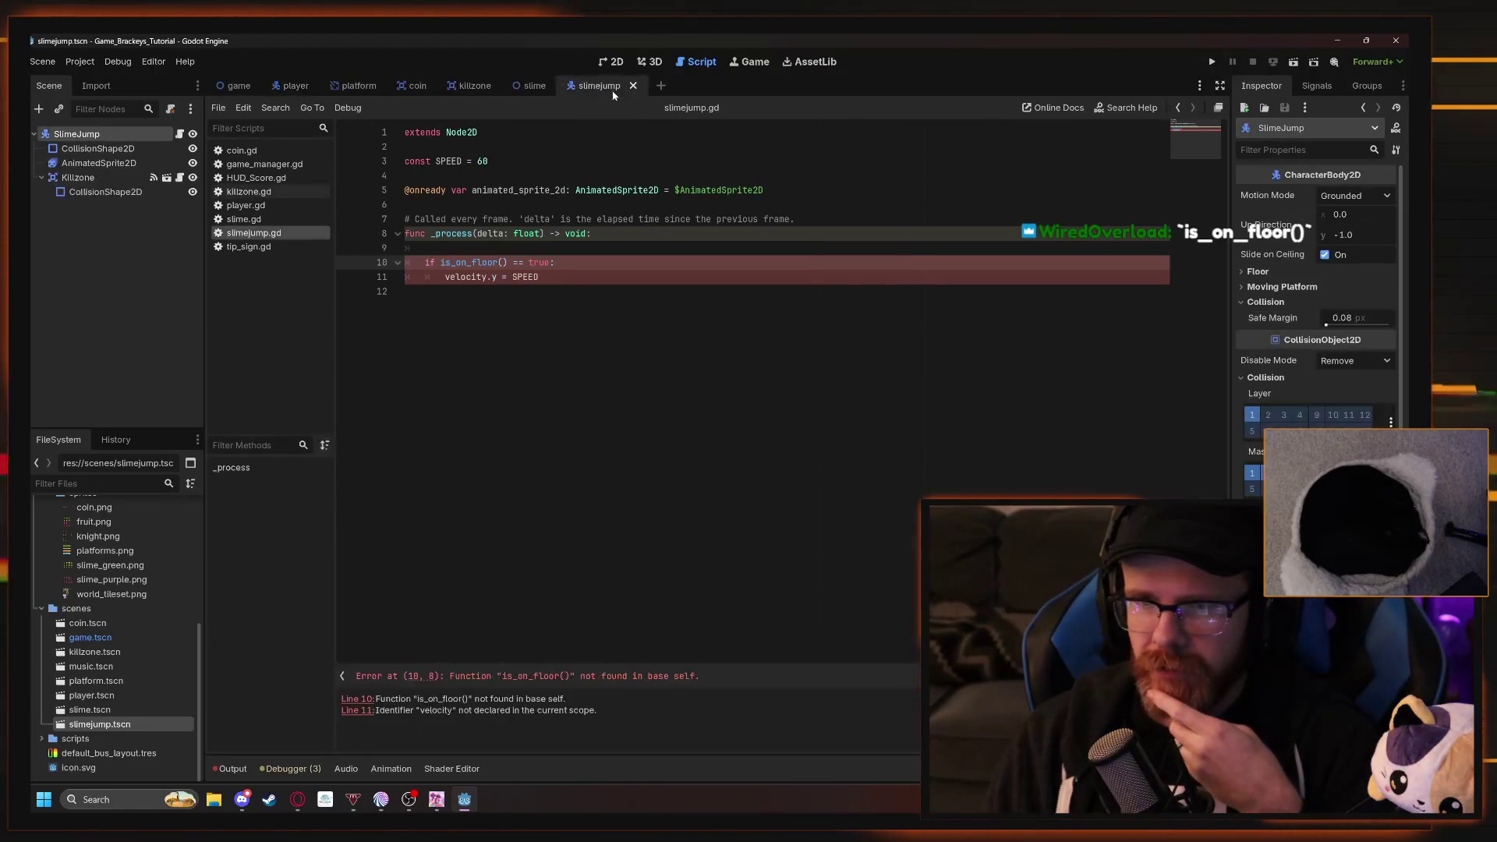
{"action": "left_click", "coordinate": [245, 206]}
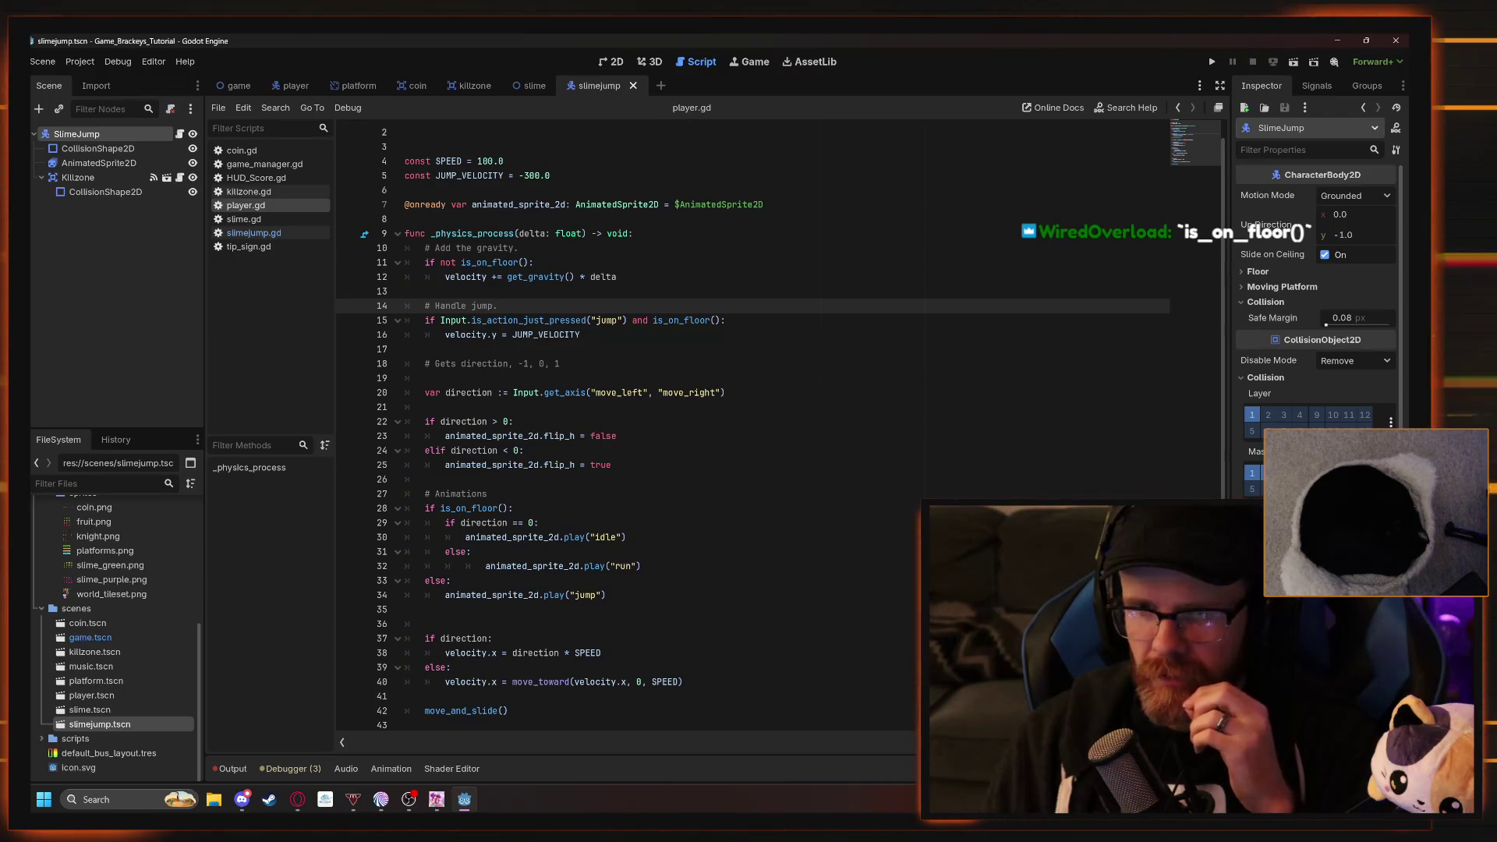
{"action": "mouse_move", "coordinate": [466, 277]}
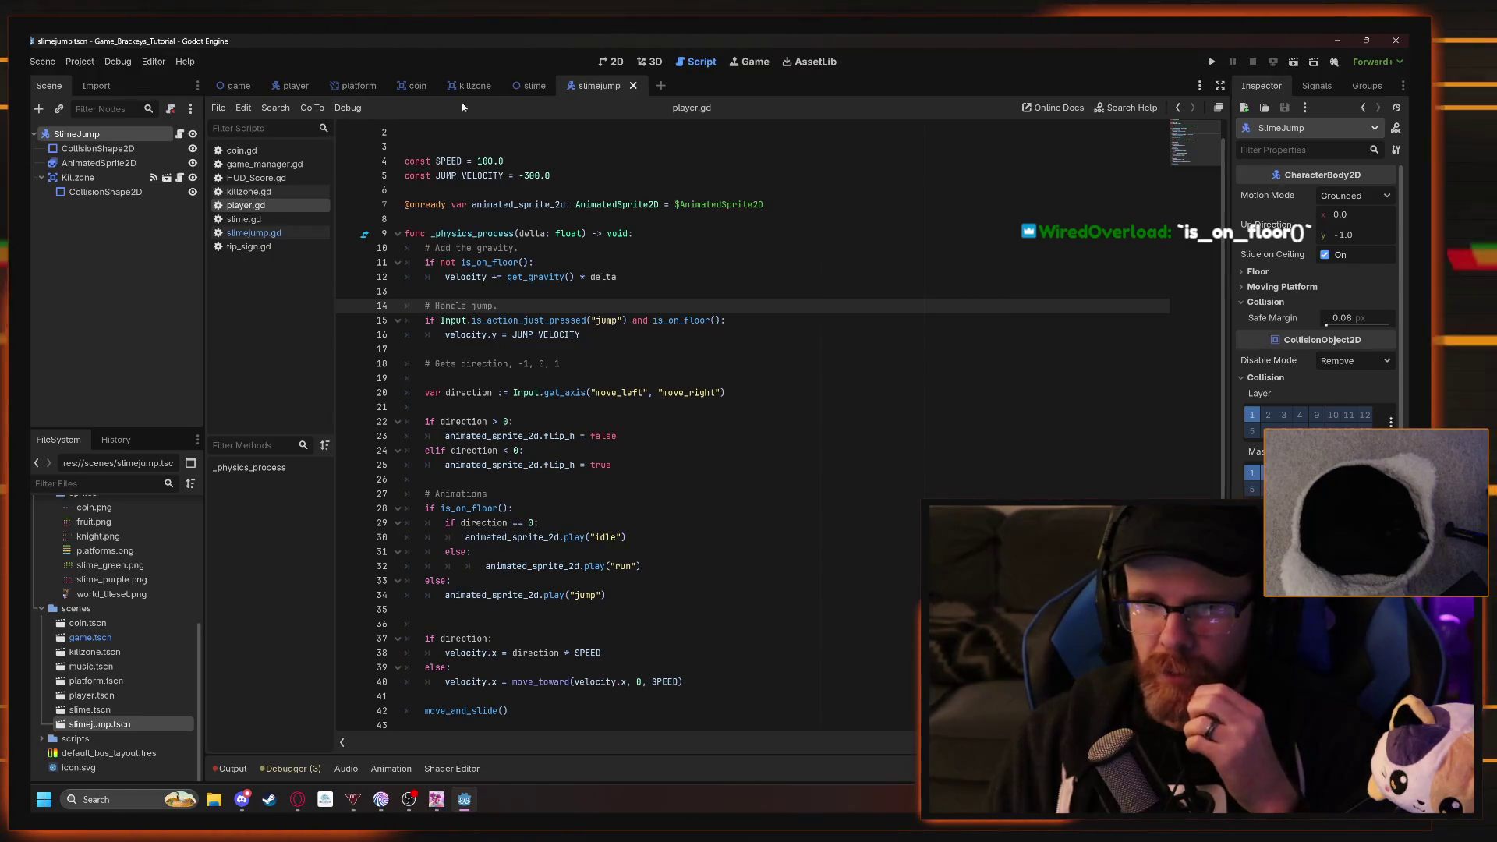
{"action": "left_click", "coordinate": [262, 234]}
{"action": "left_click_drag", "start_coordinate": [555, 262], "coordinate": [512, 262]}
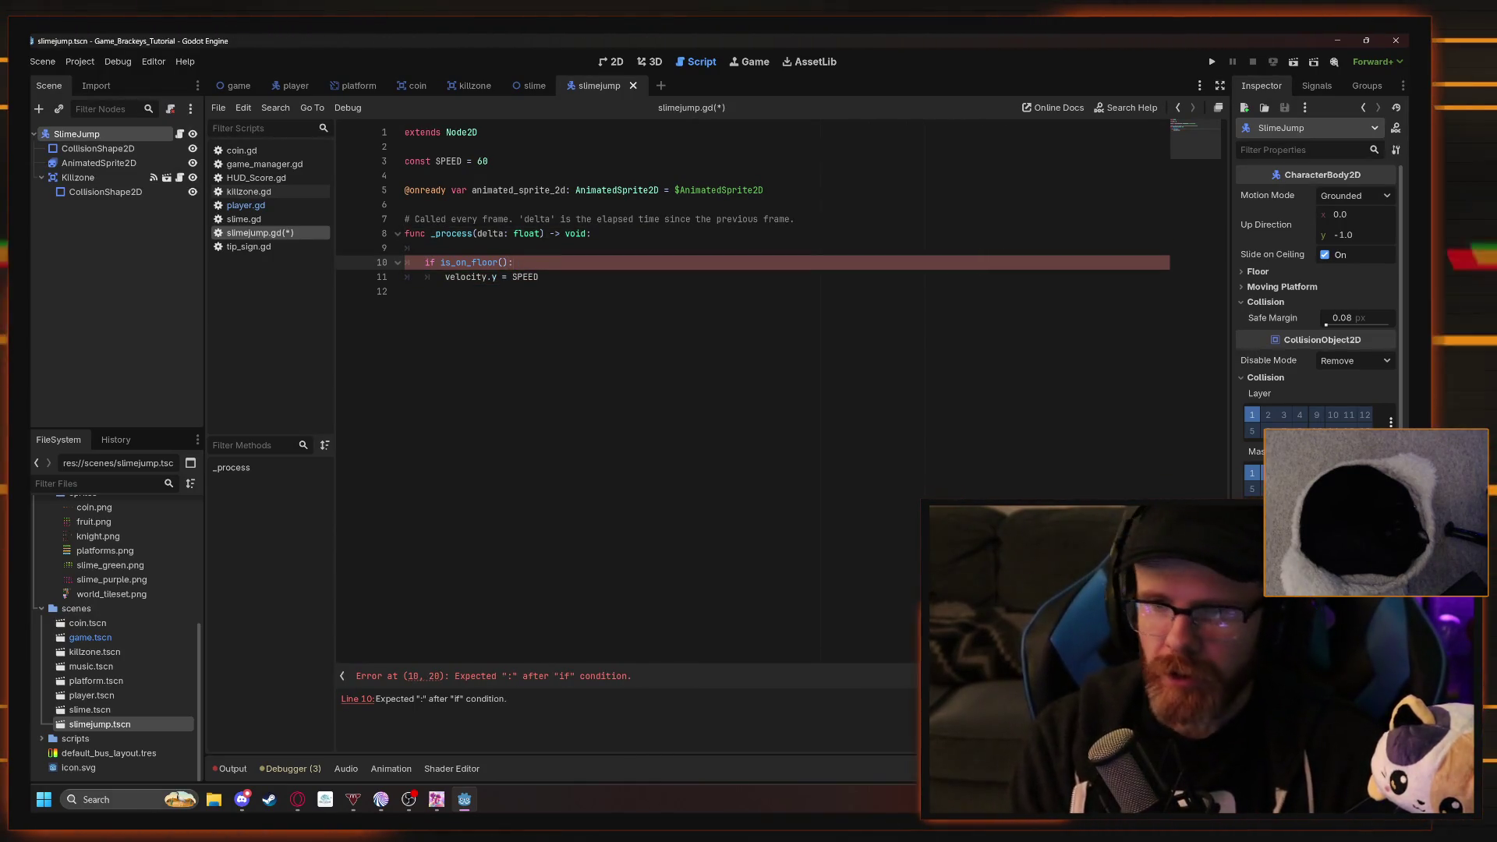
{"action": "type", "text": ":"}
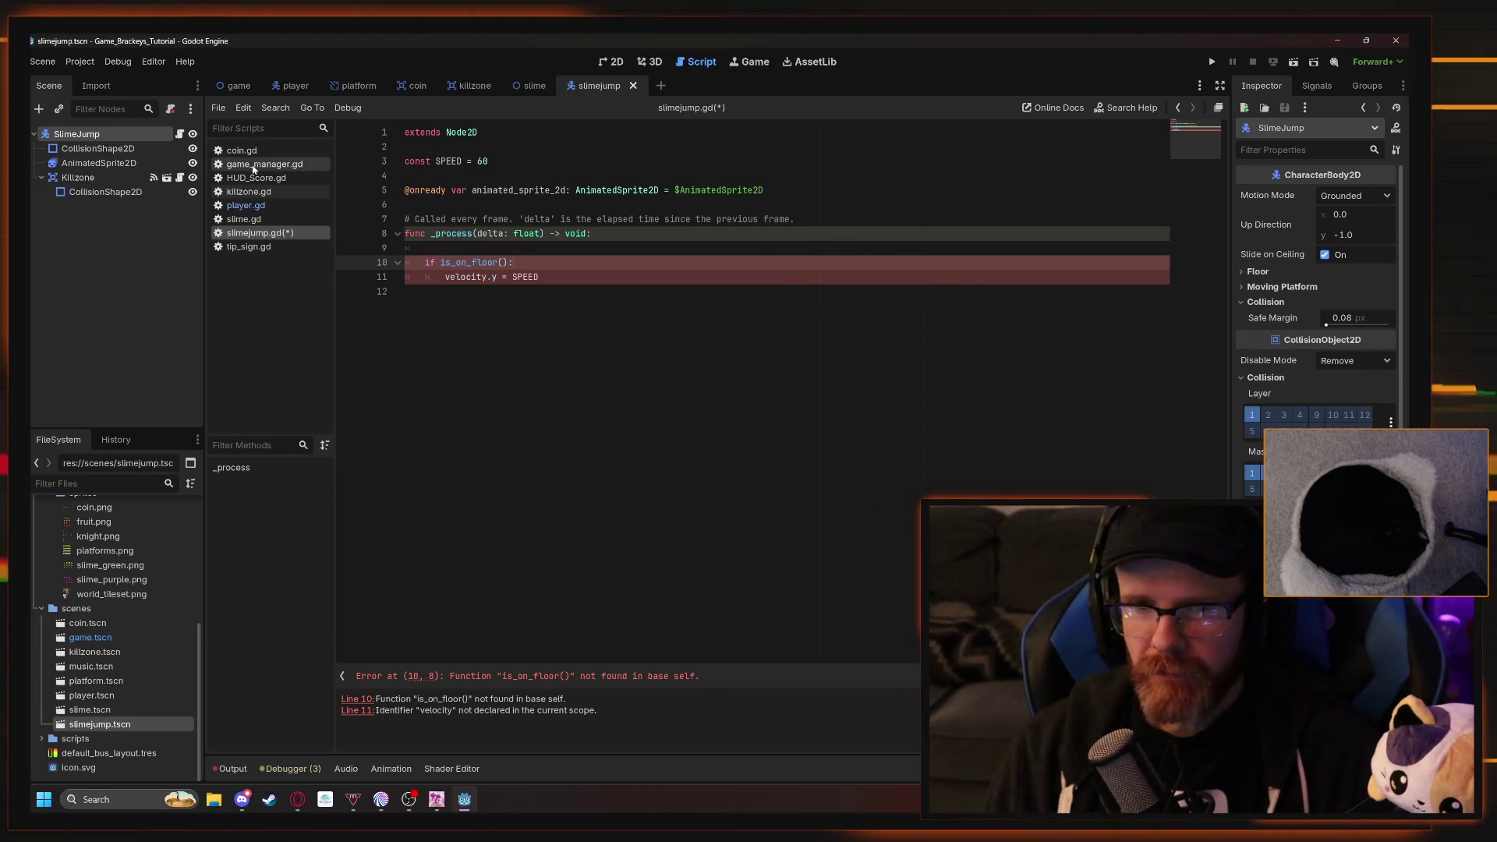
Compare slimejump.gd against player.gd again, ending on the extends line.
{"action": "left_click", "coordinate": [247, 206]}
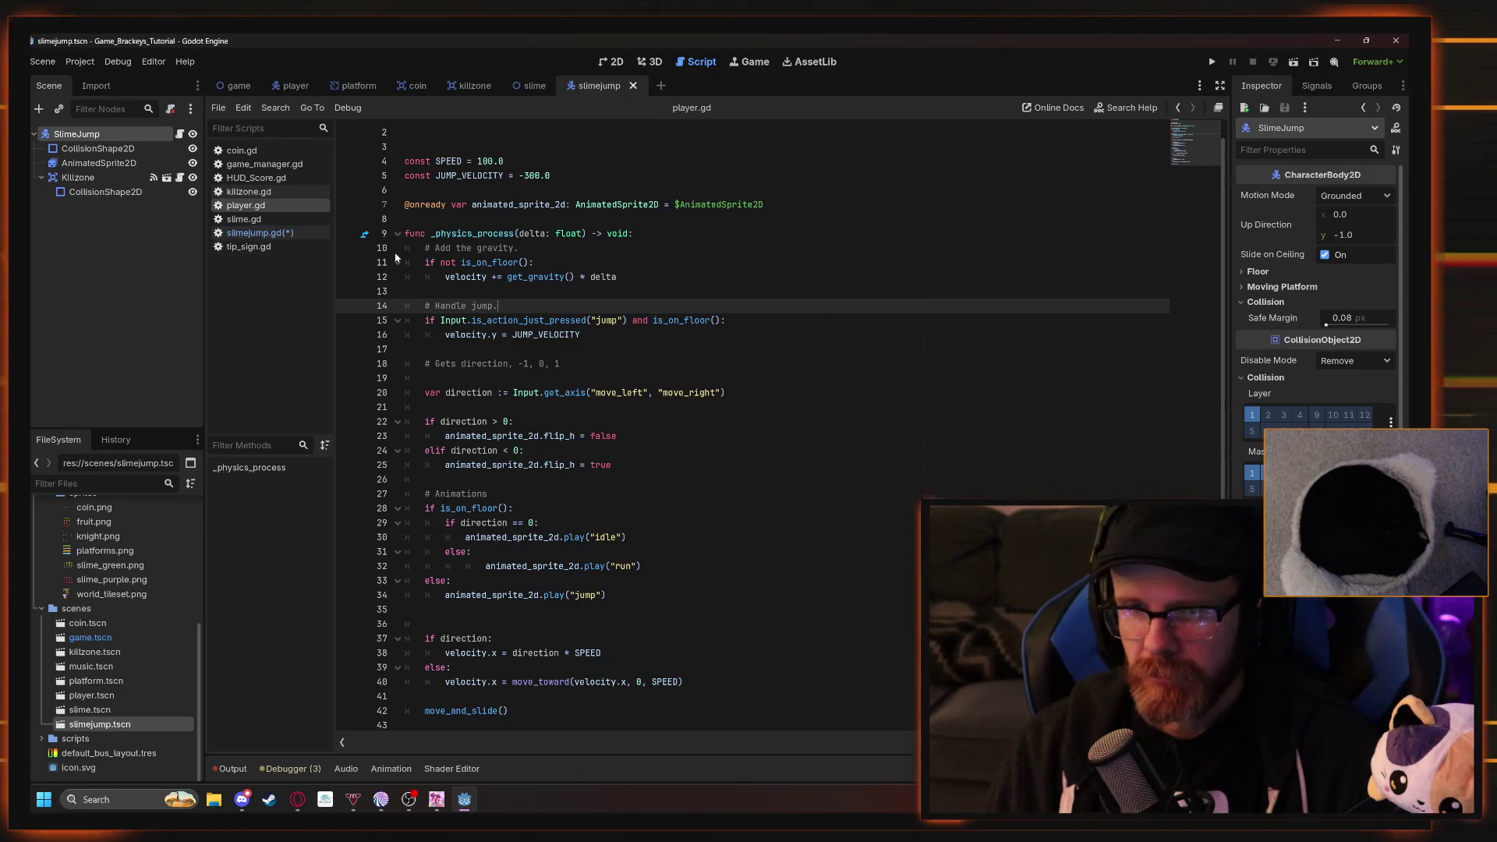
{"action": "left_click", "coordinate": [409, 800]}
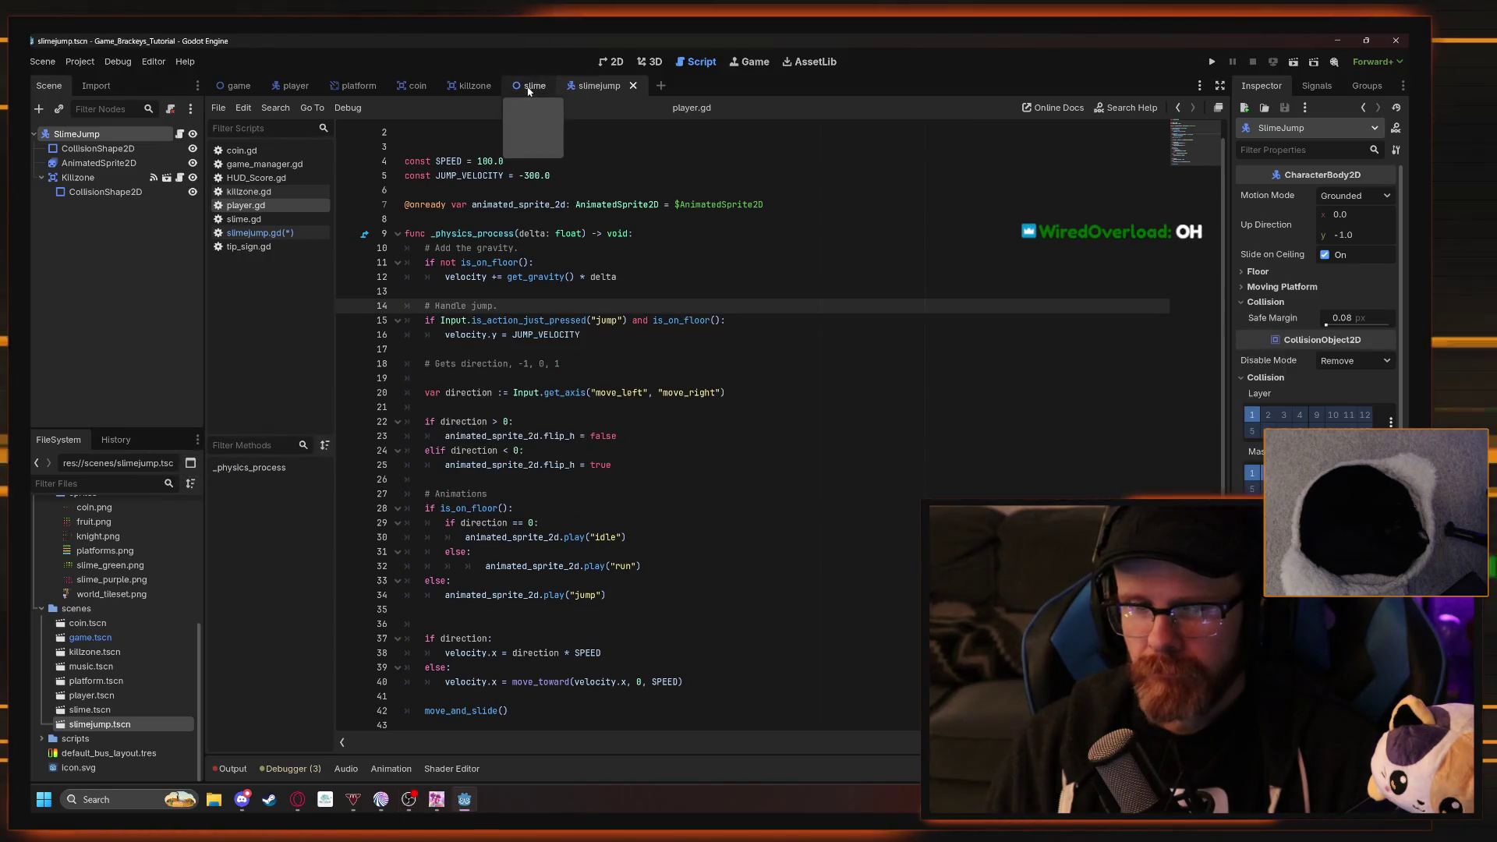
{"action": "left_click", "coordinate": [528, 92]}
{"action": "left_click", "coordinate": [599, 86]}
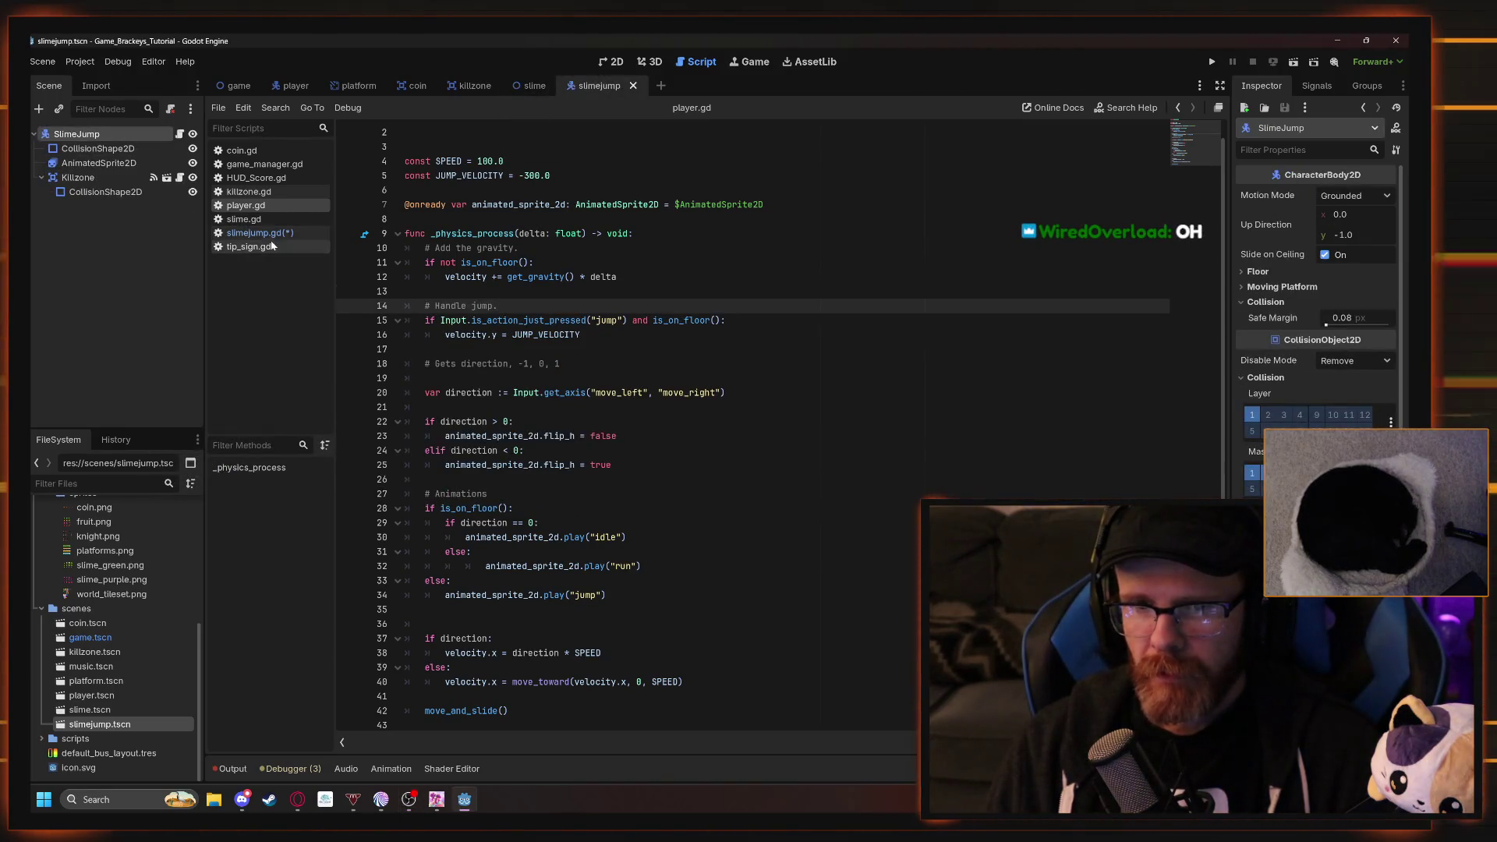
{"action": "left_click", "coordinate": [266, 235]}
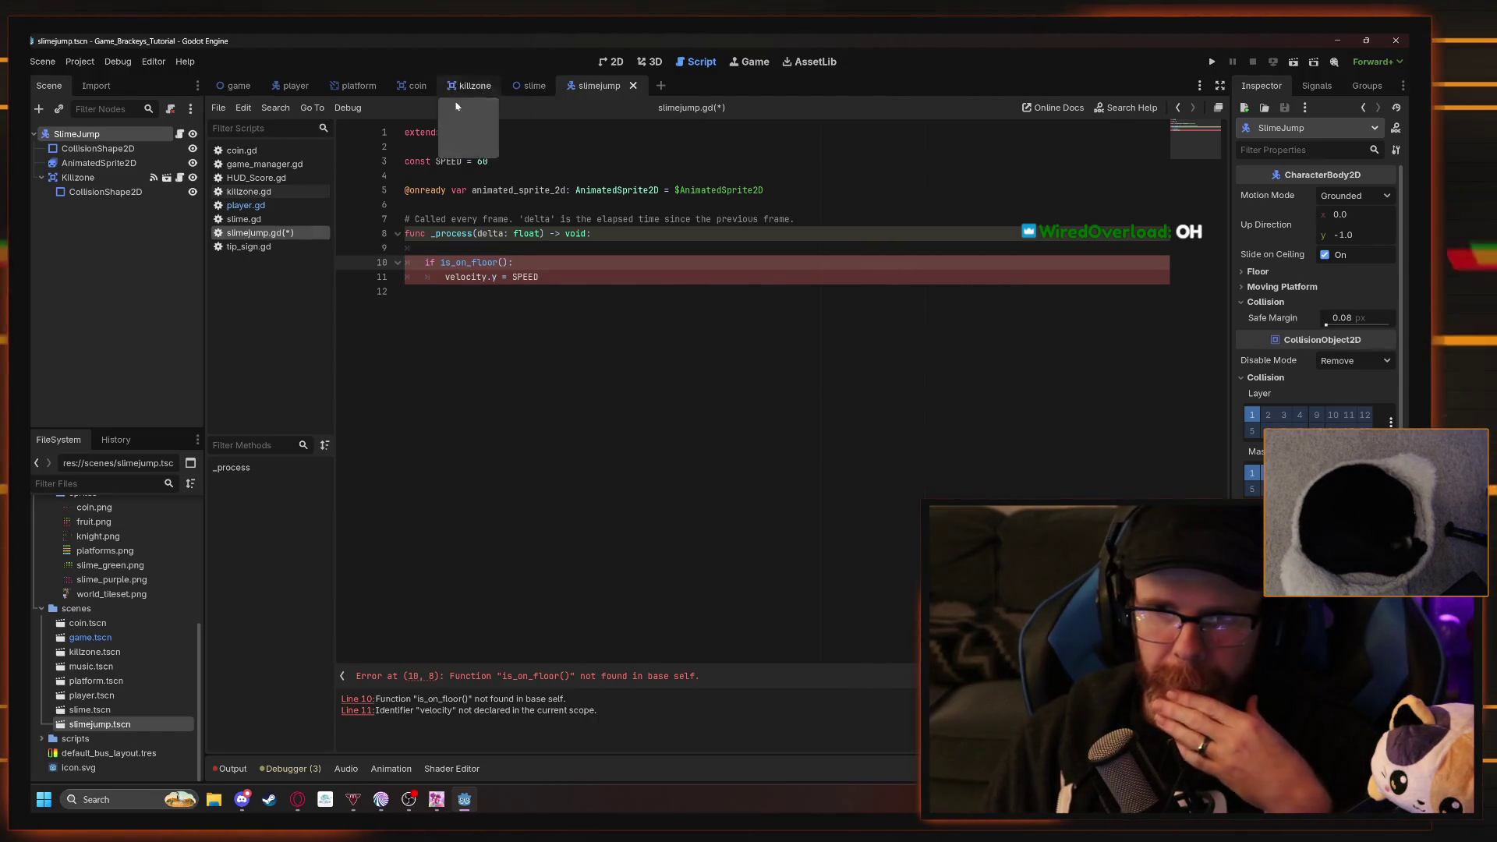
{"action": "left_click", "coordinate": [247, 205]}
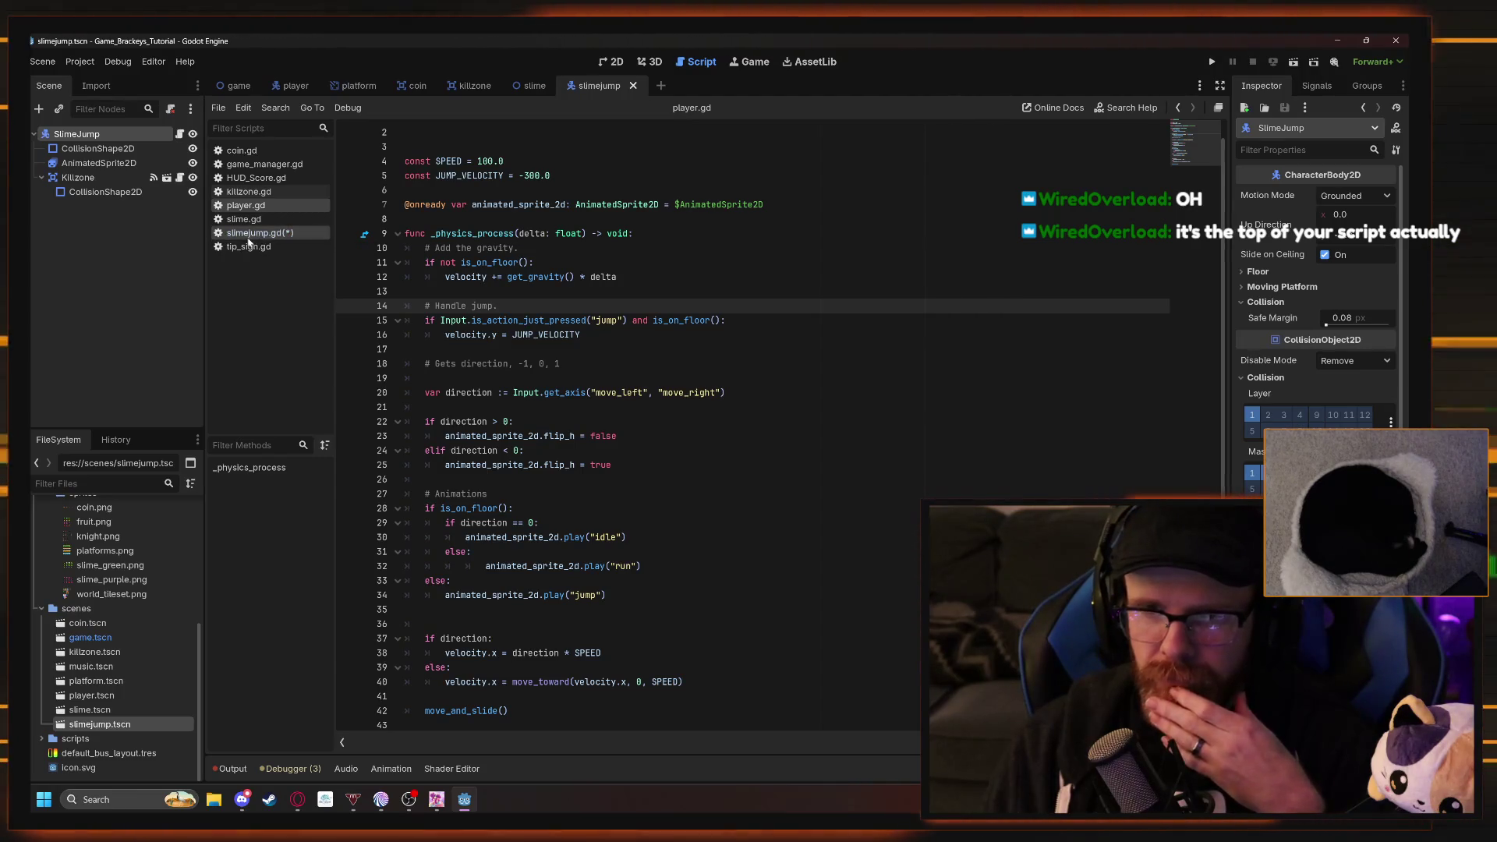
{"action": "left_click", "coordinate": [249, 236]}
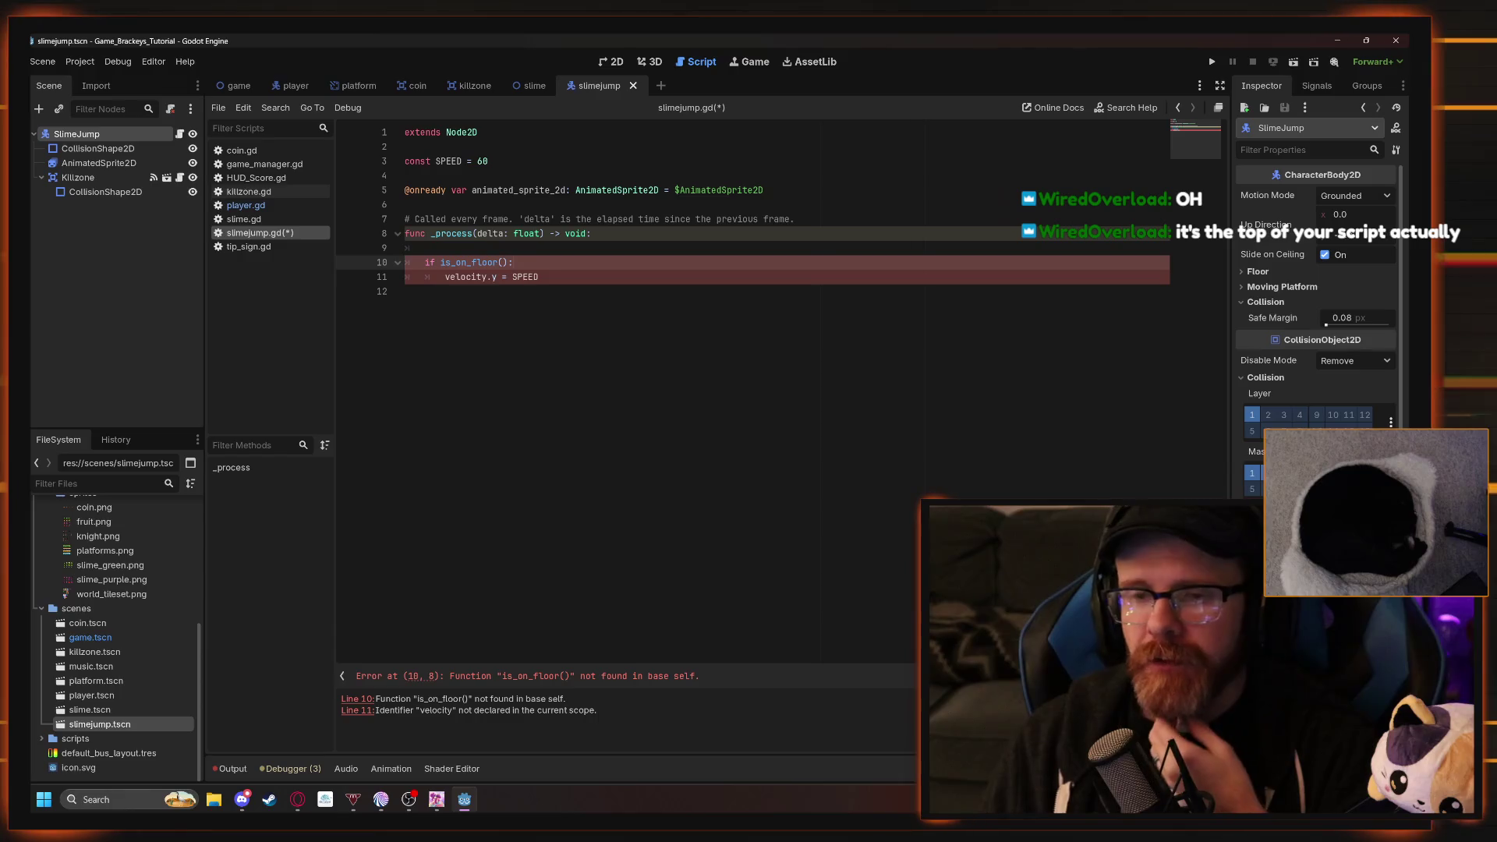
{"action": "mouse_move", "coordinate": [456, 233]}
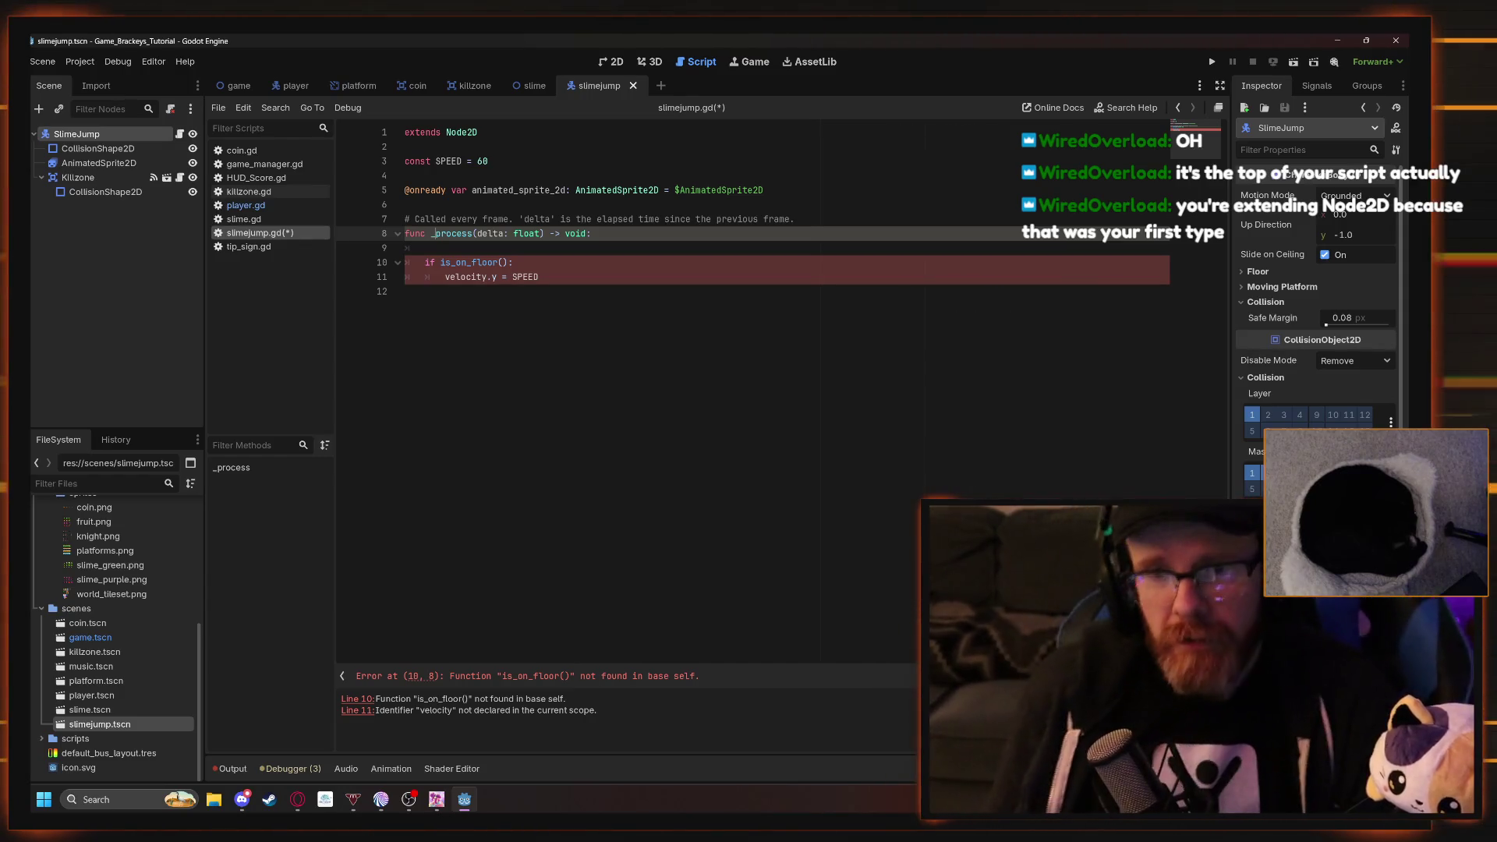
{"action": "left_click", "coordinate": [479, 132]}
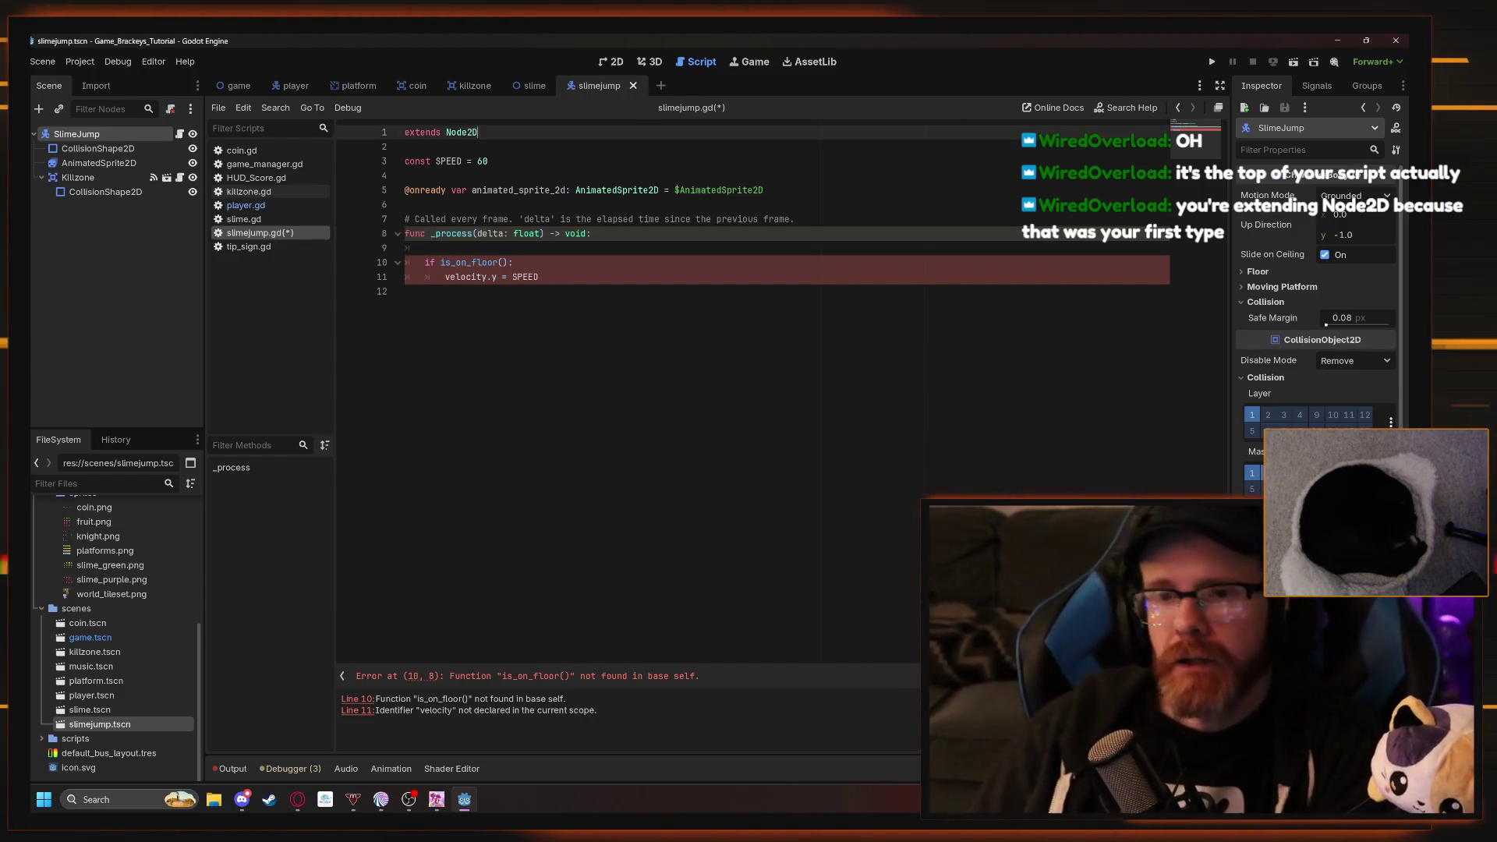
Make slimejump.gd extend CharacterBody2D like player.gd and switch _process to _physics_process.
{"action": "double_click", "coordinate": [460, 131]}
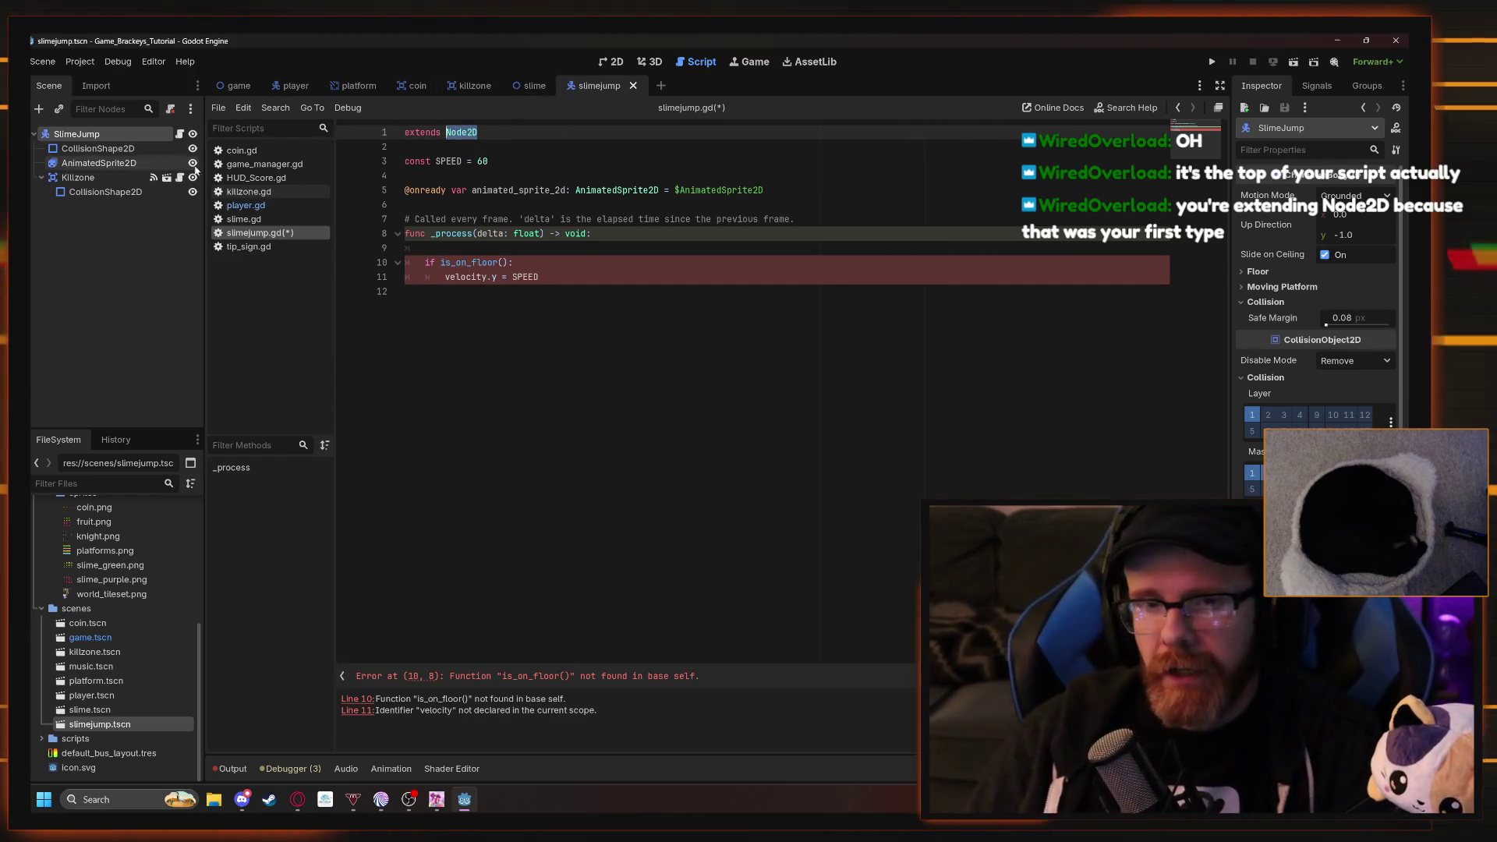
{"action": "left_click", "coordinate": [246, 206]}
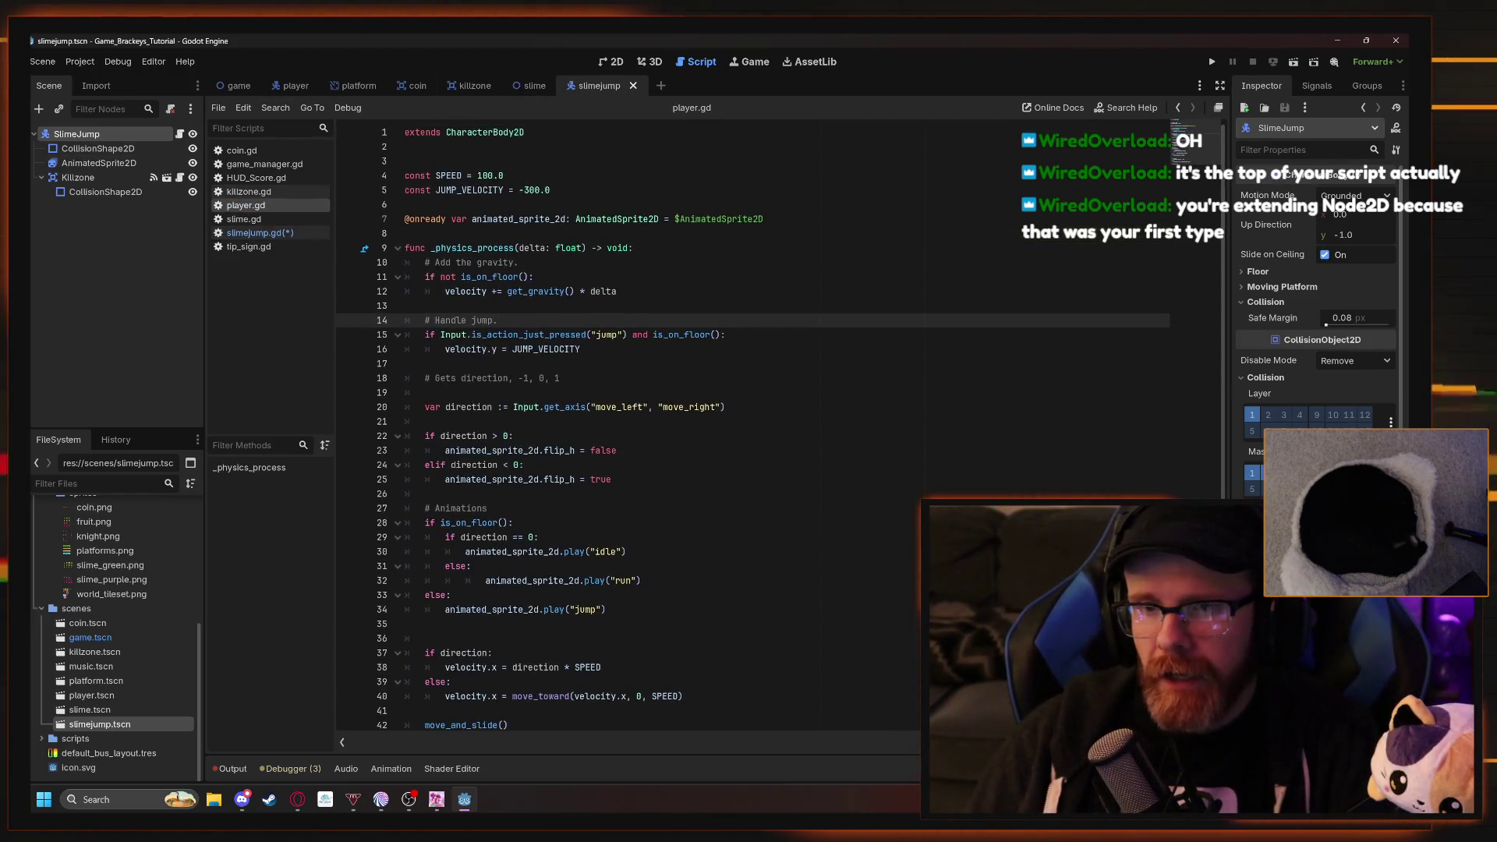
{"action": "scroll", "coordinate": [624, 390], "scroll_direction": "up", "scroll_amount": 1}
{"action": "double_click", "coordinate": [483, 132]}
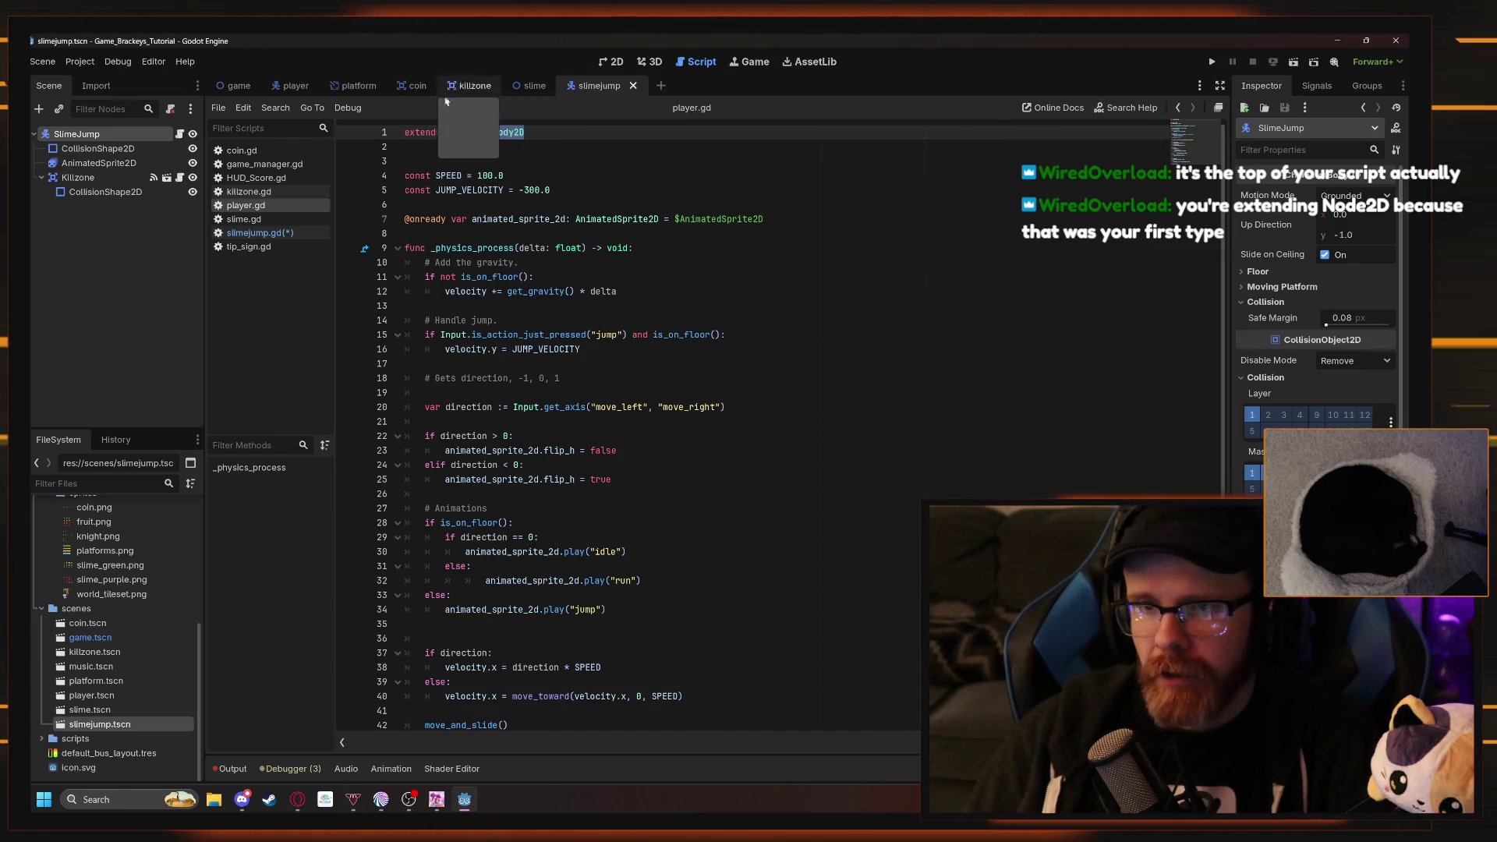
{"action": "left_click", "coordinate": [260, 233]}
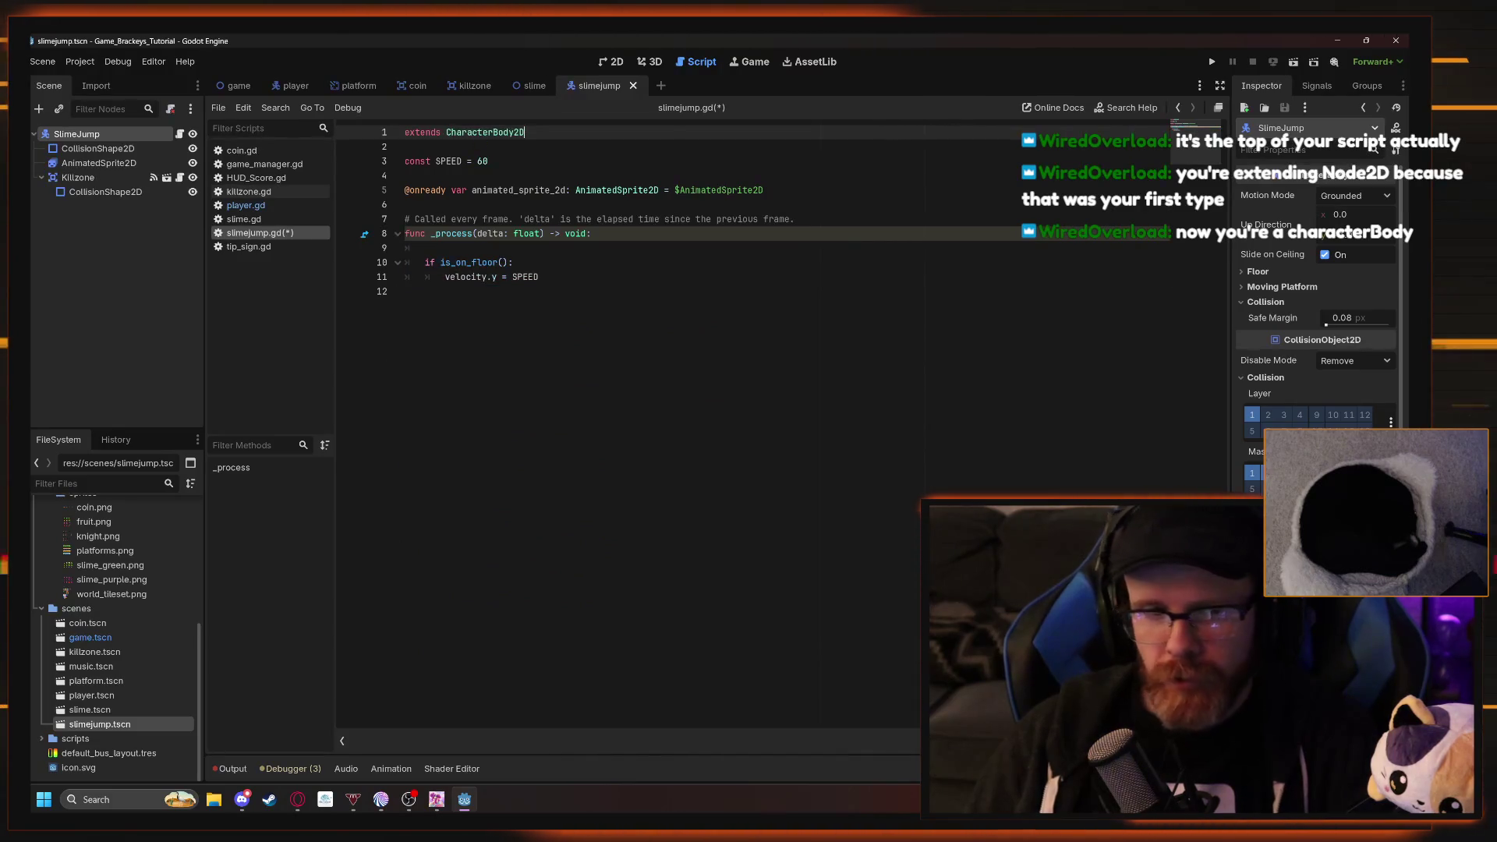
{"action": "left_click", "coordinate": [405, 291]}
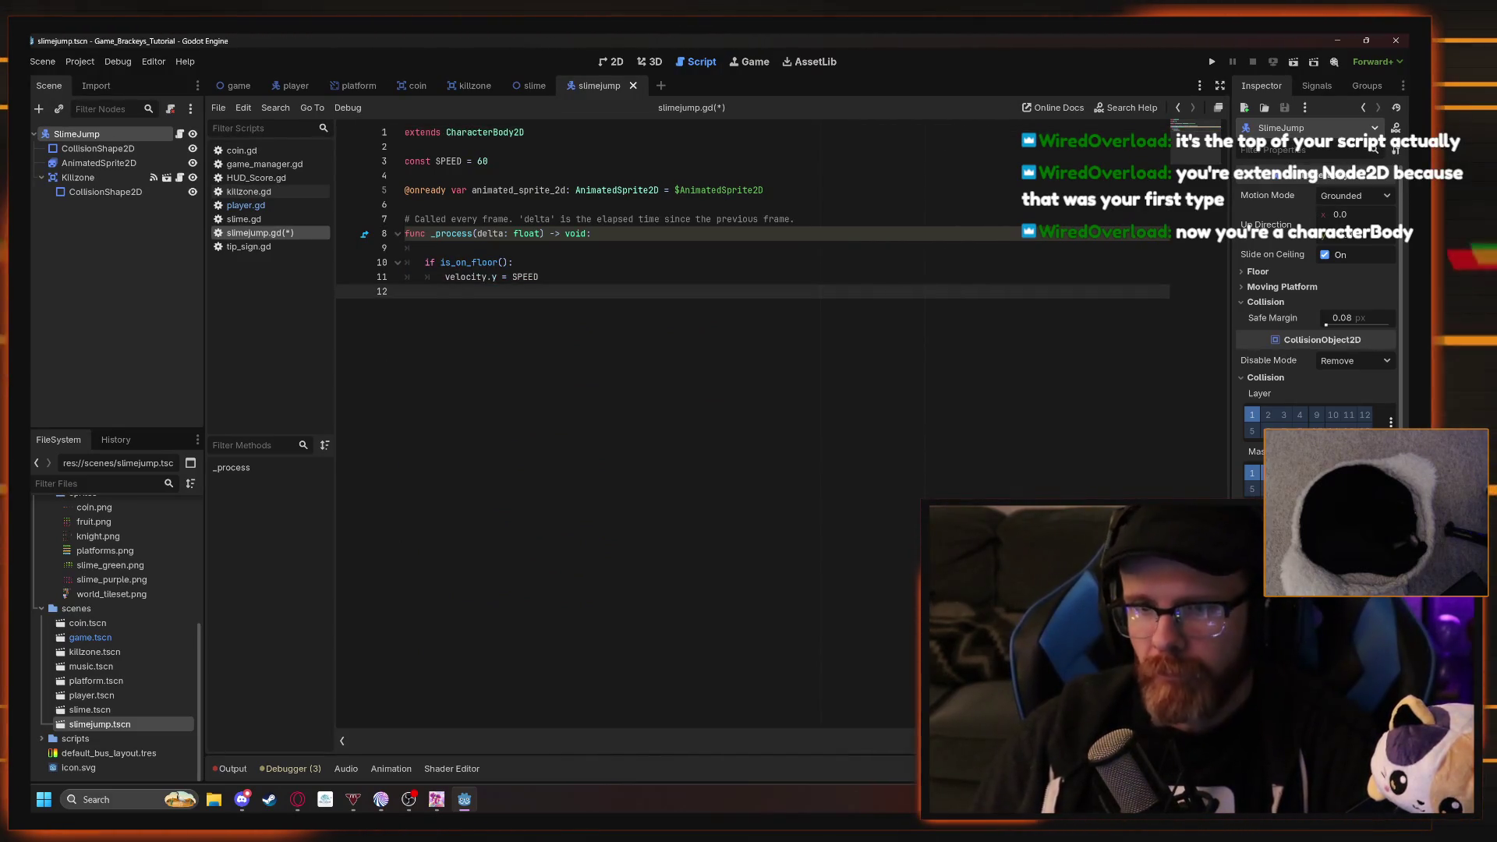
{"action": "left_click", "coordinate": [592, 233]}
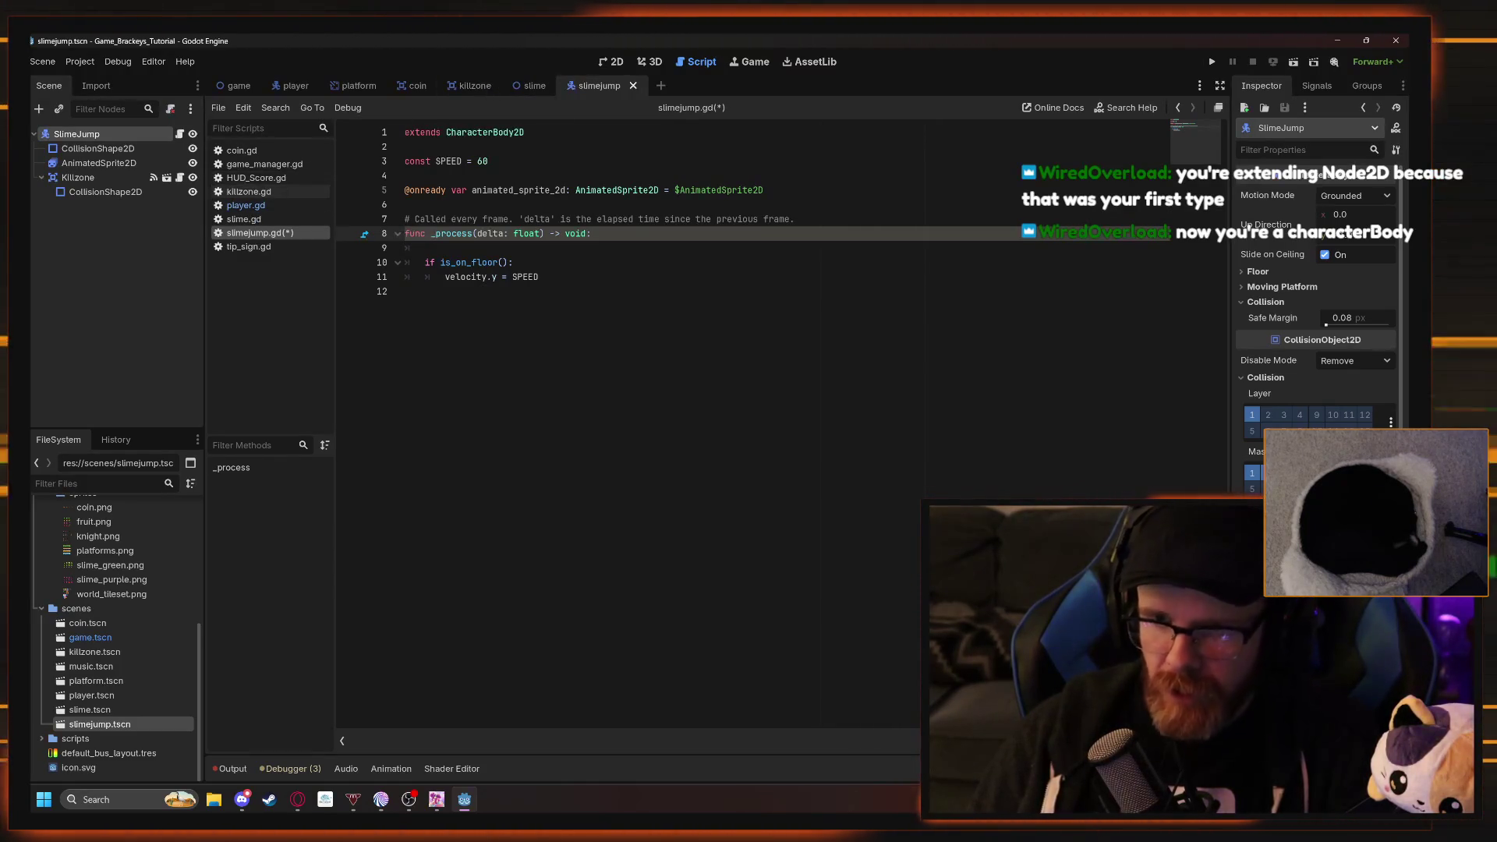
{"action": "left_click", "coordinate": [258, 205]}
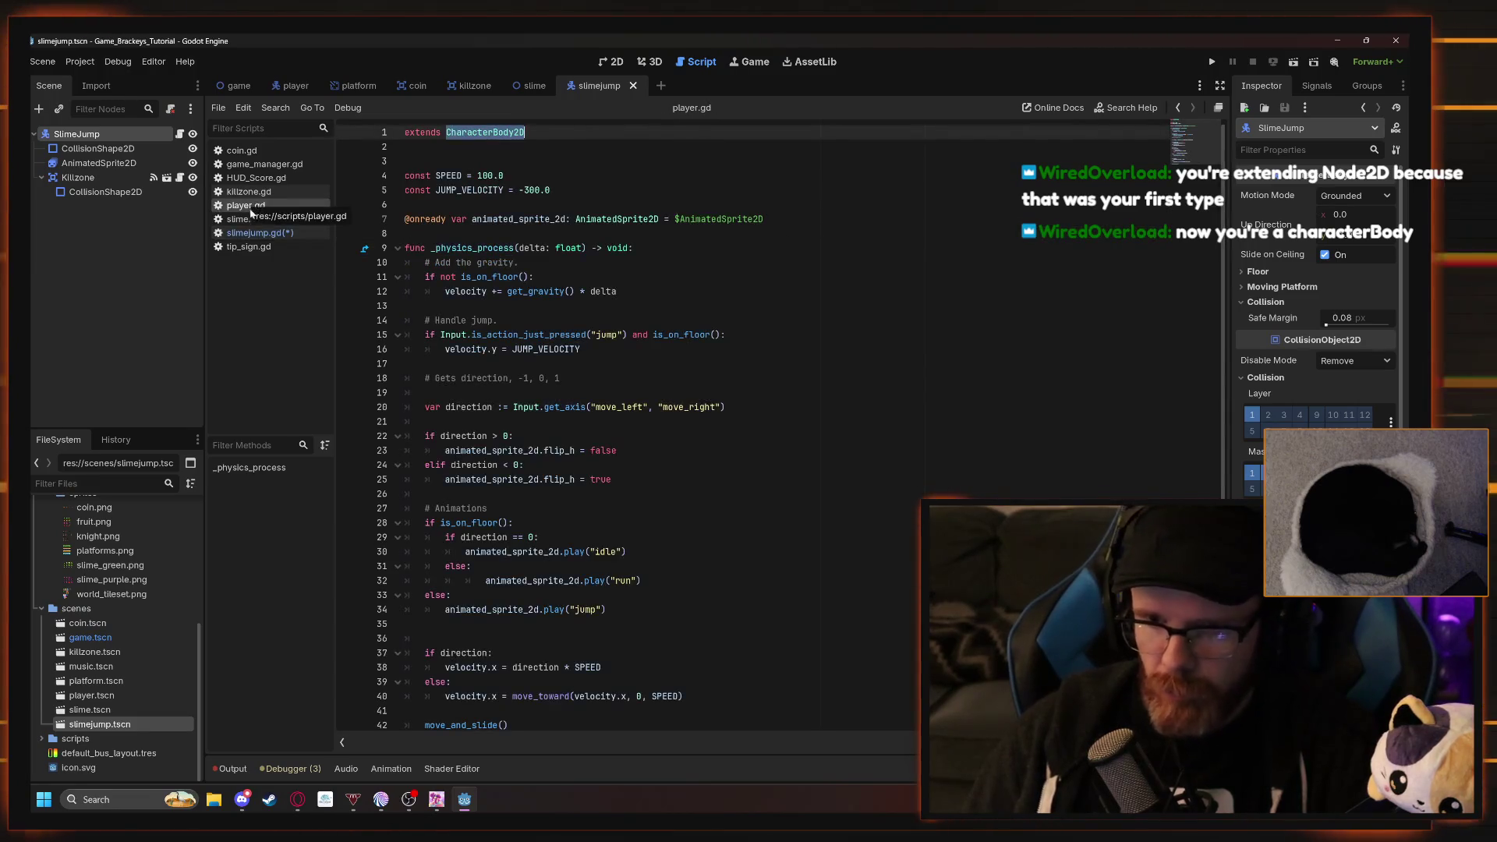
{"action": "left_click", "coordinate": [259, 232]}
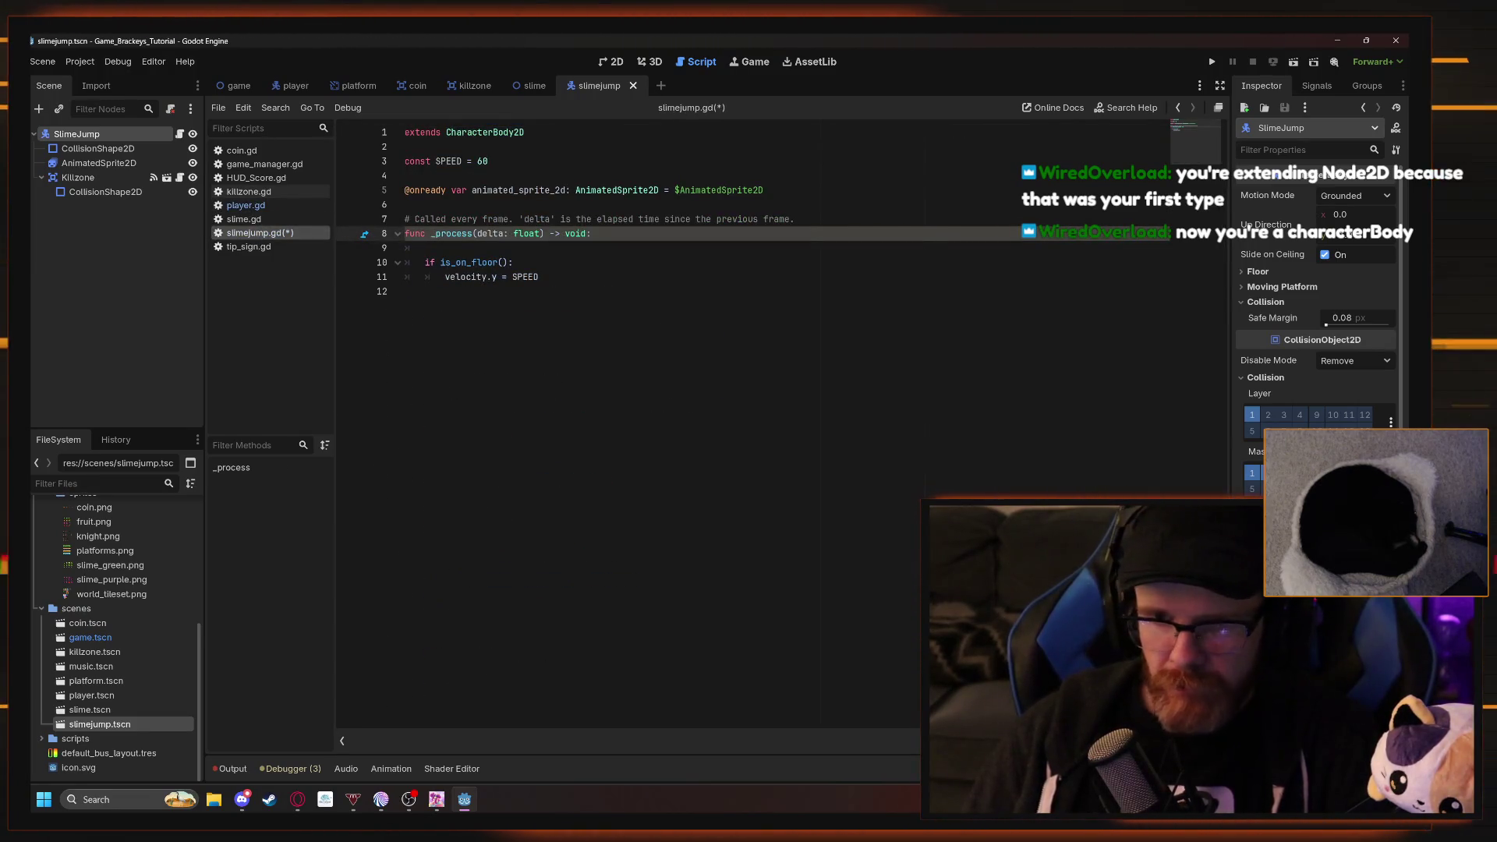
{"action": "type", "text": "physics"}
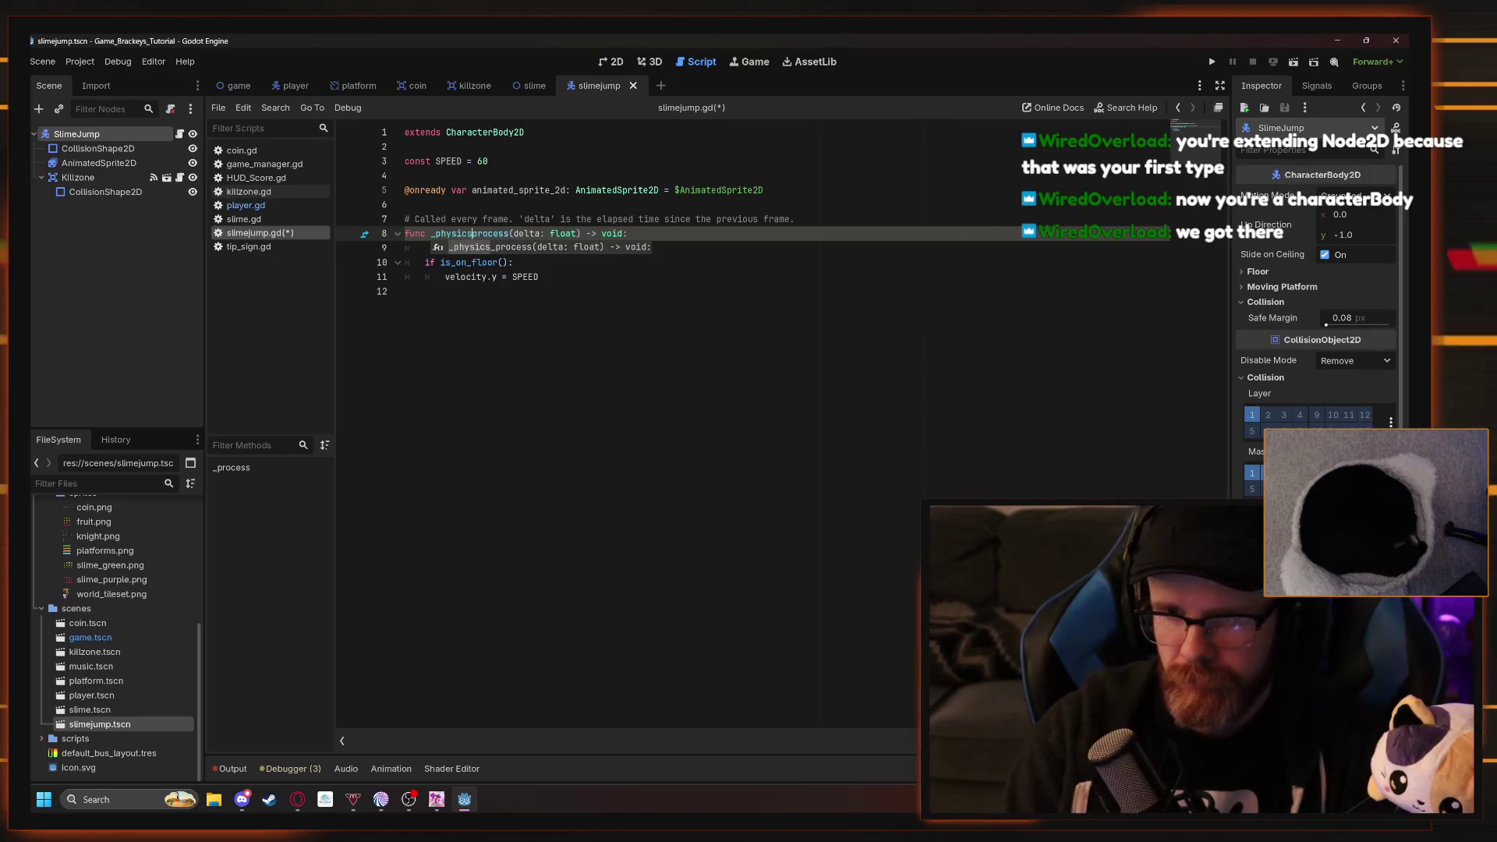
{"action": "key", "text": "Return"}
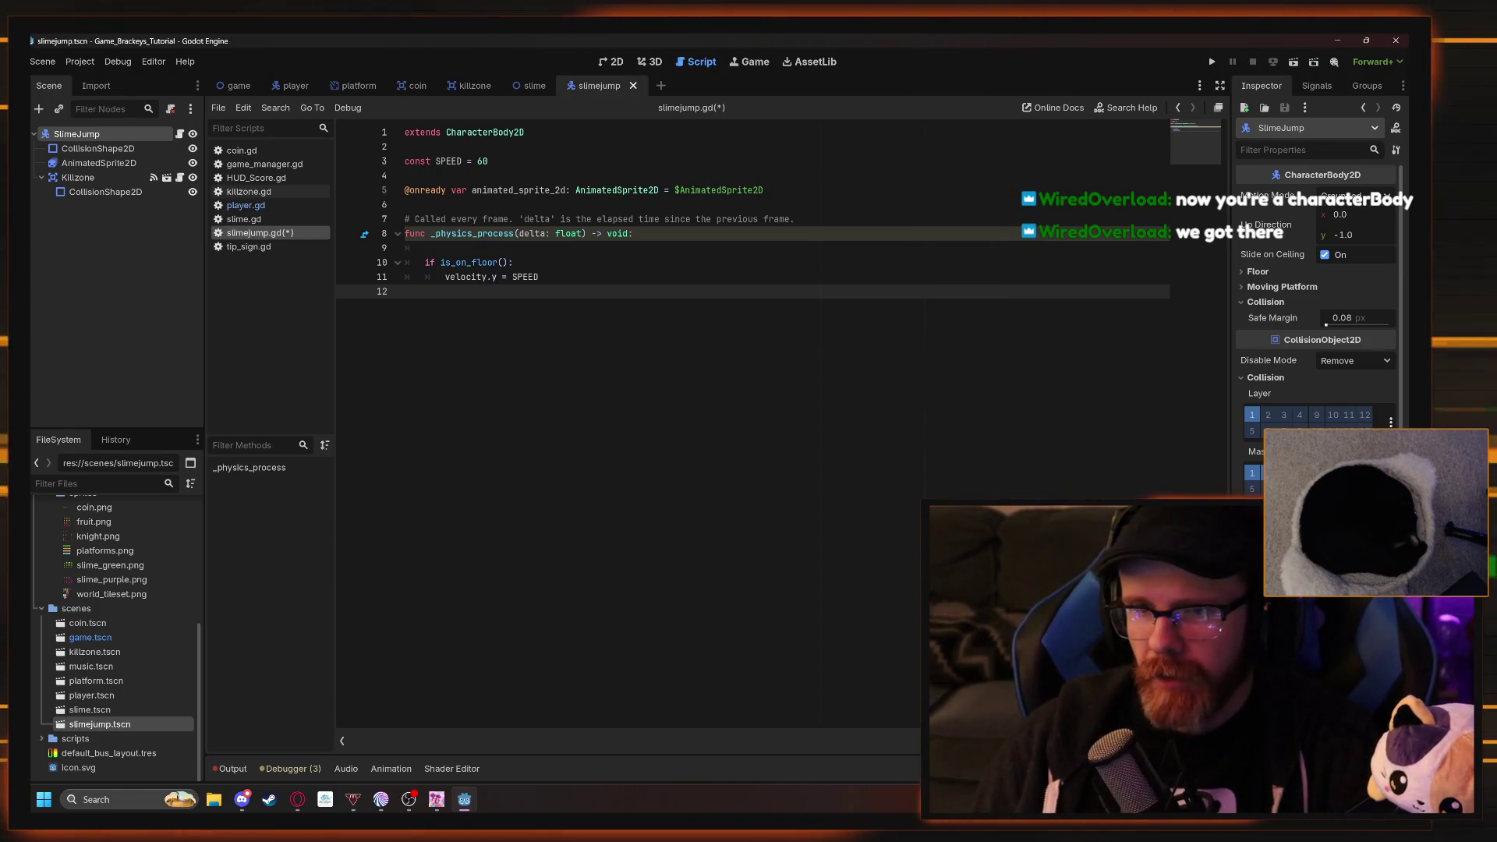
Copy the 'velocity += get_gravity() * delta' line from player.gd.
{"action": "left_click", "coordinate": [539, 277]}
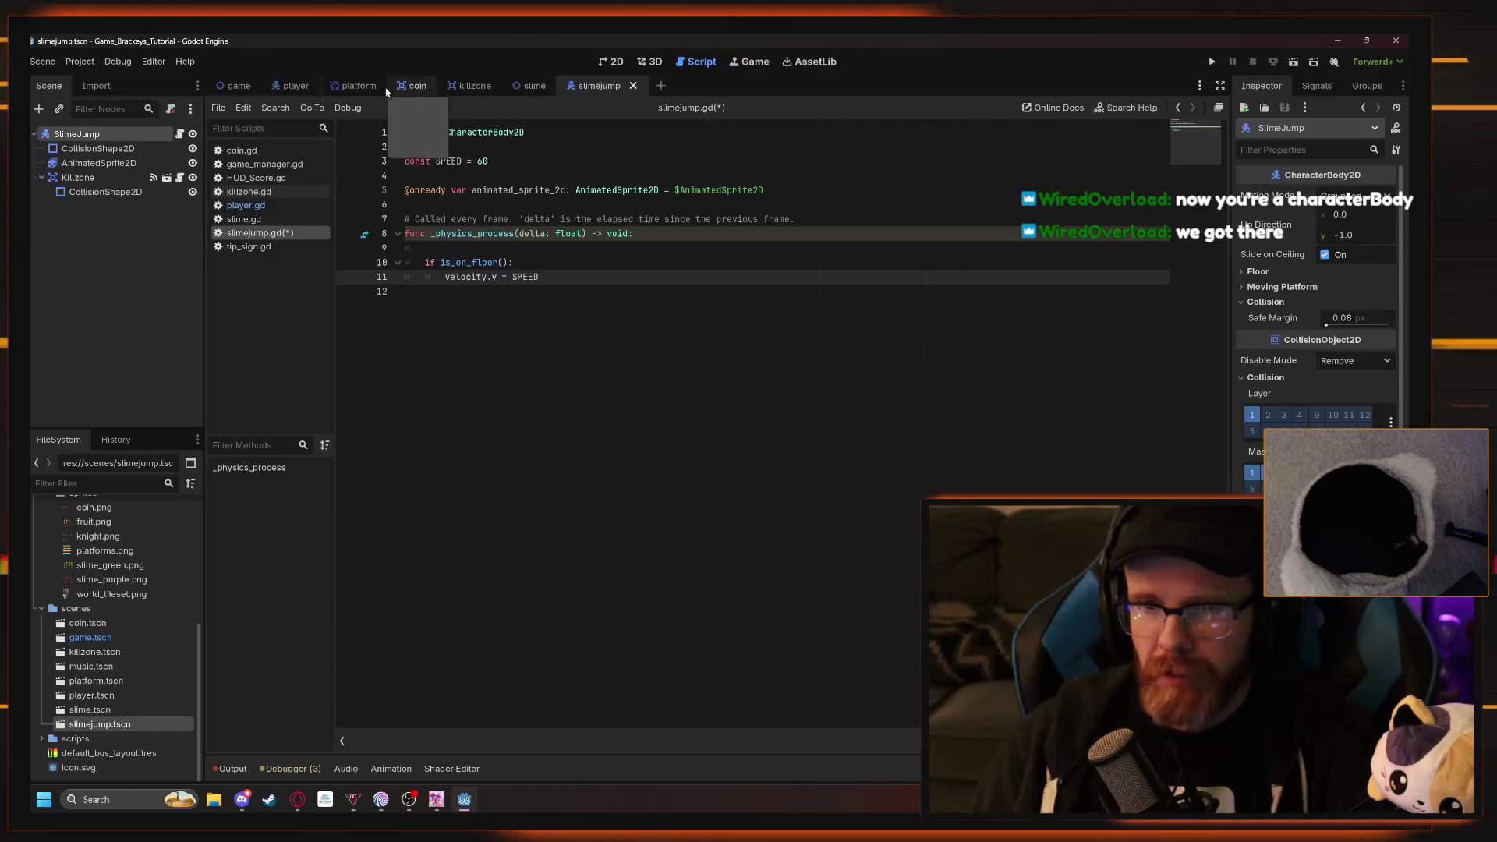
{"action": "left_click", "coordinate": [300, 90]}
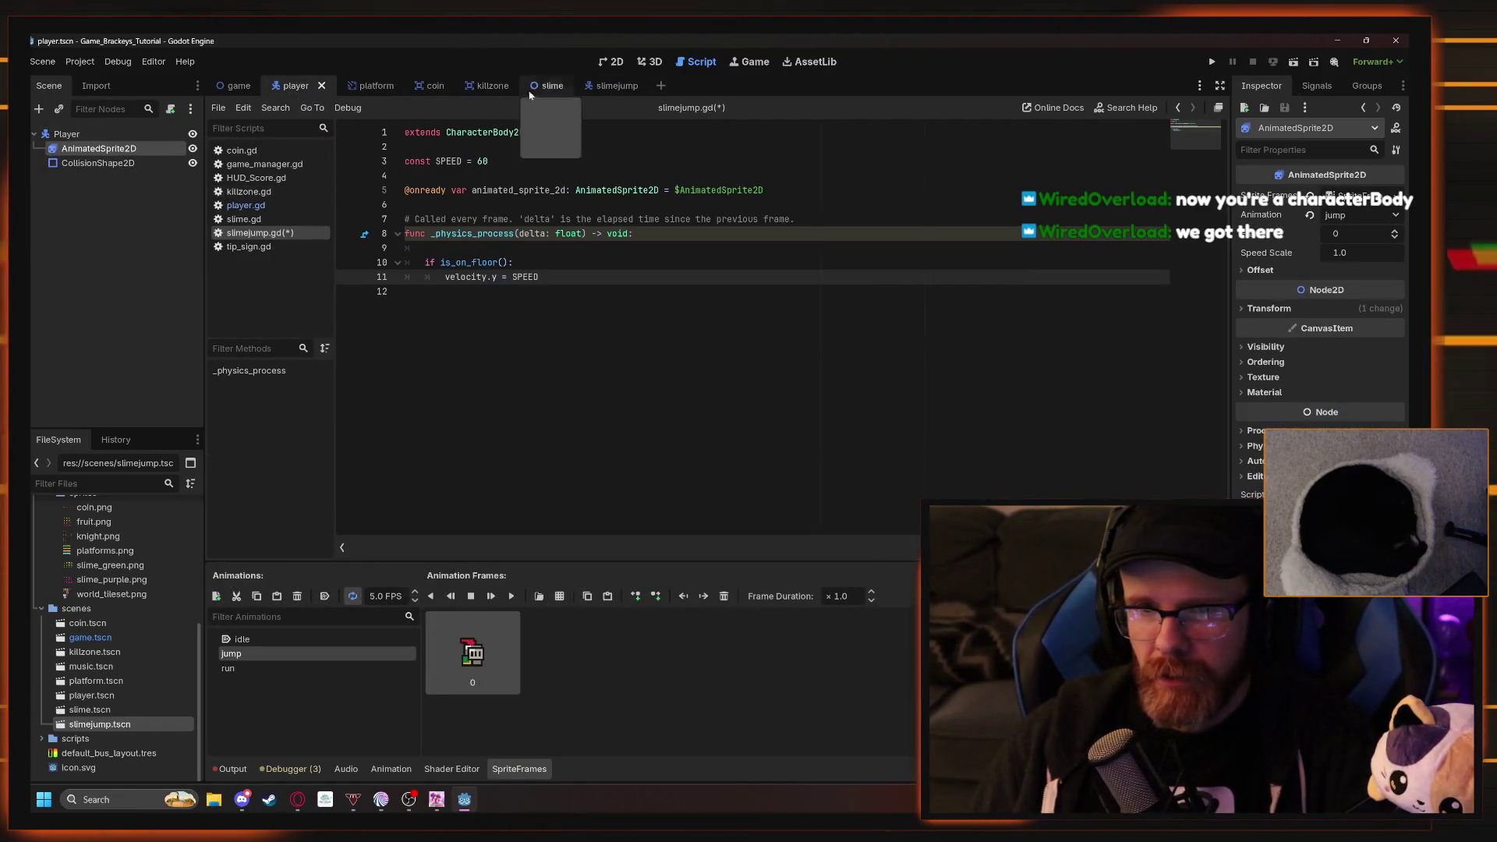
{"action": "left_click", "coordinate": [614, 86]}
{"action": "left_click", "coordinate": [241, 205]}
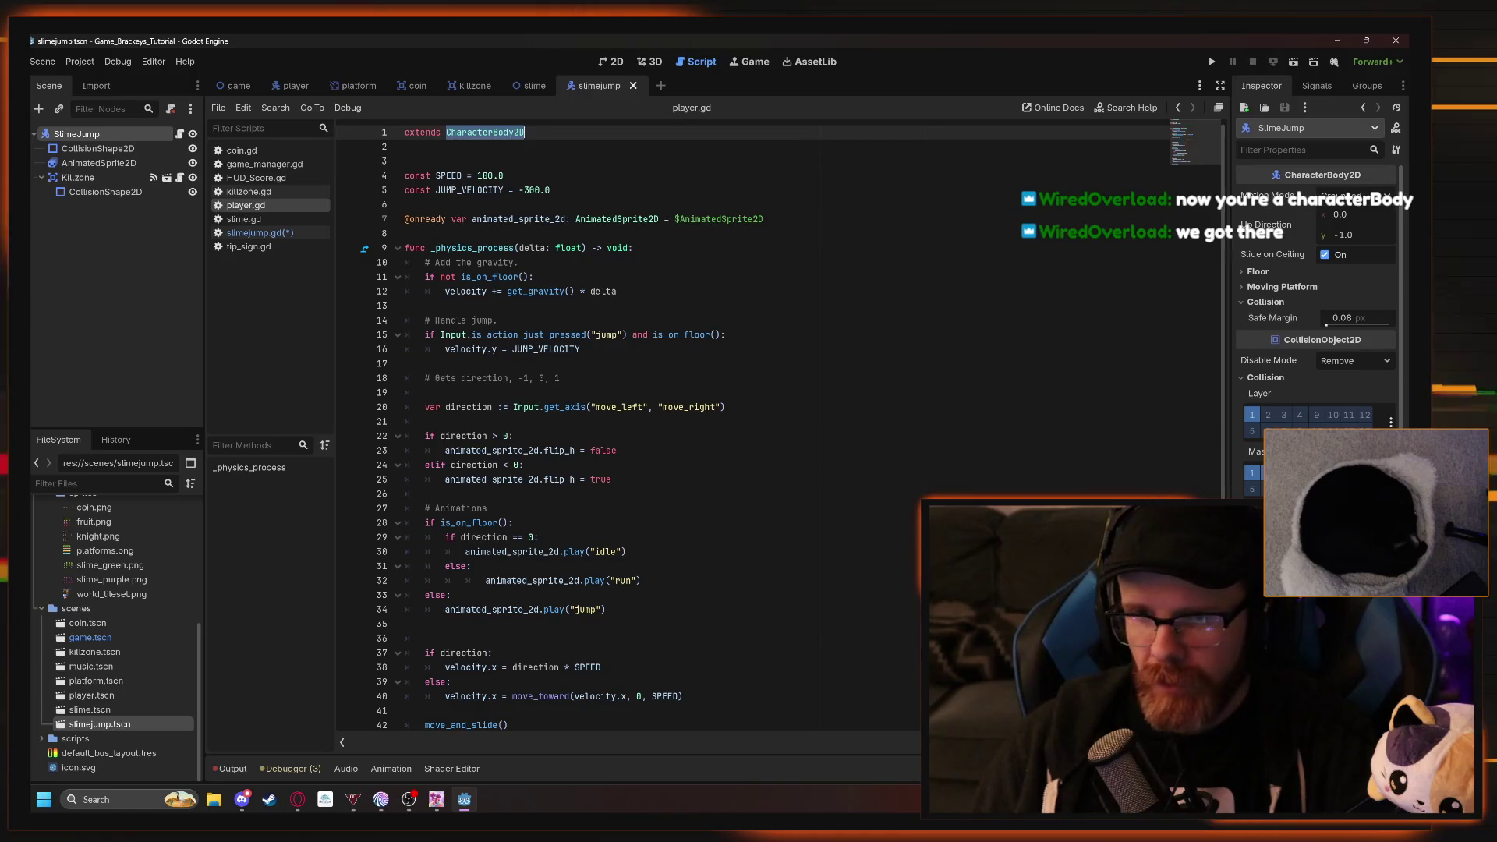
{"action": "mouse_move", "coordinate": [425, 291]}
{"action": "left_mouse_down"}
{"action": "mouse_move", "coordinate": [616, 291]}
{"action": "mouse_move", "coordinate": [450, 290]}
{"action": "left_mouse_up"}
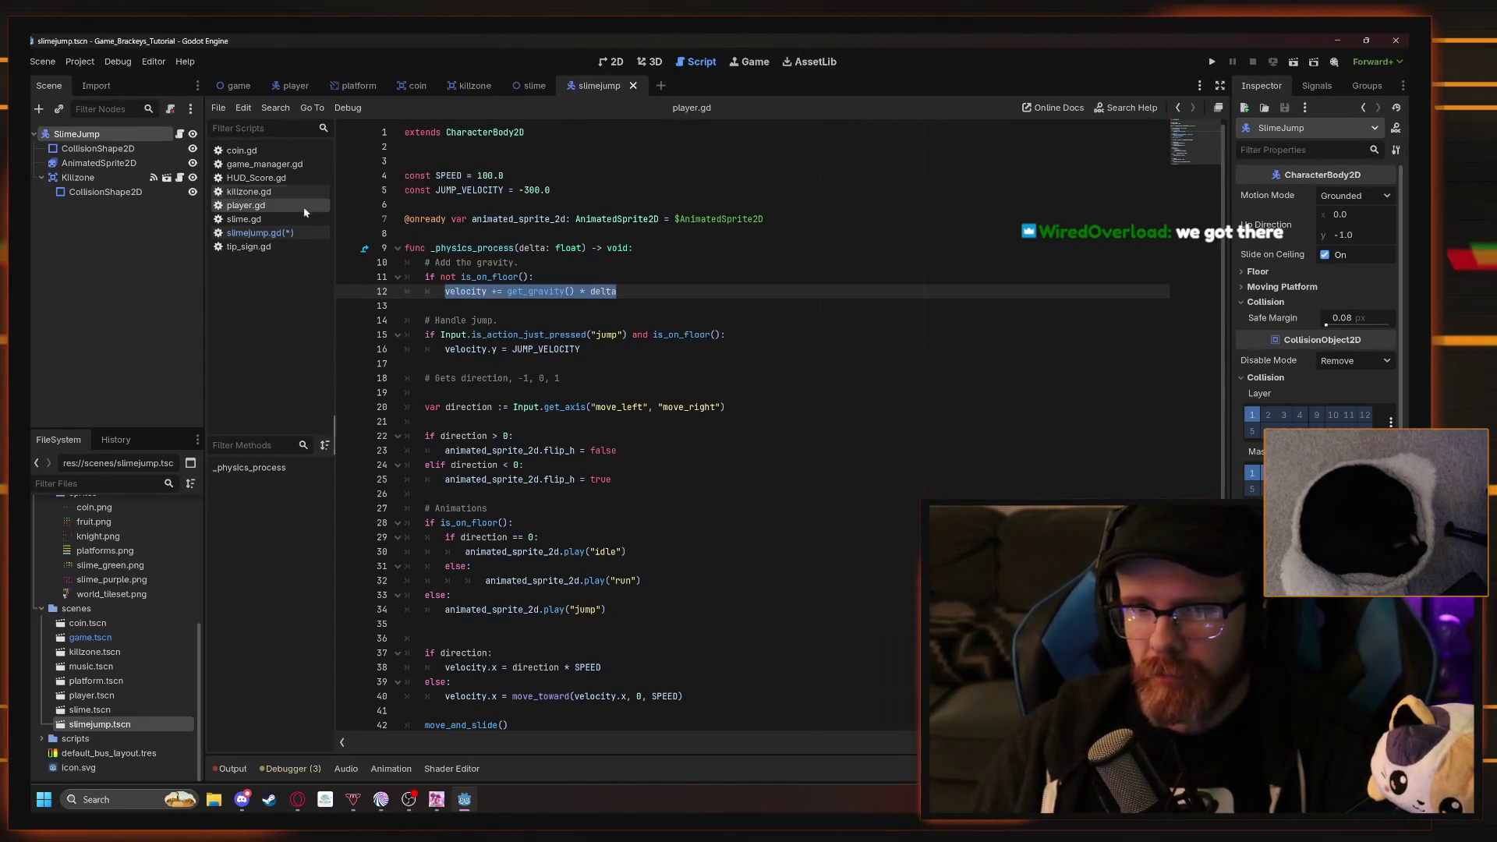
{"action": "left_click", "coordinate": [261, 233]}
Paste the gravity line over line 11's SPEED line, adjust the line 10 floor check, and save.
{"action": "left_click", "coordinate": [440, 263]}
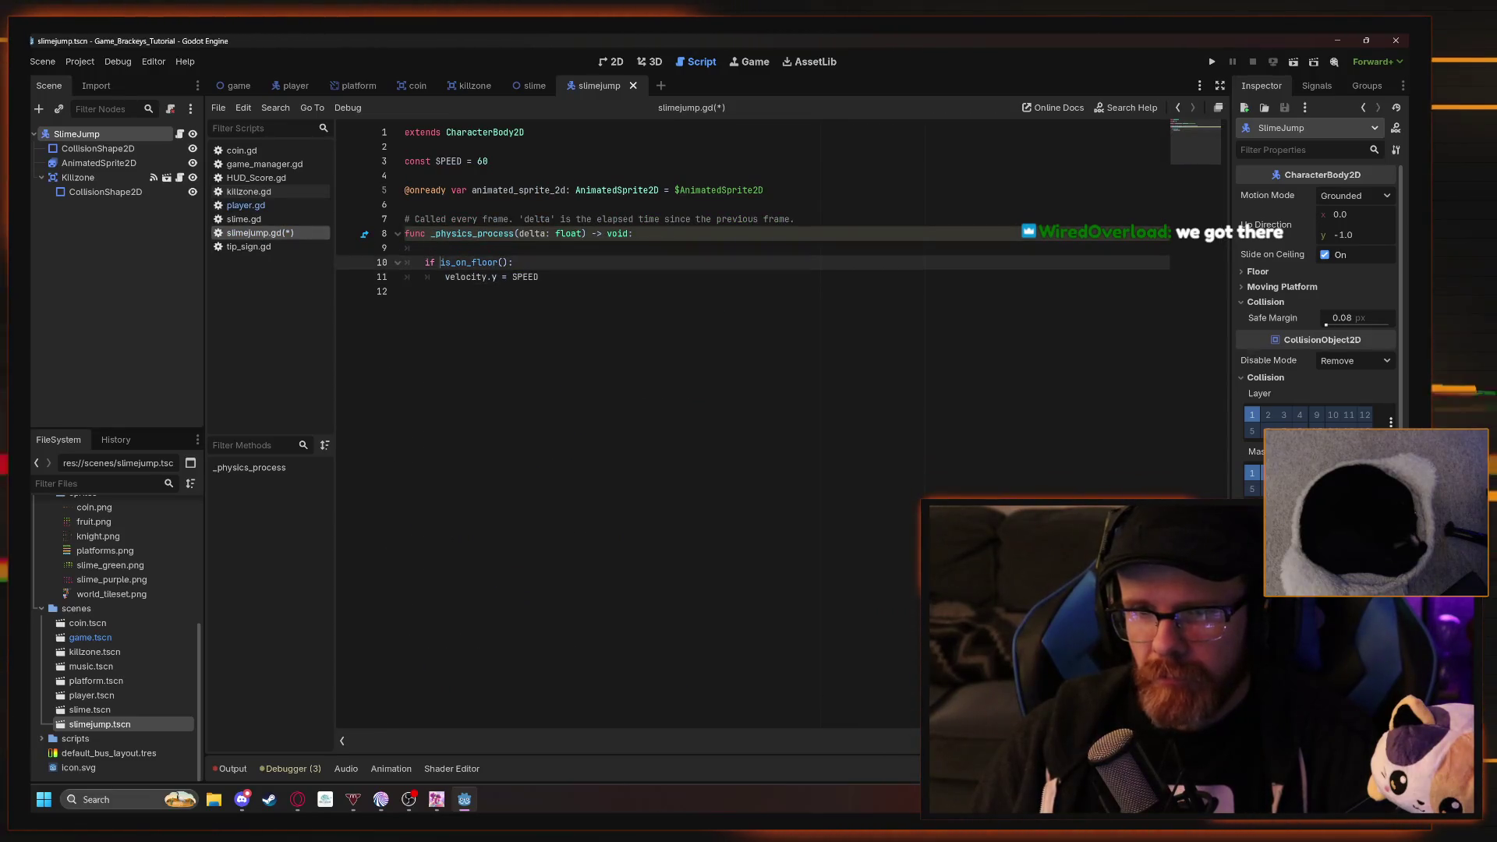
{"action": "mouse_move", "coordinate": [525, 277]}
{"action": "type", "text": "not"}
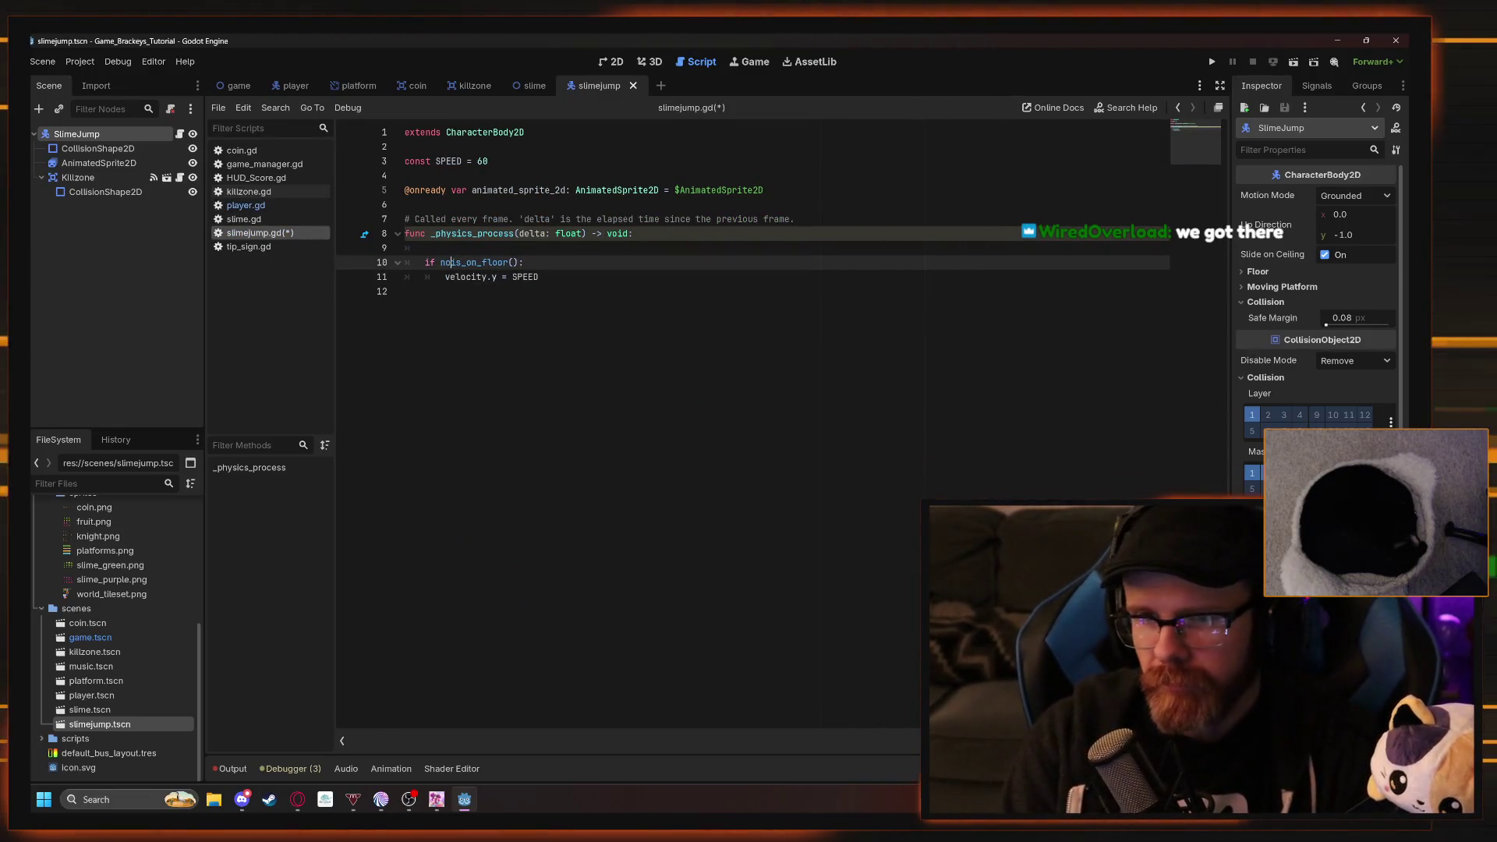
{"action": "left_click_drag", "start_coordinate": [538, 277], "coordinate": [456, 277]}
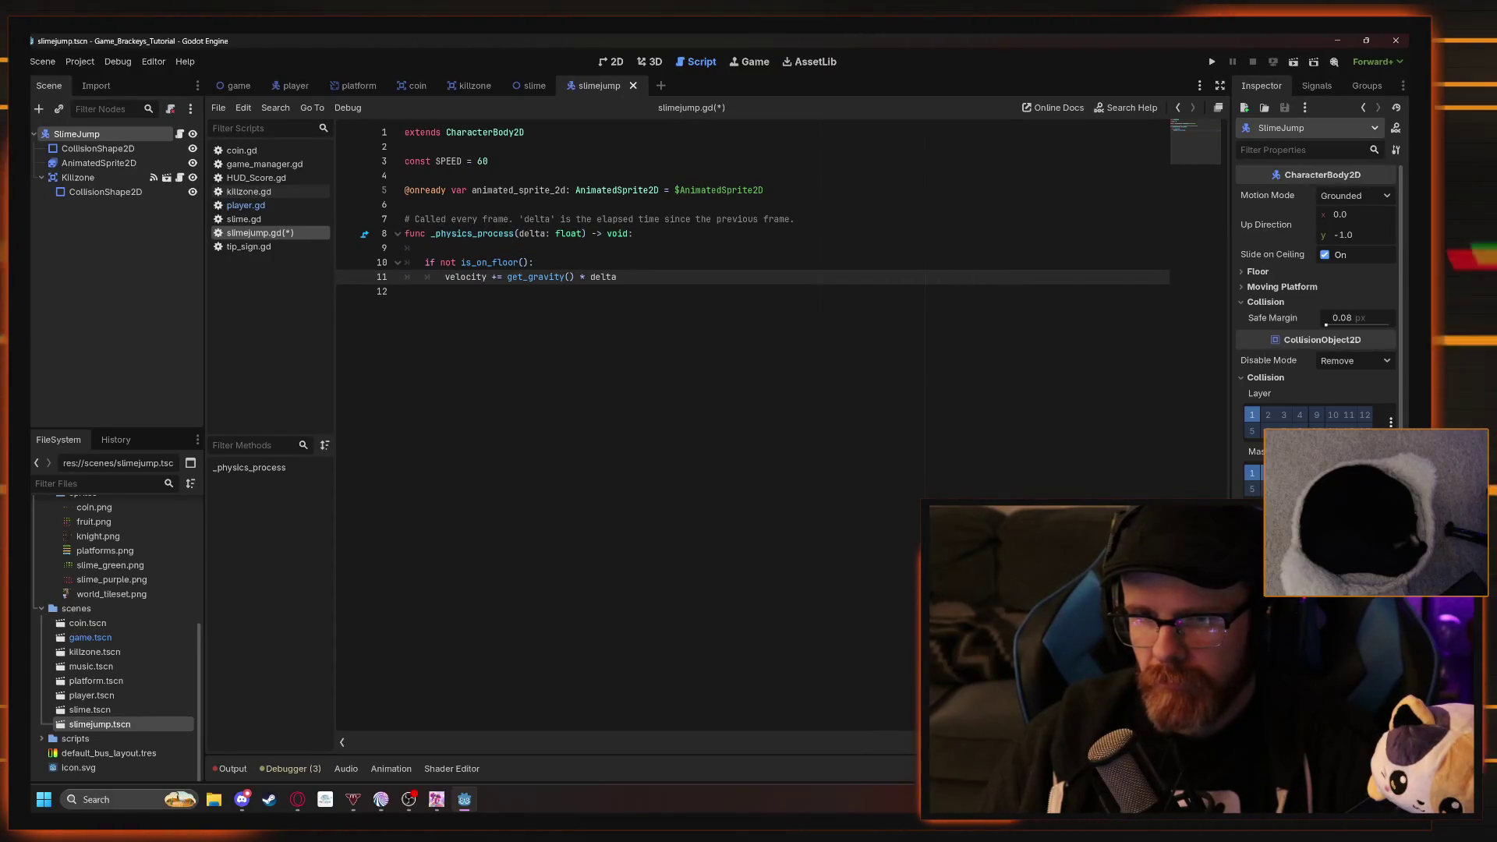
{"action": "left_click", "coordinate": [533, 262]}
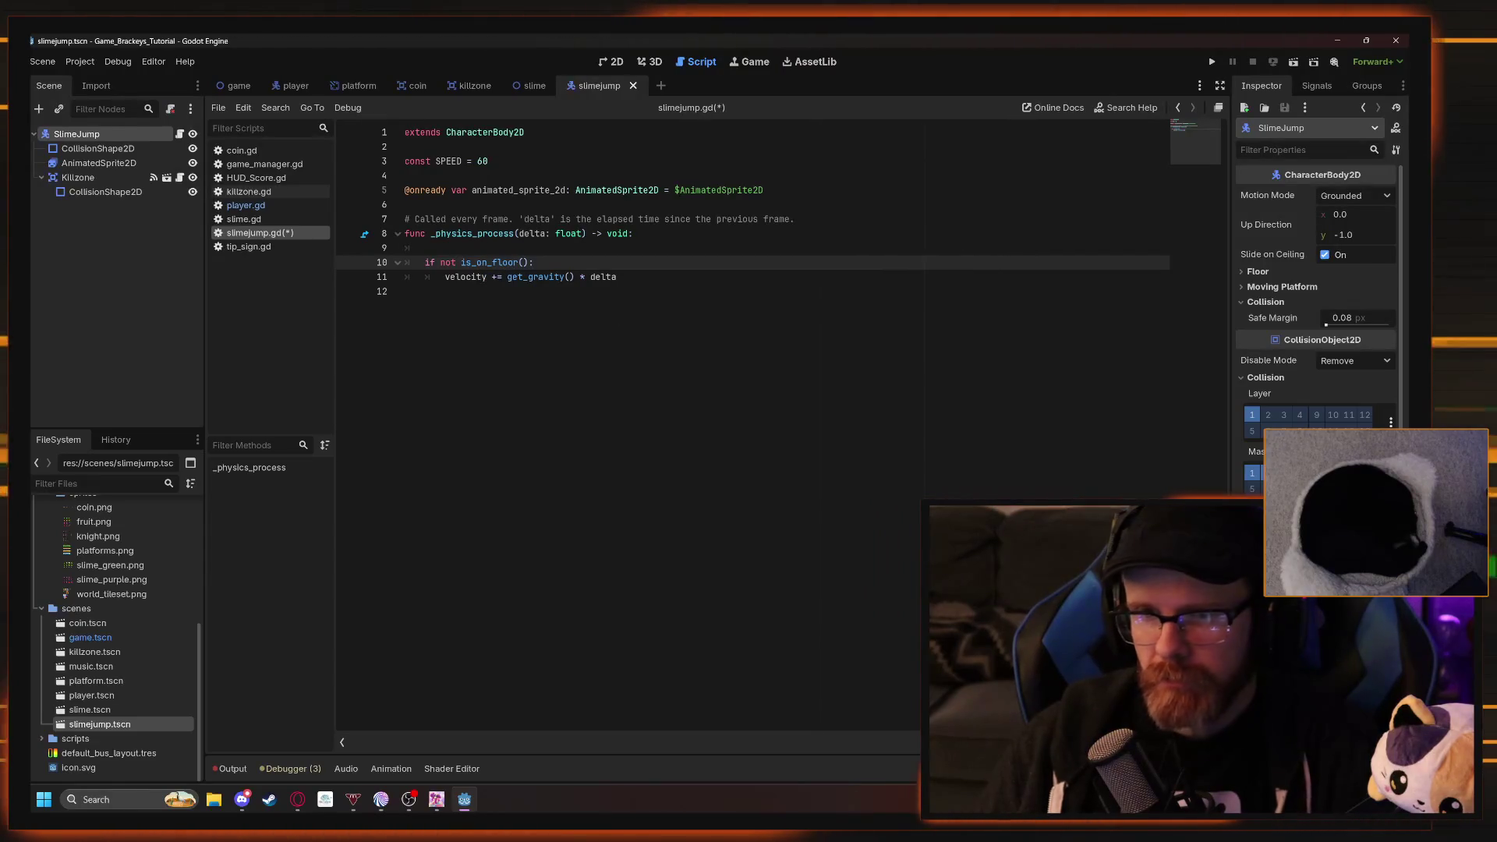
{"action": "left_click", "coordinate": [456, 262]}
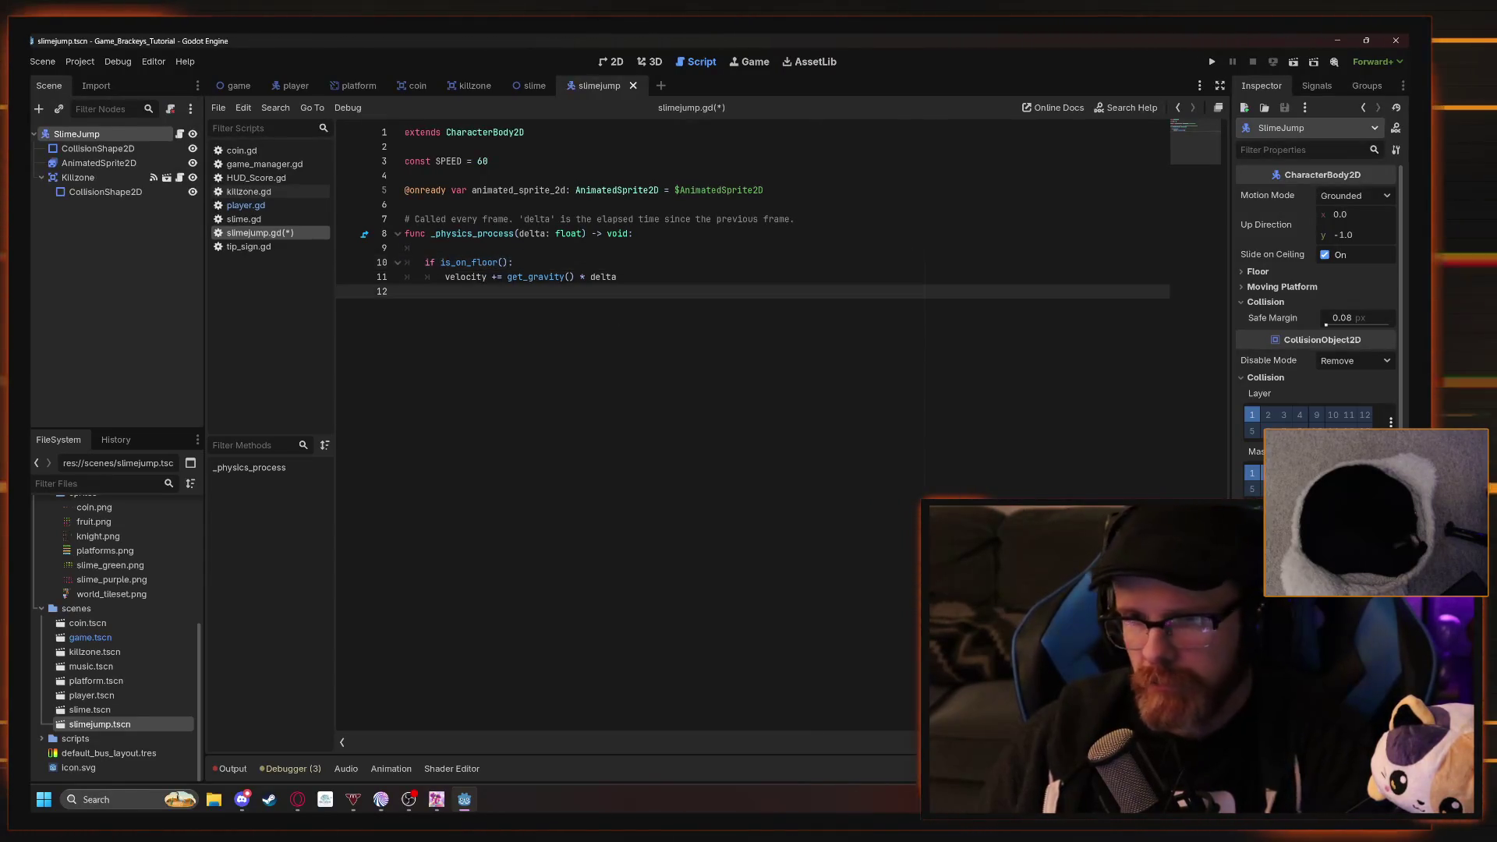
{"action": "left_click", "coordinate": [468, 291]}
{"action": "key", "text": "ctrl+s"}
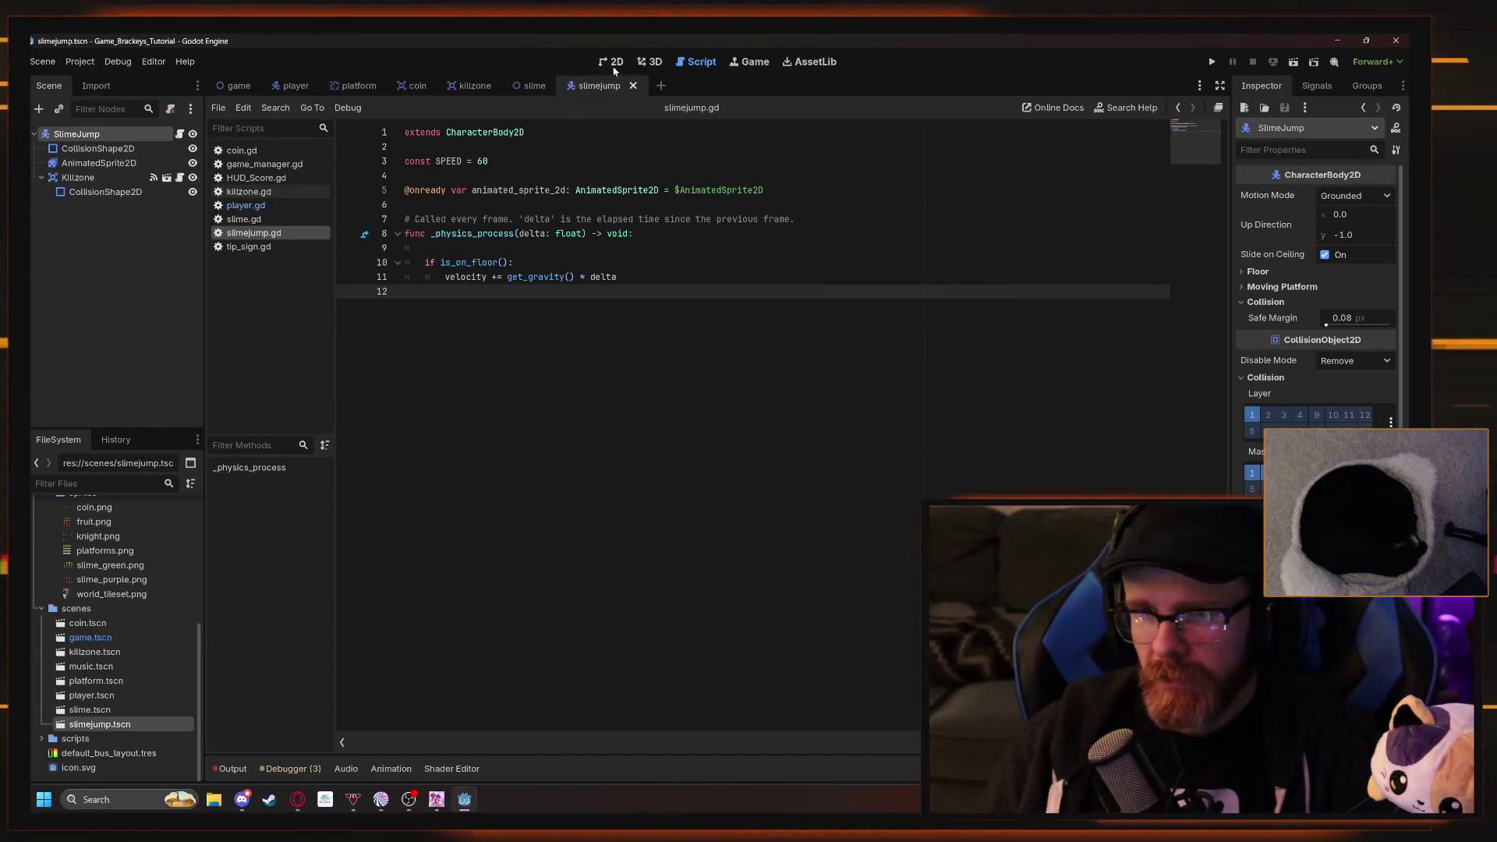
In the game level scene, drag Slime4 left onto a platform near the start.
{"action": "left_click", "coordinate": [611, 61]}
{"action": "left_click", "coordinate": [239, 86]}
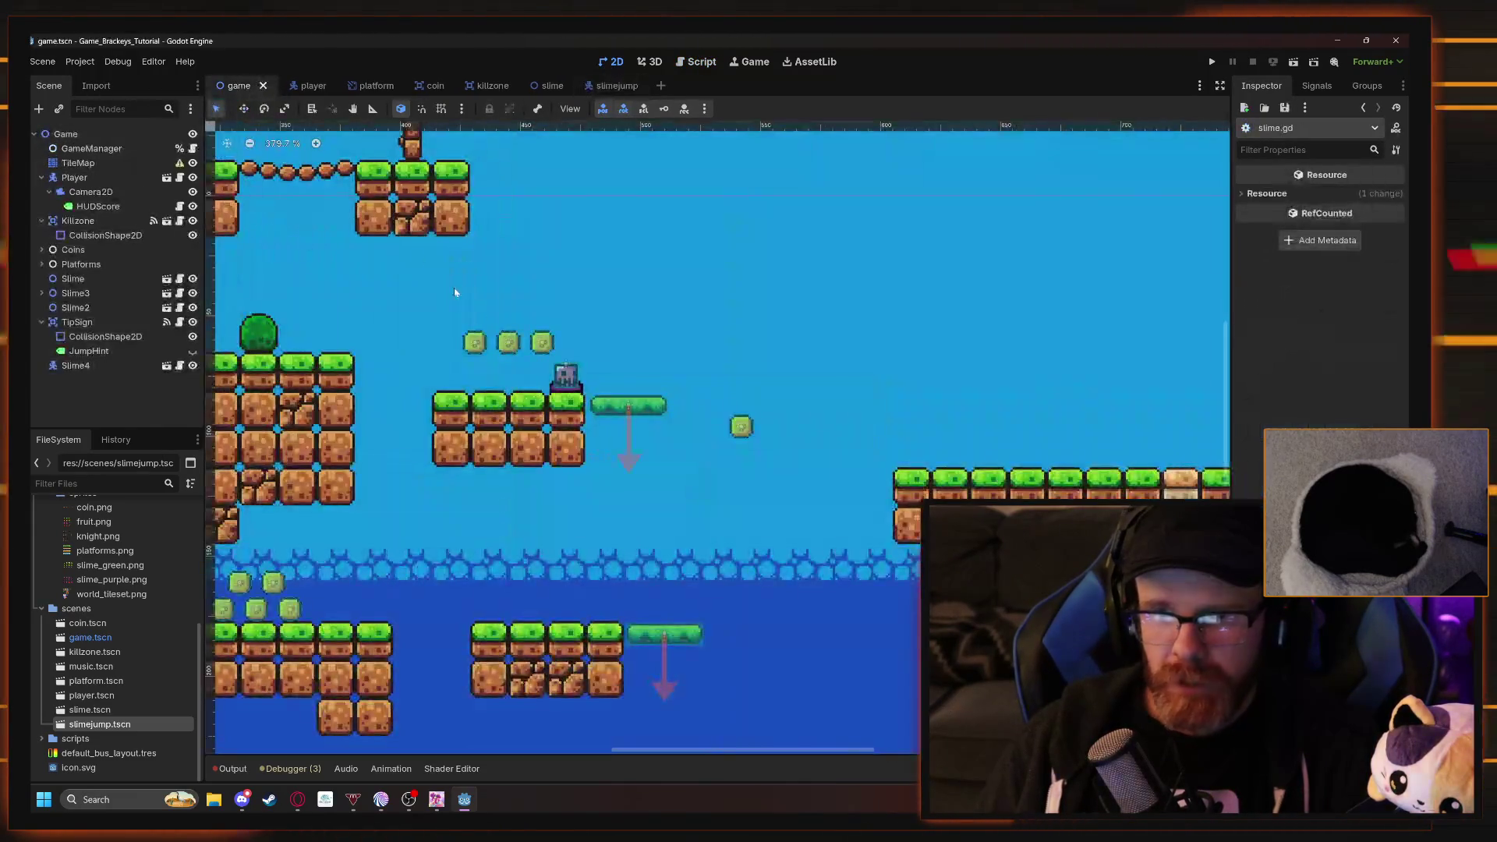
{"action": "scroll", "coordinate": [637, 345], "scroll_direction": "down", "scroll_amount": 5}
{"action": "scroll", "coordinate": [848, 416], "scroll_direction": "up", "scroll_amount": 3}
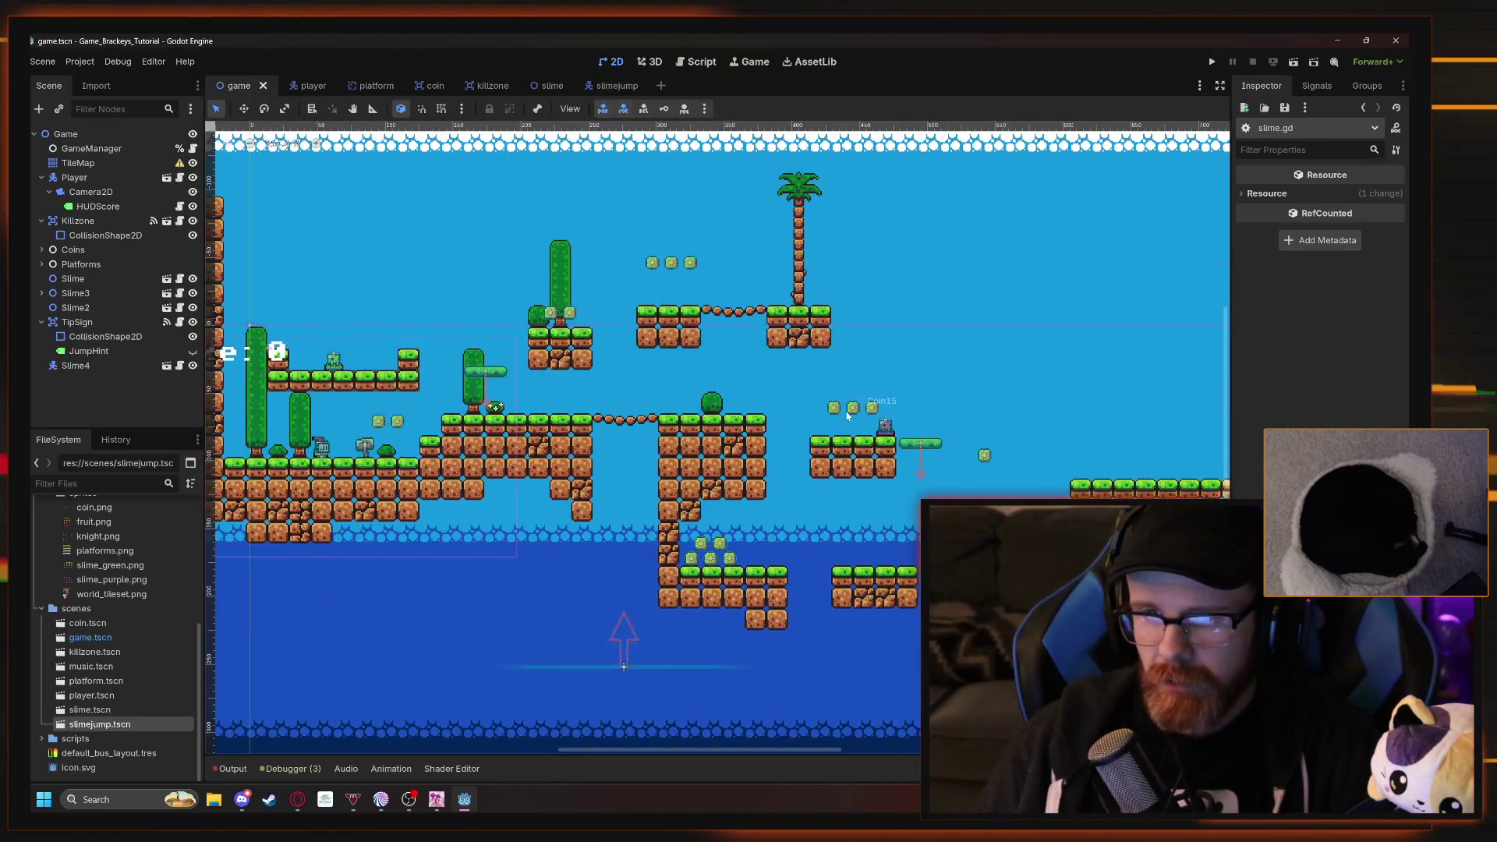
{"action": "left_click", "coordinate": [90, 367]}
{"action": "left_click", "coordinate": [244, 109]}
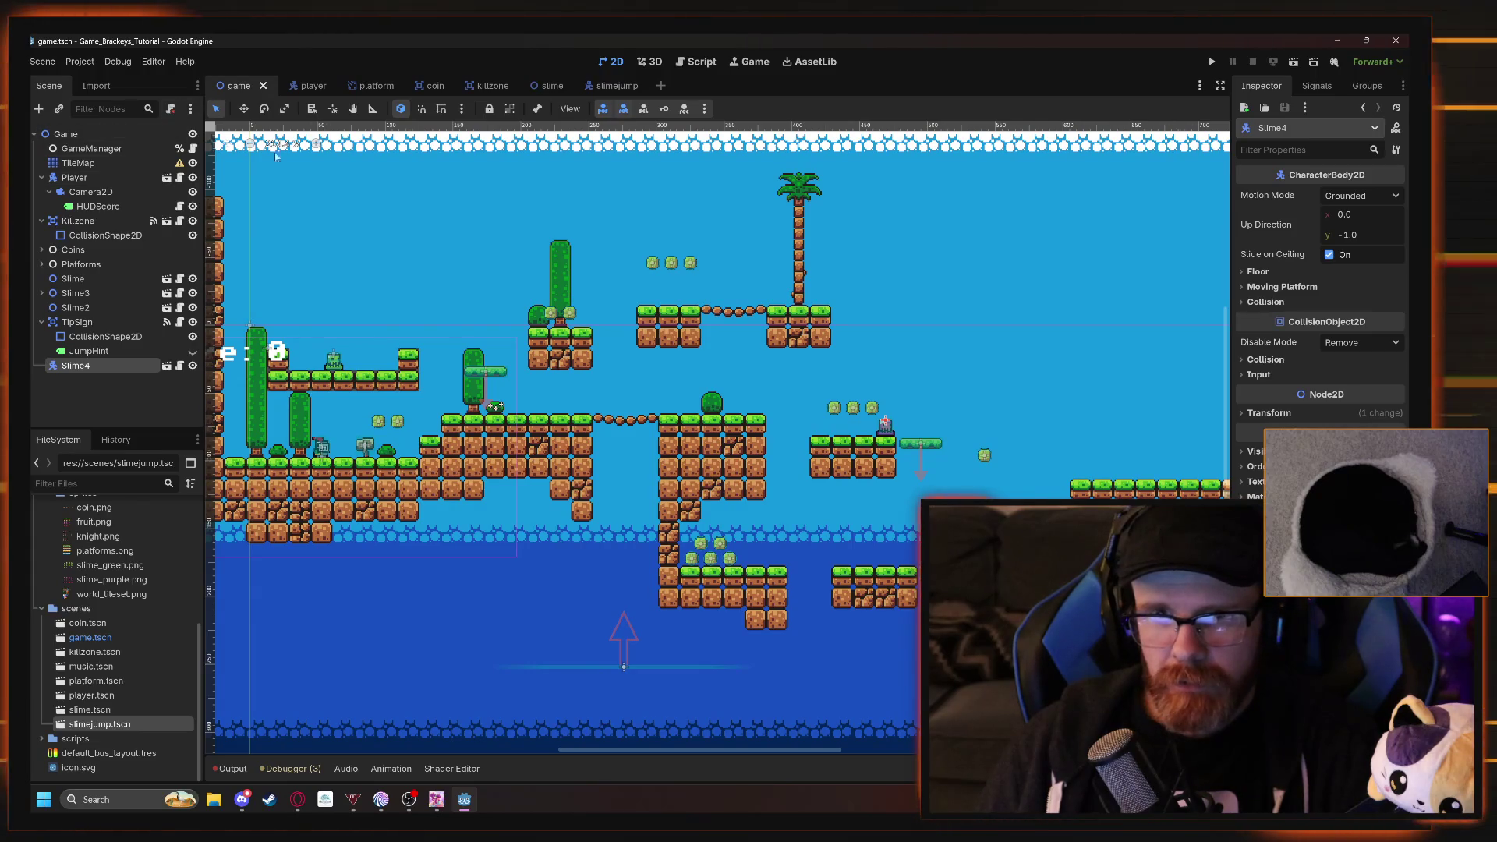
{"action": "mouse_move", "coordinate": [976, 427]}
{"action": "left_mouse_down"}
{"action": "mouse_move", "coordinate": [485, 408]}
{"action": "mouse_move", "coordinate": [561, 400]}
{"action": "left_mouse_up"}
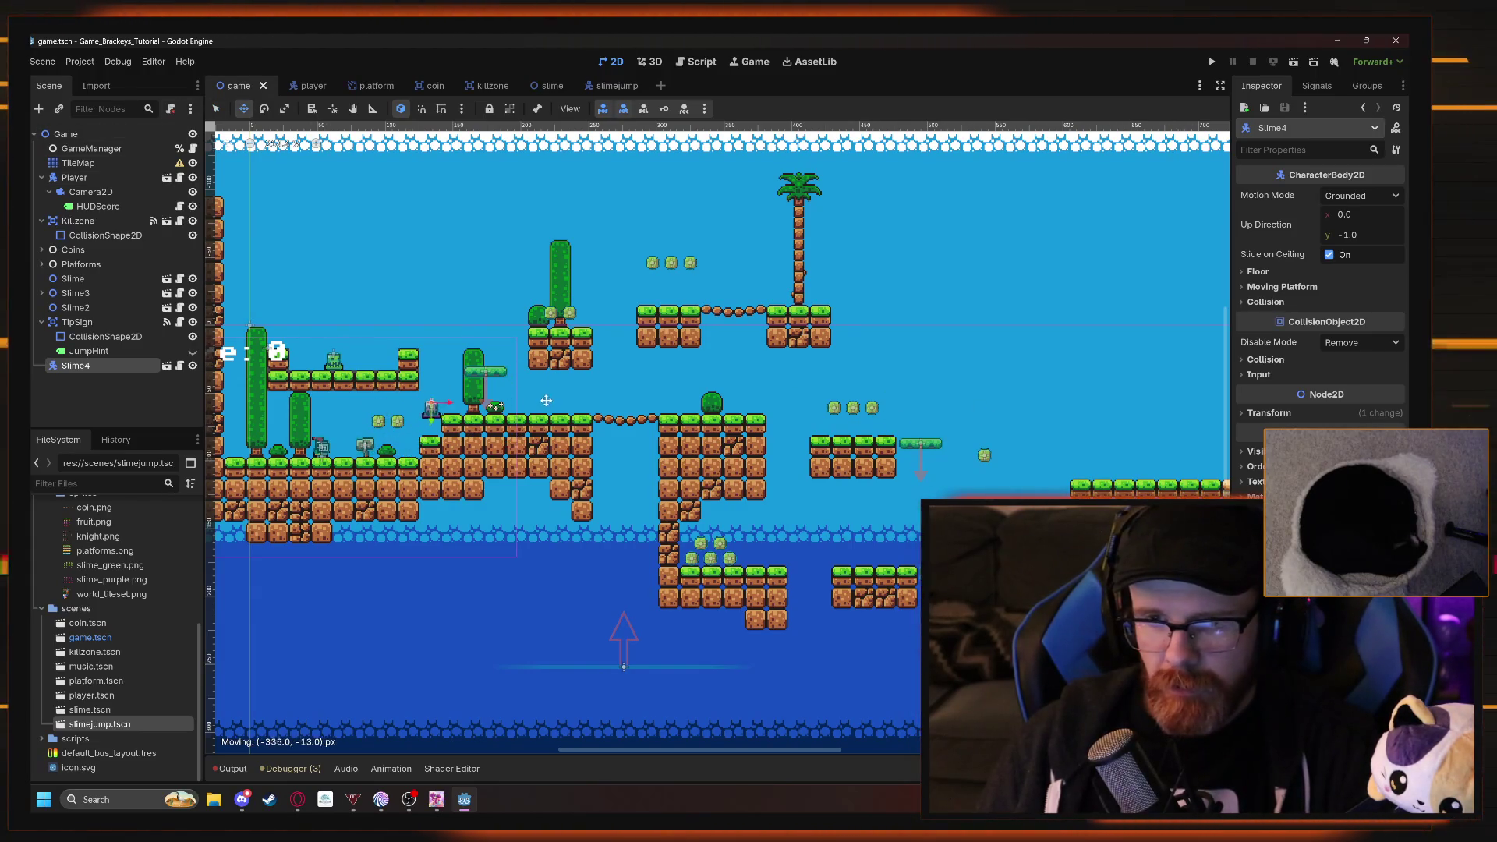
Save the game scene and test-run it, running the player right and jumping.
{"action": "left_click", "coordinate": [1212, 61]}
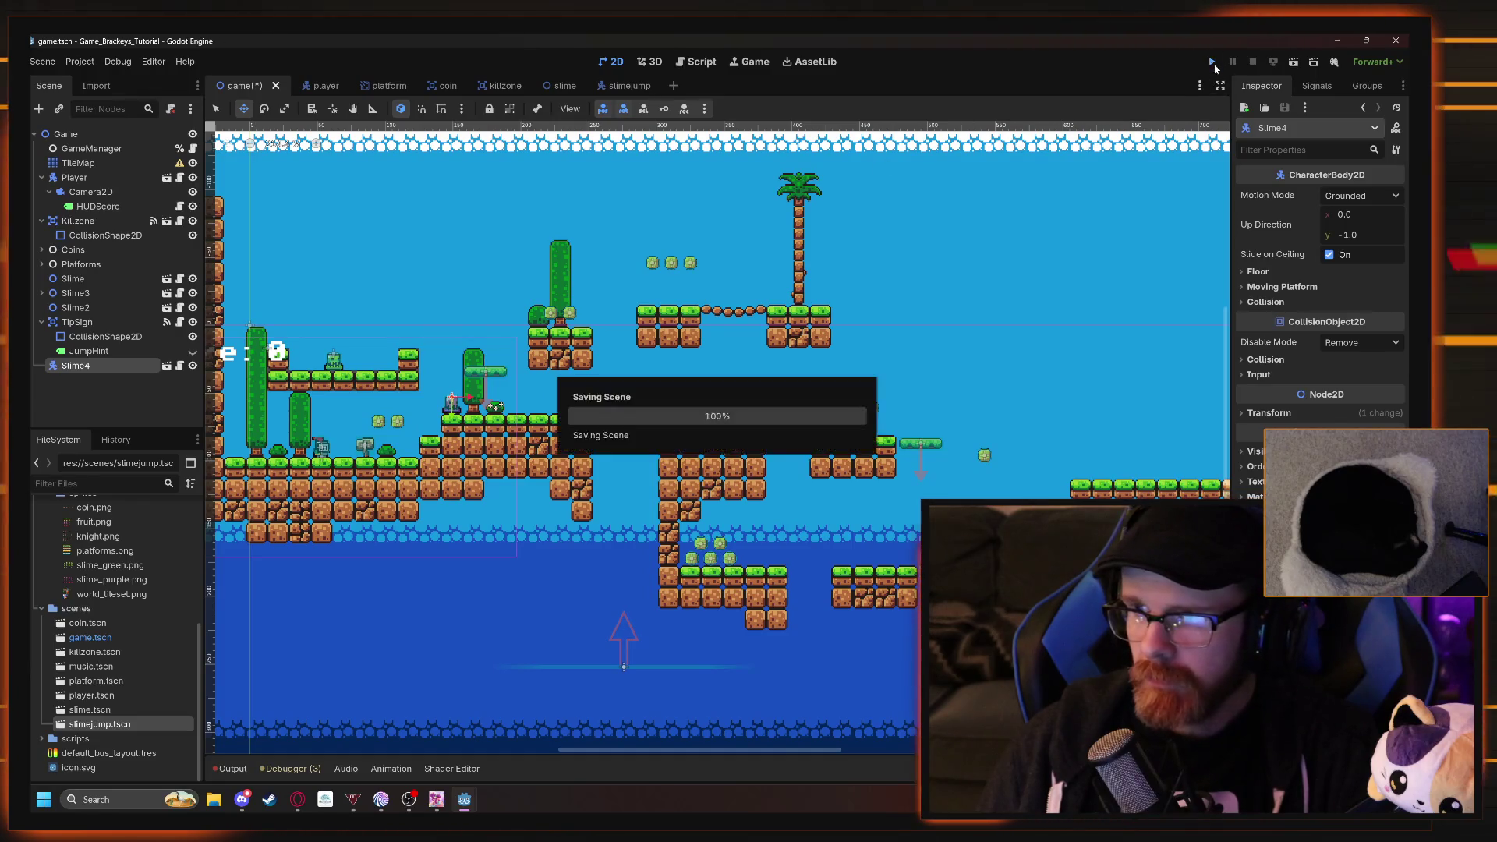
{"action": "key", "text": "Right"}
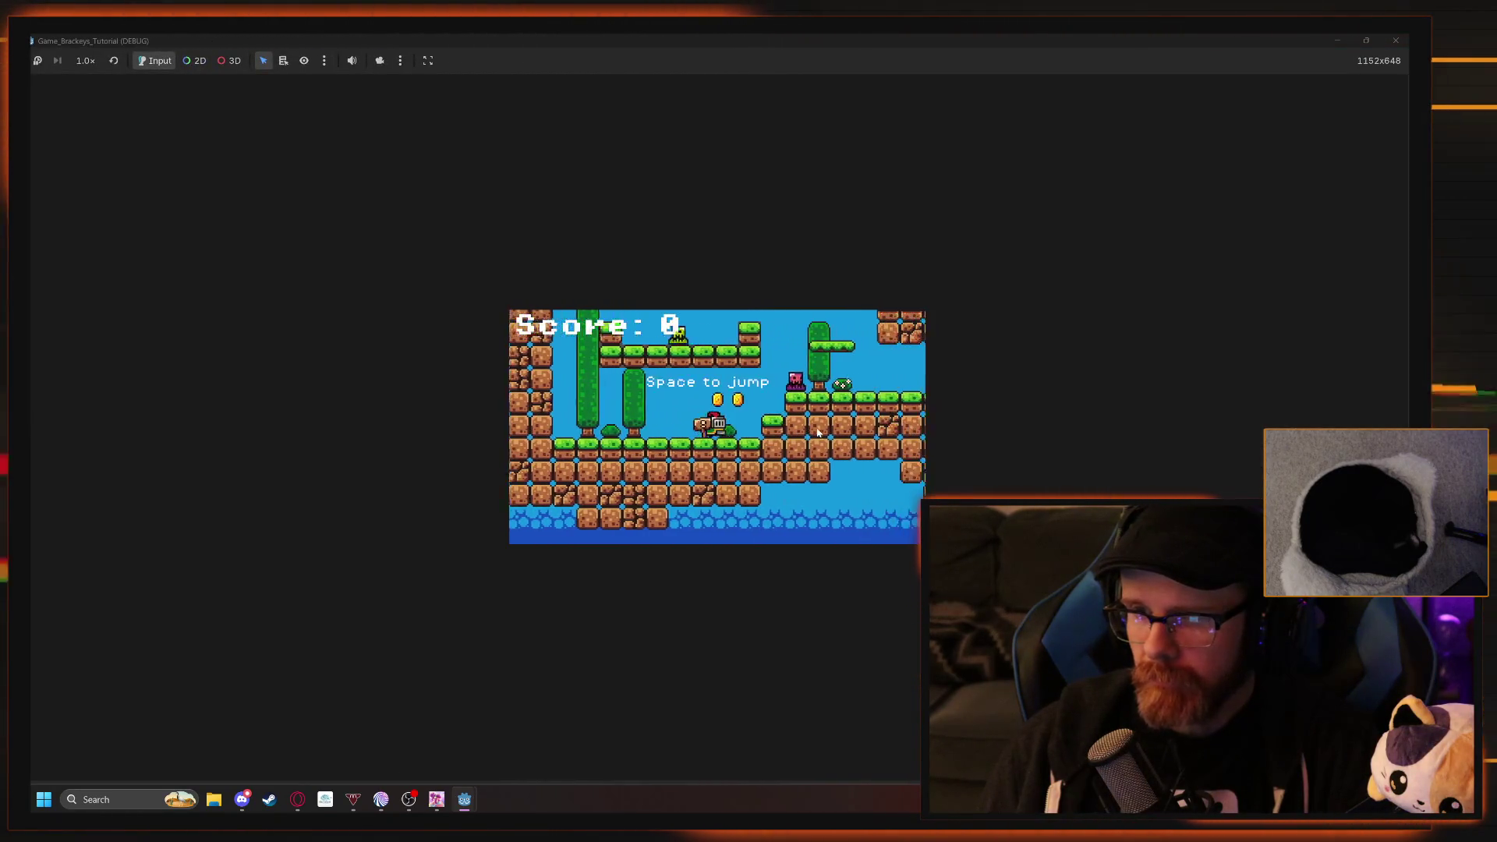
{"action": "key", "text": "space"}
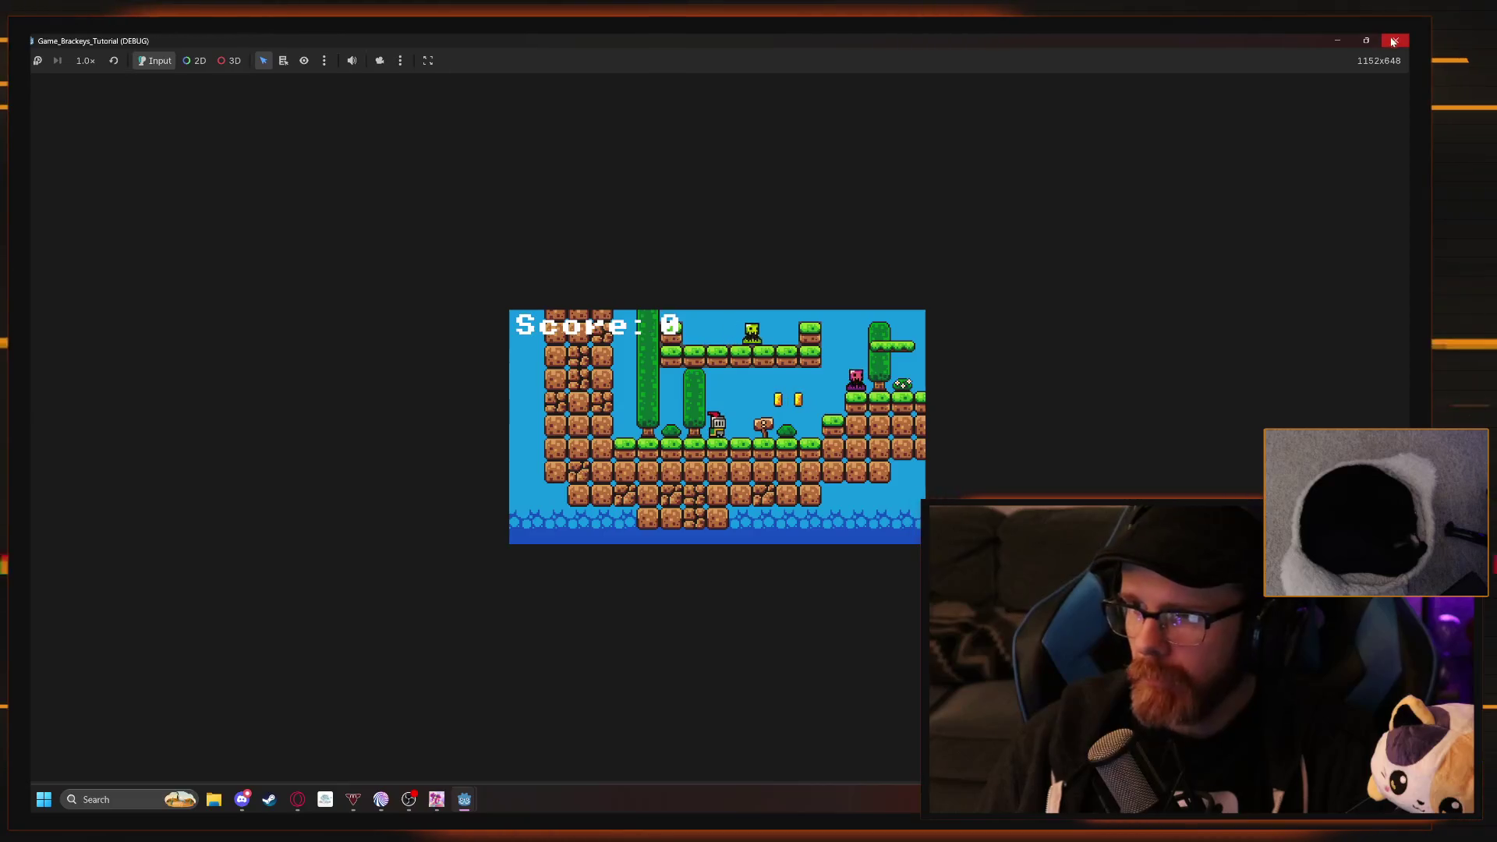
{"action": "left_click", "coordinate": [1396, 39]}
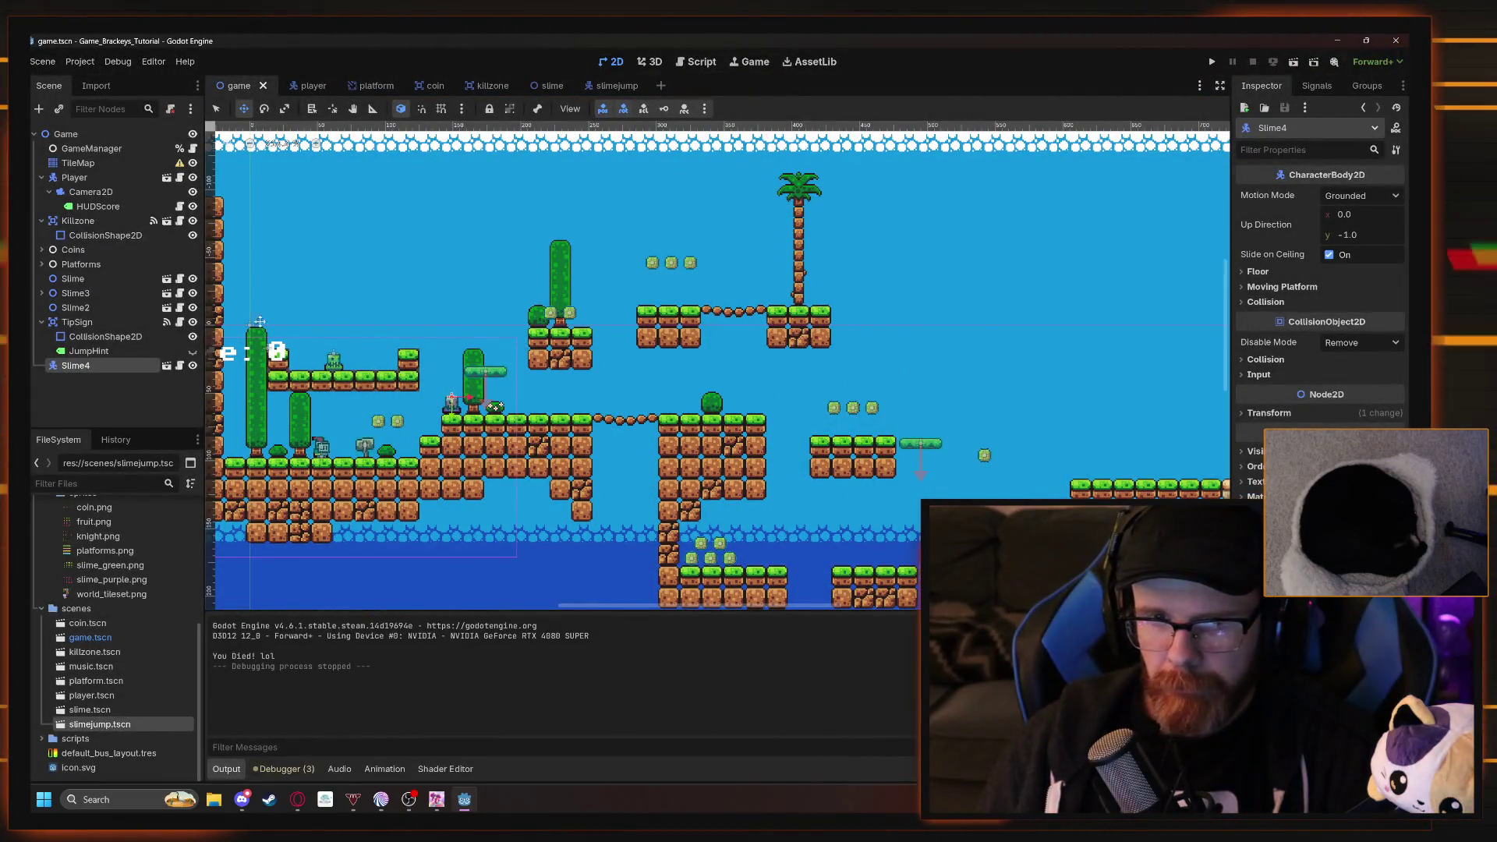
Insert 'not' before is_on_floor() on line 10 of slimejump.gd.
{"action": "left_click", "coordinate": [698, 64]}
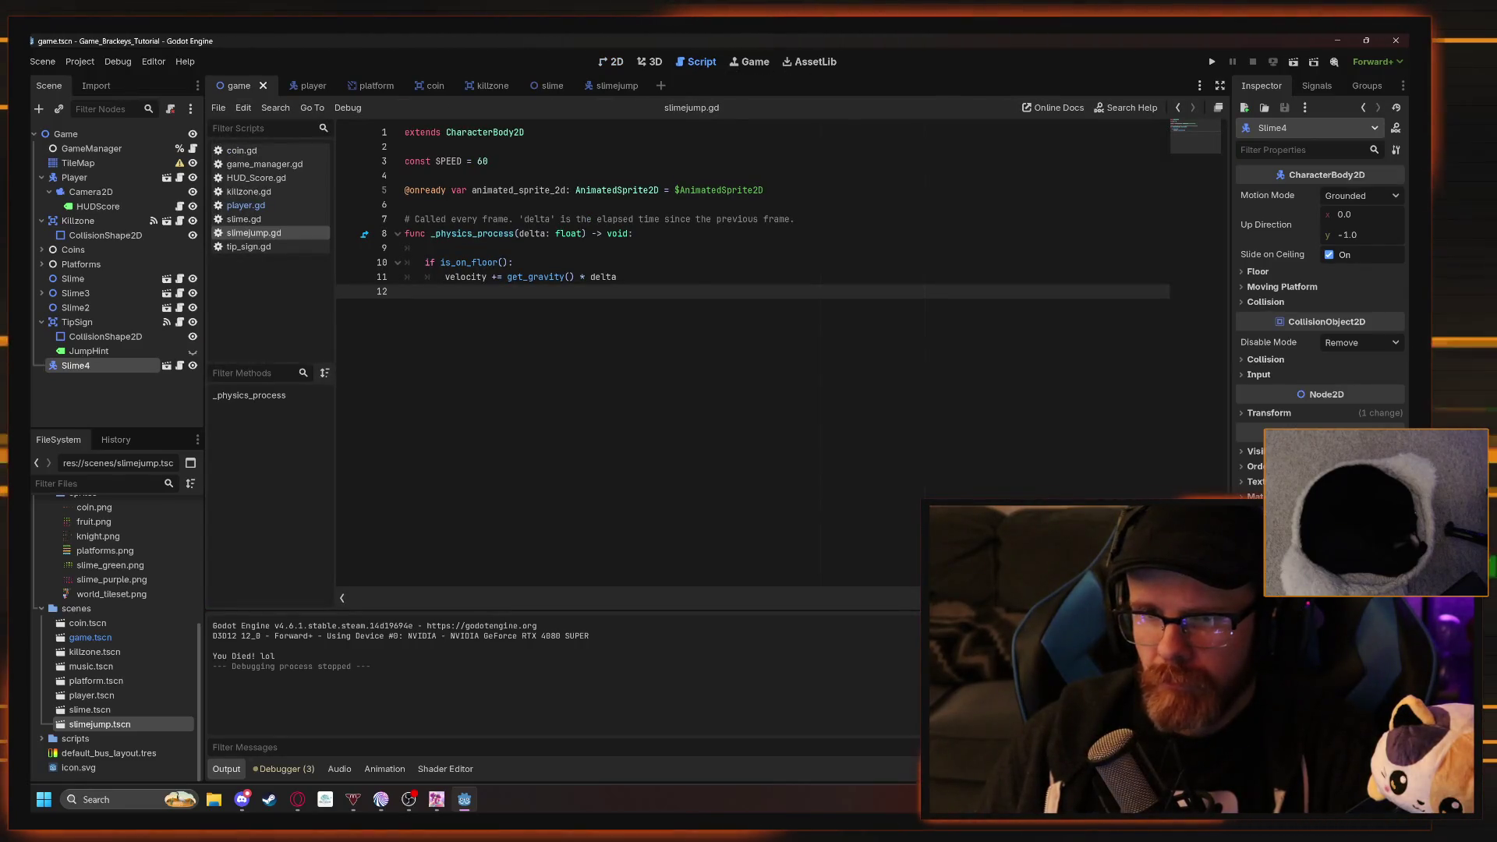
{"action": "left_click", "coordinate": [440, 263]}
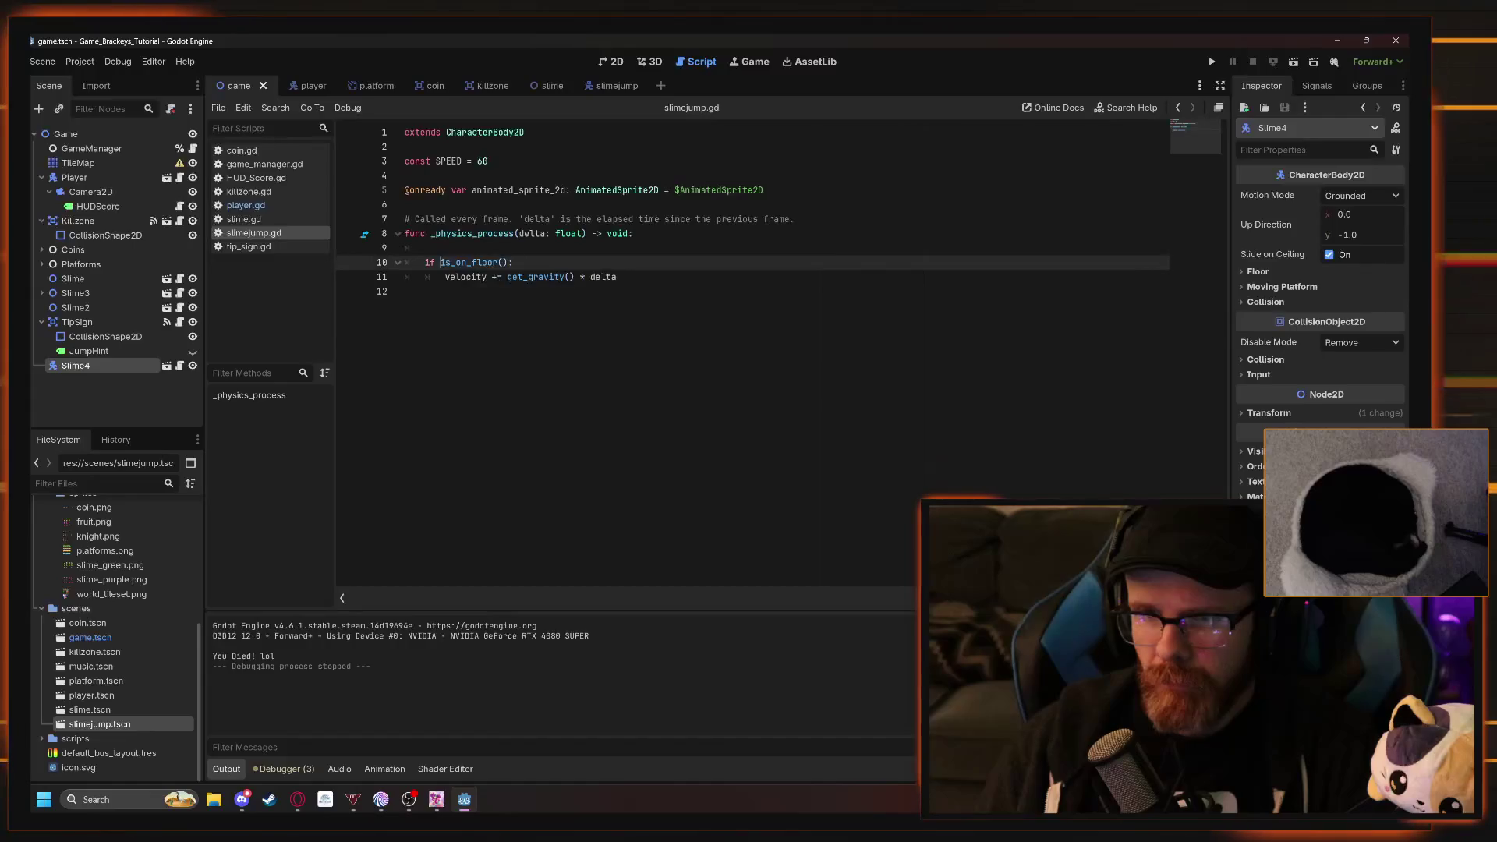
{"action": "type", "text": "not"}
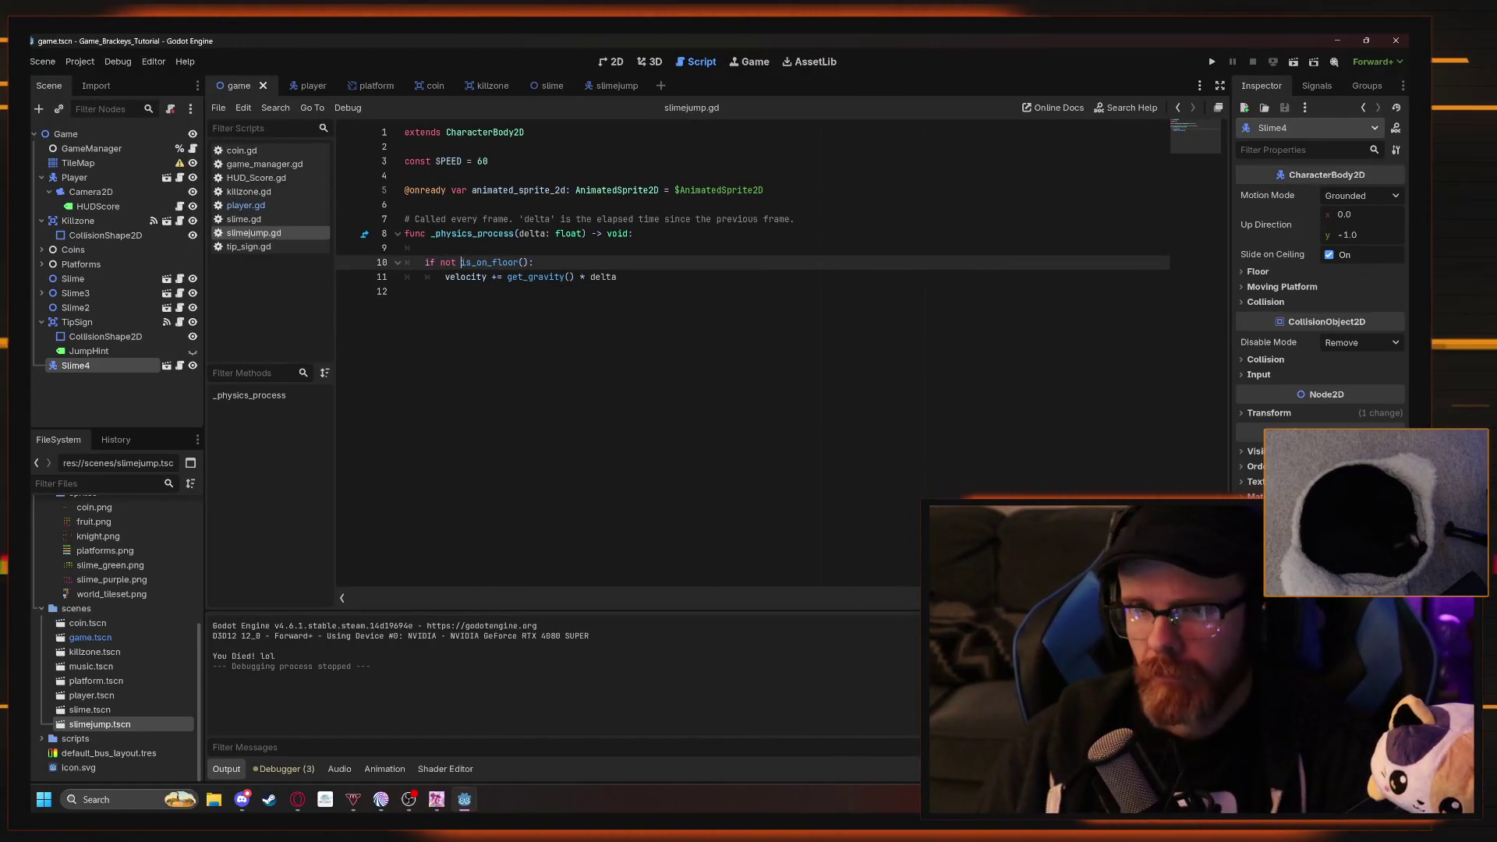
Run the game twice from the level view to test the slime's gravity.
{"action": "key", "text": "F5"}
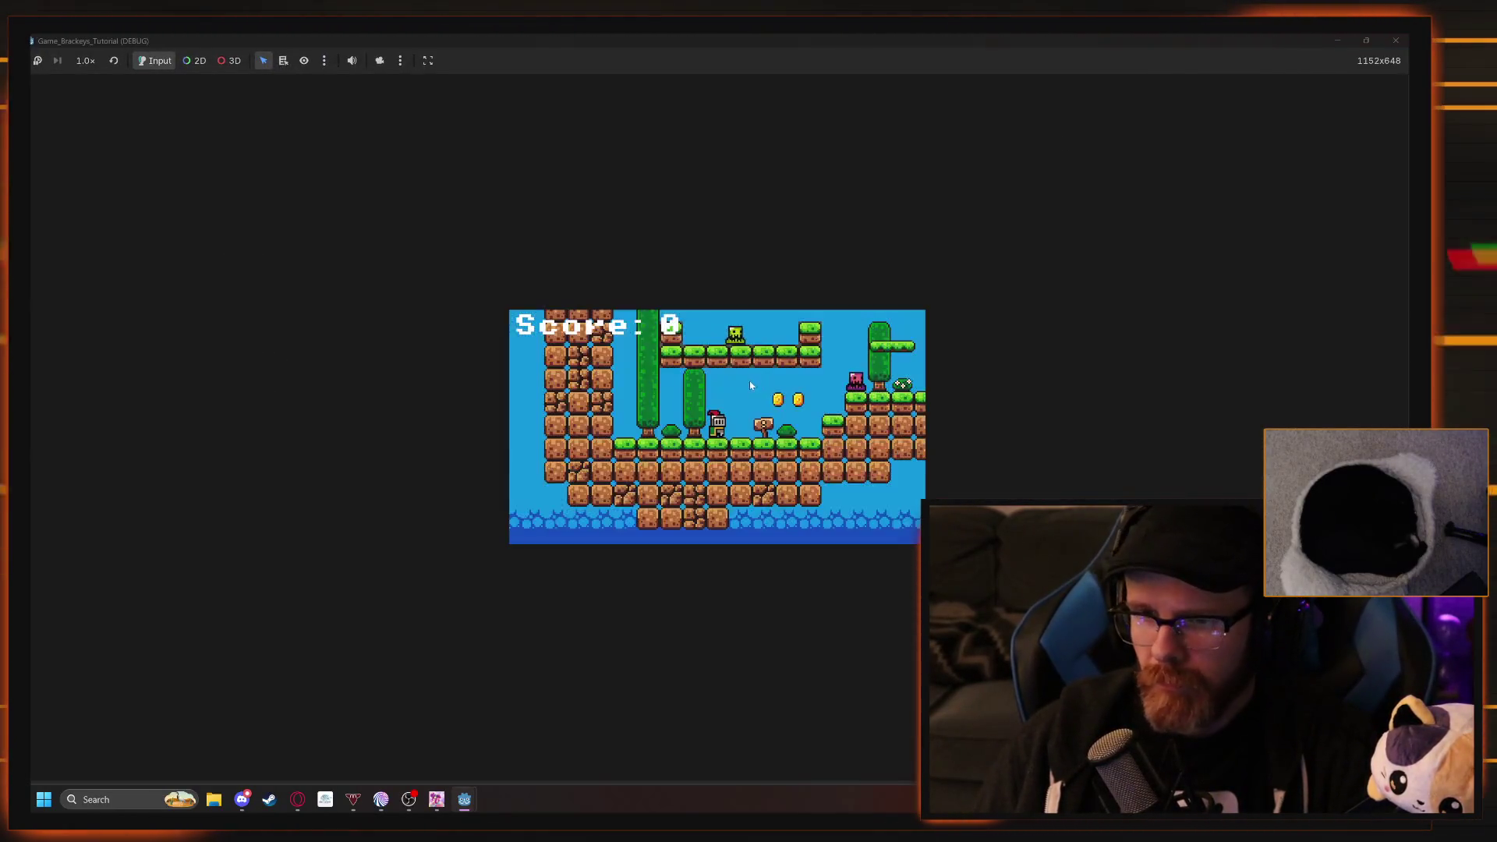
{"action": "key", "text": "d"}
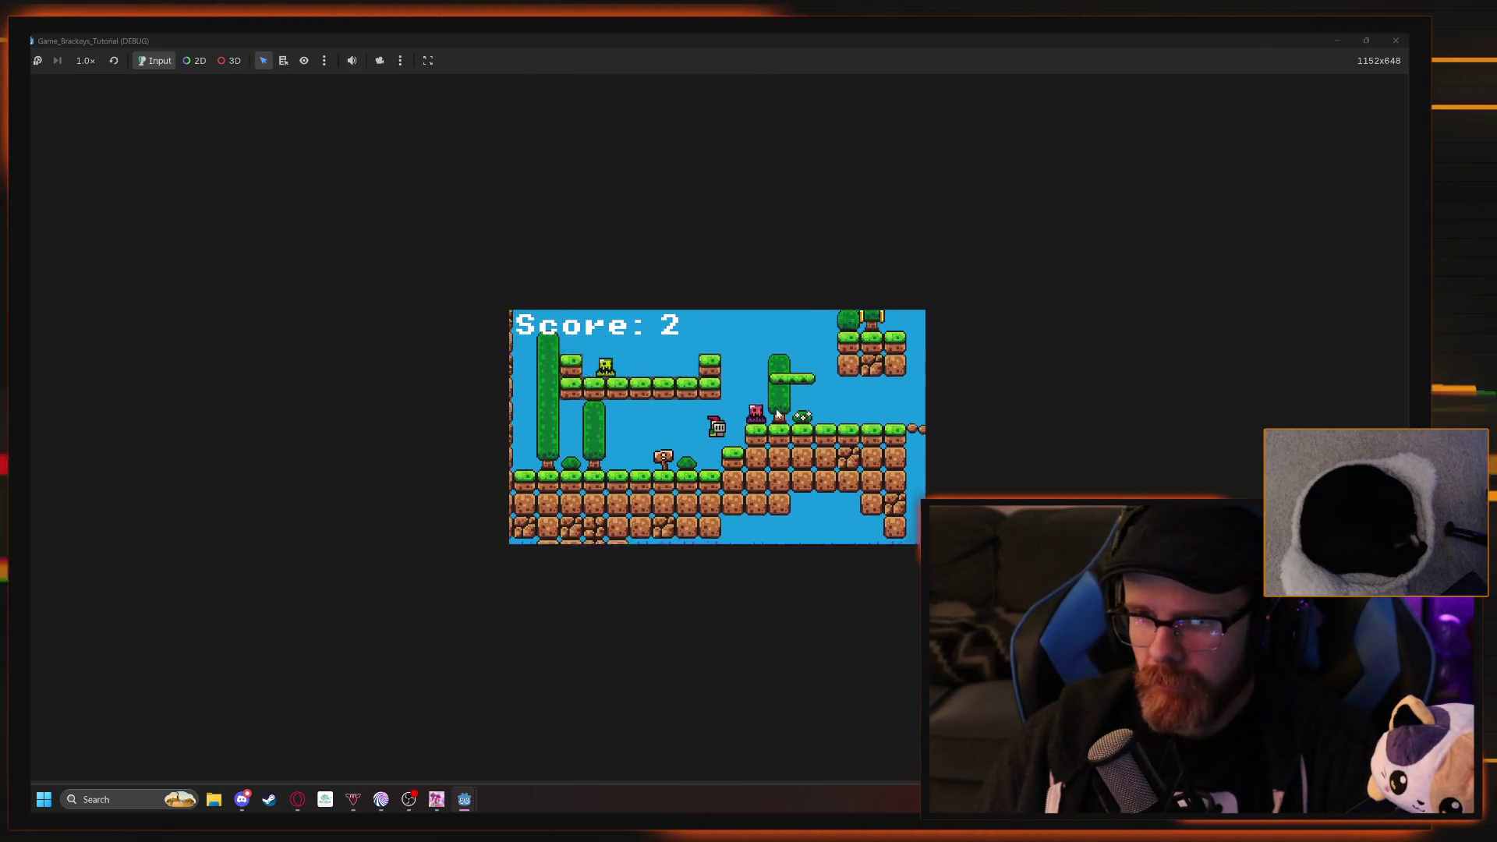
{"action": "left_click", "coordinate": [1401, 42]}
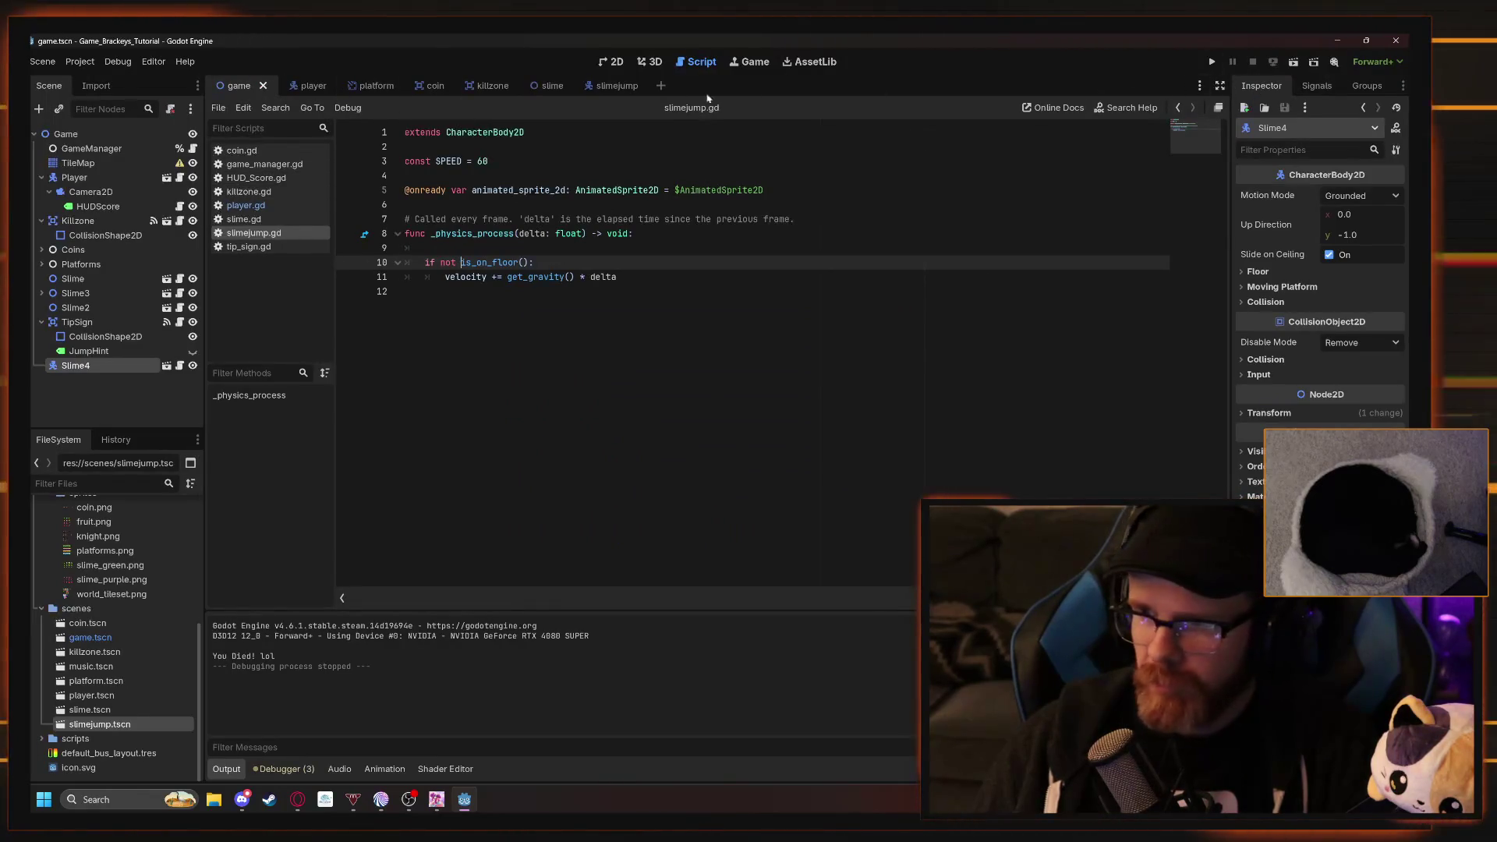
{"action": "key", "text": "ctrl+F1"}
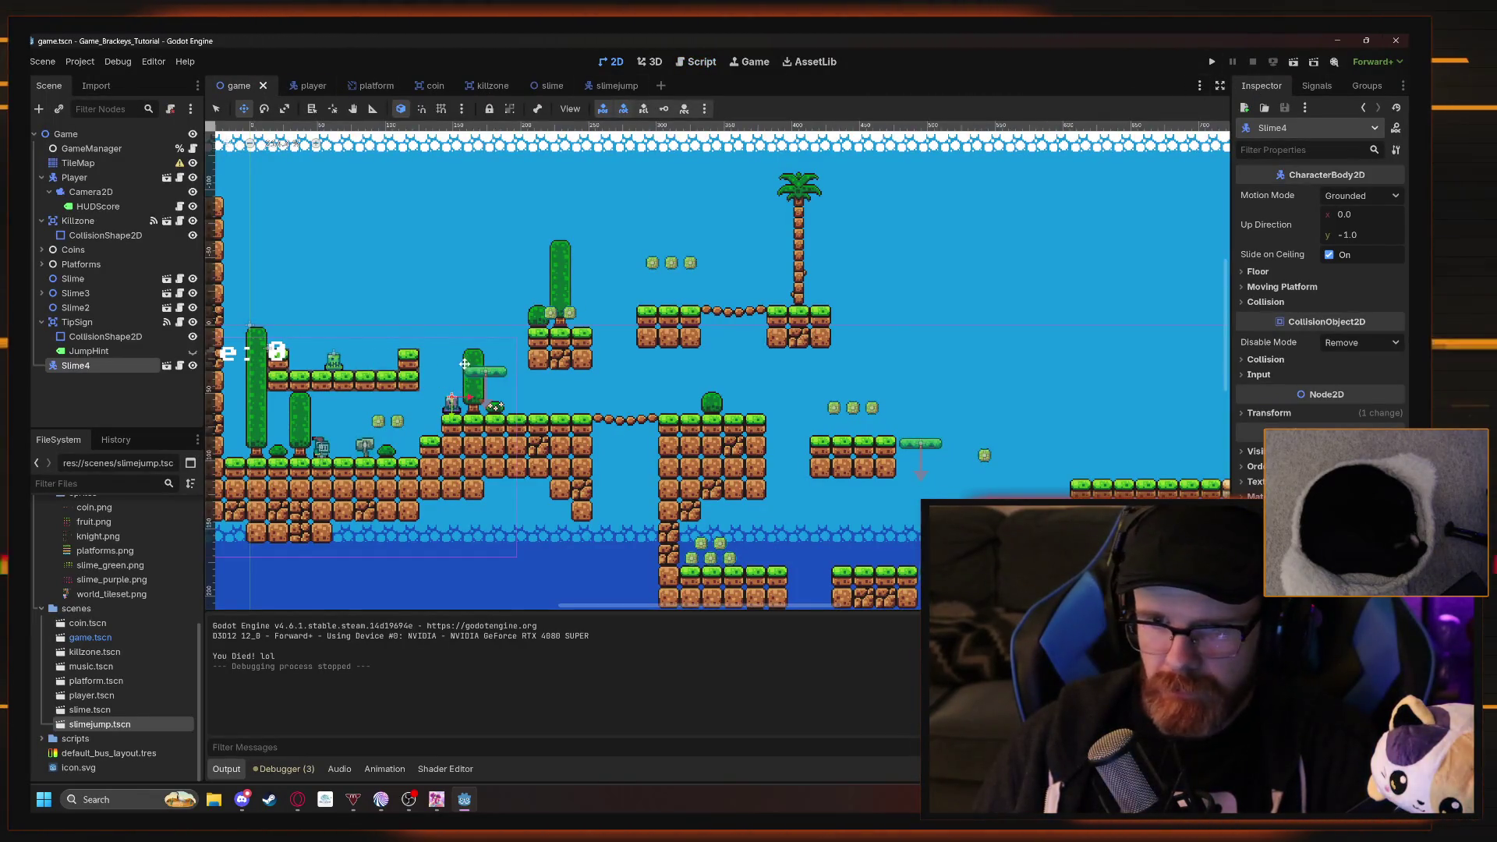
{"action": "left_click", "coordinate": [1212, 62]}
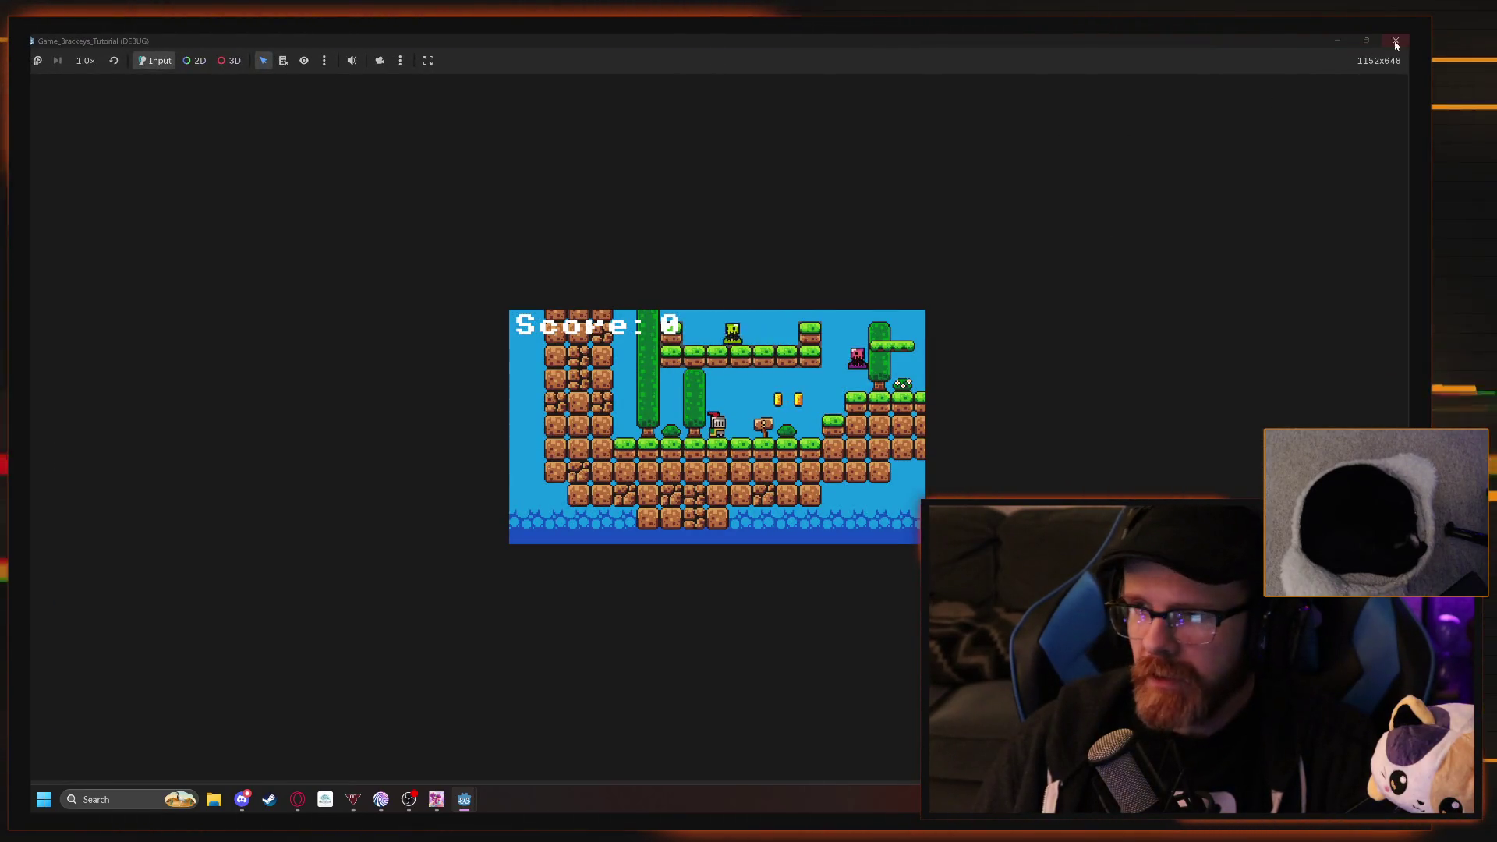
{"action": "left_click", "coordinate": [1396, 41]}
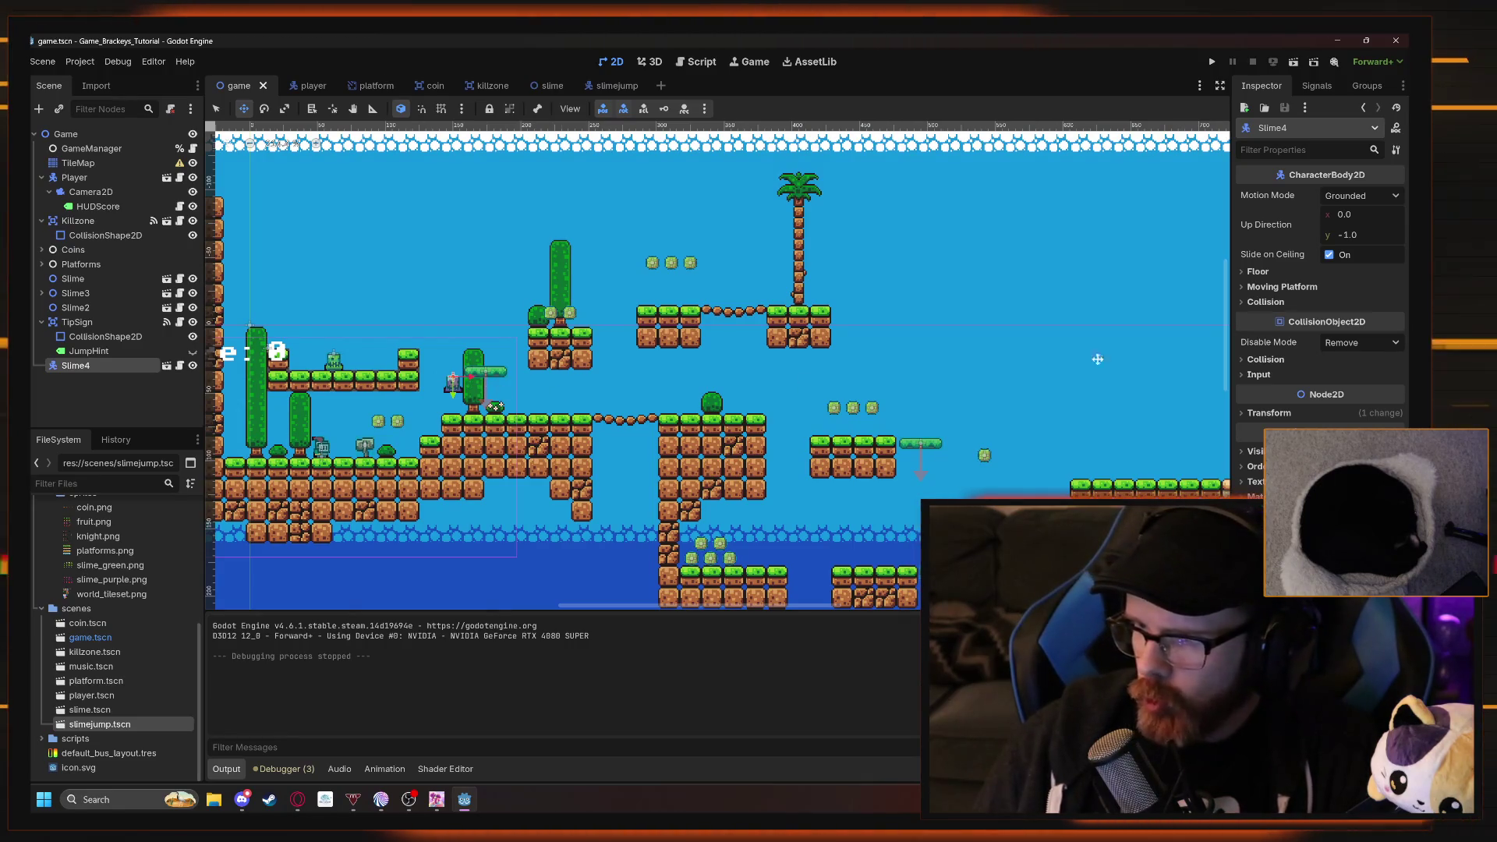
Turn off collision mask bit 1 and change another mask bit on the body.
{"action": "left_click", "coordinate": [1243, 302]}
{"action": "left_click", "coordinate": [1242, 302]}
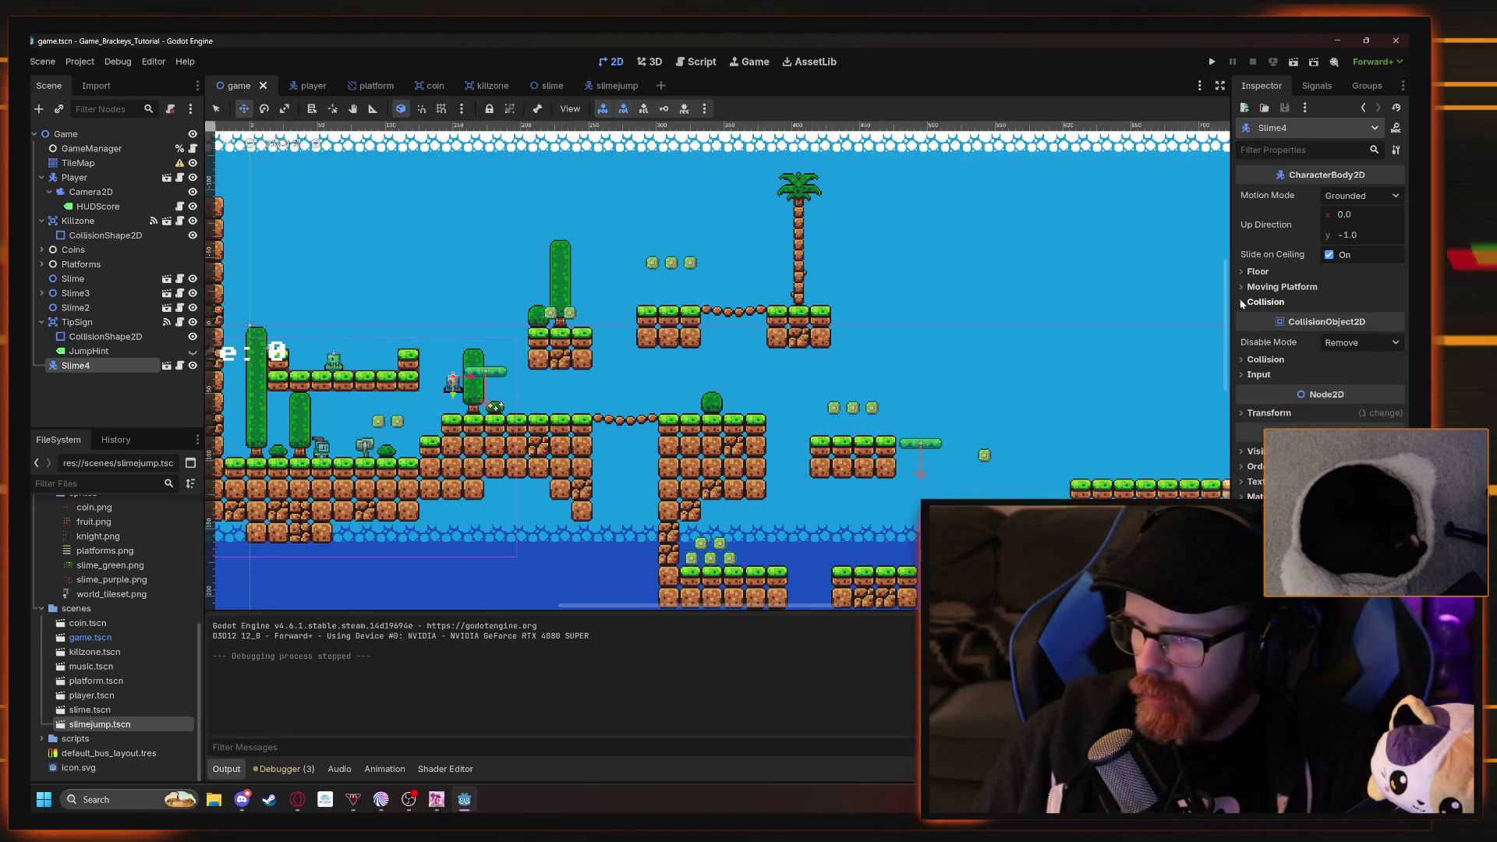
{"action": "left_click", "coordinate": [1244, 360]}
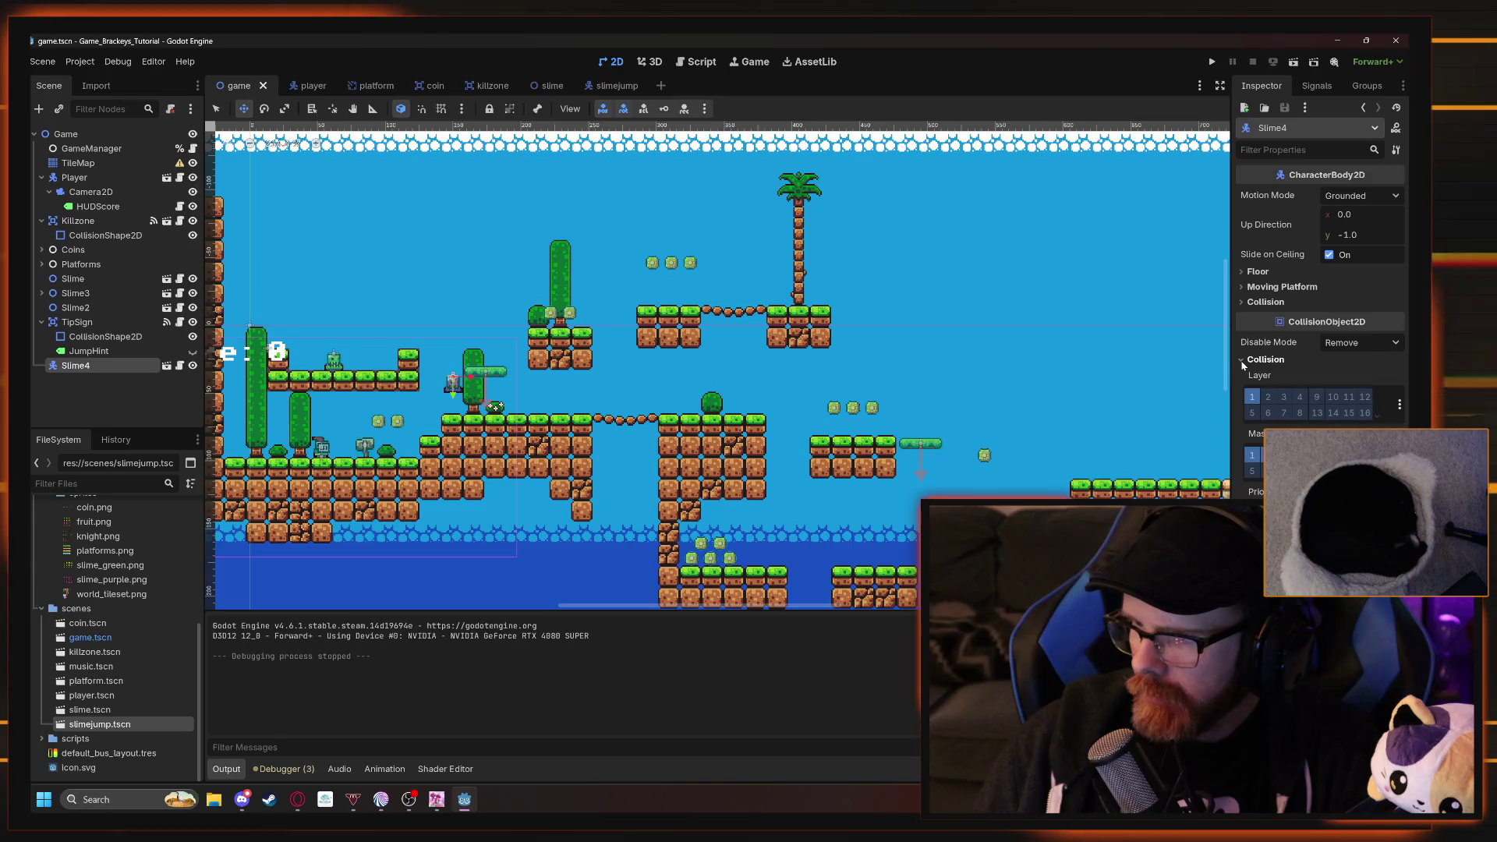
{"action": "left_click", "coordinate": [1252, 455]}
{"action": "left_click", "coordinate": [1269, 454]}
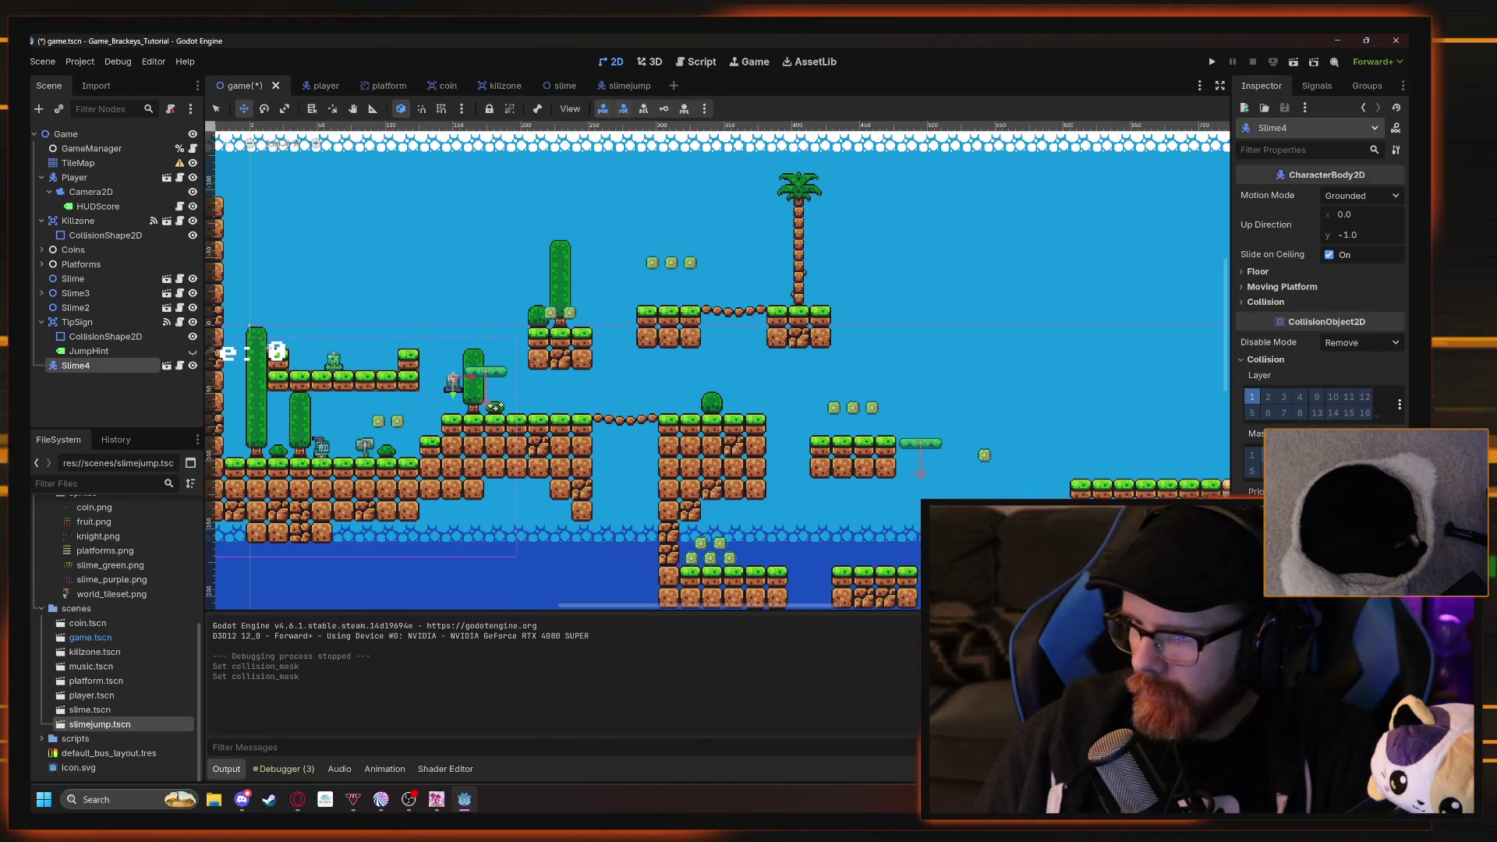
Test-run the game, then drag the Music bus volume fader down to -80 dB.
{"action": "key", "text": "F5"}
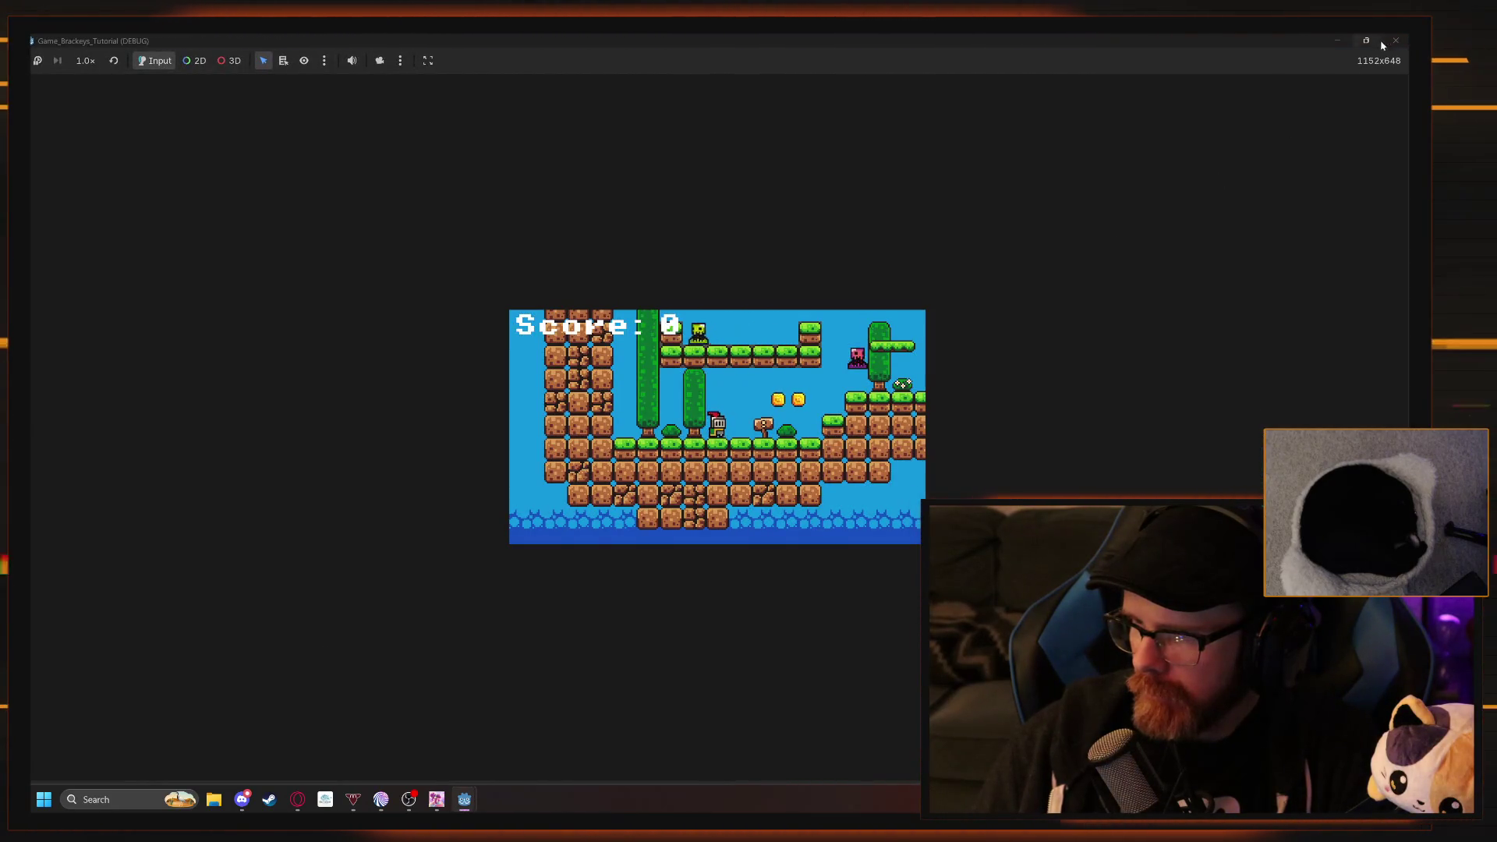
{"action": "key", "text": "alt+F4"}
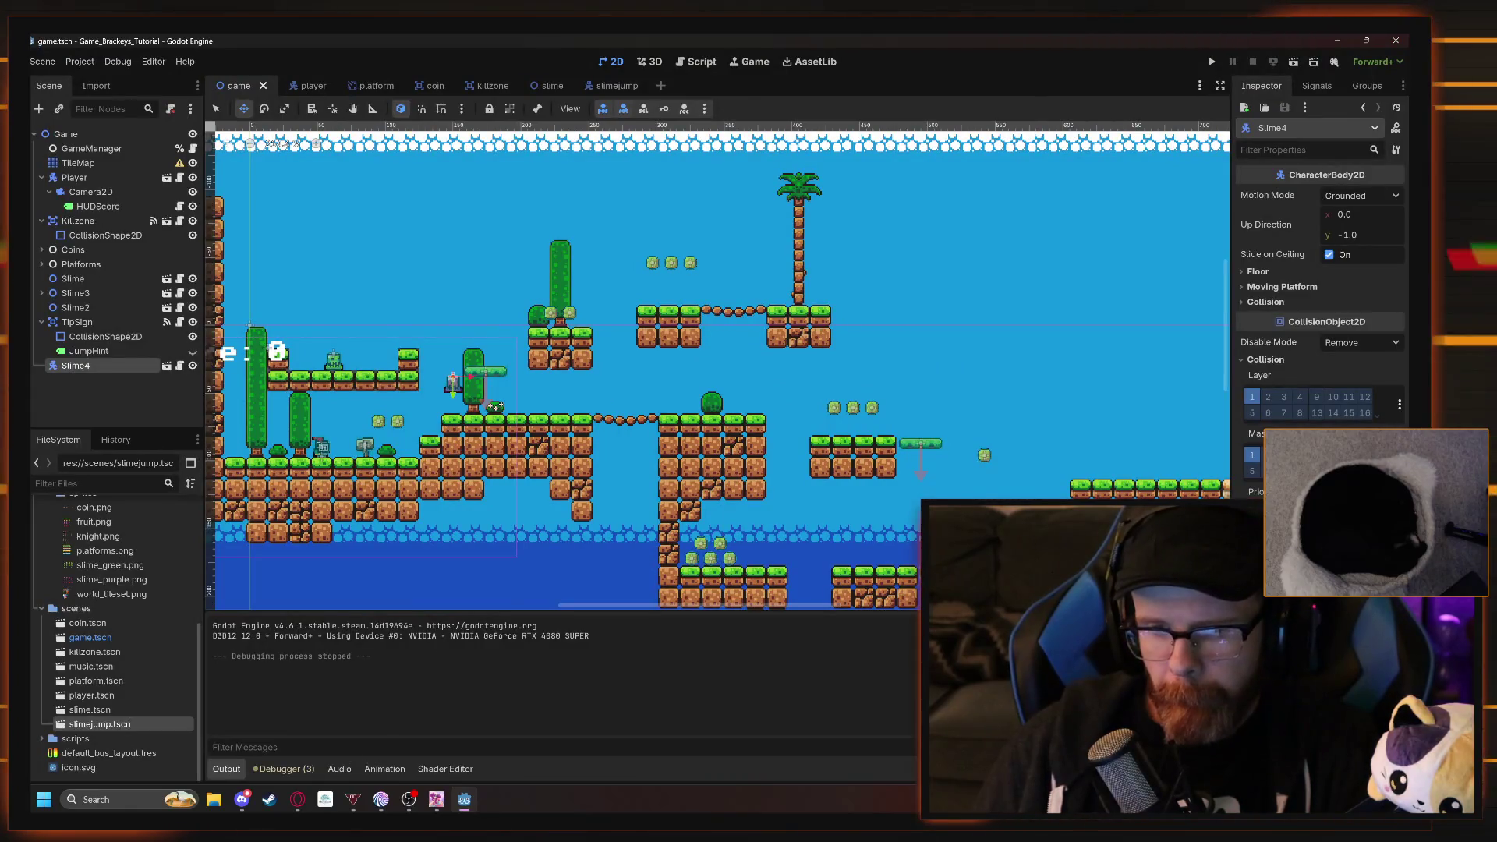
{"action": "left_click", "coordinate": [340, 769]}
{"action": "left_click_drag", "start_coordinate": [312, 656], "coordinate": [316, 716]}
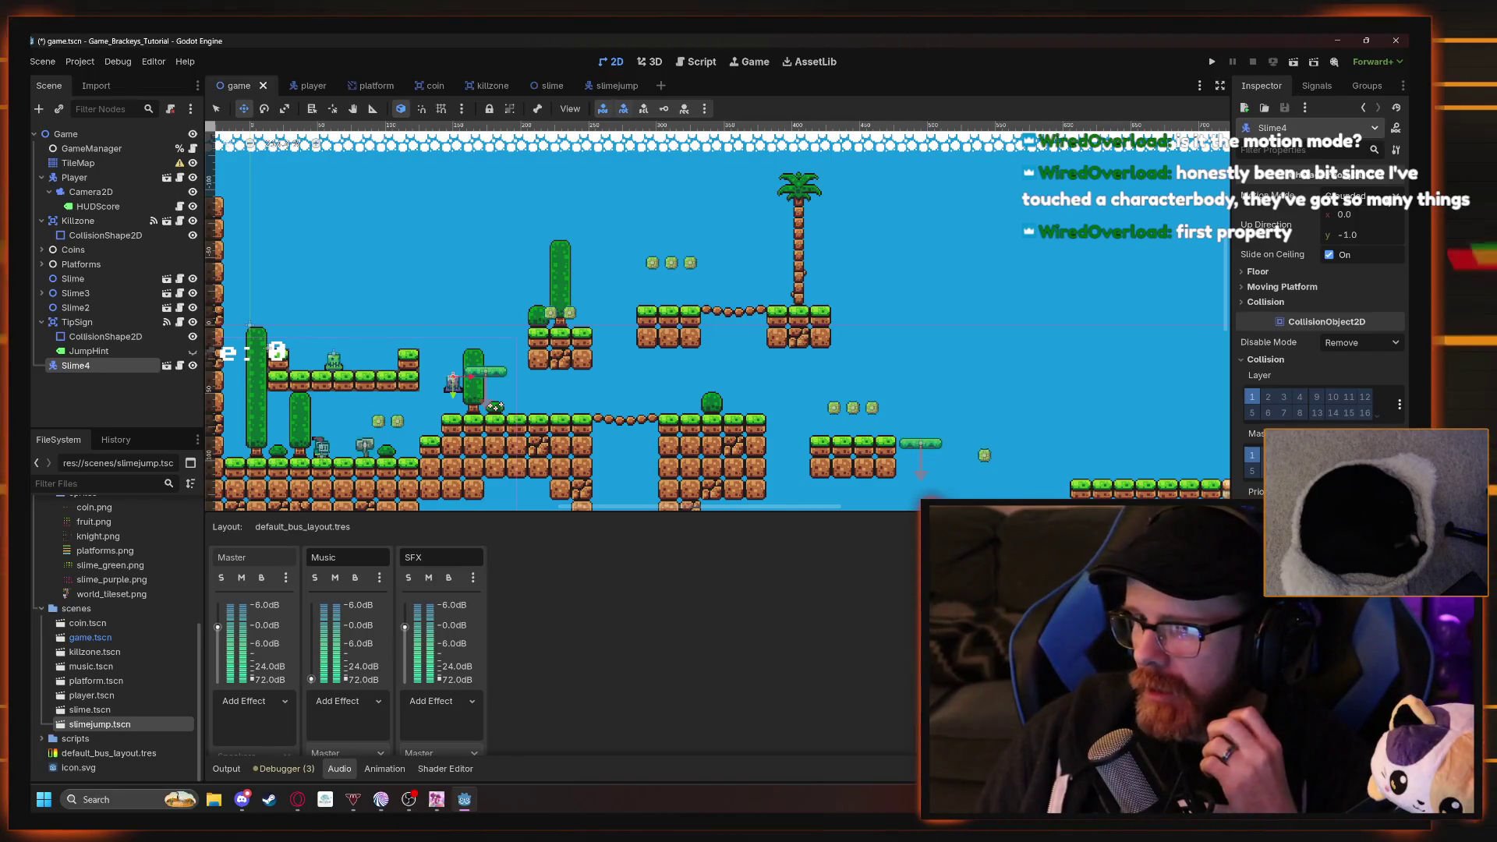
{"action": "left_click", "coordinate": [1361, 196]}
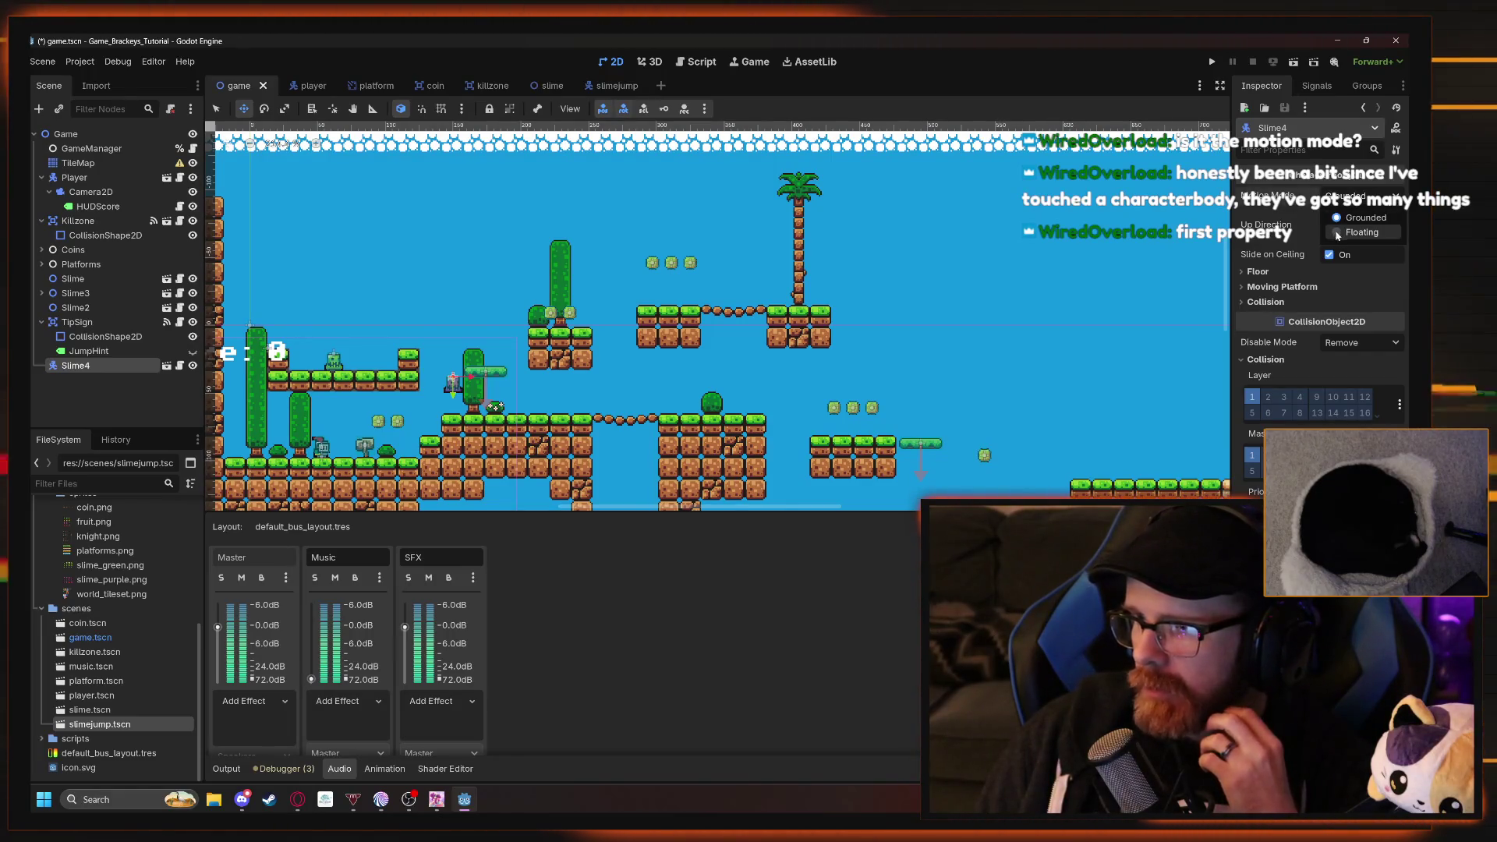
{"action": "left_click", "coordinate": [1338, 217]}
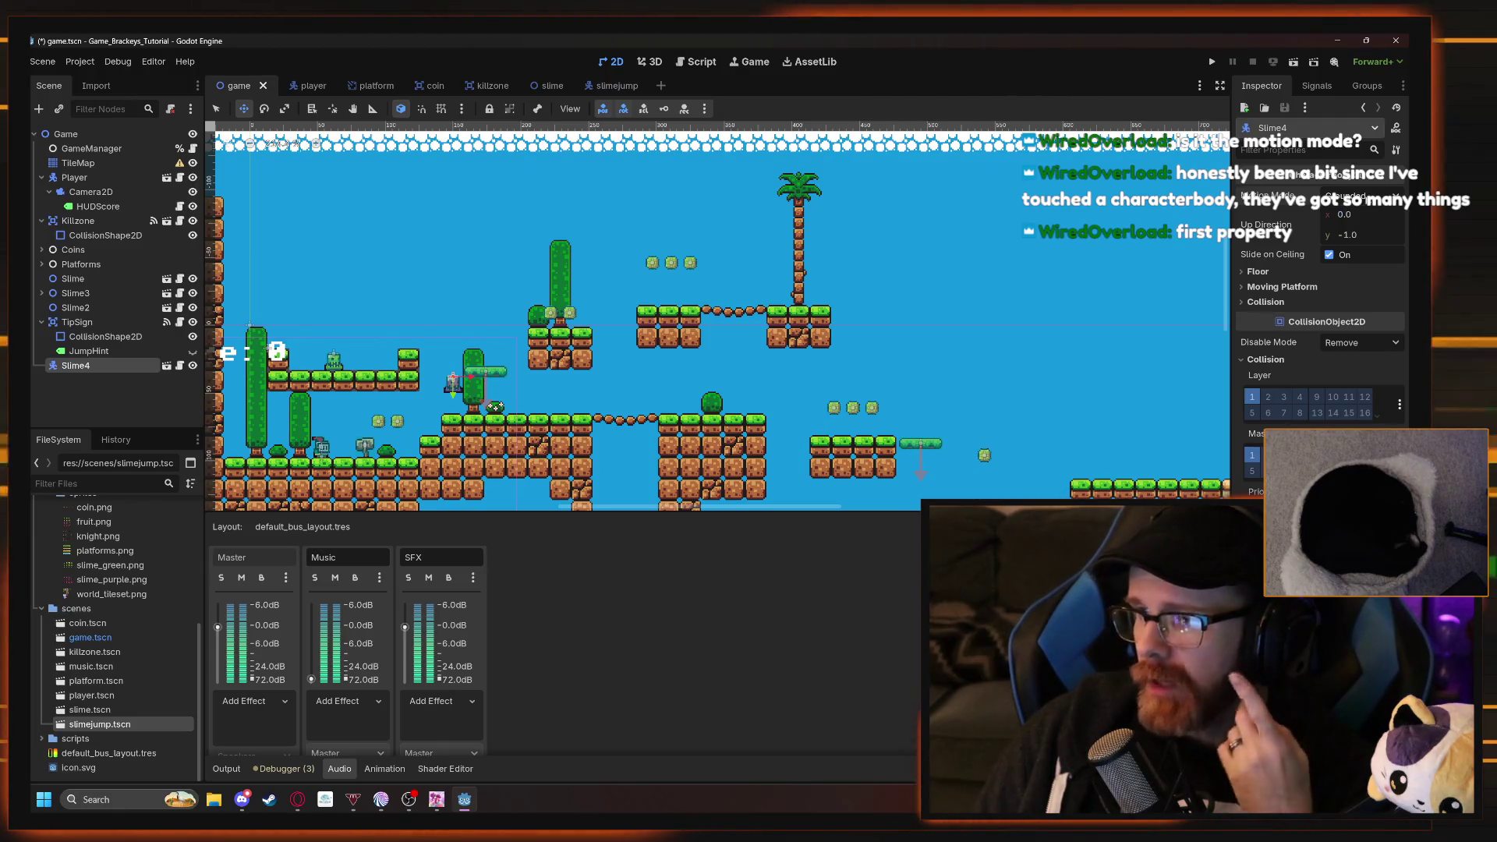
{"action": "left_click", "coordinate": [1348, 234]}
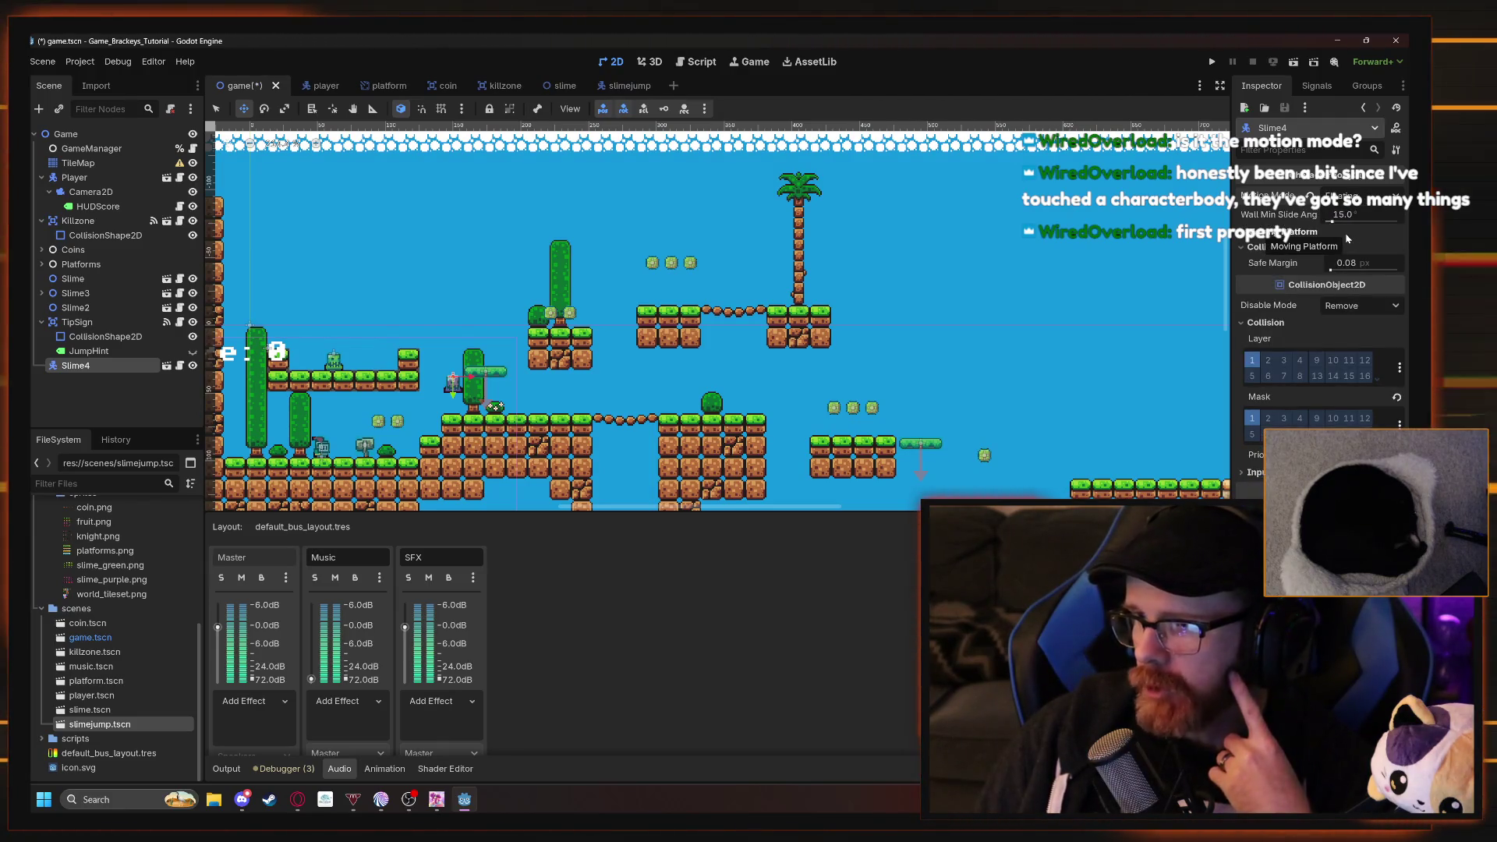
{"action": "left_click", "coordinate": [1357, 196]}
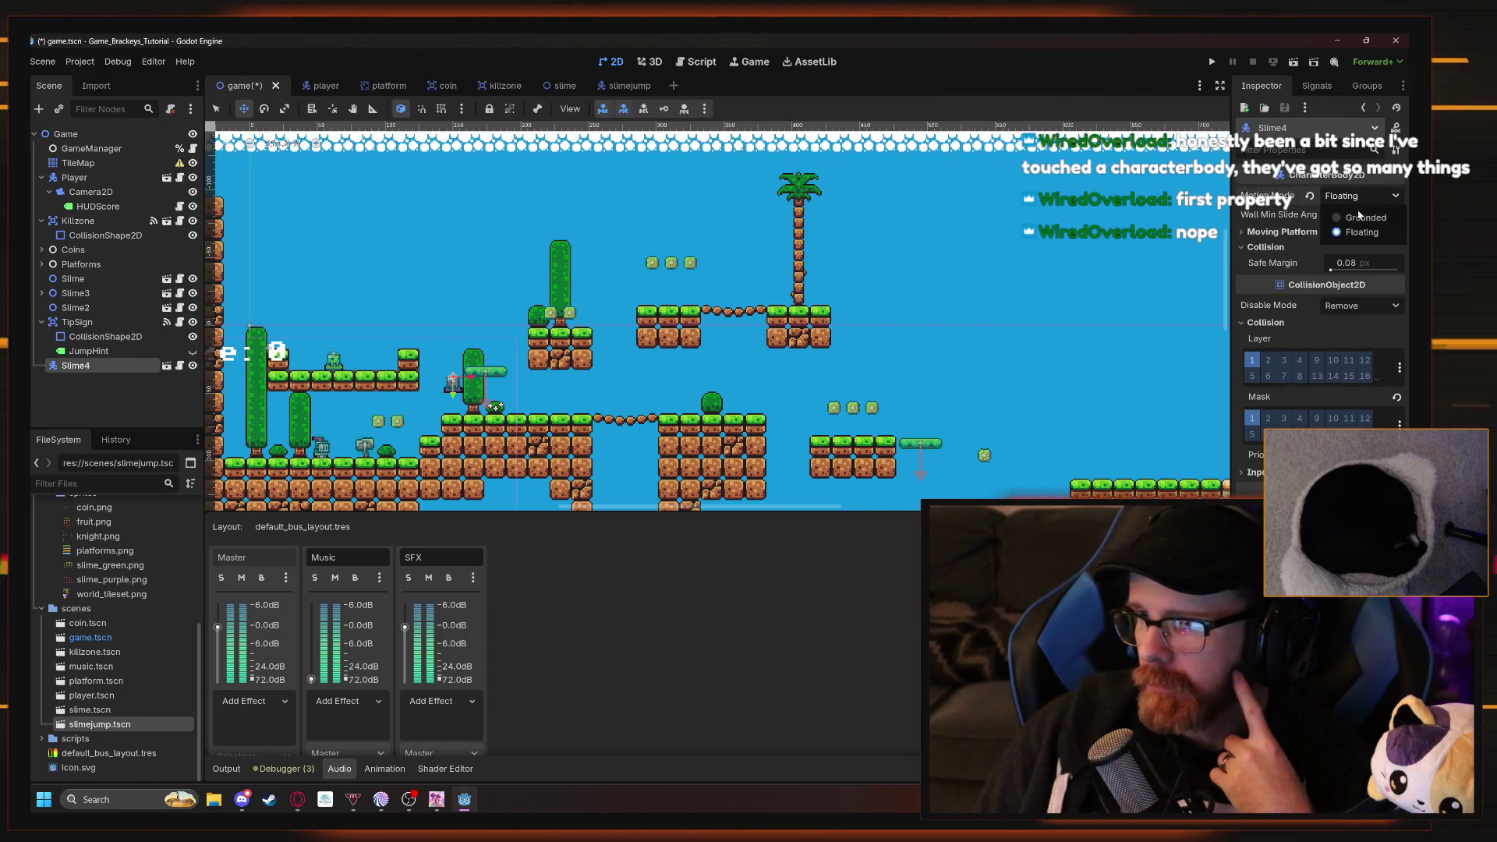
{"action": "left_click", "coordinate": [1357, 219]}
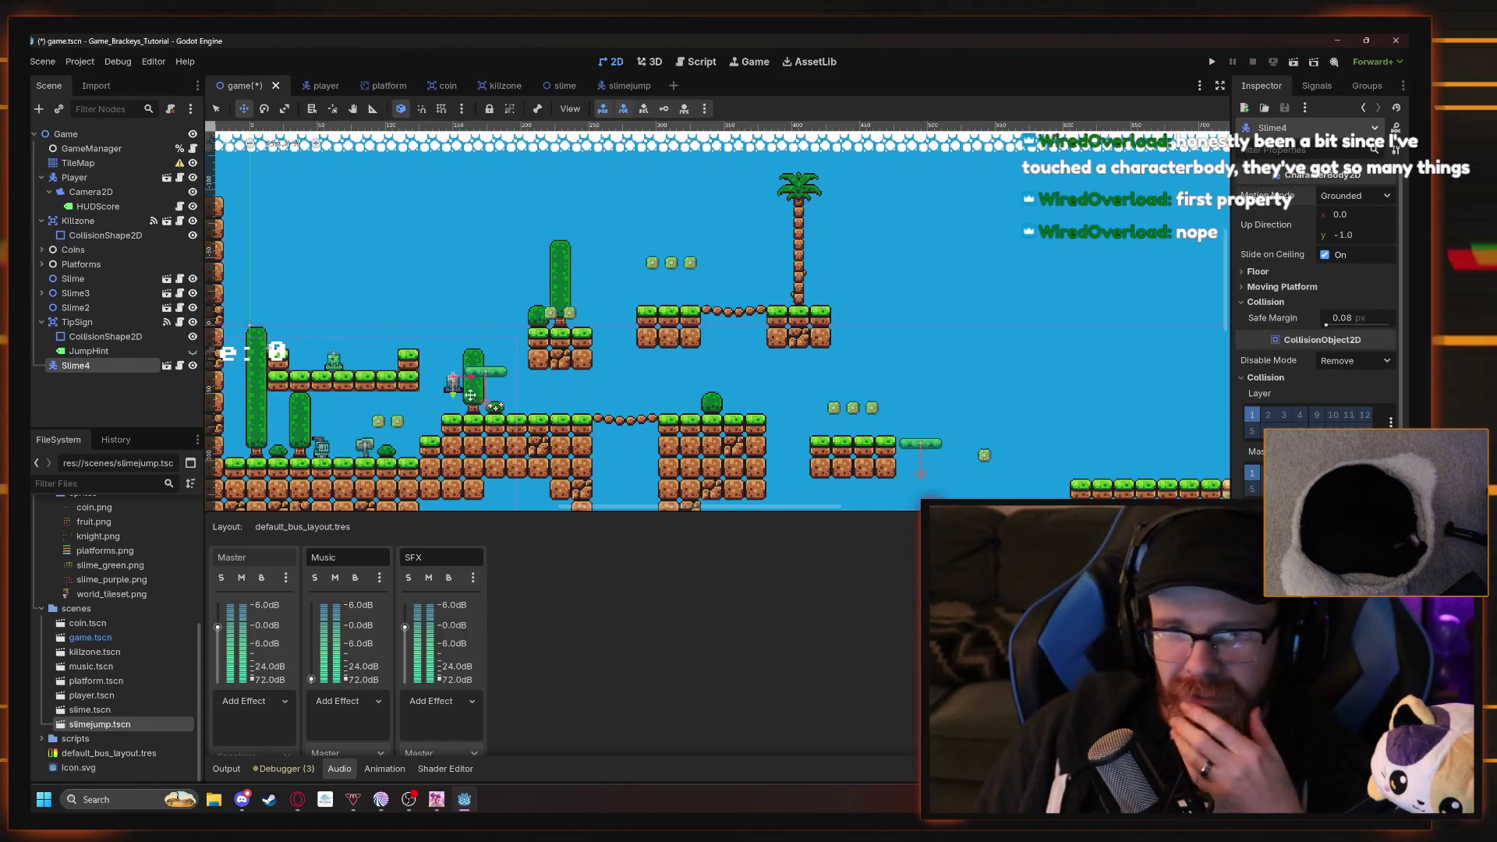
{"action": "scroll", "coordinate": [444, 325], "scroll_direction": "up", "scroll_amount": 4}
{"action": "left_click_drag", "start_coordinate": [440, 294], "coordinate": [440, 375]}
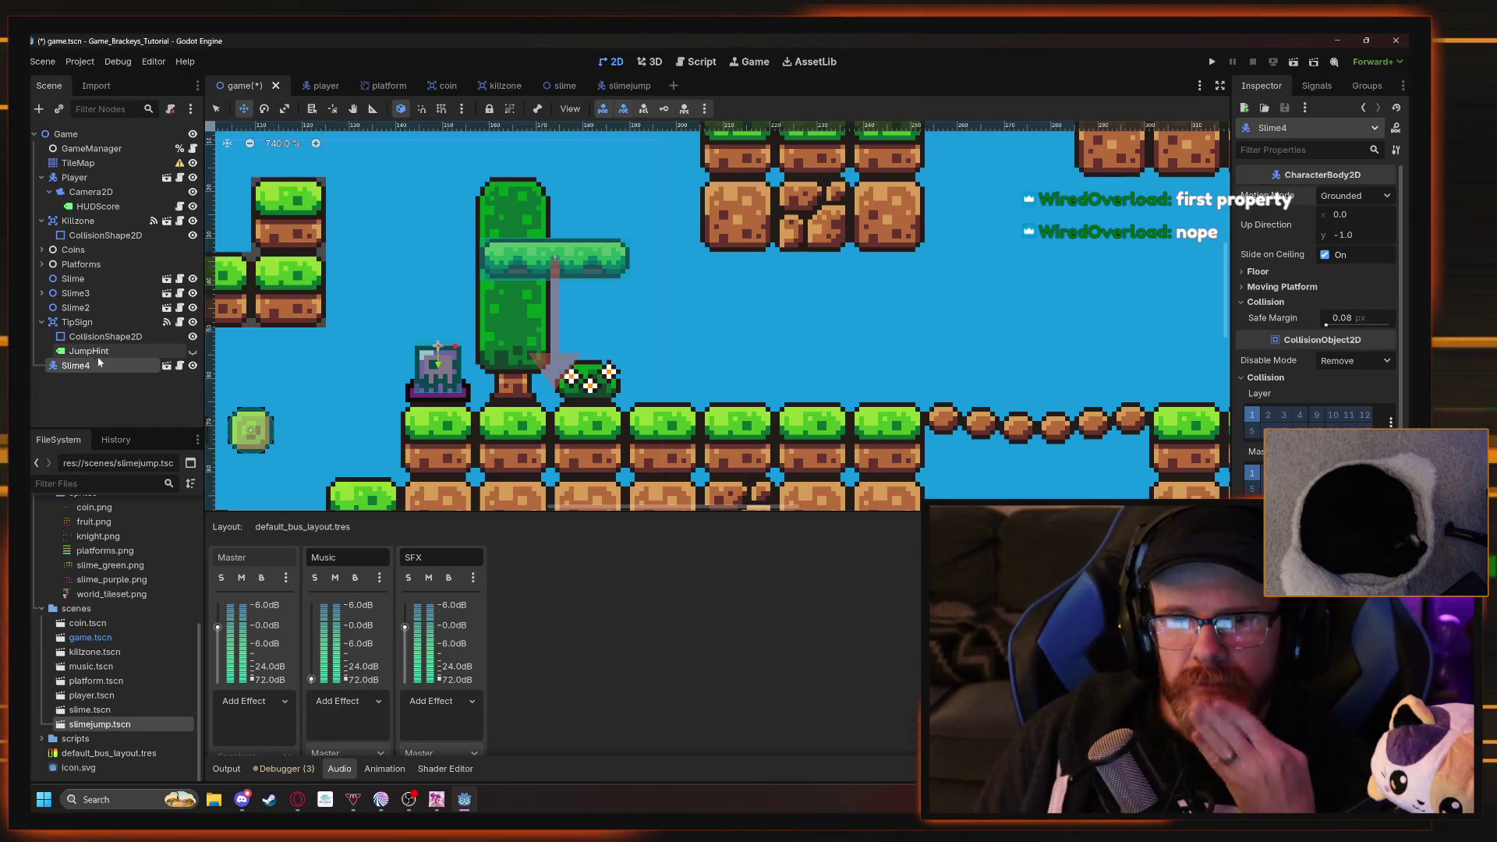
{"action": "mouse_move", "coordinate": [440, 375]}
{"action": "left_mouse_down"}
{"action": "mouse_move", "coordinate": [440, 426]}
{"action": "mouse_move", "coordinate": [440, 378]}
{"action": "left_mouse_up"}
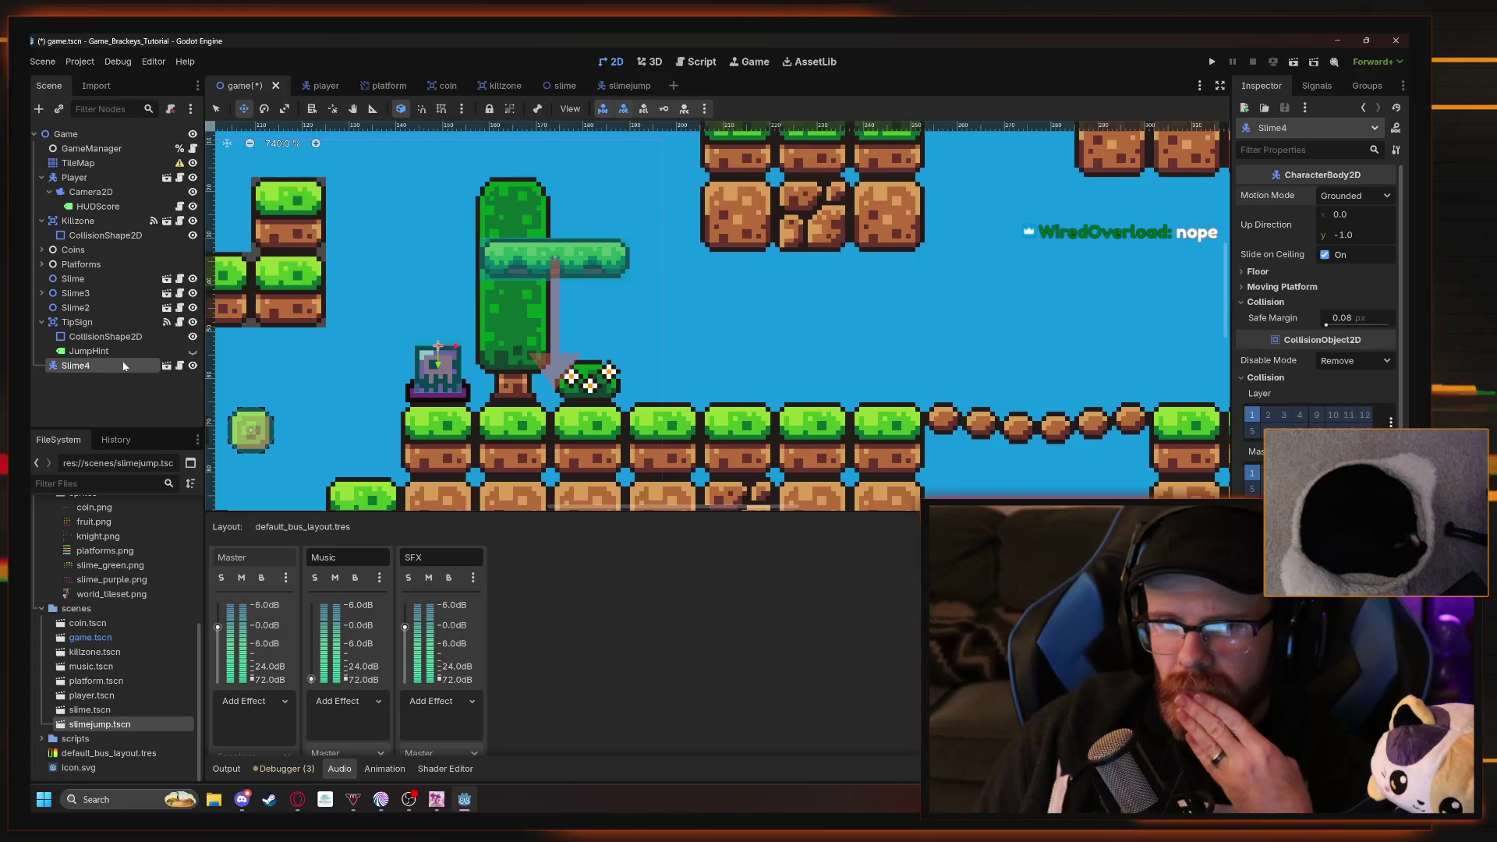
{"action": "left_click", "coordinate": [167, 366]}
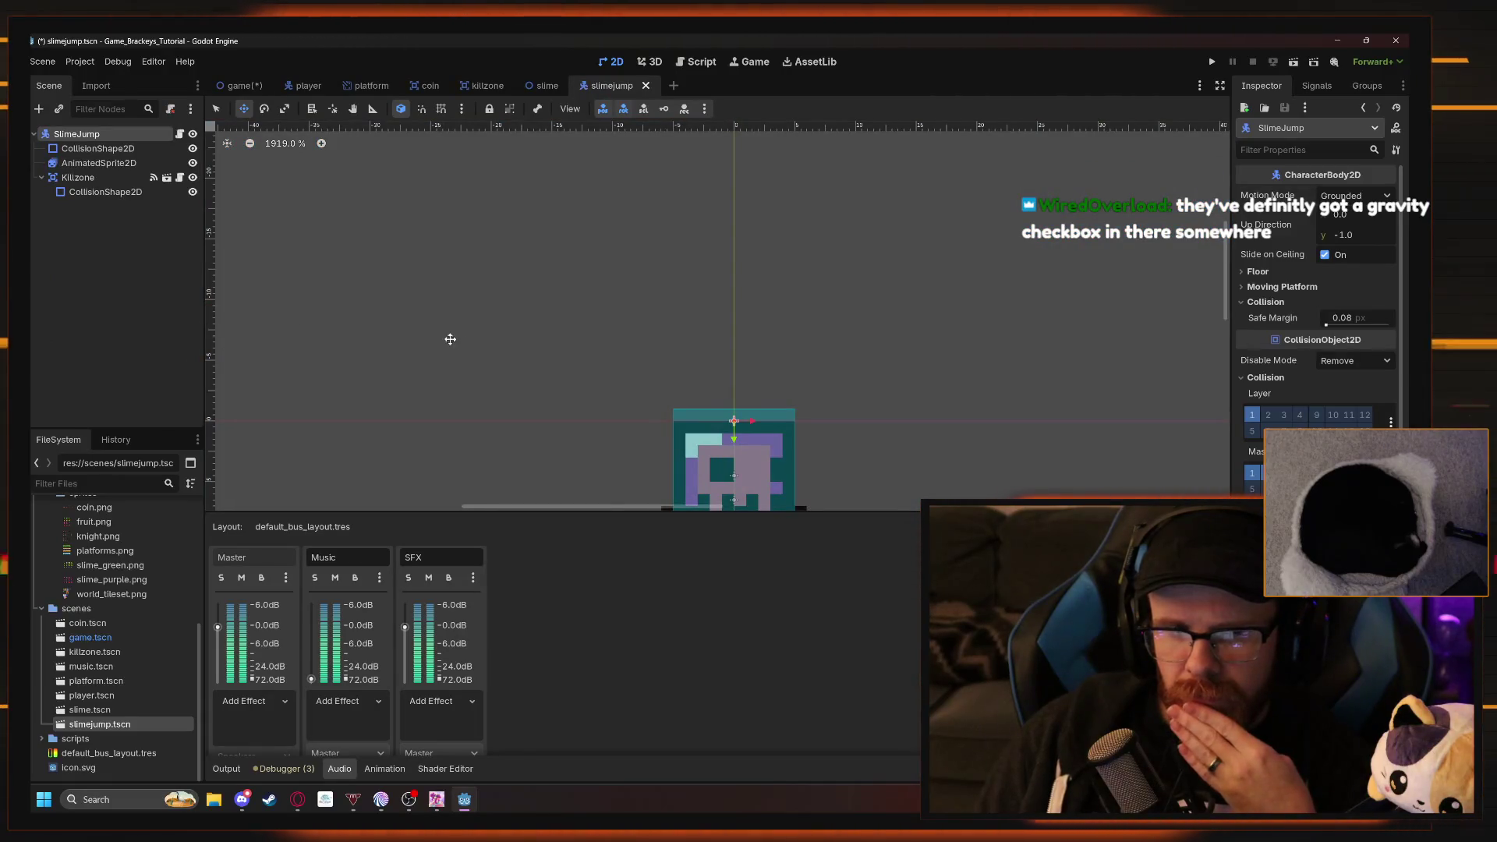
Center the slime sprite and browse the Collision, Floor and Moving Platform Inspector sections for gravity.
{"action": "scroll", "coordinate": [448, 334], "scroll_direction": "down", "scroll_amount": 3}
{"action": "left_click_drag", "start_coordinate": [542, 361], "coordinate": [531, 194]}
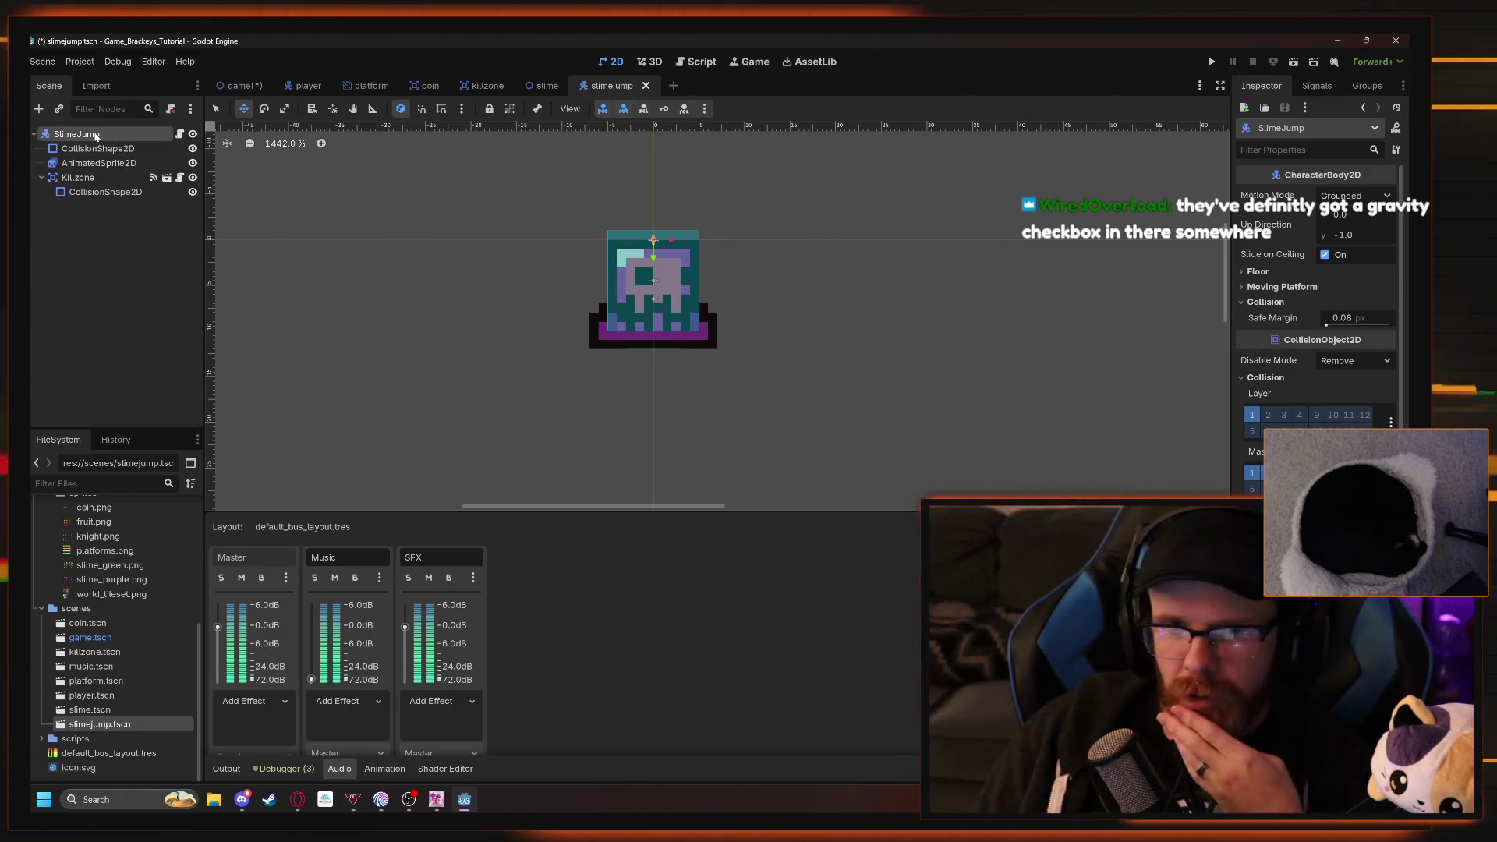
{"action": "scroll", "coordinate": [1318, 312], "scroll_direction": "down", "scroll_amount": 1}
{"action": "scroll", "coordinate": [1280, 423], "scroll_direction": "up", "scroll_amount": 1}
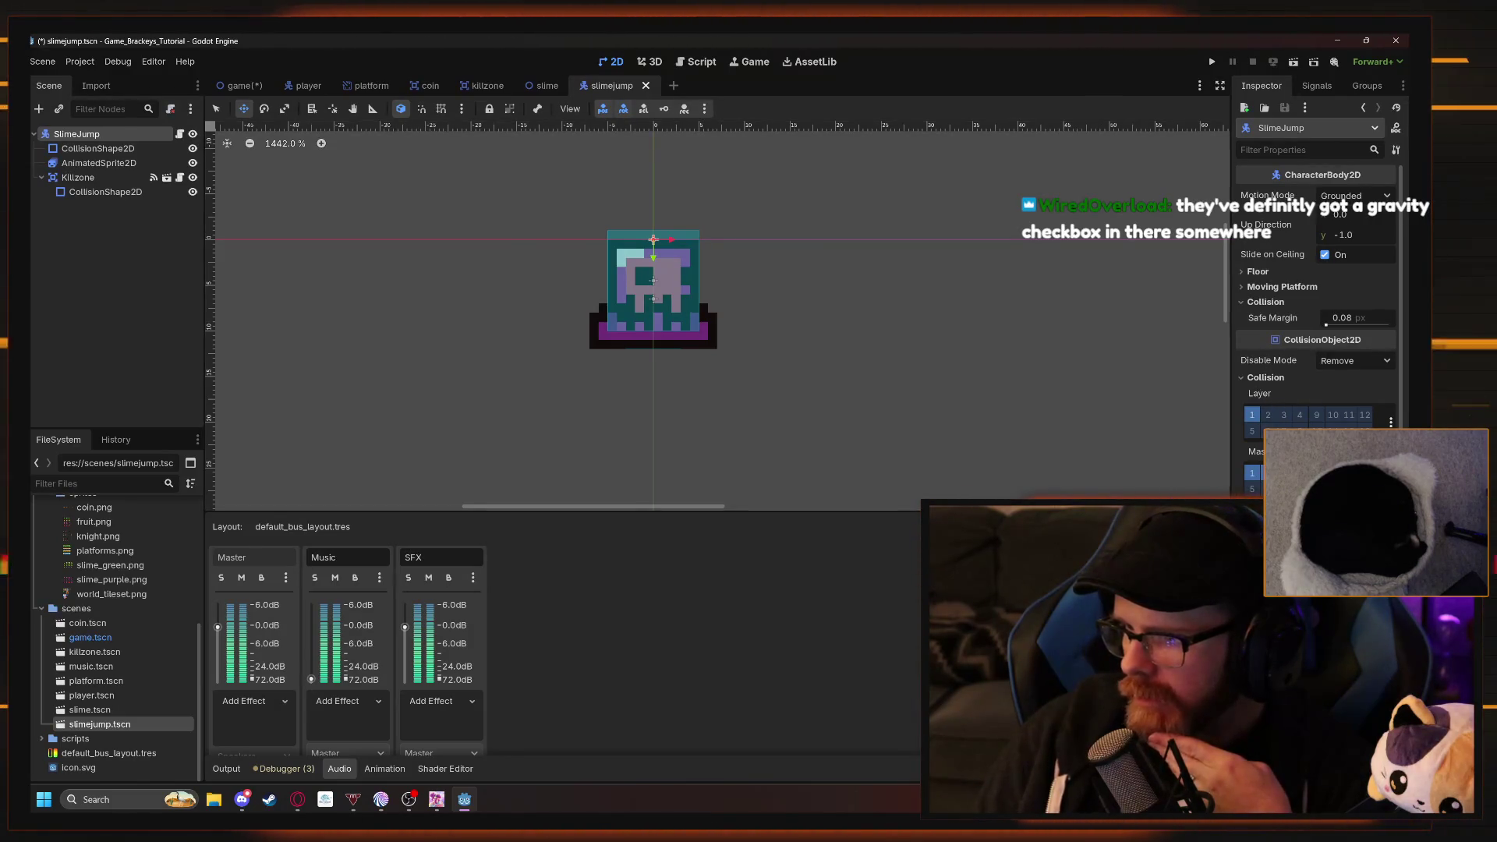
{"action": "left_click", "coordinate": [1243, 377]}
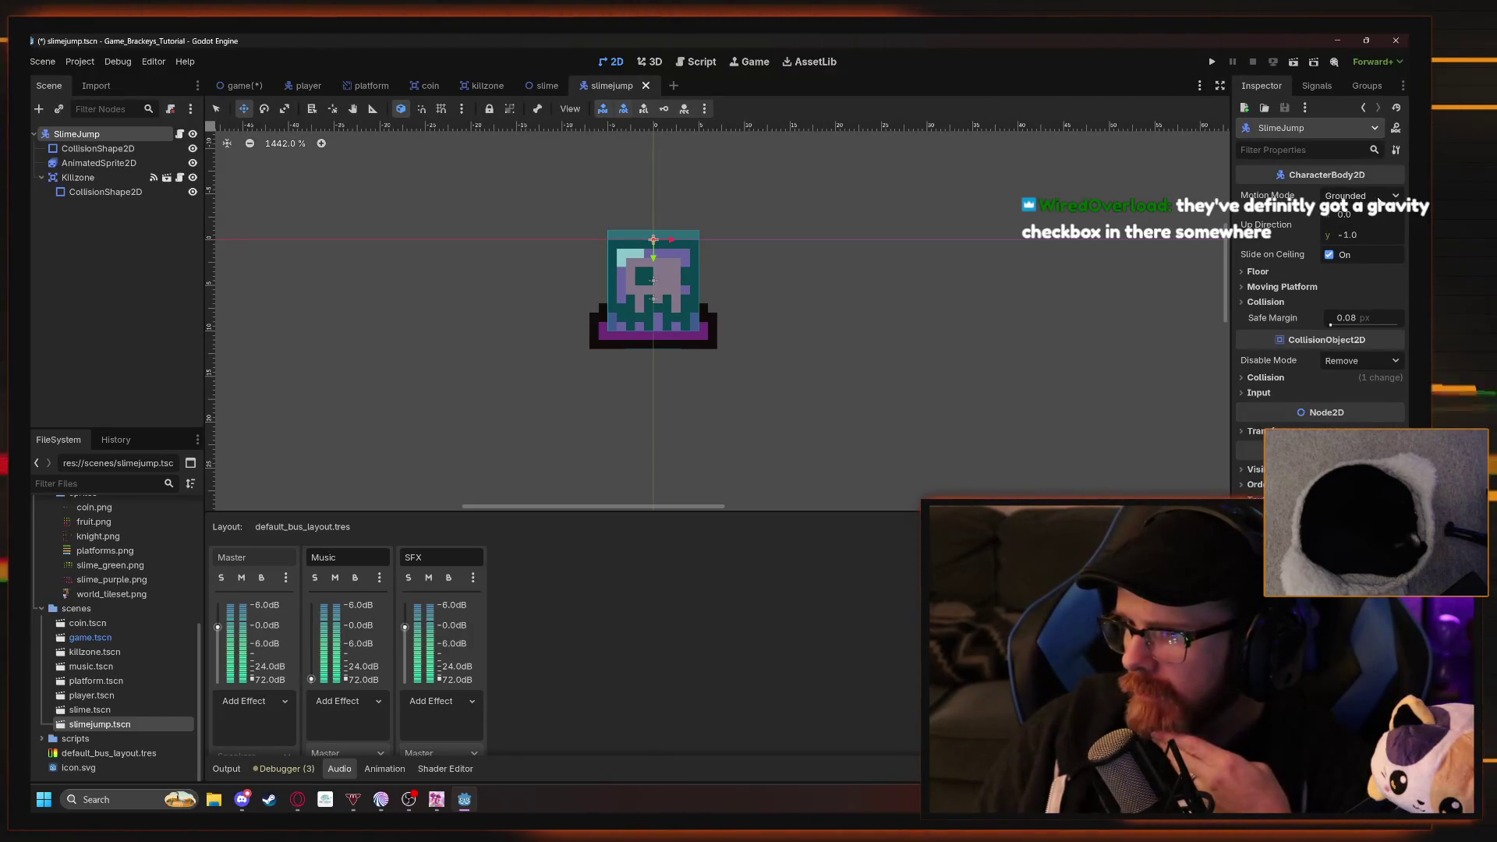
{"action": "left_click", "coordinate": [1245, 272]}
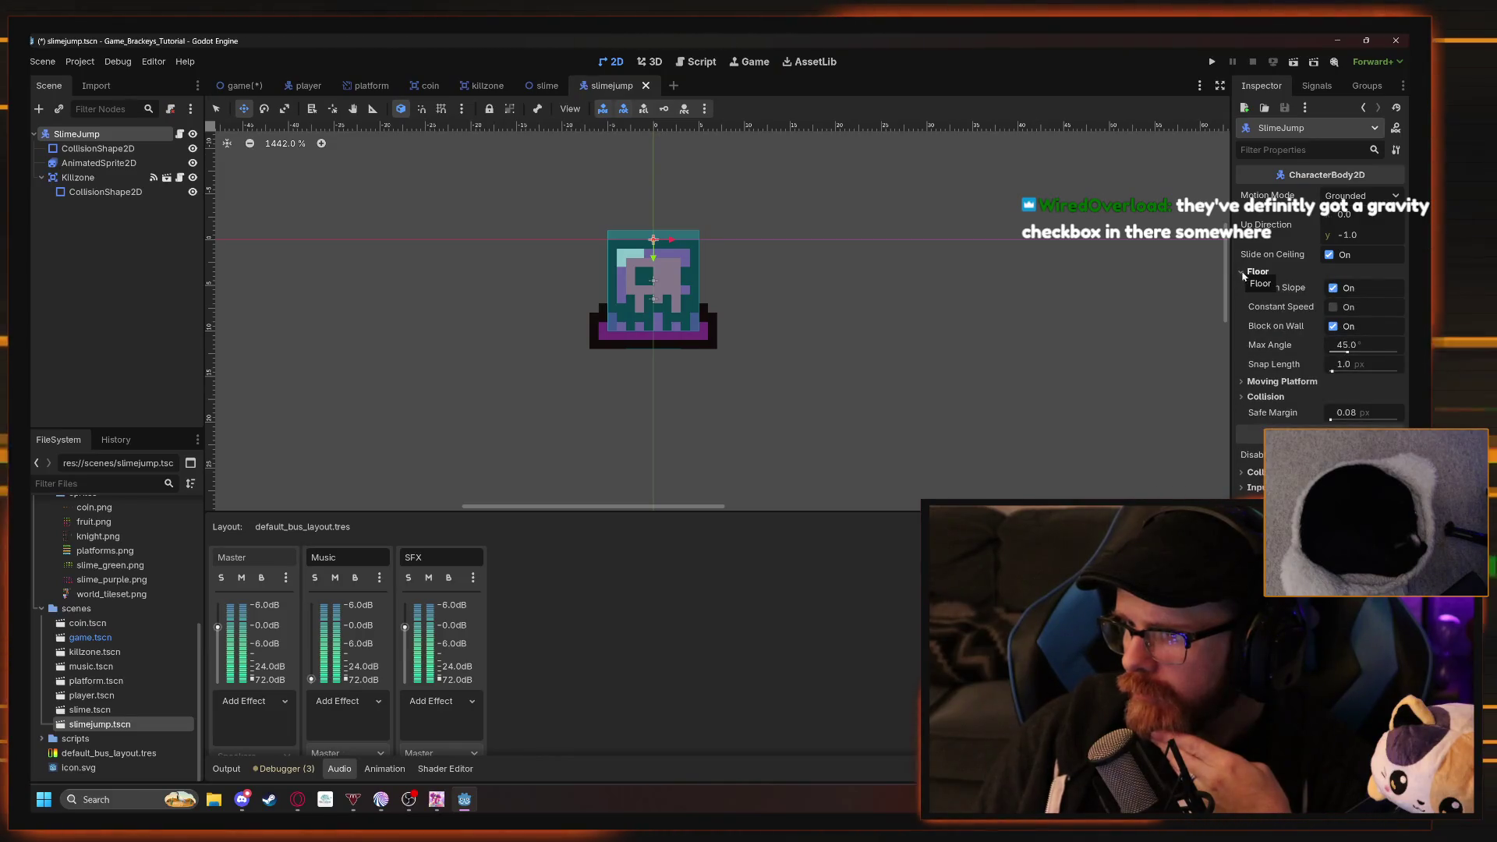
{"action": "left_click", "coordinate": [1244, 382]}
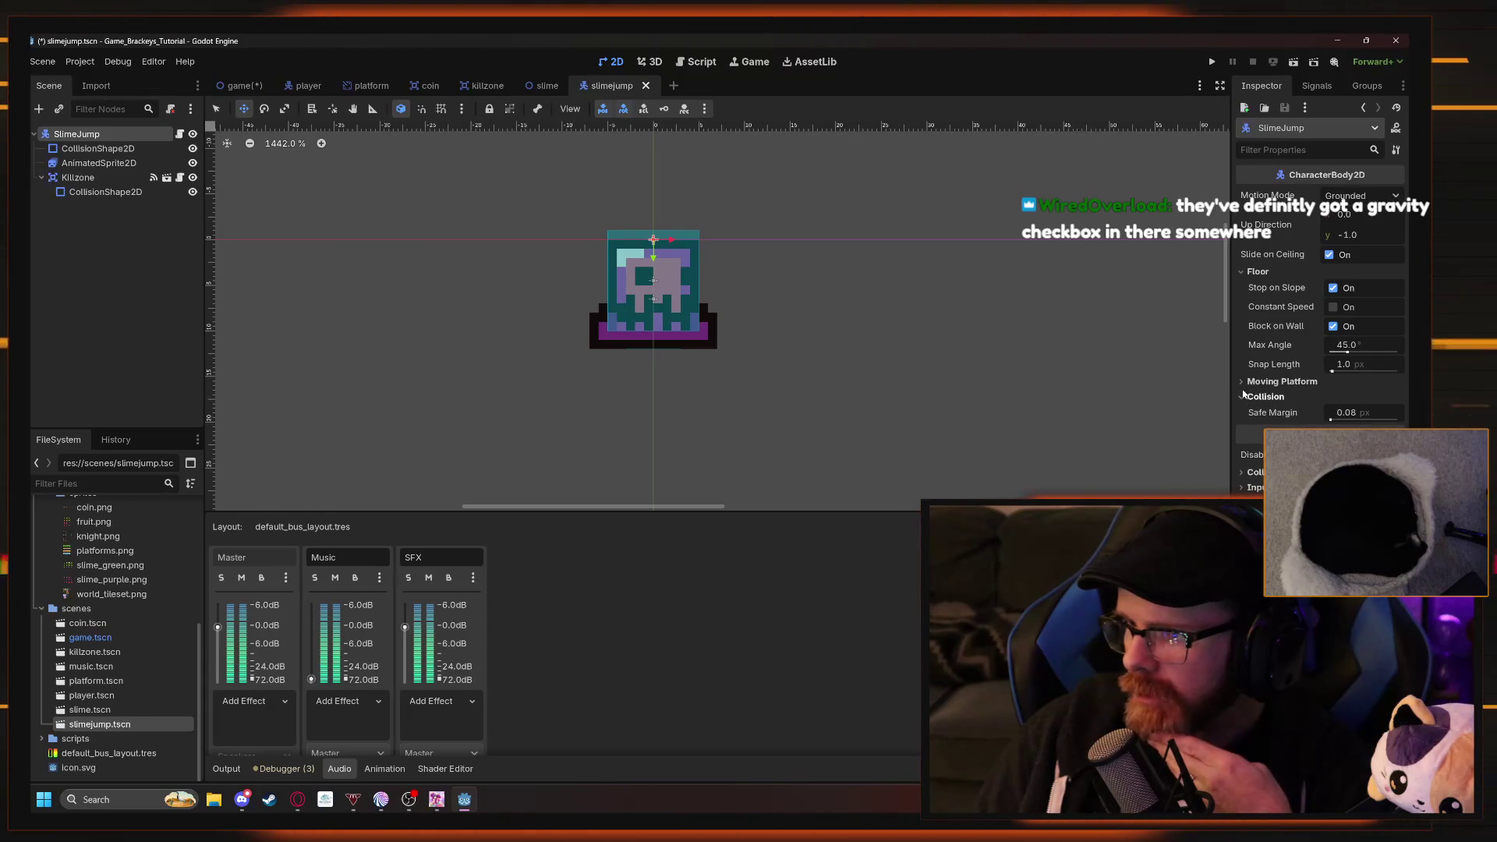
{"action": "left_click", "coordinate": [1244, 382]}
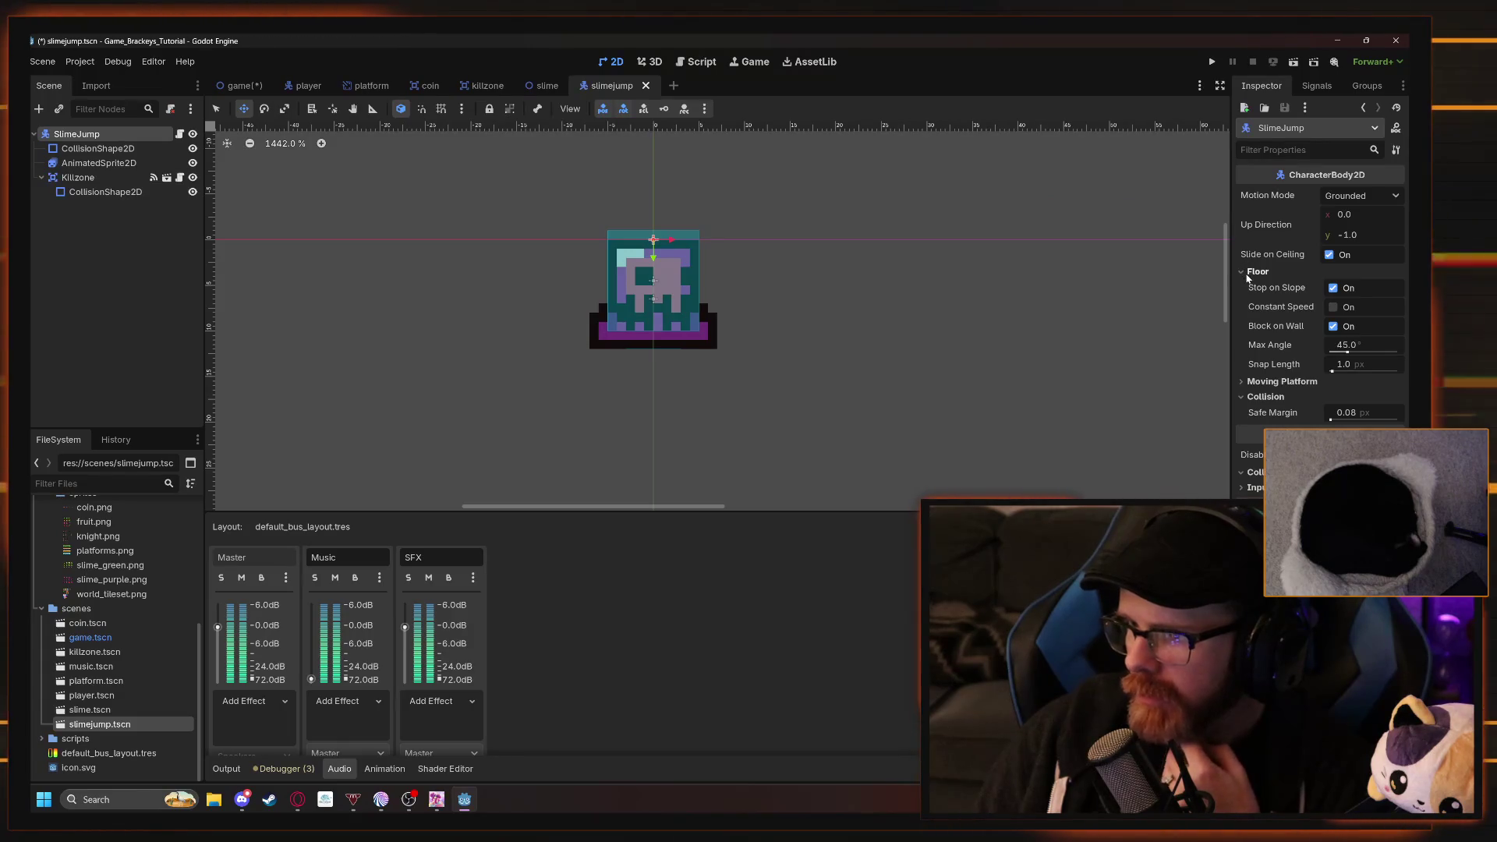
{"action": "left_click", "coordinate": [1246, 272]}
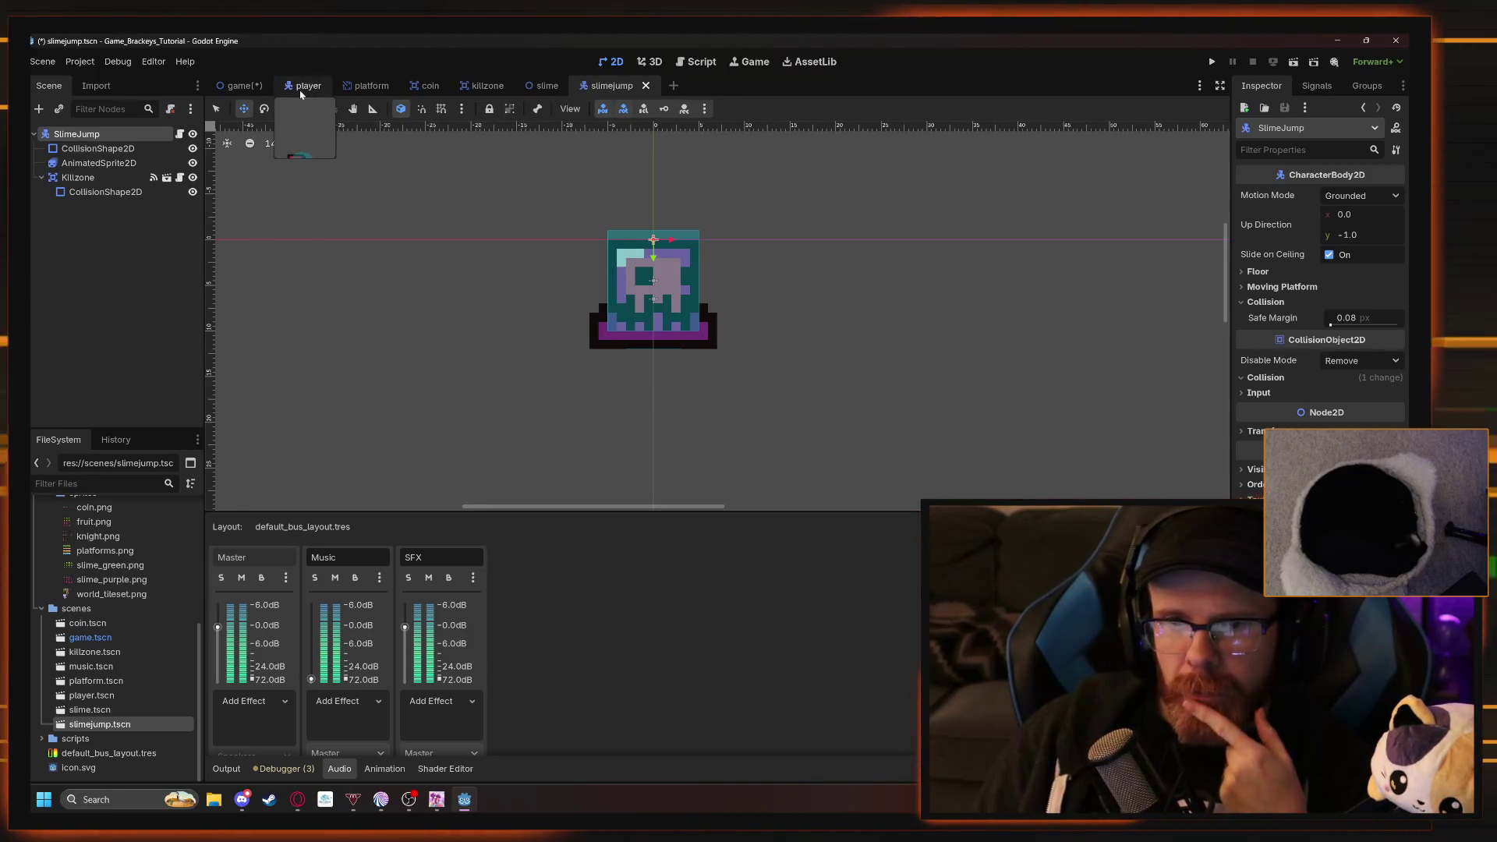
{"action": "left_click", "coordinate": [700, 63]}
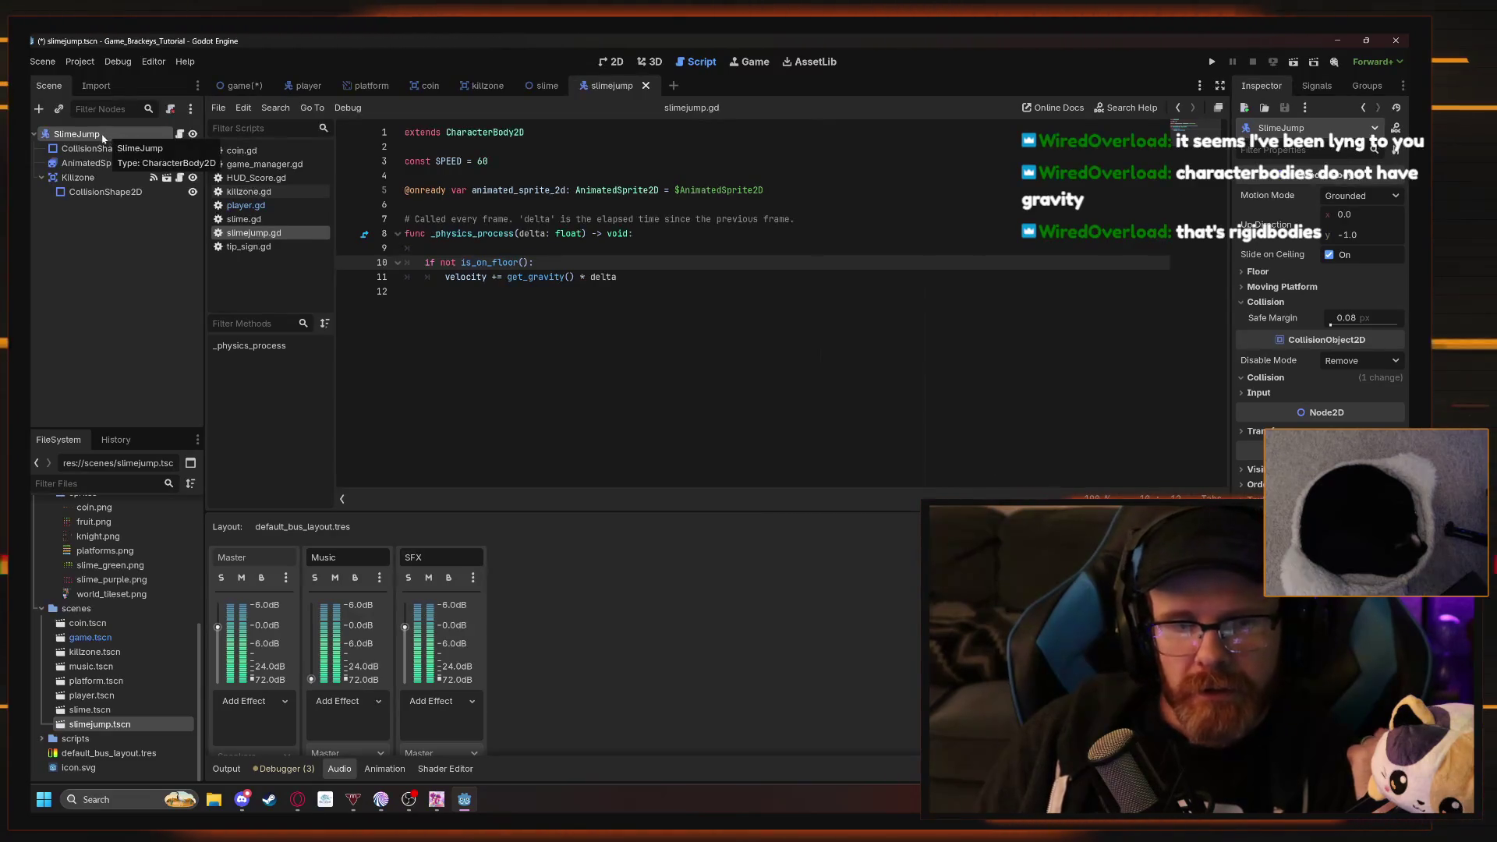
Change the SlimeJump root node's type to RigidBody2D.
{"action": "left_click", "coordinate": [72, 138], "text": "ctrl"}
{"action": "left_click", "coordinate": [72, 138]}
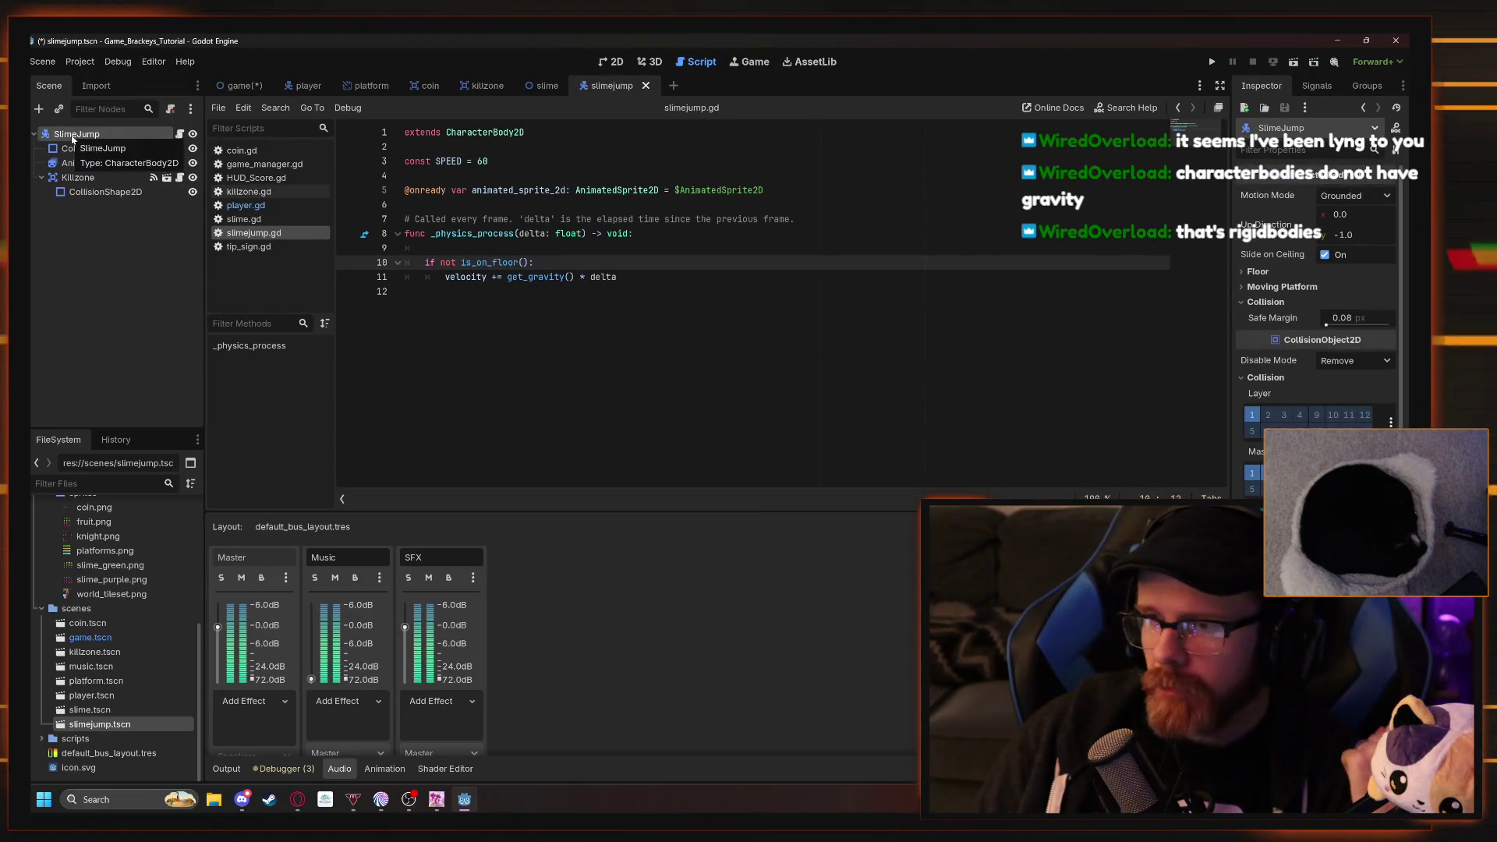
{"action": "right_click", "coordinate": [73, 138]}
{"action": "left_click", "coordinate": [144, 345]}
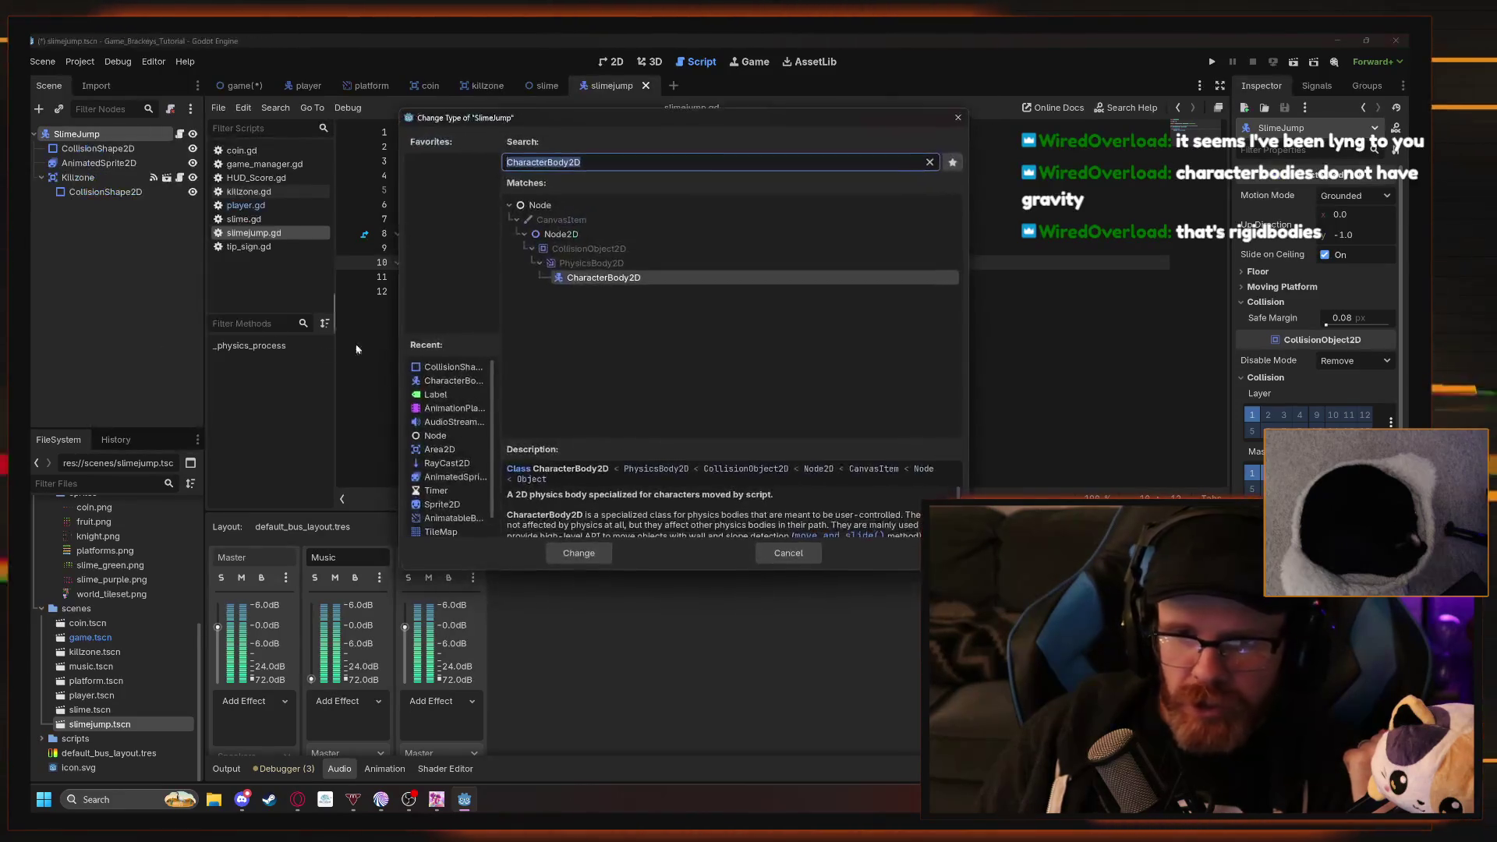
{"action": "type", "text": "Rigids"}
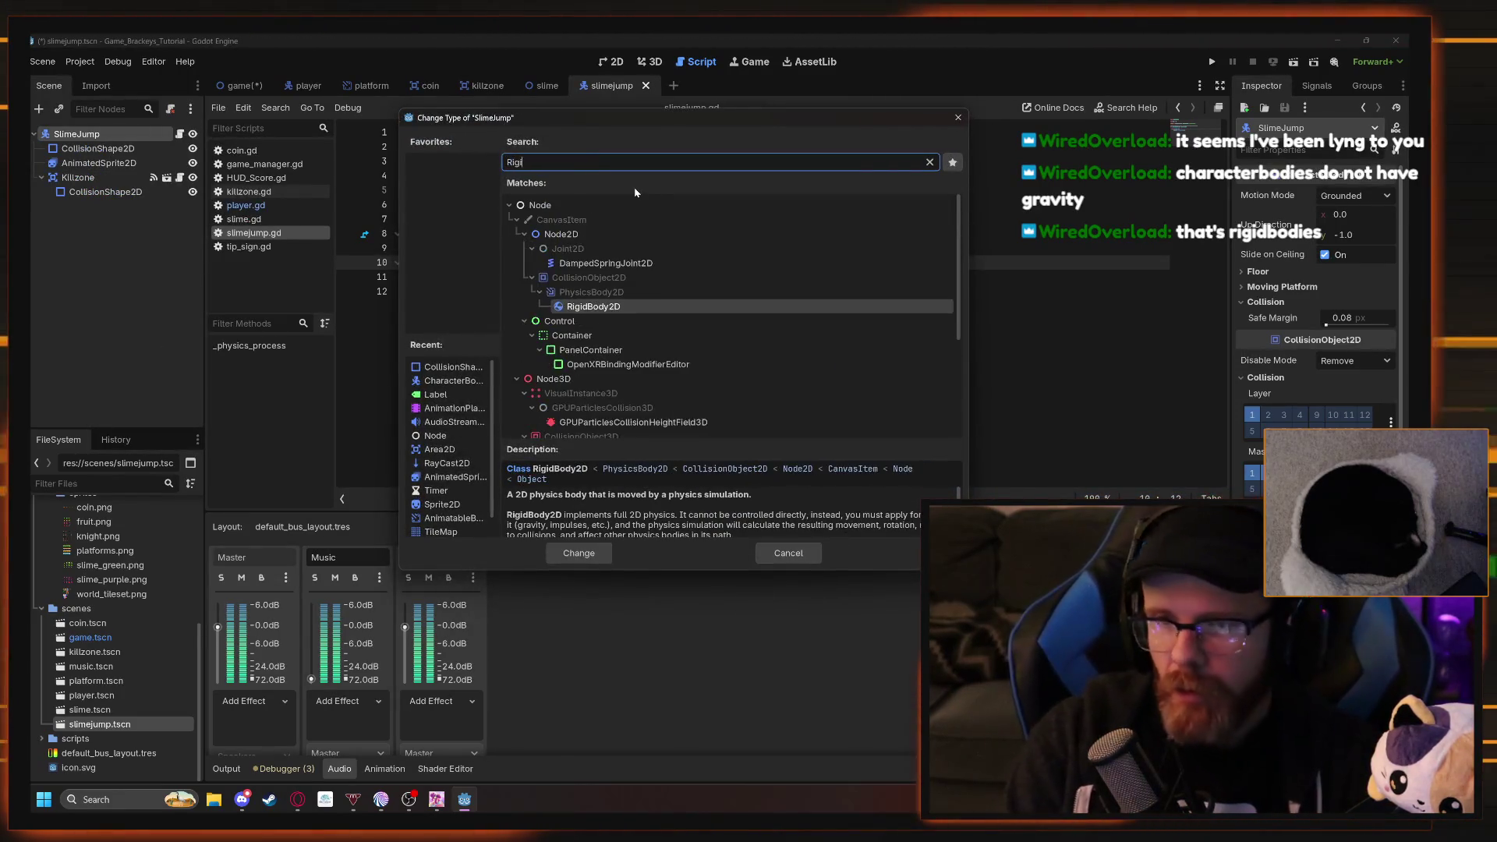
{"action": "key", "text": "BackSpace"}
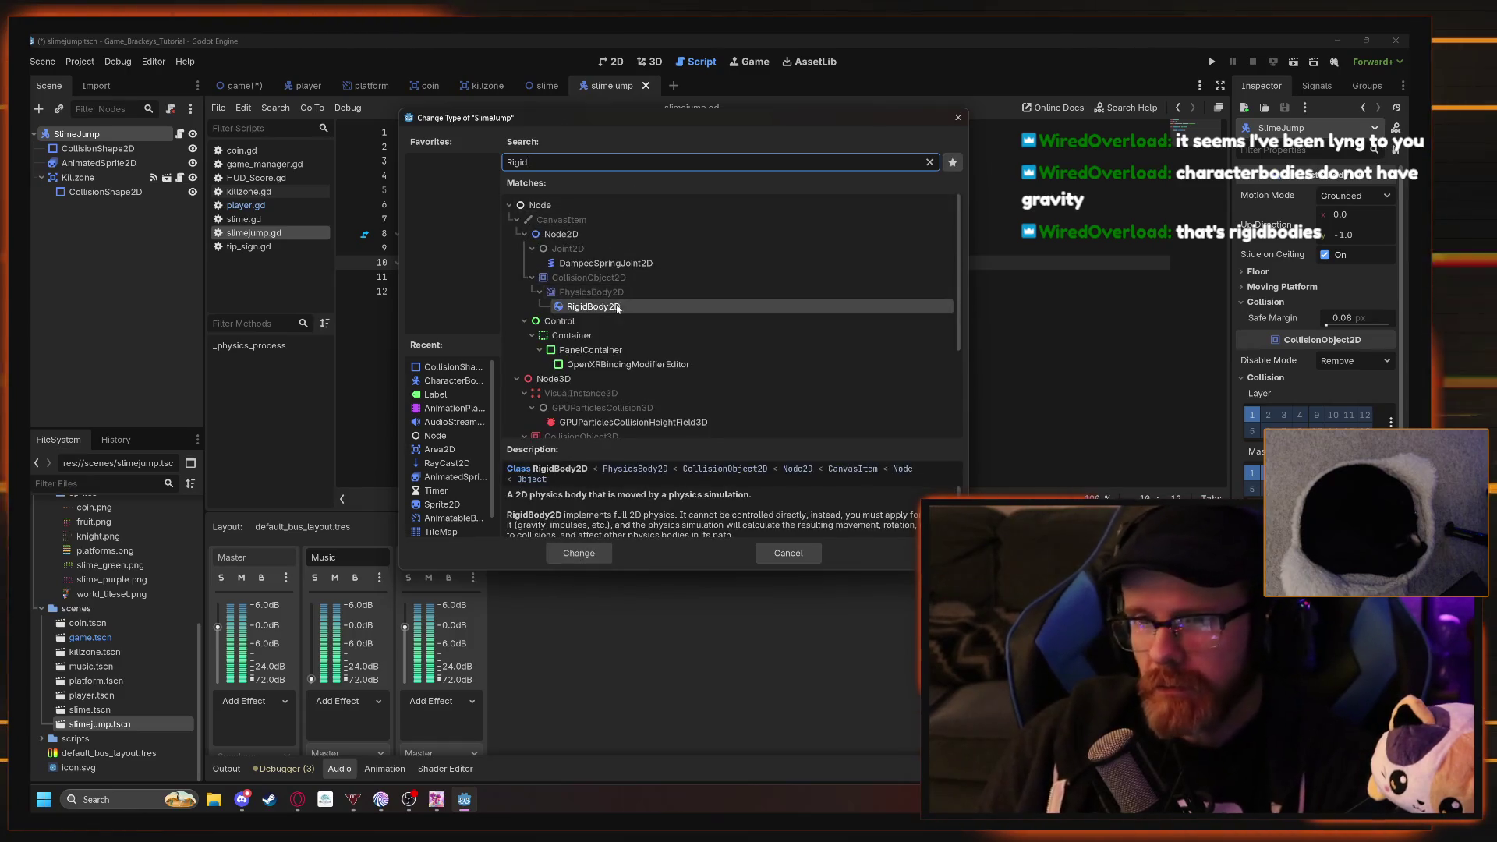
{"action": "left_click", "coordinate": [583, 551]}
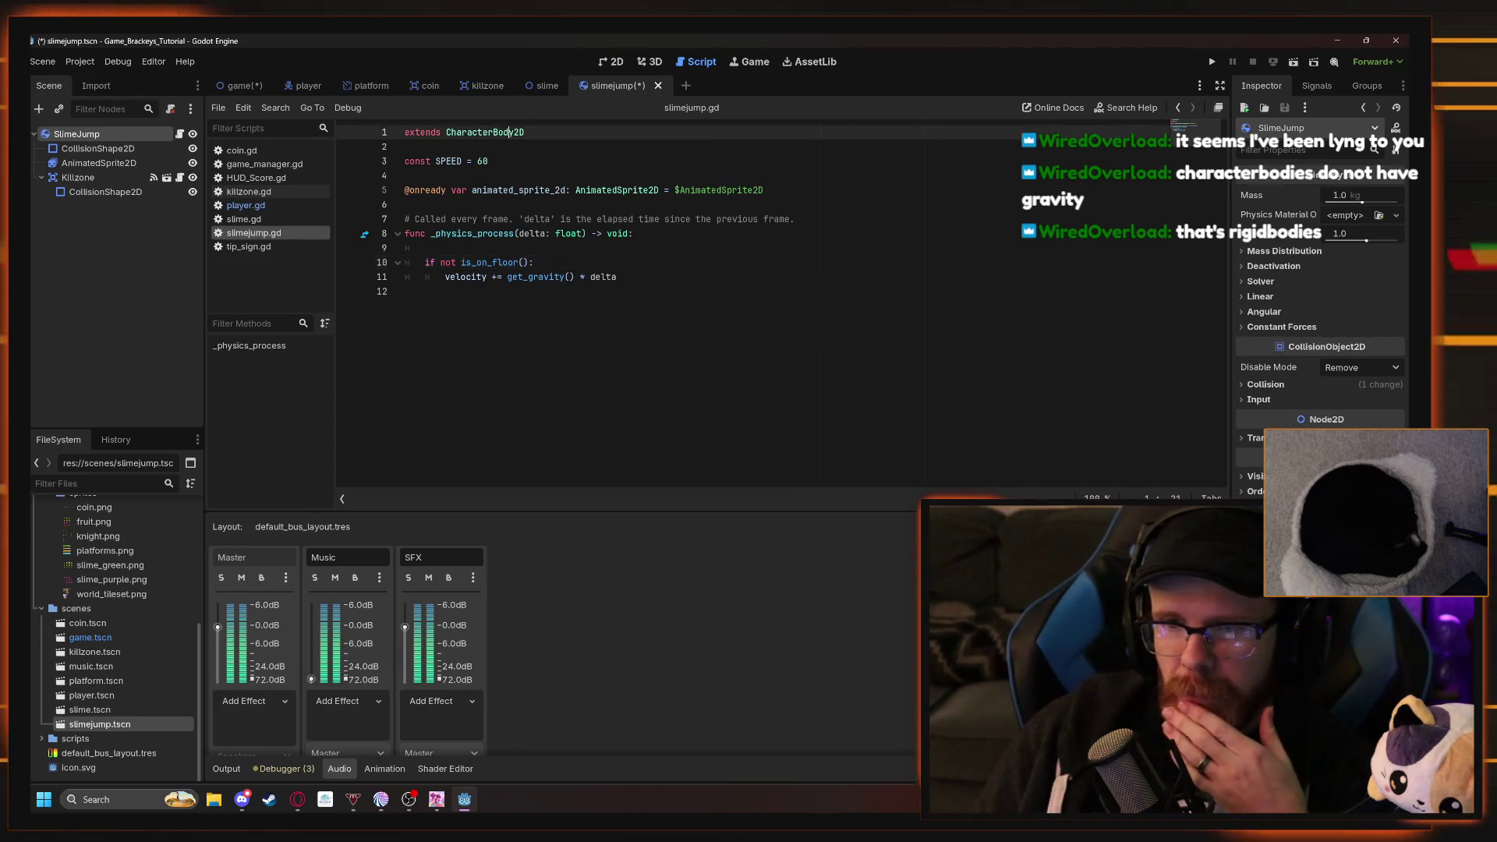
Make slimejump.gd extend RigidBody2D and select the is_on_floor gravity lines for removal.
{"action": "double_click", "coordinate": [485, 132]}
{"action": "type", "text": "Rigid"}
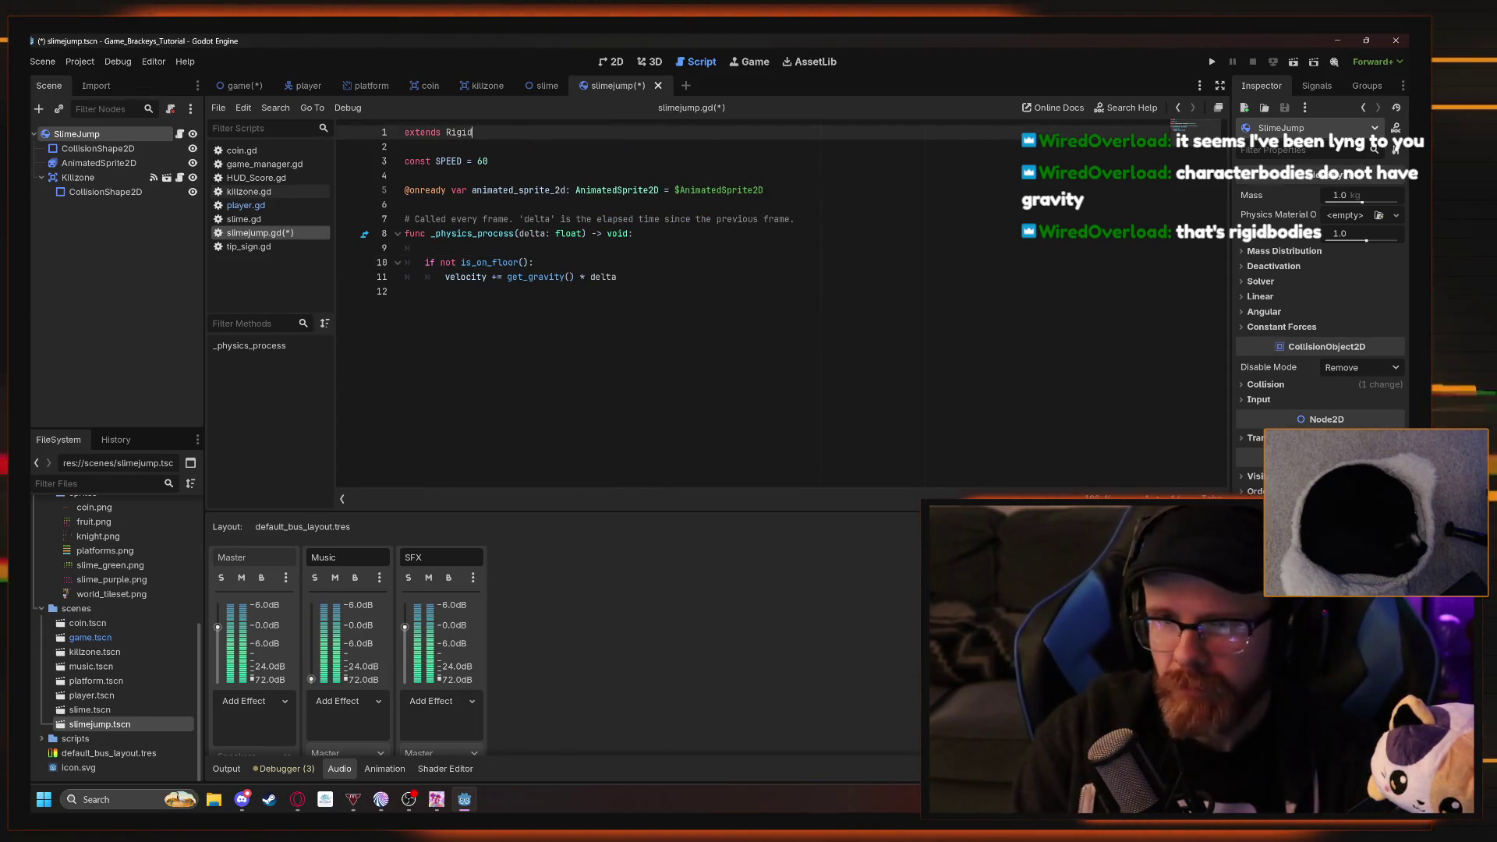
{"action": "type", "text": "Body2D"}
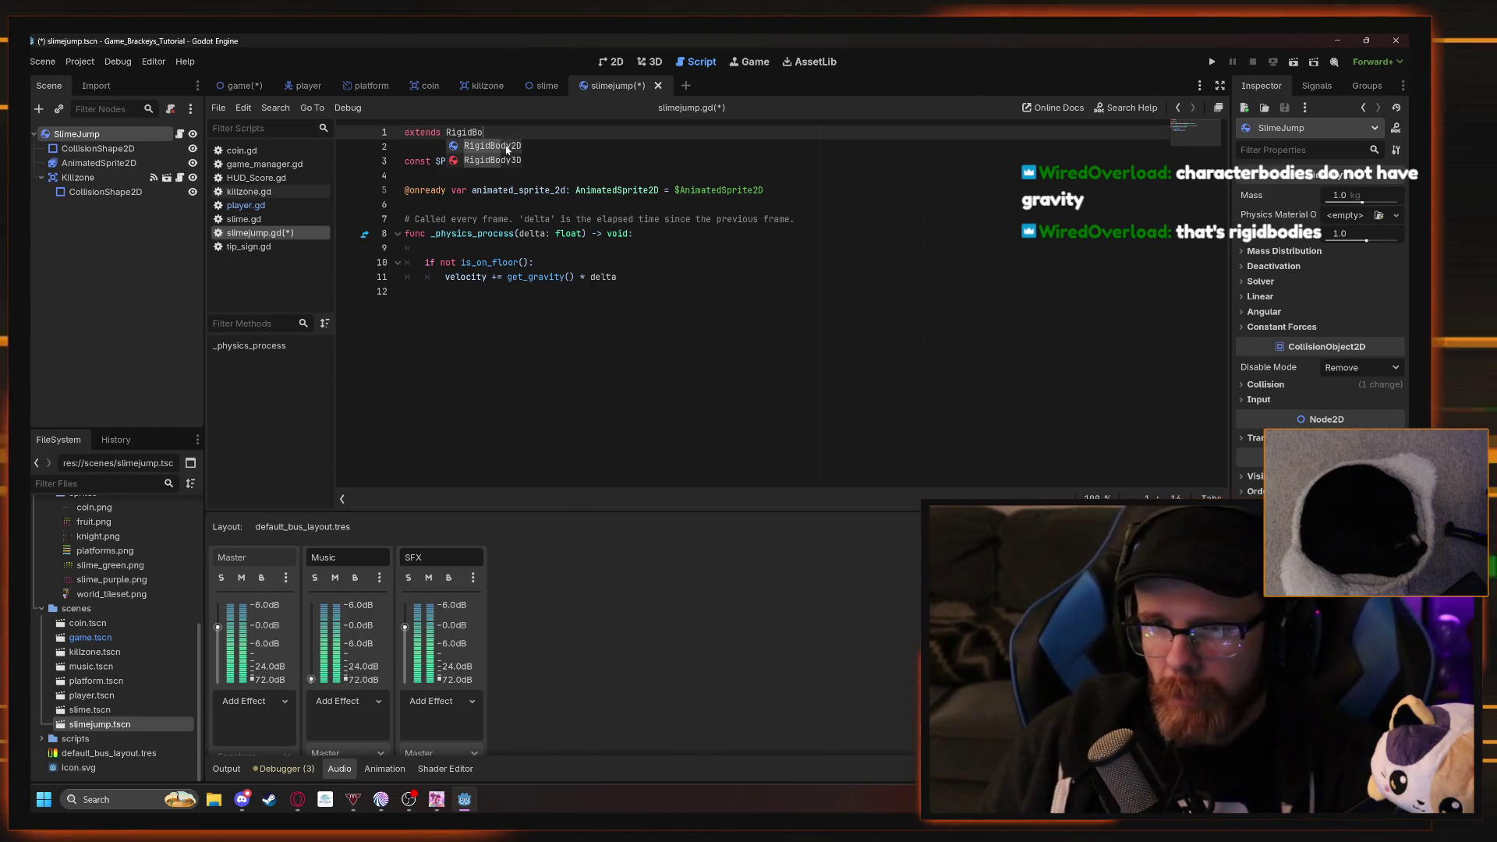
{"action": "left_click", "coordinate": [407, 291]}
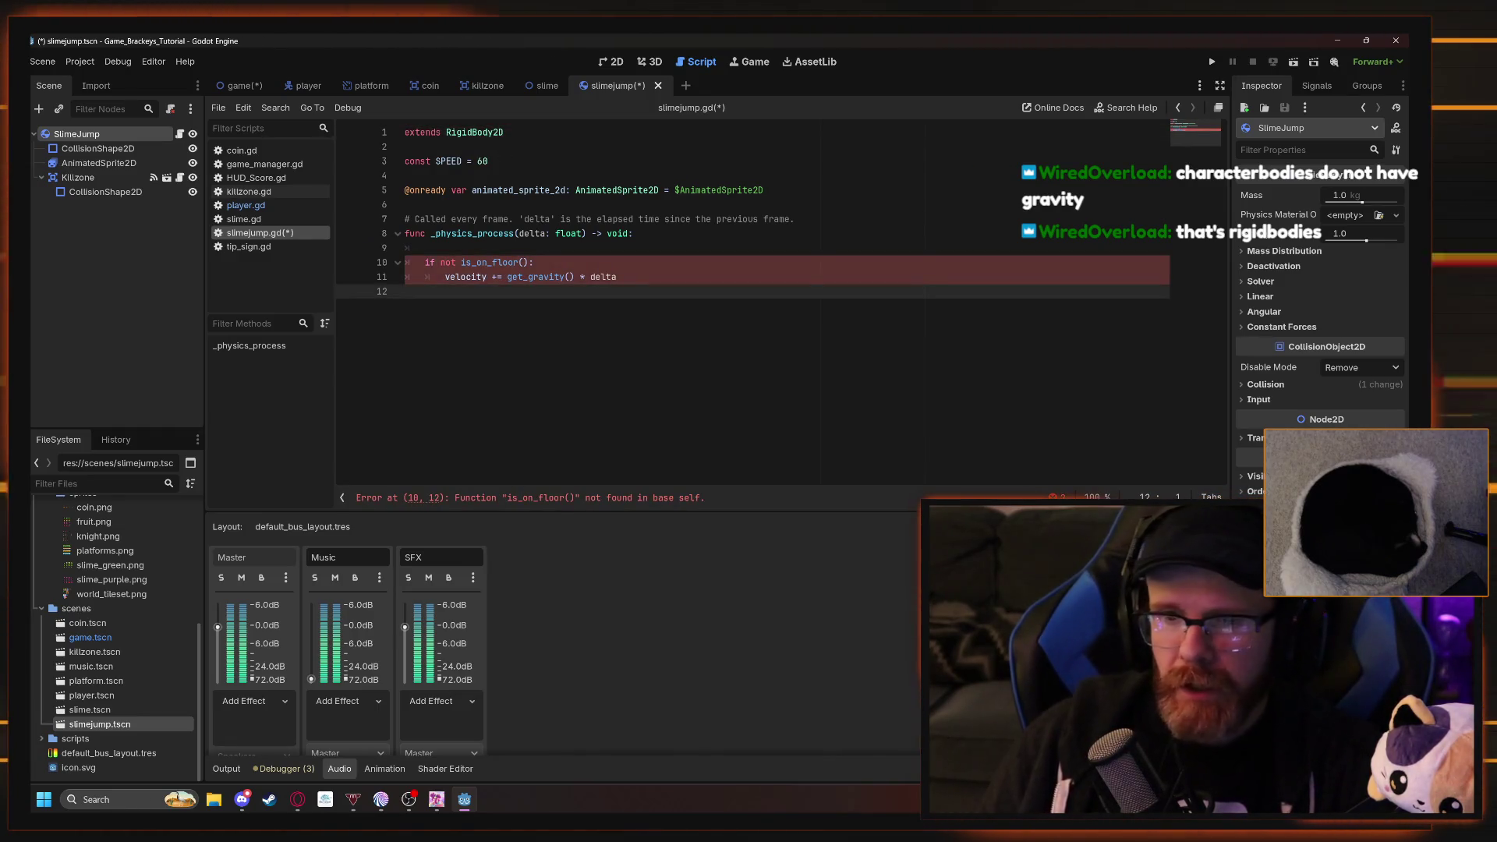
{"action": "key", "text": "Up"}
{"action": "key", "text": "End"}
{"action": "key", "text": "shift+Up"}
{"action": "key", "text": "shift+Home"}
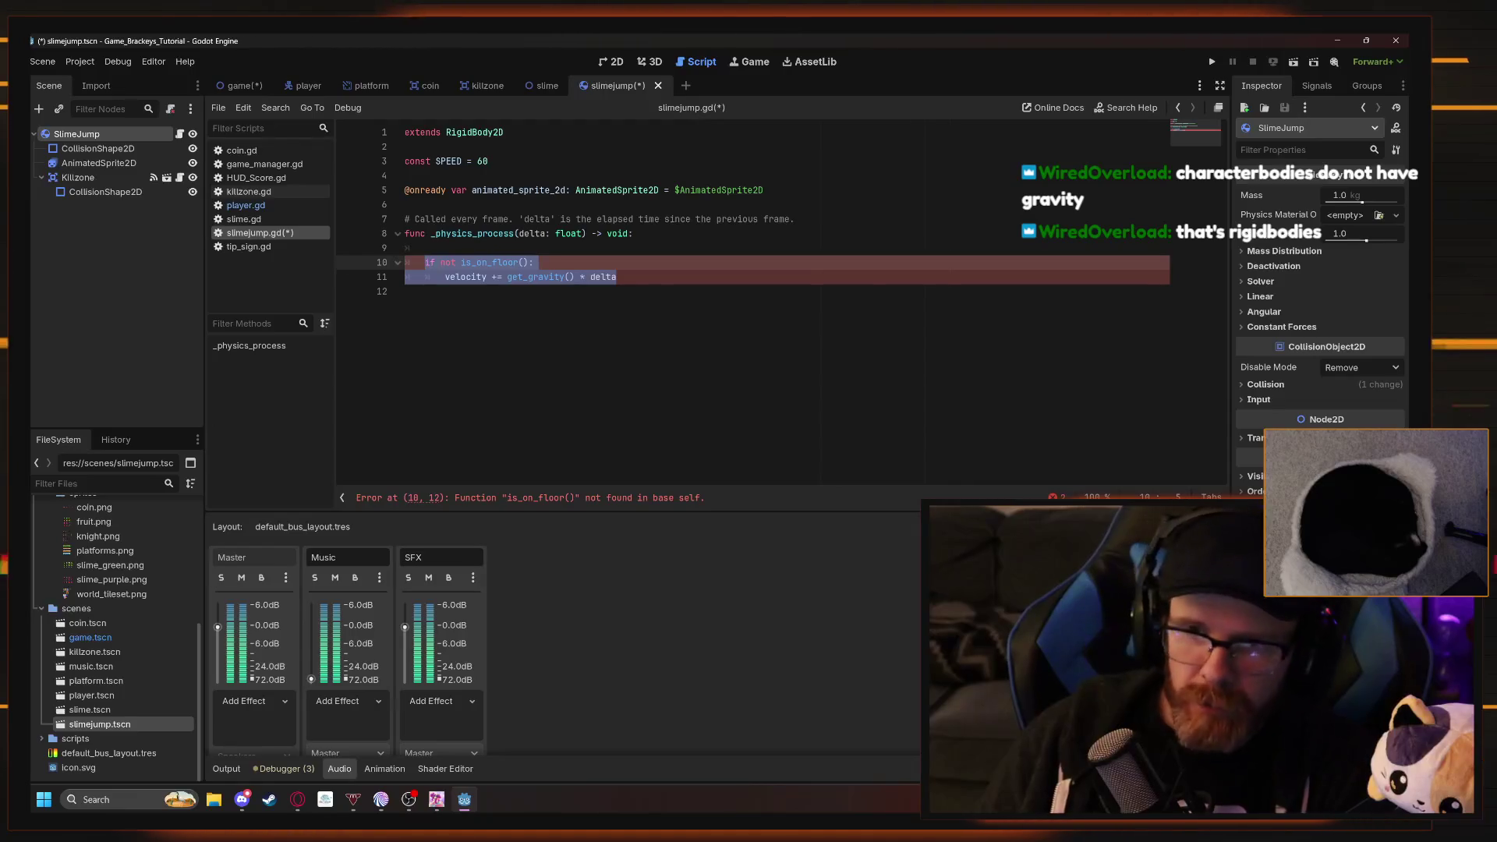